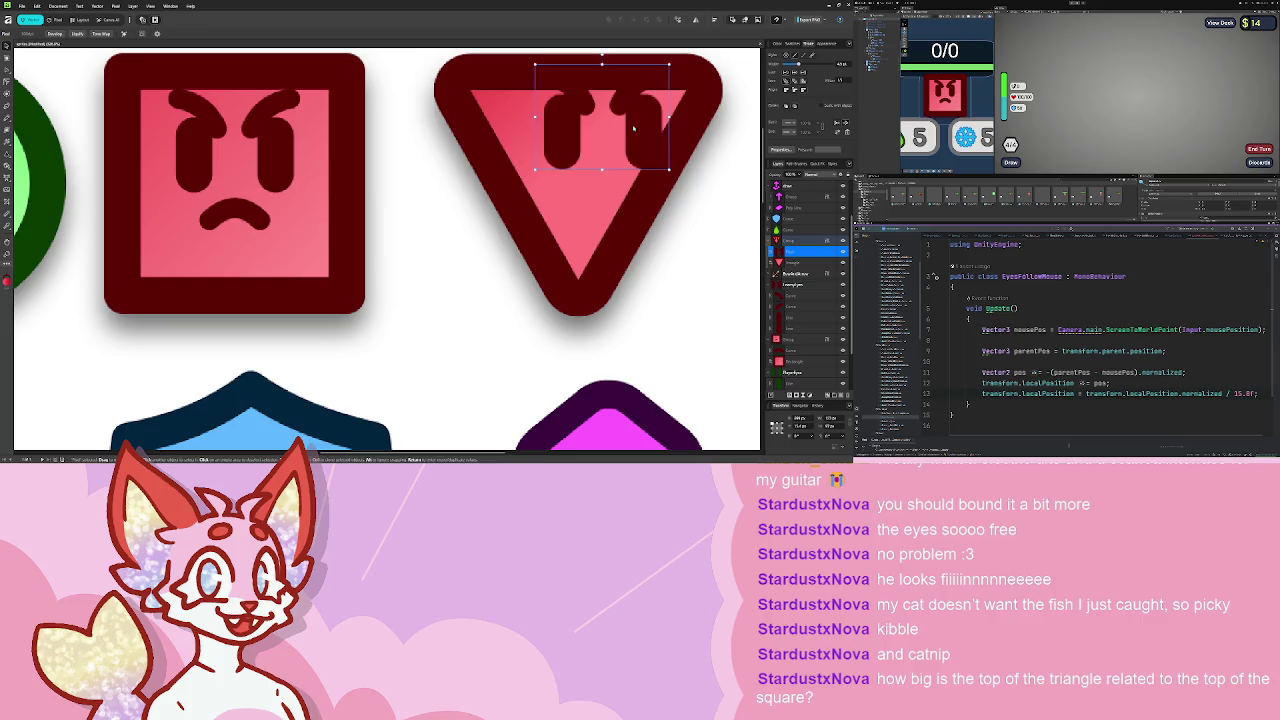
- Nudge the triangle's eyes down-left and name the square's body layer SquareEnemyBody
left_click_drag(633, 128, 608, 153)
left_click_drag(628, 293, 818, 293)
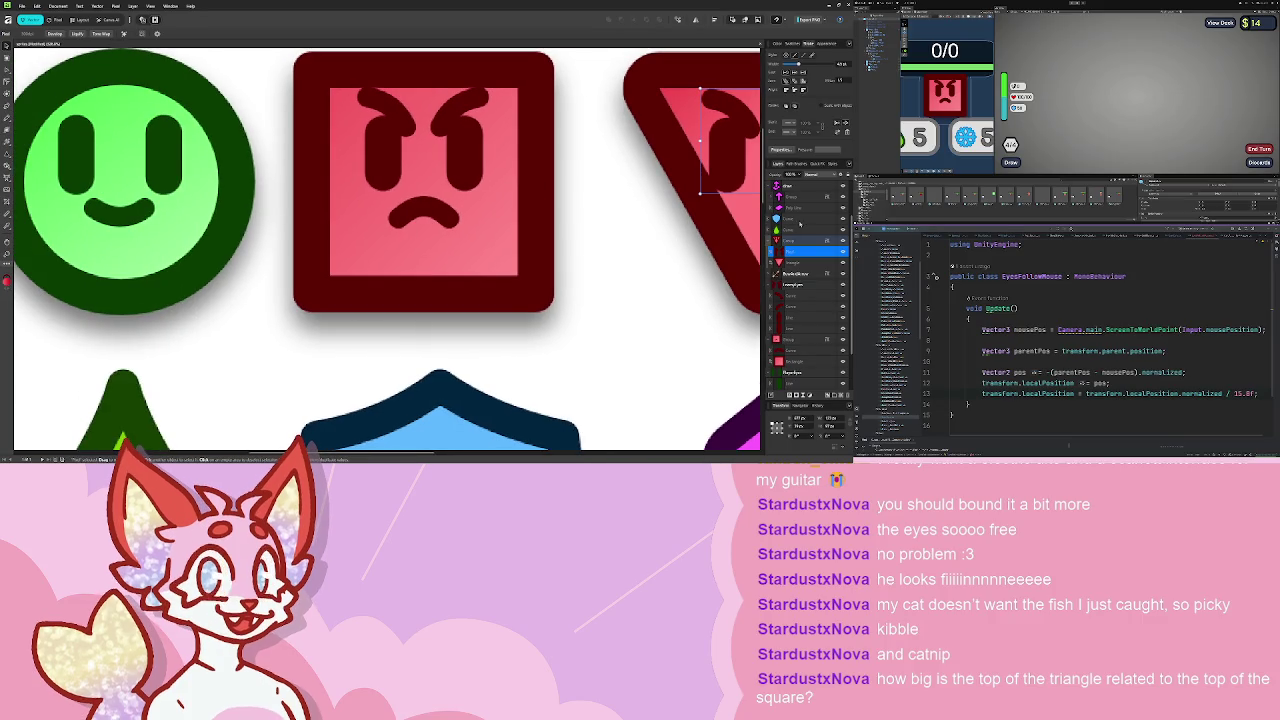
left_click(804, 286)
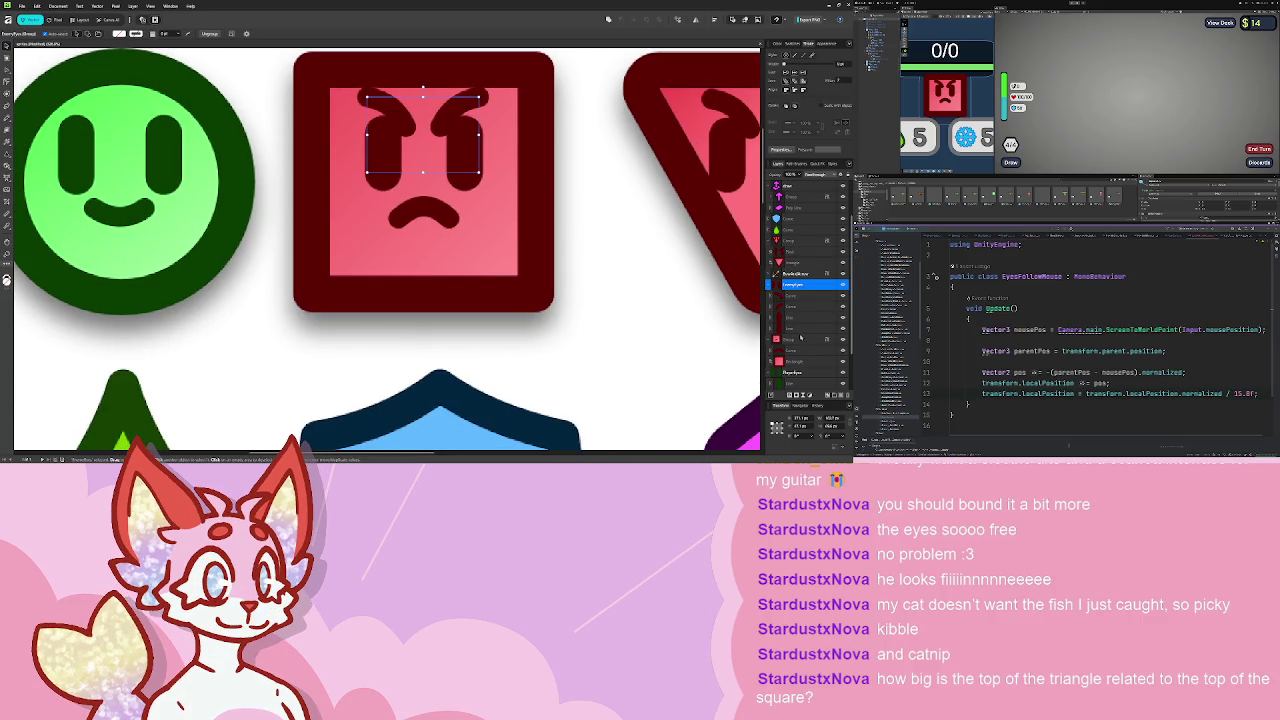
left_click(804, 340)
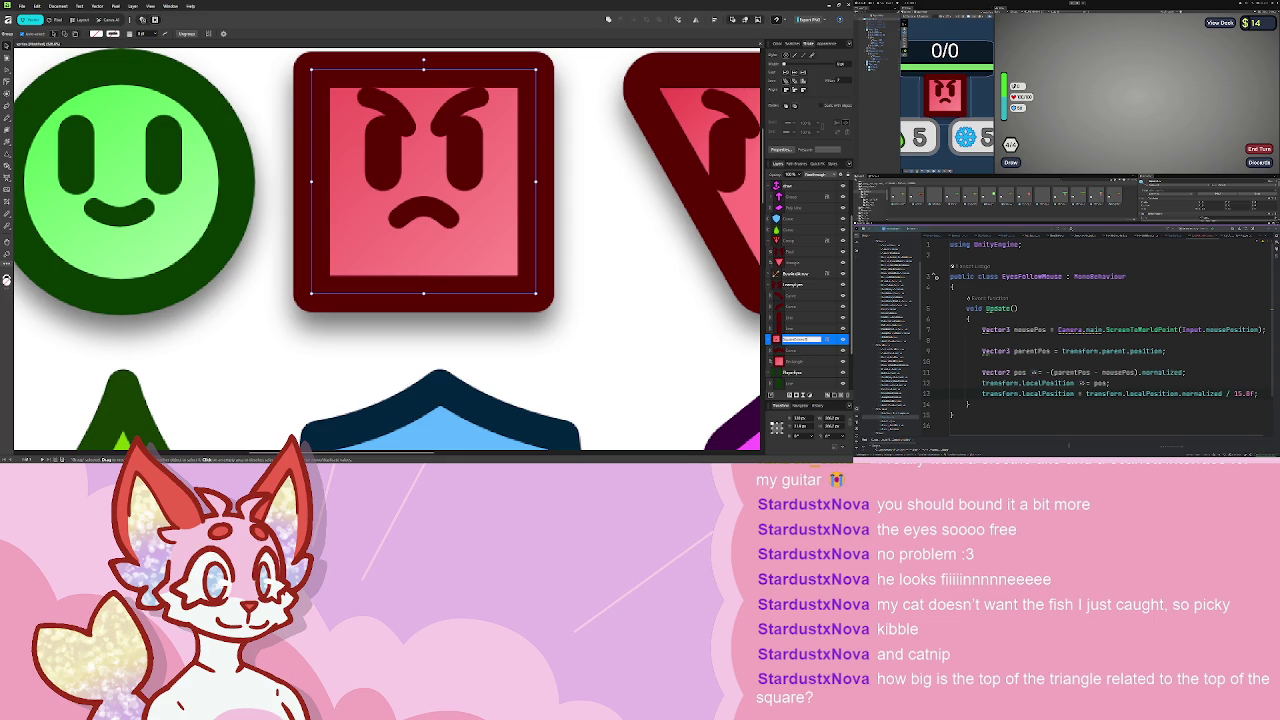
key("Return")
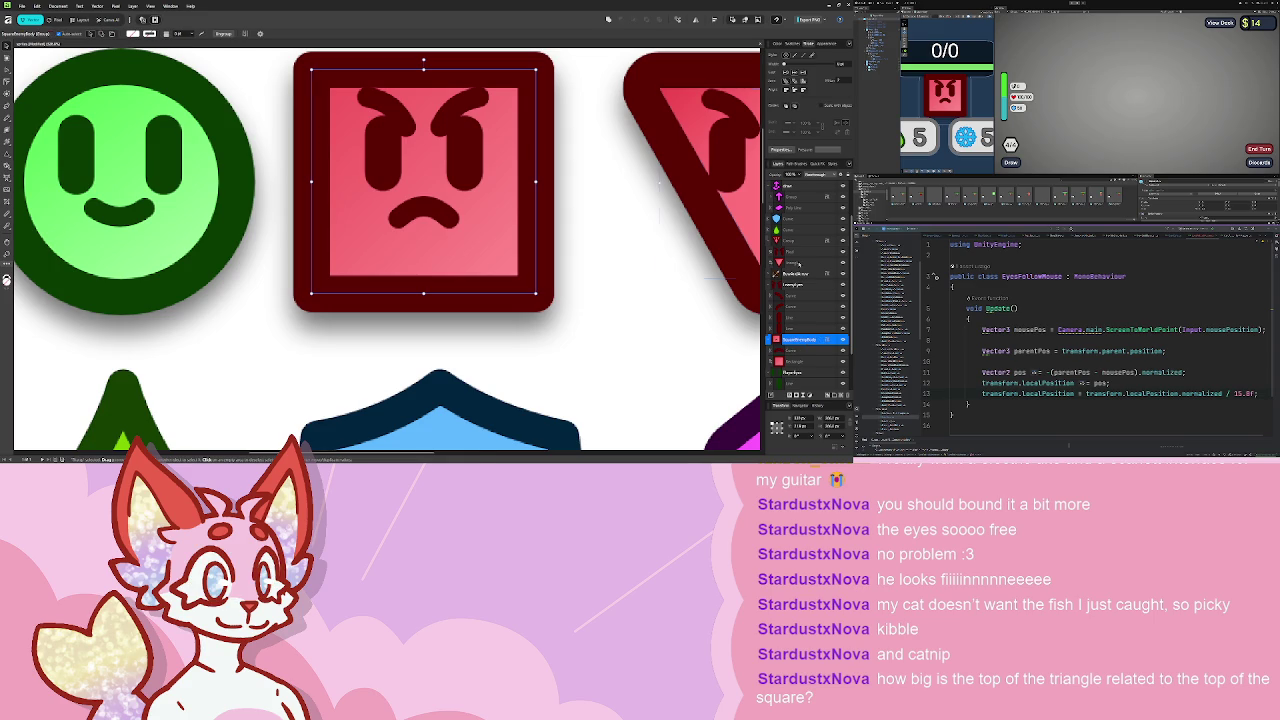
- Rename the triangle's body layer to TriangleEnemyBody
left_click(803, 263)
double_click(792, 262)
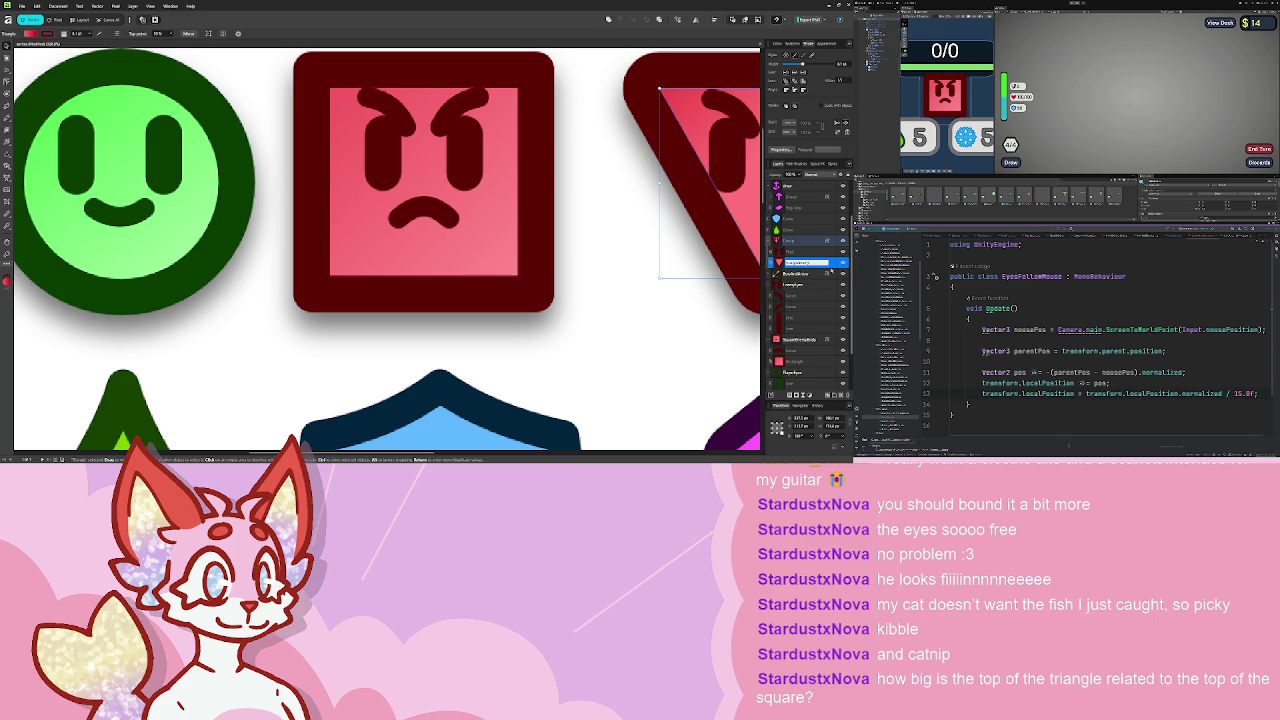
key("Return")
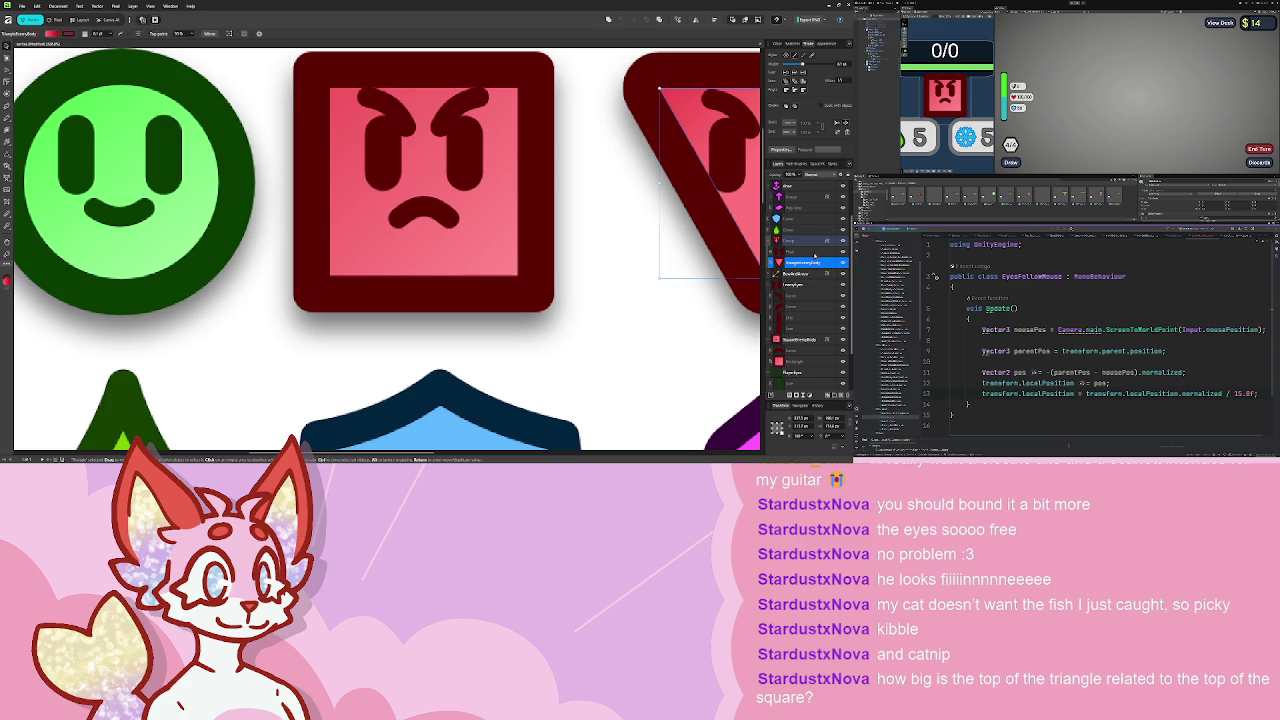
- Review the triangle and square layers, including the square's EnemyEyes group, then return to Unity
left_click(815, 251)
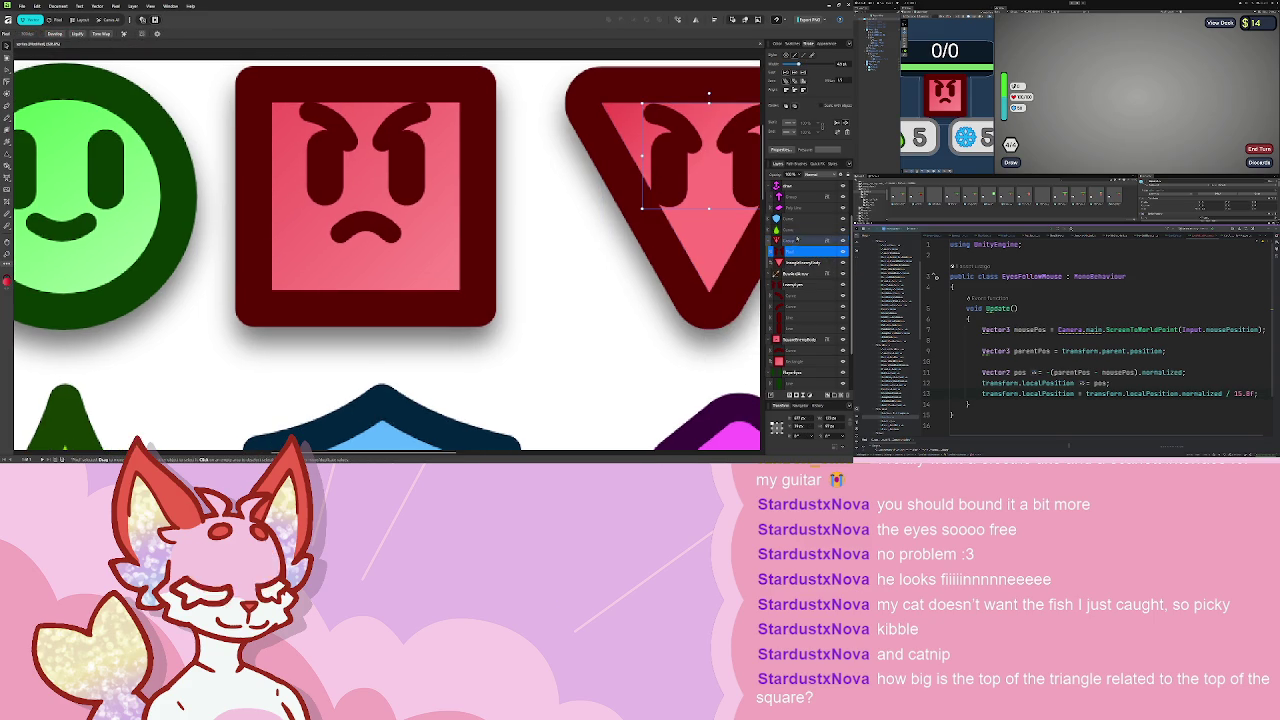
left_click(811, 241)
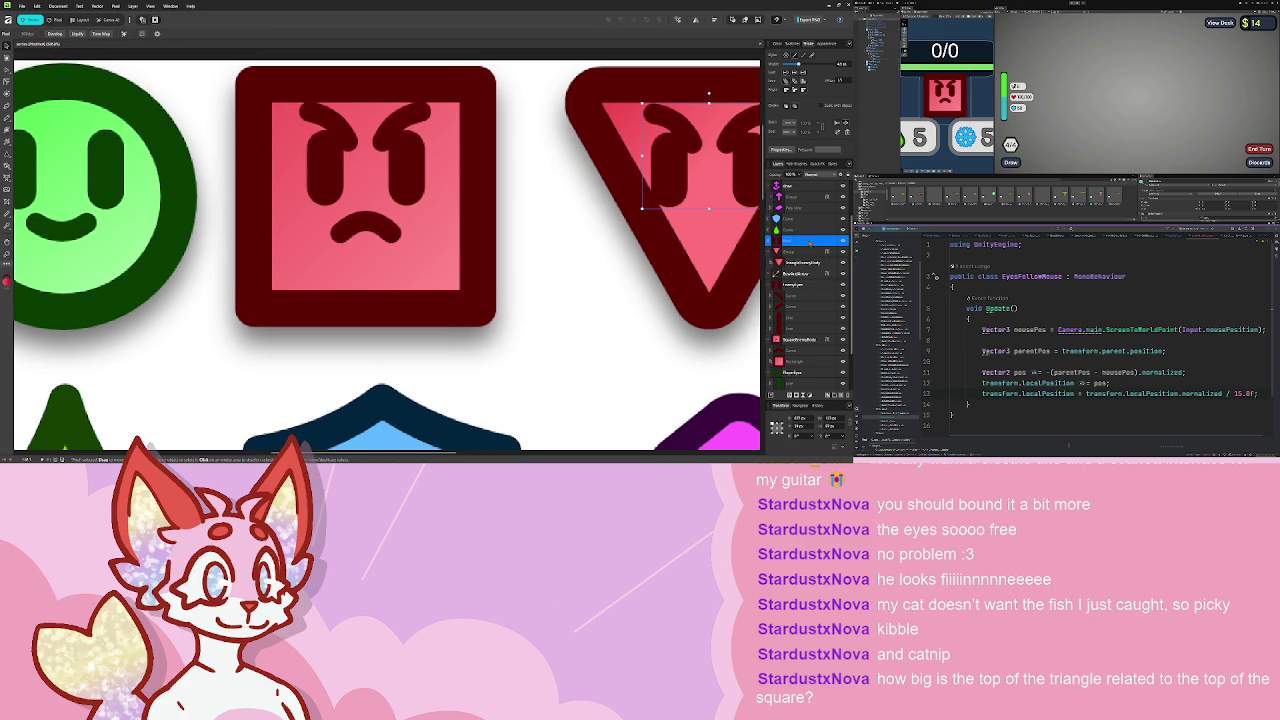
left_click(793, 286)
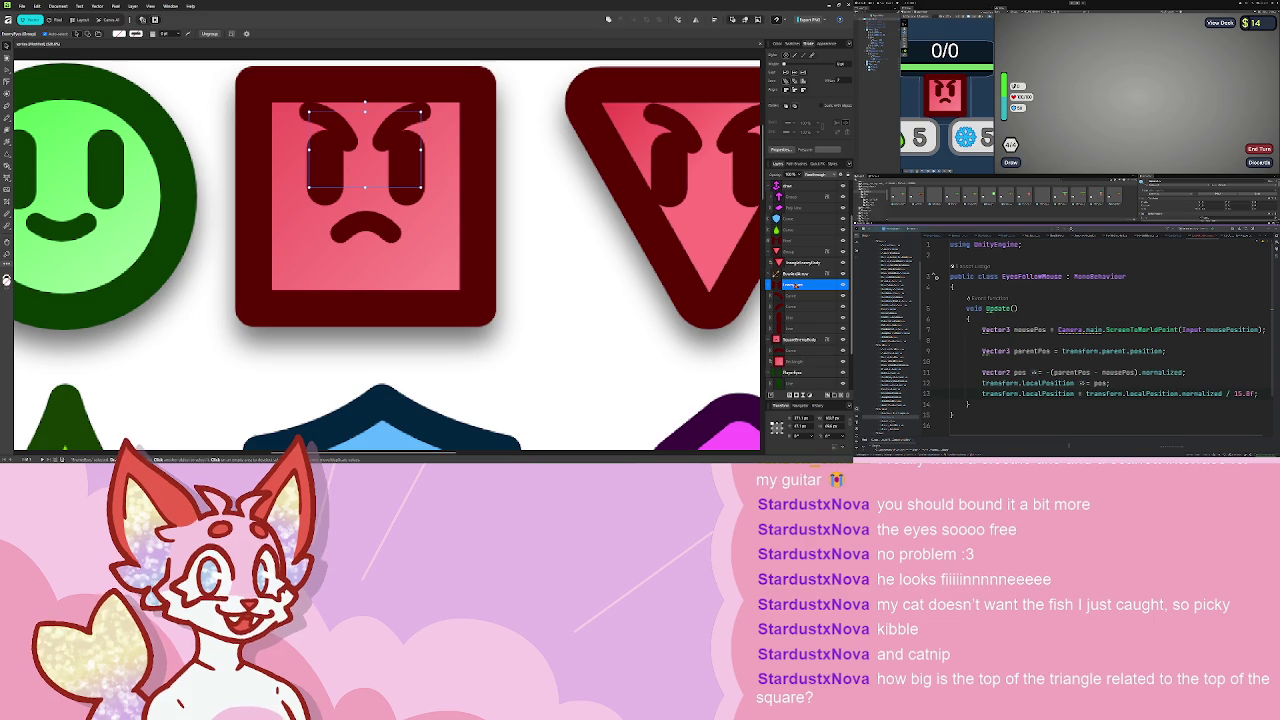
scroll(559, 195, "down", 2)
scroll(540, 230, "up", 3)
left_click(800, 339)
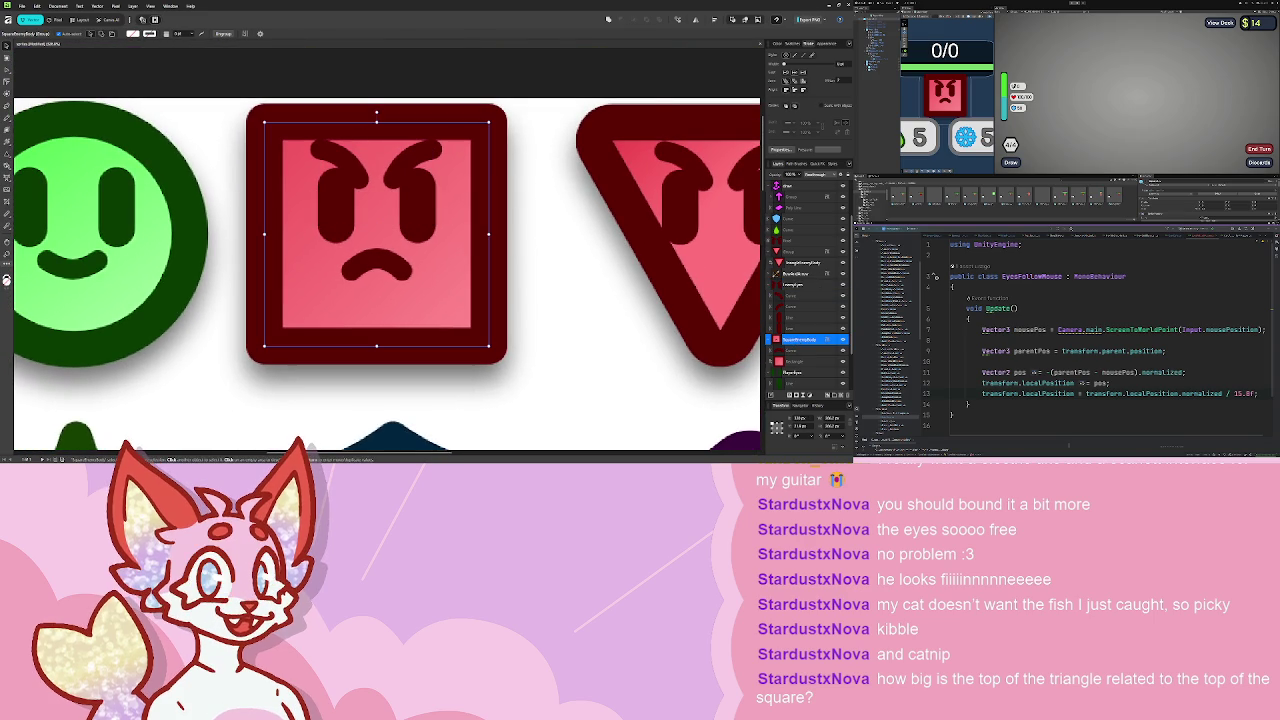
left_click(800, 262)
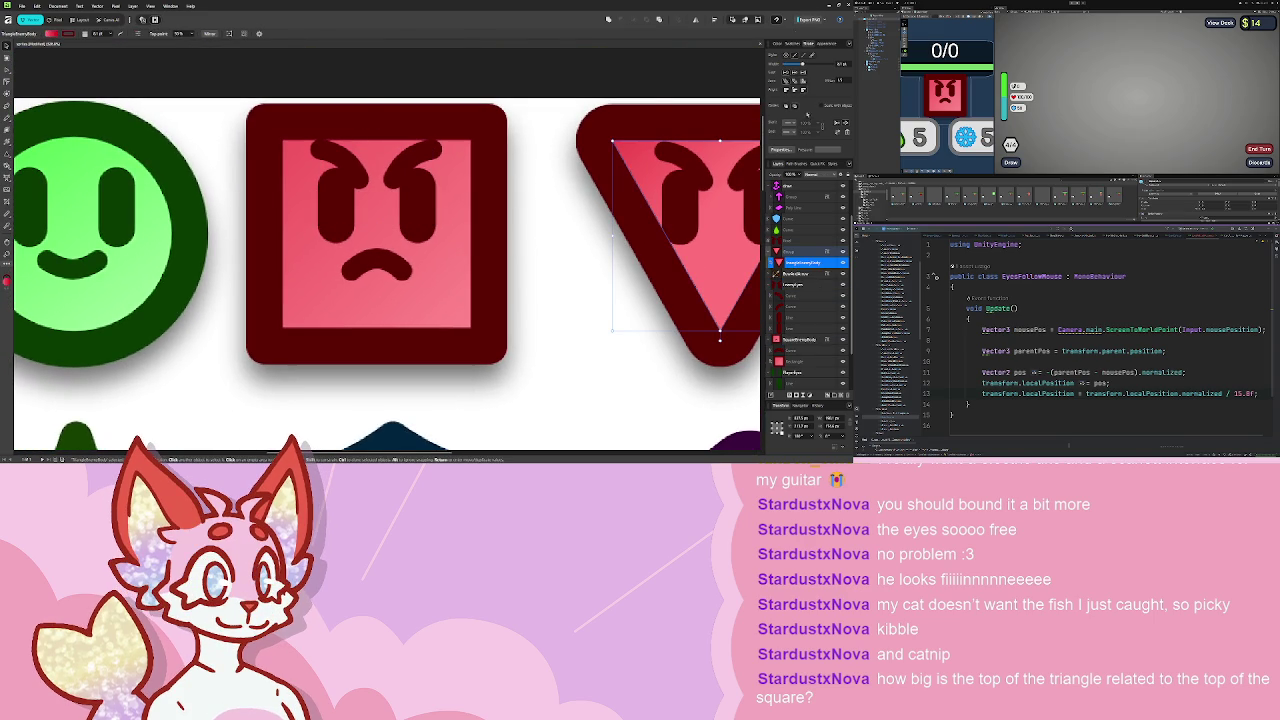
left_click(421, 154)
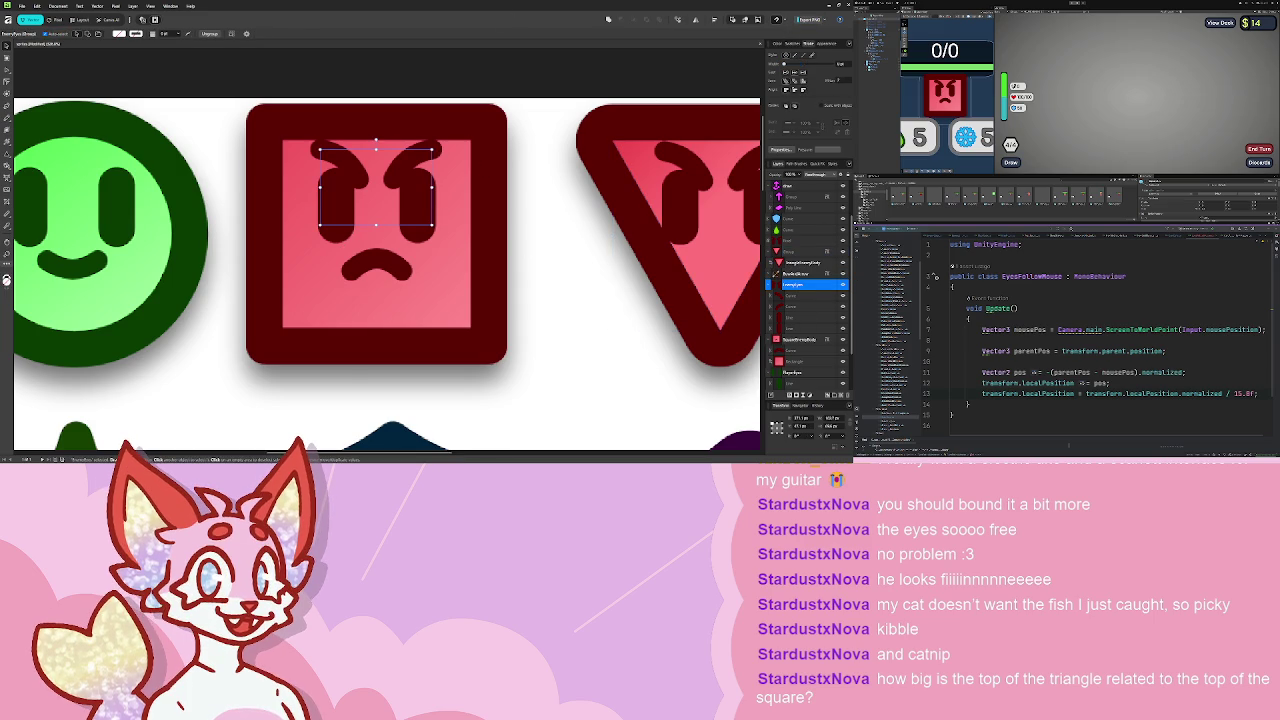
key("alt+Tab")
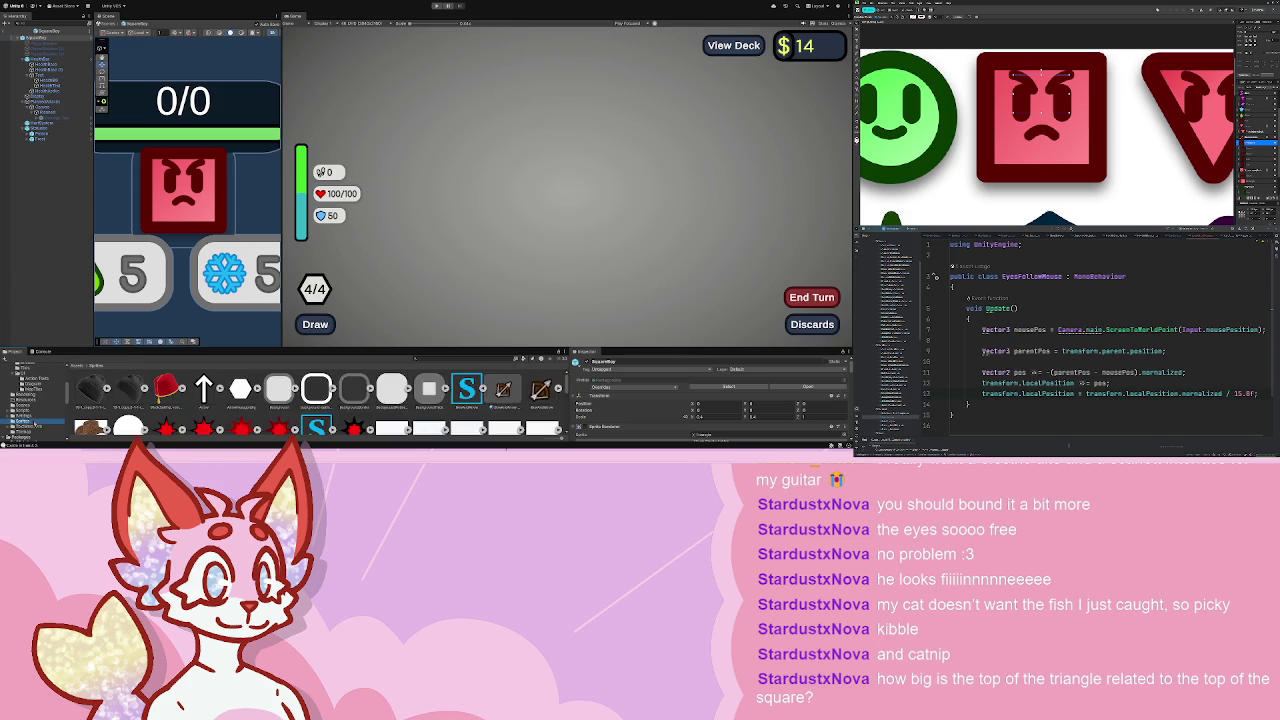
- Set the first enemy sprite to Single sprite mode with a Full Rect mesh
scroll(310, 405, "down", 3)
left_click(541, 408)
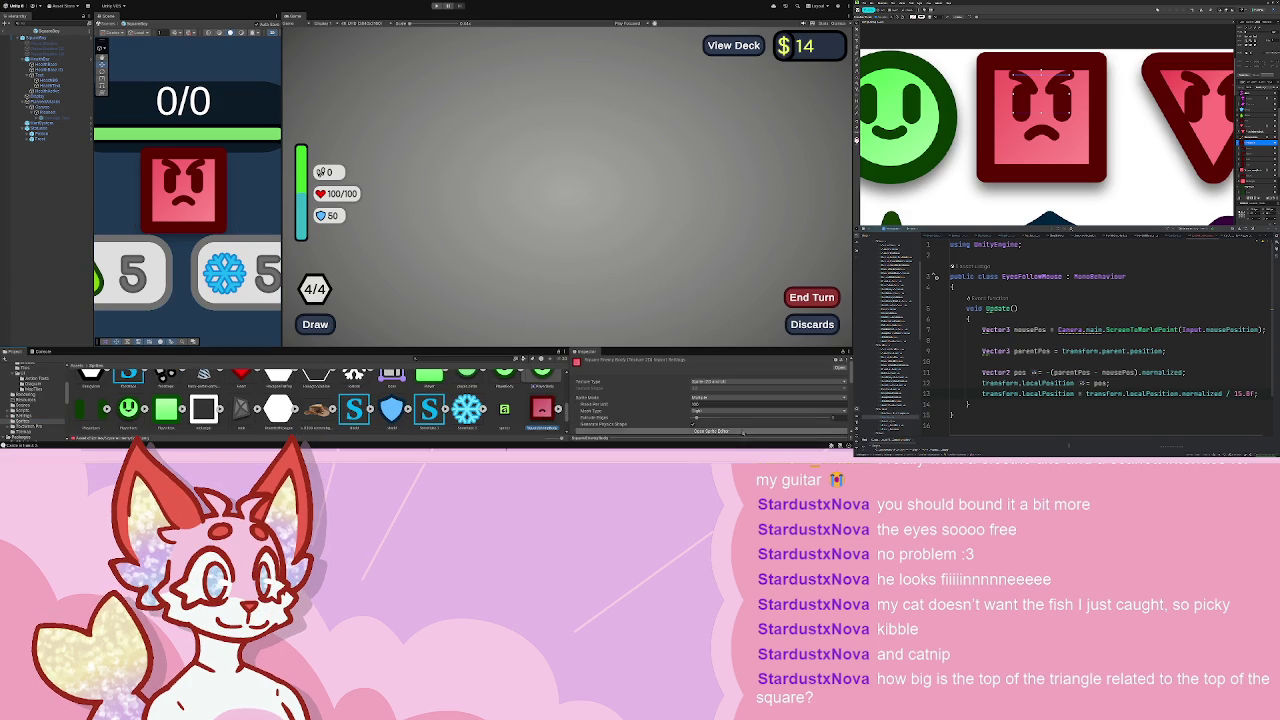
left_click(712, 406)
left_click(713, 418)
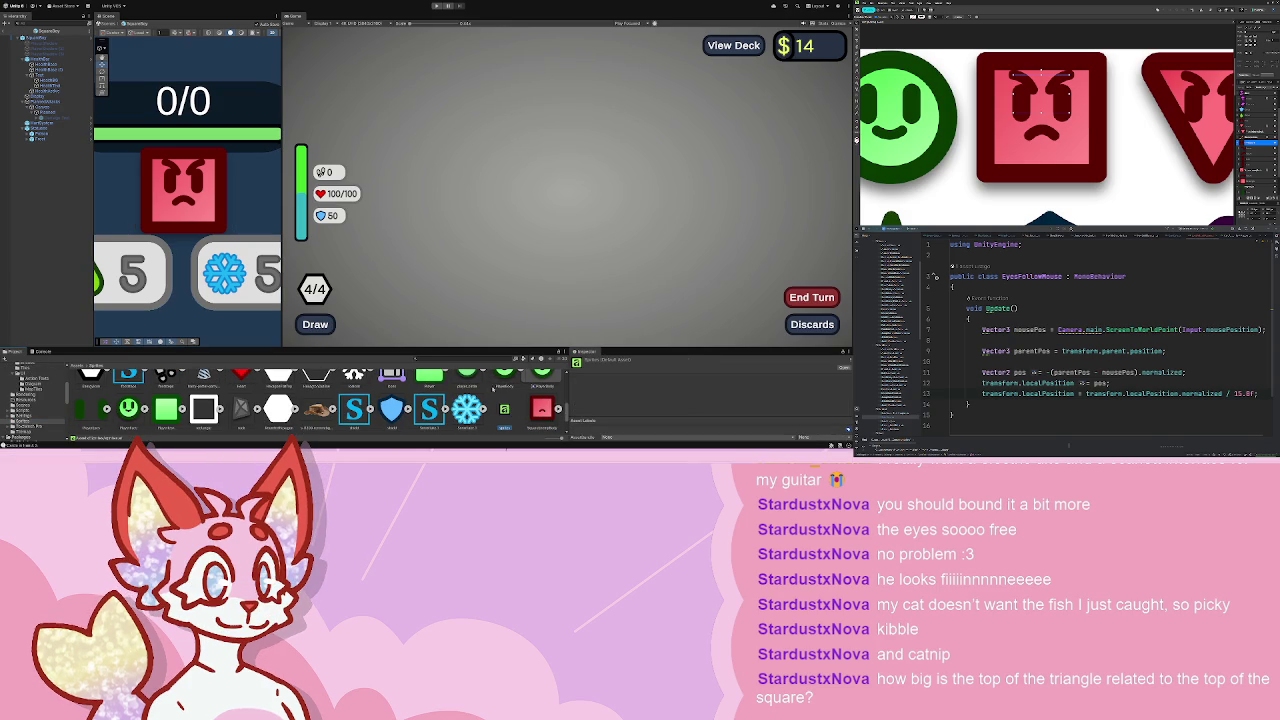
scroll(202, 373, "down", 3)
scroll(202, 373, "down", 1)
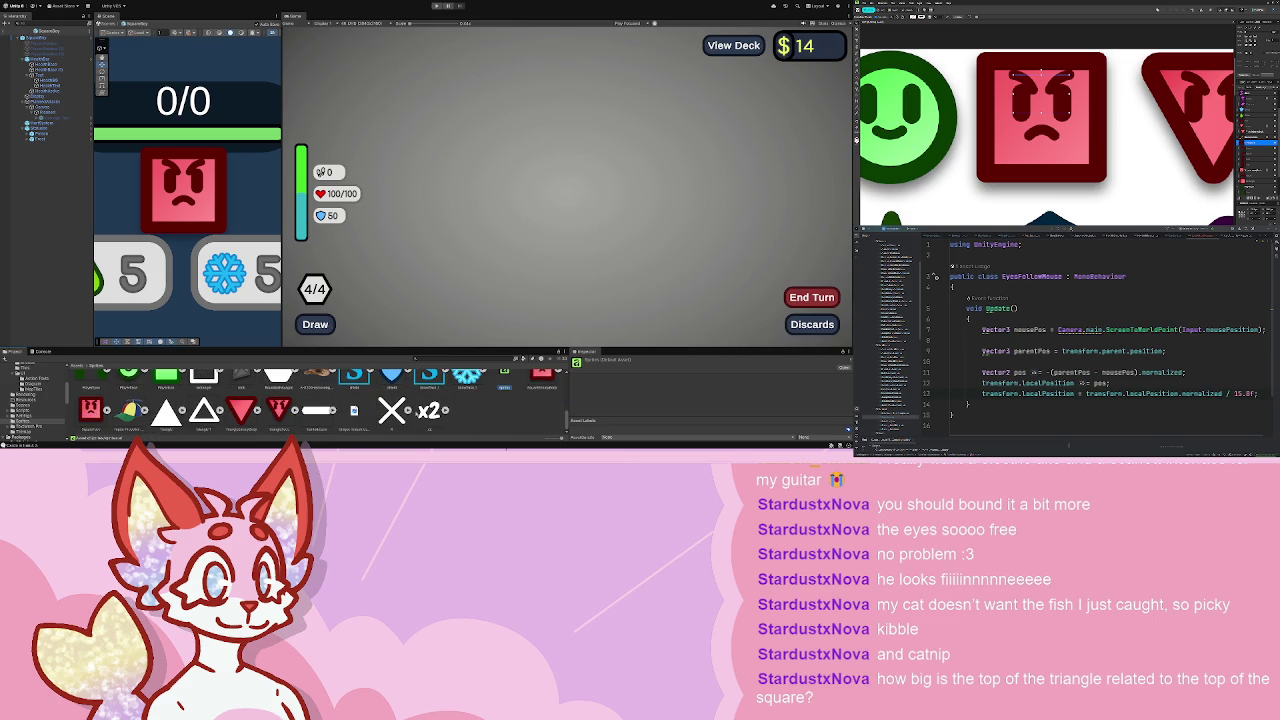
- Set the red triangle sprite to Single sprite mode
left_click(241, 410)
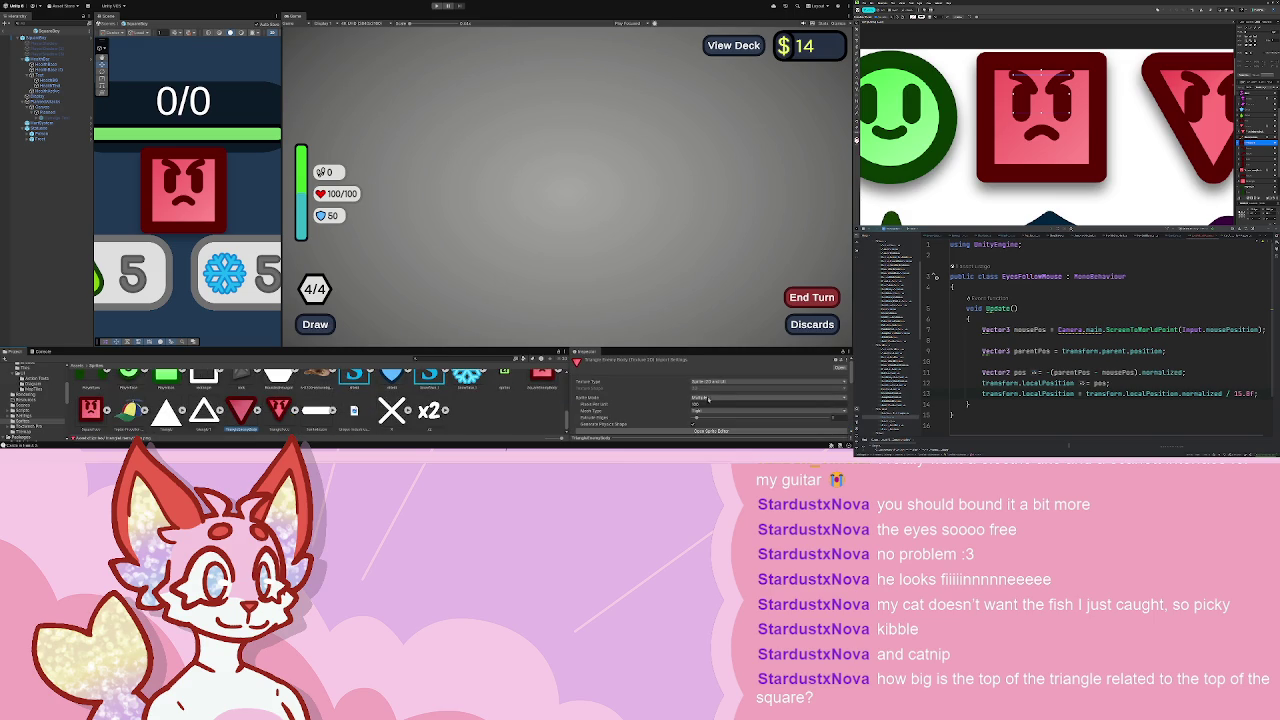
left_click(713, 411)
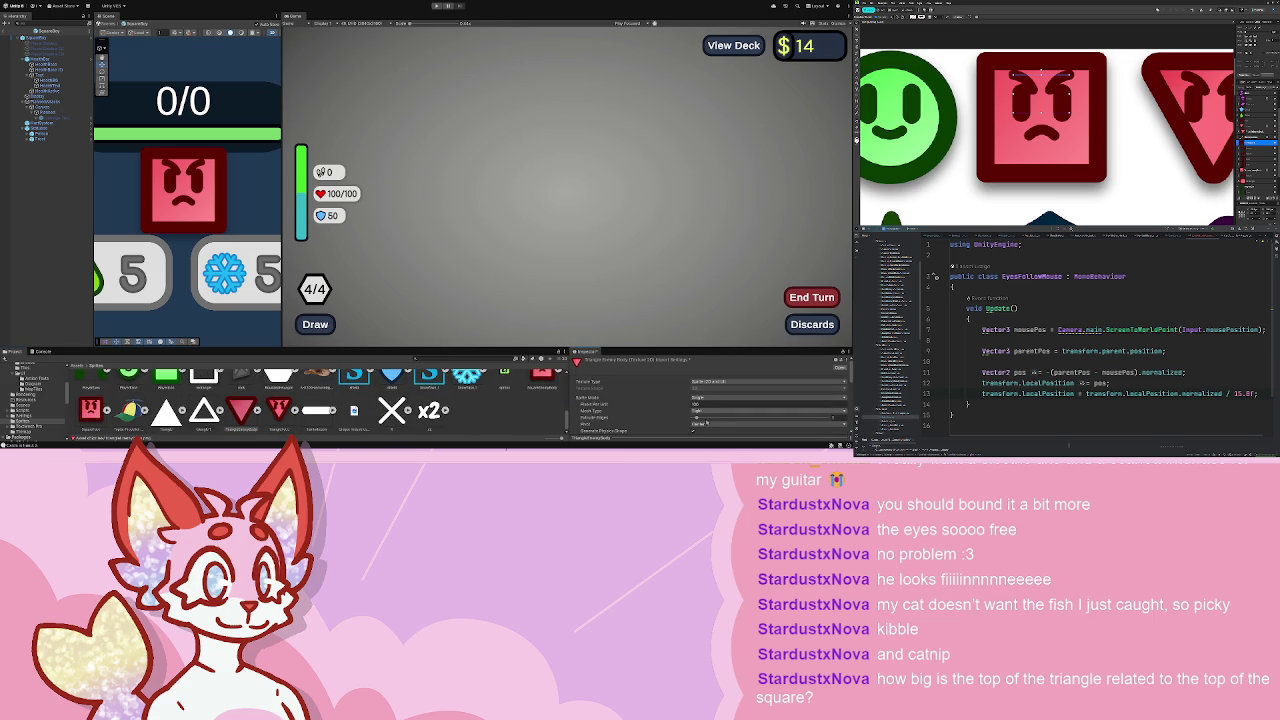
scroll(505, 400, "up", 1)
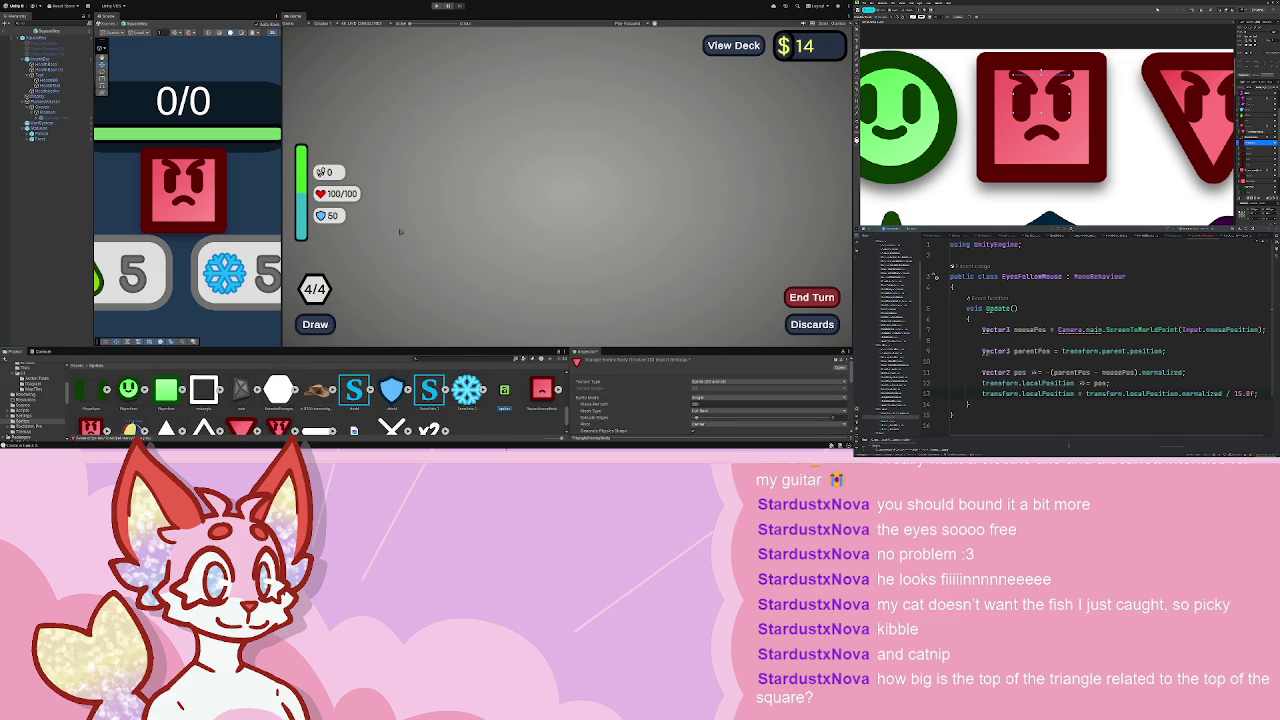
scroll(480, 400, "down", 5)
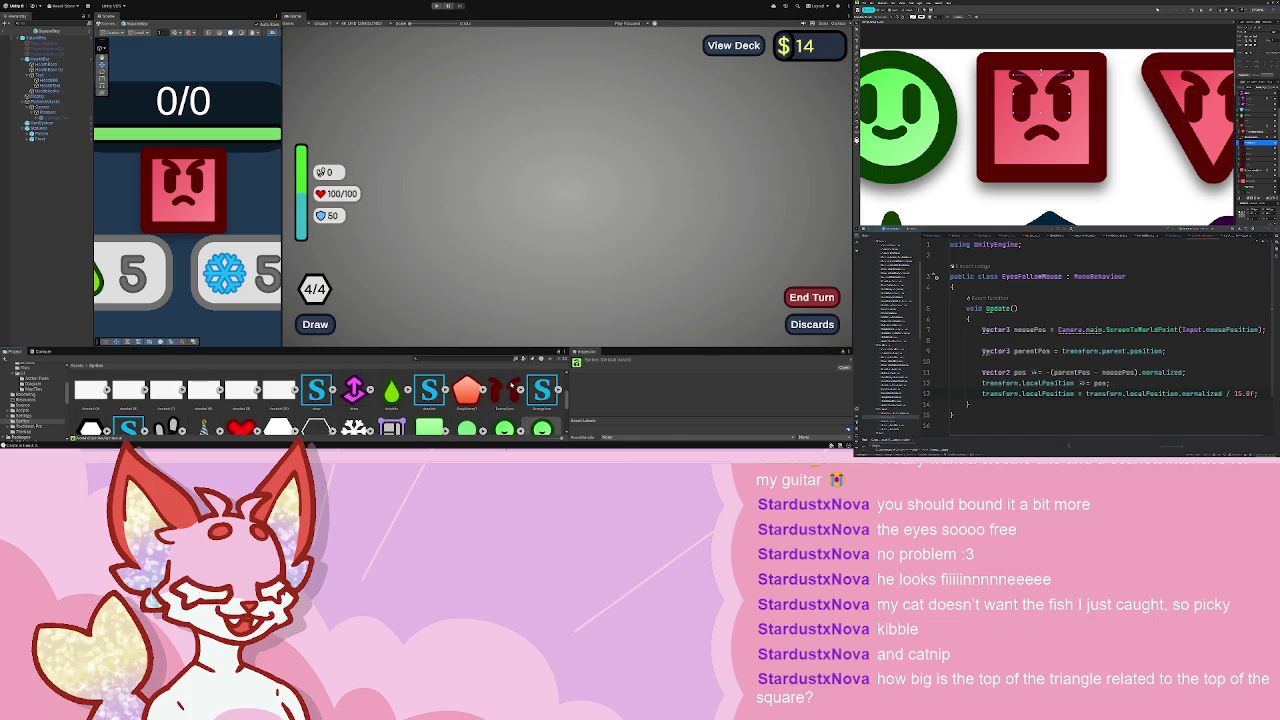
- Set the dark red sprite to Single sprite mode, then select the pentagon enemy sprite
left_click(510, 388)
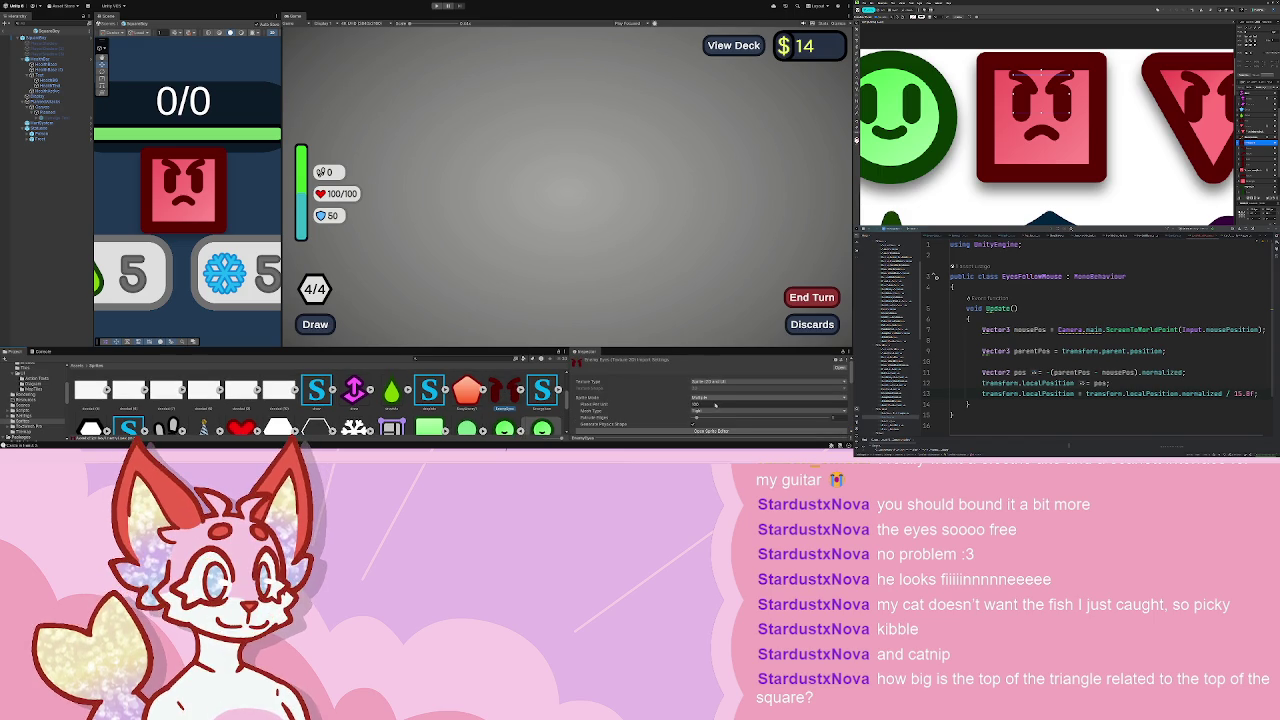
left_click(706, 397)
left_click(712, 412)
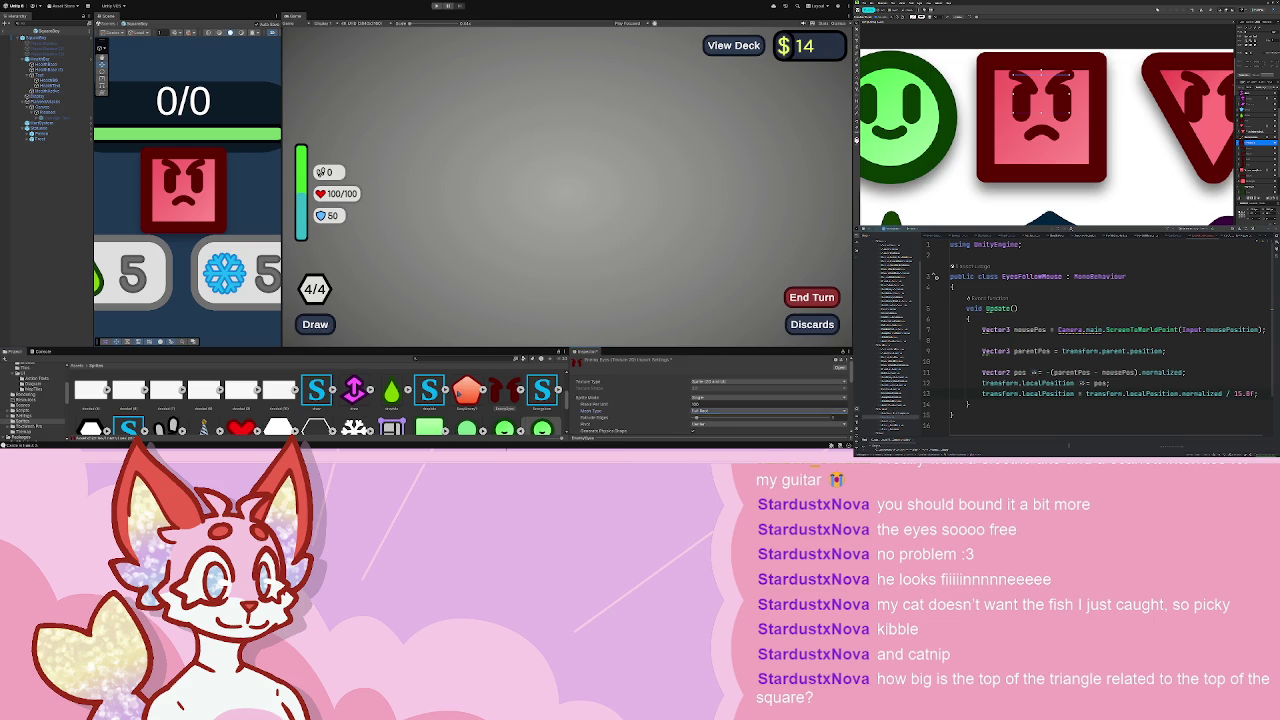
left_click(467, 390)
scroll(165, 203, "up", 3)
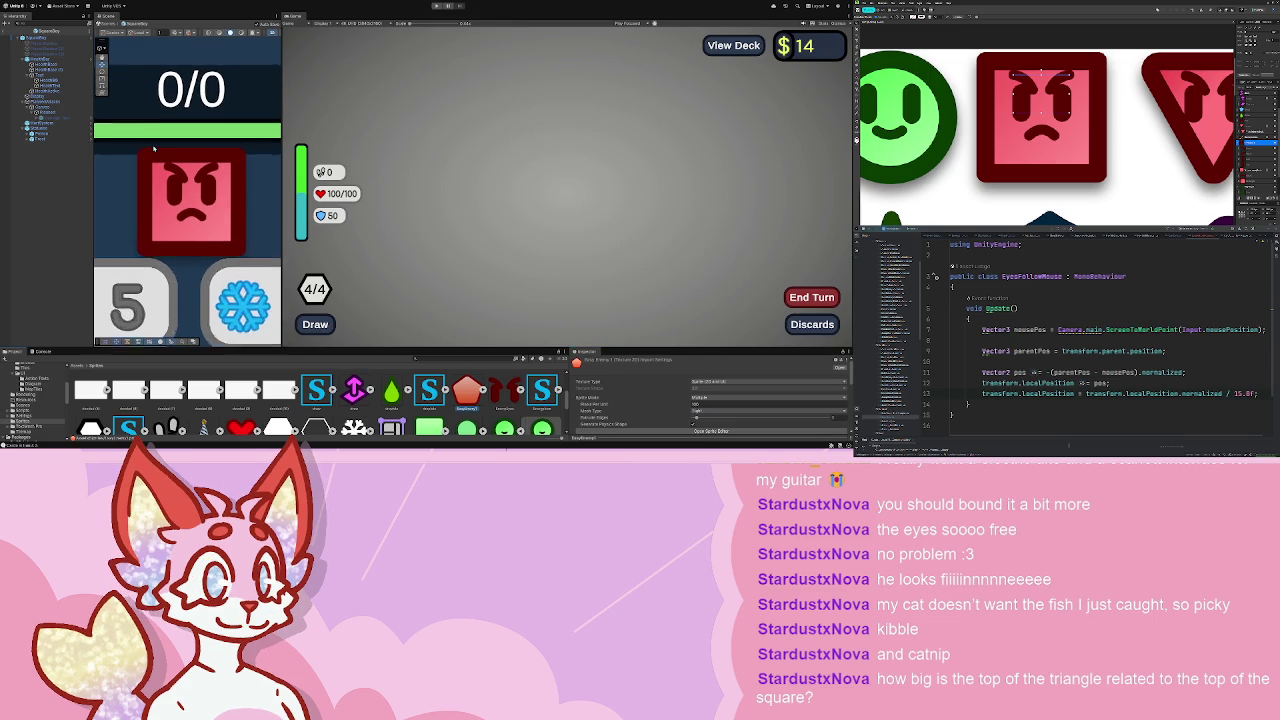
- Inspect the angry square object in the currently open prefab
left_click(184, 152)
scroll(185, 200, "up", 2)
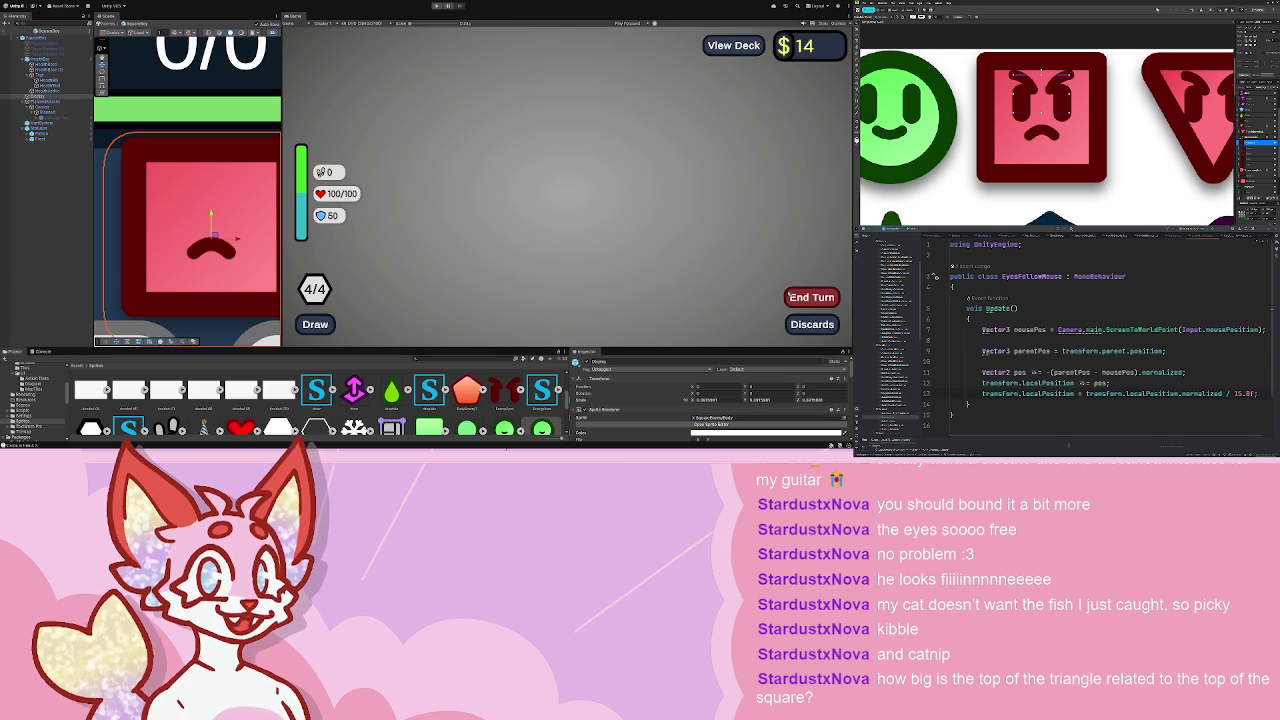
scroll(215, 218, "down", 4)
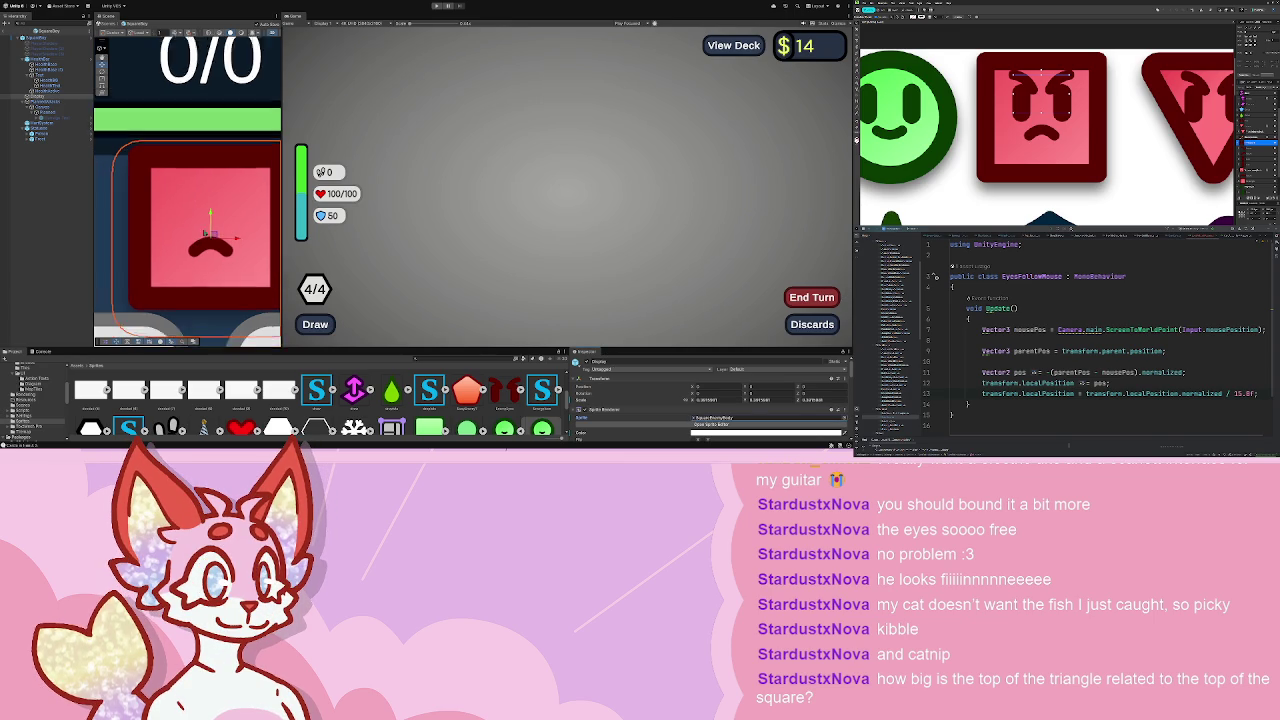
scroll(214, 220, "up", 4)
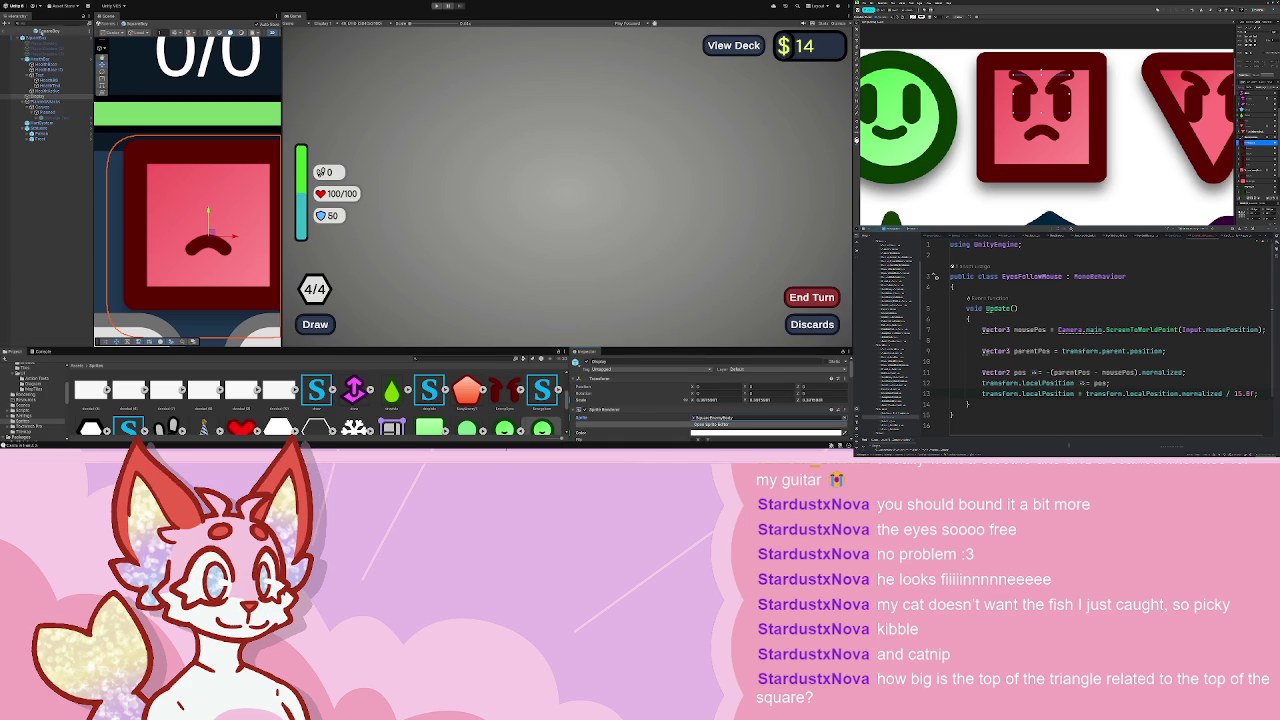
- Return to the scene, check its objects, and open the square enemy prefab from Prefabs/Entities
left_click(8, 30)
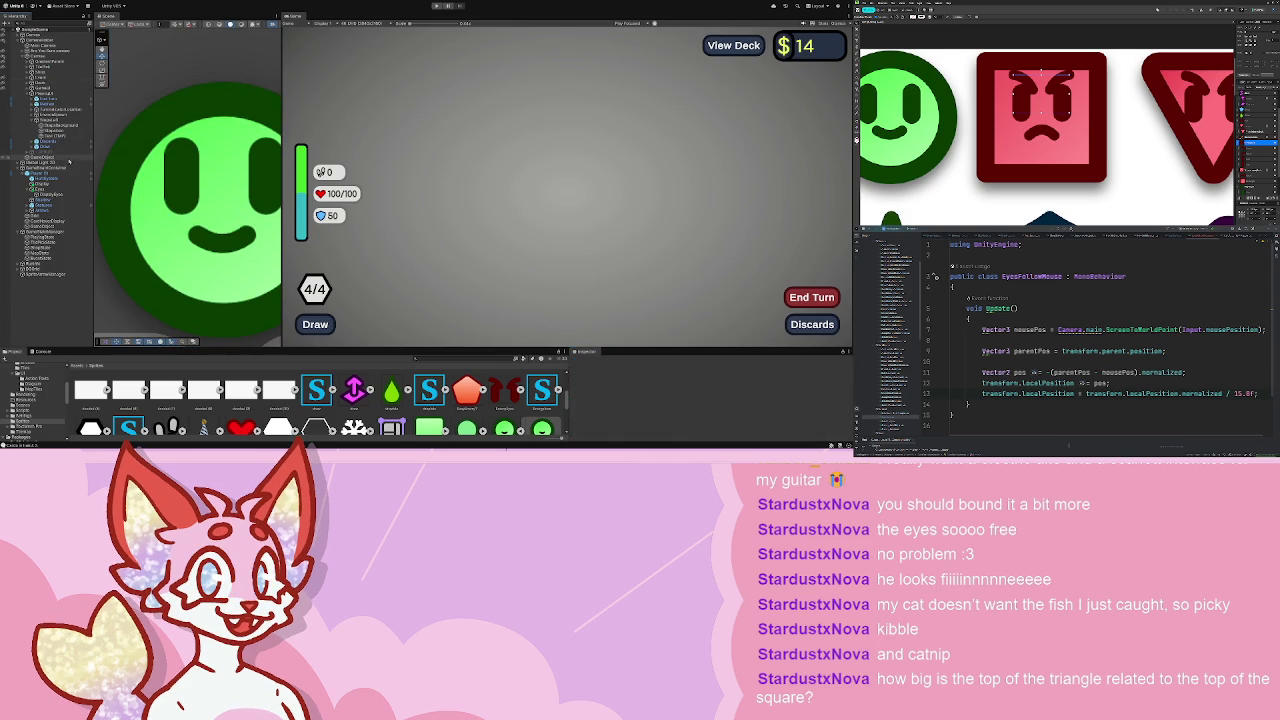
left_click(57, 193)
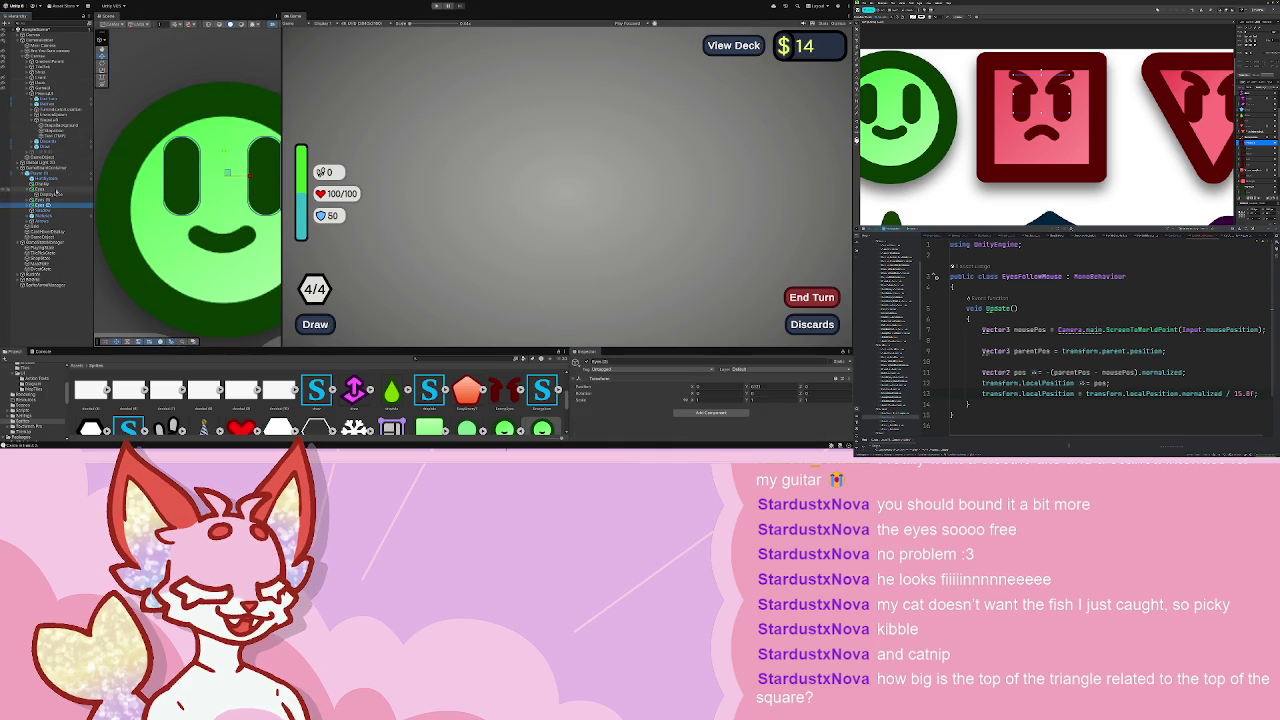
left_click(57, 190)
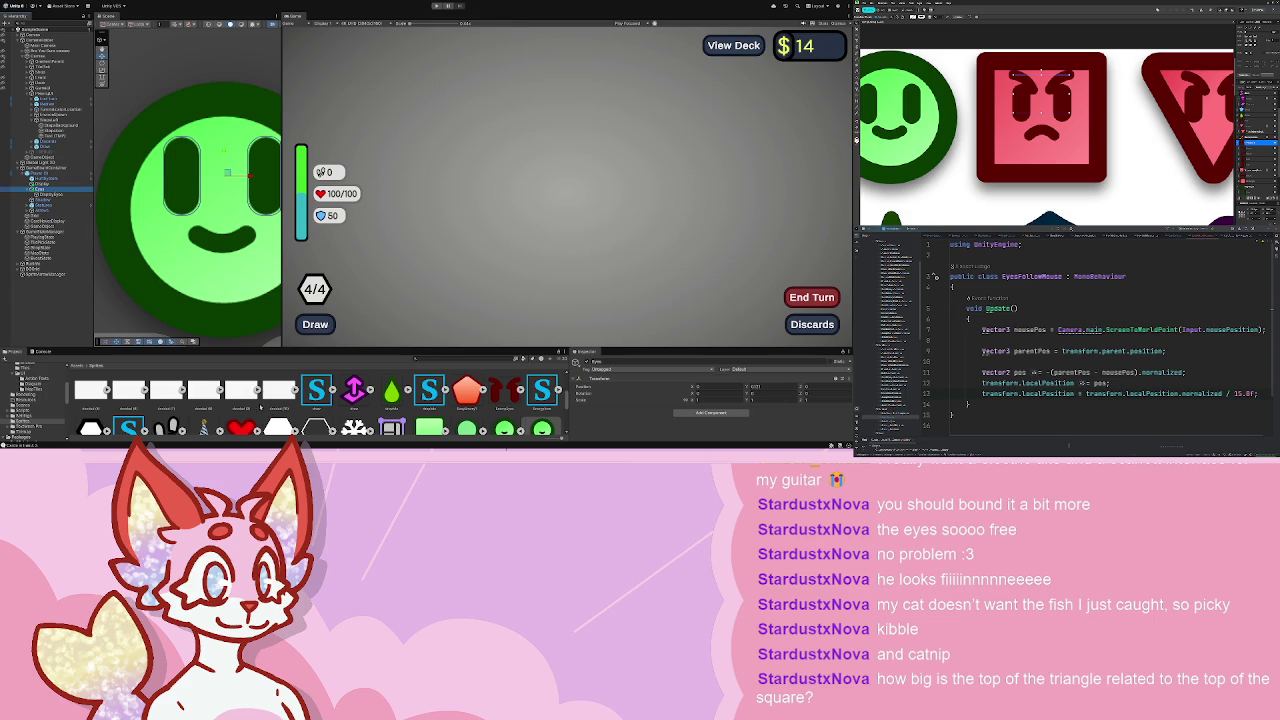
left_click(35, 366)
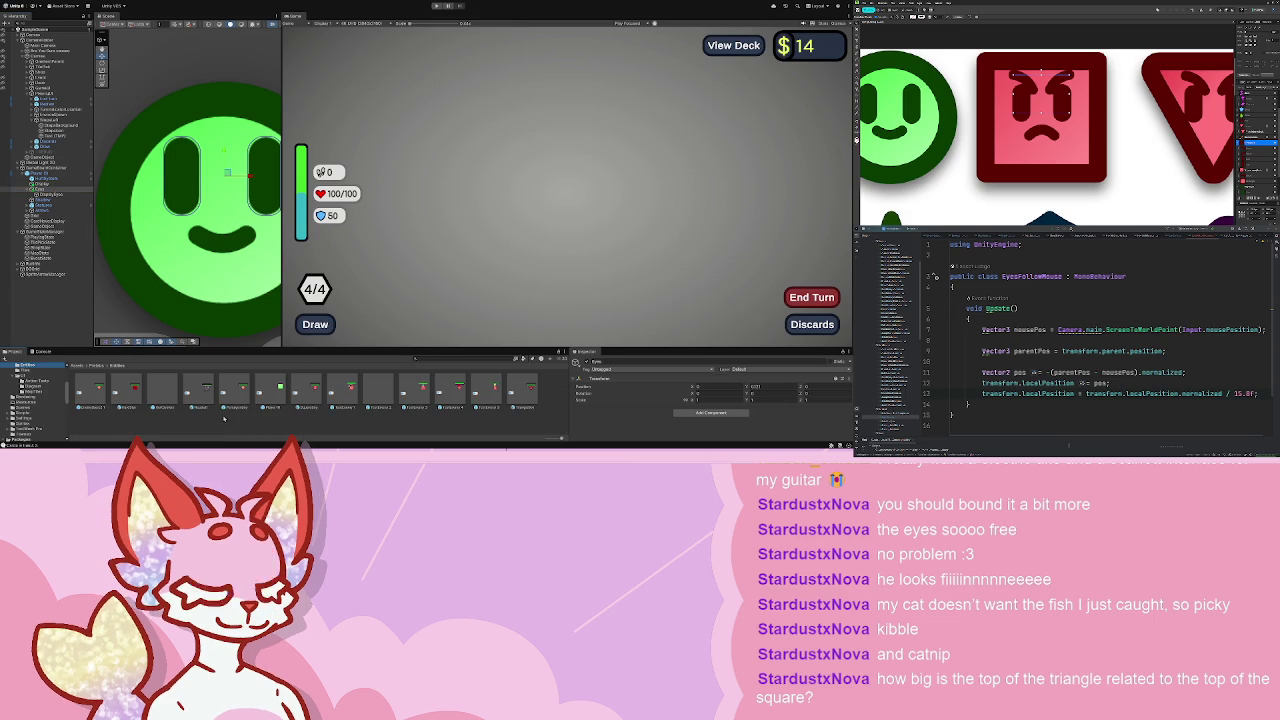
double_click(90, 390)
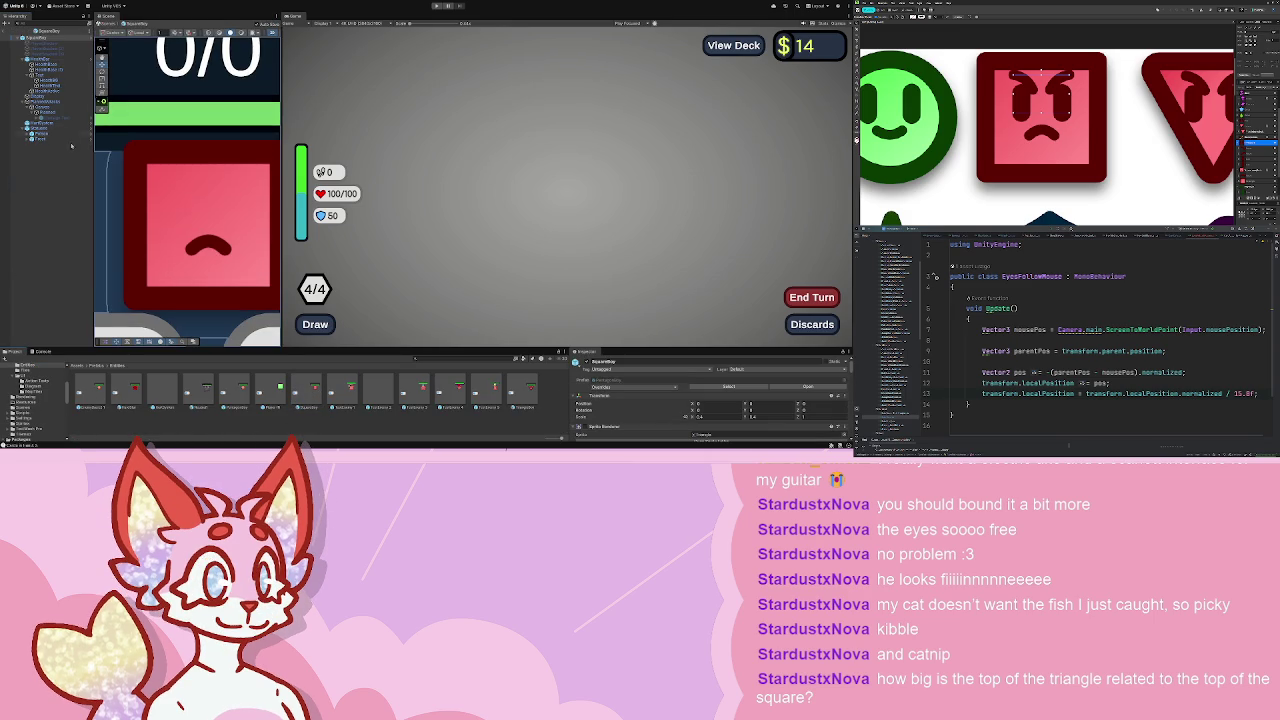
- Select the square prefab's eyes, frame them, and move them up toward the top of the face
left_click(54, 101)
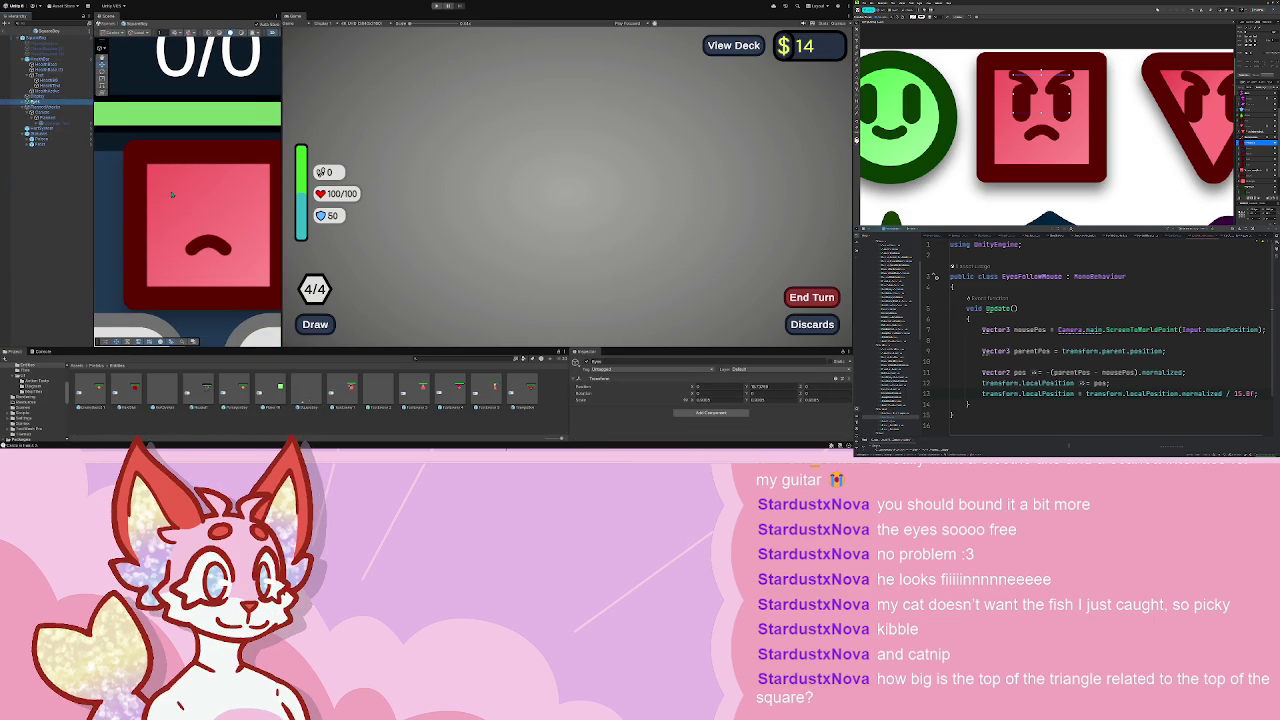
scroll(172, 194, "down", 5)
scroll(172, 194, "up", 5)
left_click(775, 386)
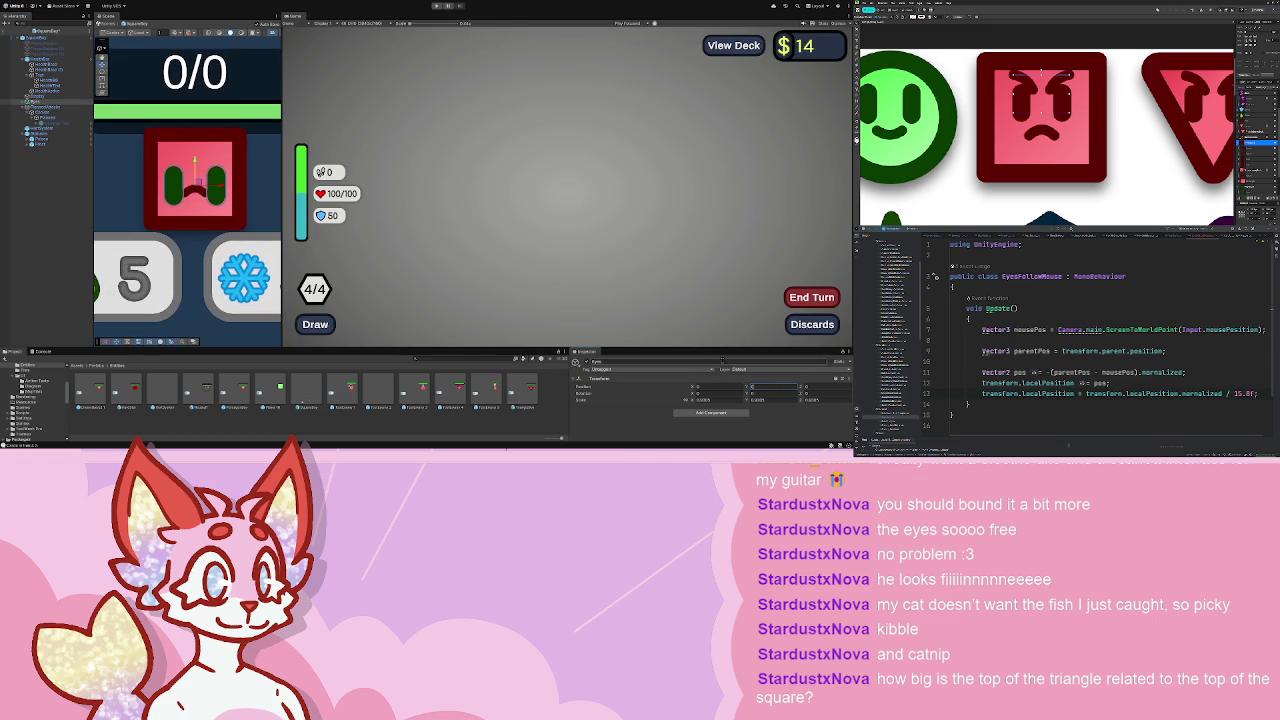
key("f")
left_click_drag(184, 195, 185, 130)
left_click(28, 106)
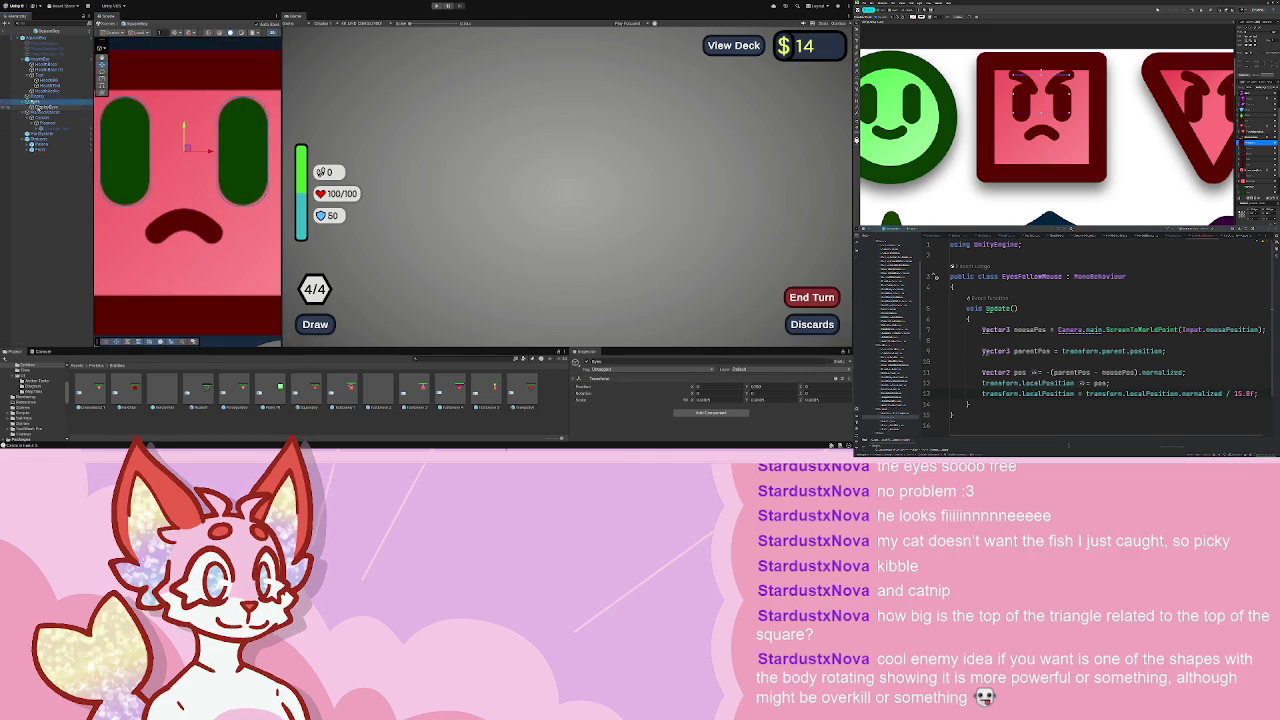
left_click(45, 106)
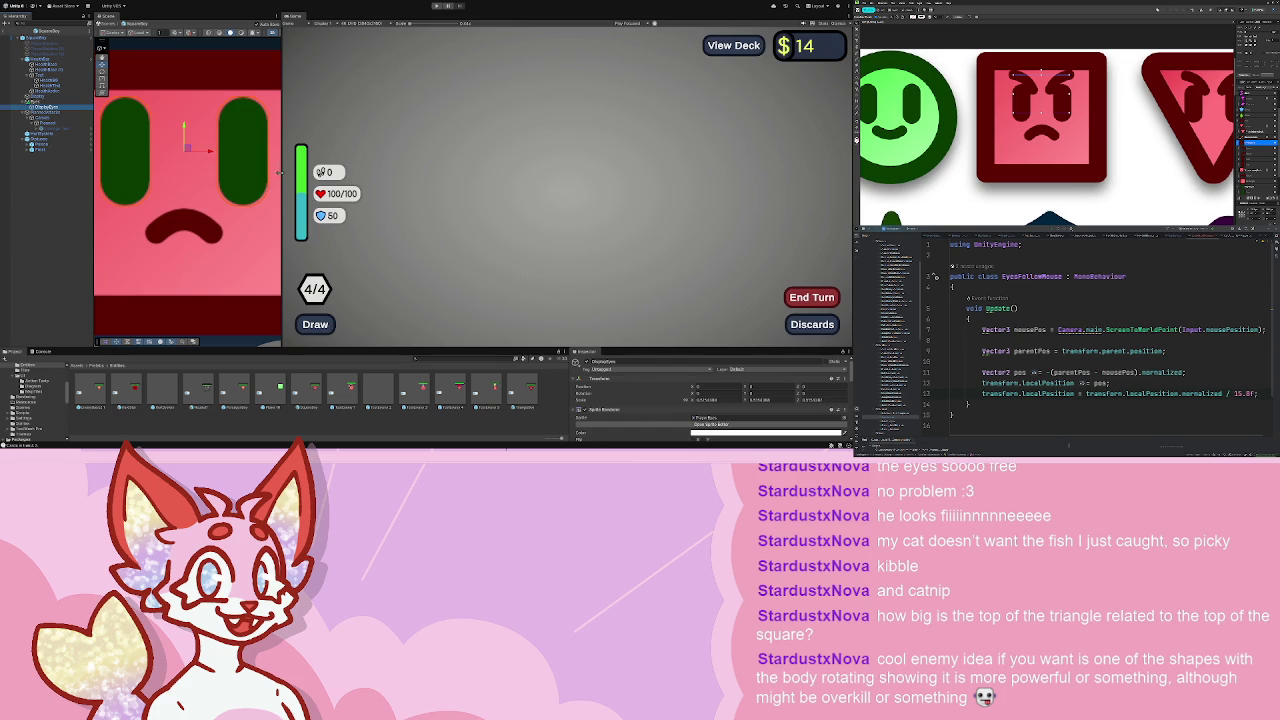
- Widen the Scene view, frame the square enemy's face parts, and enter Play mode
left_click_drag(278, 172, 308, 172)
scroll(222, 167, "down", 5)
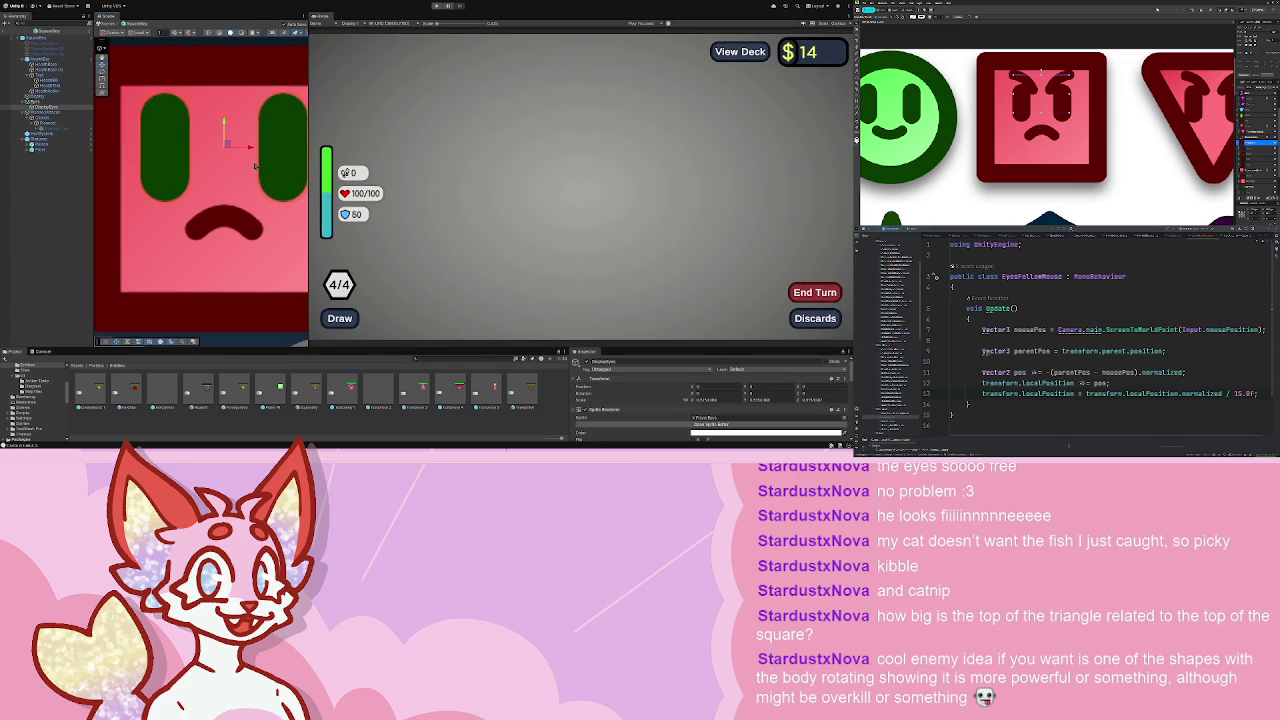
left_click_drag(258, 165, 226, 167)
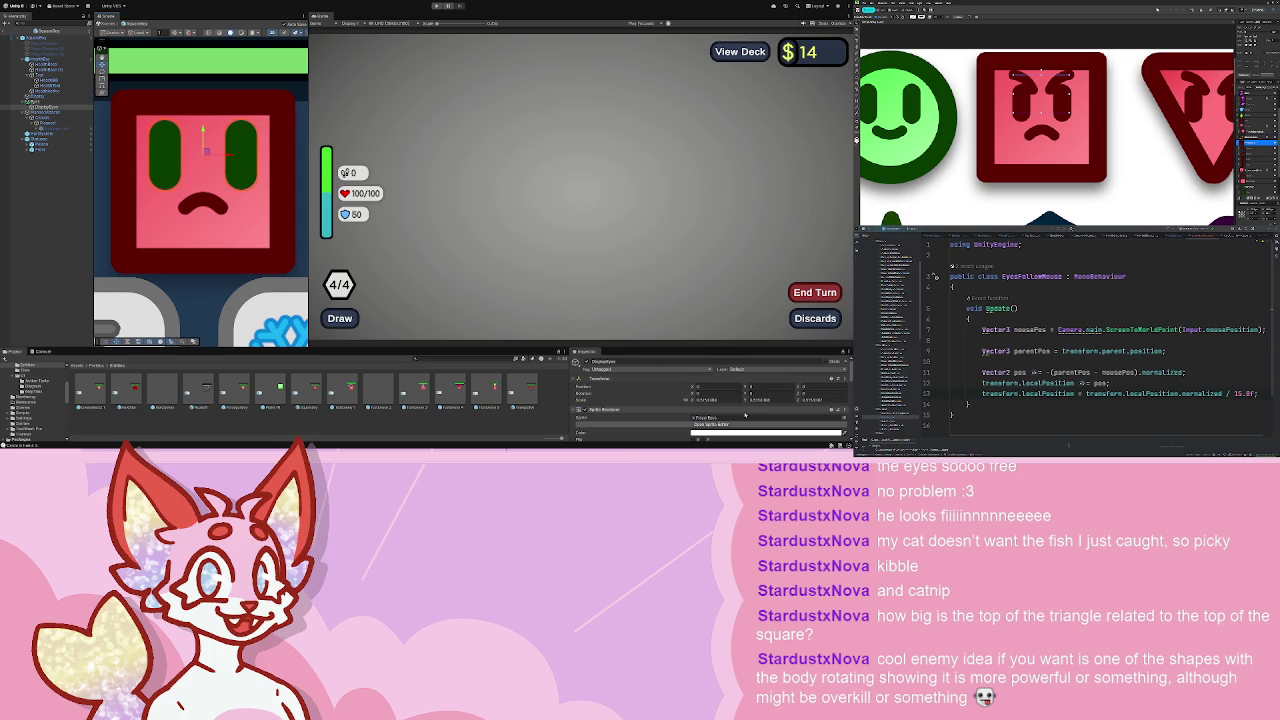
scroll(745, 414, "down", 3)
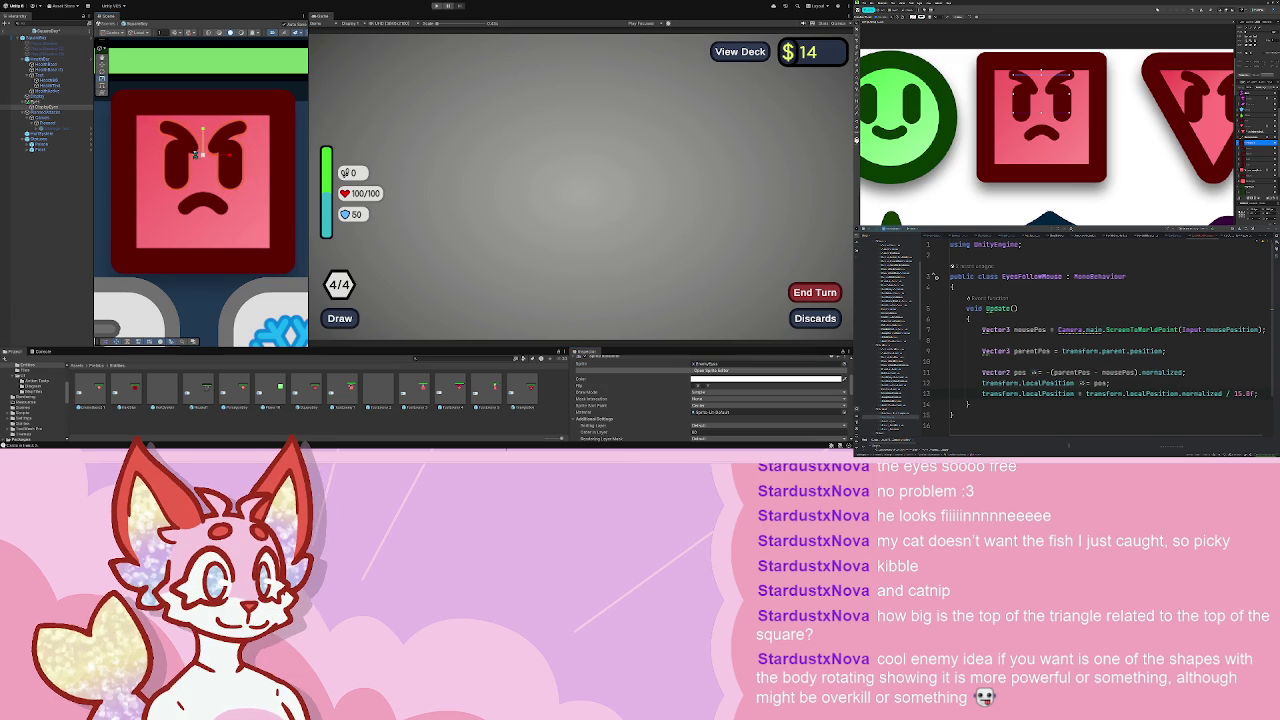
left_click(284, 119)
scroll(284, 119, "down", 3)
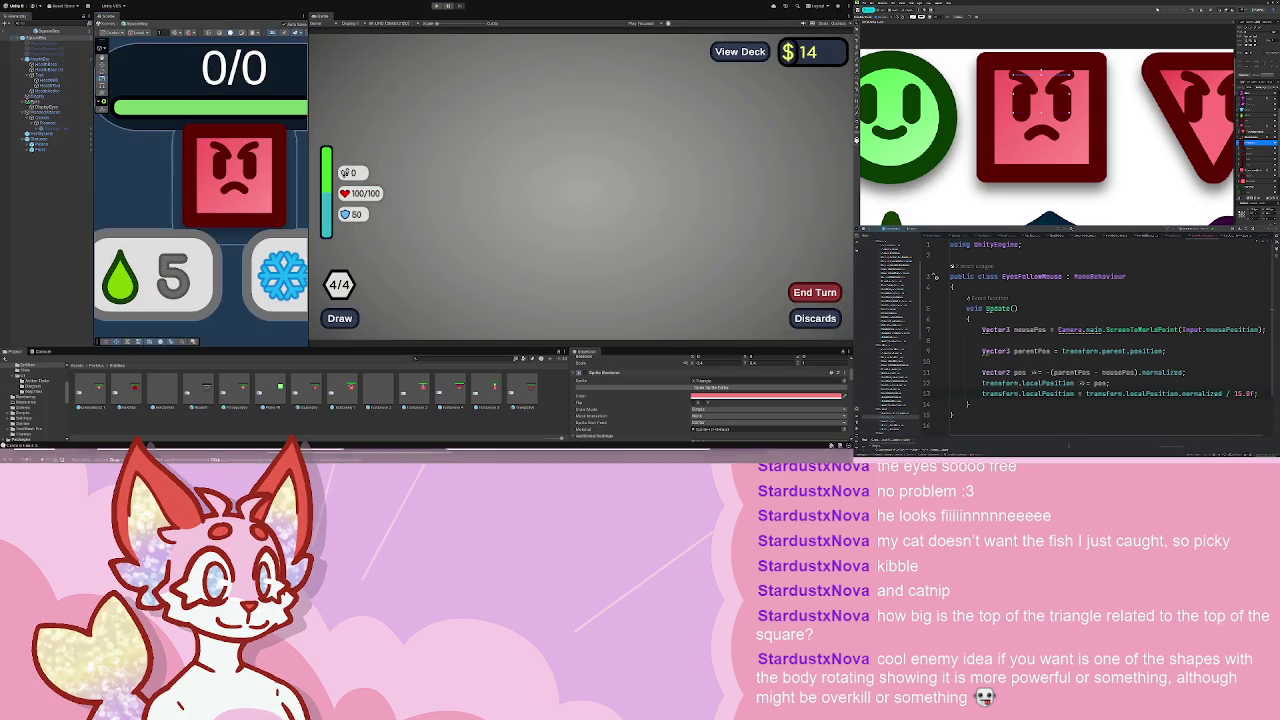
scroll(224, 191, "up", 5)
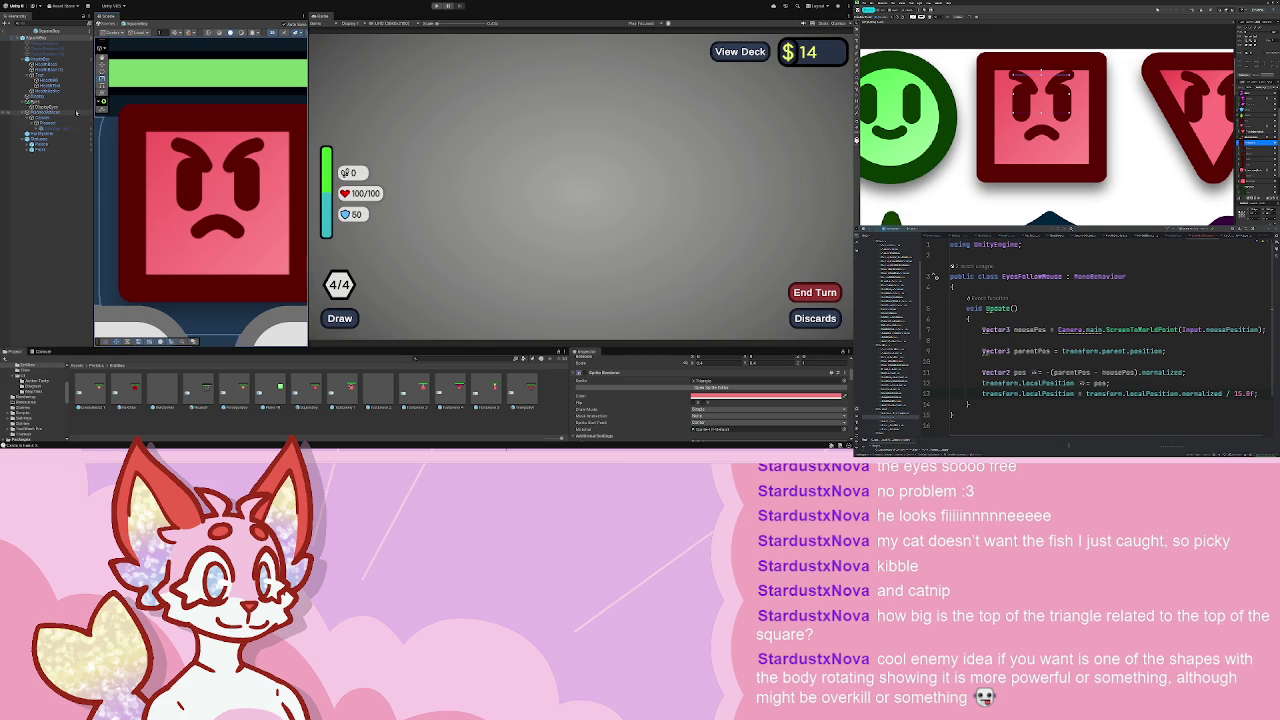
left_click(436, 6)
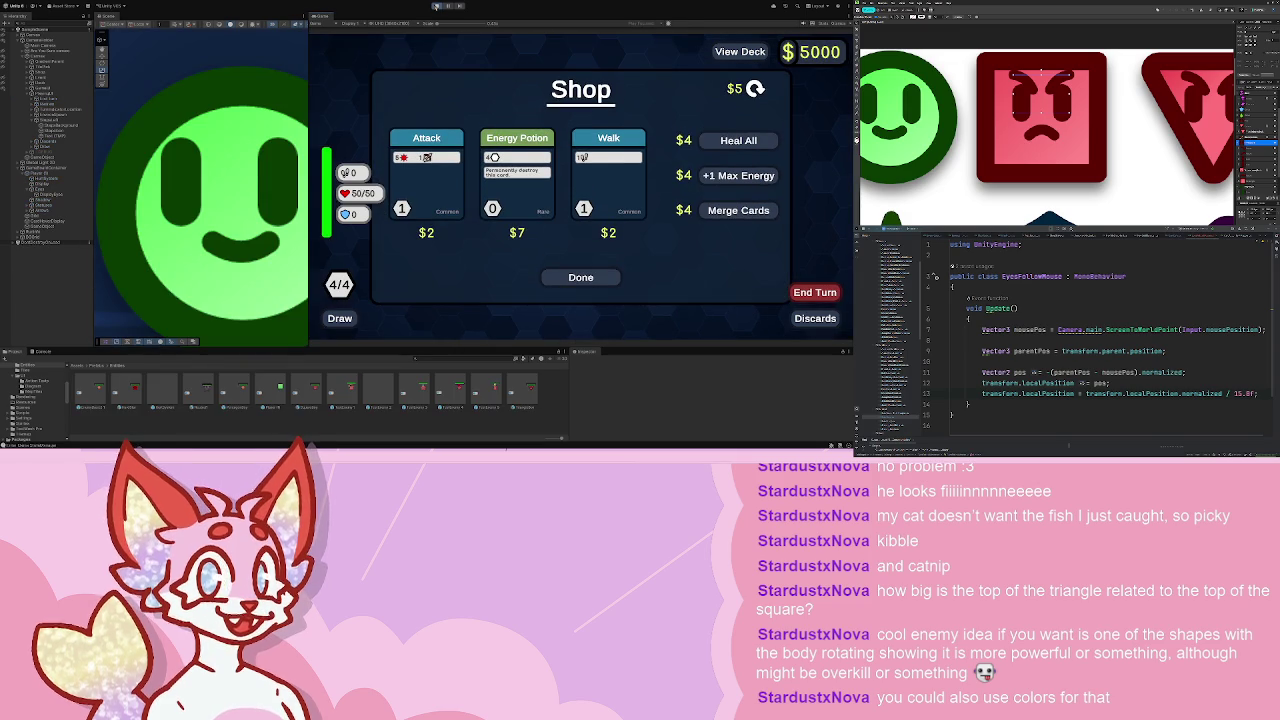
- Continue from the shop into a test battle, then stop the game and switch to Rider
left_click(580, 277)
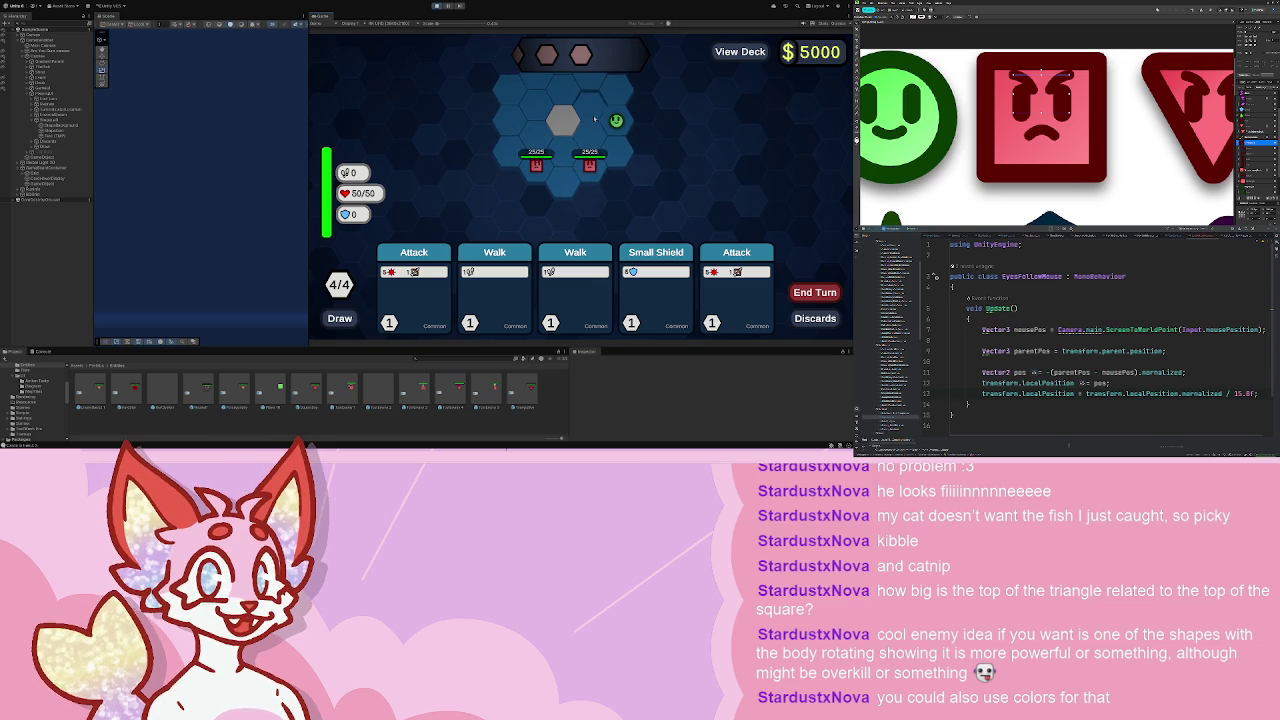
key("ctrl+p")
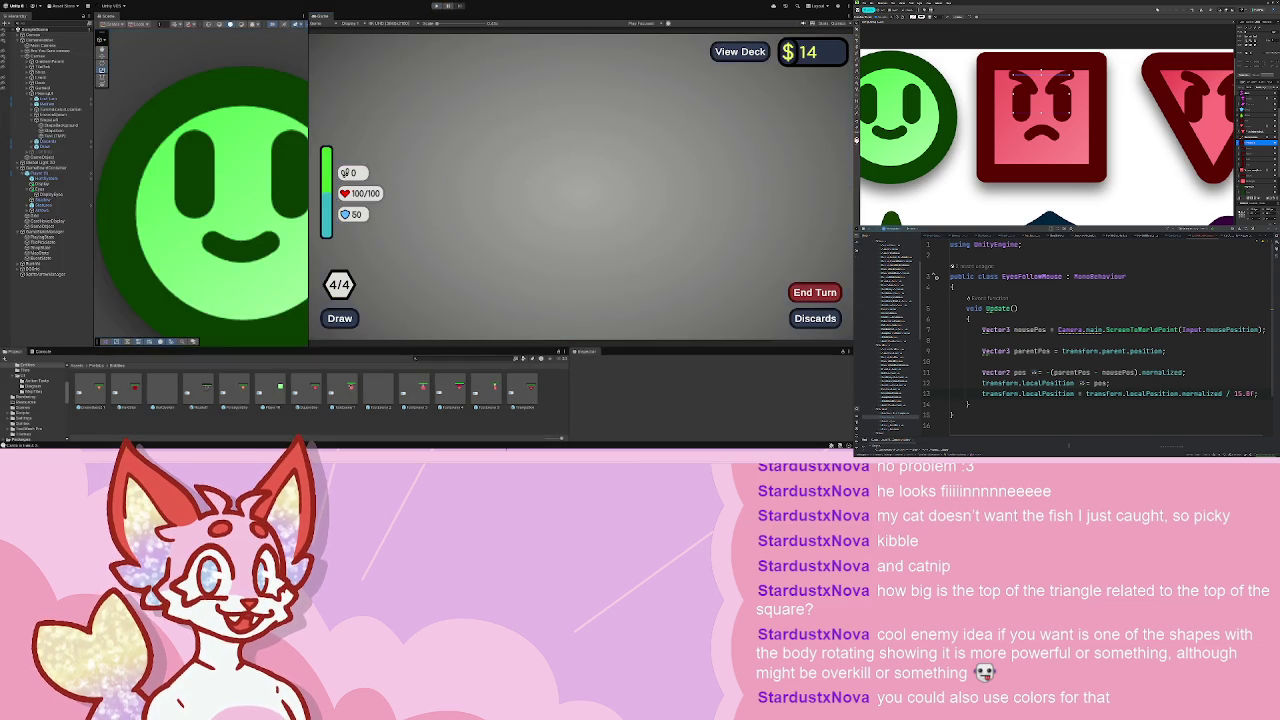
key("alt+Tab")
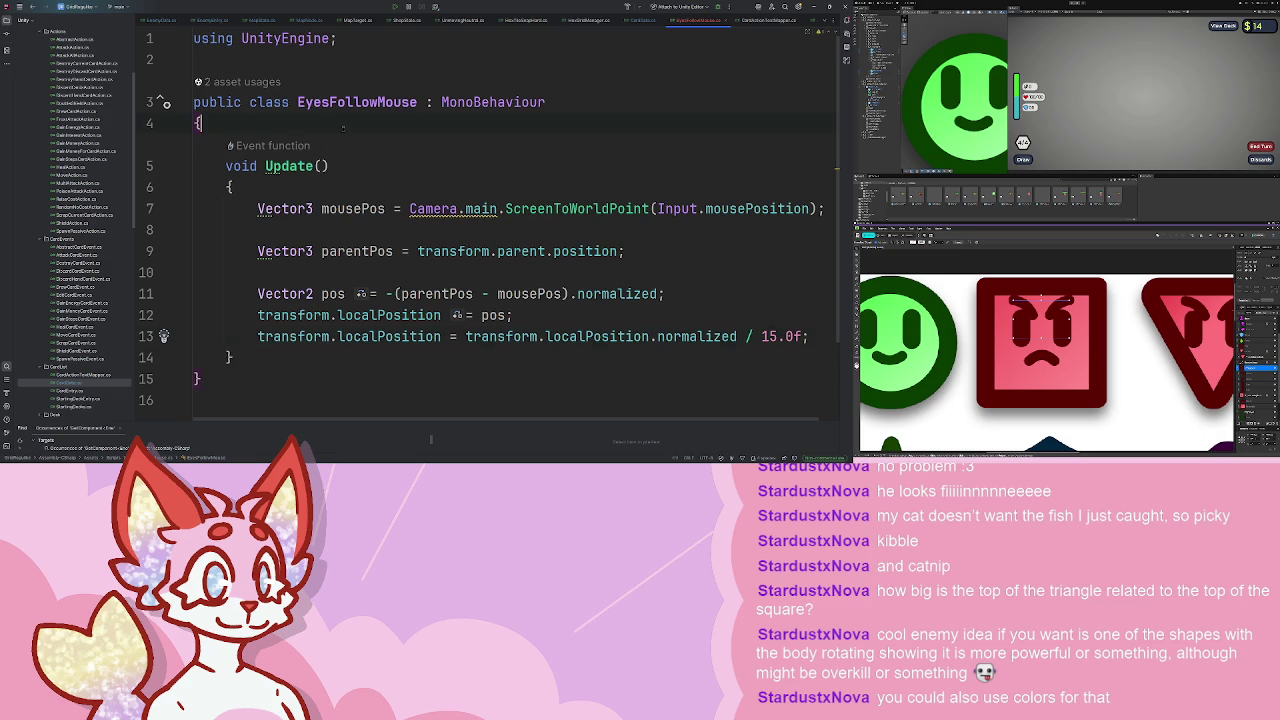
- Add a distanceDivisor float field declaration above Update in EyesFollowMouse
key("Return")
key("Return")
type("public void ")
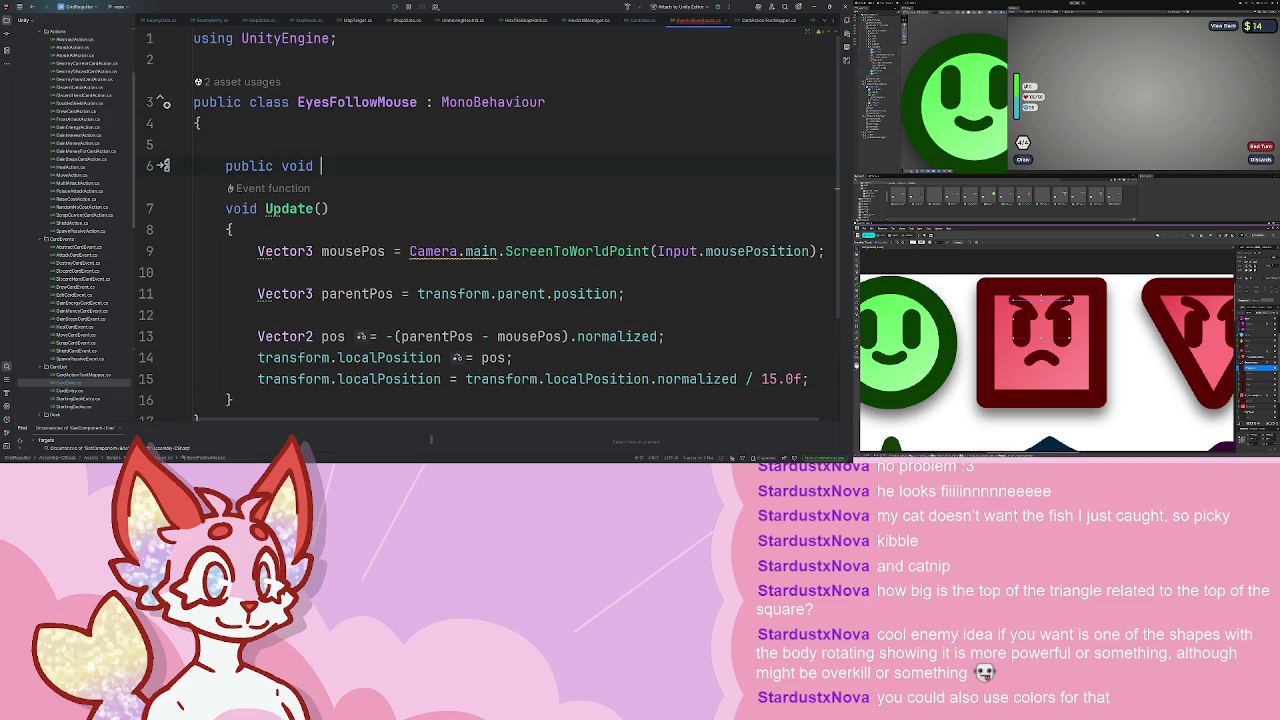
type("float ")
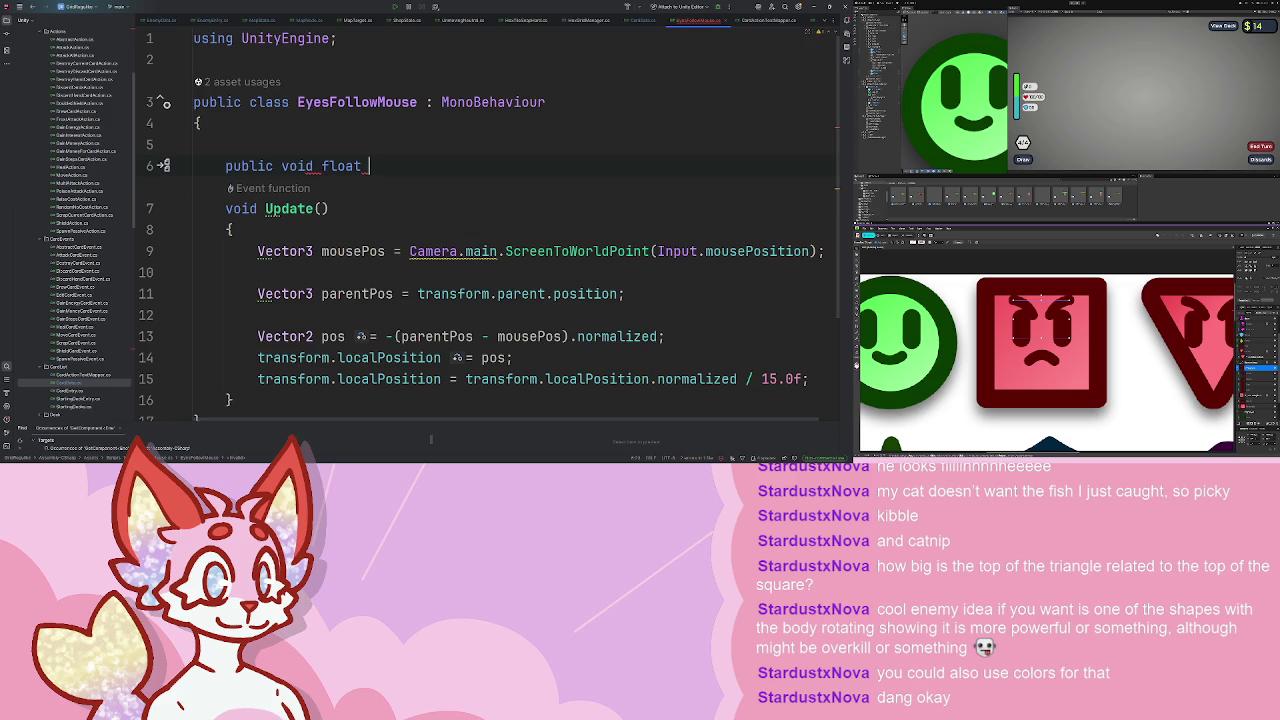
type("distanceDiv")
type("ison;")
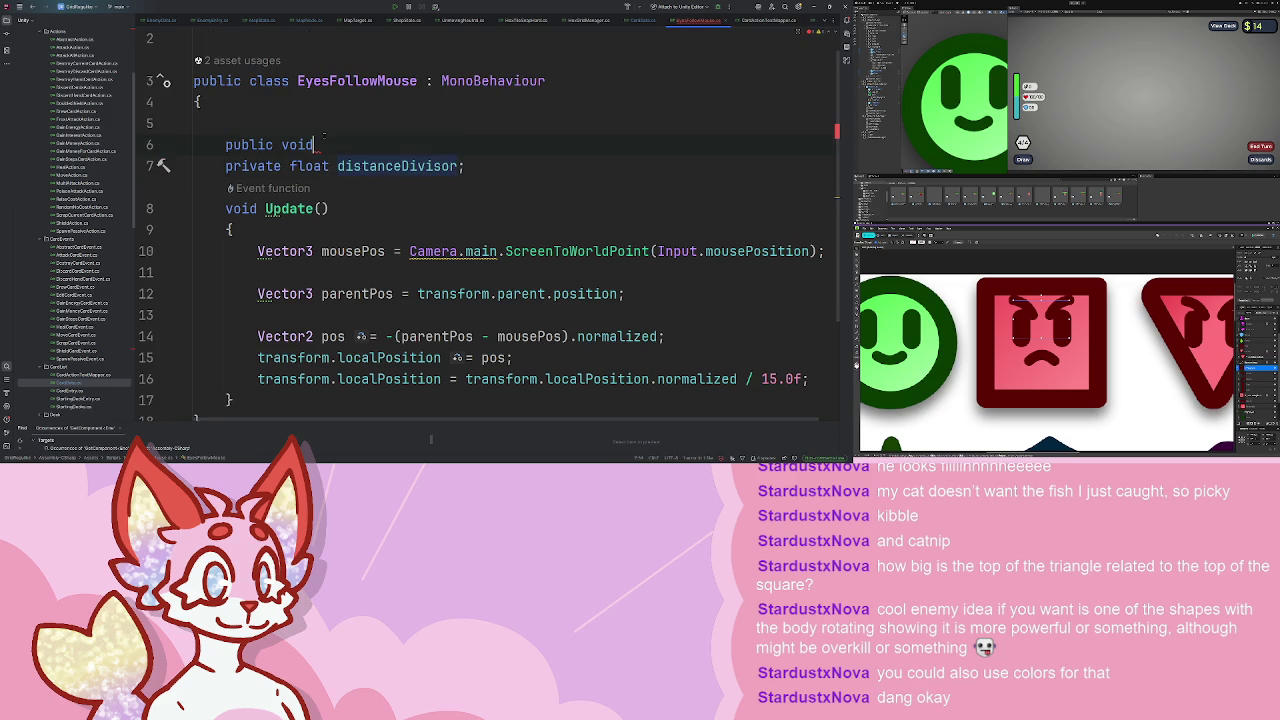
key("ctrl+y")
- Replace the hard-coded 15.0f divisor on line 15 with distanceDivisor and save
left_click(513, 336)
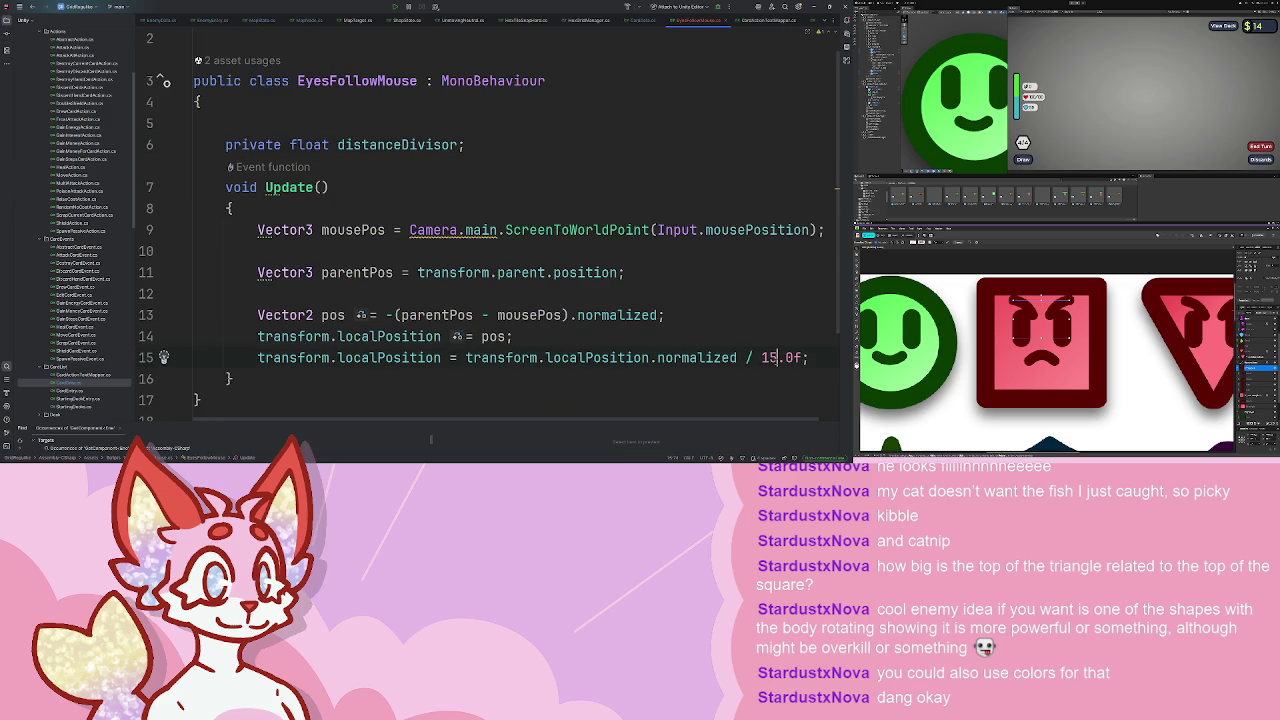
double_click(775, 357)
type("Di")
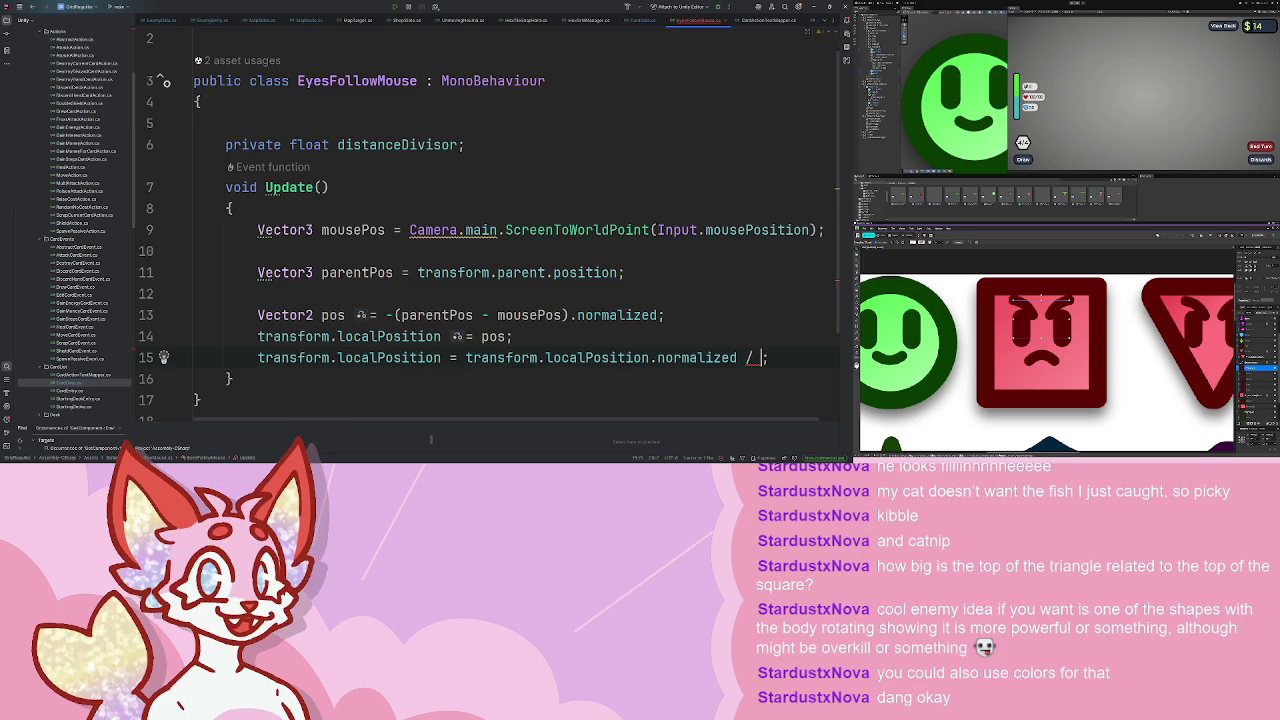
type("di")
key("Return")
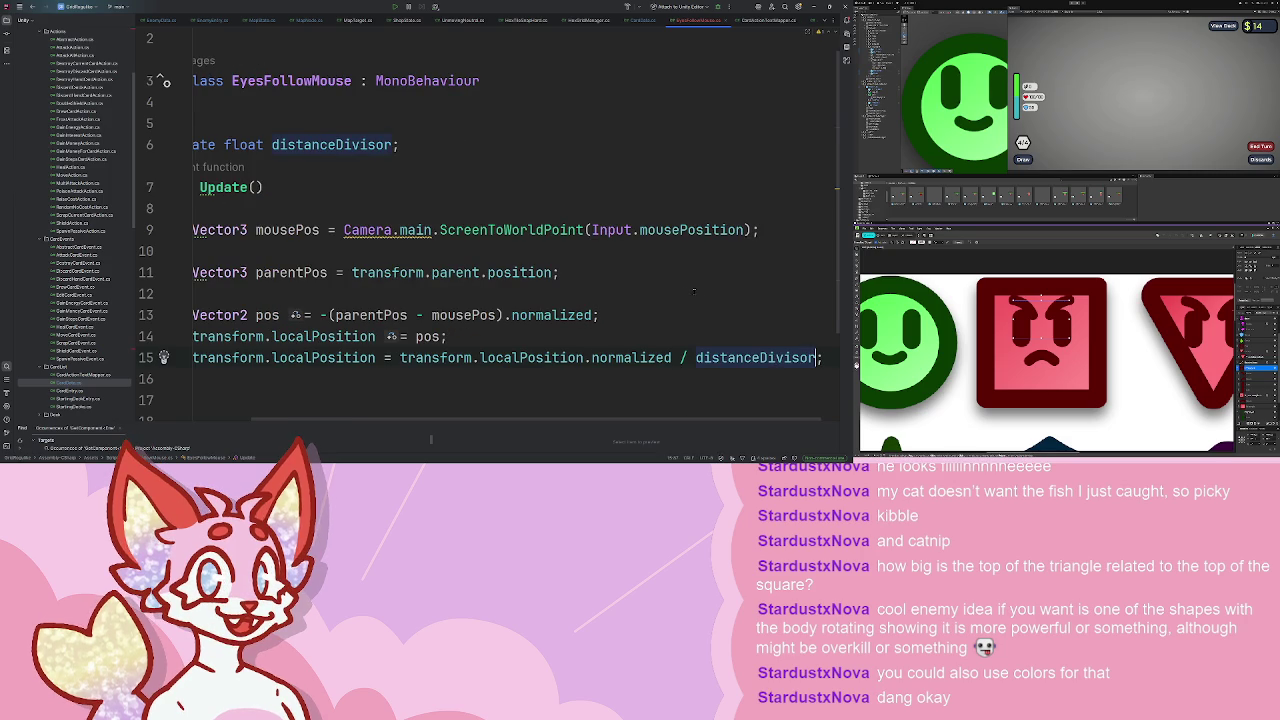
key("ctrl+s")
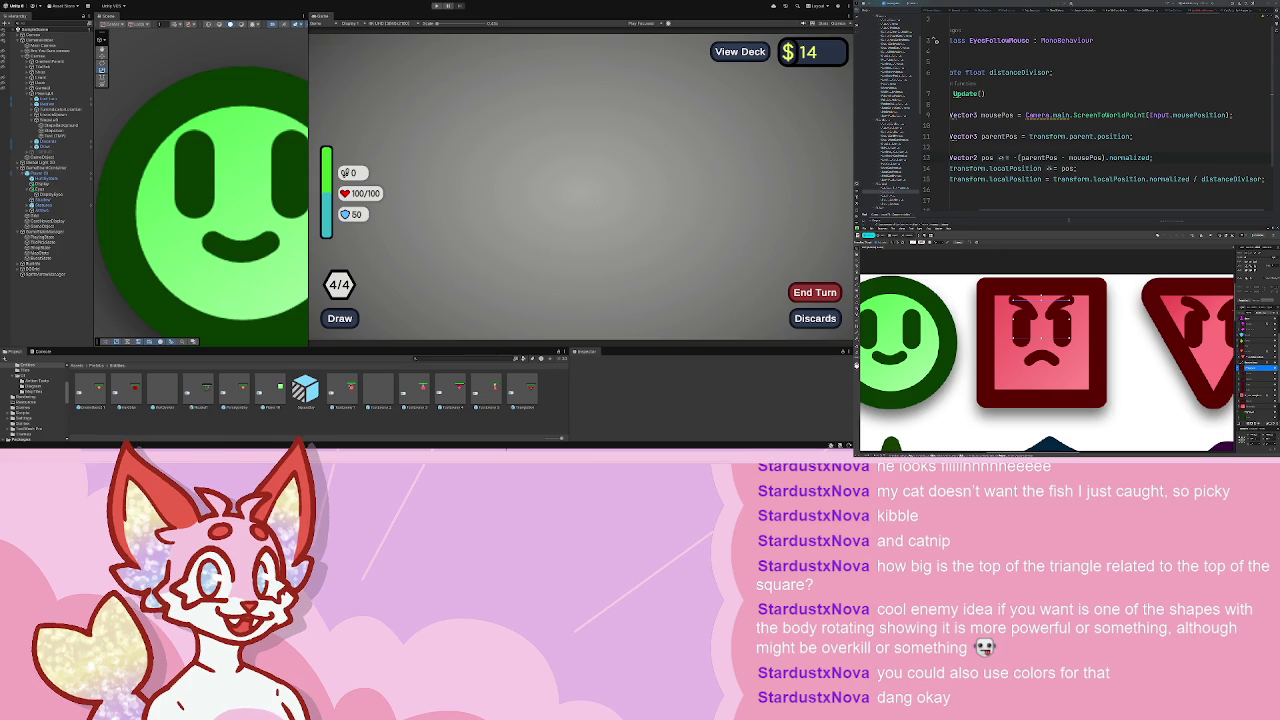
- Make distanceDivisor public in the EyesFollowMouse script opened from the square enemy's eyes
double_click(306, 390)
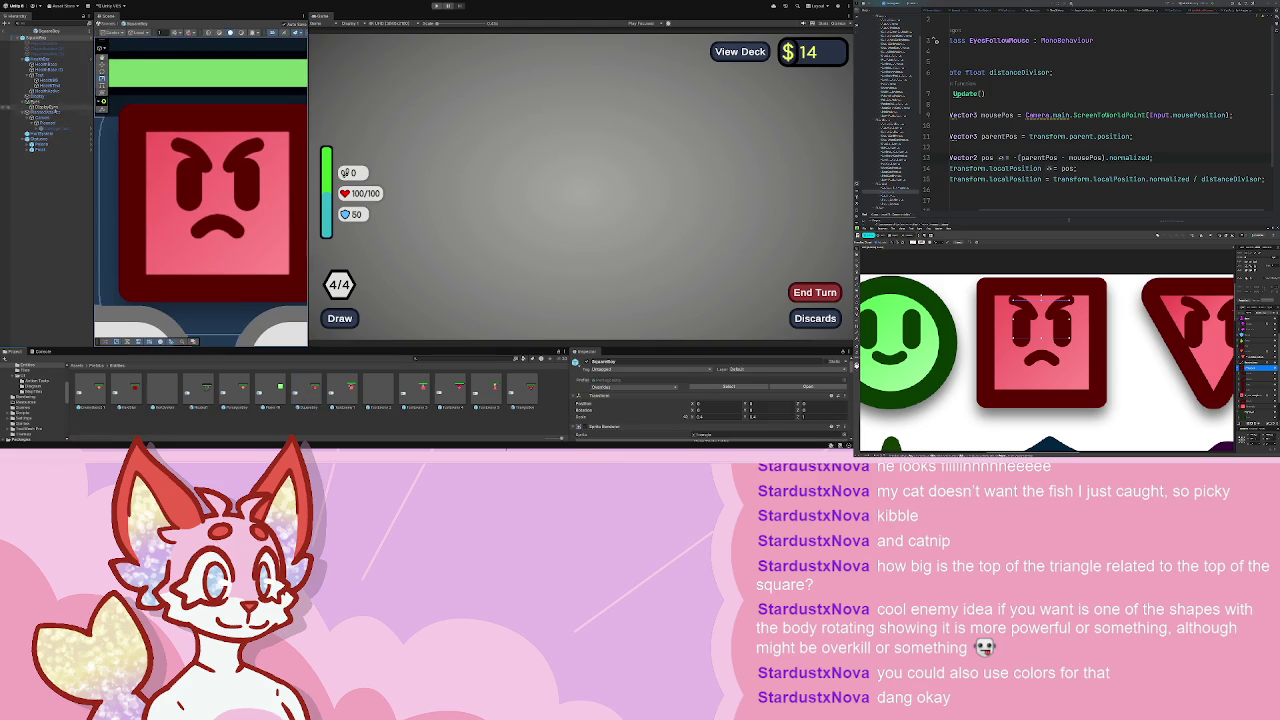
left_click(45, 107)
scroll(728, 408, "down", 3)
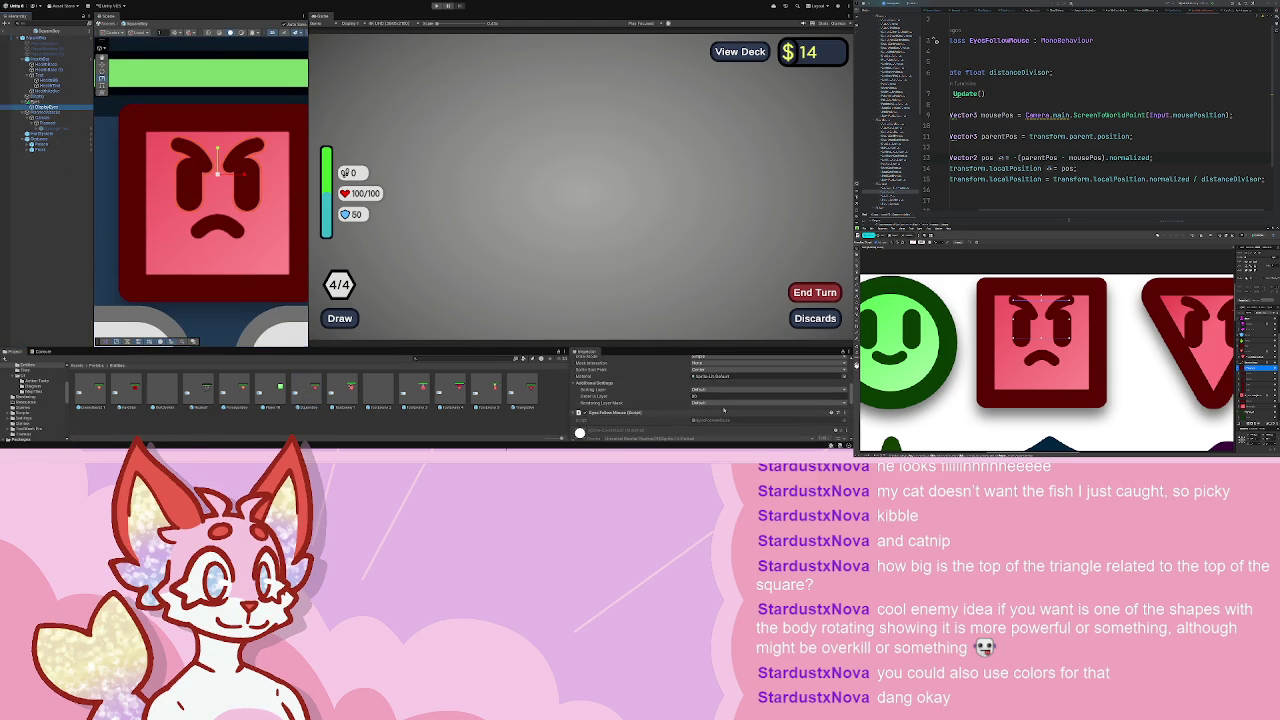
double_click(715, 424)
double_click(245, 166)
type("public")
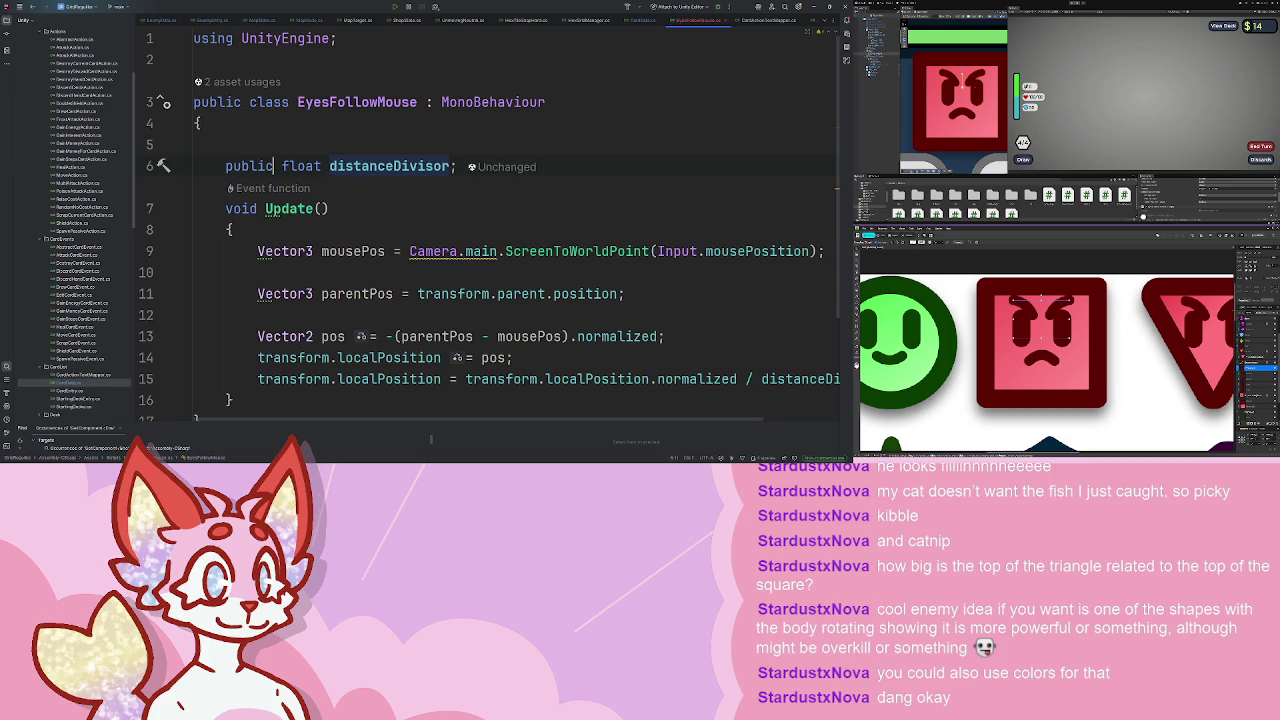
key("ctrl+s")
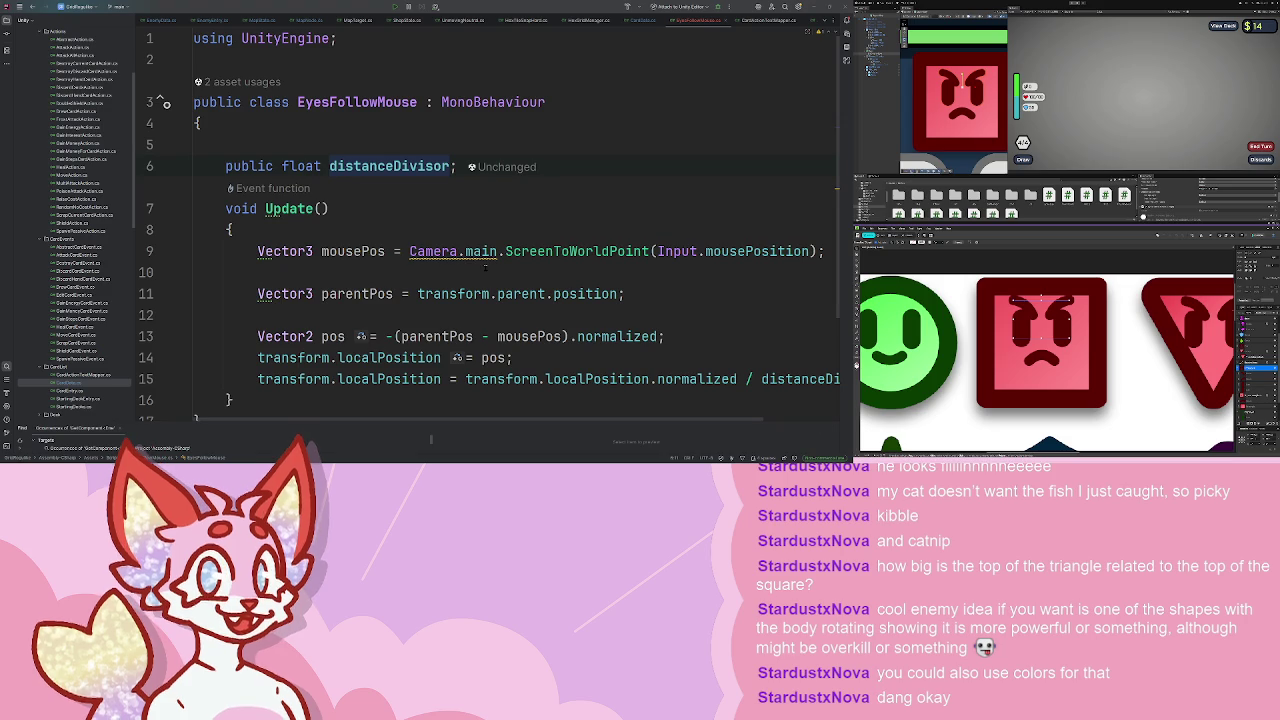
- Back in Unity, exit the prefab, select the green smiley's eyes, and start Play mode
key("alt+Tab")
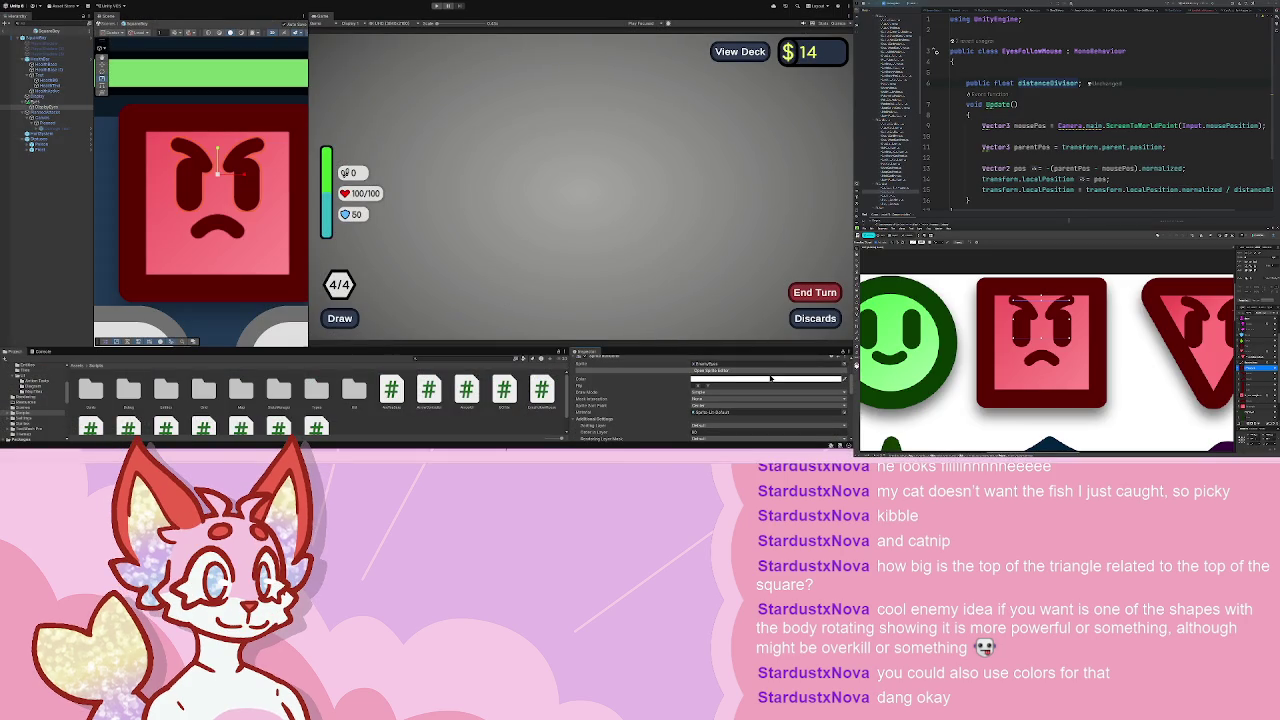
scroll(769, 418, "down", 5)
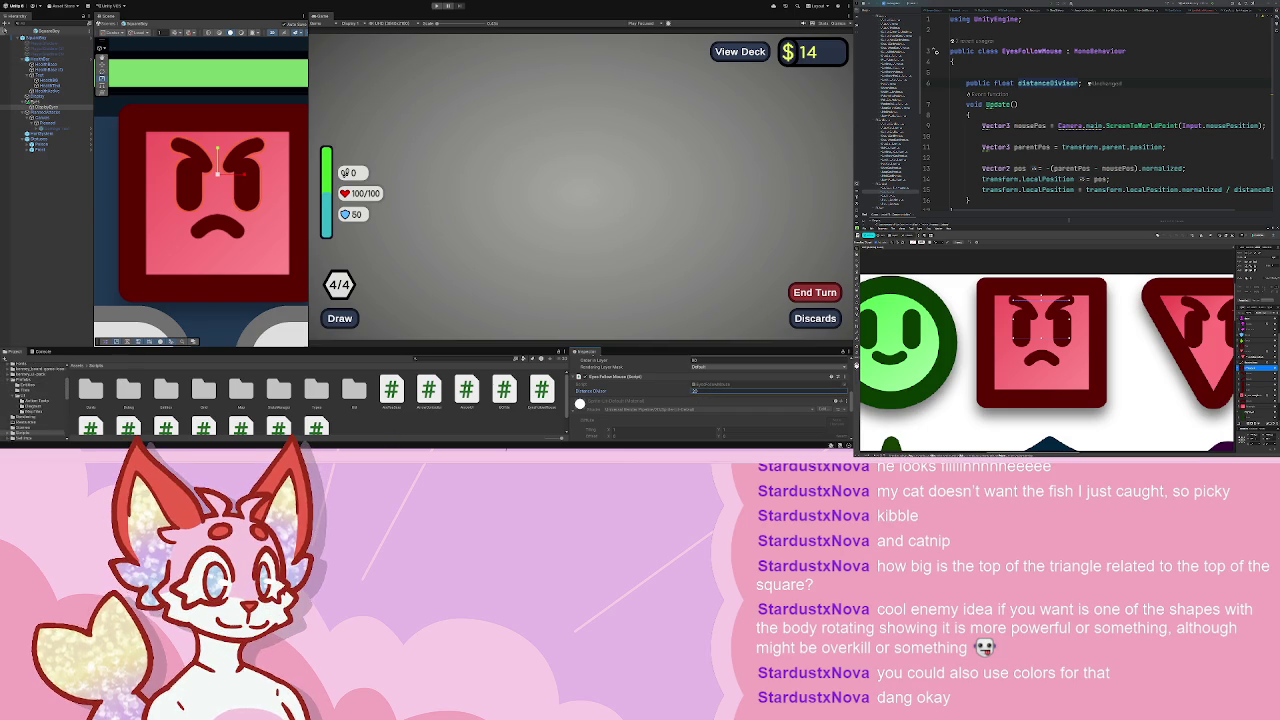
left_click(22, 30)
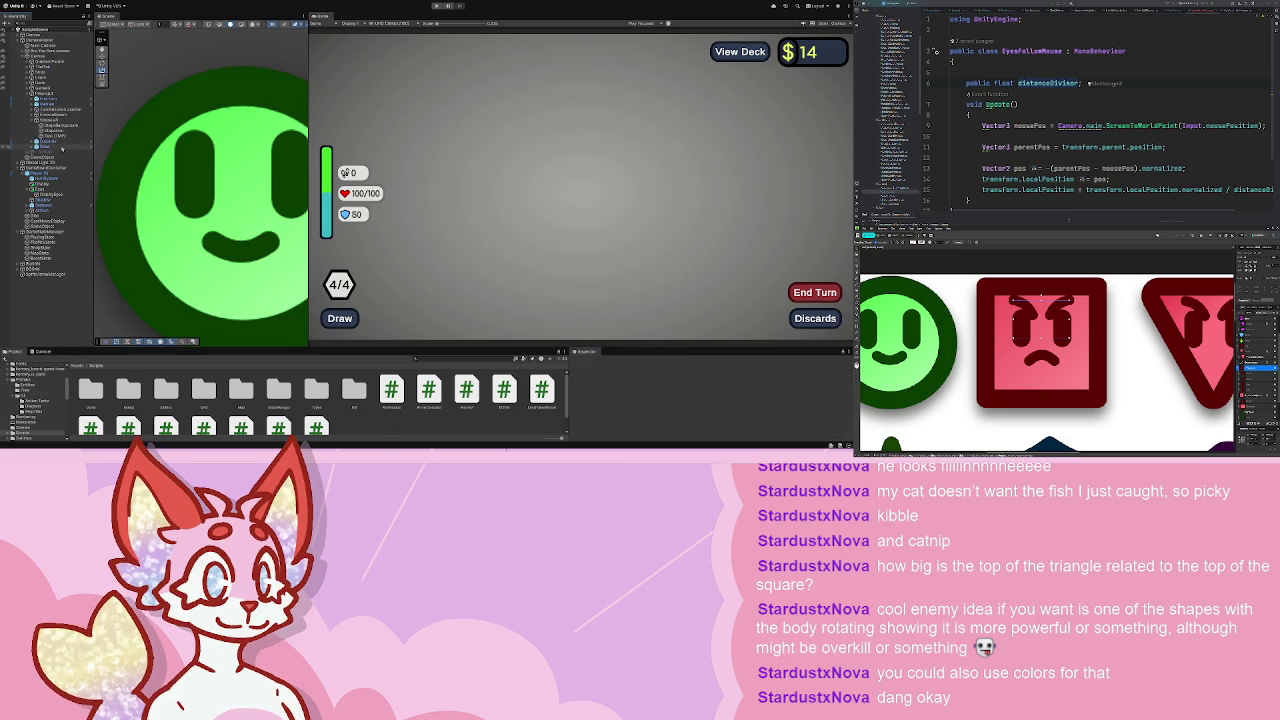
left_click(50, 194)
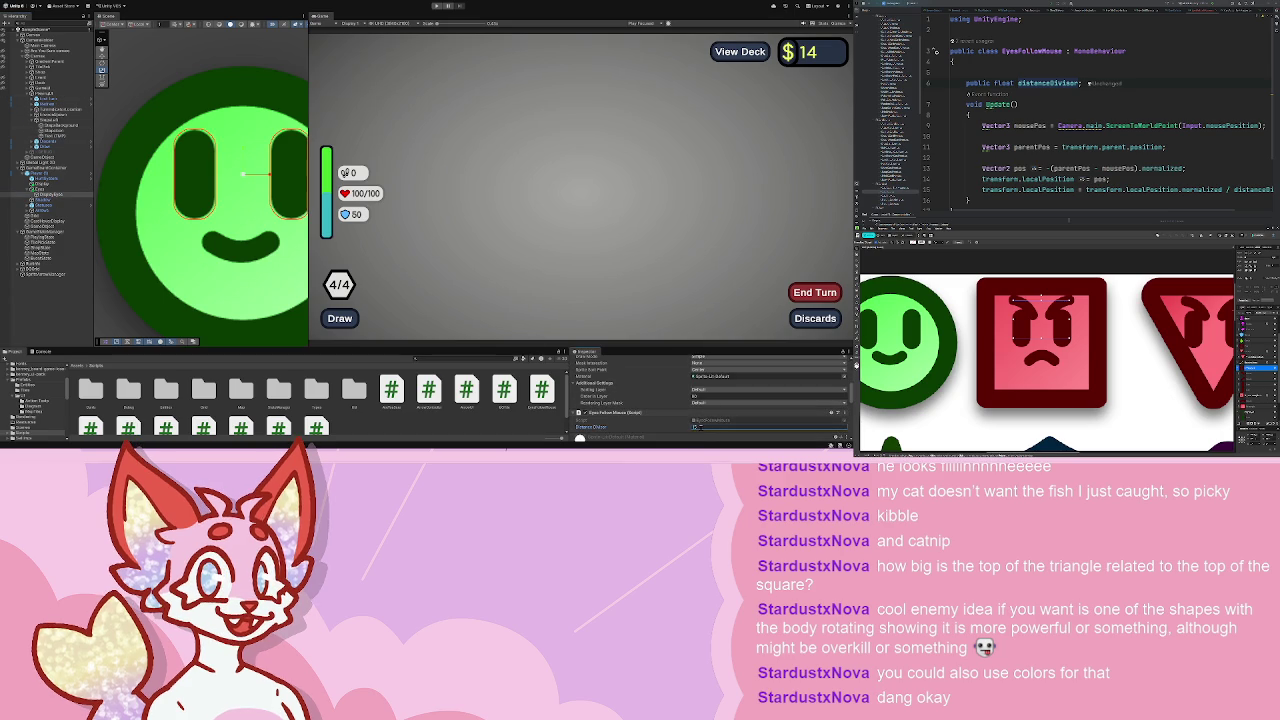
left_click(435, 7)
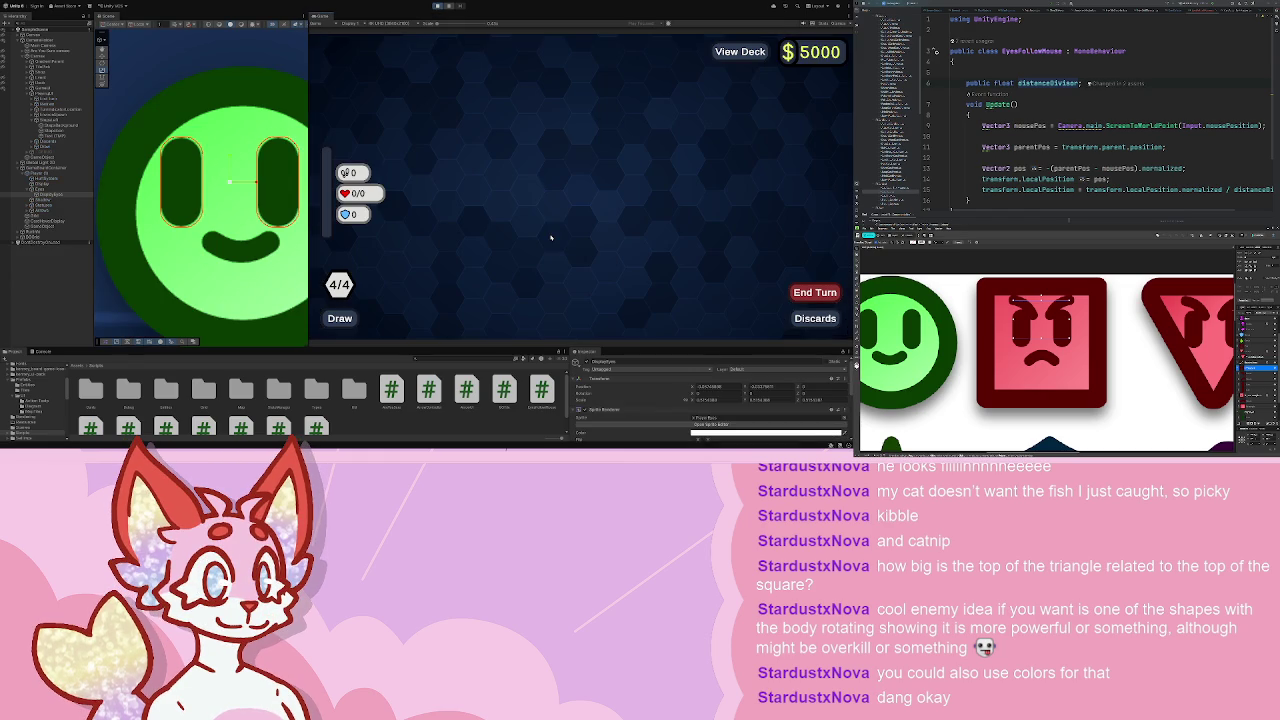
- Leave the shop, enter a battle from the map, watch the enemy eyes, then stop playing
left_click(580, 277)
left_click(522, 171)
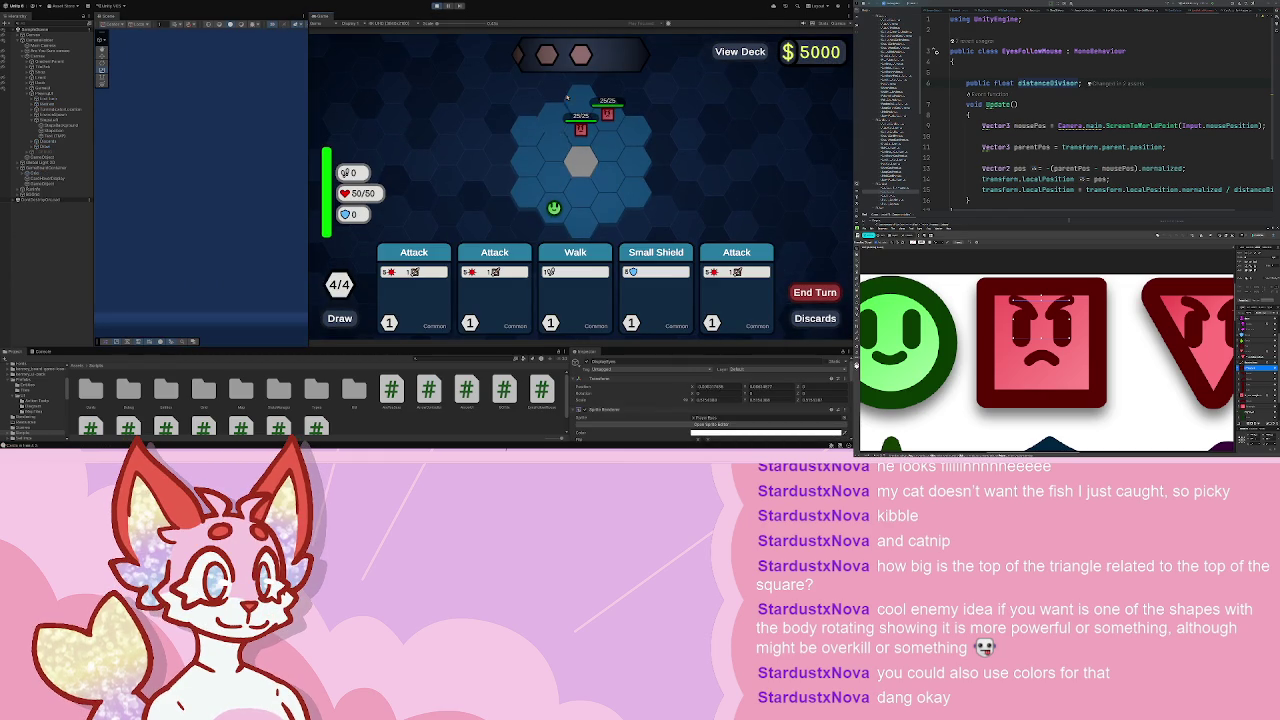
mouse_move(581, 163)
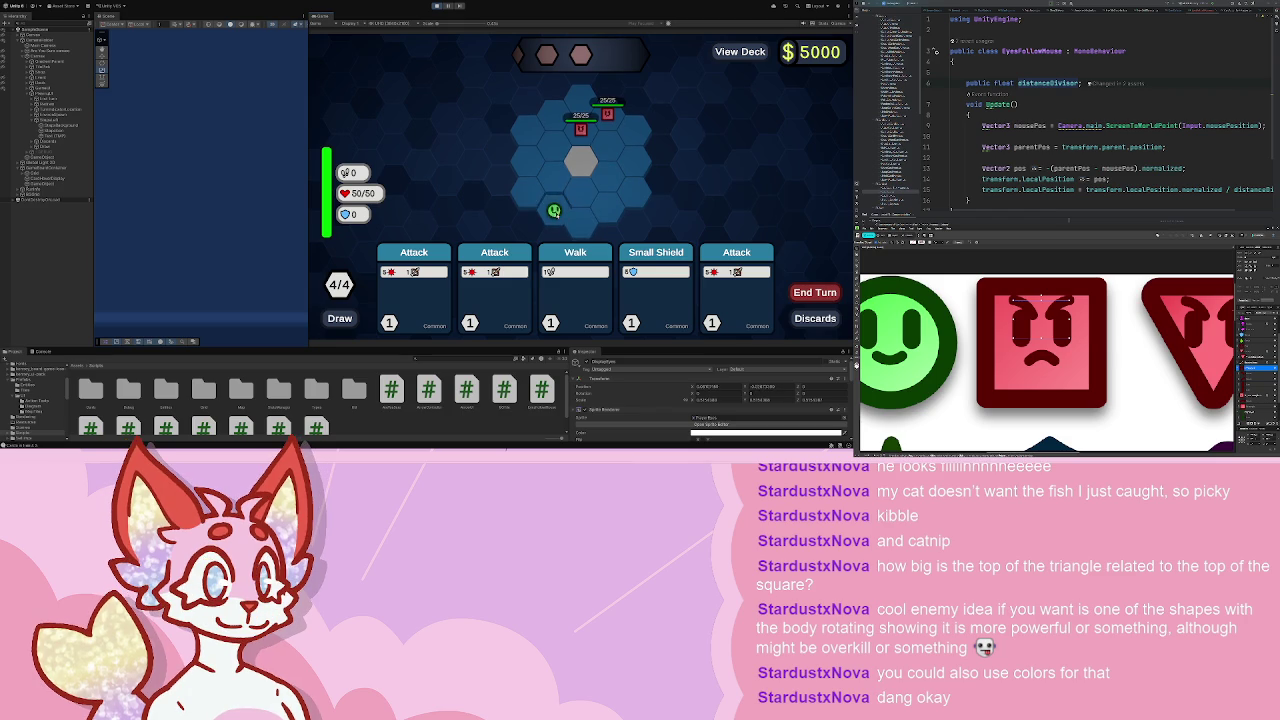
left_click(436, 7)
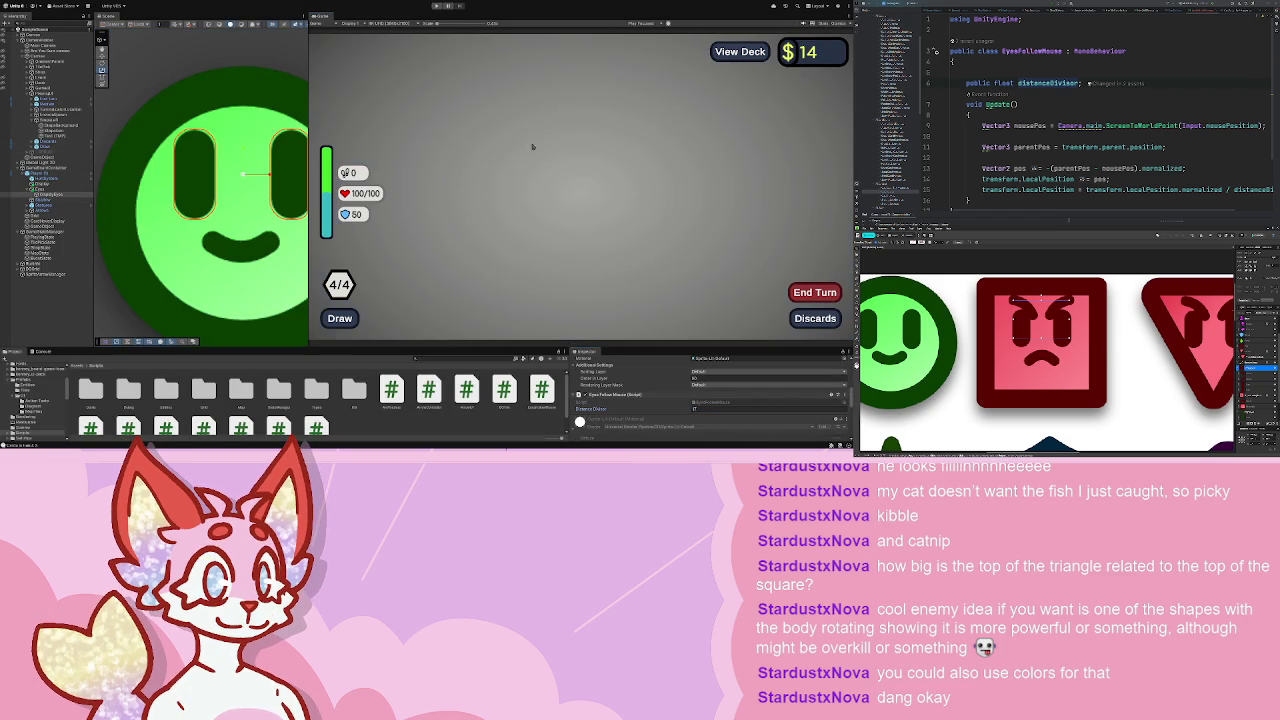
- Play through the shop into a first-node battle twice, stopping the game after each run
left_click(436, 7)
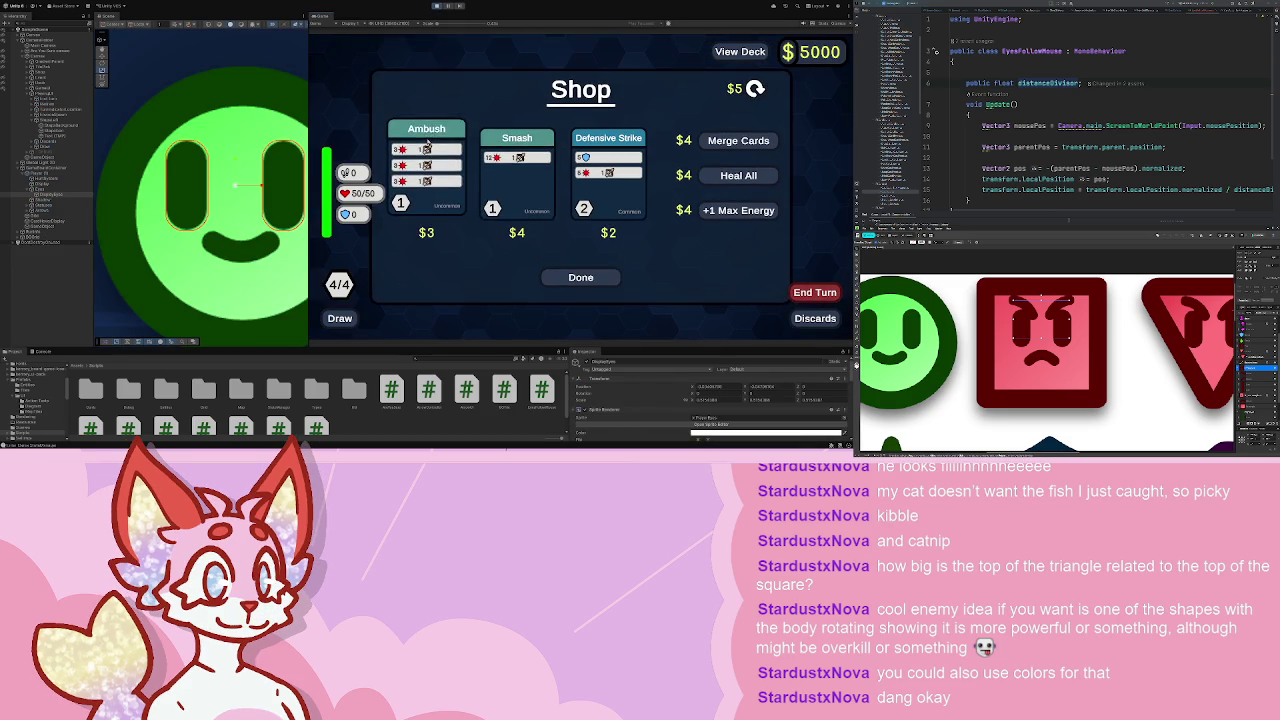
left_click(581, 276)
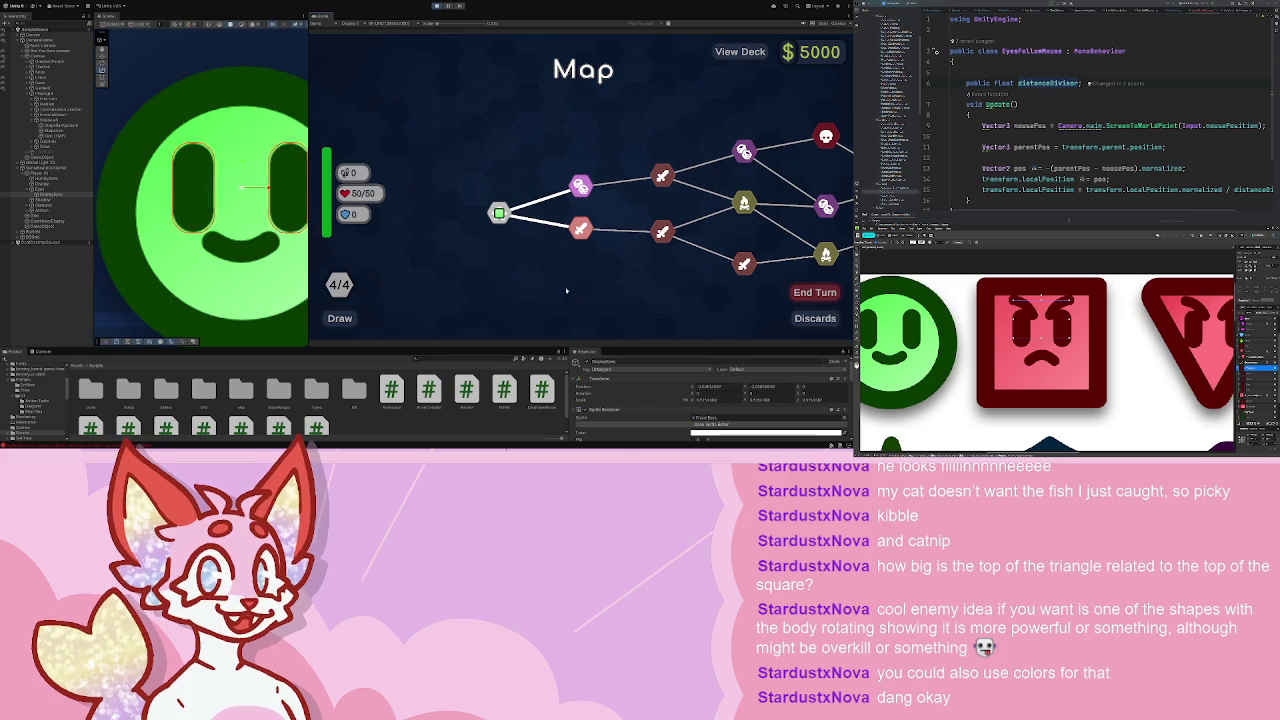
left_click(581, 229)
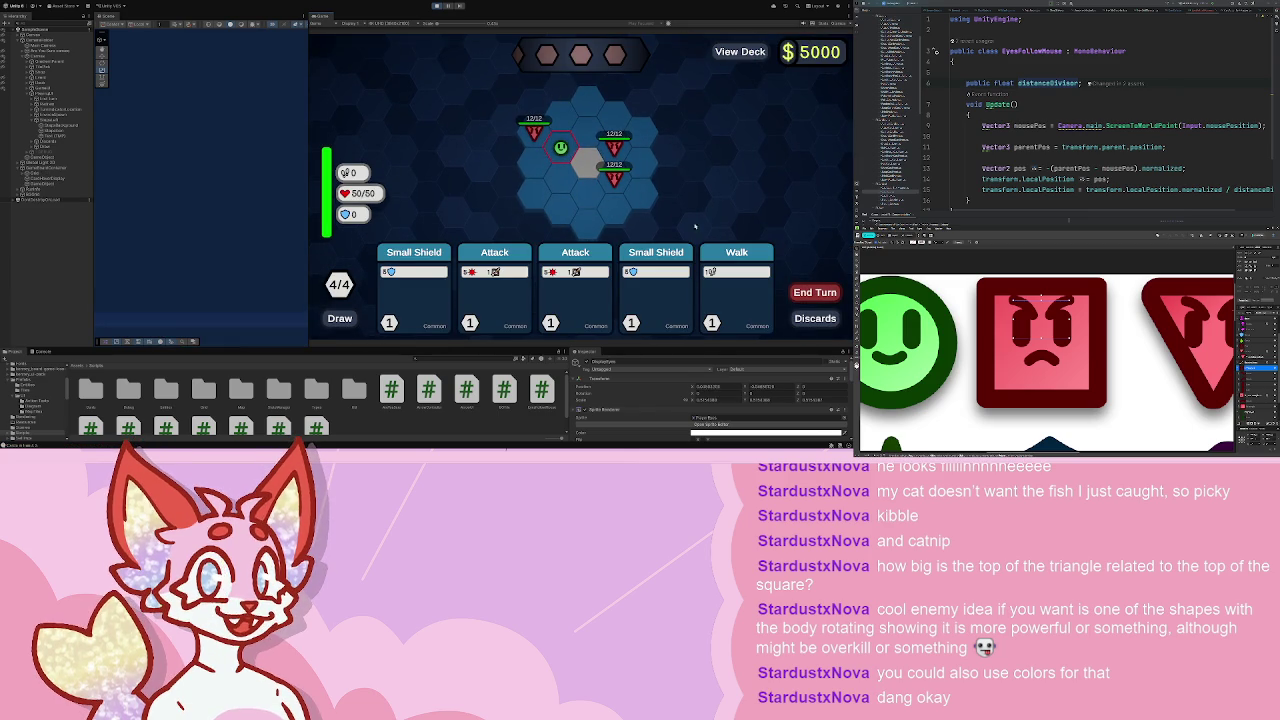
left_click(436, 6)
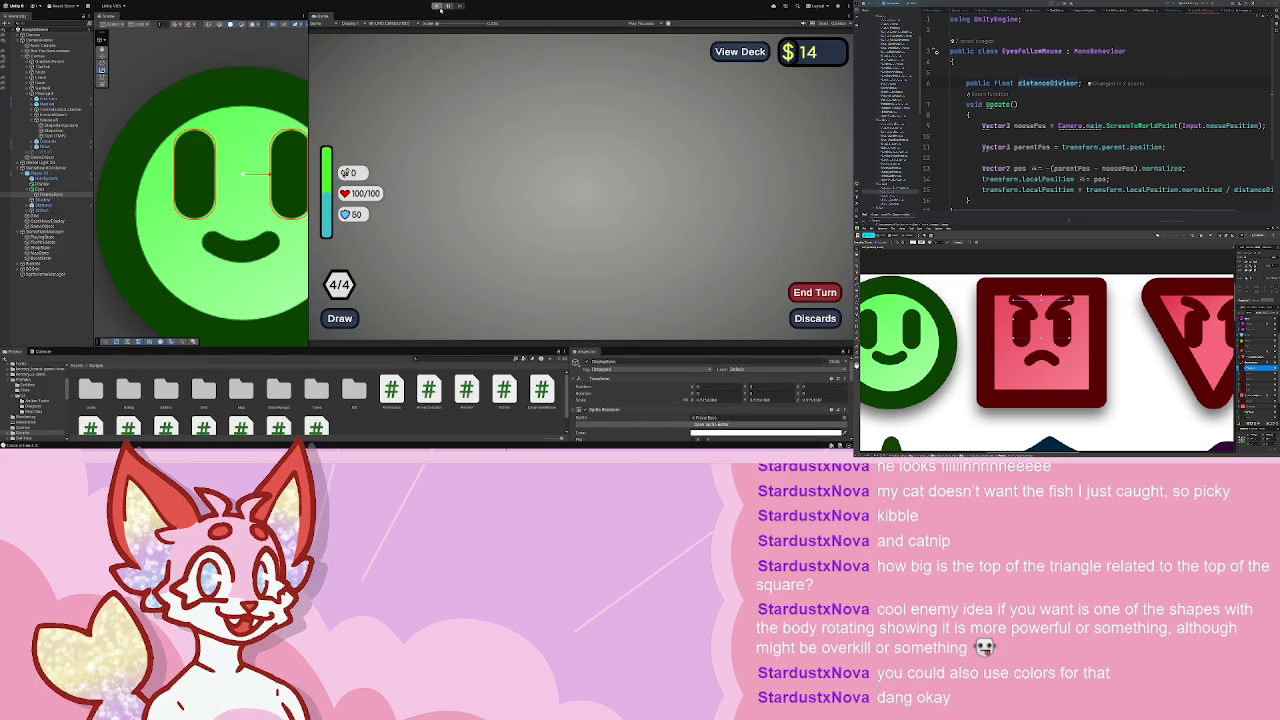
left_click(437, 7)
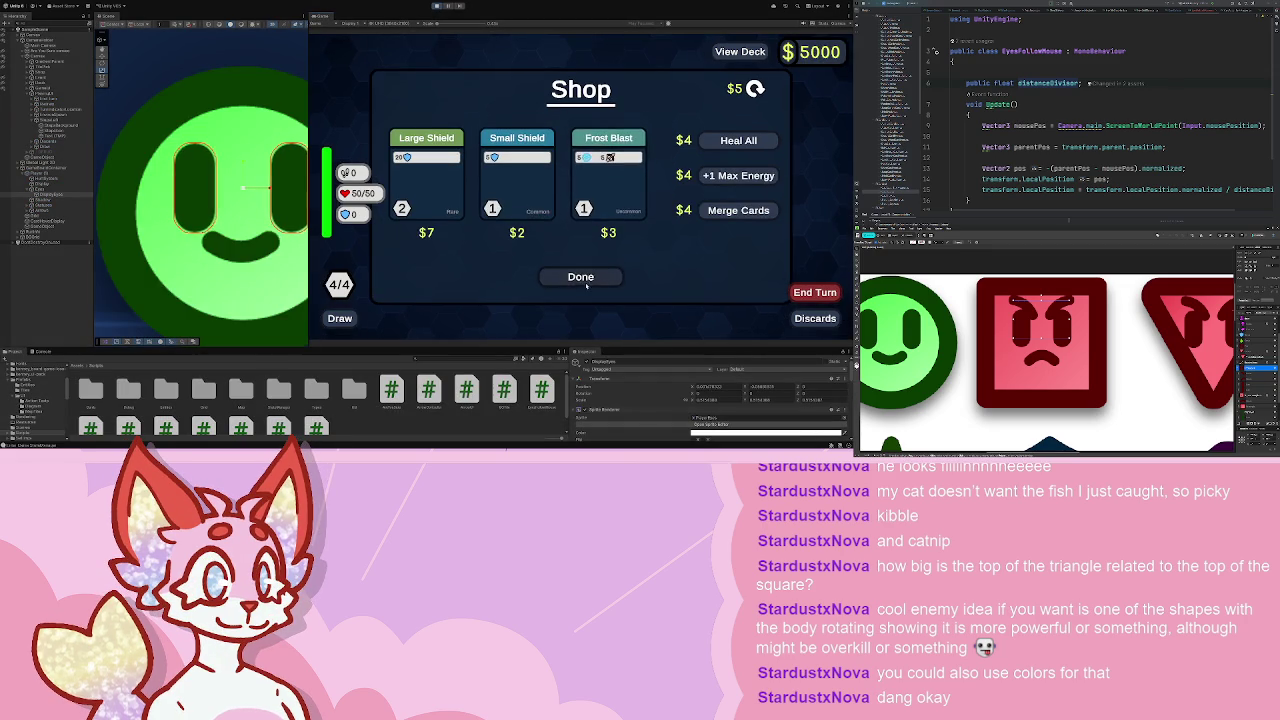
left_click(583, 277)
mouse_move(582, 177)
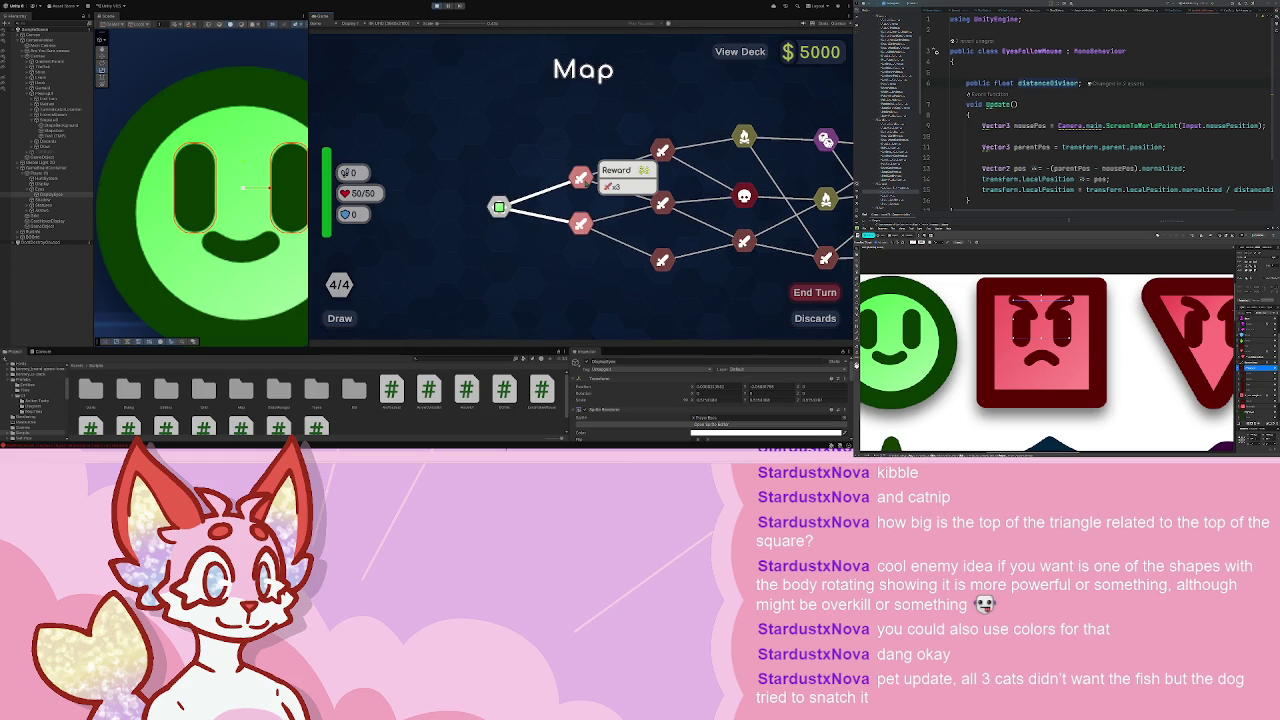
left_click(581, 178)
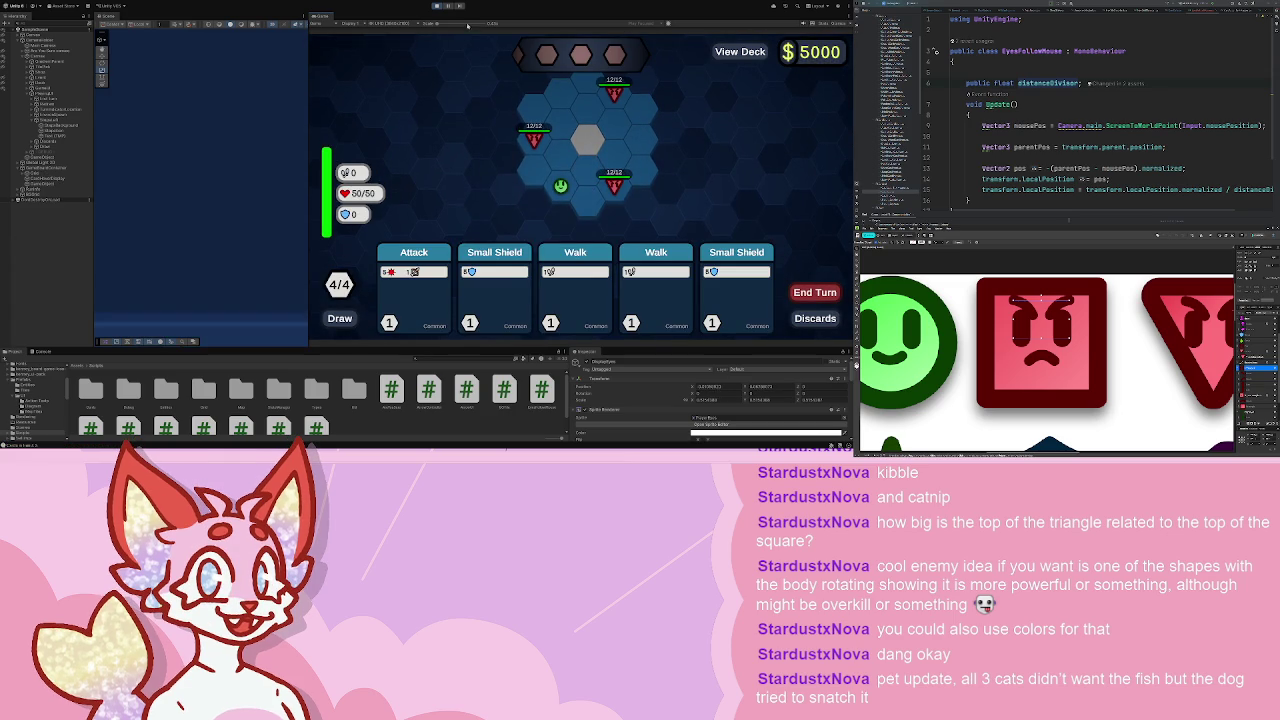
left_click(440, 8)
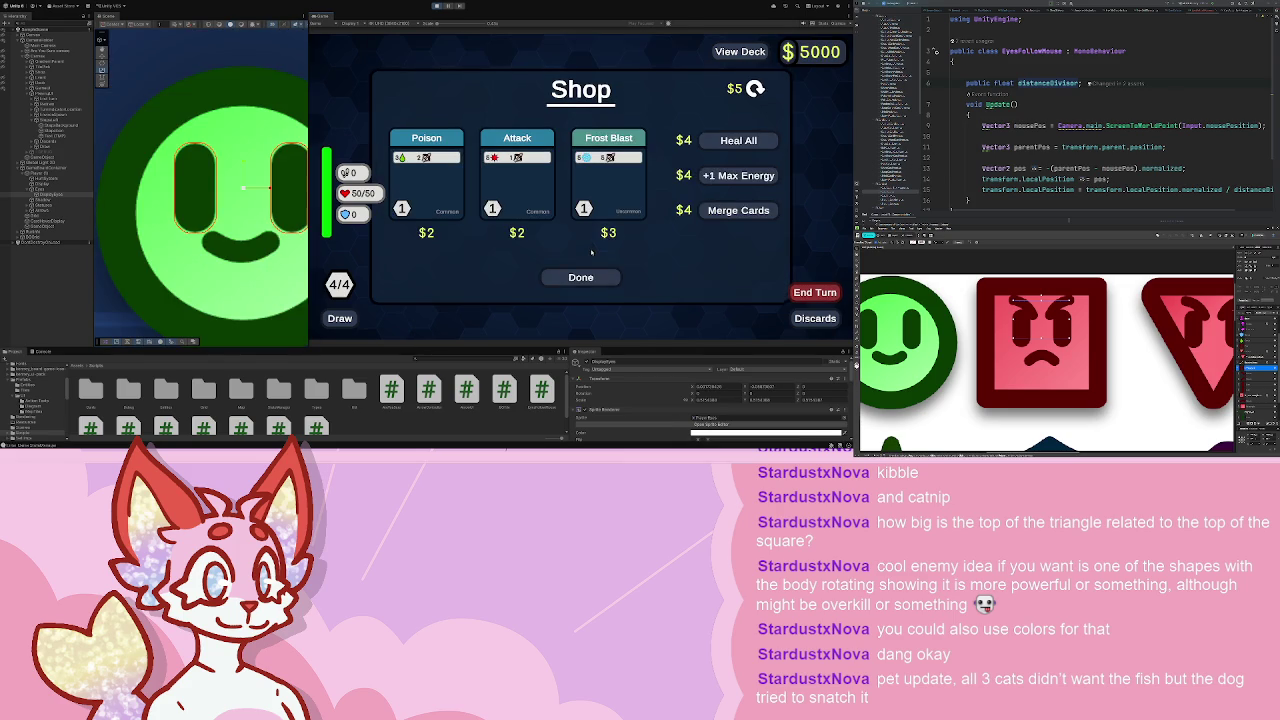
- Close the shop and enter the enemy battle node to face the red square enemy
left_click(580, 279)
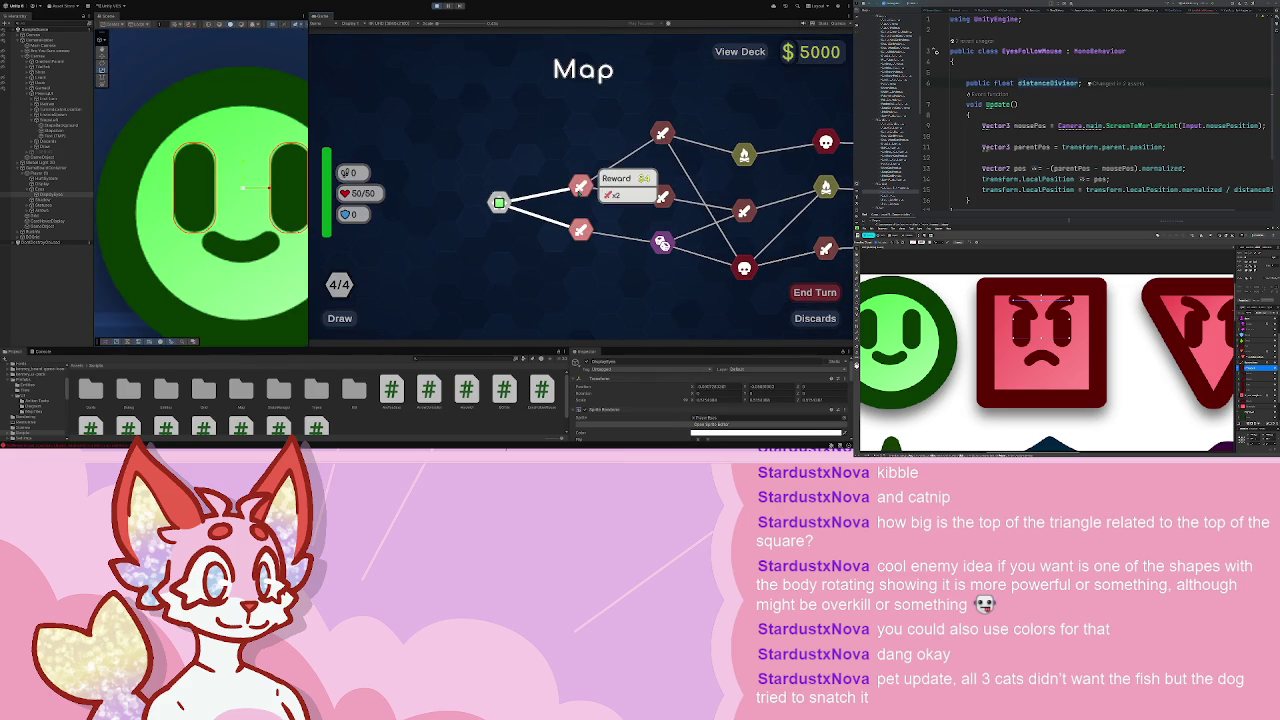
left_click(580, 187)
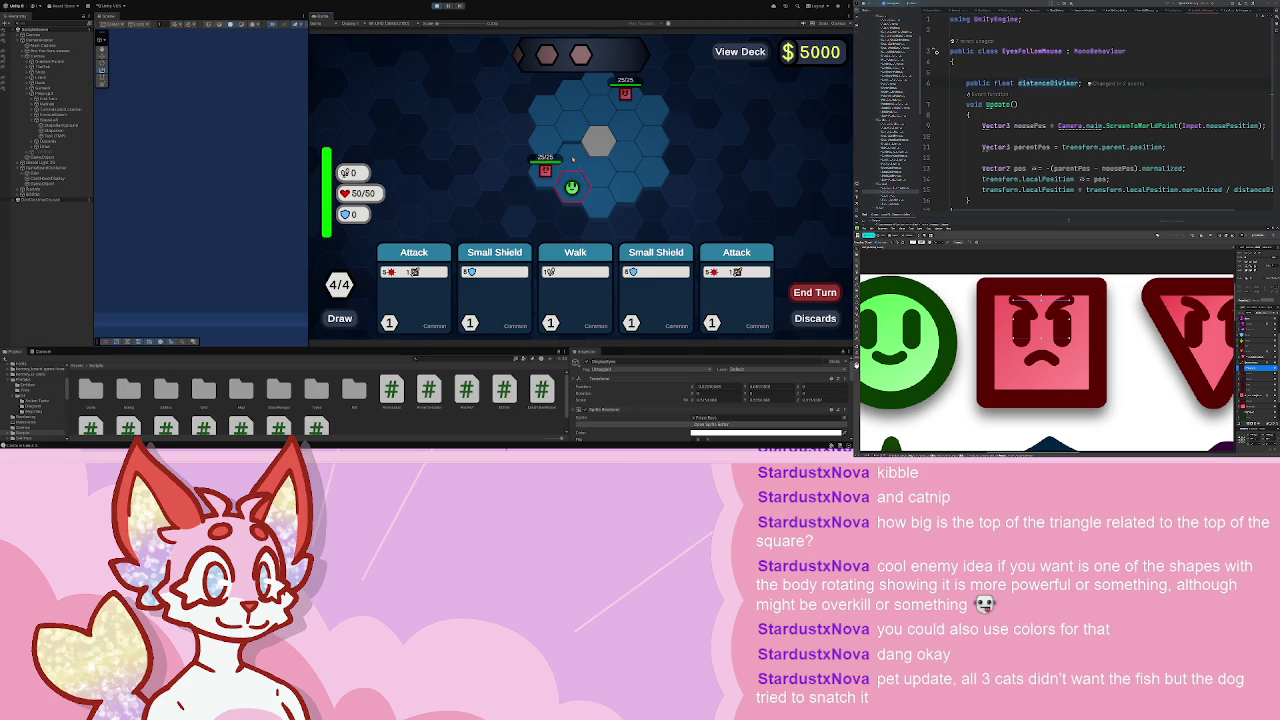
mouse_move(566, 186)
mouse_move(647, 98)
- Stop Play mode and declare a public Vector3 targetPosition field in EyesFollowMouse
key("ctrl+p")
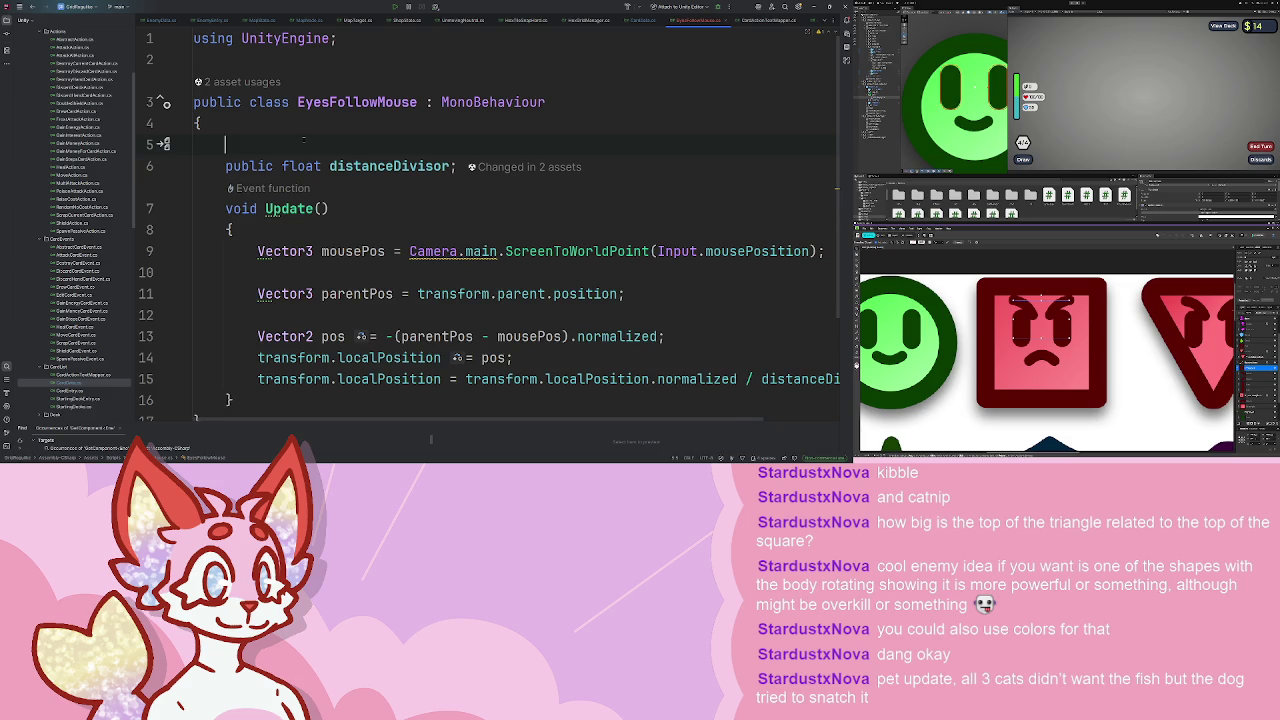
key("ctrl+Return")
key("ctrl+Return")
type("public void")
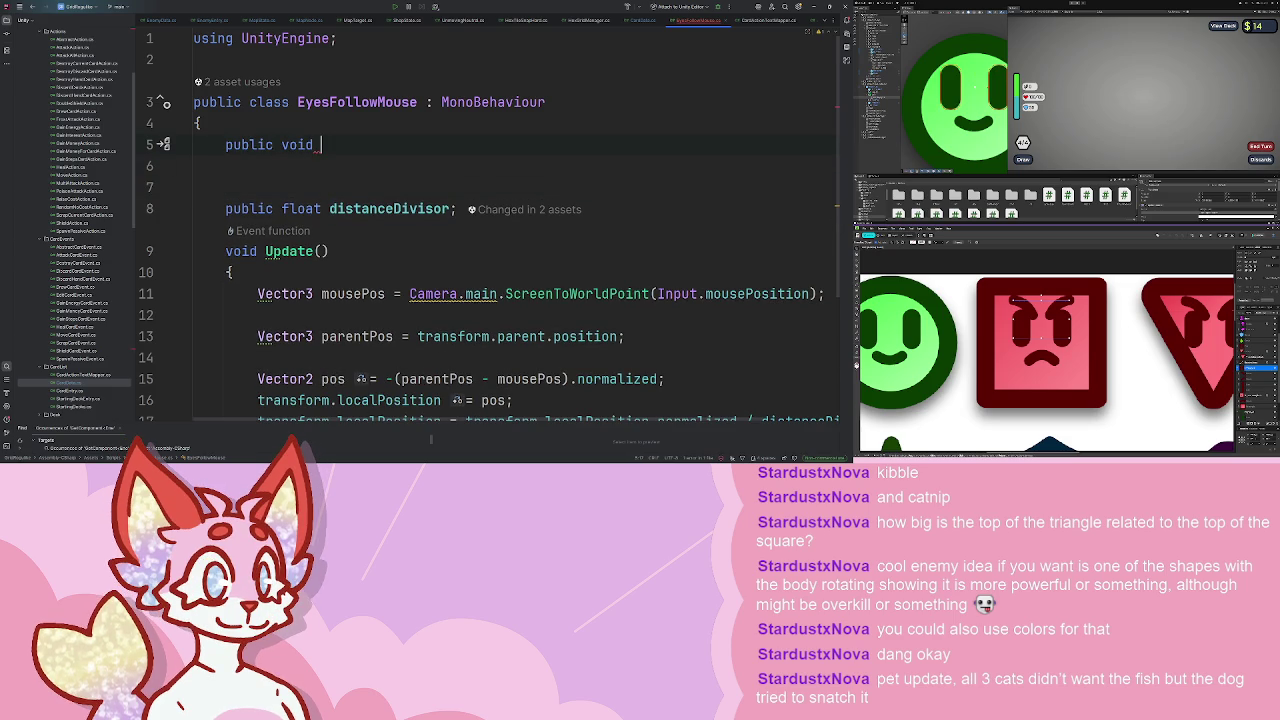
key("BackSpace")
key("BackSpace")
key("BackSpace")
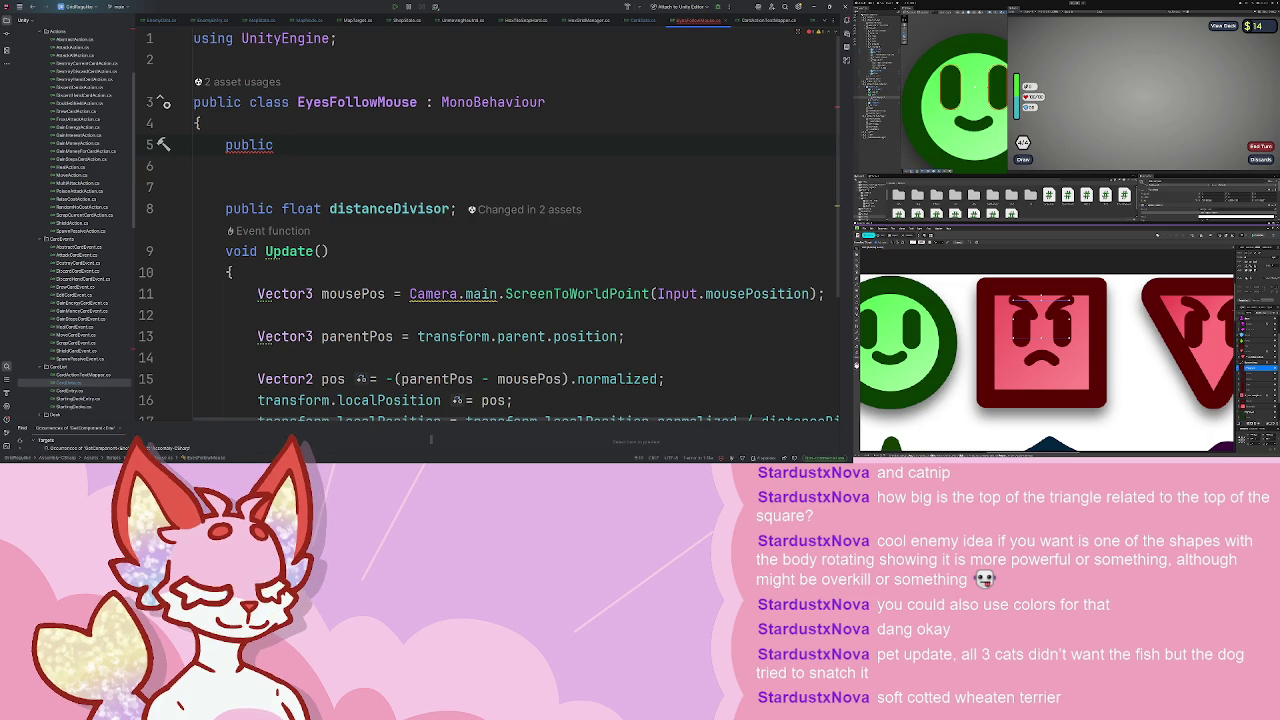
type("Vexc")
type("tor3 ")
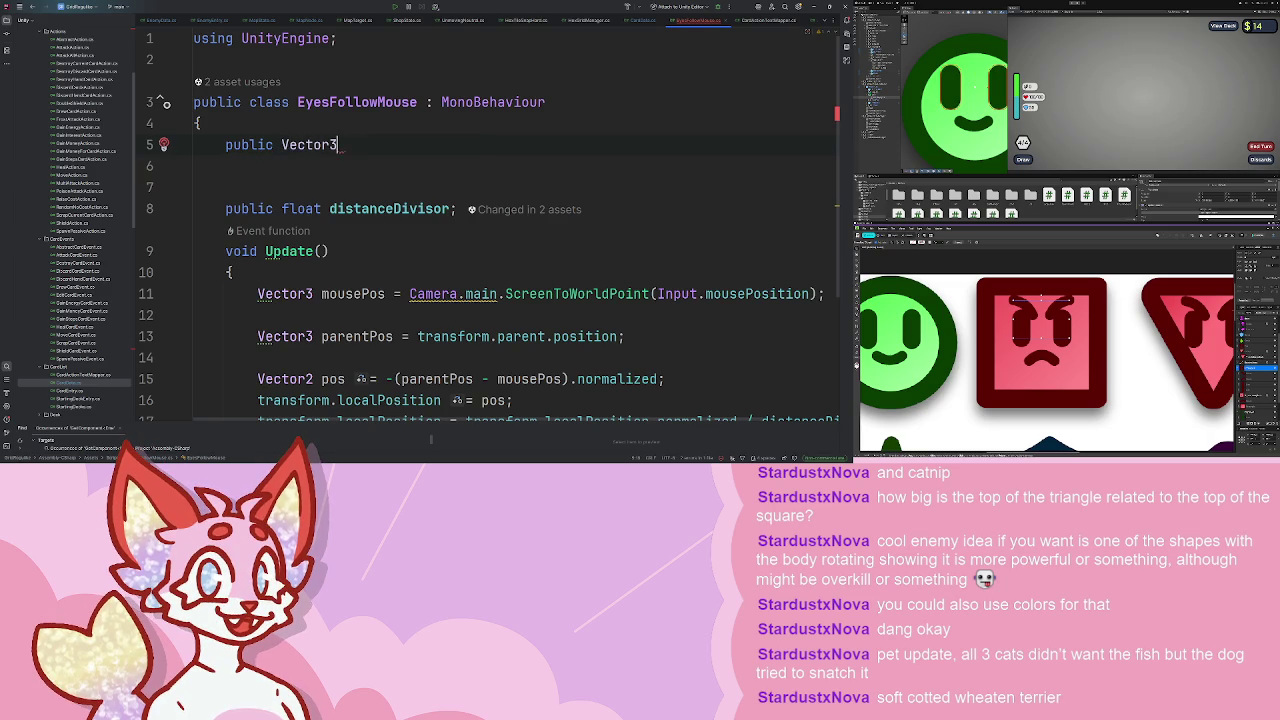
type("targetP")
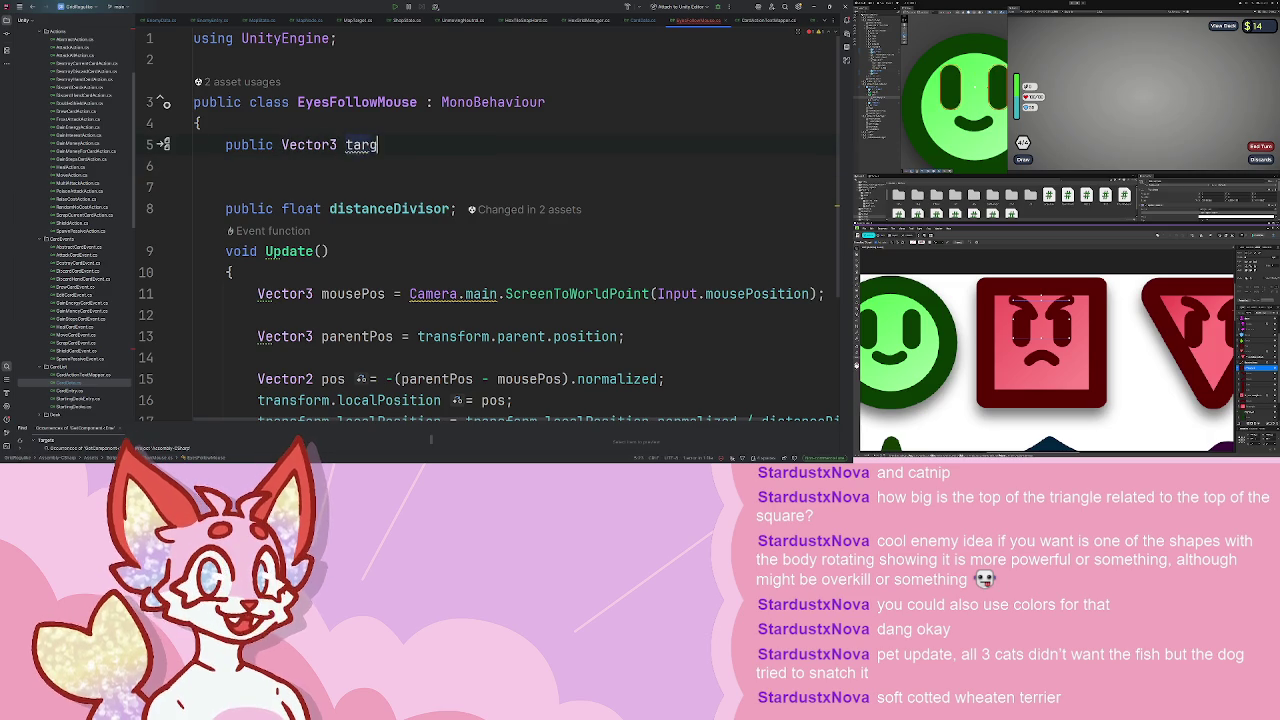
key("Tab")
- Add a bool field below it, renaming useMouse to targetMouse
key("Return")
type("public")
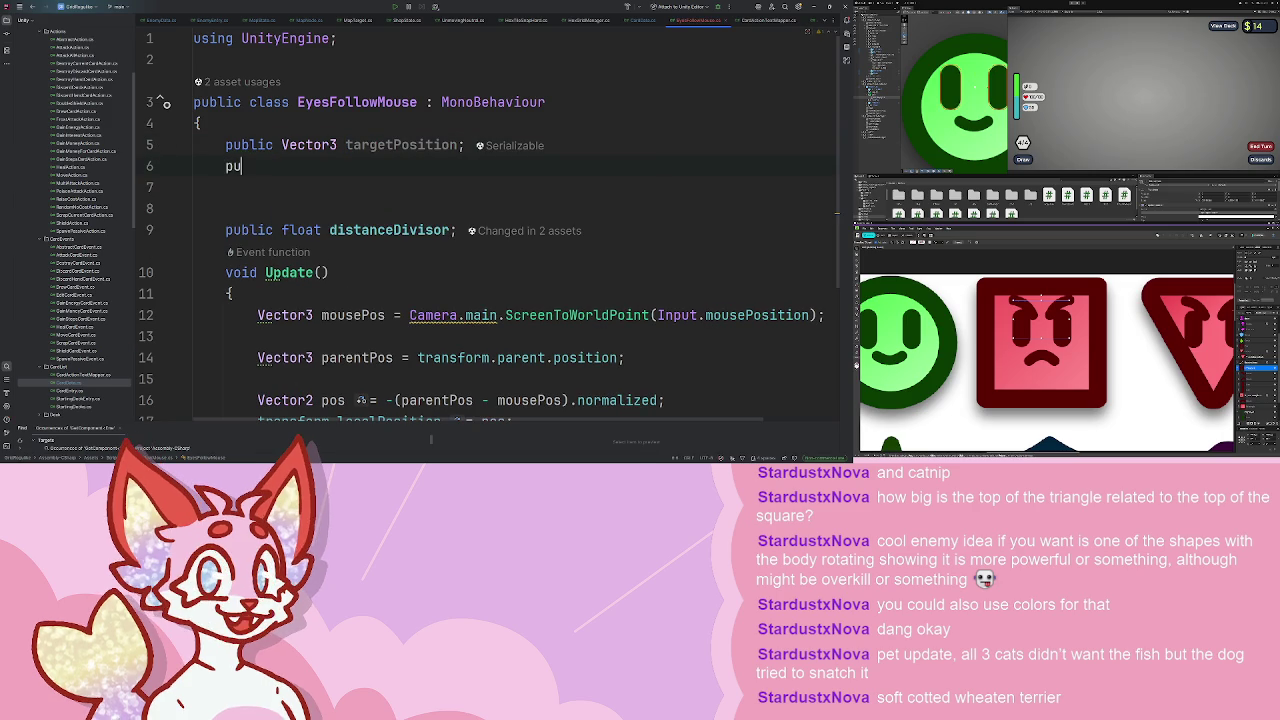
key("BackSpace")
key("BackSpace")
key("BackSpace")
type("bool ")
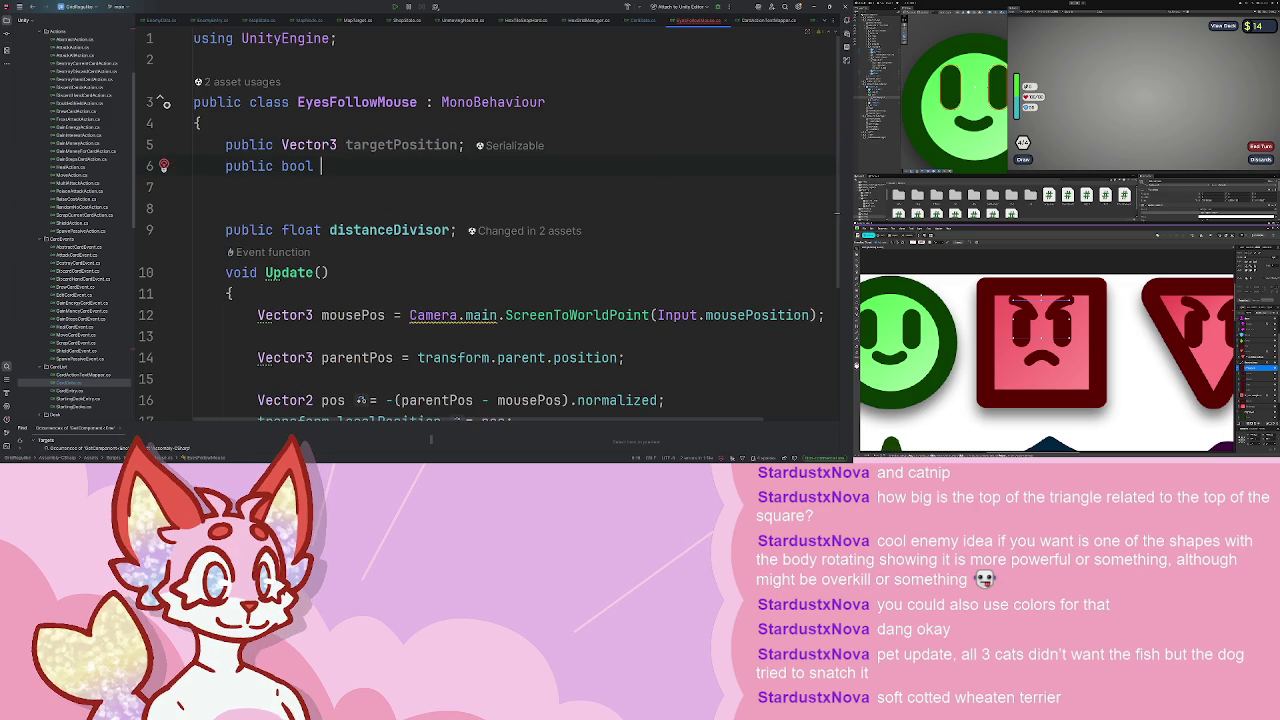
type("useMouse;")
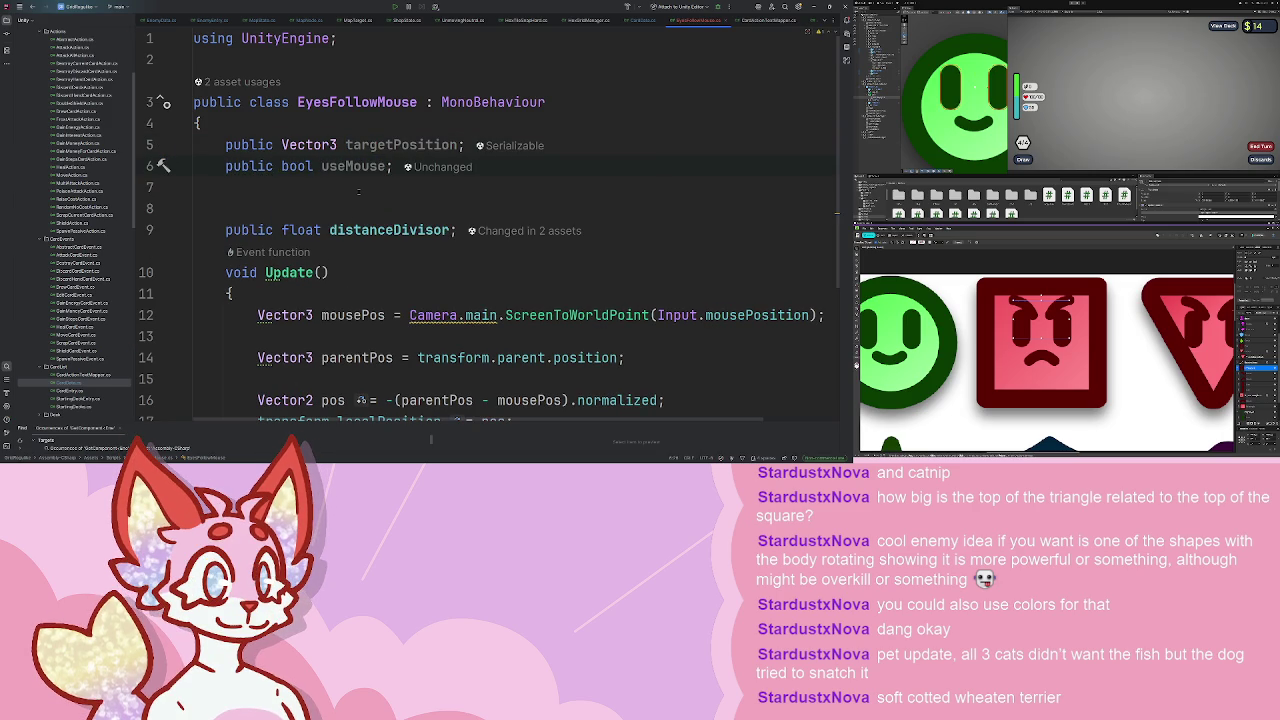
double_click(353, 166)
key("BackSpace")
type("target")
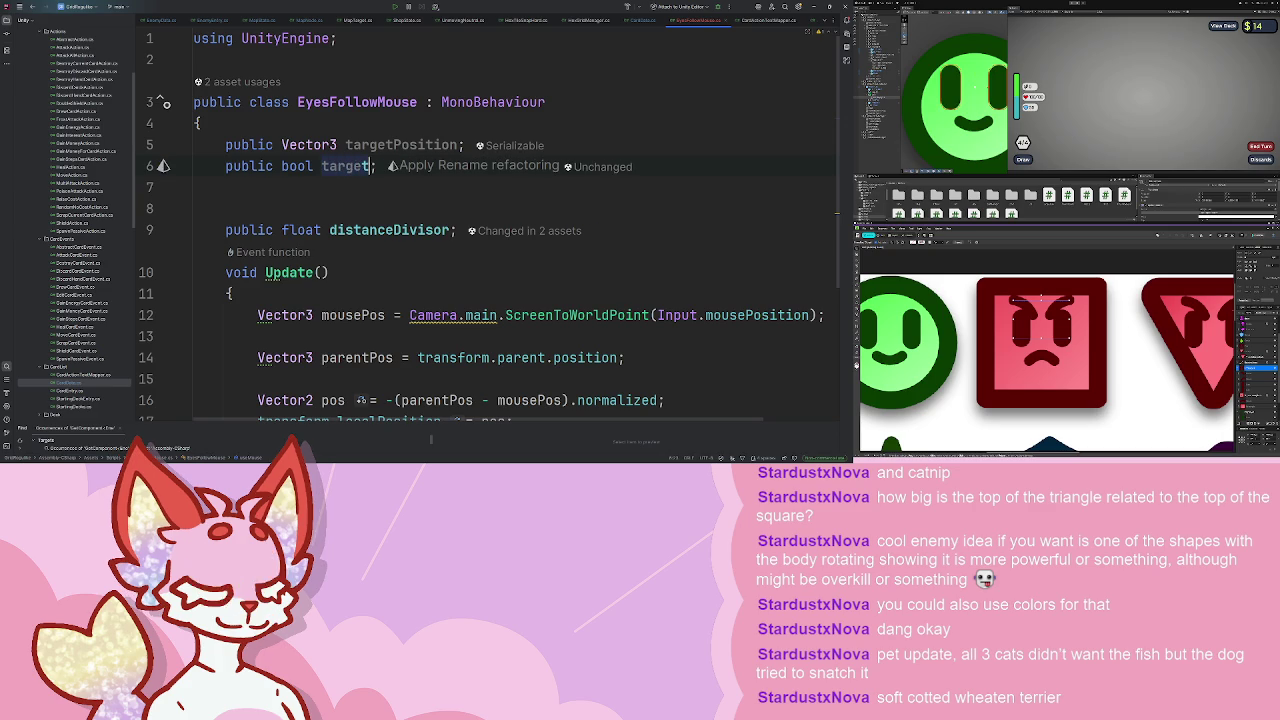
type("Mouse")
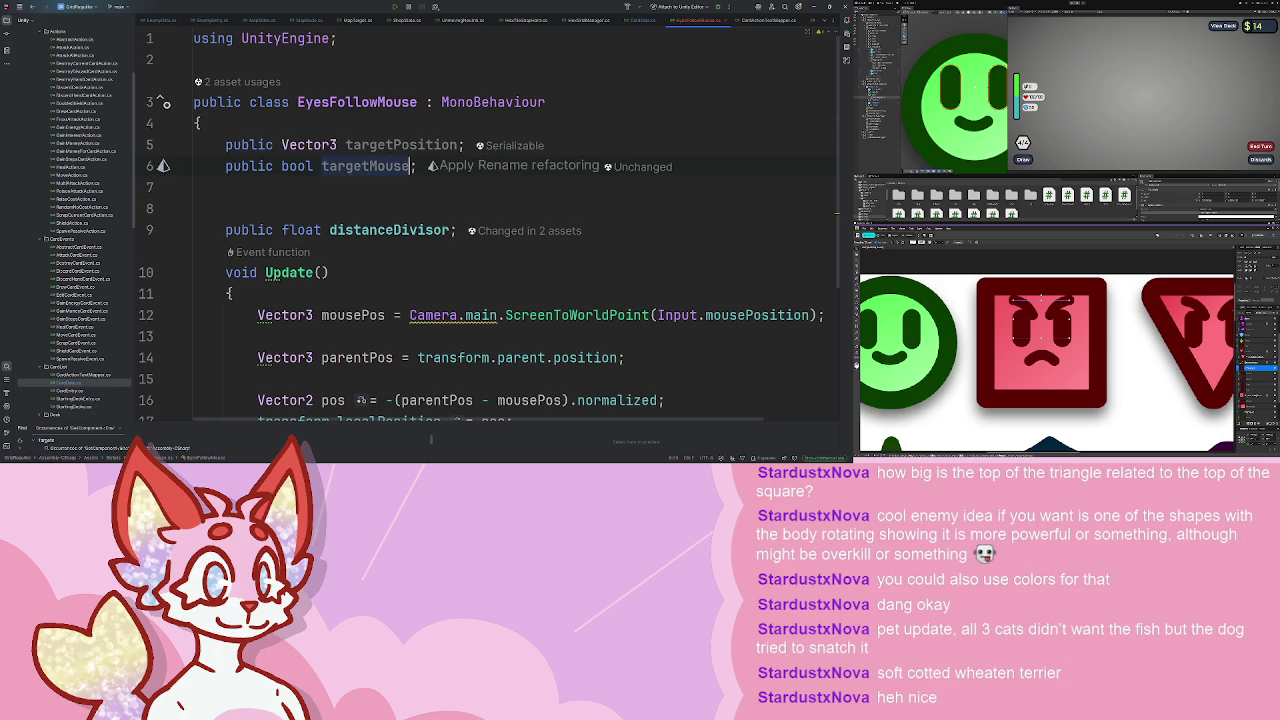
- Wrap the mouse-position line in Update inside an if (targetMouse) check
scroll(337, 173, "down", 4)
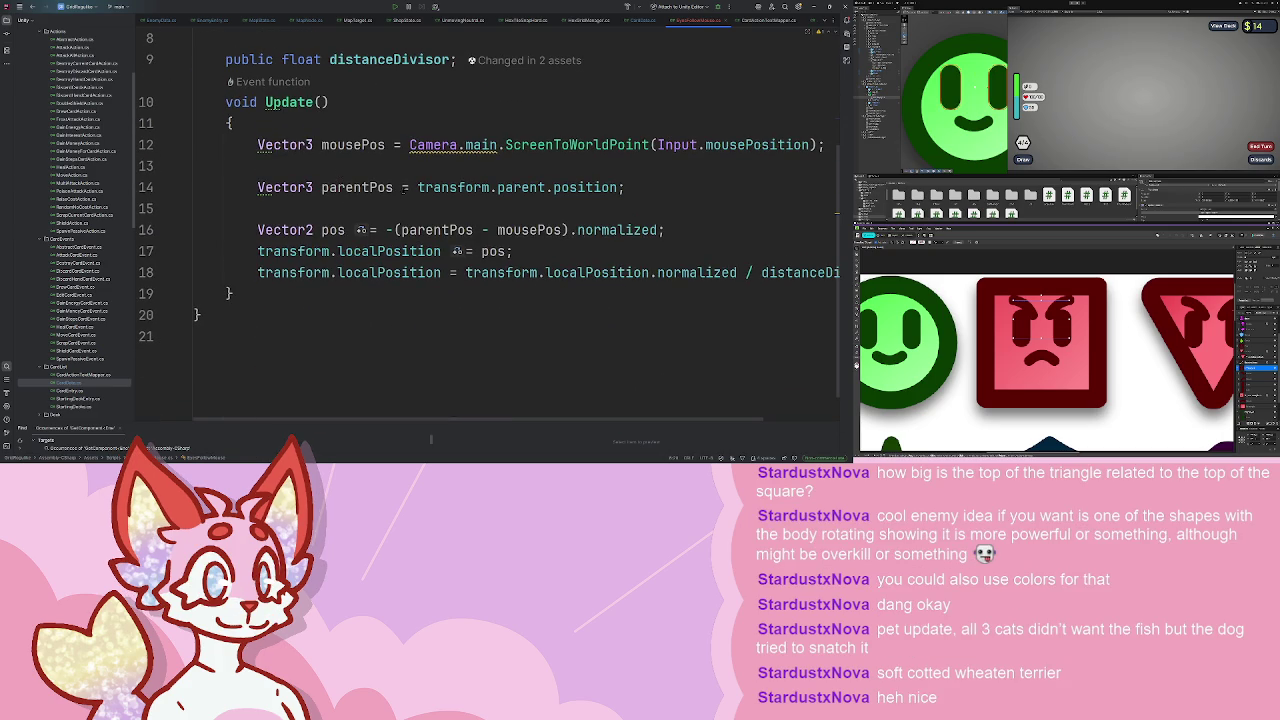
scroll(402, 180, "up", 2)
scroll(312, 208, "right", 2)
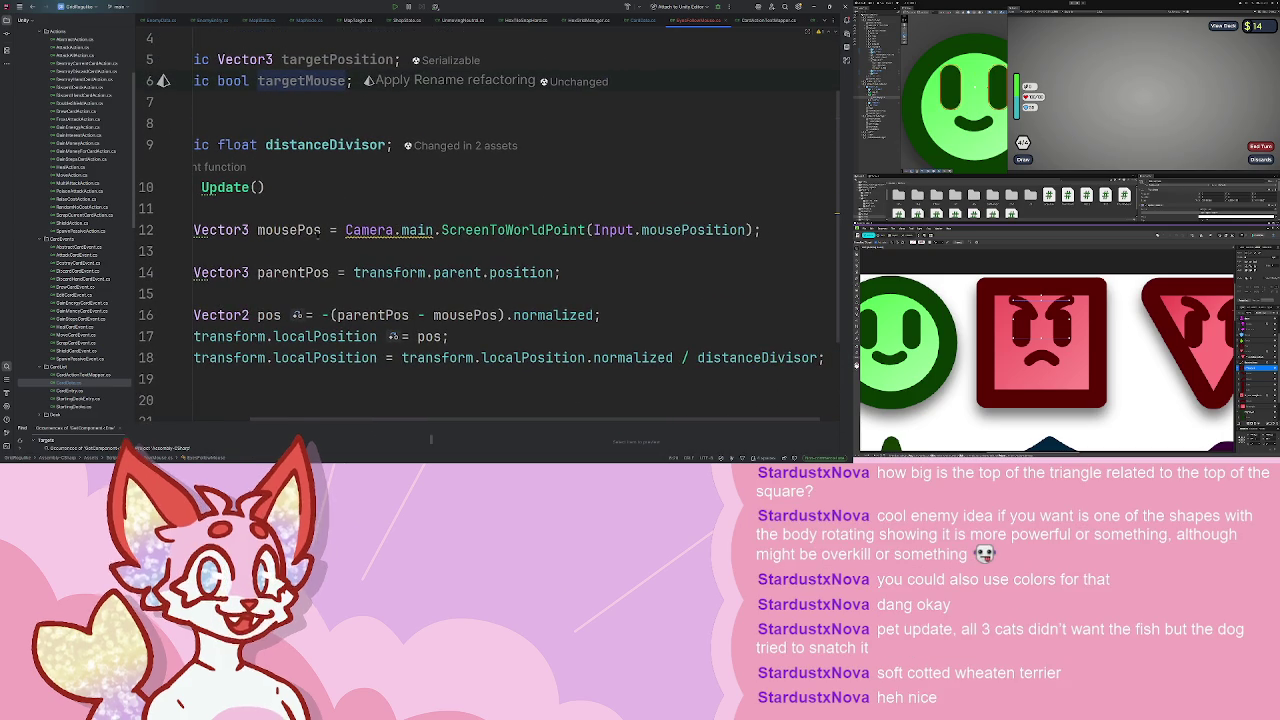
key("Return")
type(")")
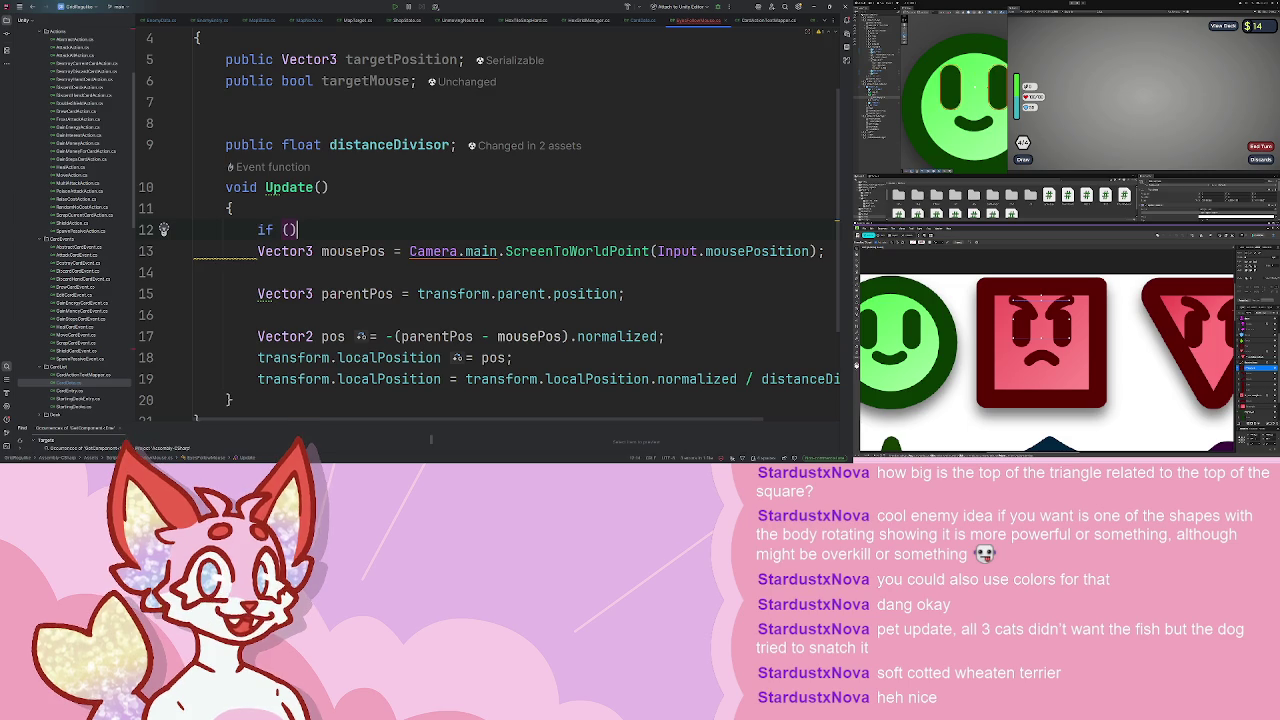
type("targetMouse")
key("Down")
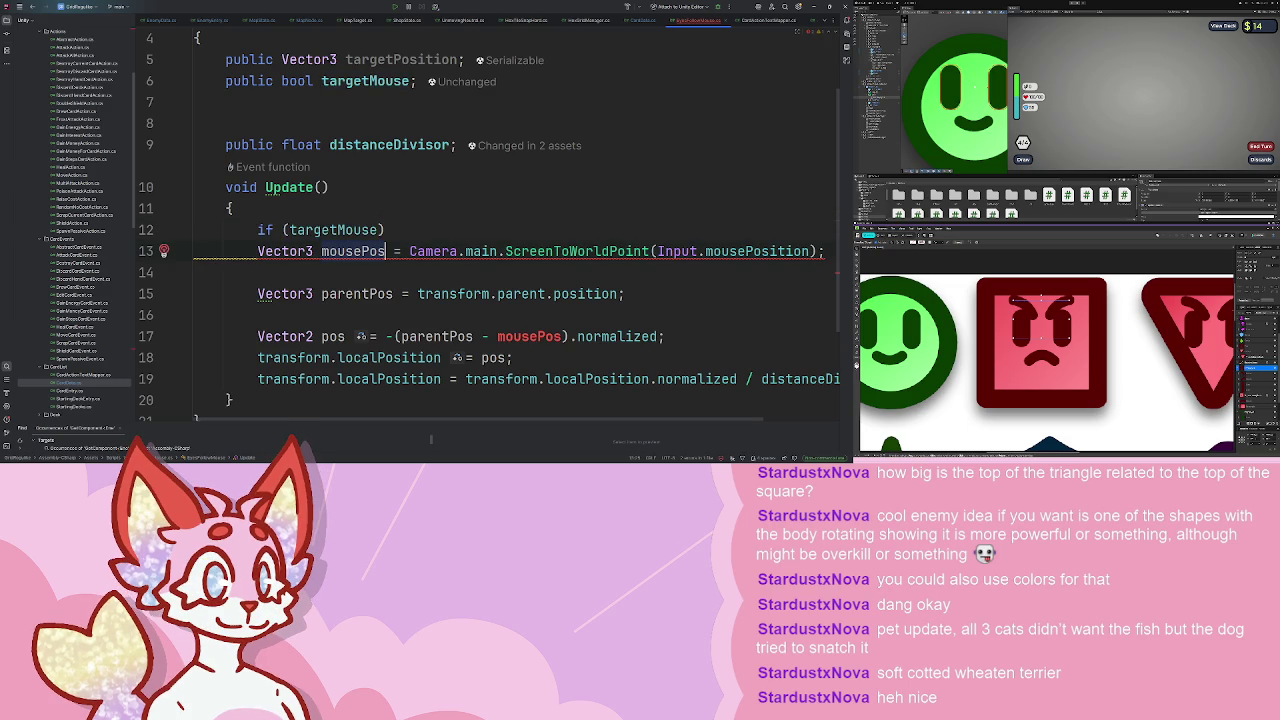
key("Home")
key("Tab")
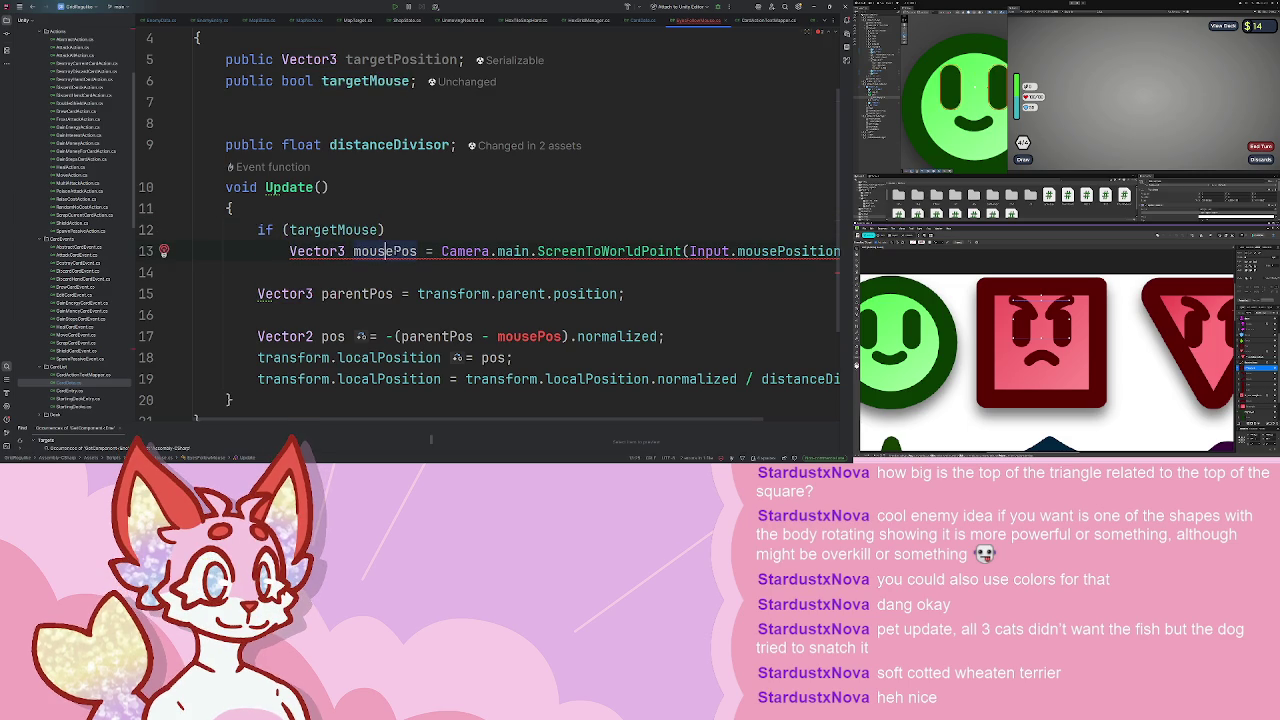
- Replace the local mousePos with targetPosition in the assignment and the direction calculation
key("ctrl+Right")
key("shift+Home")
key("BackSpace")
type("tar")
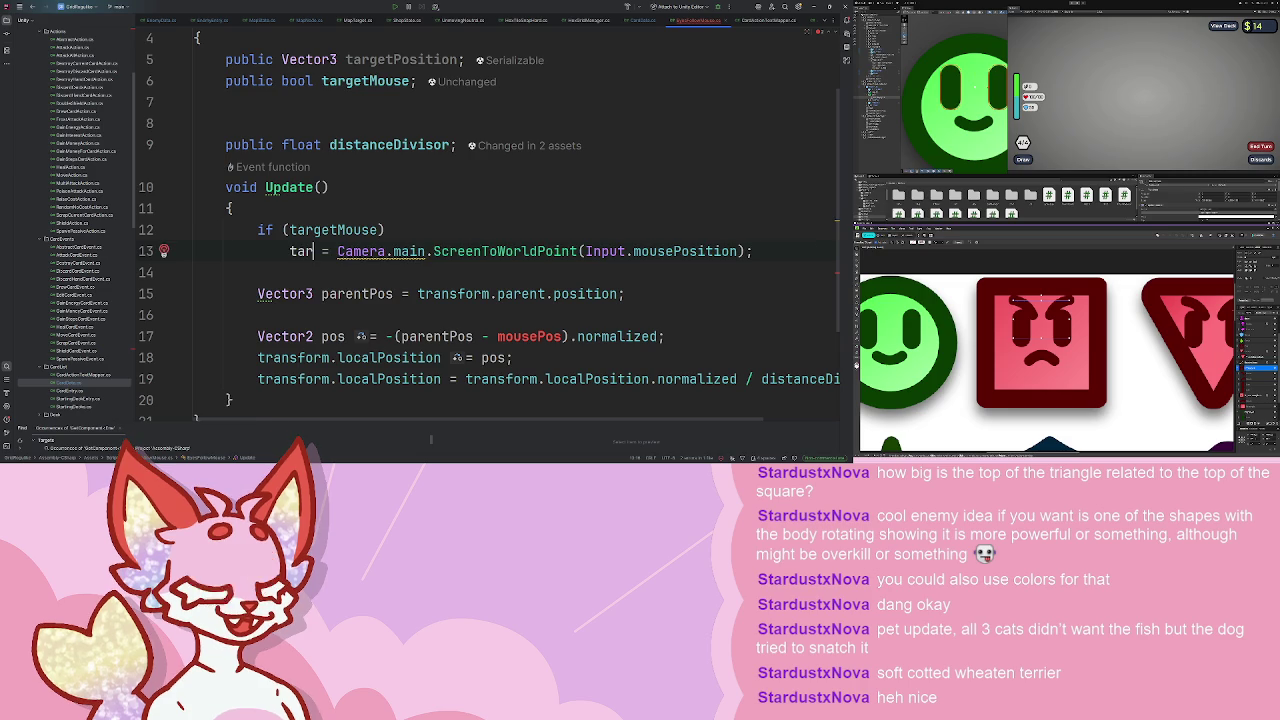
type("getPo")
key("Return")
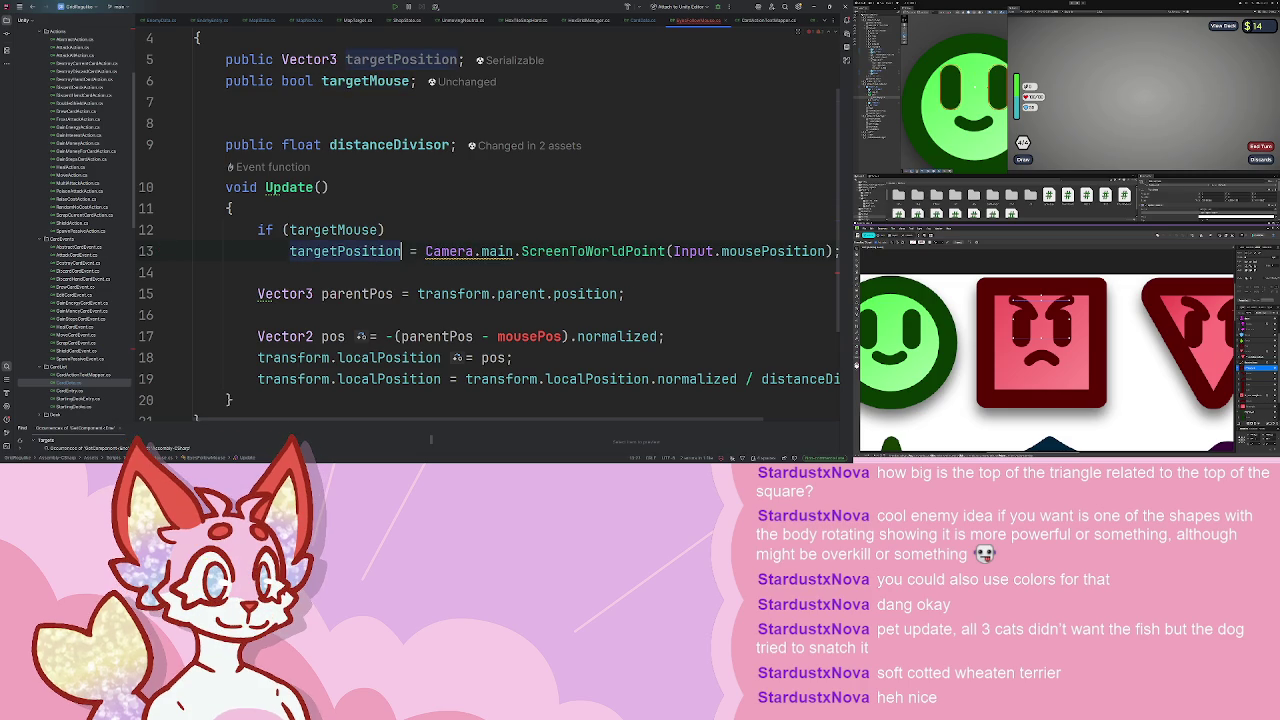
key("BackSpace")
type("targ")
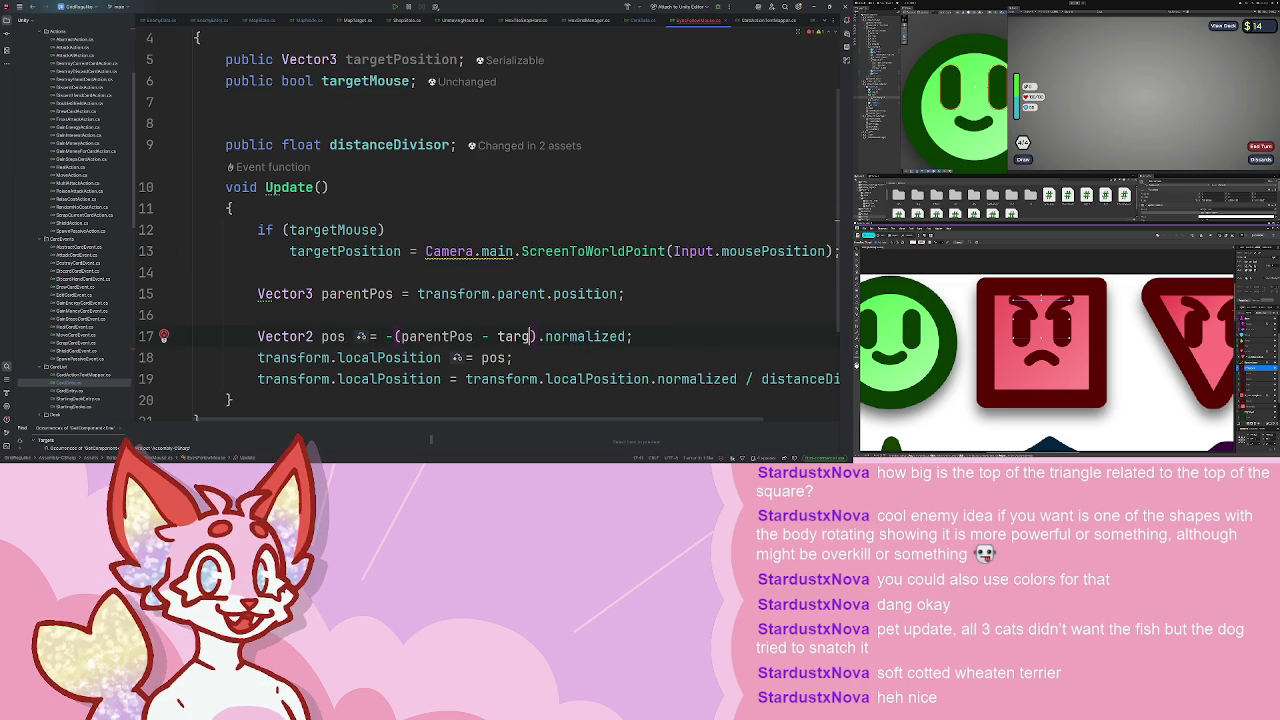
key("Return")
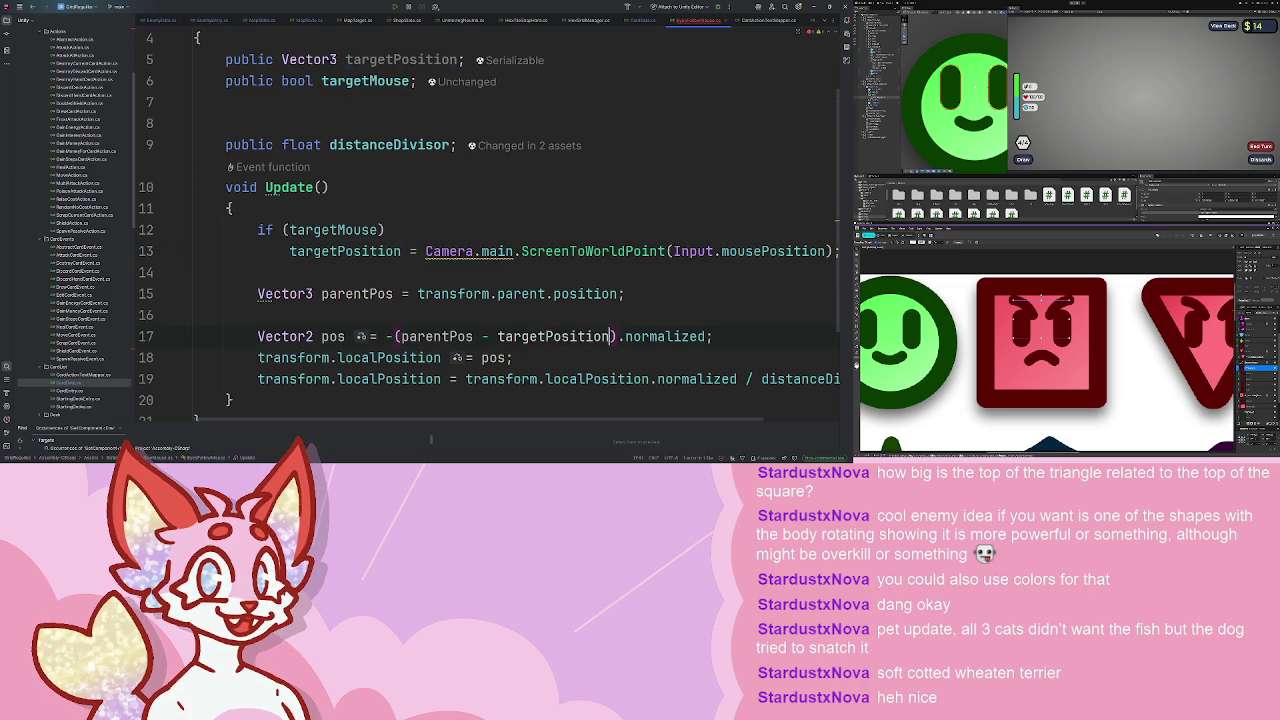
left_click(759, 270)
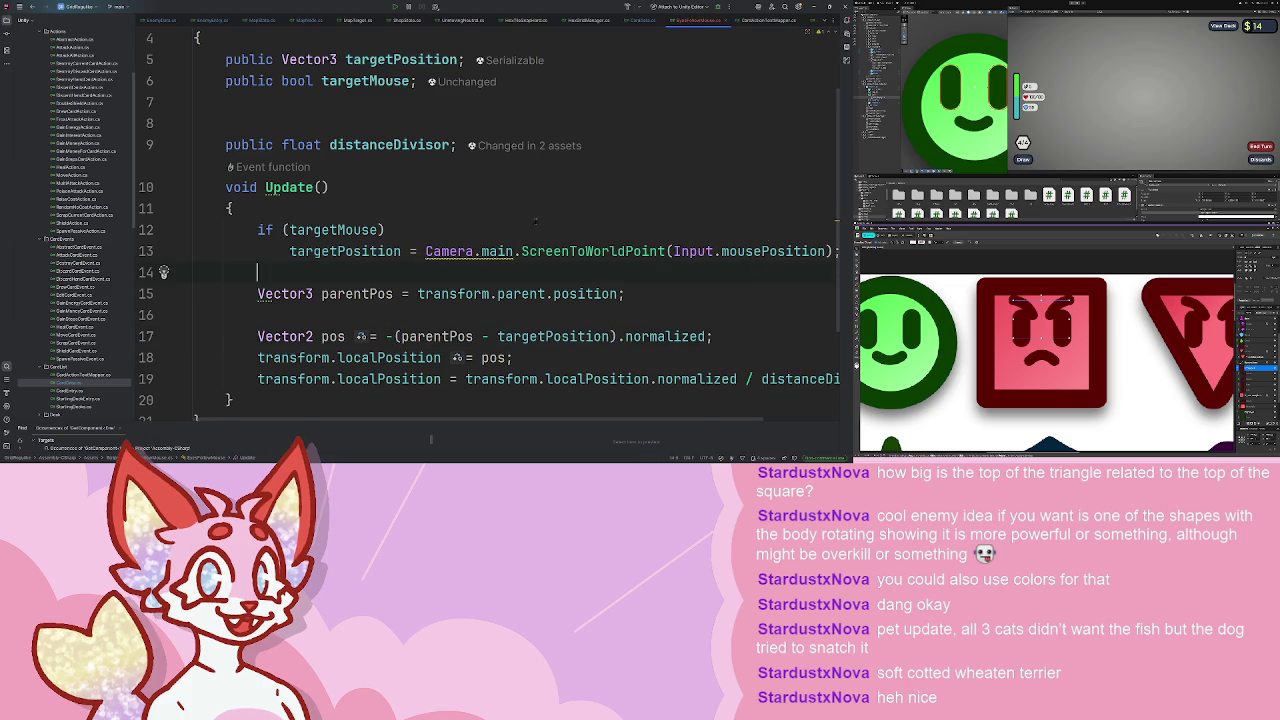
scroll(520, 228, "up", 2)
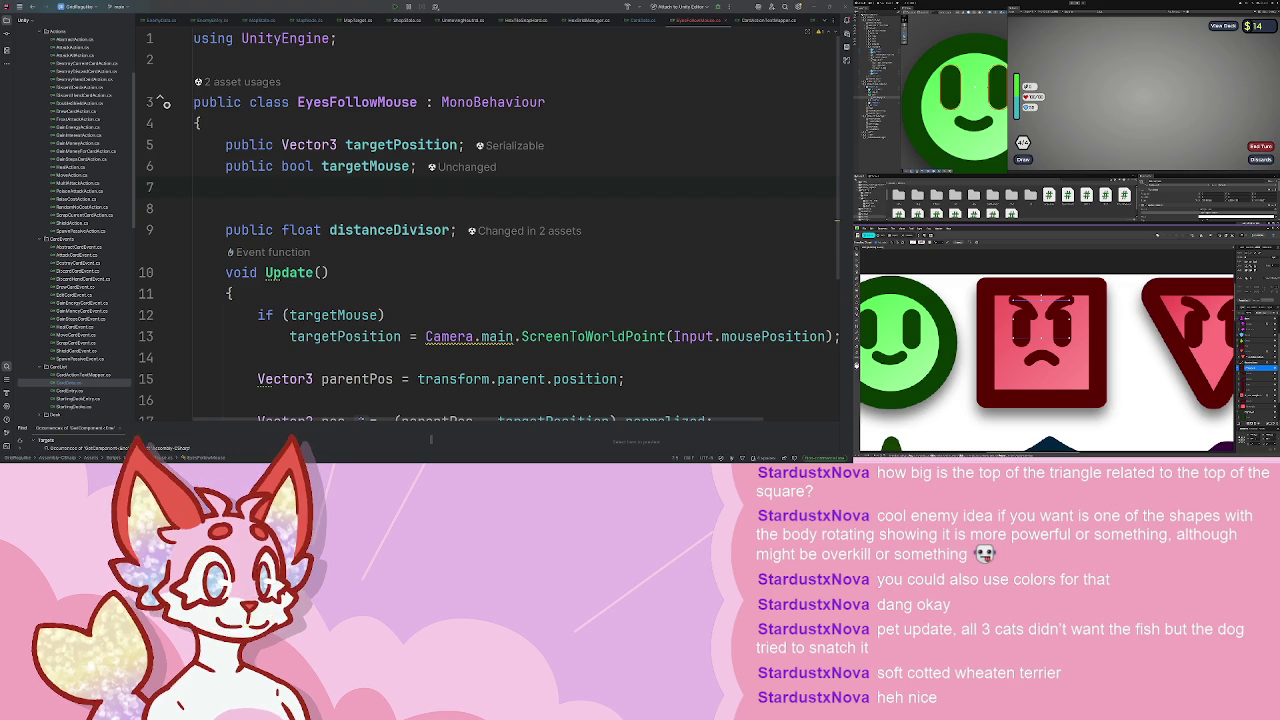
- Select the Eyes object with the Eyes Follow Mouse script, then deselect it
key("alt+Tab")
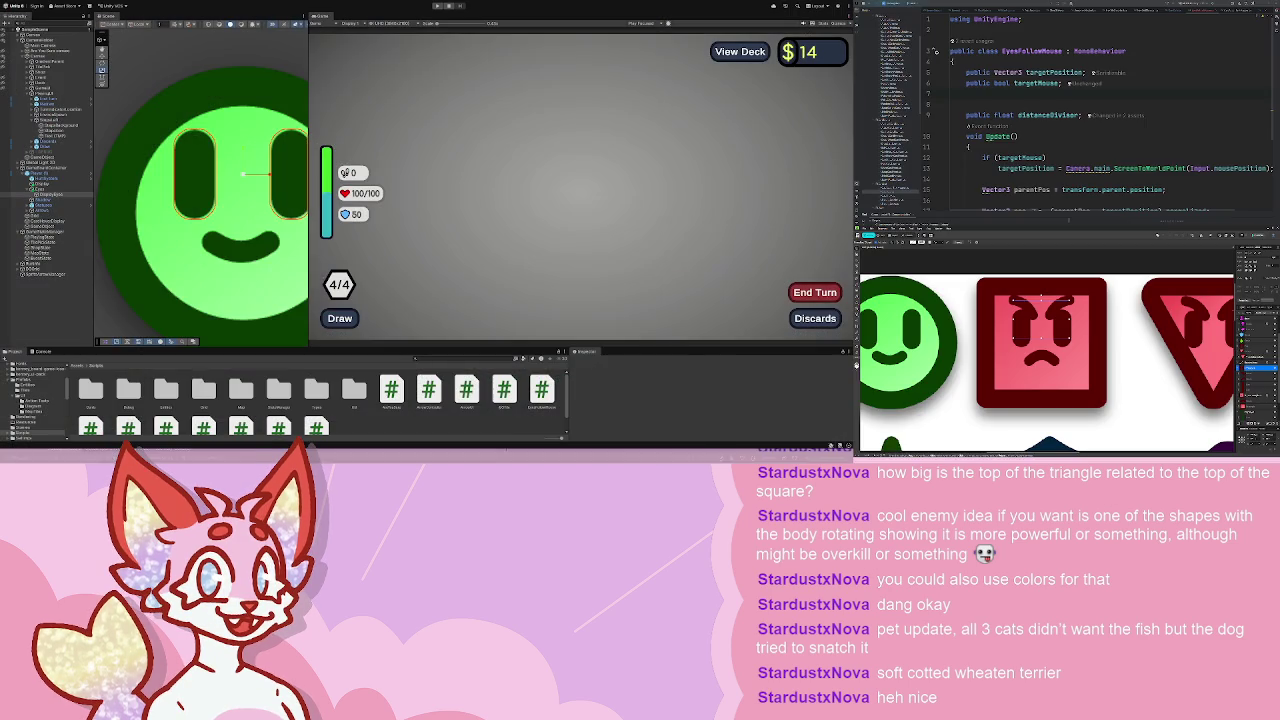
left_click(68, 207)
left_click(58, 195)
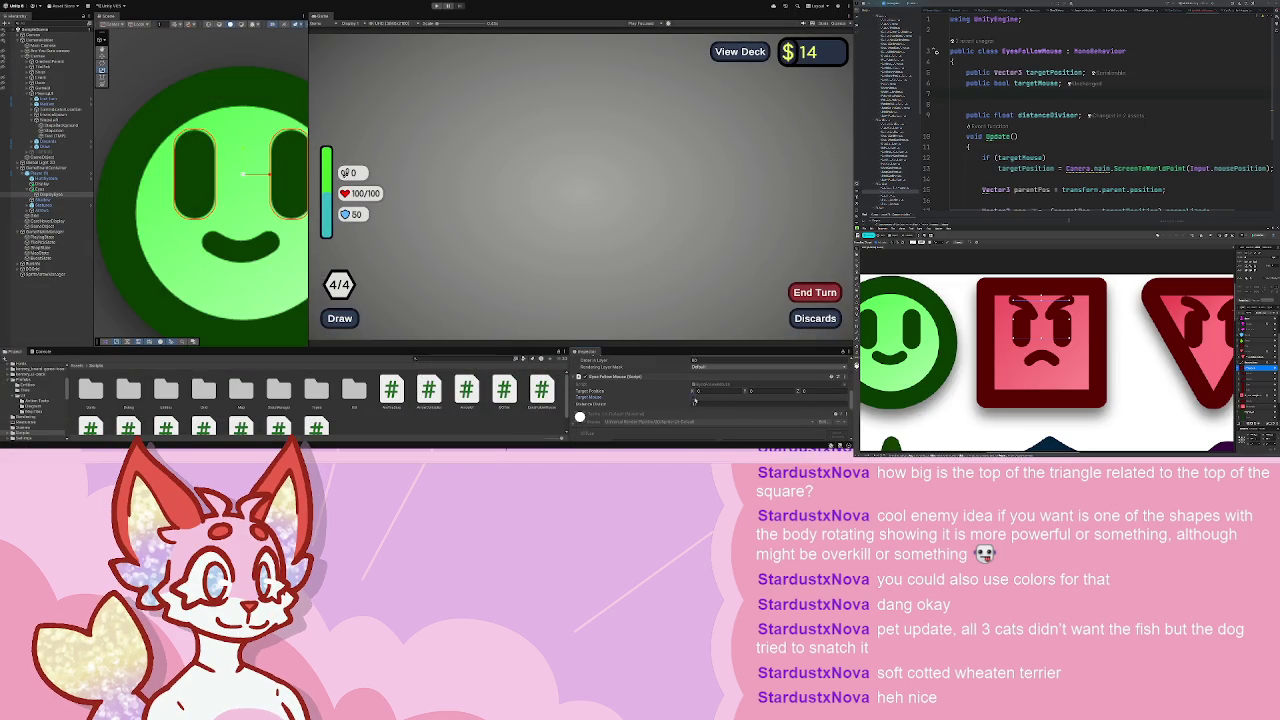
left_click(193, 341)
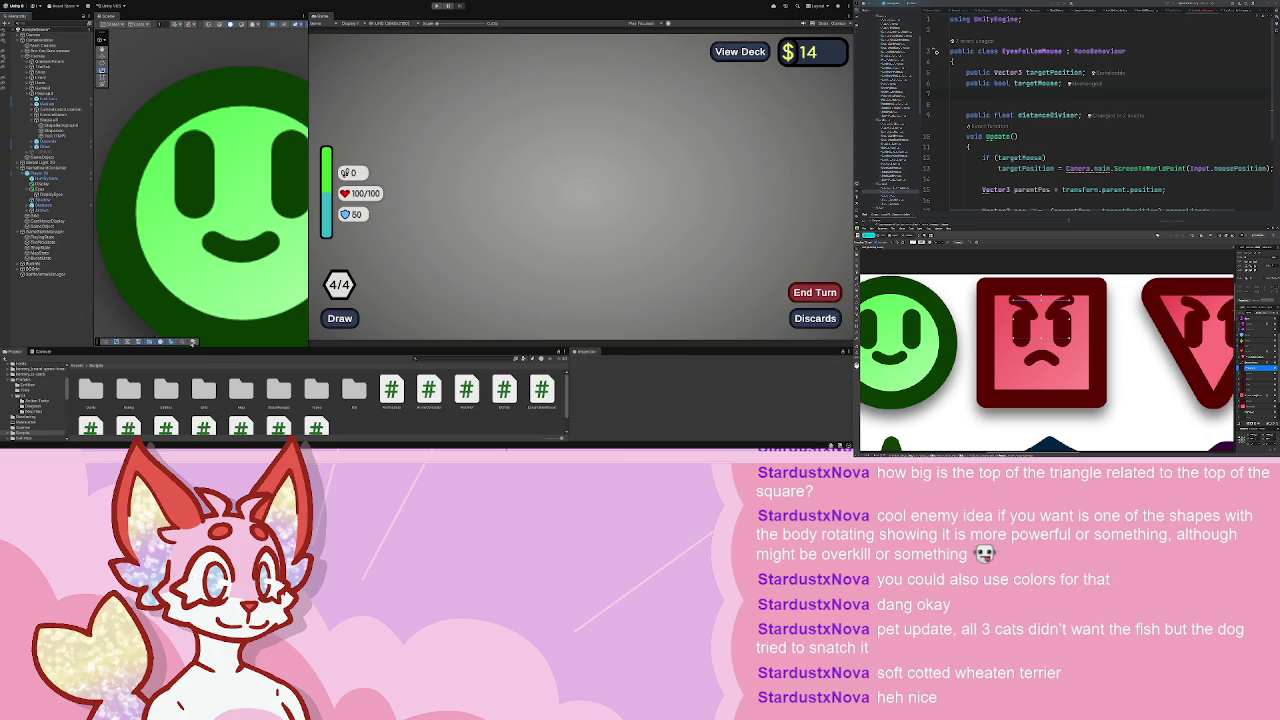
key("alt+Tab")
scroll(85, 370, "down", 5)
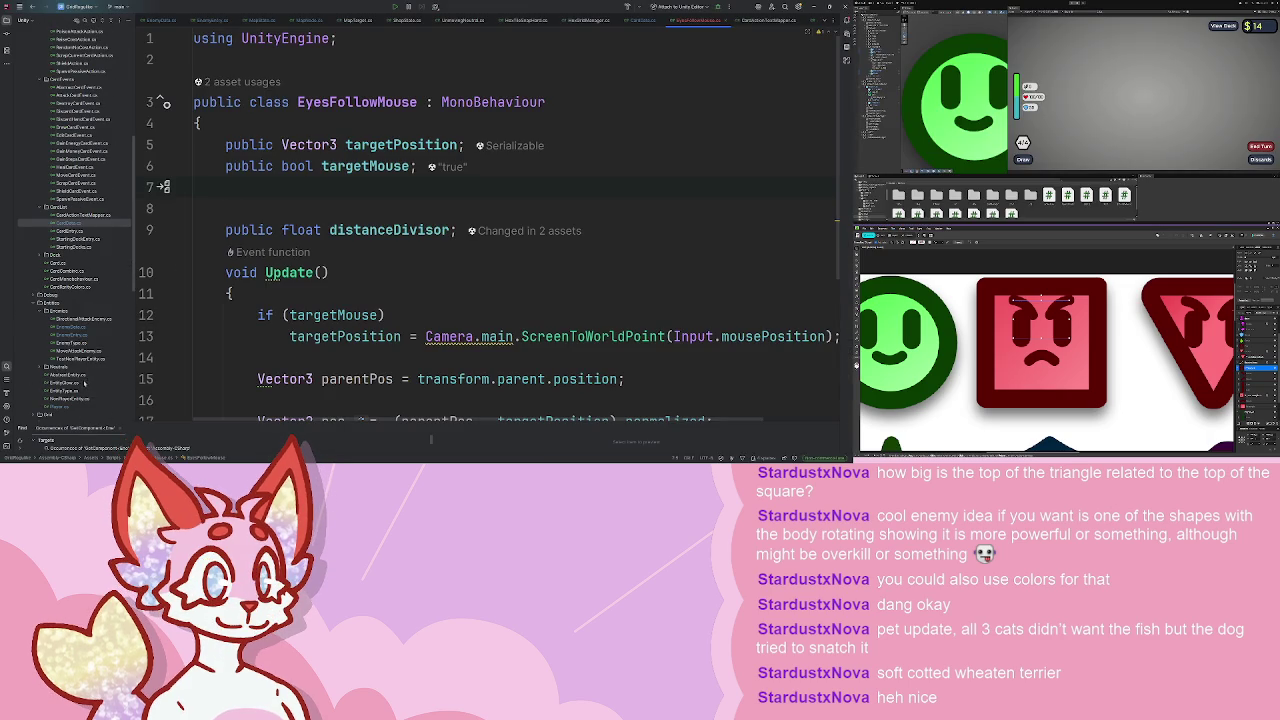
key("alt+Tab")
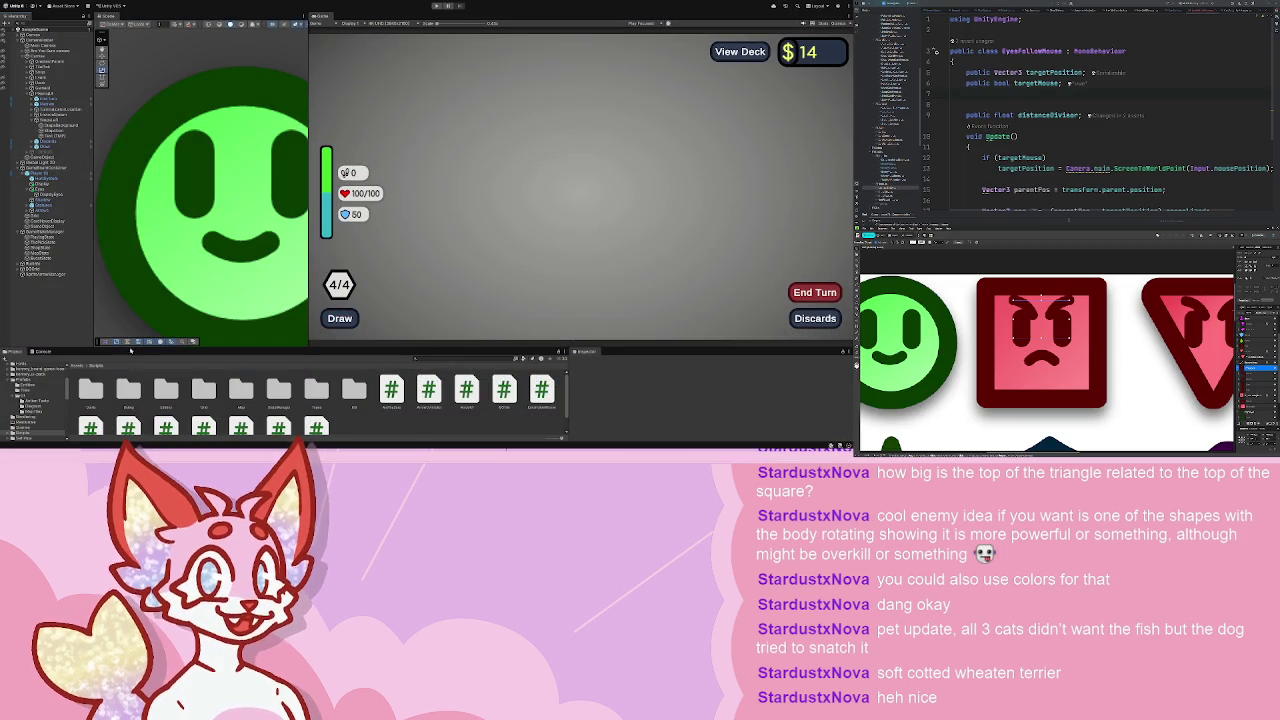
- Open the red square enemy prefab from Prefabs > Entities and review its Move Attack Enemy settings
left_click(30, 385)
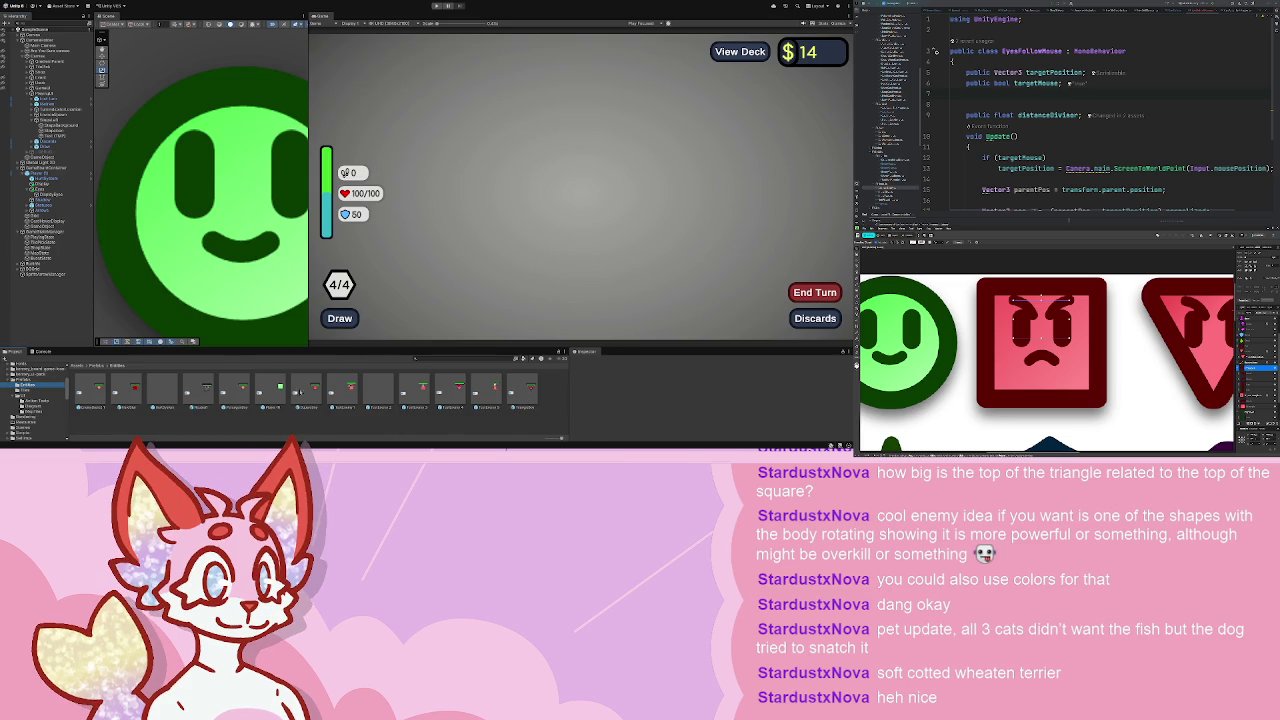
double_click(298, 392)
left_click(50, 87)
scroll(706, 399, "down", 3)
scroll(706, 398, "down", 2)
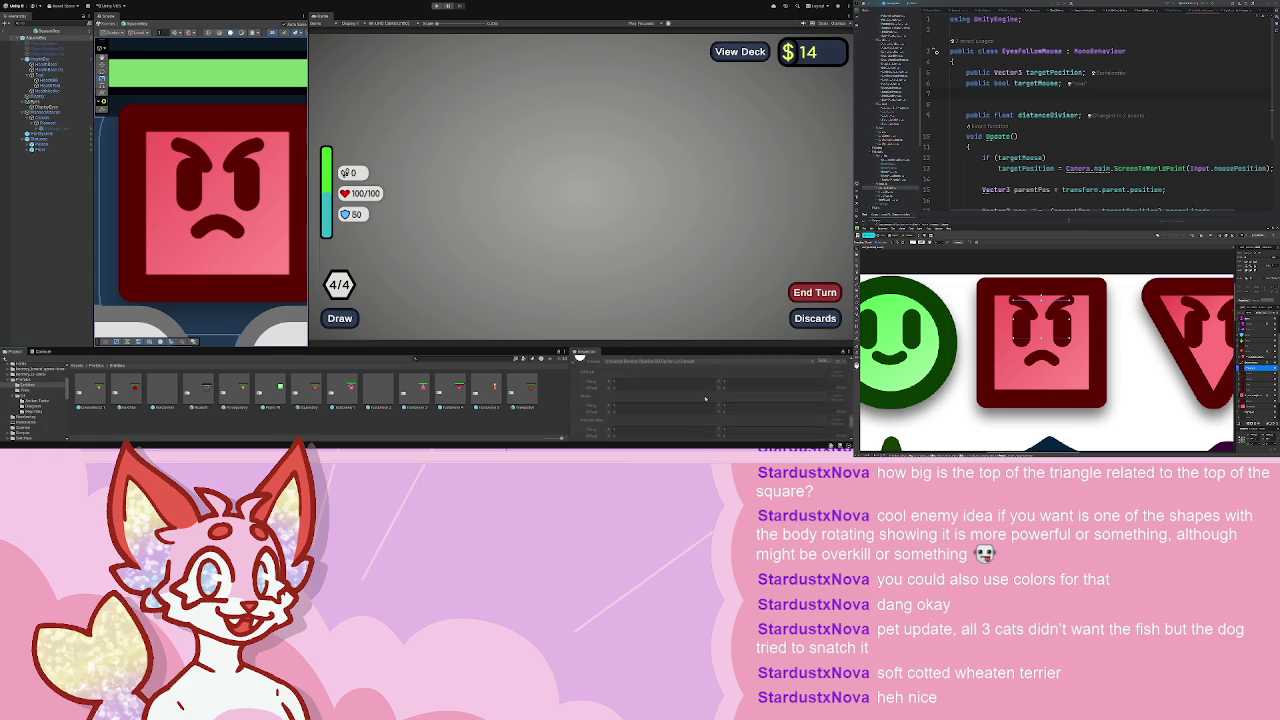
scroll(705, 399, "up", 5)
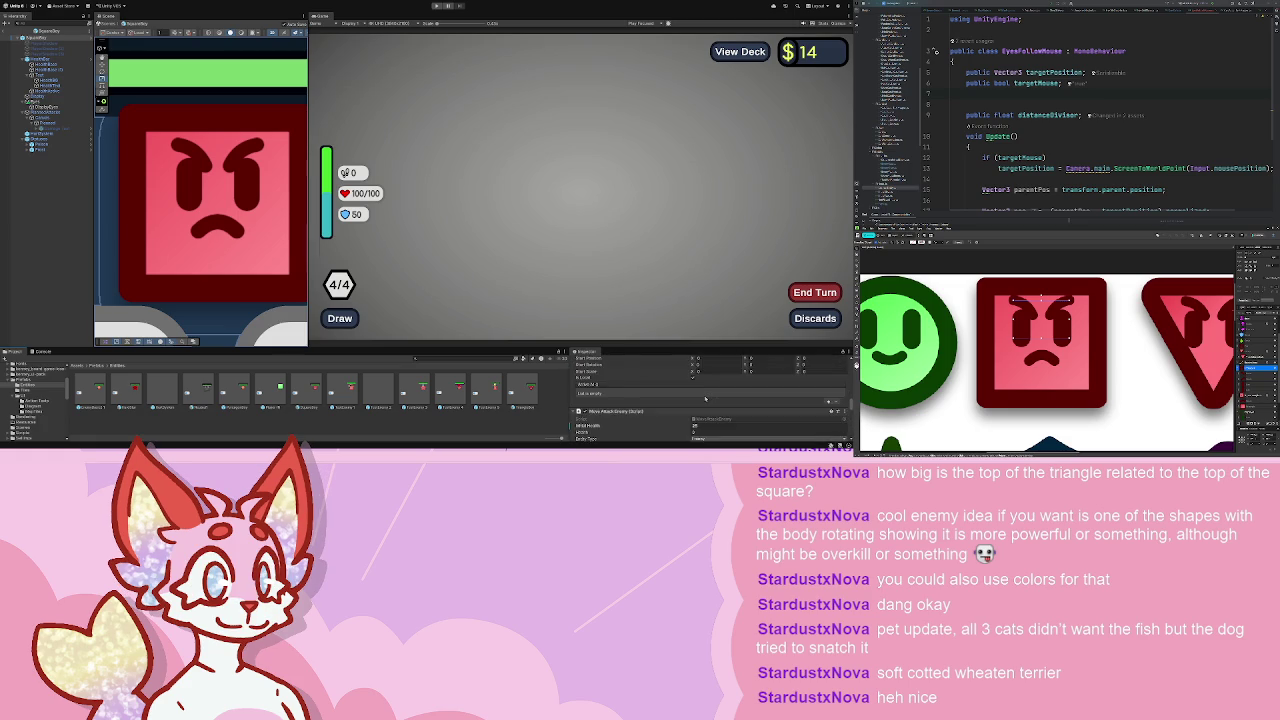
scroll(706, 399, "down", 5)
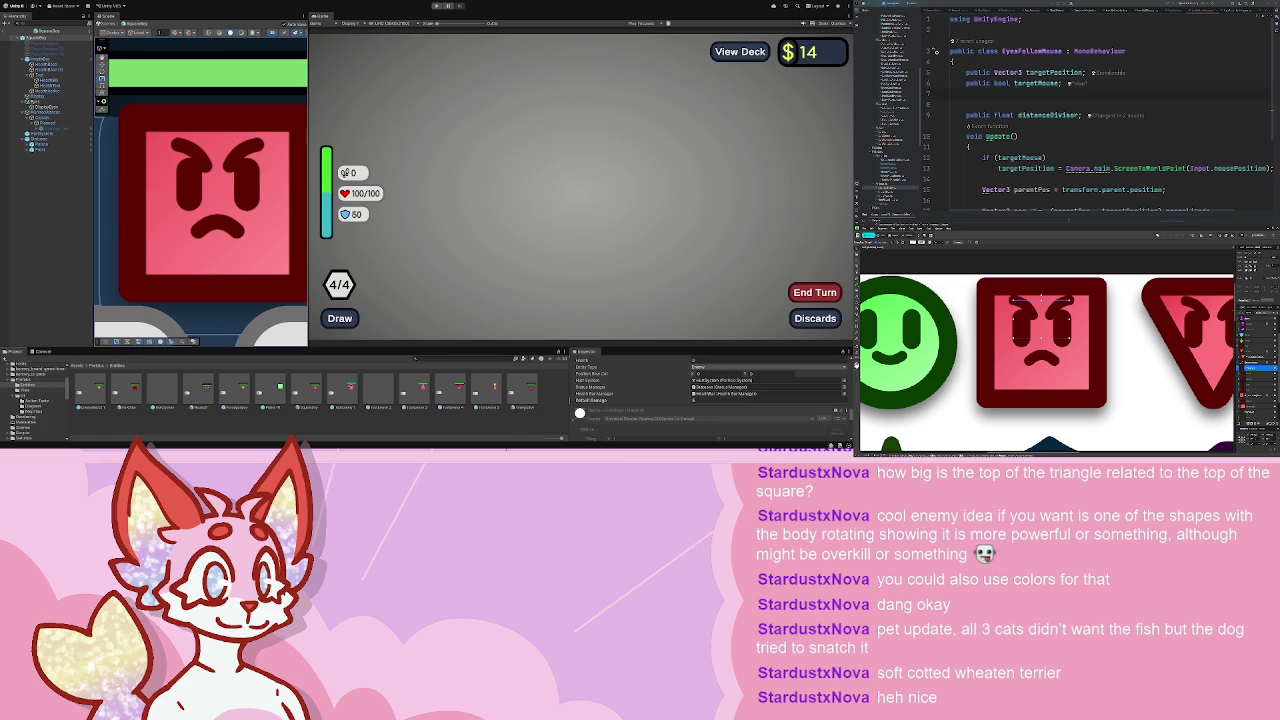
key("alt+Tab")
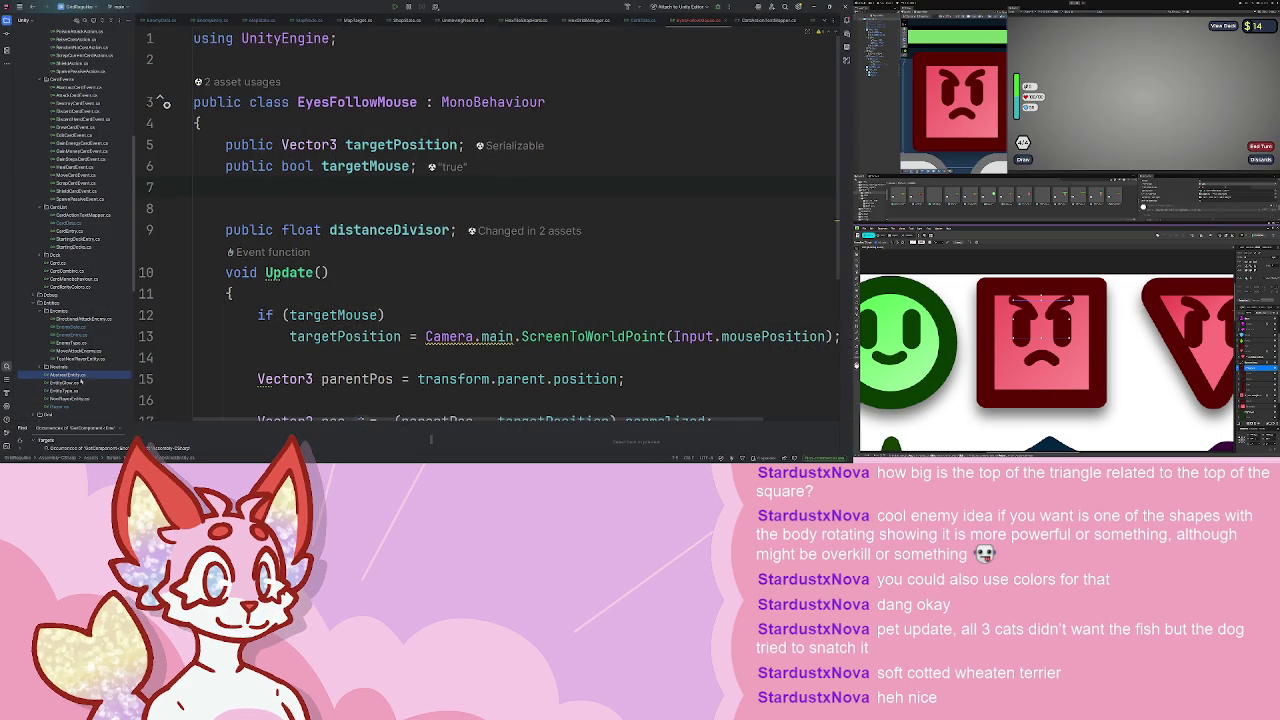
- Go back through AbstractEntity's attack-position code to TestNonPlayerEntity.cs and scan Awake, MakeTurn, NextTurn
key("ctrl+minus")
key("ctrl+minus")
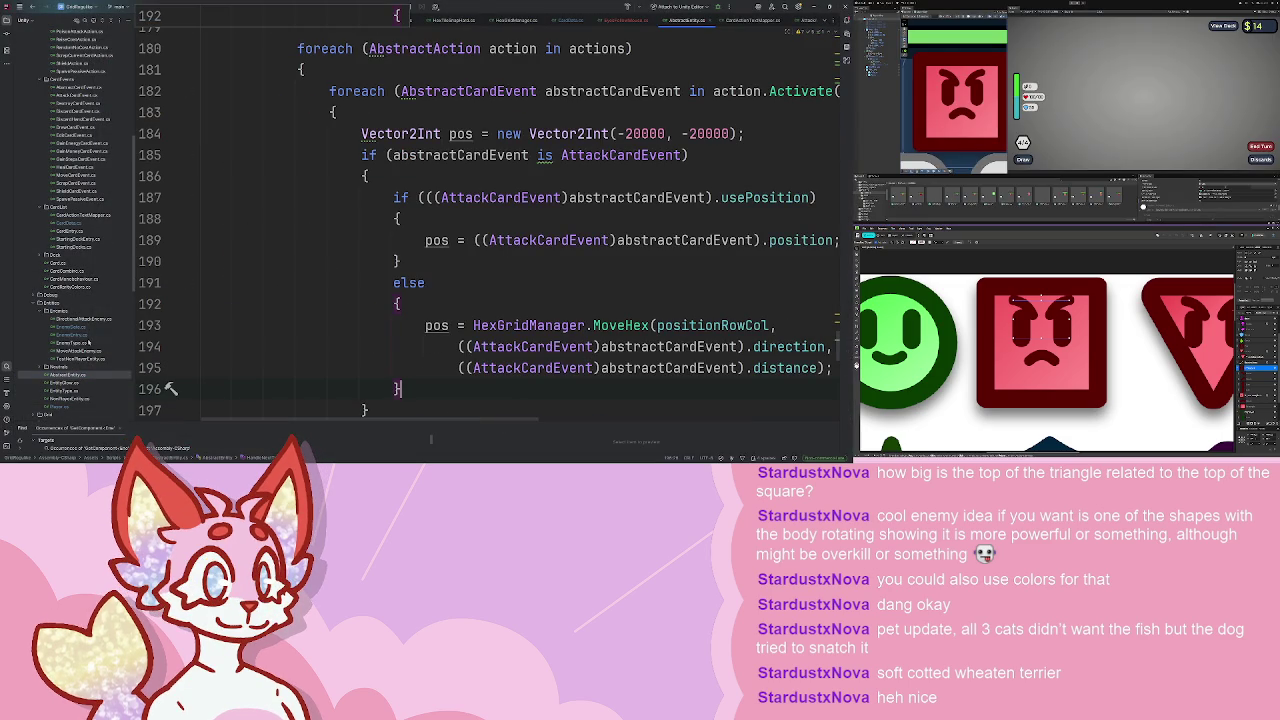
key("ctrl+minus")
key("ctrl+minus")
key("ctrl+minus")
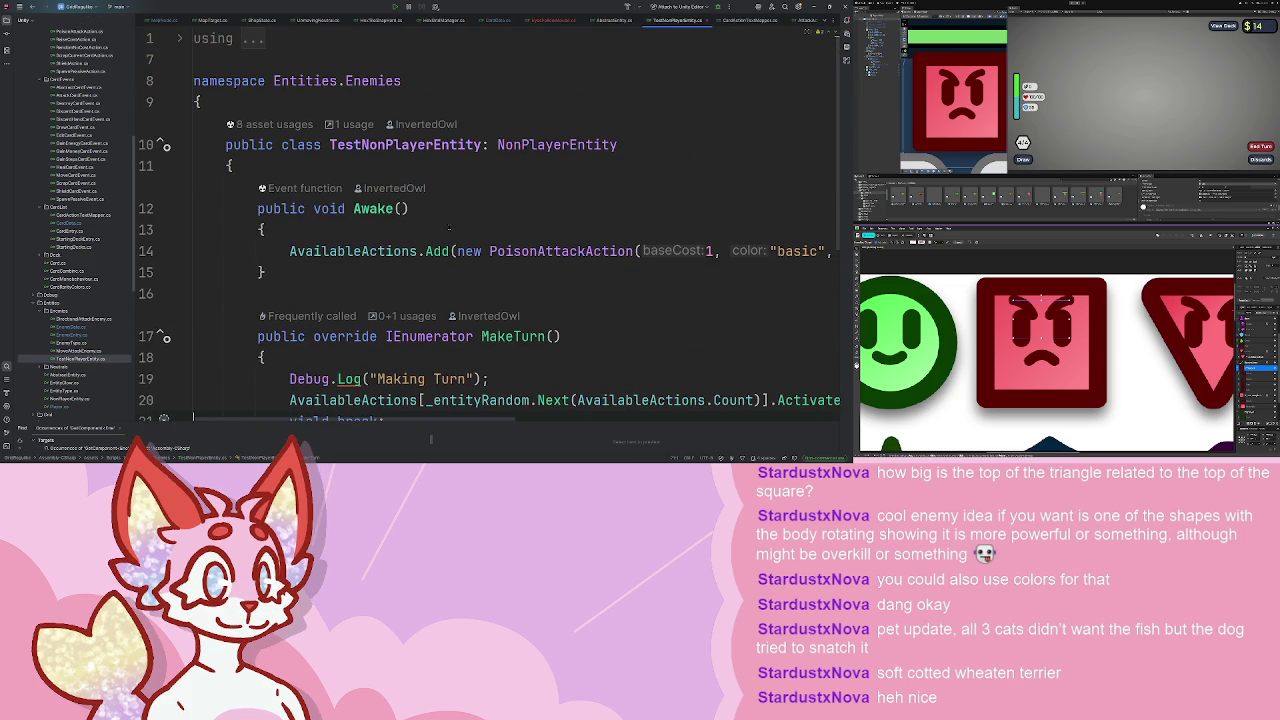
scroll(449, 228, "down", 5)
scroll(449, 228, "up", 3)
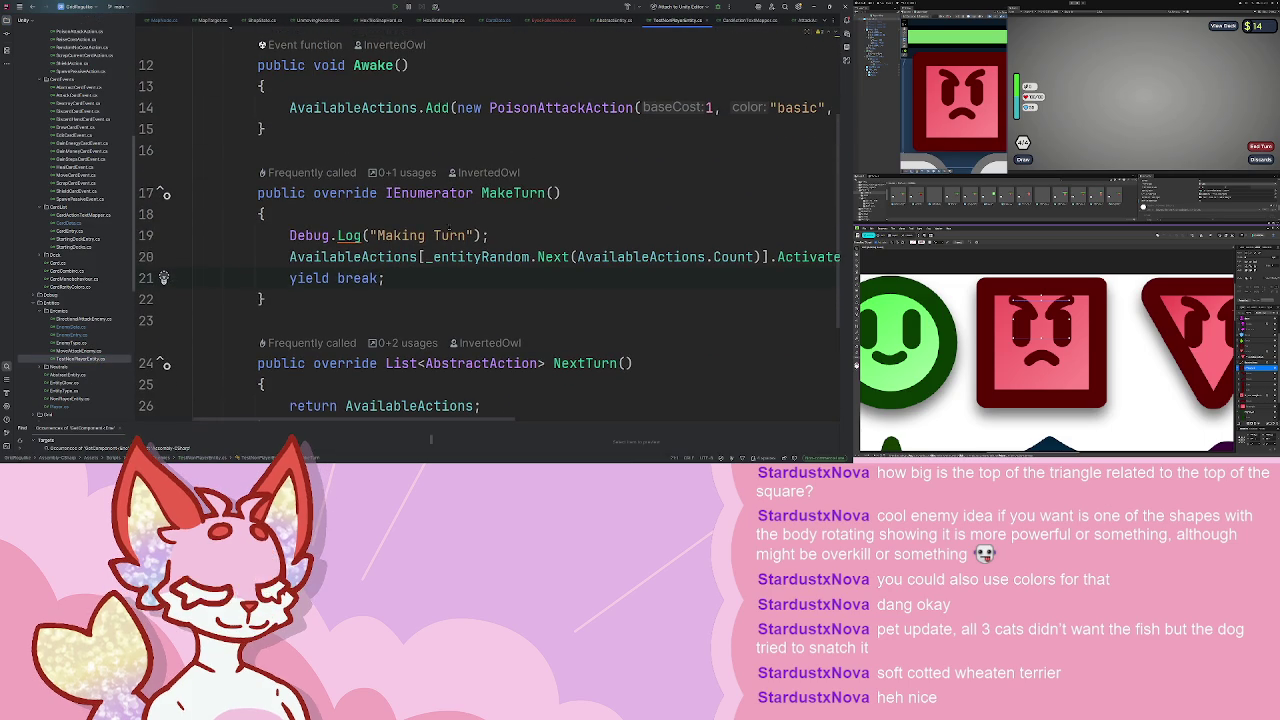
scroll(449, 230, "up", 3)
scroll(381, 198, "down", 2)
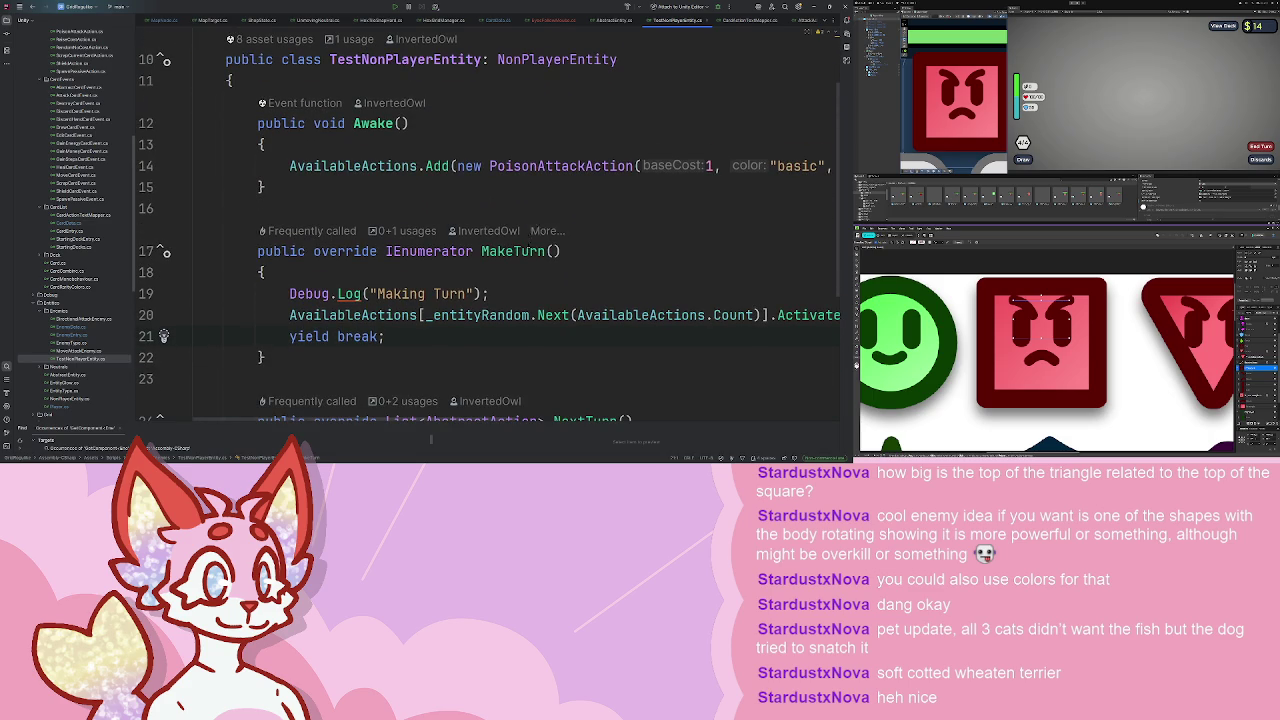
scroll(529, 244, "down", 2)
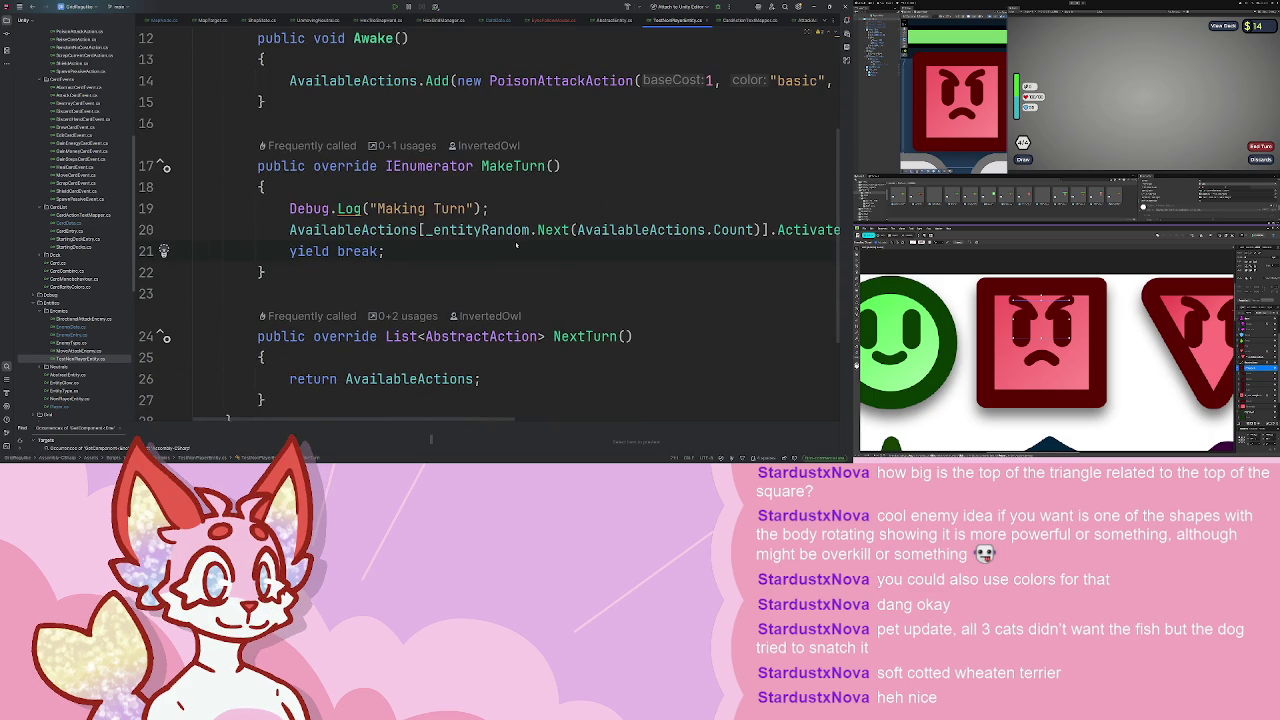
scroll(481, 229, "up", 3)
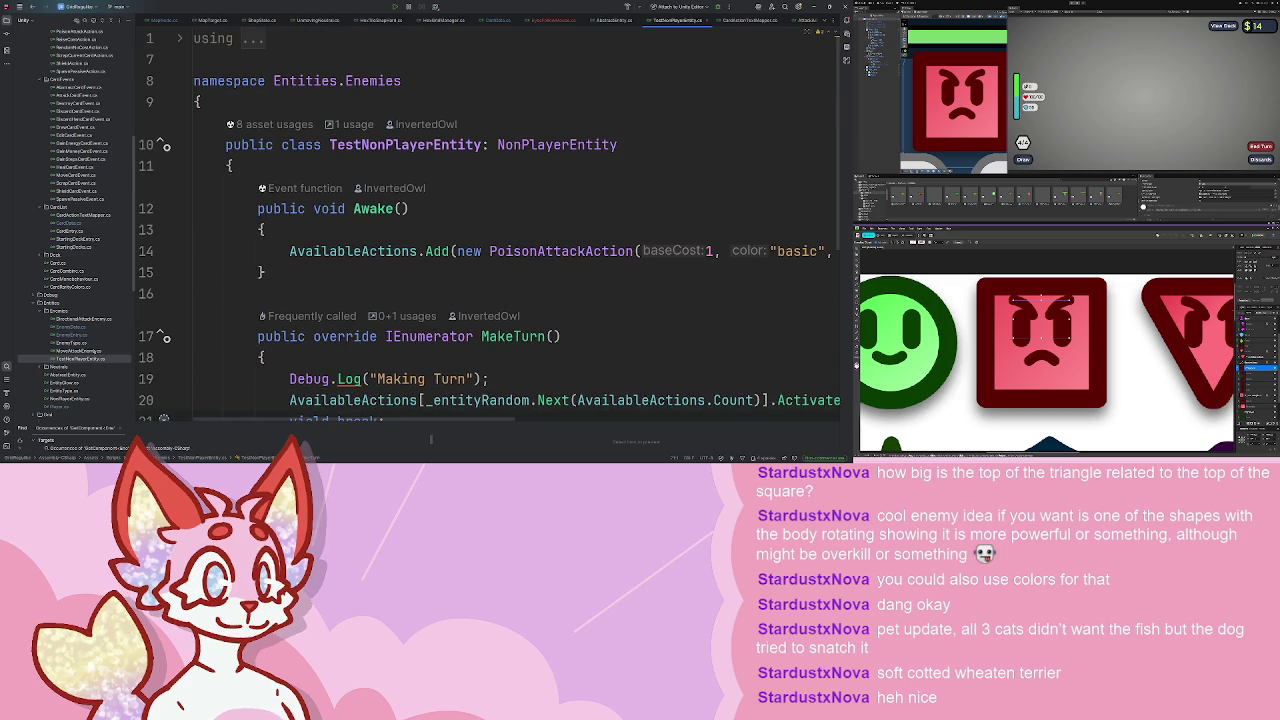
- Remove the _plannedAction declaration from MoveAttackEnemy.cs
double_click(99, 350)
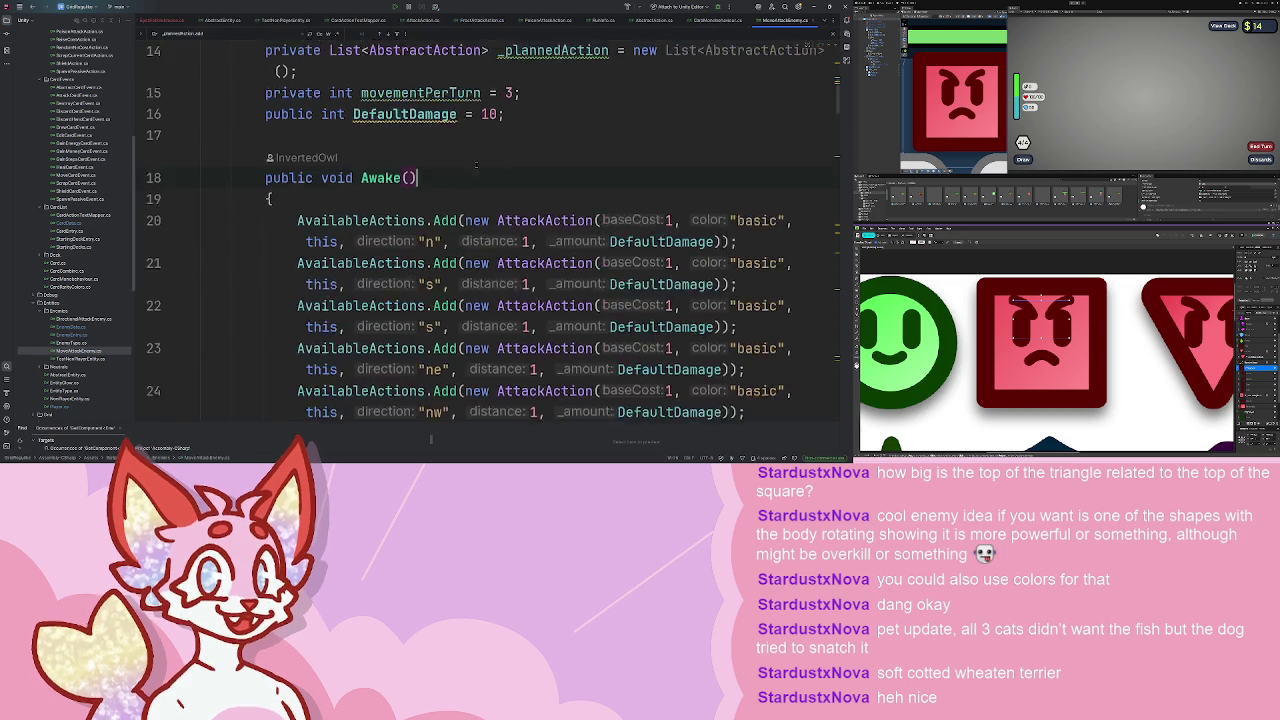
scroll(358, 268, "down", 2)
triple_click(268, 286)
key("ctrl+c")
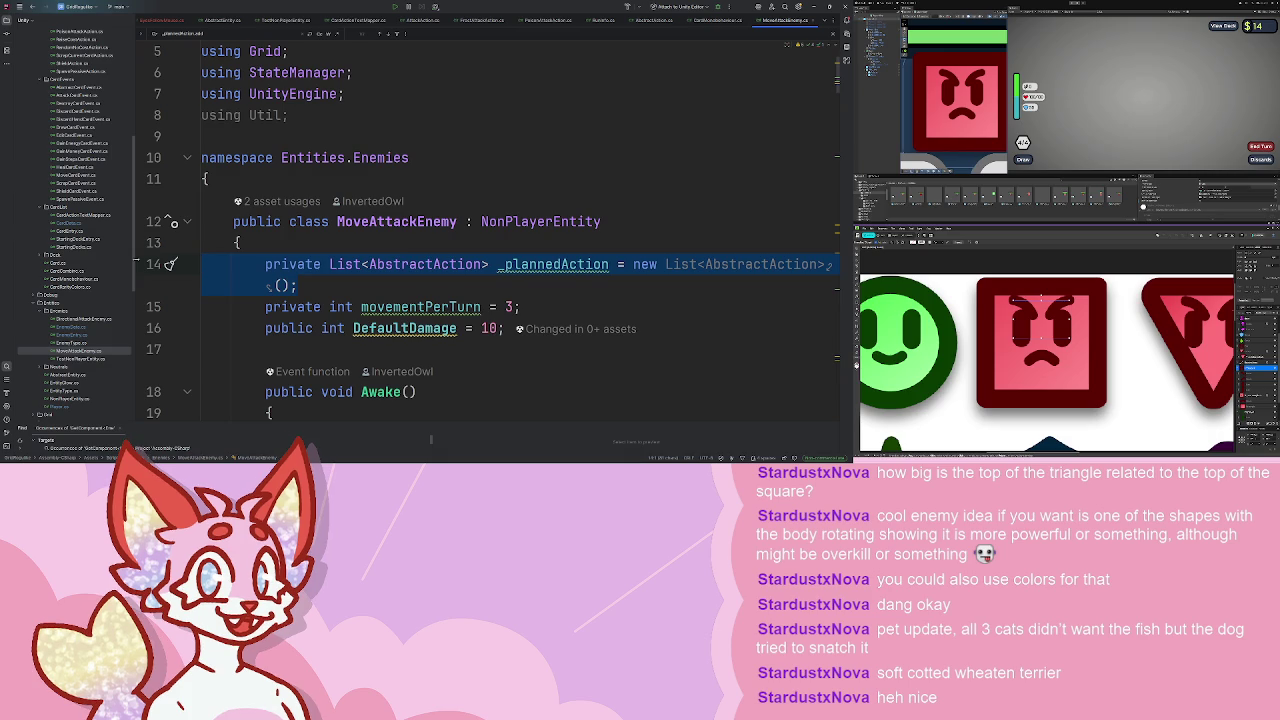
key("BackSpace")
- Paste it into TestNonPlayerEntity as a public plannedAction field inside the class
left_click(75, 358)
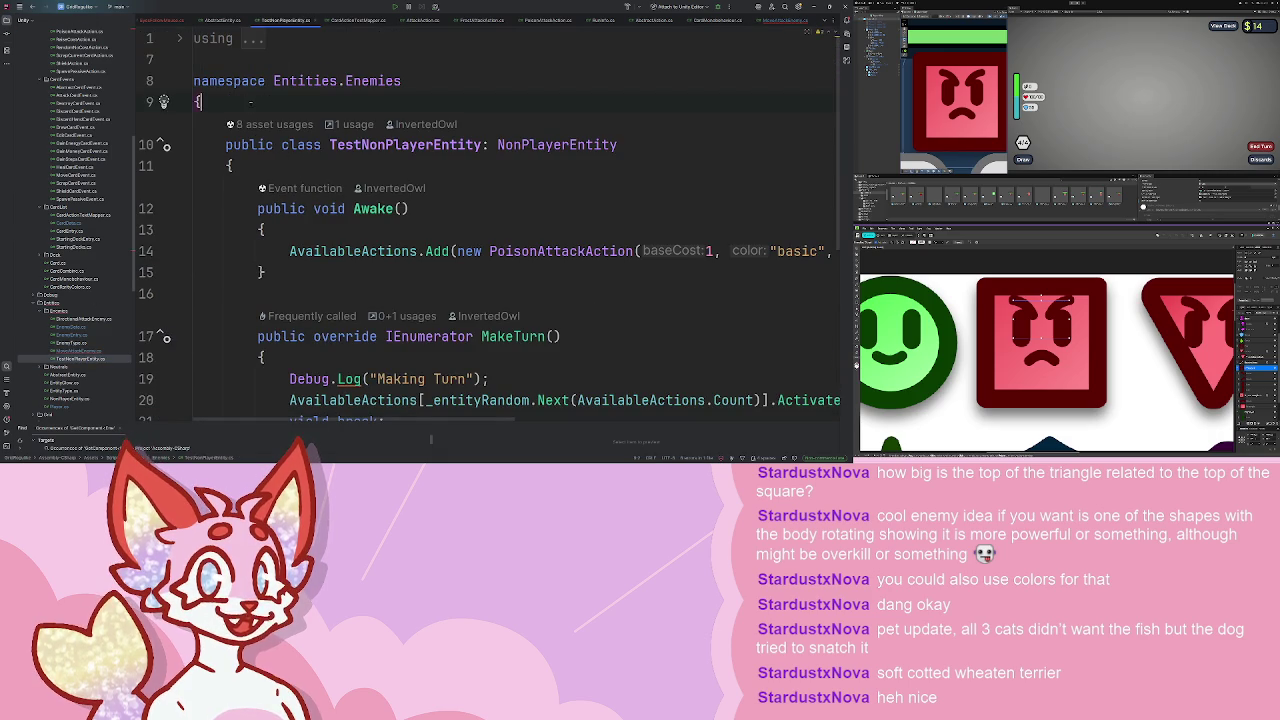
key("ctrl+v")
double_click(250, 123)
type("prote")
key("BackSpace")
key("BackSpace")
key("BackSpace")
type("ublic")
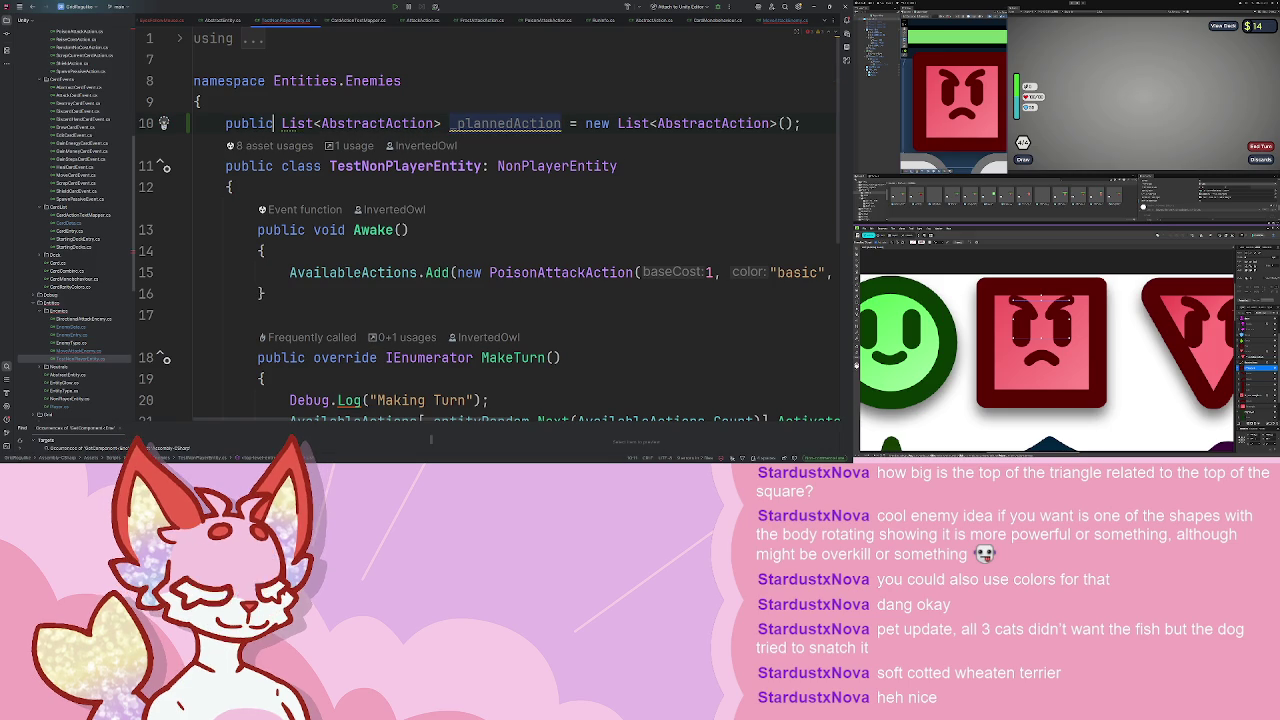
left_click(457, 123)
key("BackSpace")
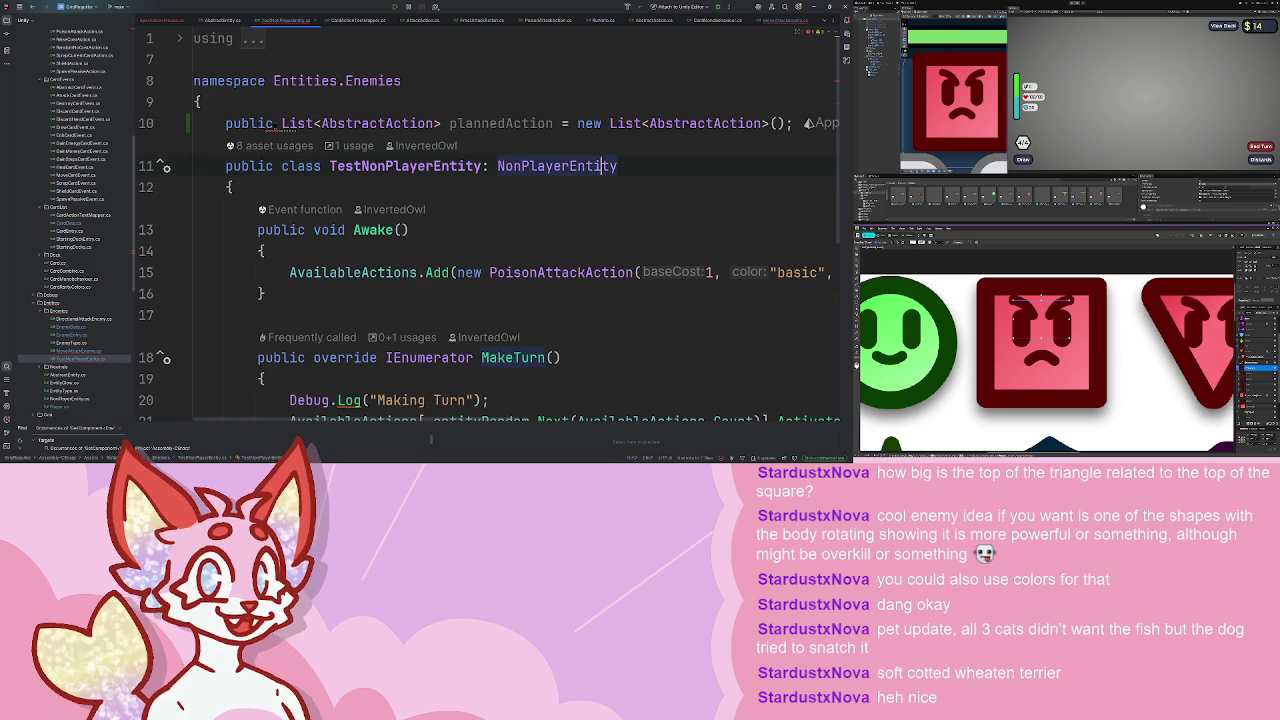
key("ctrl+x")
key("Return")
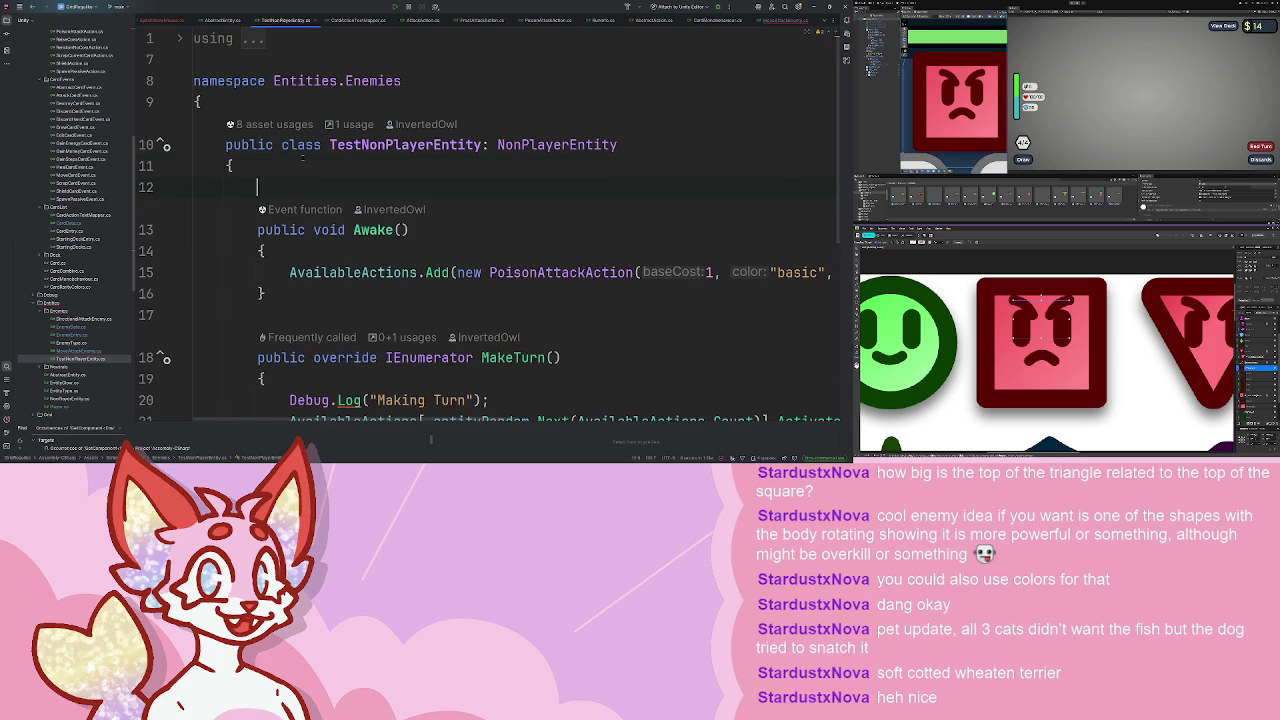
key("ctrl+v")
key("Tab")
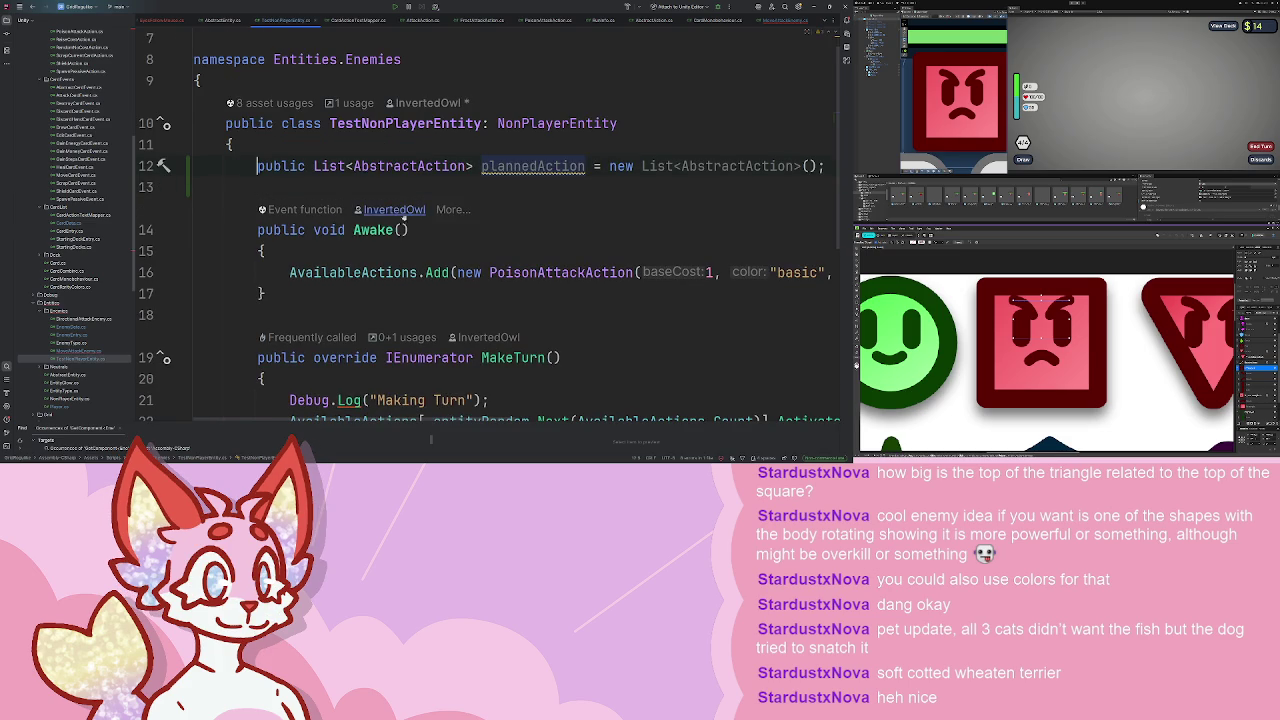
- Change MoveAttackEnemy's check to refer to this.plannedAction
double_click(80, 351)
scroll(500, 230, "down", 10)
scroll(484, 288, "up", 3)
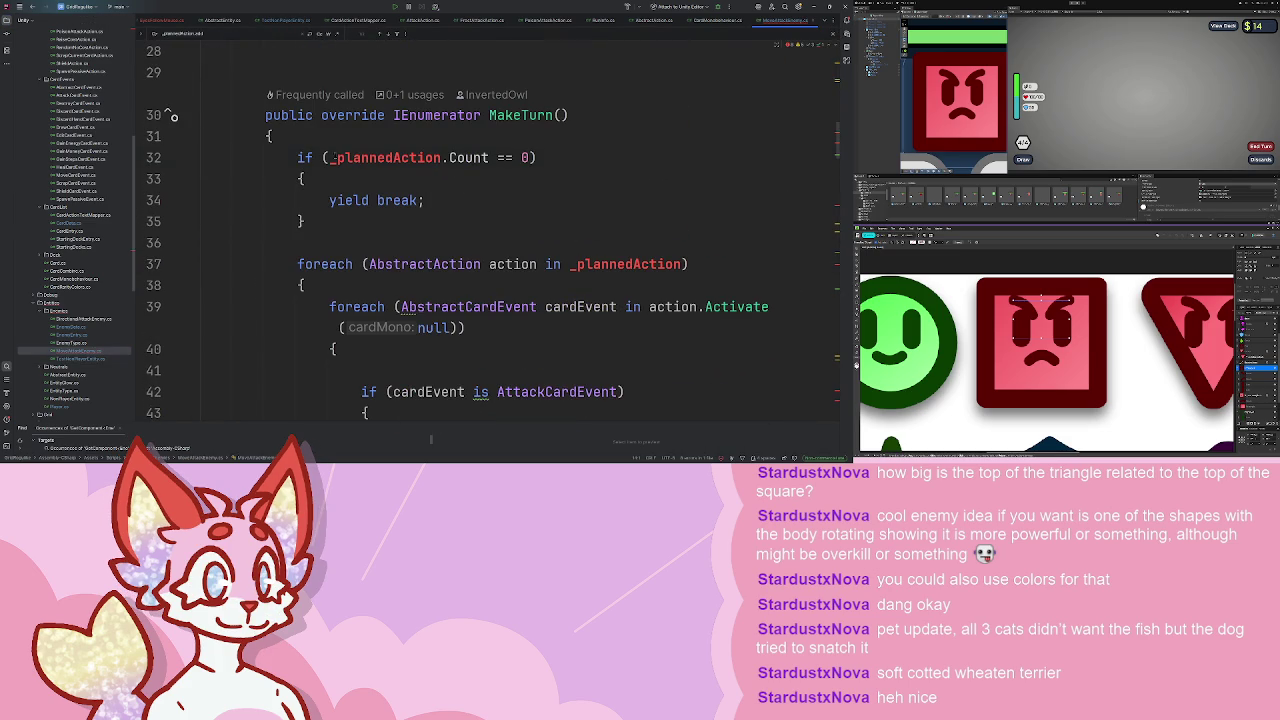
key("BackSpace")
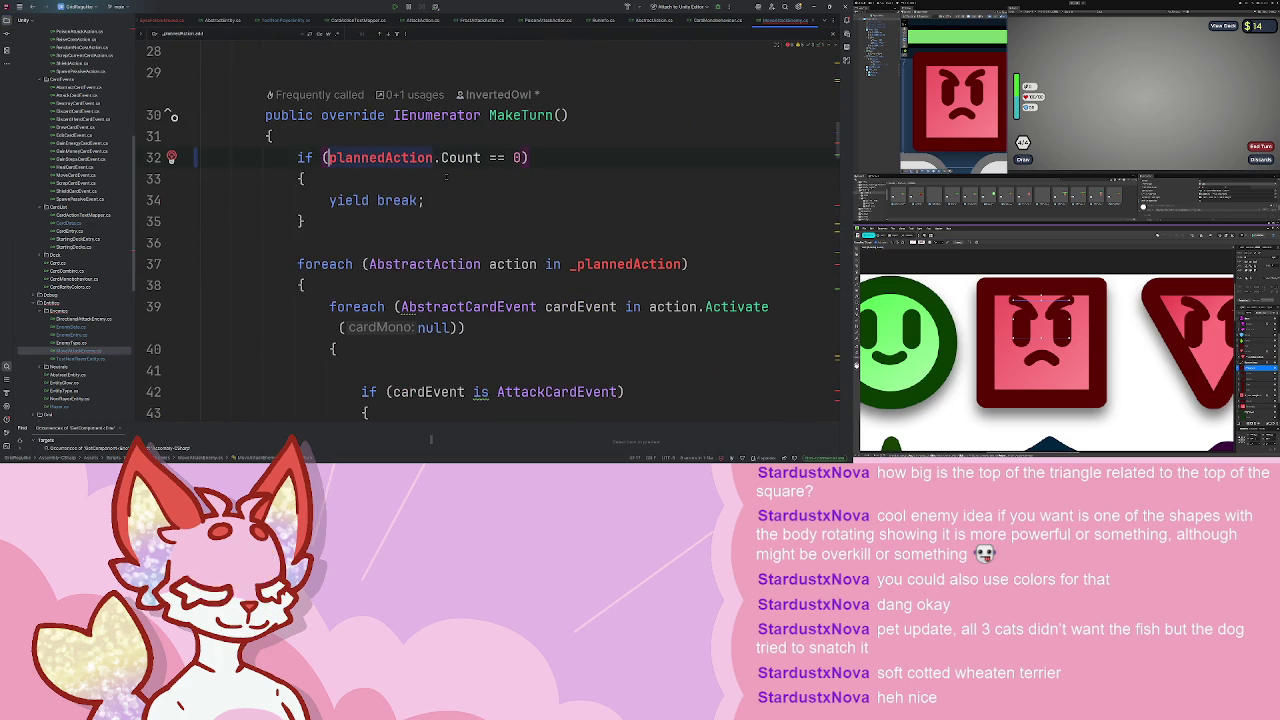
type("this.")
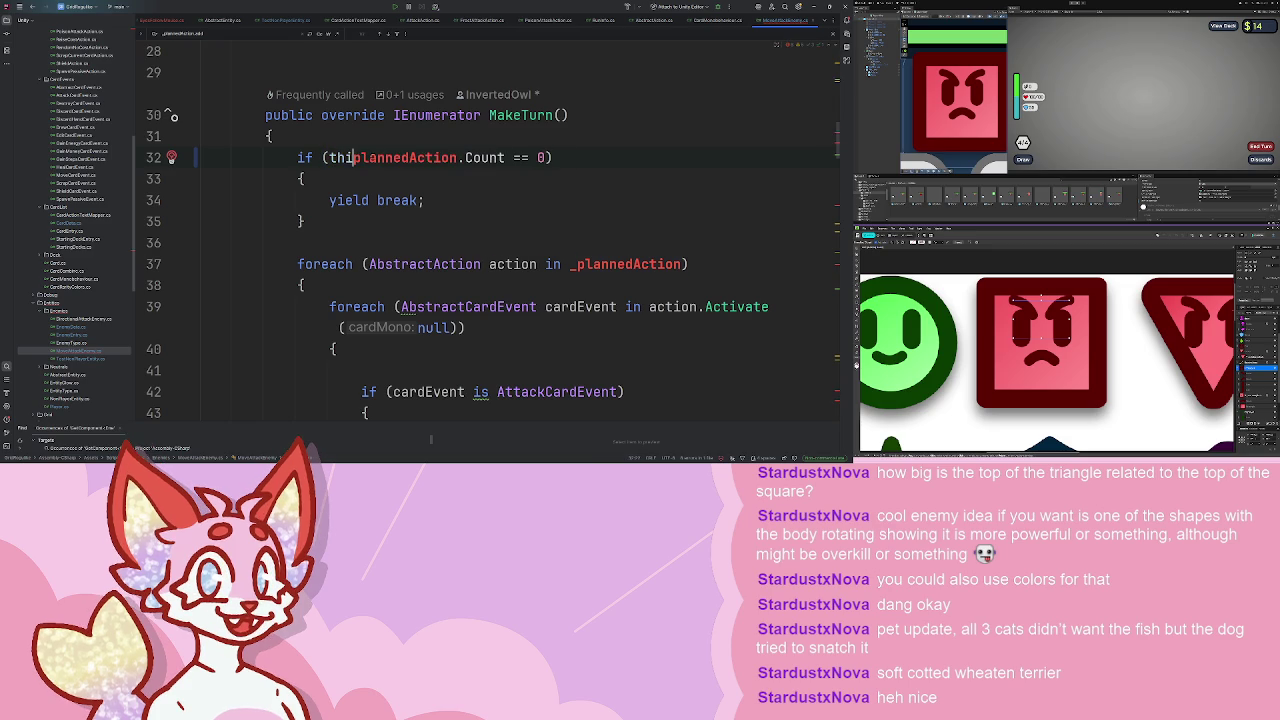
scroll(402, 192, "up", 7)
scroll(402, 192, "up", 3)
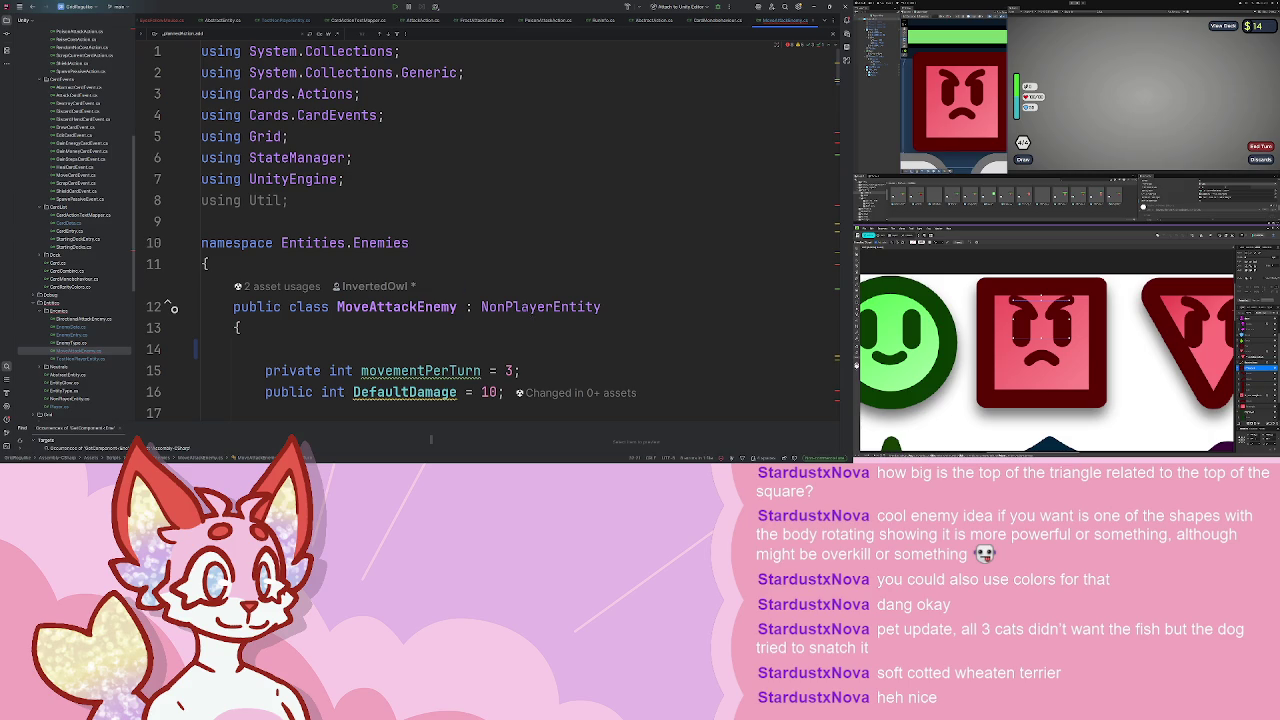
- Cut the plannedAction declaration out of TestNonPlayerEntity and open NonPlayerEntity.cs
double_click(99, 358)
key("ctrl+x")
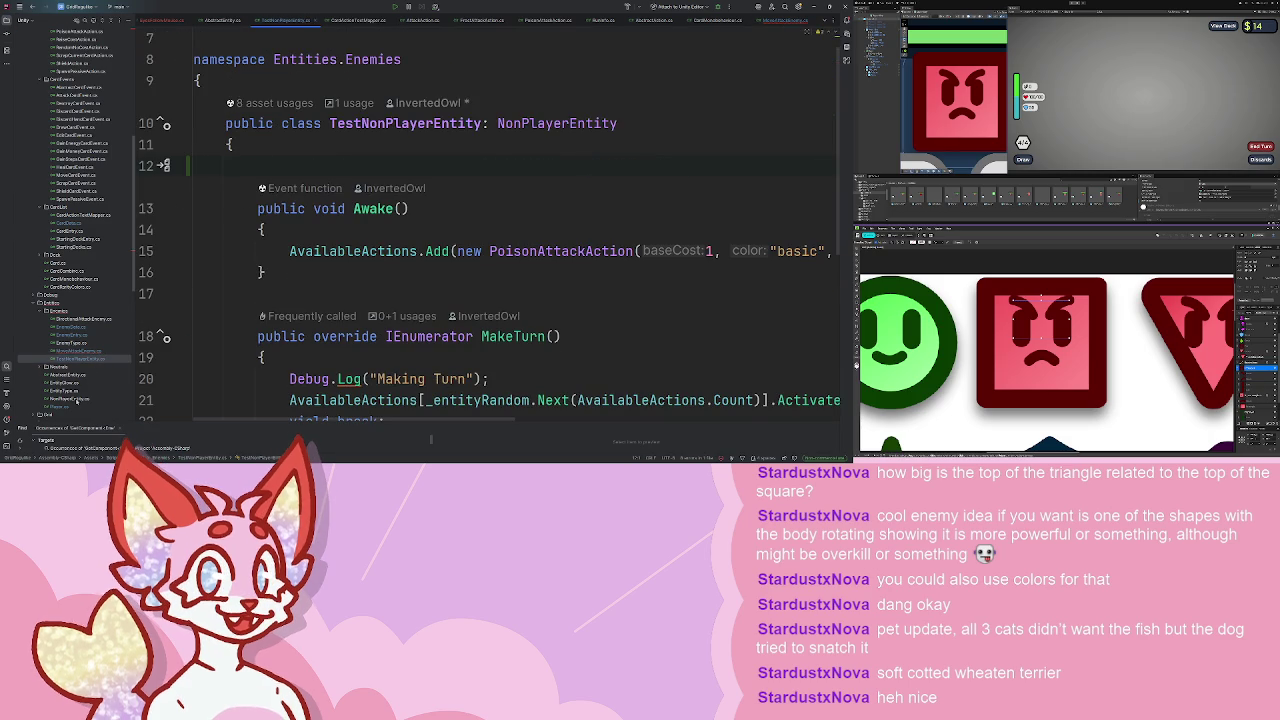
double_click(70, 398)
scroll(490, 226, "down", 2)
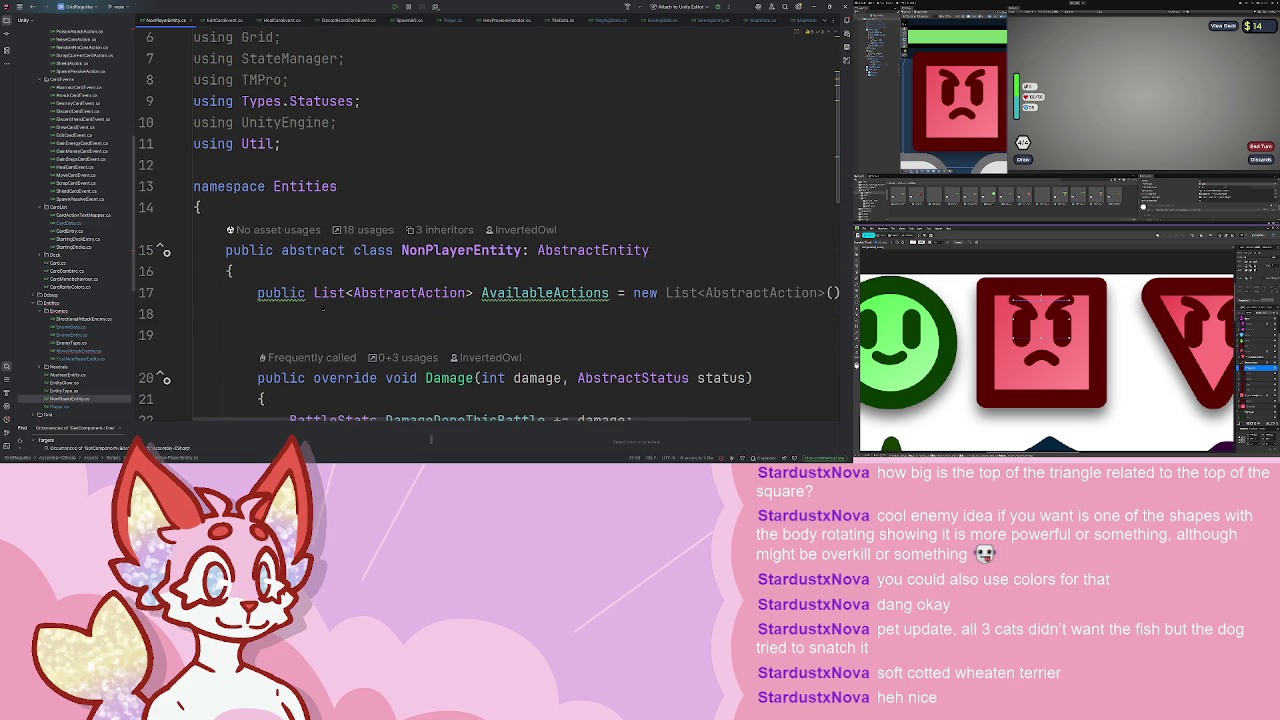
- Declare _plannedAction as a protected field in NonPlayerEntity and restore the underscore in MoveAttackEnemy
key("ctrl+v")
double_click(283, 293)
type("private")
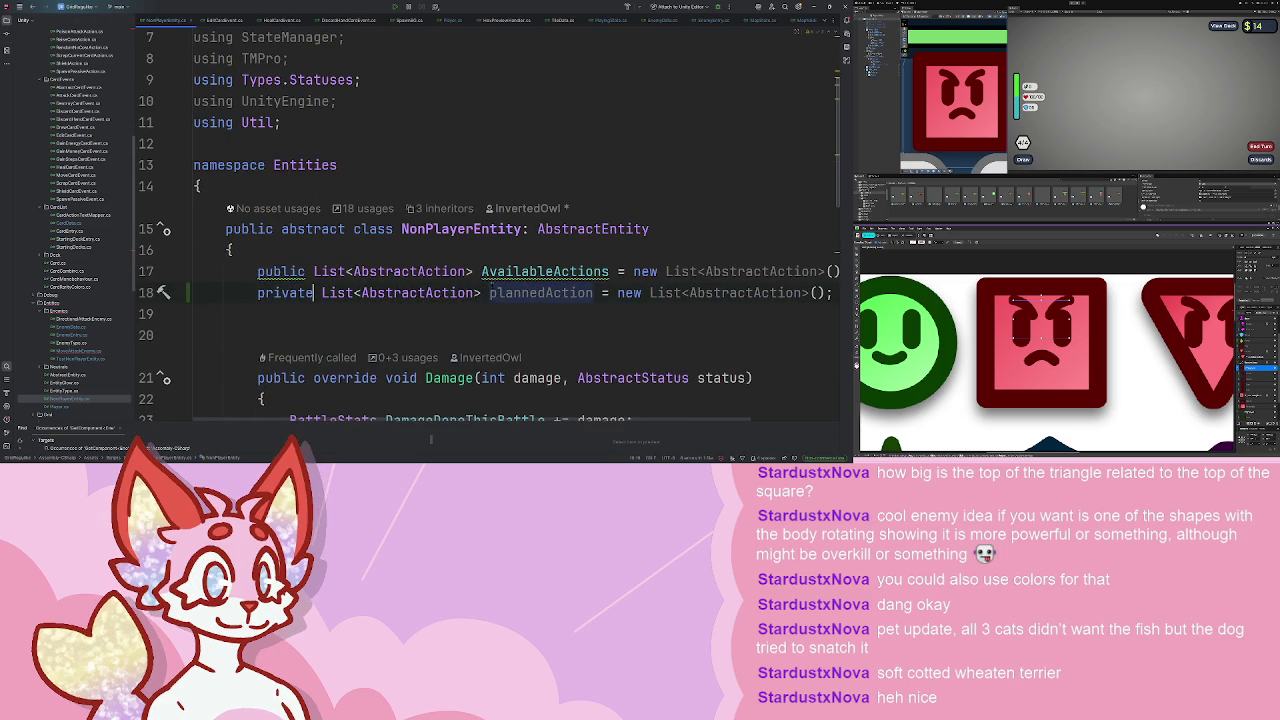
left_click(70, 351)
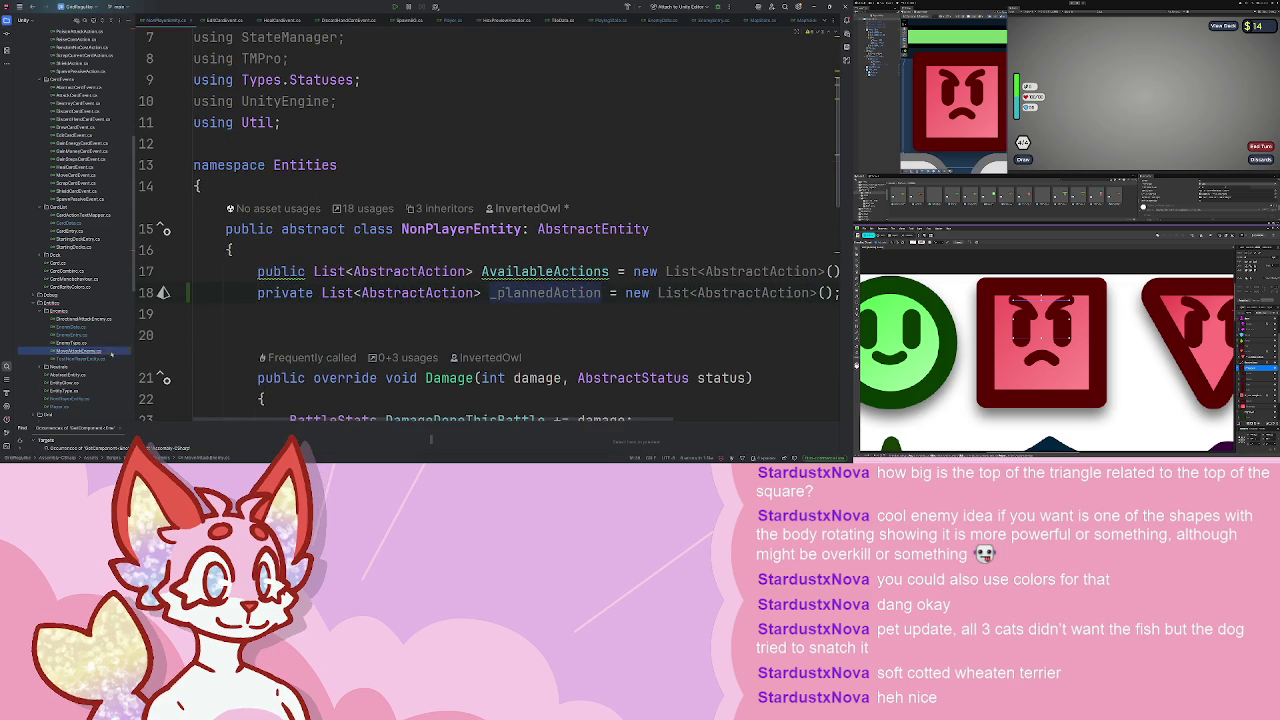
scroll(451, 186, "down", 8)
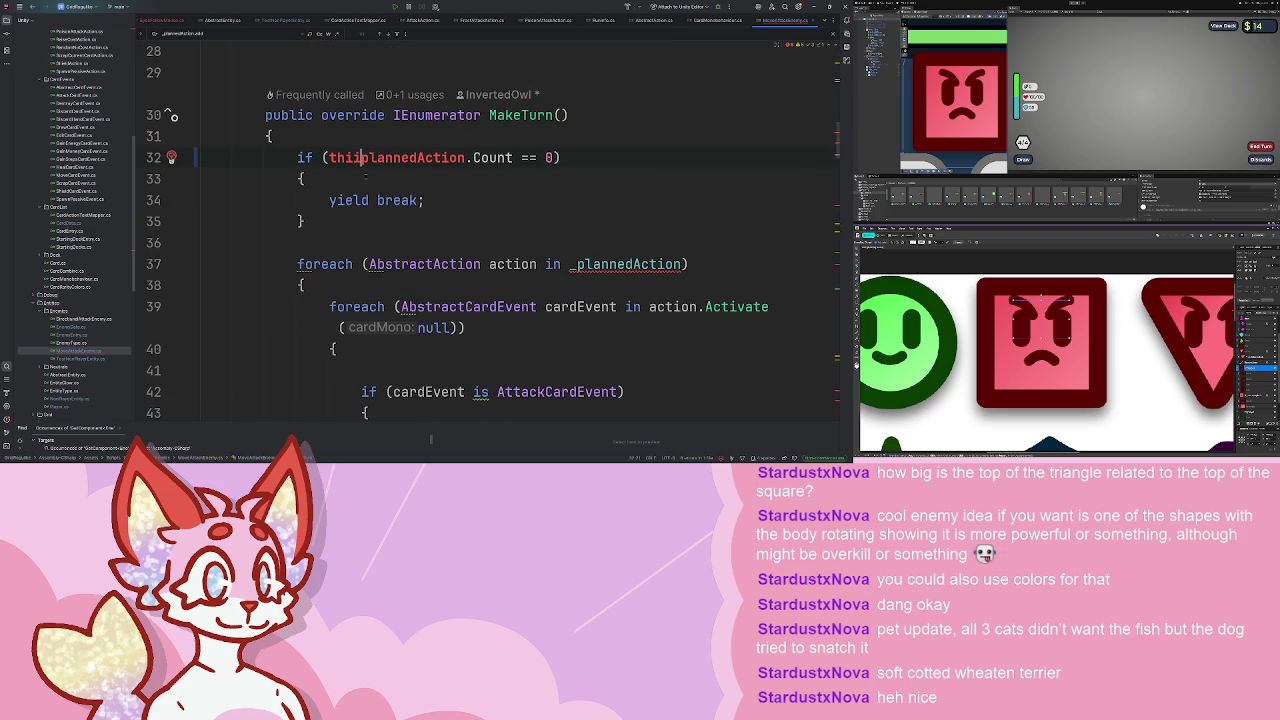
type("_")
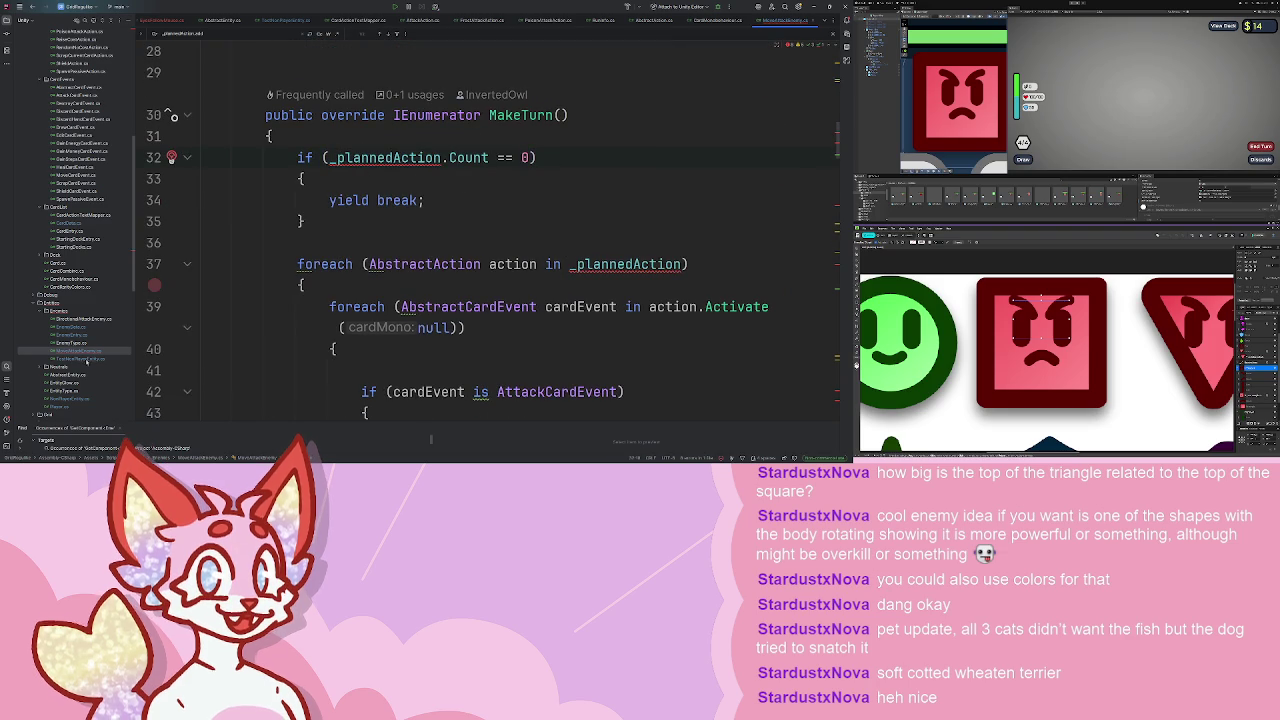
key("ctrl+b")
double_click(273, 293)
type("protected List<AbstractAction> _plannedAction = new List<AbstractAction>(")
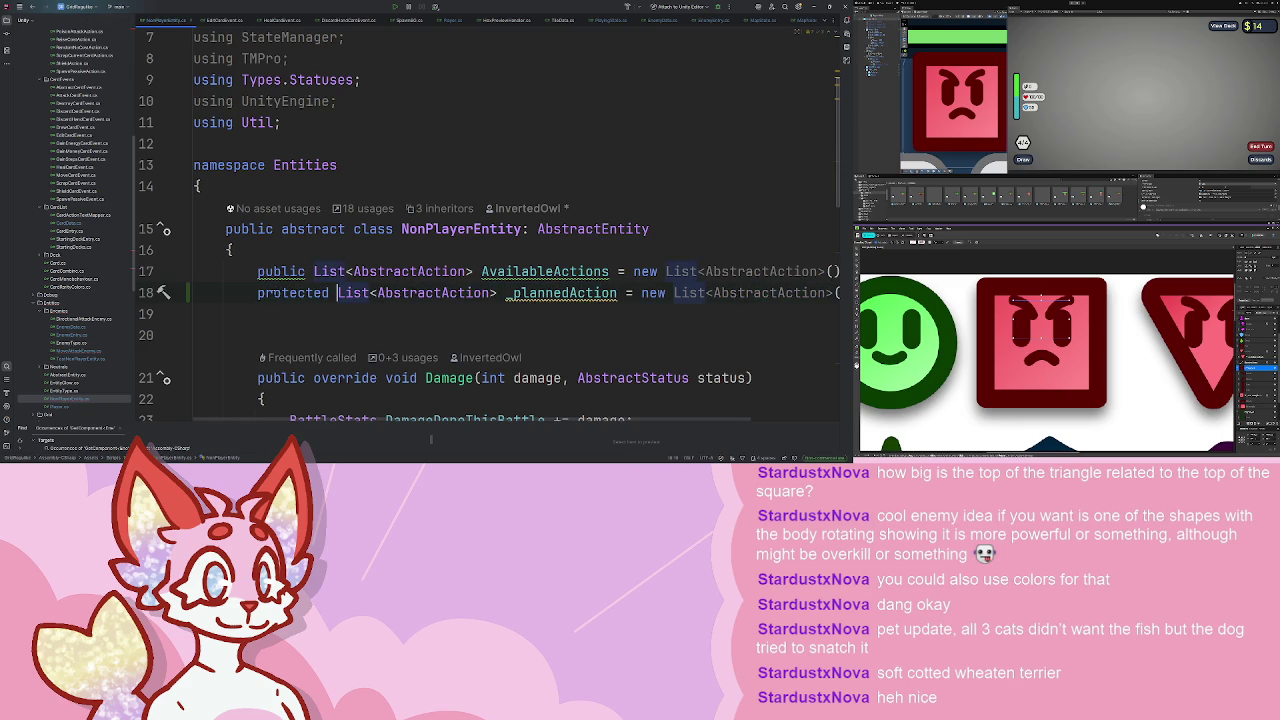
- In DirectionalAttackEnemy.cs, add '_plannedAction = actions;' before the return
double_click(96, 351)
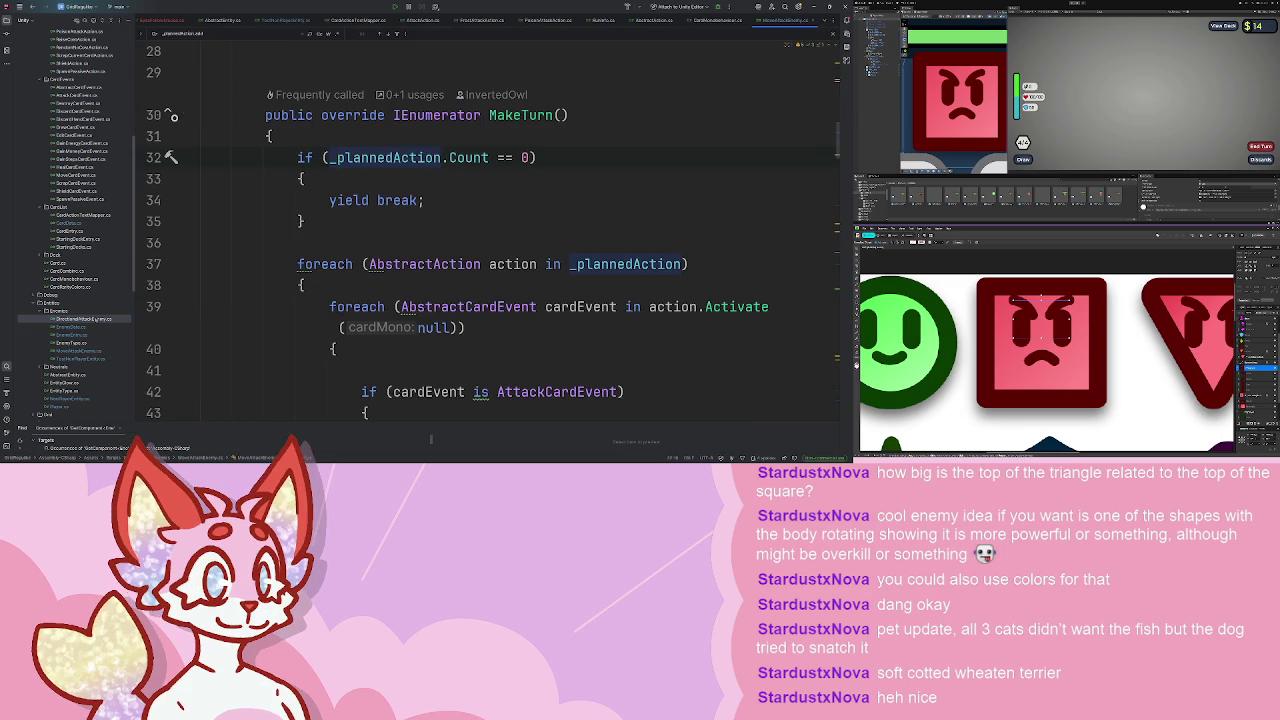
double_click(84, 318)
scroll(423, 263, "up", 3)
scroll(423, 263, "down", 4)
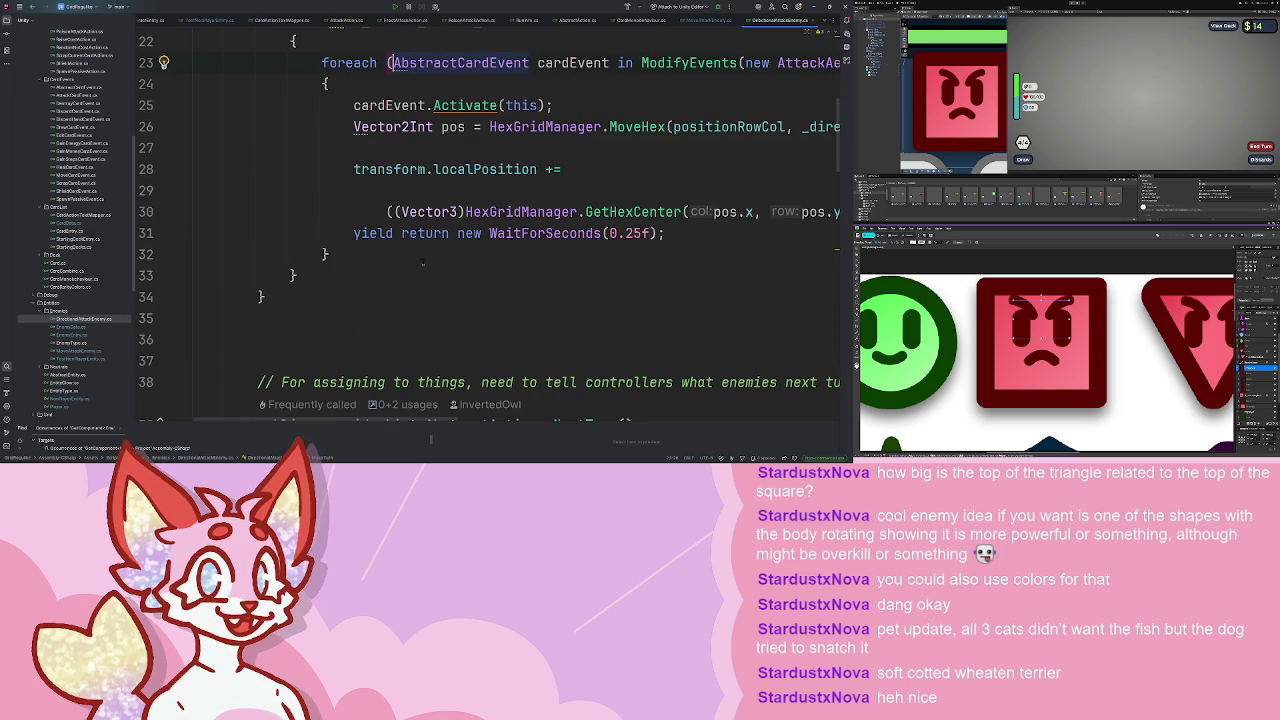
scroll(475, 200, "up", 3)
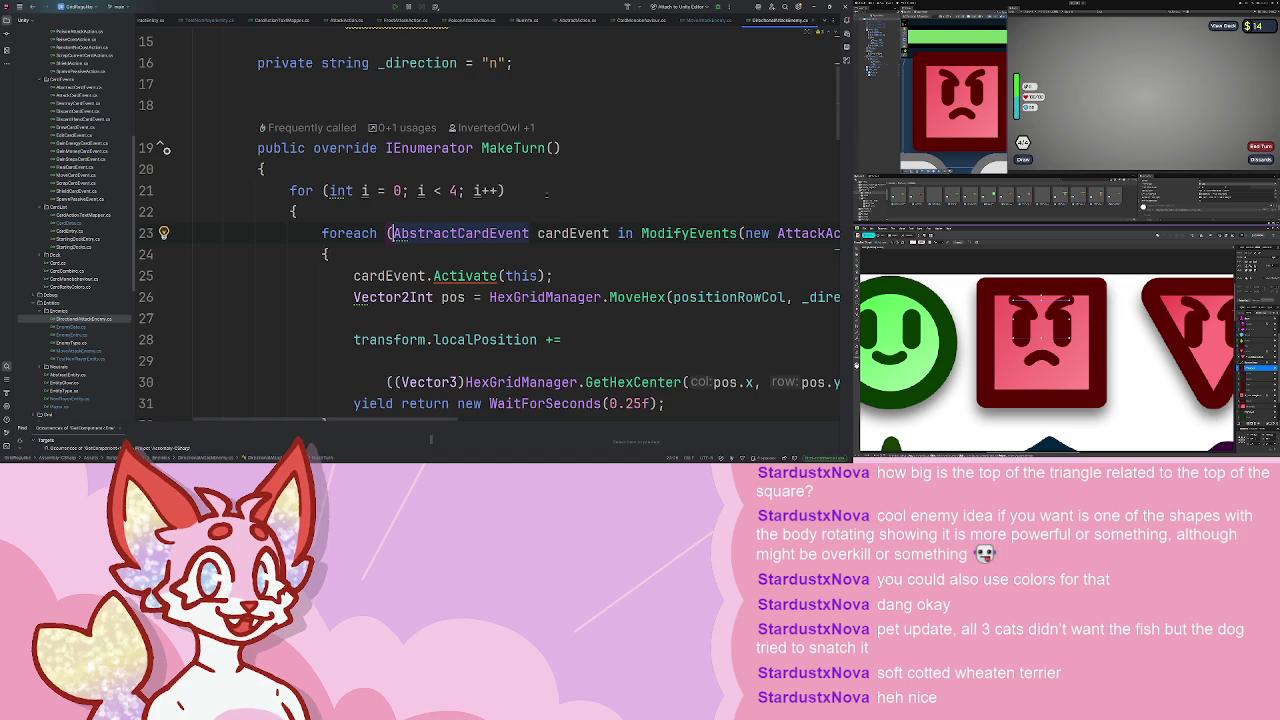
scroll(490, 230, "down", 10)
scroll(546, 196, "down", 10)
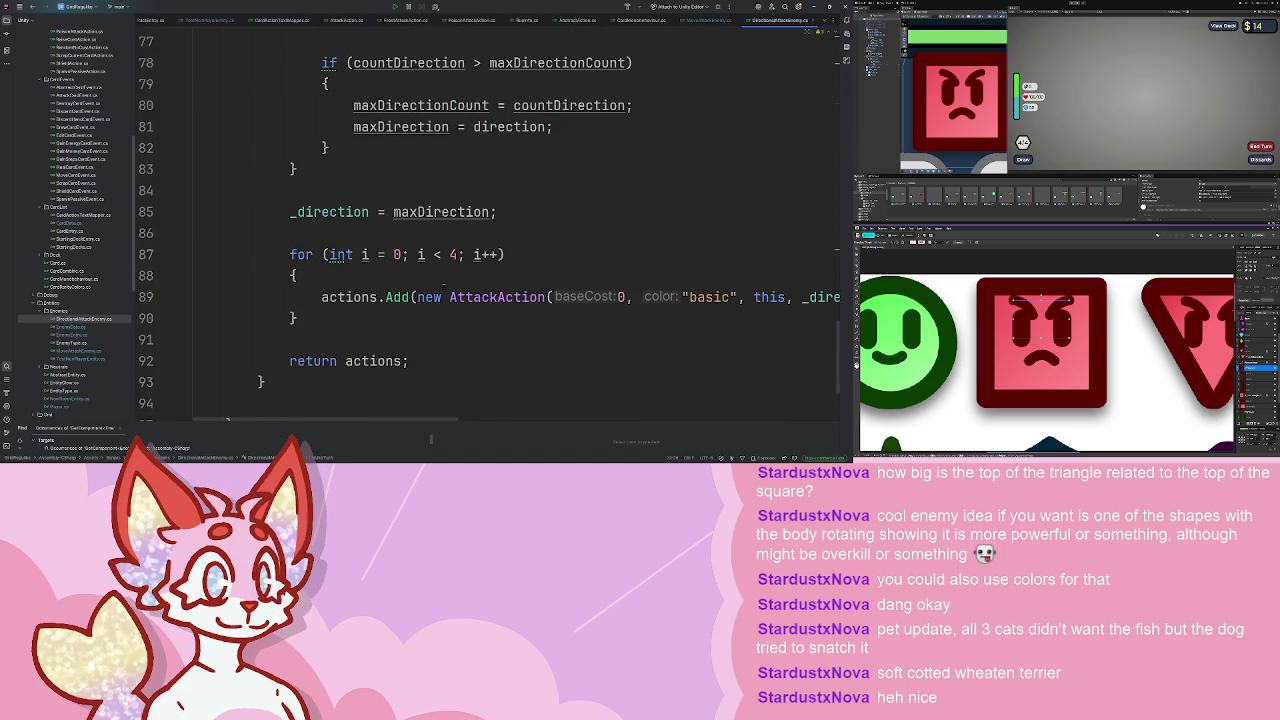
type("pln")
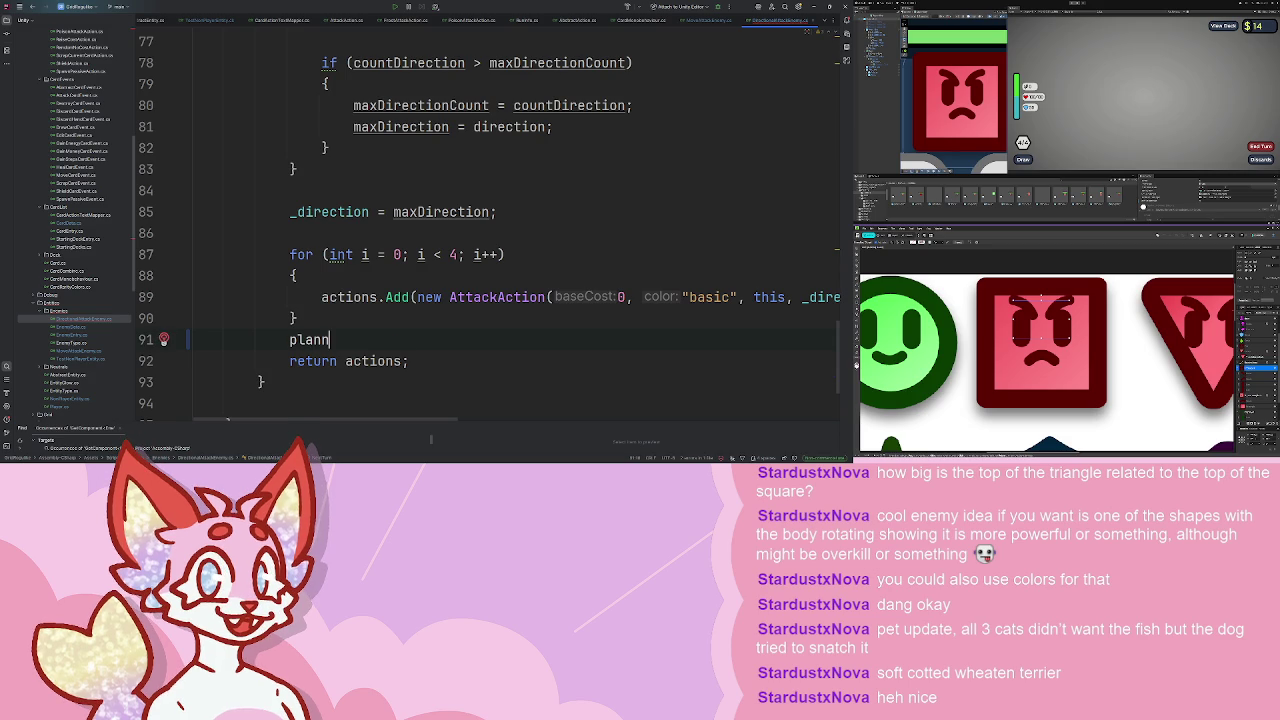
key("Return")
type("= actions;")
key("Return")
type(";")
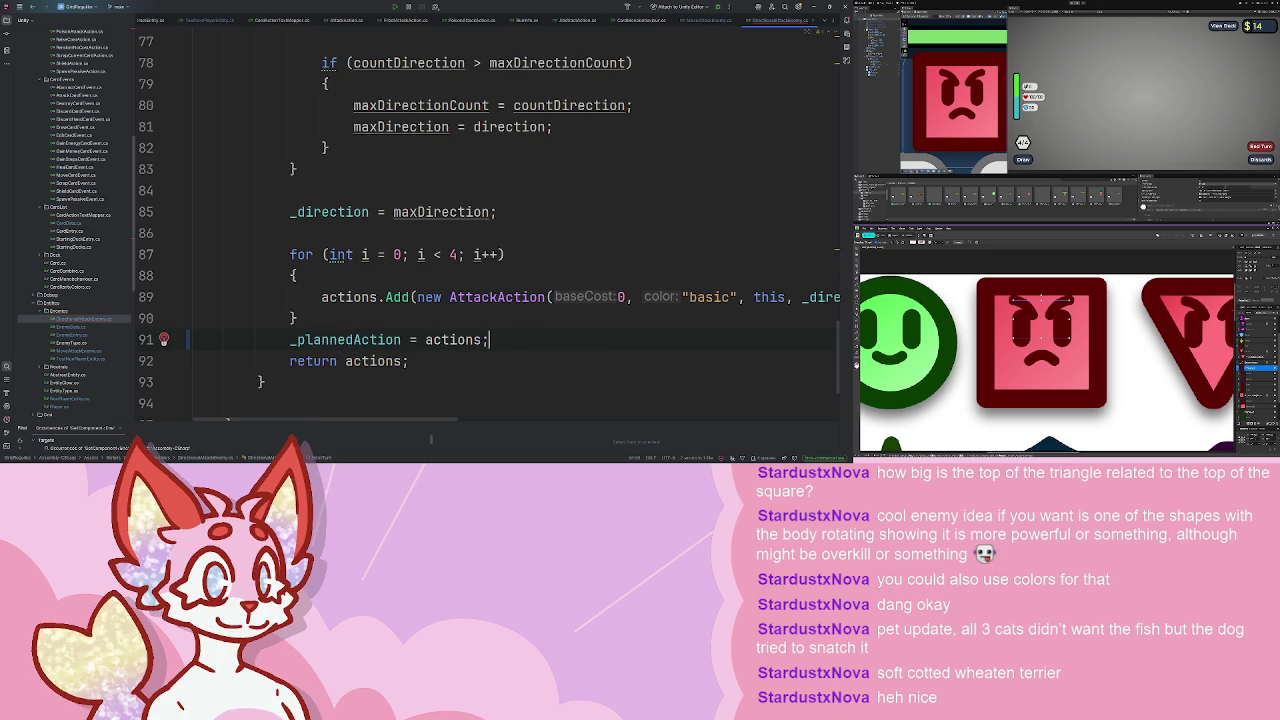
key("Return")
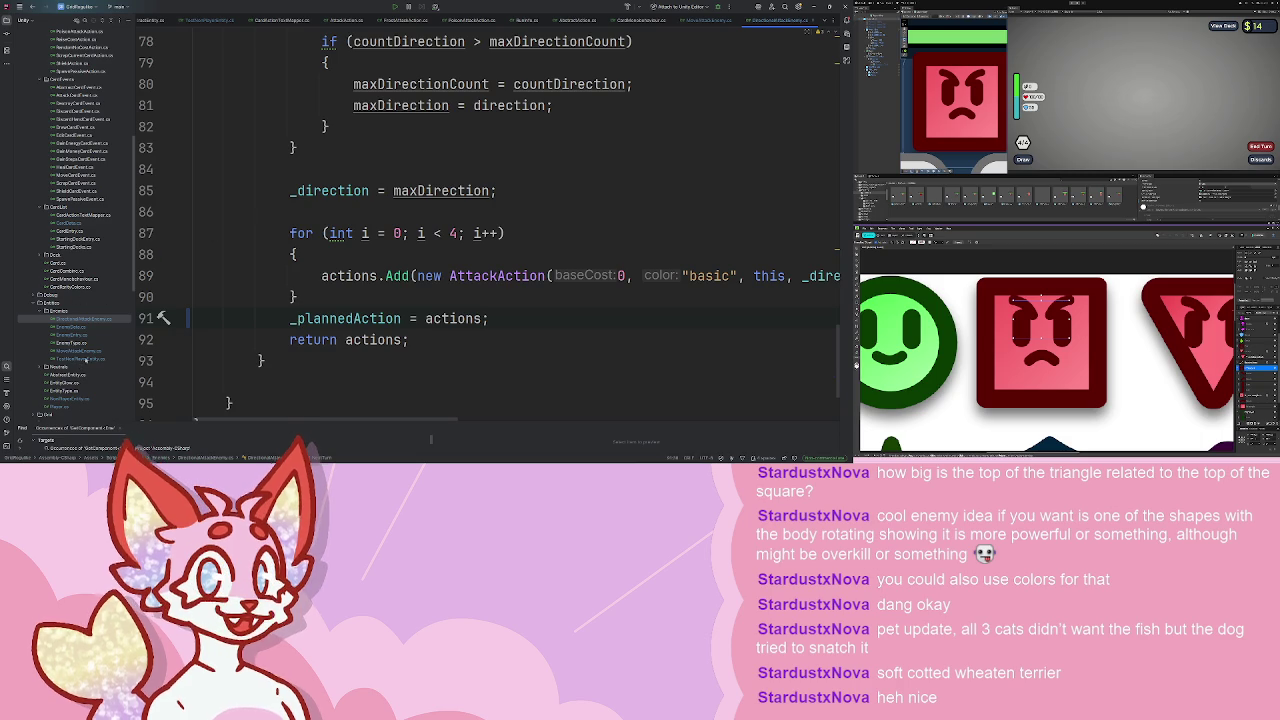
- Open NonPlayerEntity.cs to review the shared _plannedAction field
double_click(70, 398)
scroll(289, 248, "down", 5)
scroll(313, 138, "up", 8)
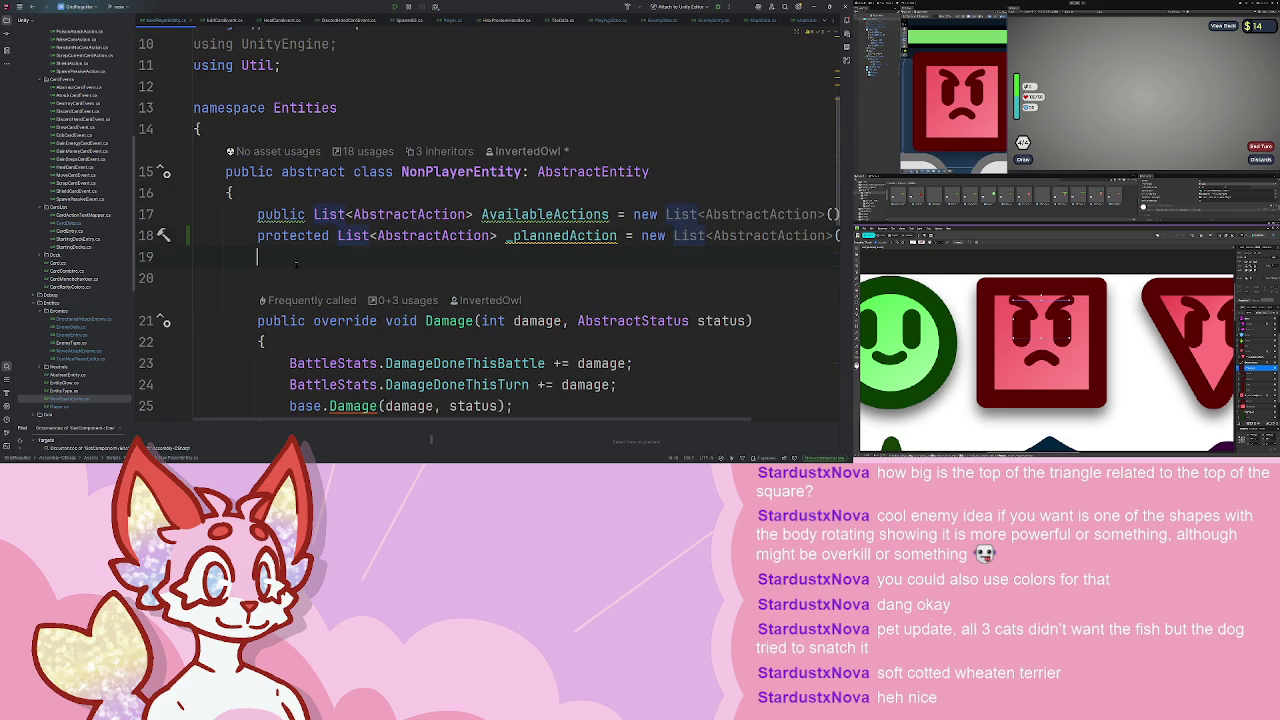
- Add an empty public void Update method to NonPlayerEntity, discarding a FixedUpdate stub
key("Return")
key("Return")
type("public void FixedUpdate")
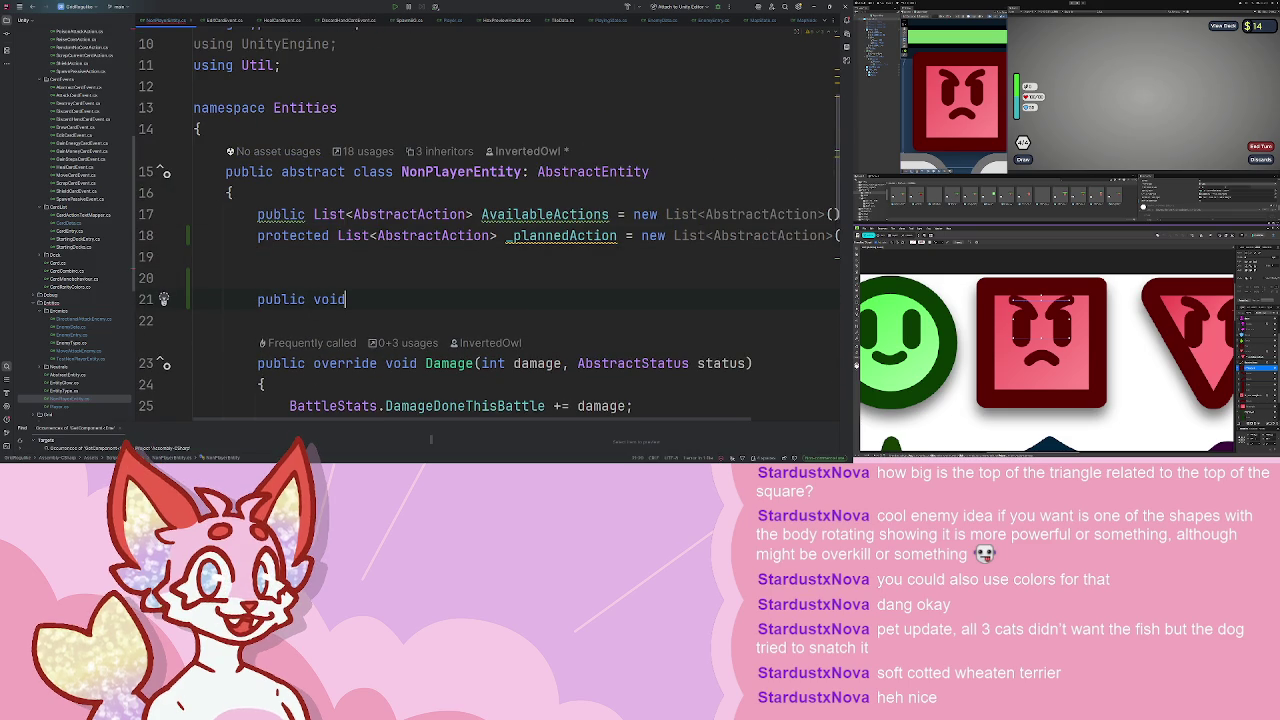
key("Return")
key("ctrl+z")
type("Update")
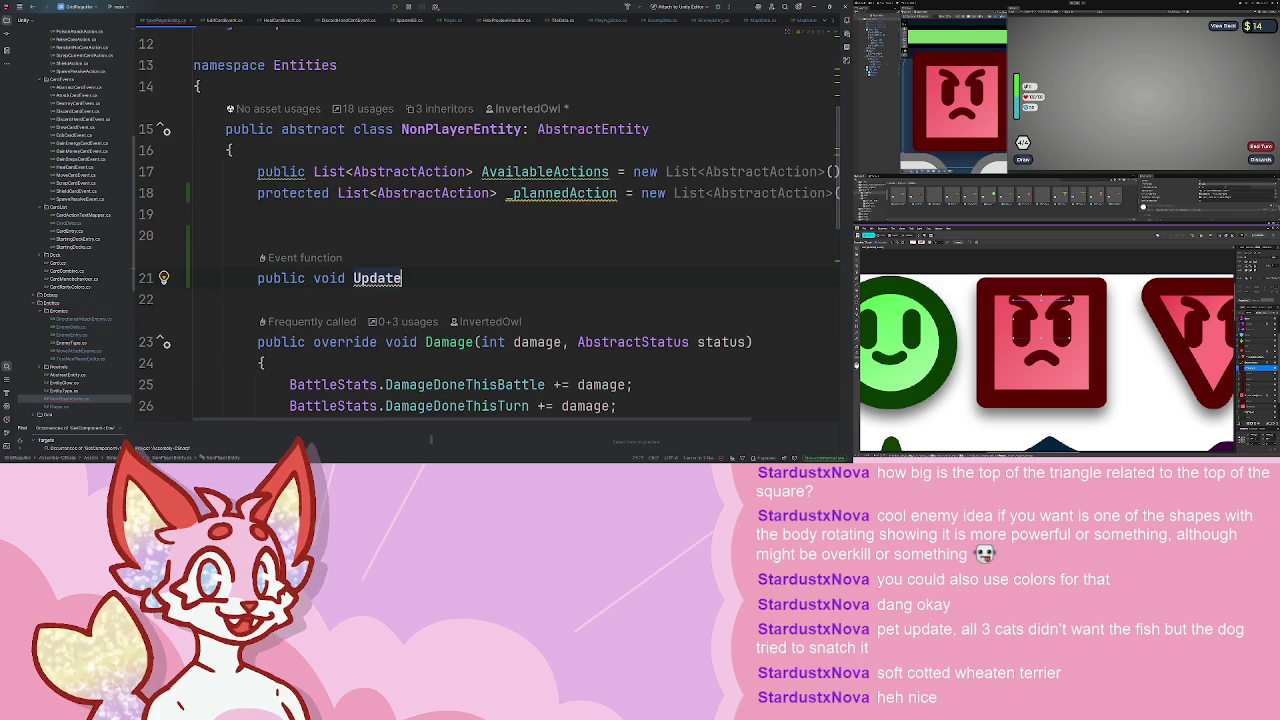
key("ctrl+x")
scroll(490, 230, "down", 2)
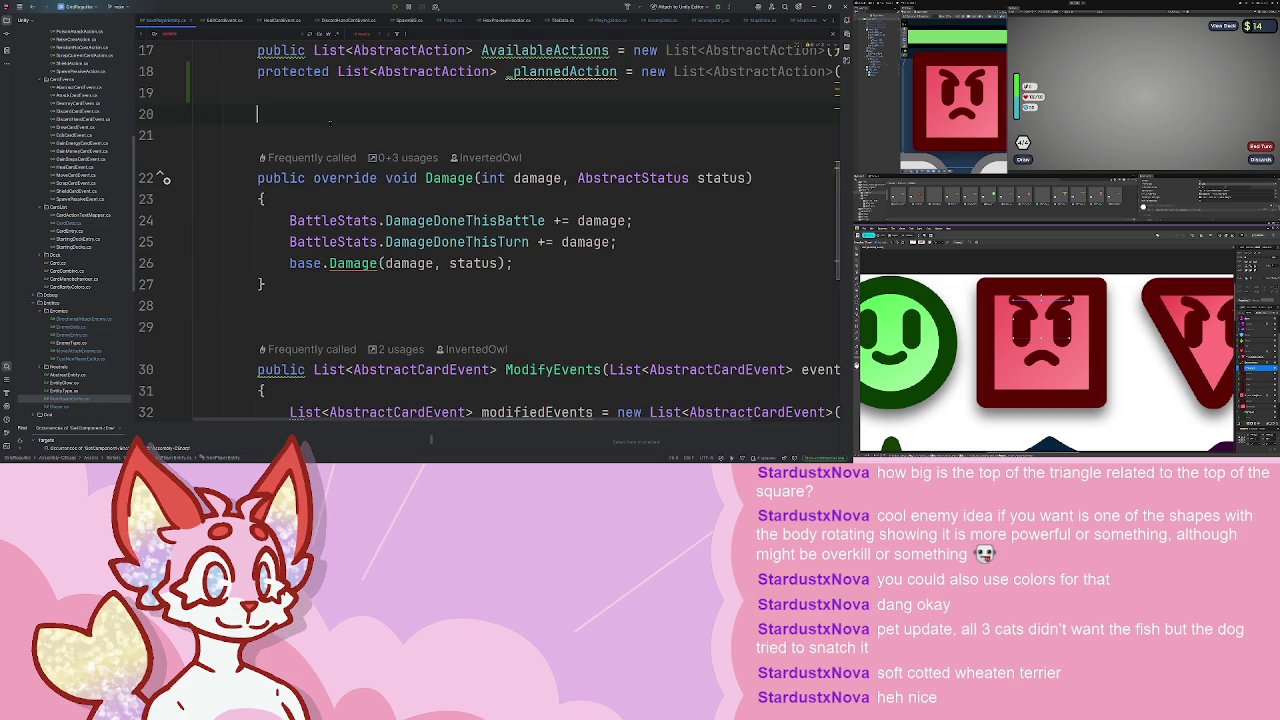
type("public void U")
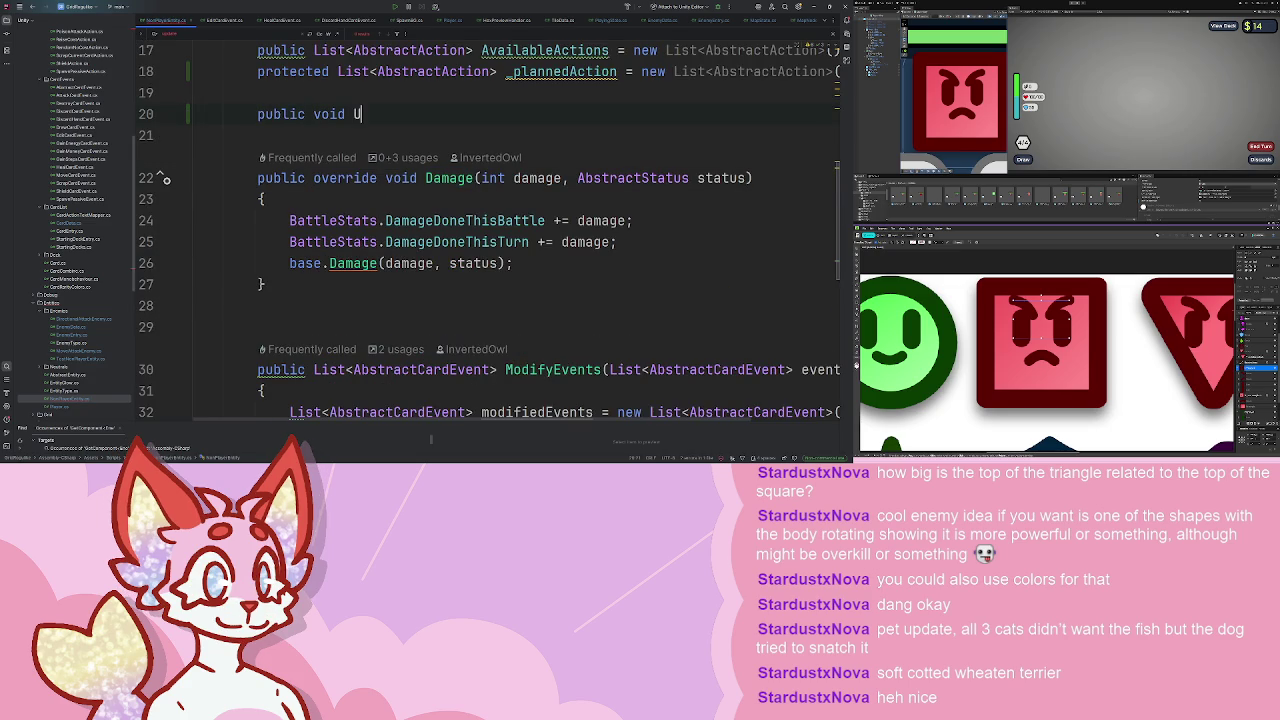
type("pdate")
key("Return")
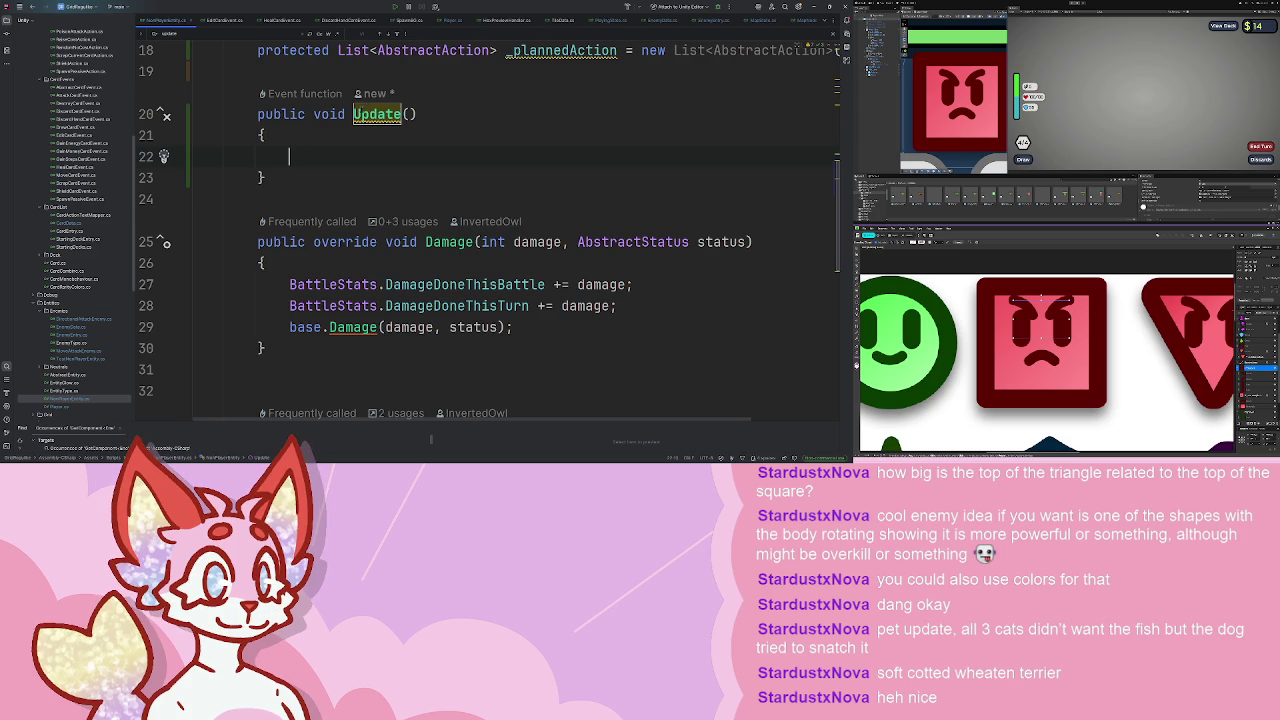
- Delete the Update method again and cut the _plannedAction field line
left_click(354, 114)
key("ctrl+w")
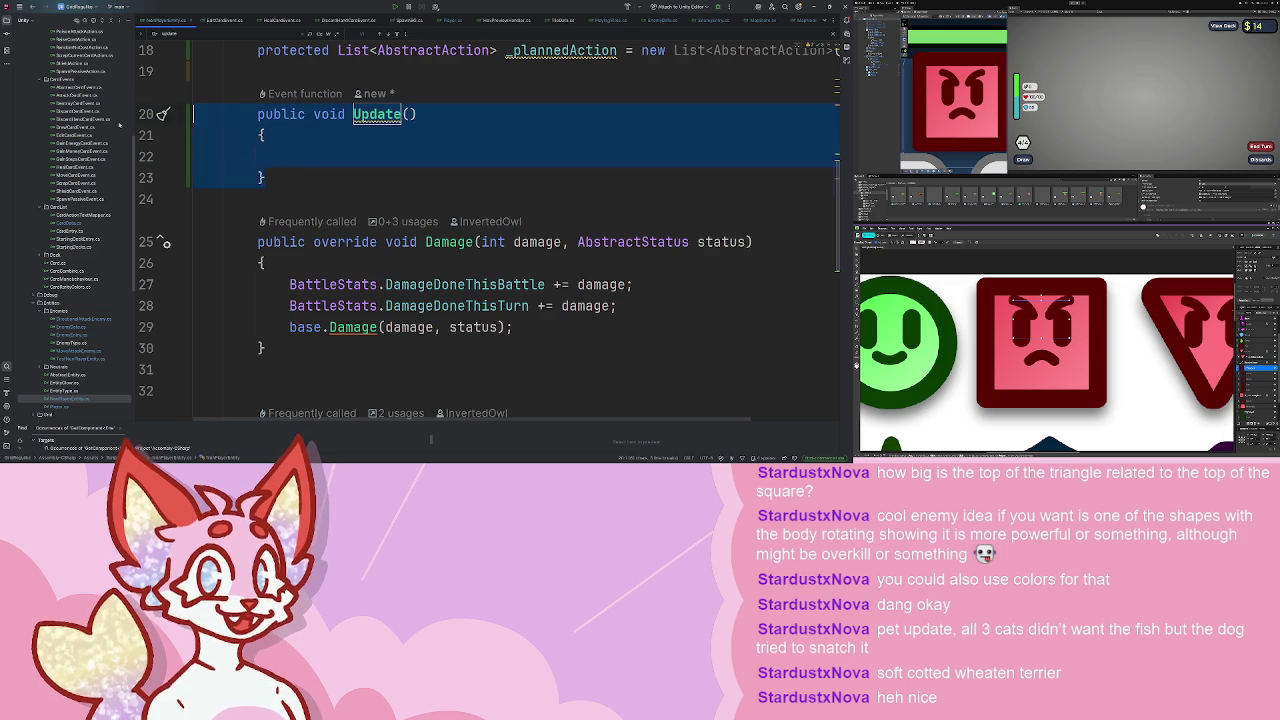
key("Delete")
scroll(490, 240, "up", 2)
scroll(385, 217, "up", 4)
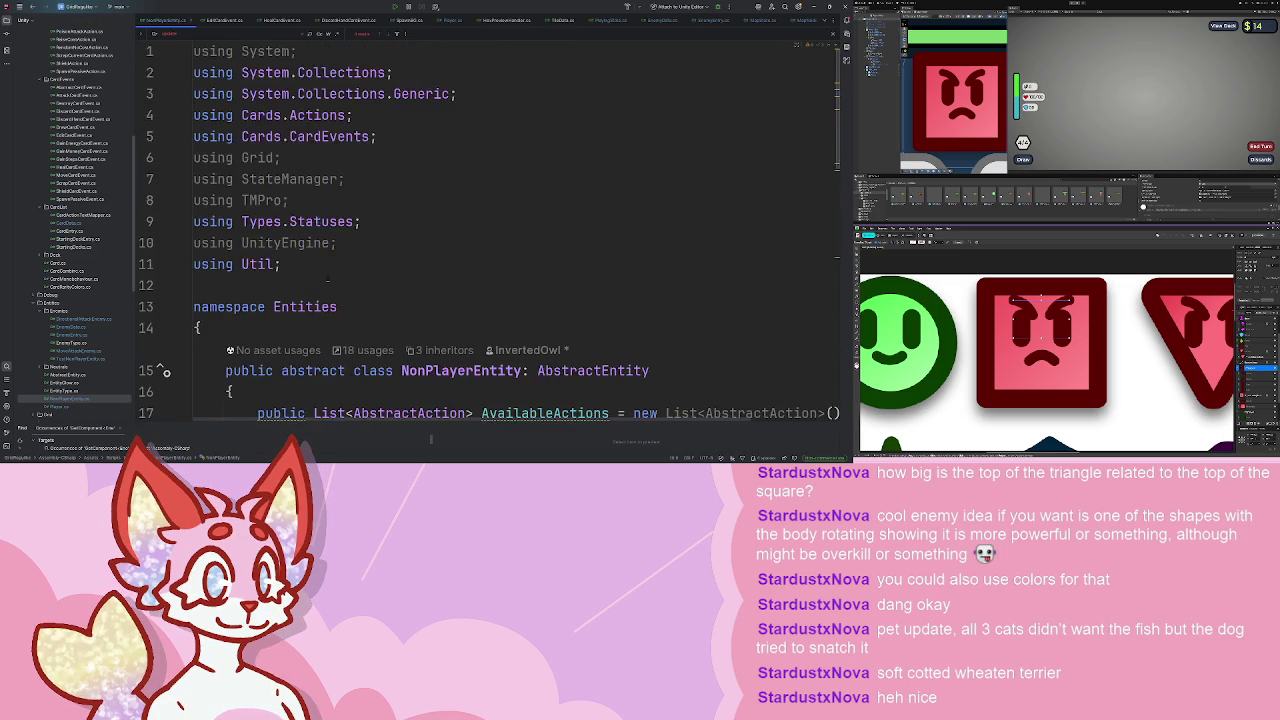
scroll(385, 217, "down", 4)
key("Up")
key("ctrl+x")
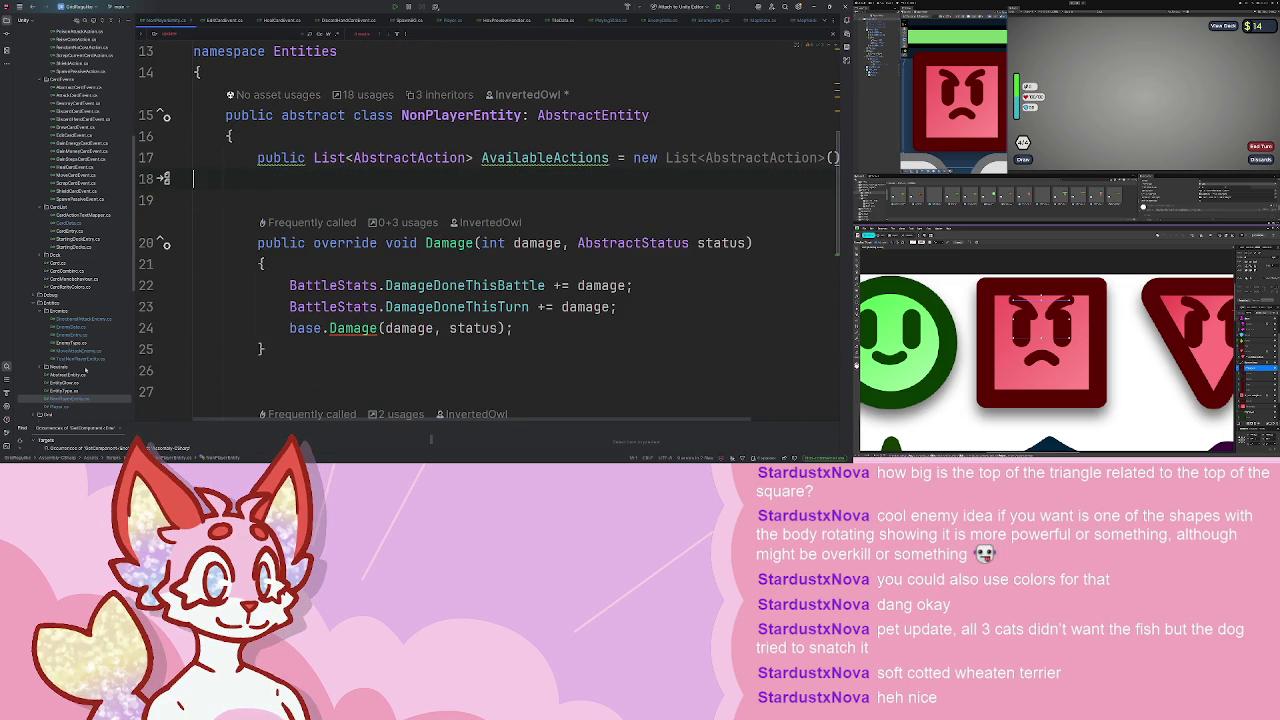
- Open AbstractEntity.cs and paste the protected _plannedAction list field after initialHealth
double_click(82, 376)
scroll(375, 229, "up", 10)
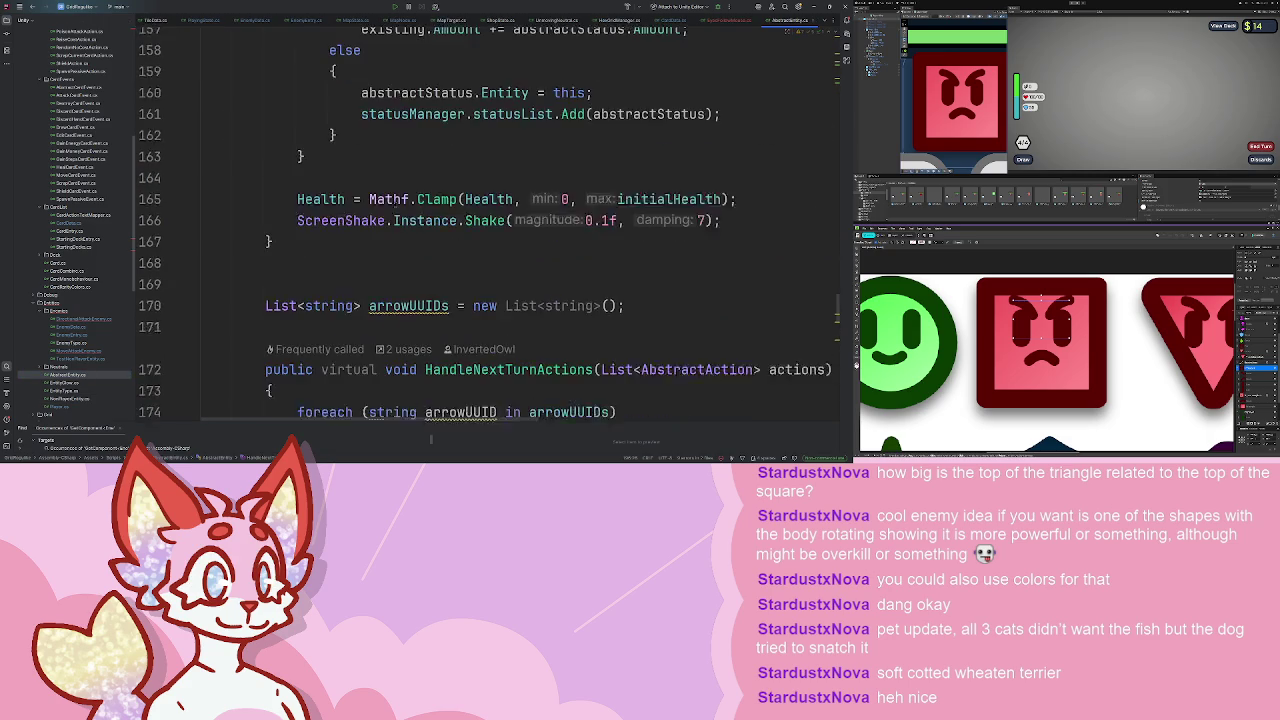
scroll(375, 229, "up", 20)
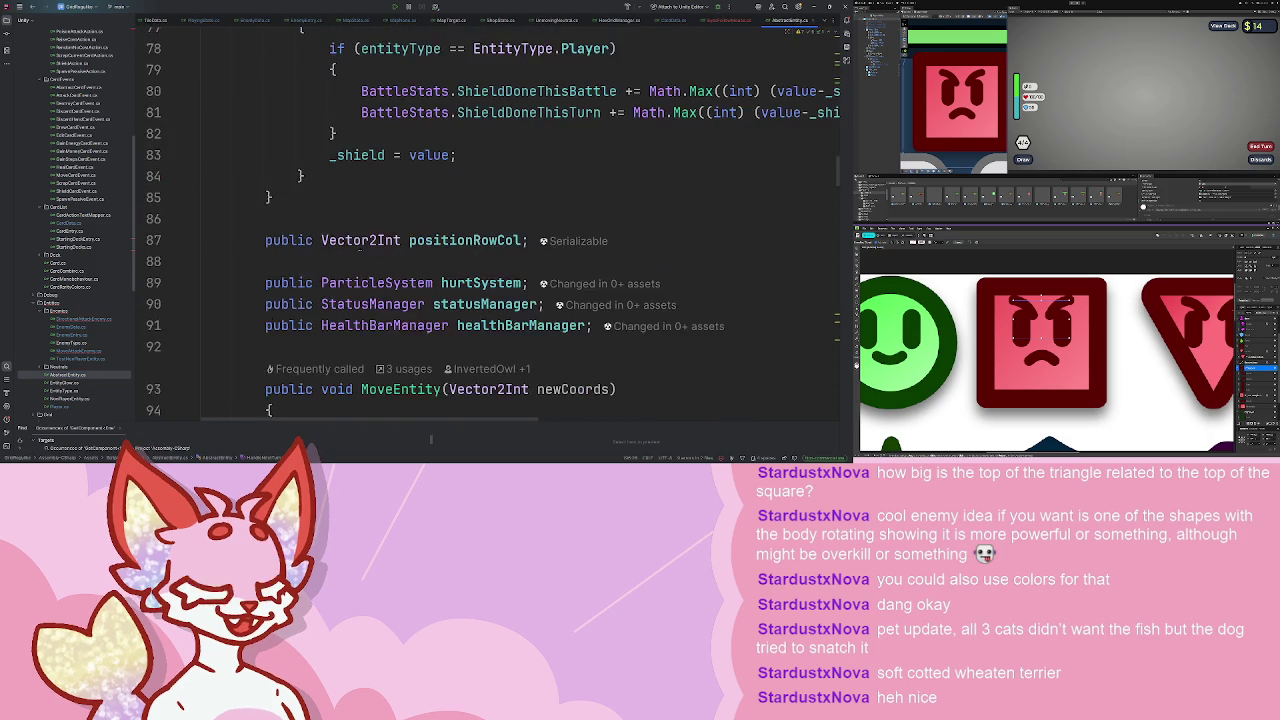
scroll(354, 210, "up", 15)
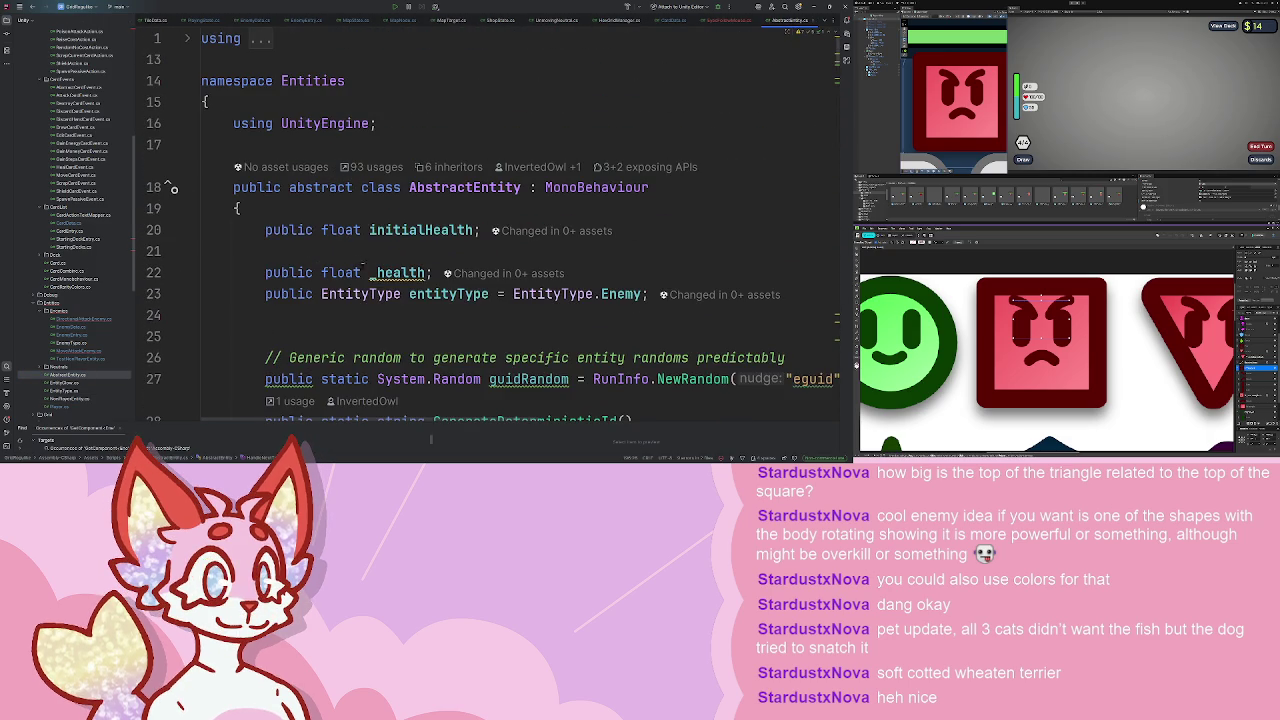
left_click(205, 251)
key("ctrl+v")
- At the end of Update, add an if block checking _plannedAction.Count > 0
scroll(362, 251, "down", 7)
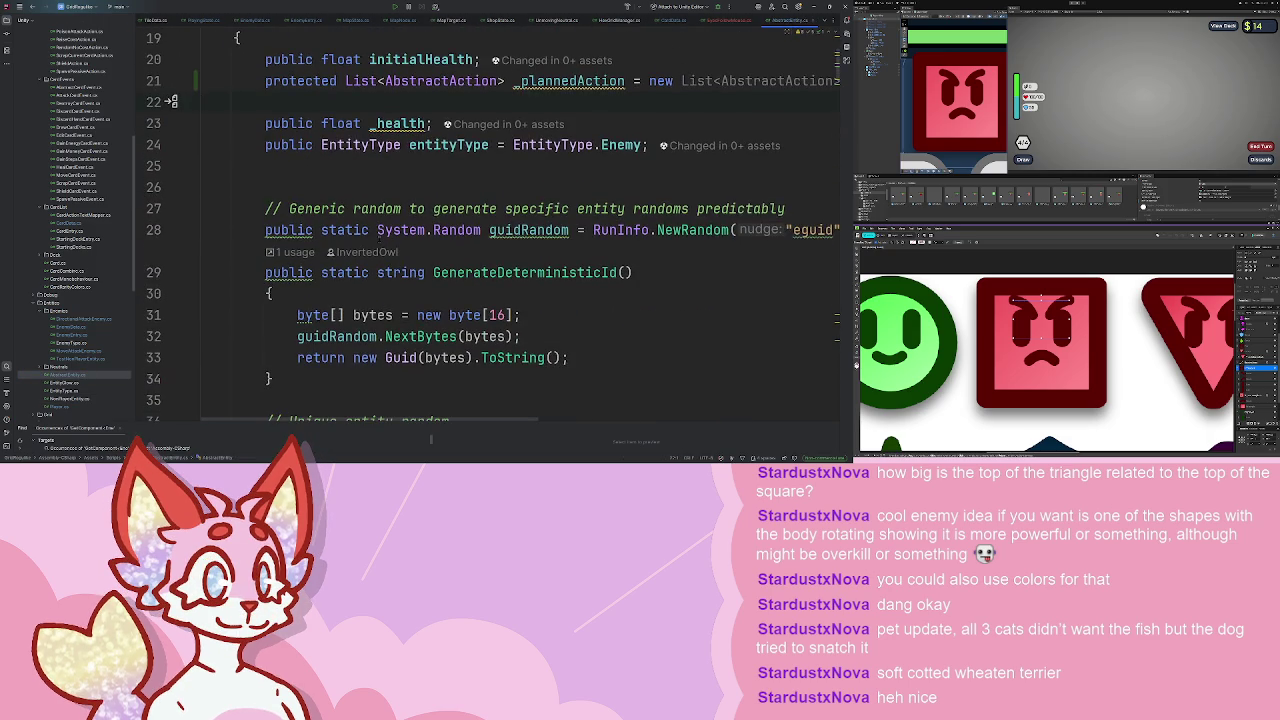
scroll(362, 250, "down", 3)
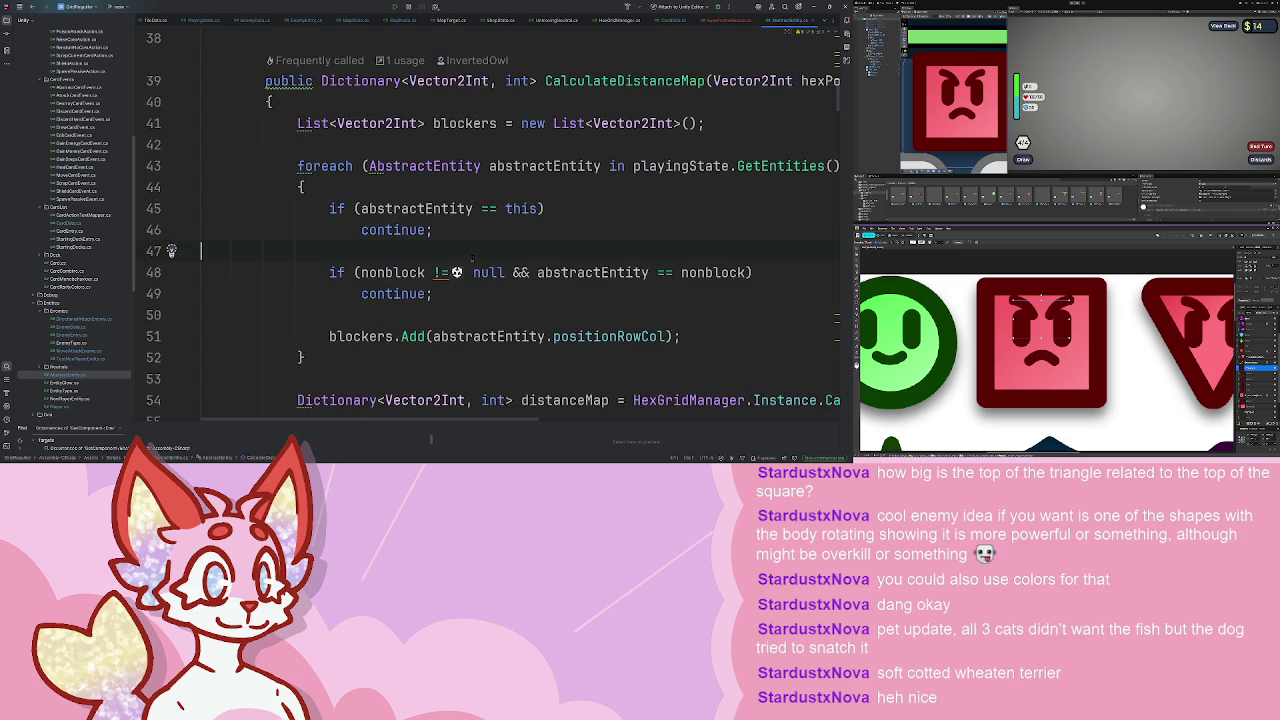
scroll(471, 258, "down", 20)
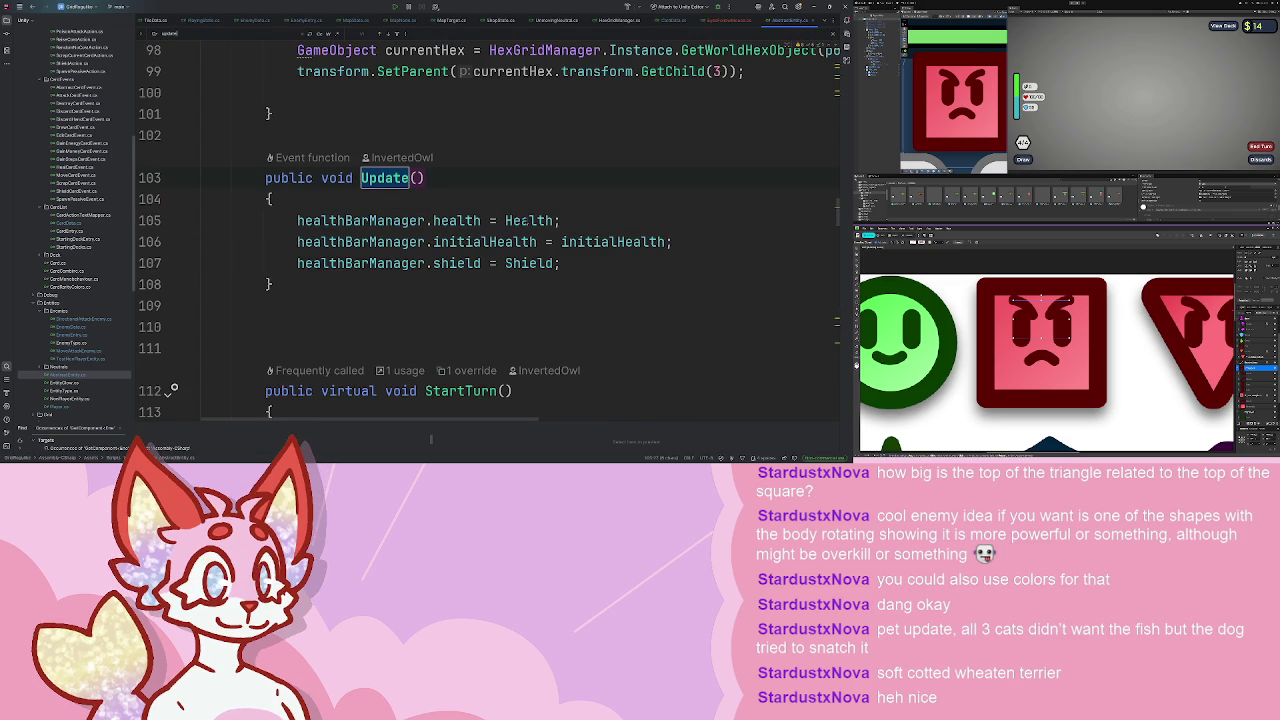
key("Return")
key("Return")
type("if ")
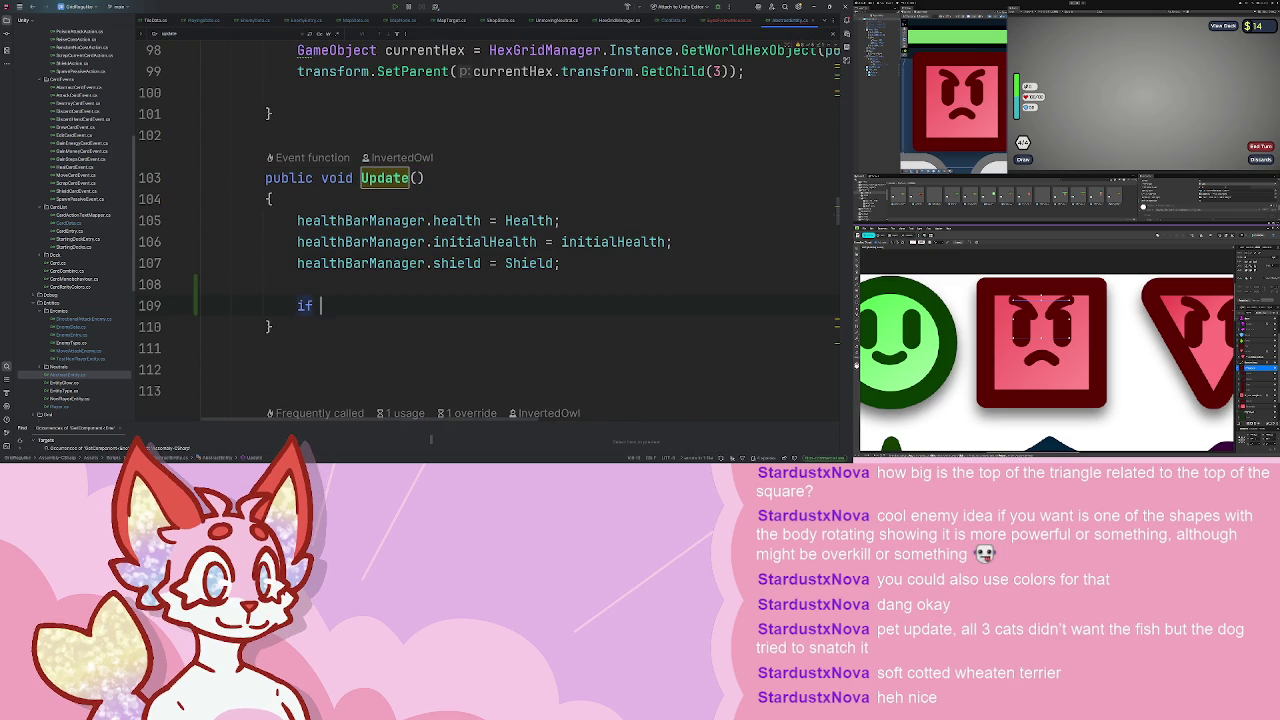
type("(_plannedAction.c")
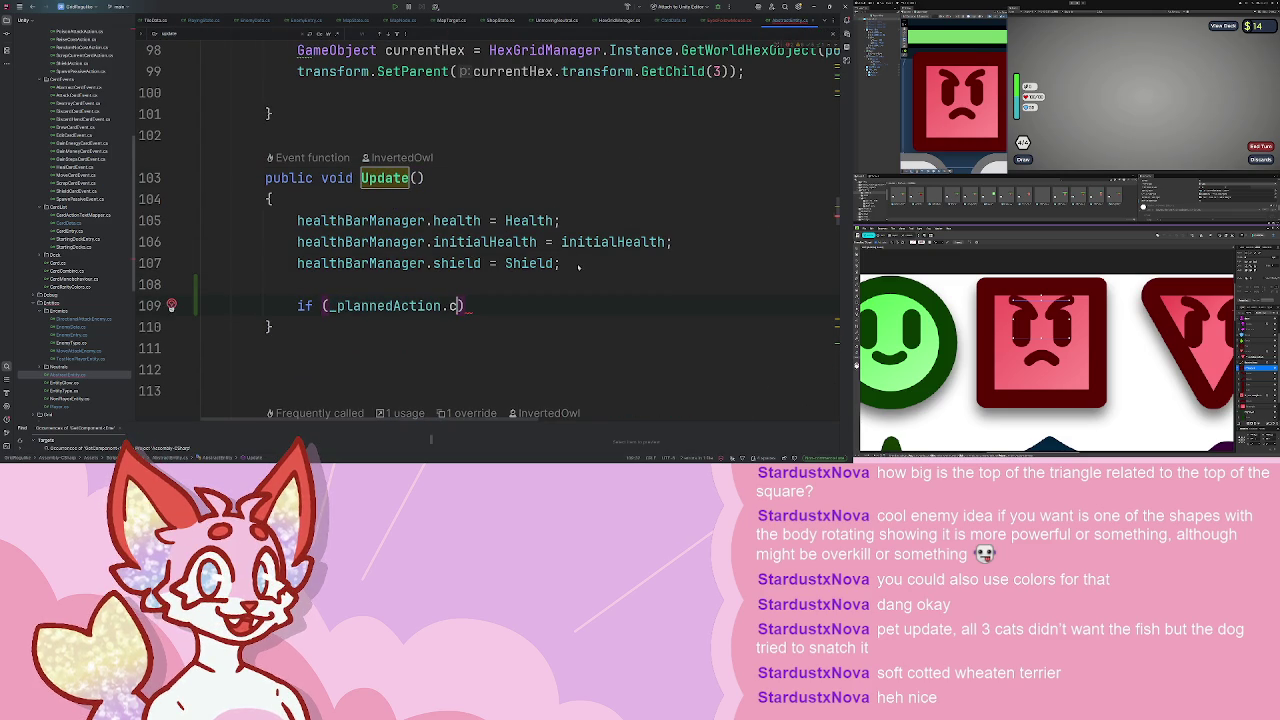
type("ou")
key("Tab")
type("> 0) {")
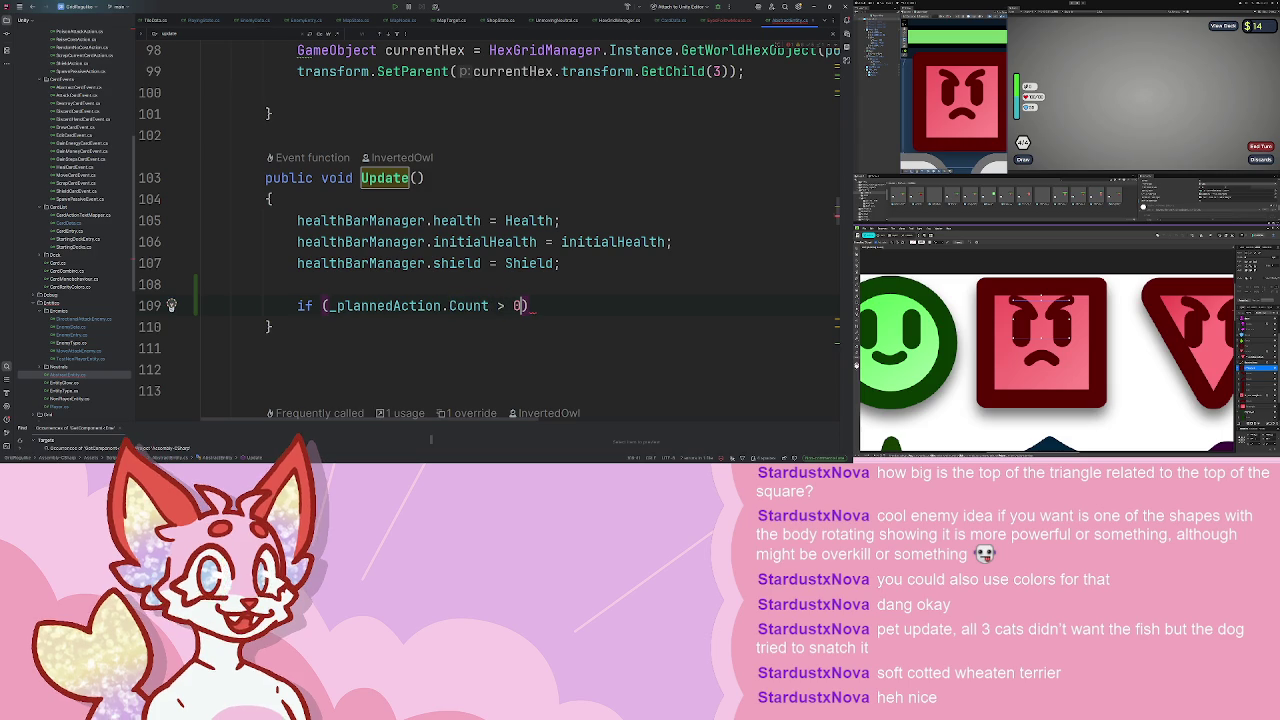
key("Return")
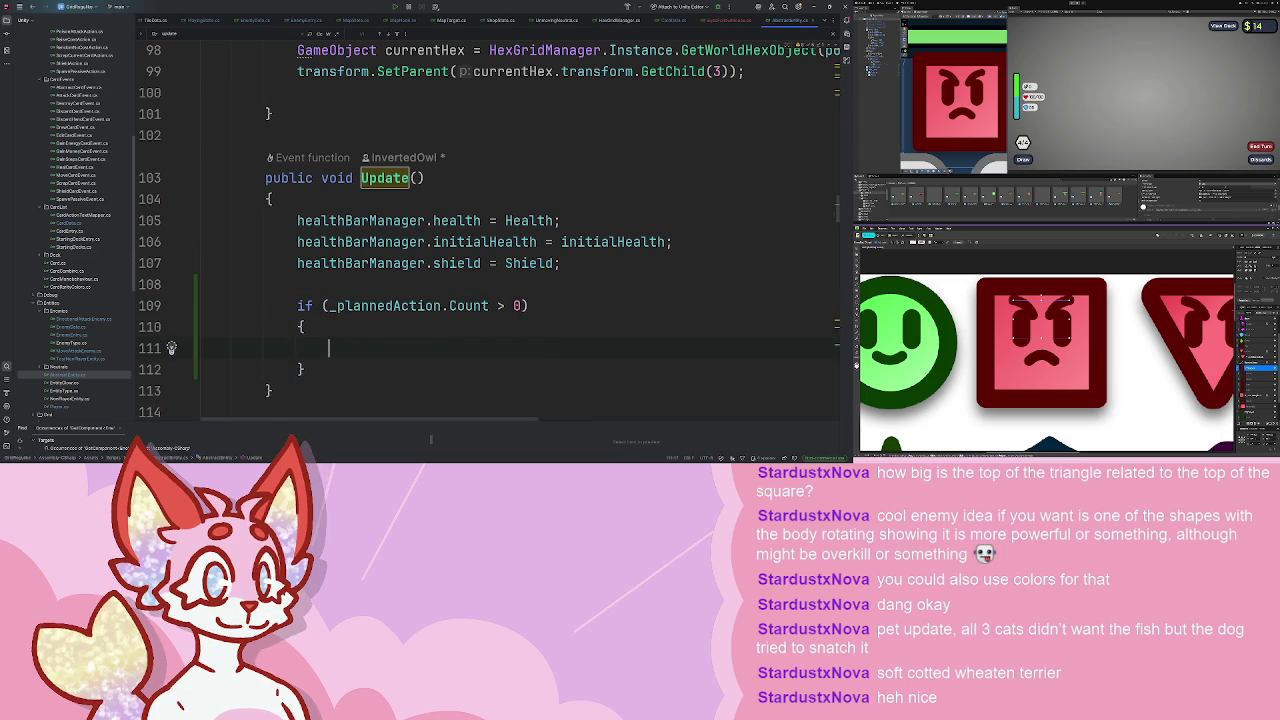
type("for")
- Inside it, loop over each _plannedAction entry with an empty if (action is AttackAction) branch
key("Tab")
type("{")
key("Return")
type("if (")
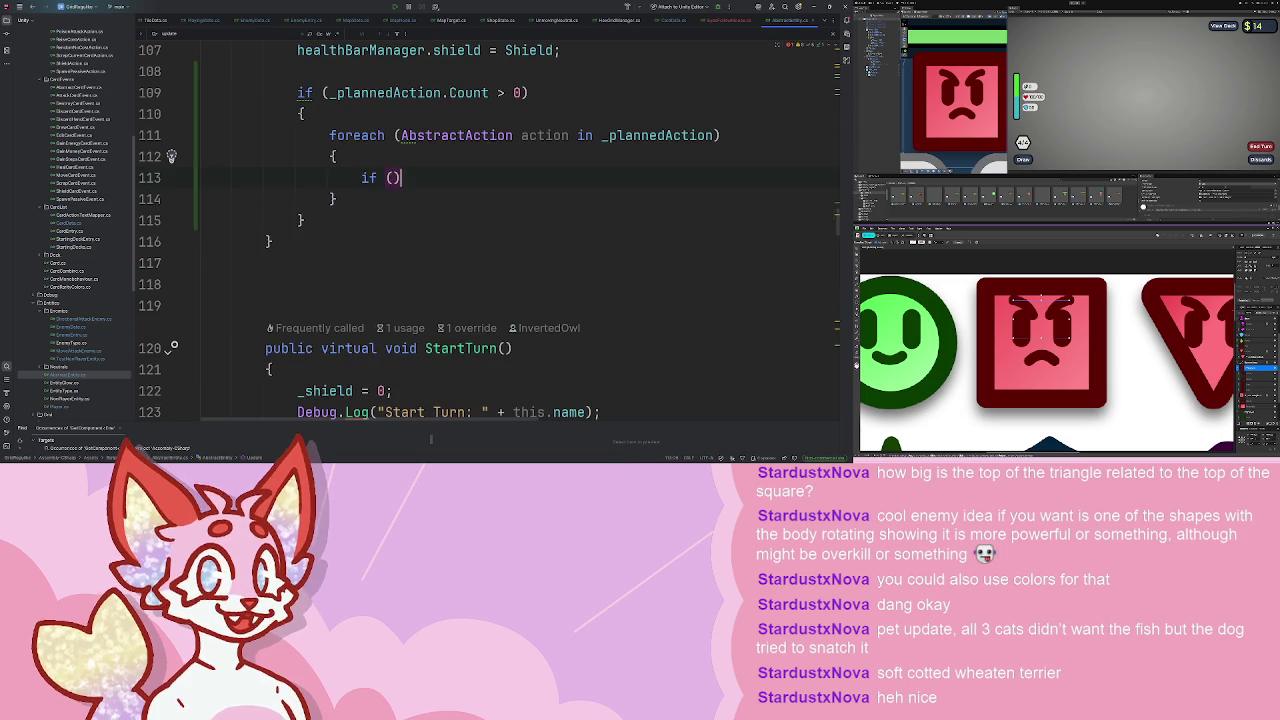
type("action")
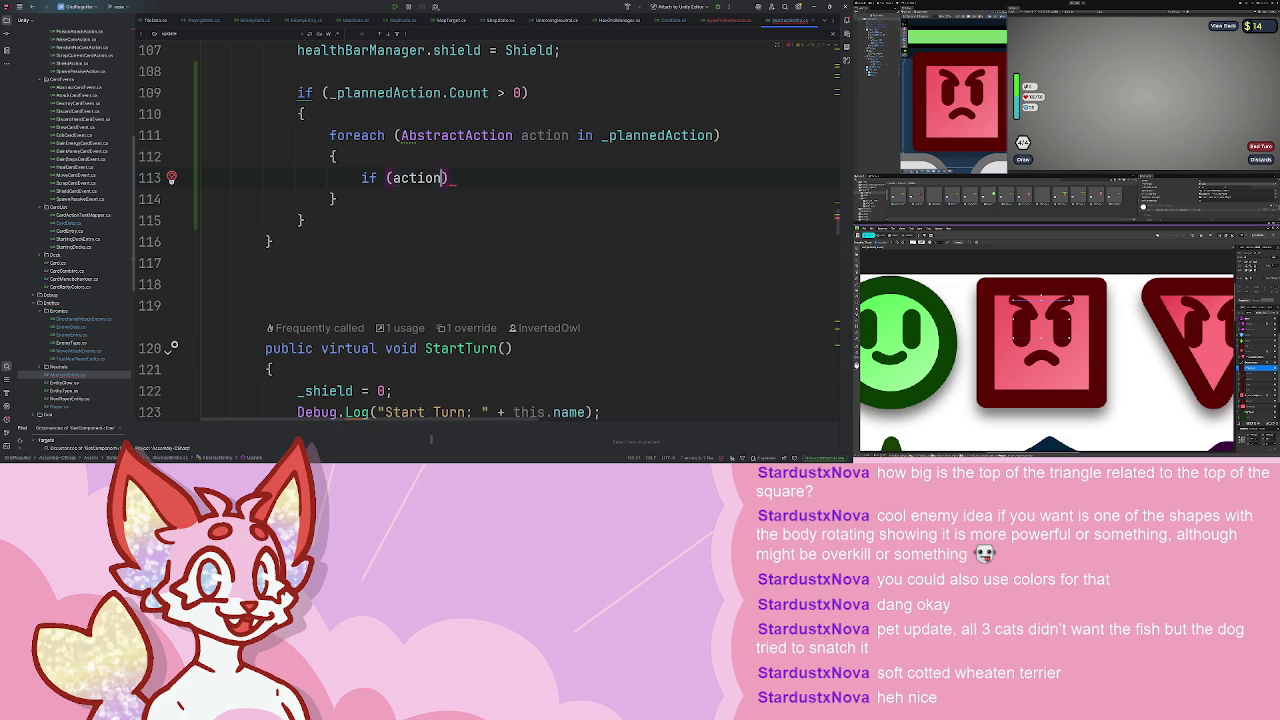
type(" is AttackAction")
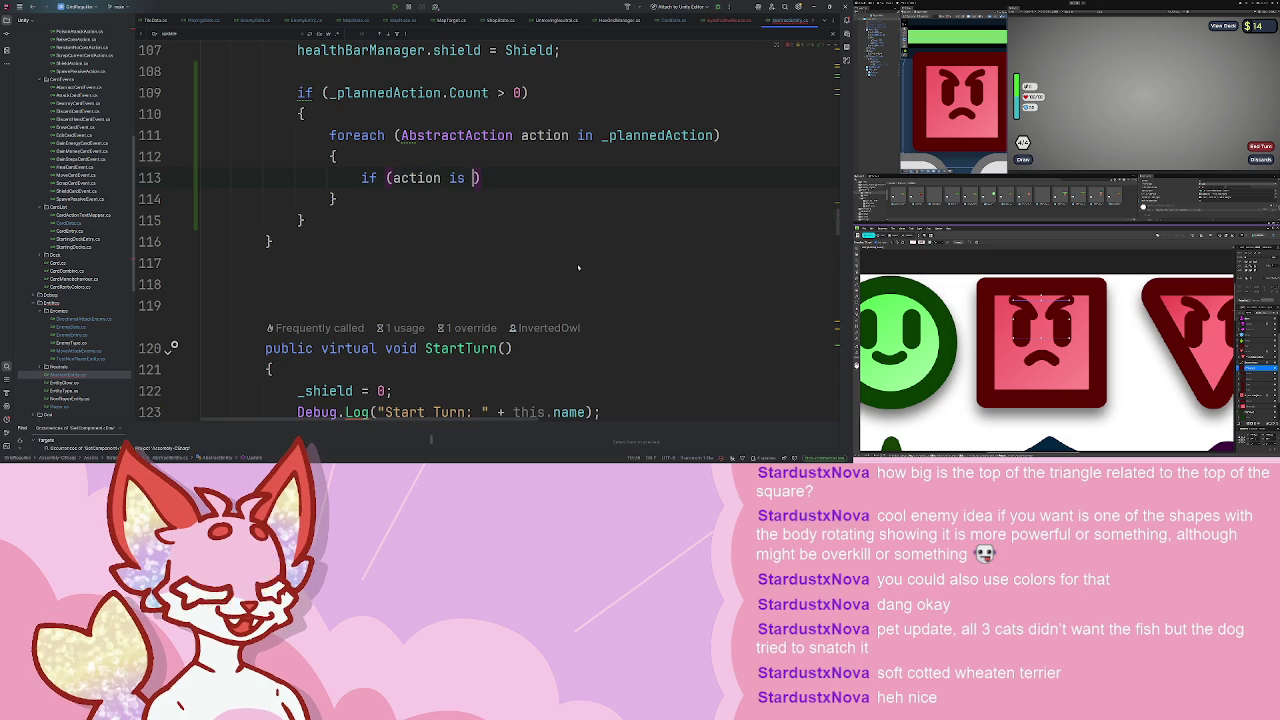
key("End")
type("{")
key("Return")
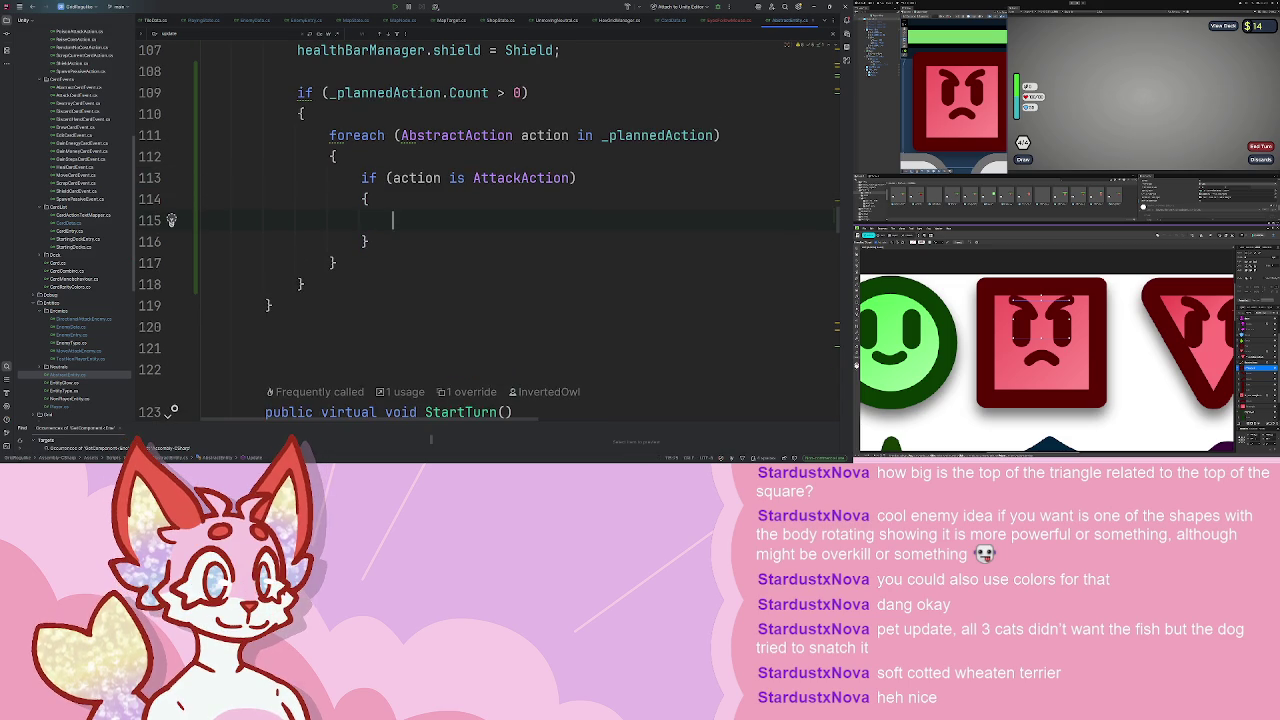
scroll(490, 230, "up", 15)
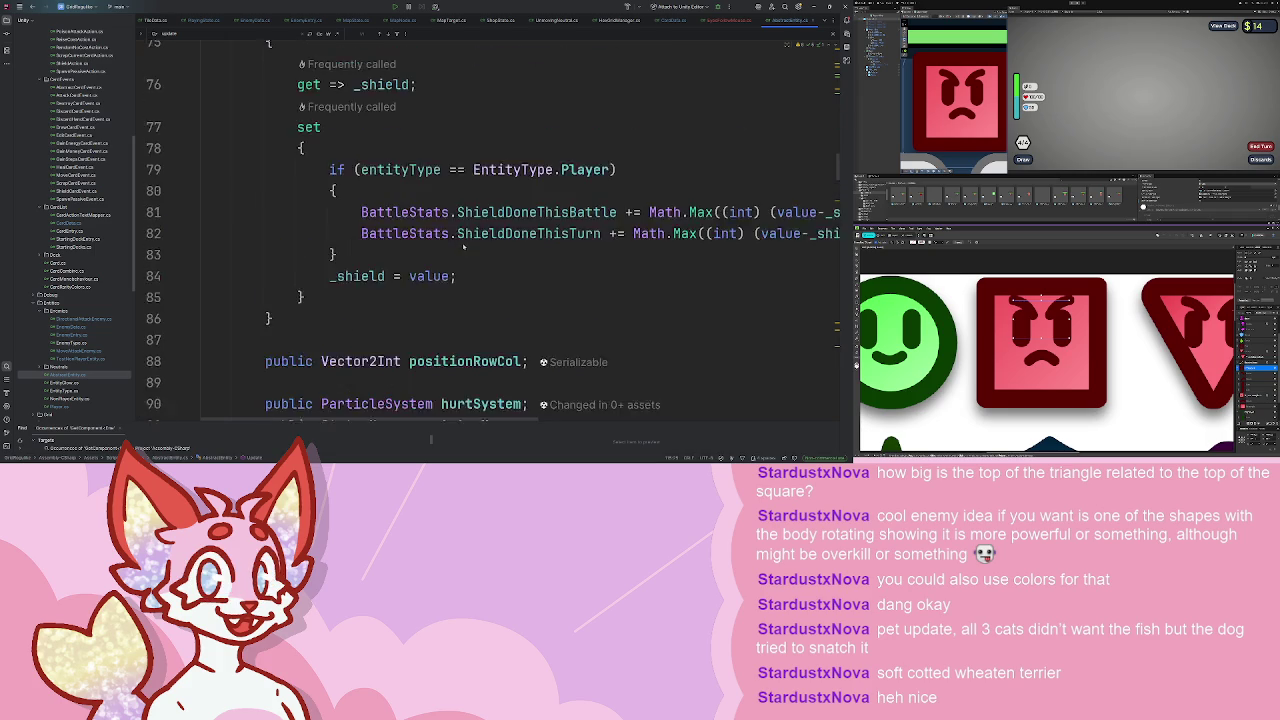
scroll(462, 242, "up", 10)
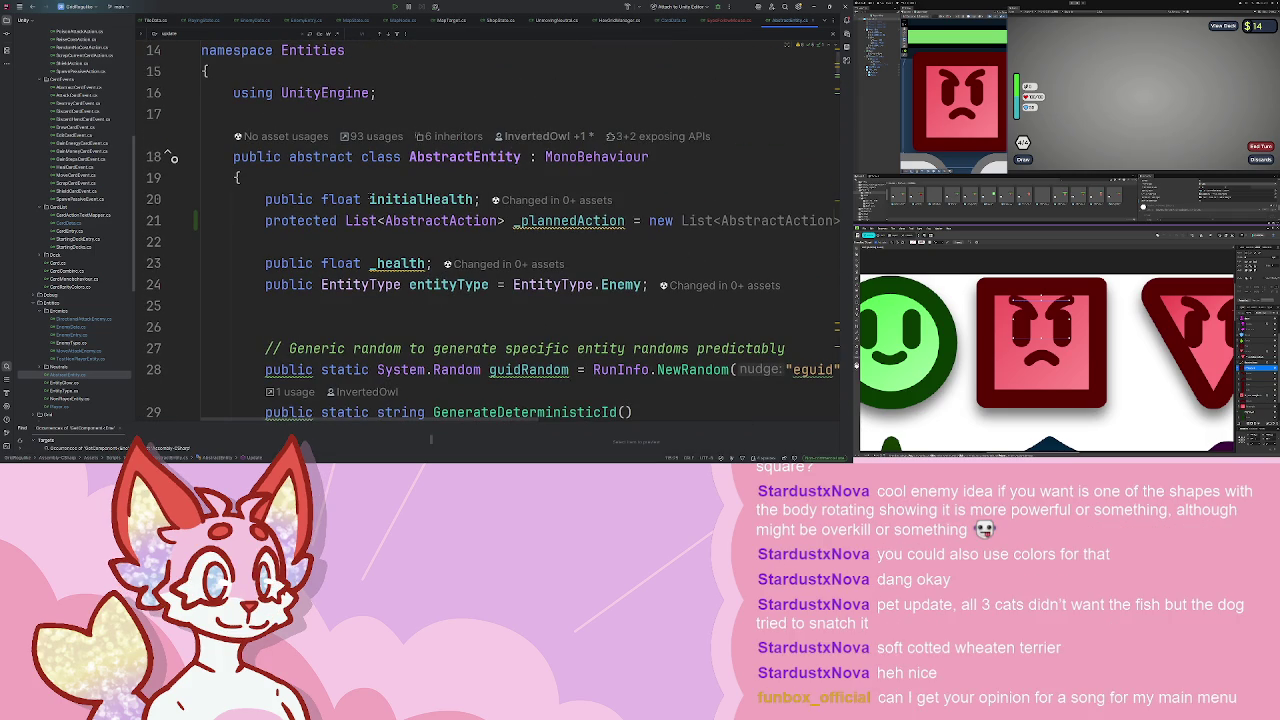
- Declare 'public EyesFollowMouse eyesFollowMouse;' right after the class's opening brace, then scroll down to Update
left_click(291, 180)
key("Return")
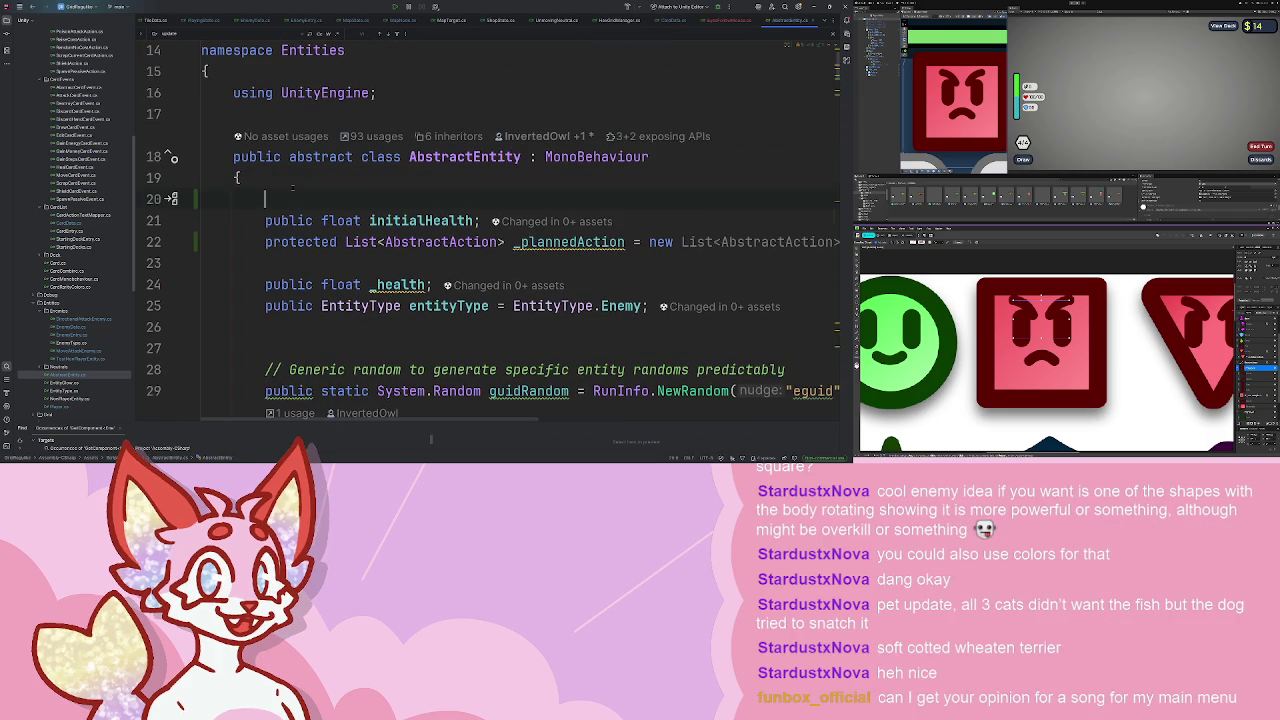
type("public")
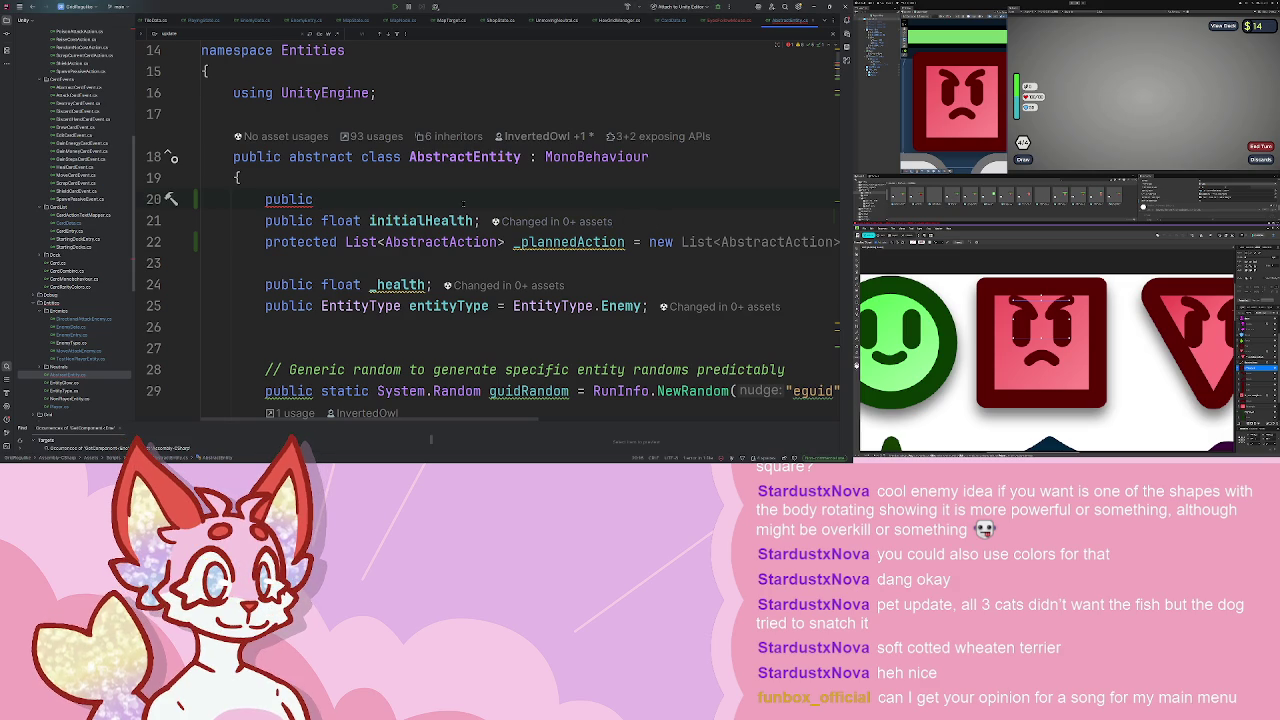
type(" EyesFollowMouse EyesFollowMouse;")
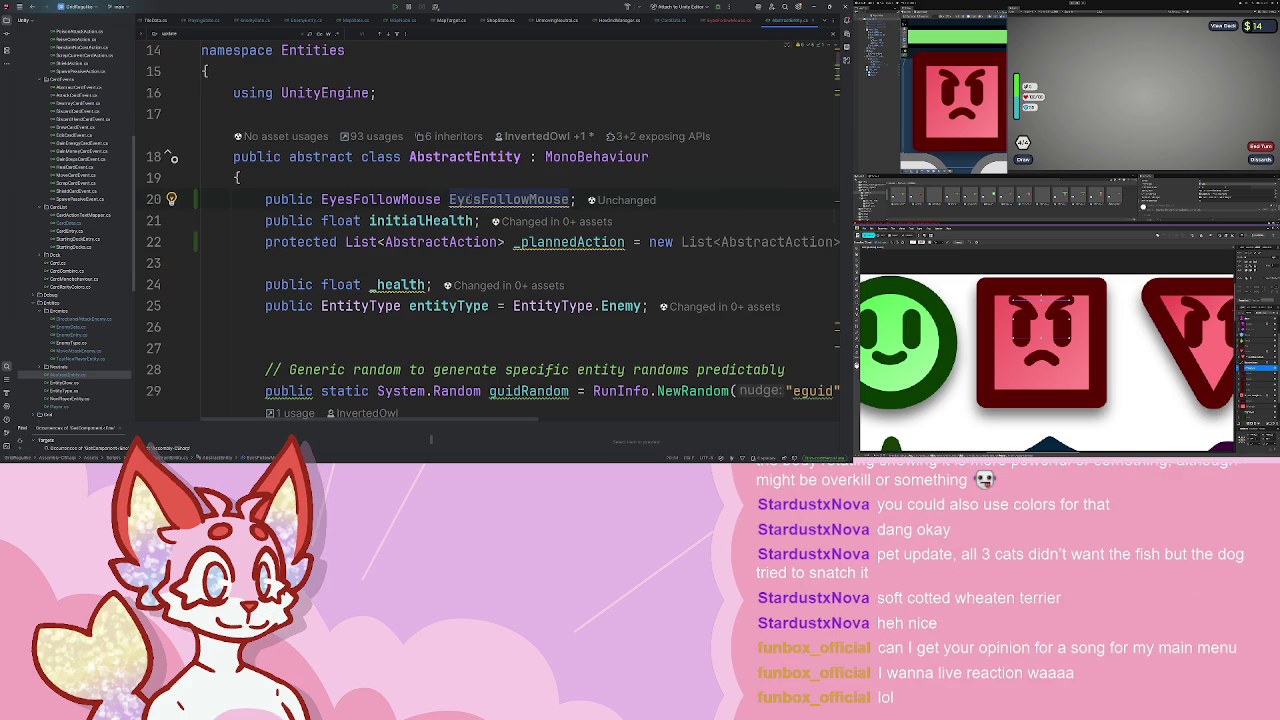
key("BackSpace")
type("e")
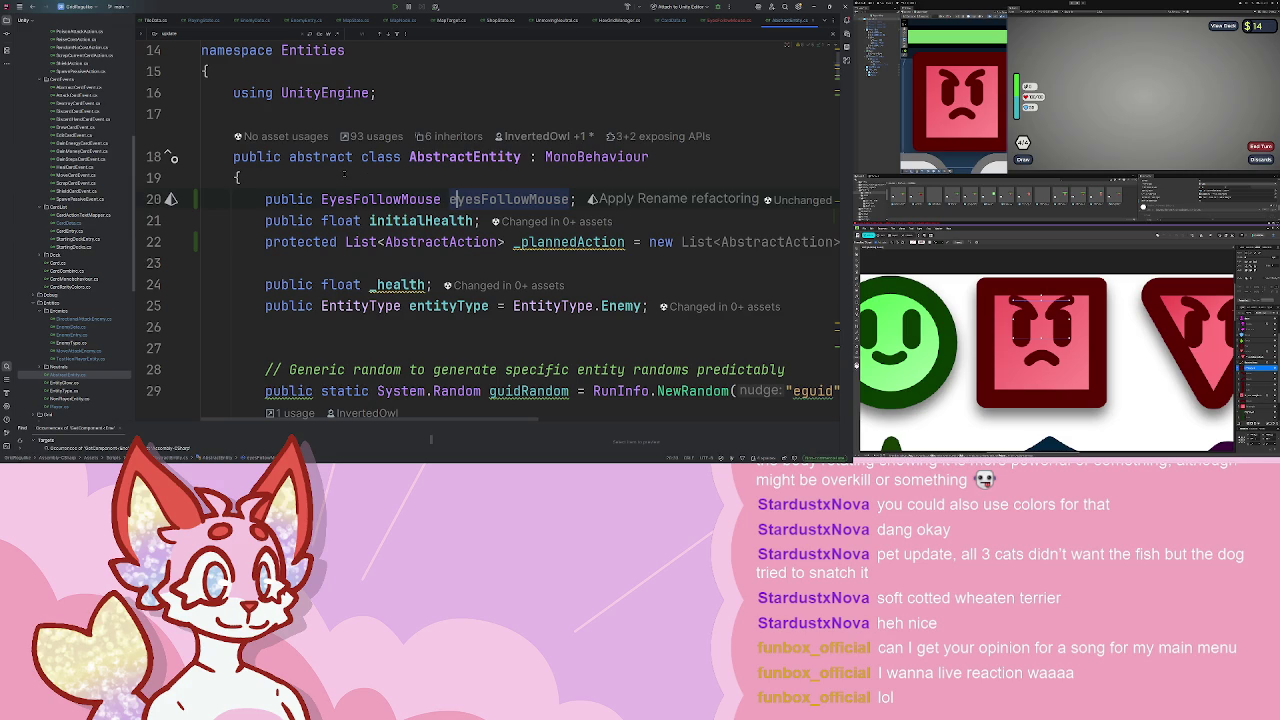
left_click(389, 221)
scroll(400, 222, "down", 1)
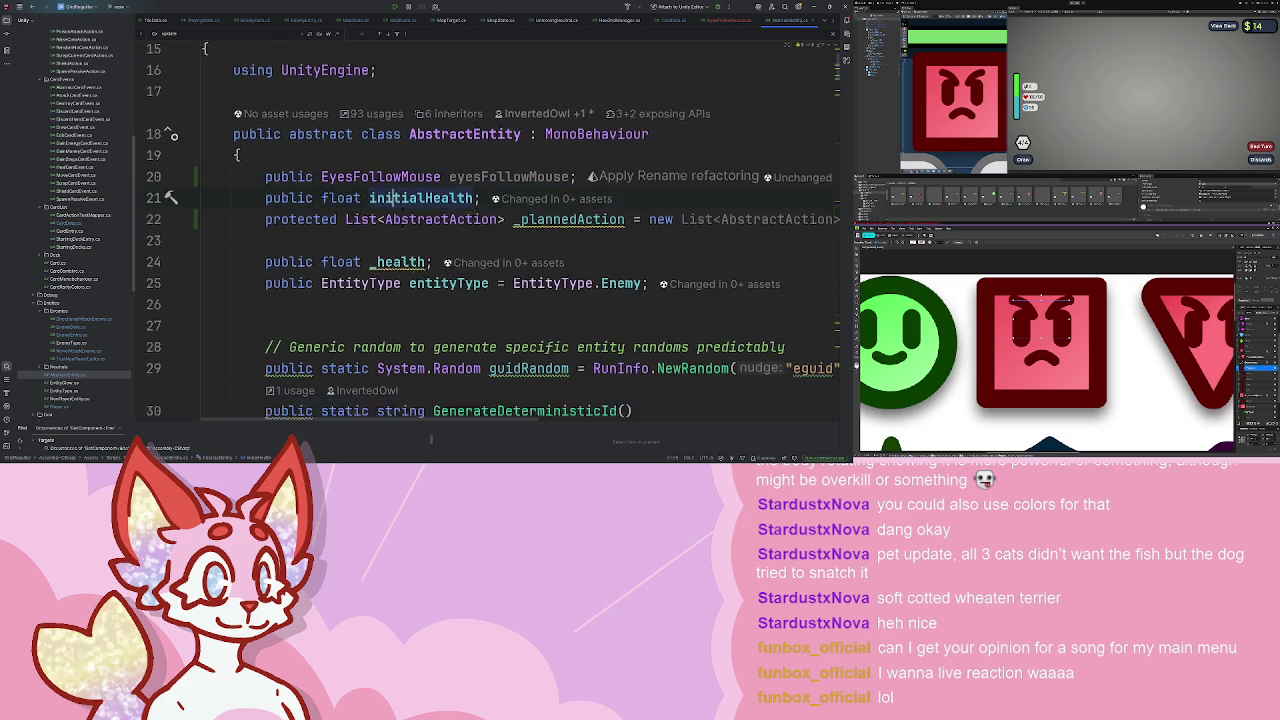
scroll(401, 222, "down", 1)
scroll(441, 219, "down", 3)
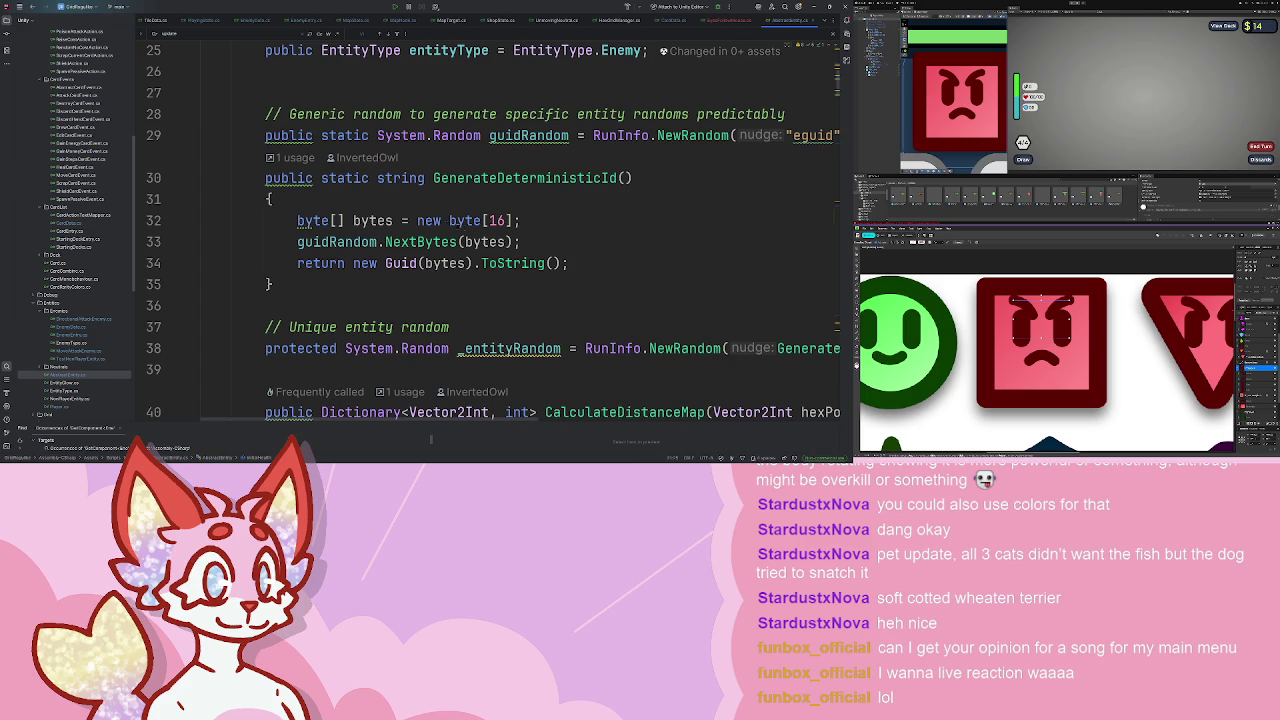
scroll(534, 206, "down", 2)
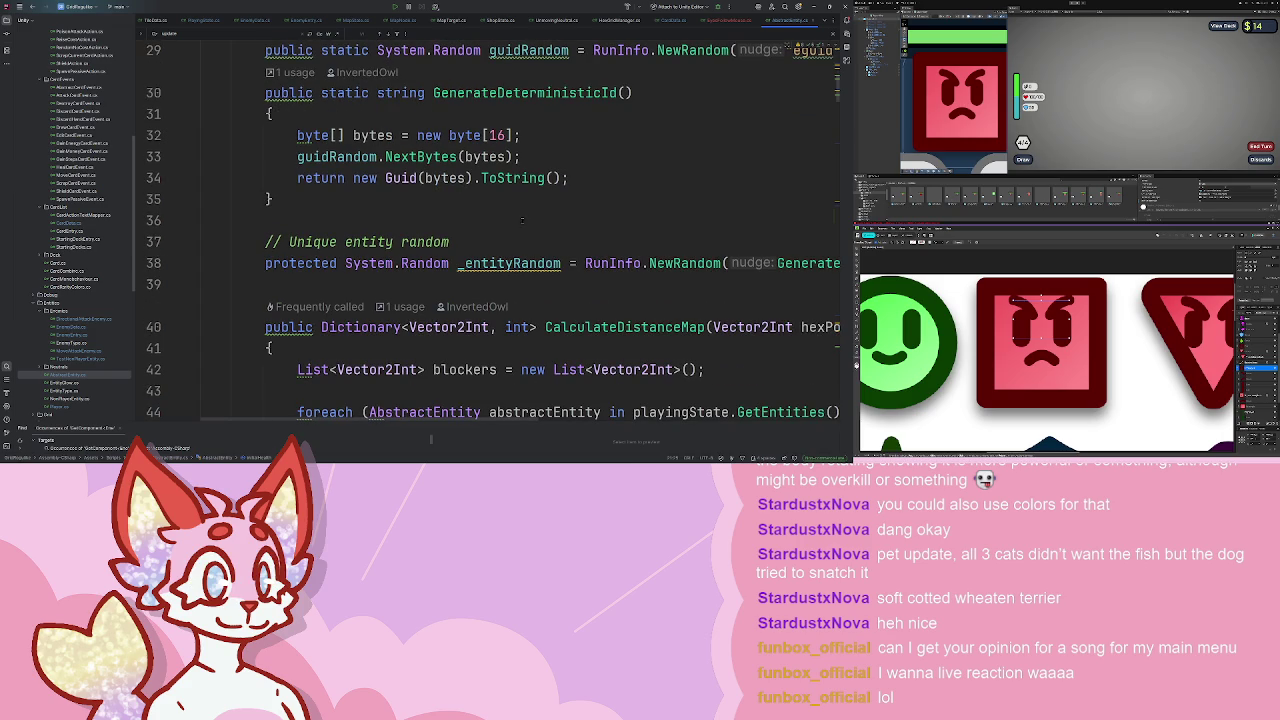
scroll(522, 219, "down", 2)
scroll(522, 219, "up", 15)
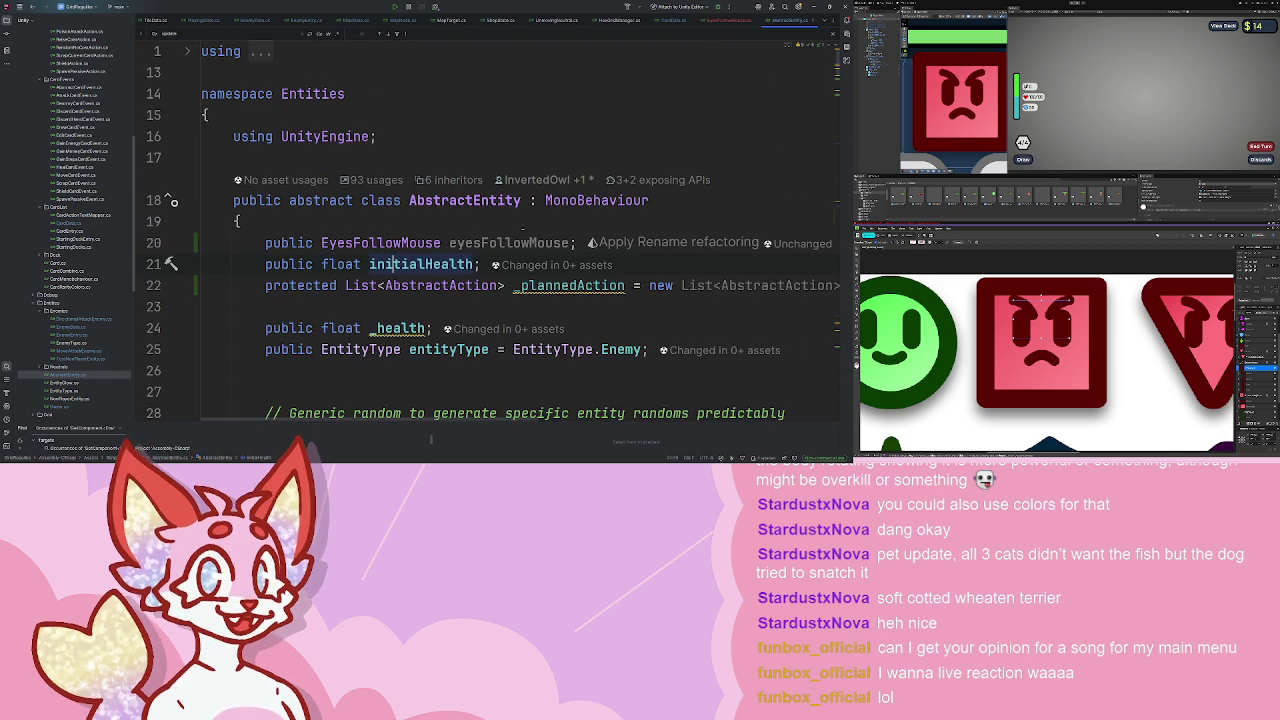
scroll(483, 208, "down", 18)
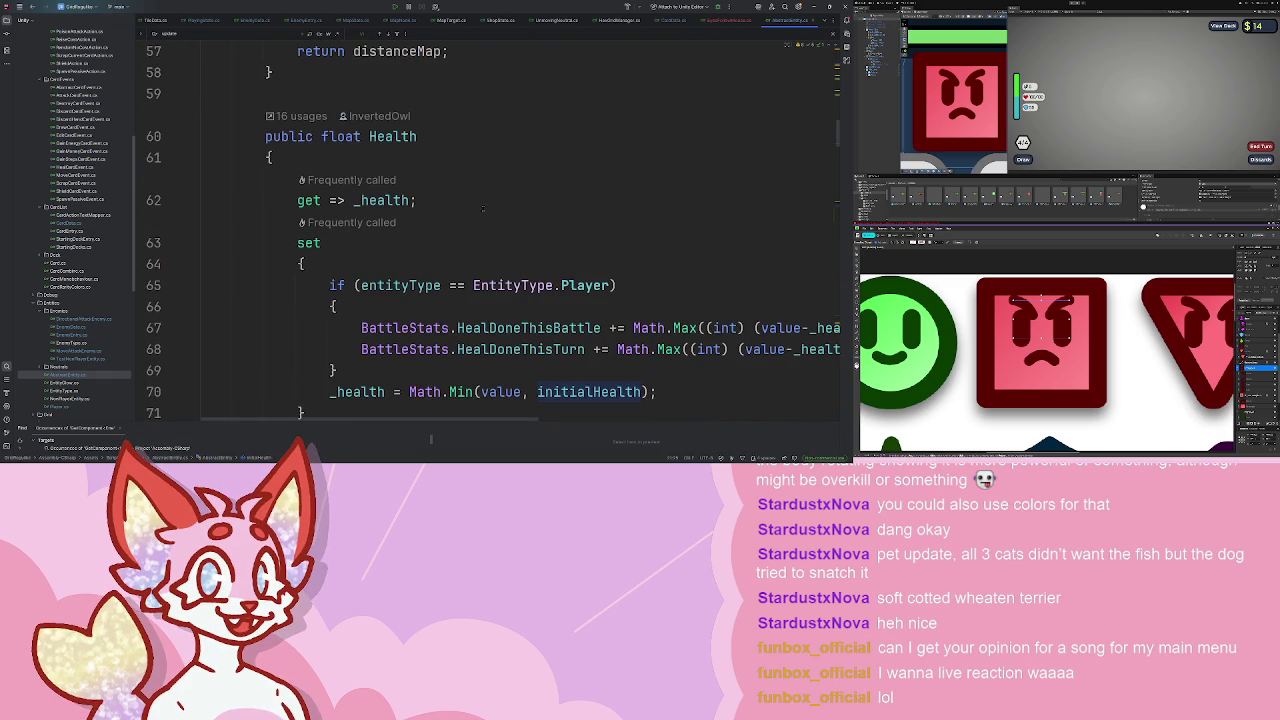
scroll(483, 206, "down", 15)
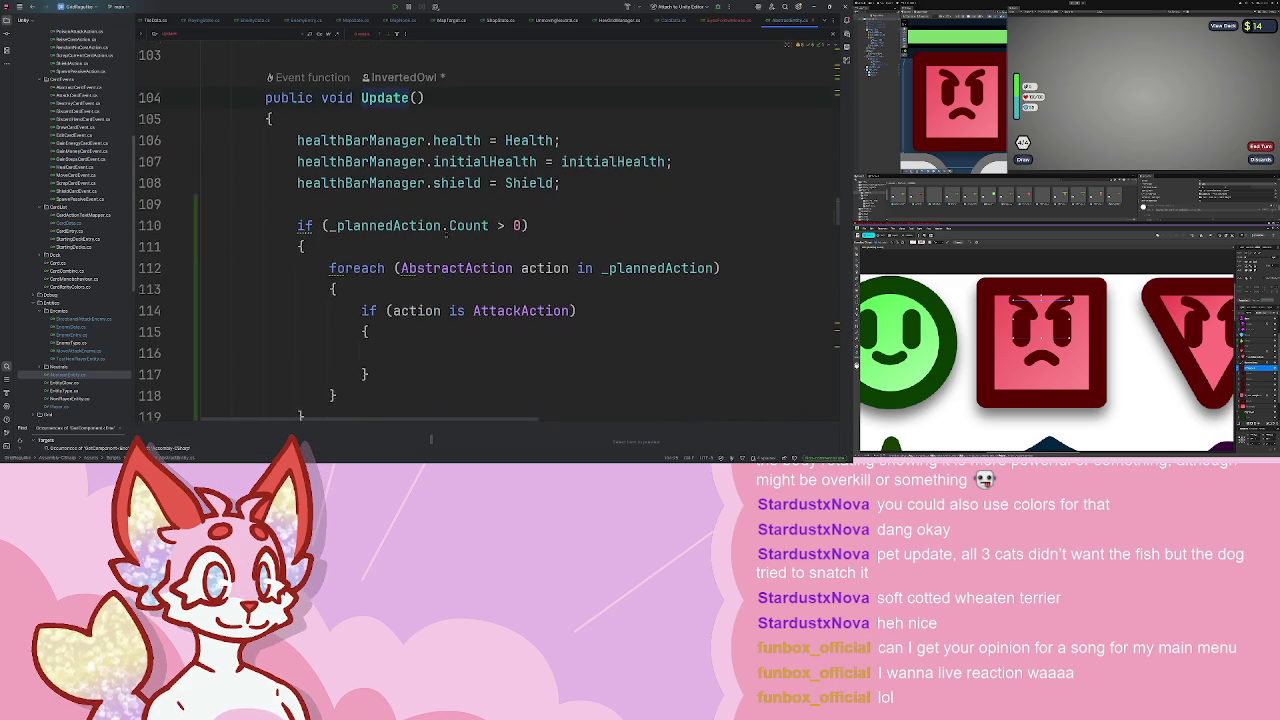
- Add an if (eyesFollowMouse == null) return; guard above the planned-action check in Update
key("Home")
key("Return")
key("Return")
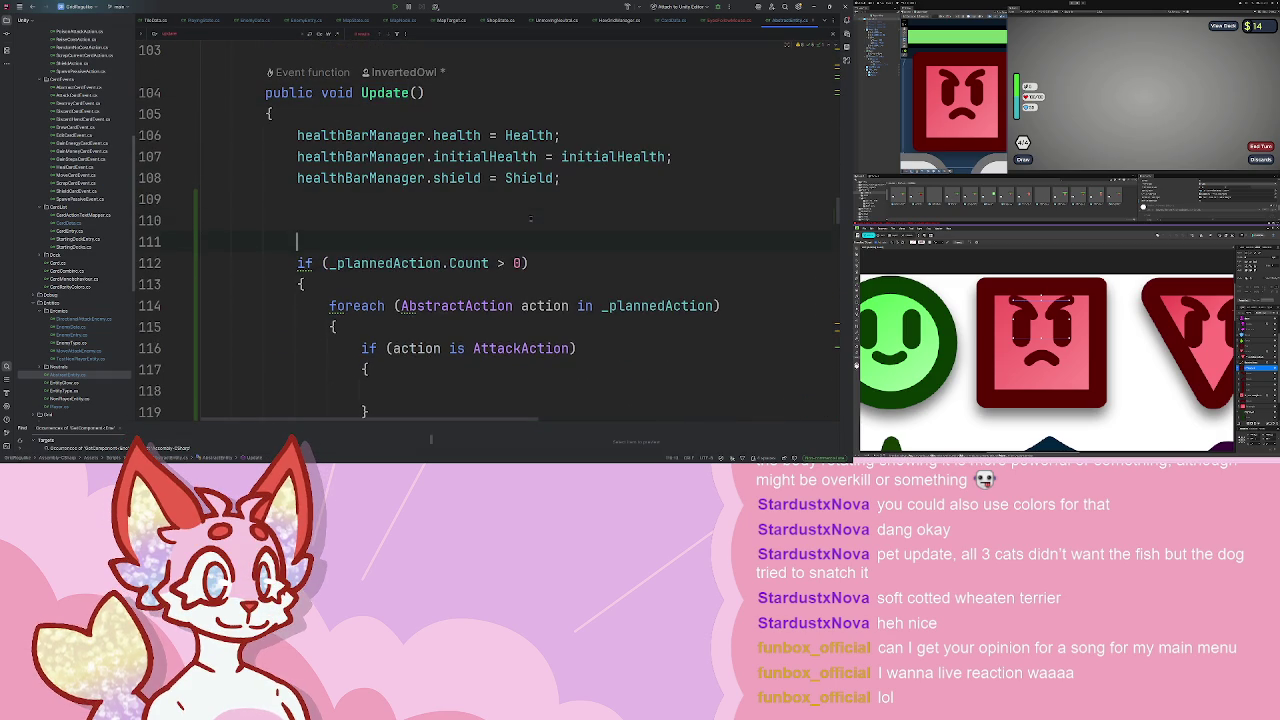
type("(")
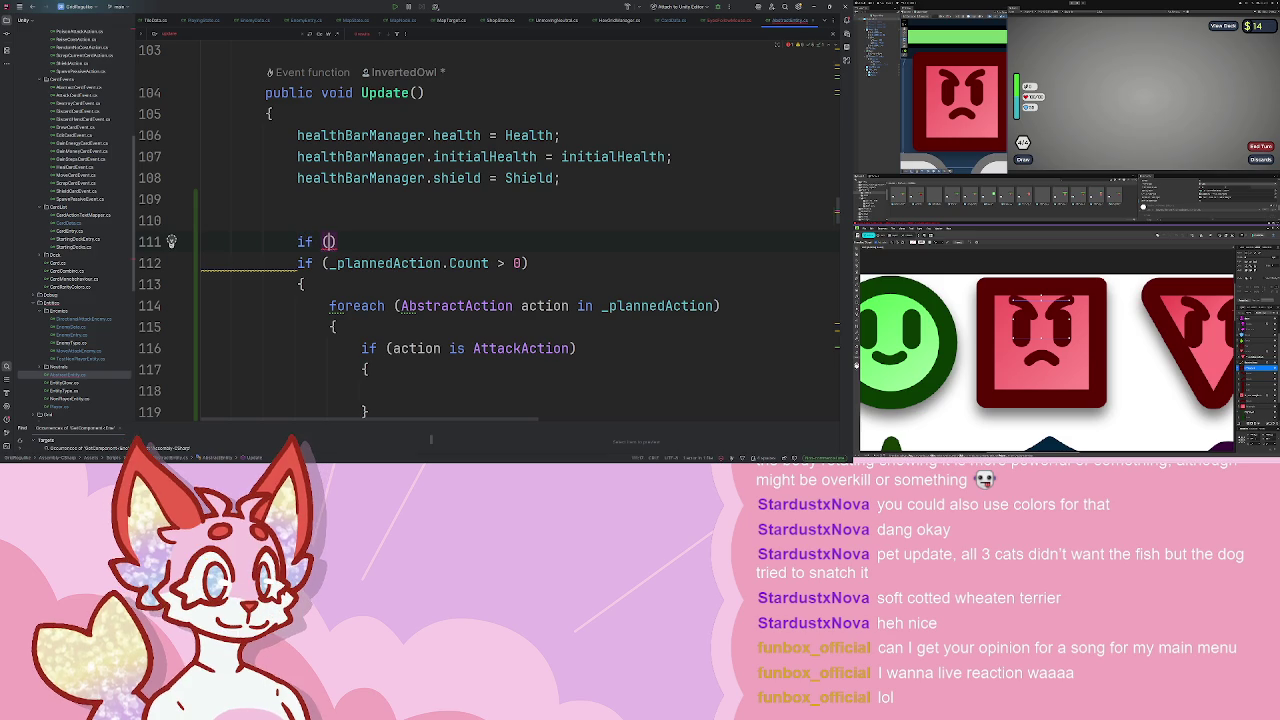
type("eyesFollowMouse != null")
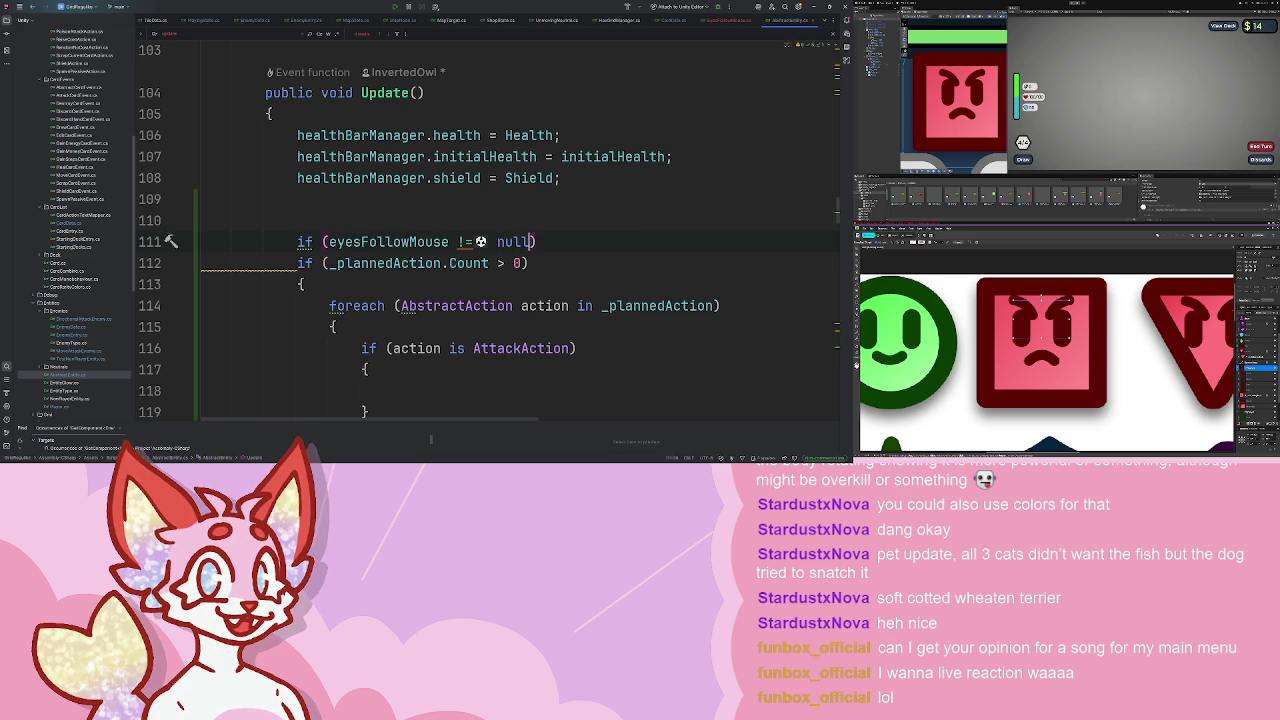
key("Return")
scroll(500, 240, "down", 5)
scroll(500, 240, "up", 3)
left_click_drag(338, 241, 208, 113)
scroll(480, 327, "up", 5)
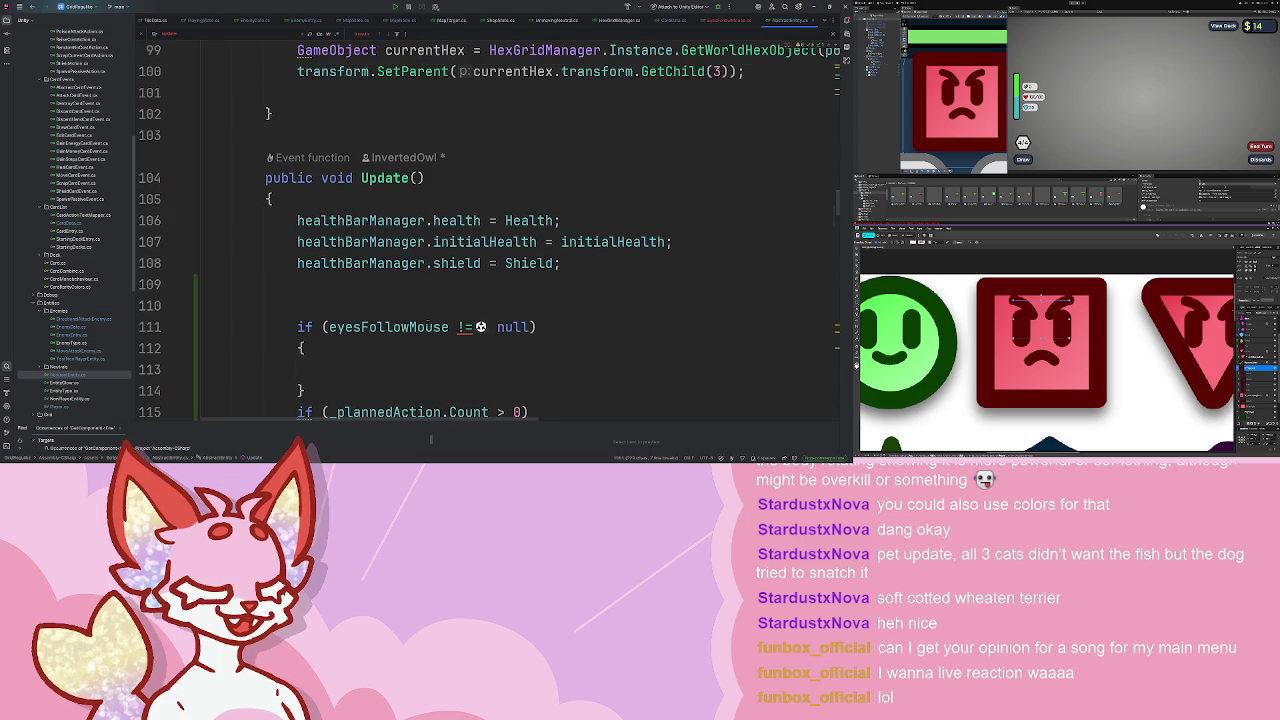
left_click(480, 327)
key("BackSpace")
type("=")
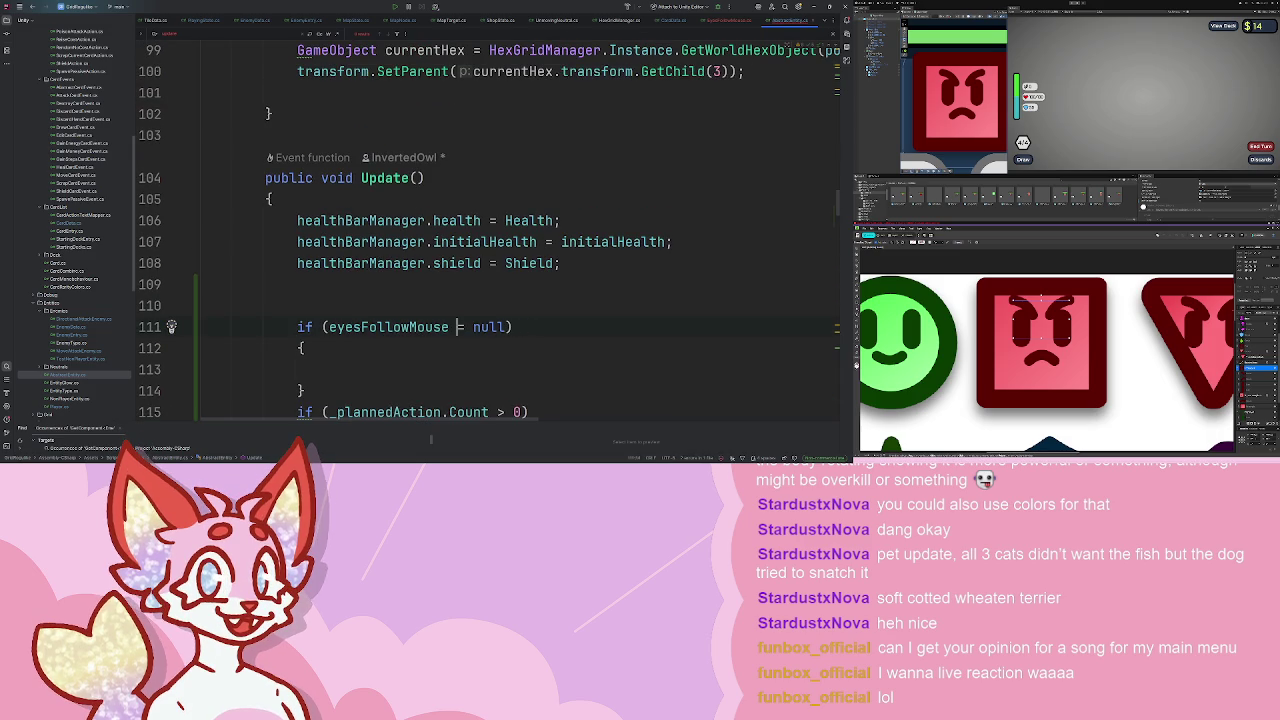
type("return;")
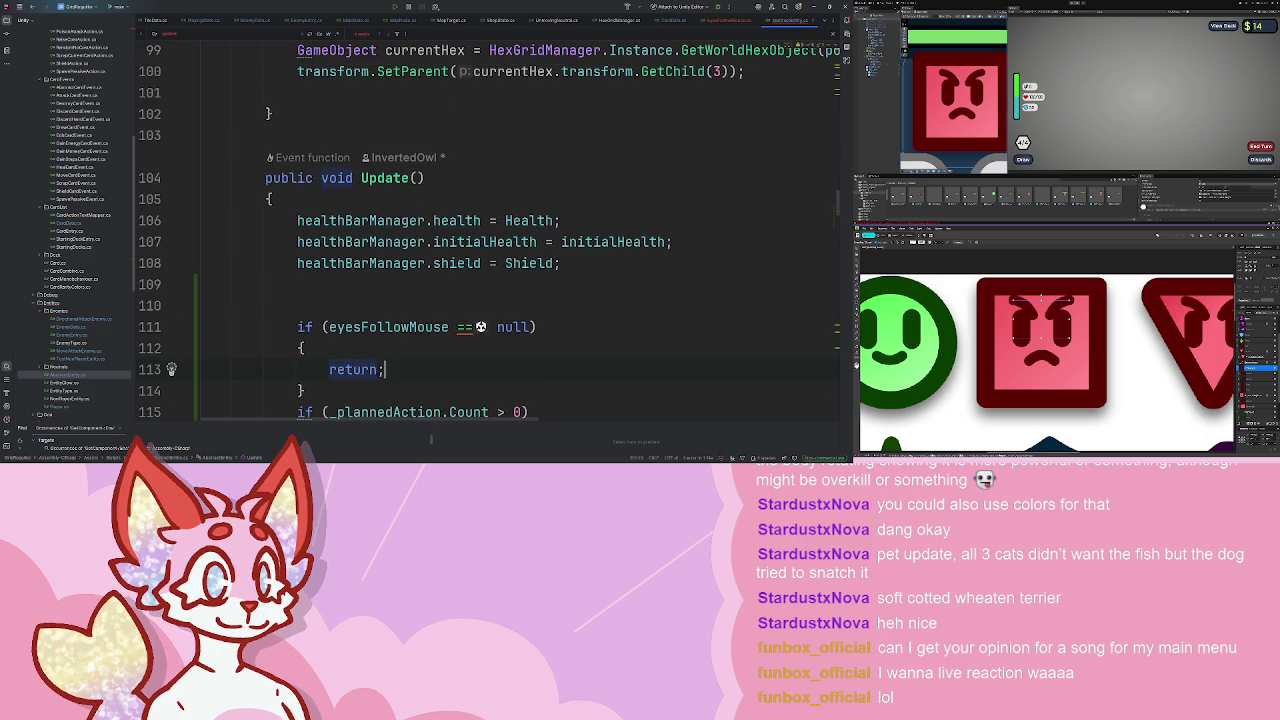
- Select the guard together with the _plannedAction loop and remove them from Update
scroll(351, 176, "down", 3)
scroll(351, 176, "up", 2)
scroll(351, 176, "down", 4)
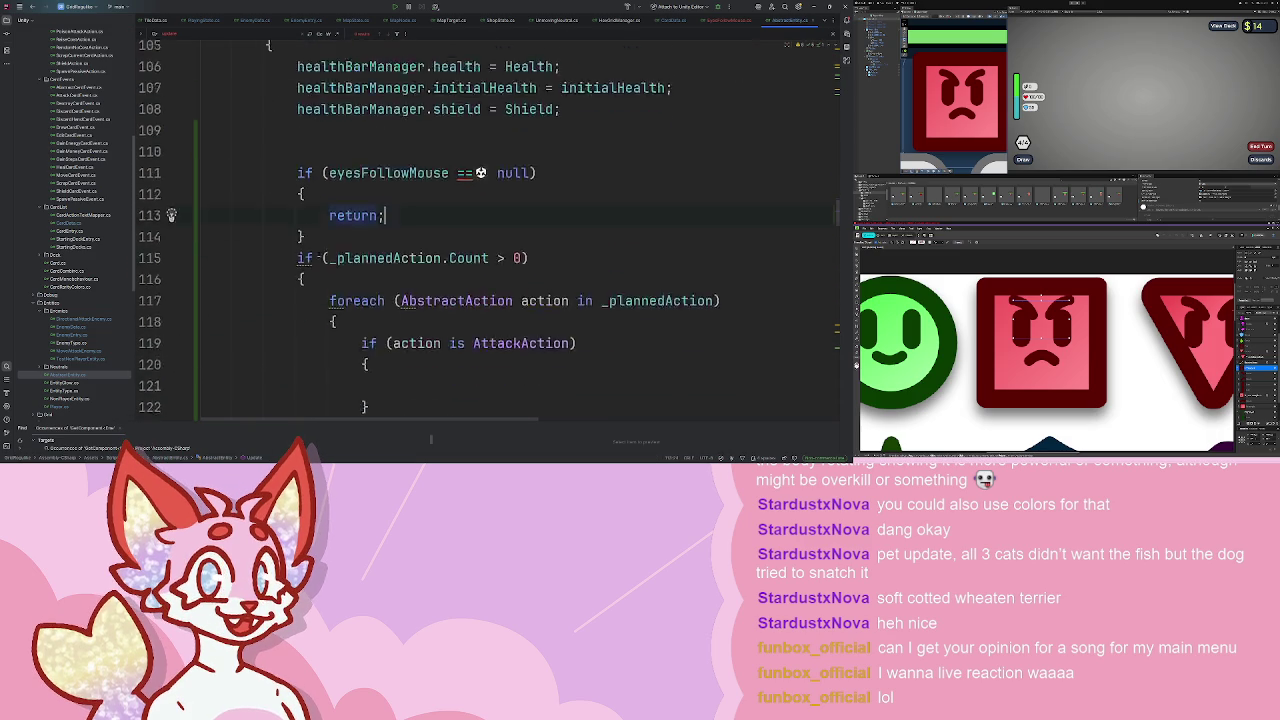
left_click_drag(205, 71, 345, 305)
key("ctrl+c")
key("BackSpace")
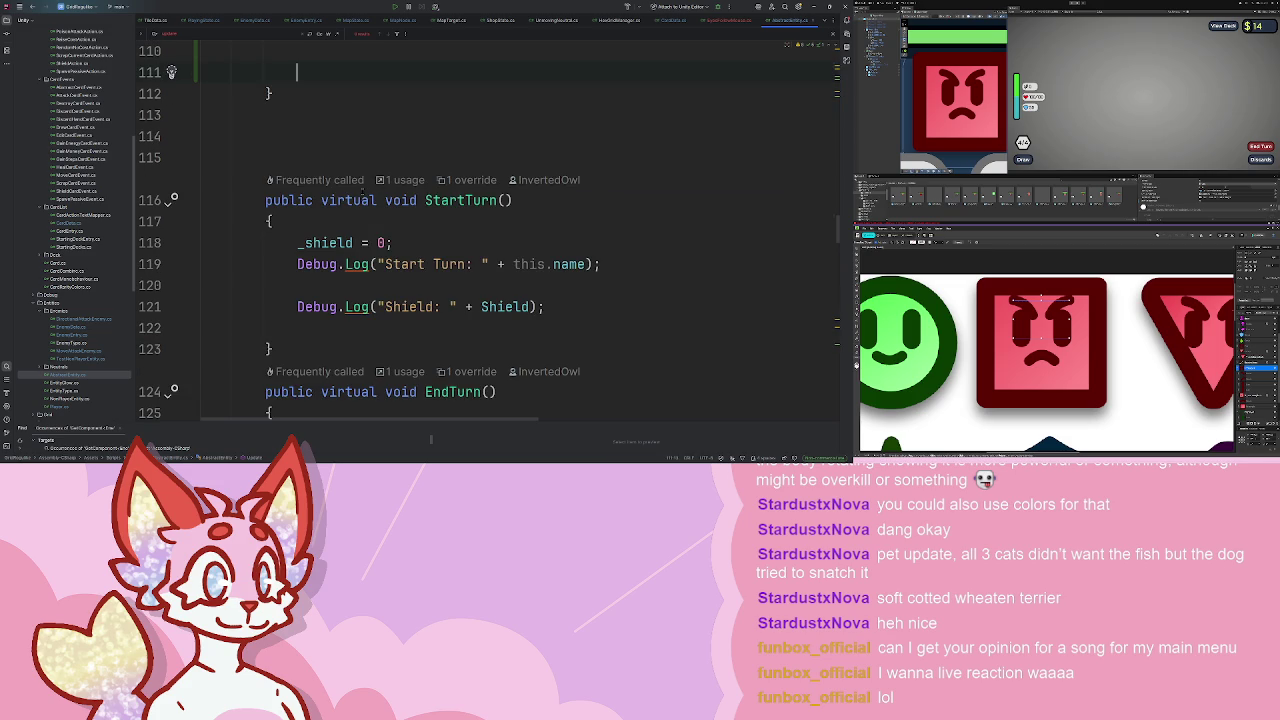
- Call FollowEyes() in Update and create public void FollowEyes() containing the pasted guard and loop
type("pub")
key("BackSpace")
key("BackSpace")
key("BackSpace")
type("lowEyes();")
key("Down")
key("Down")
key("Down")
key("Return")
type("public void FollowEyes()")
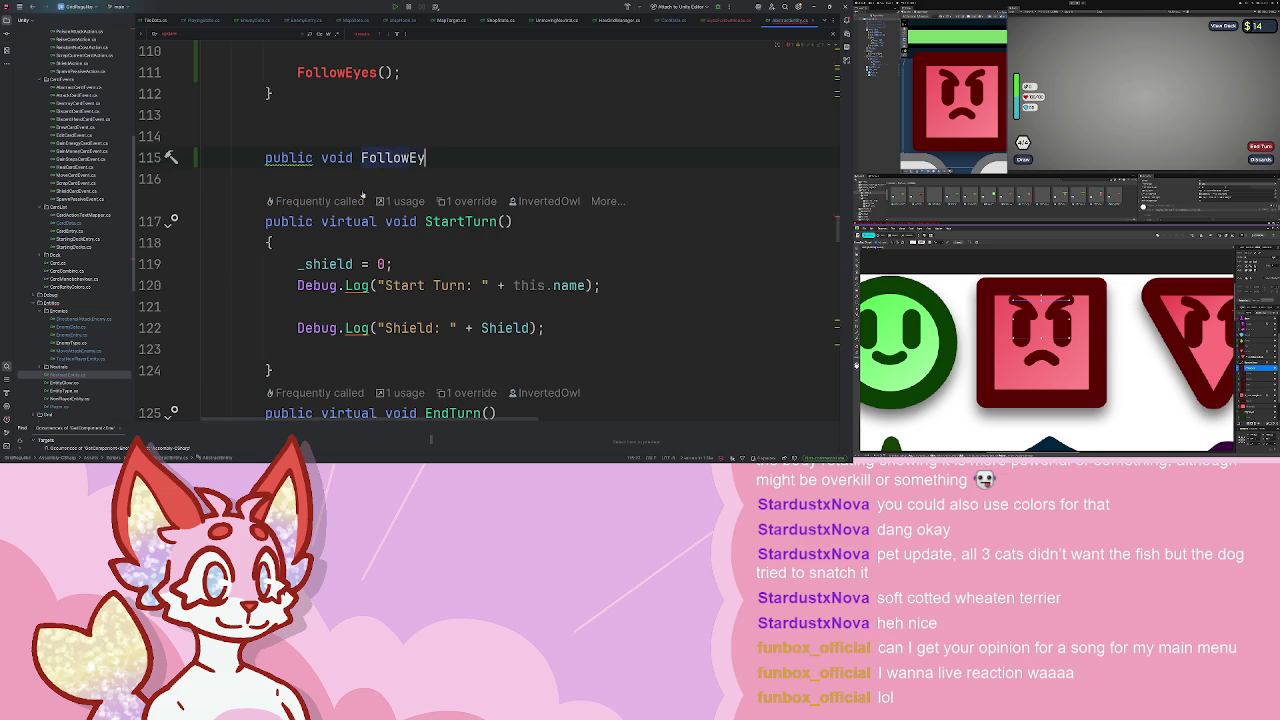
key("Return")
type("{")
key("Return")
key("ctrl+v")
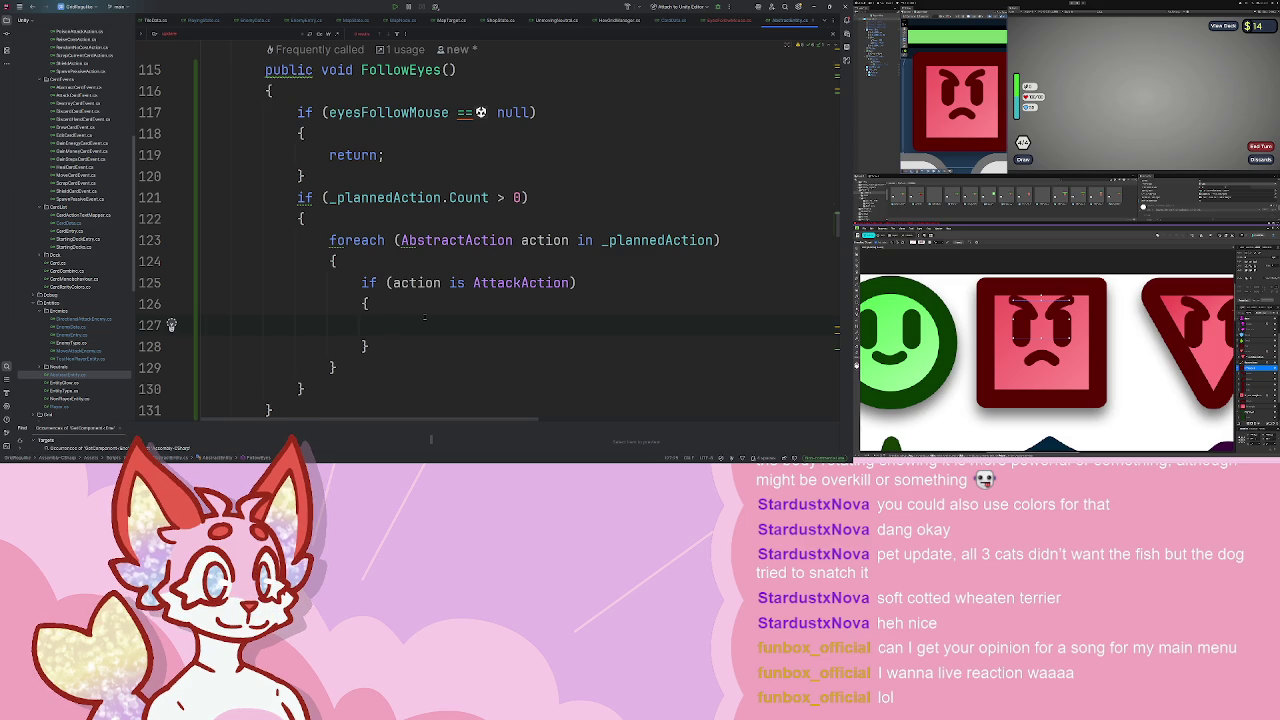
- Set eyesFollowMouse.targetPosition to HexGridManager.GetHexCenter(), dropping the trailing .transform.position
type("eyesFollowMouse.")
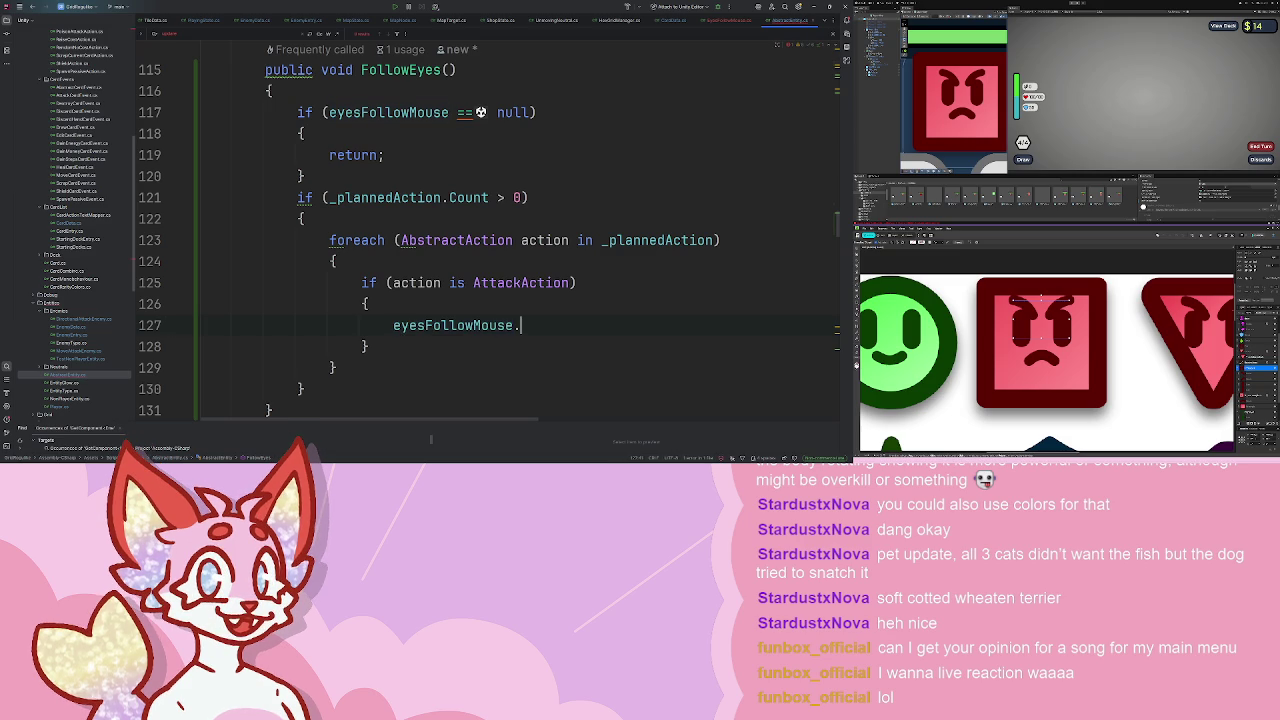
type("targetPosition = ac")
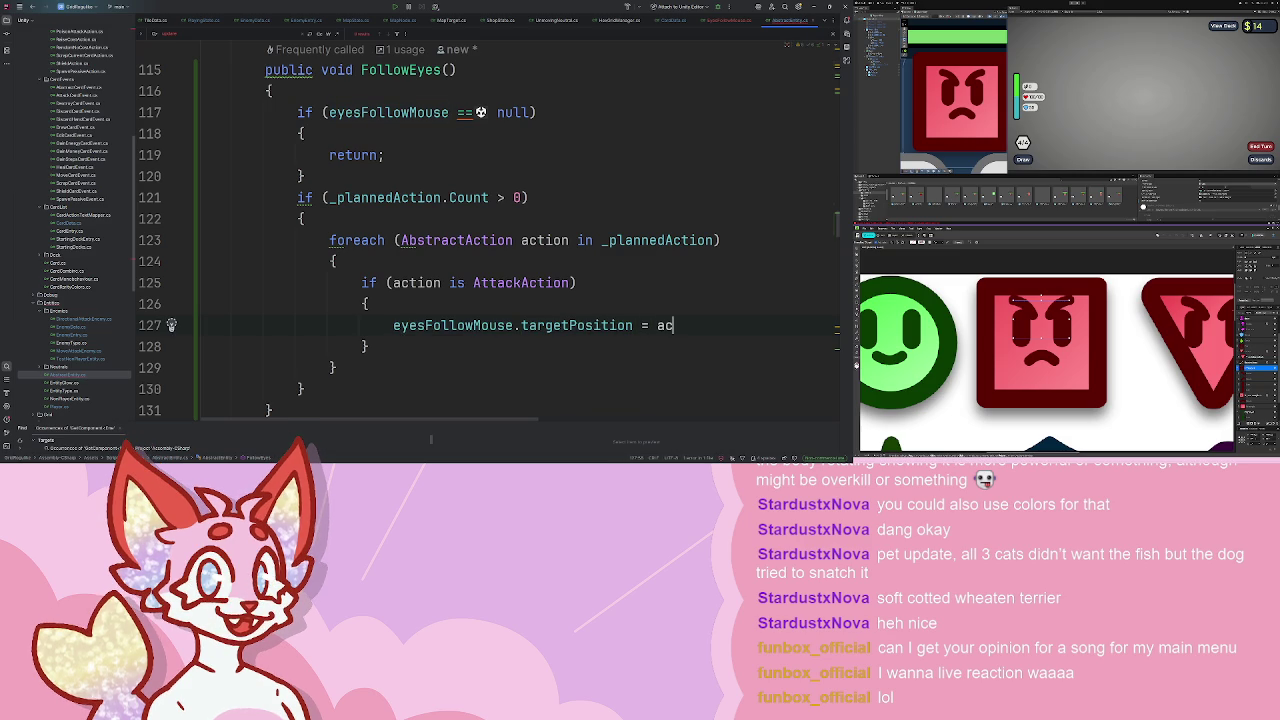
key("BackSpace")
key("BackSpace")
type("HexGr")
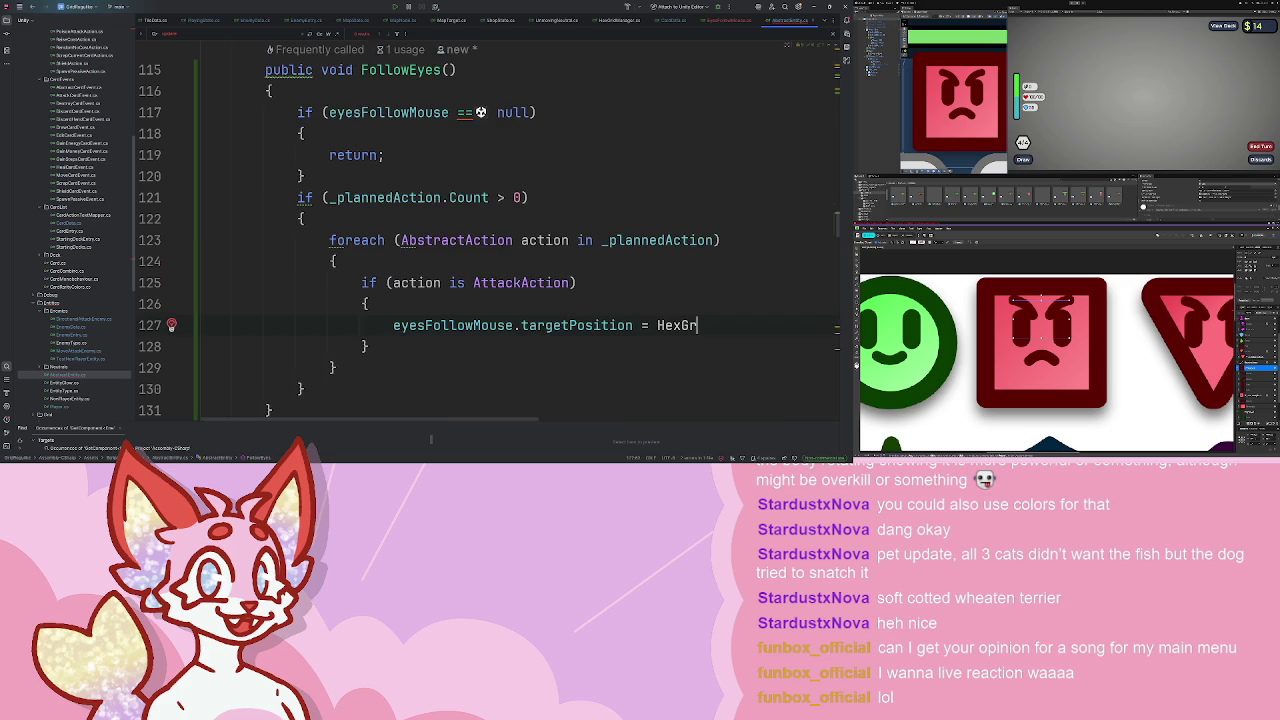
key("Tab")
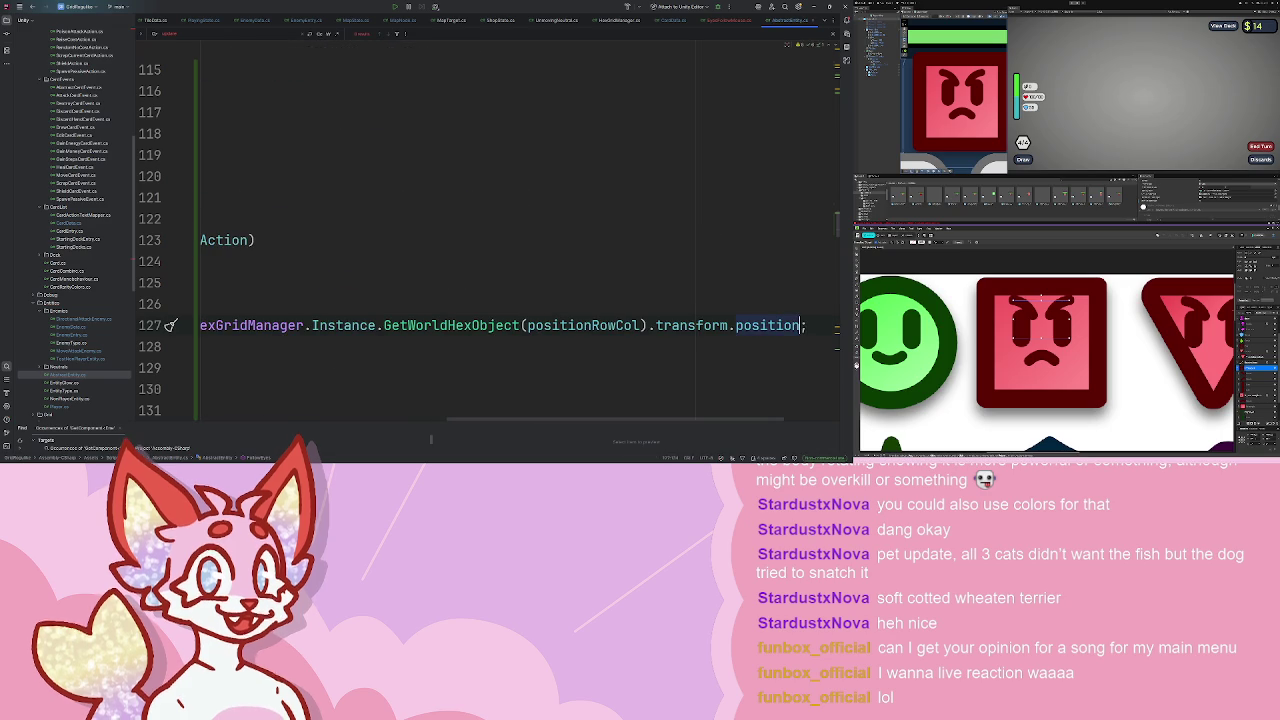
double_click(400, 325)
type("Get")
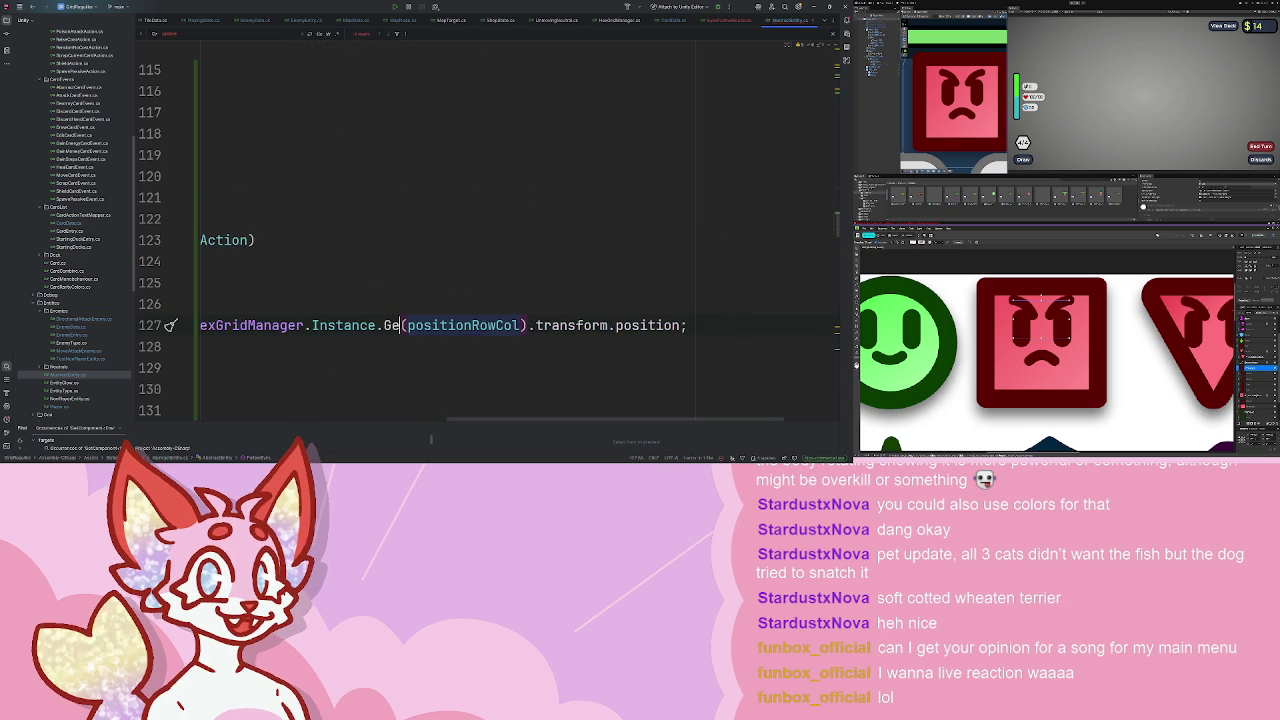
key("BackSpace")
key("BackSpace")
type("Ge")
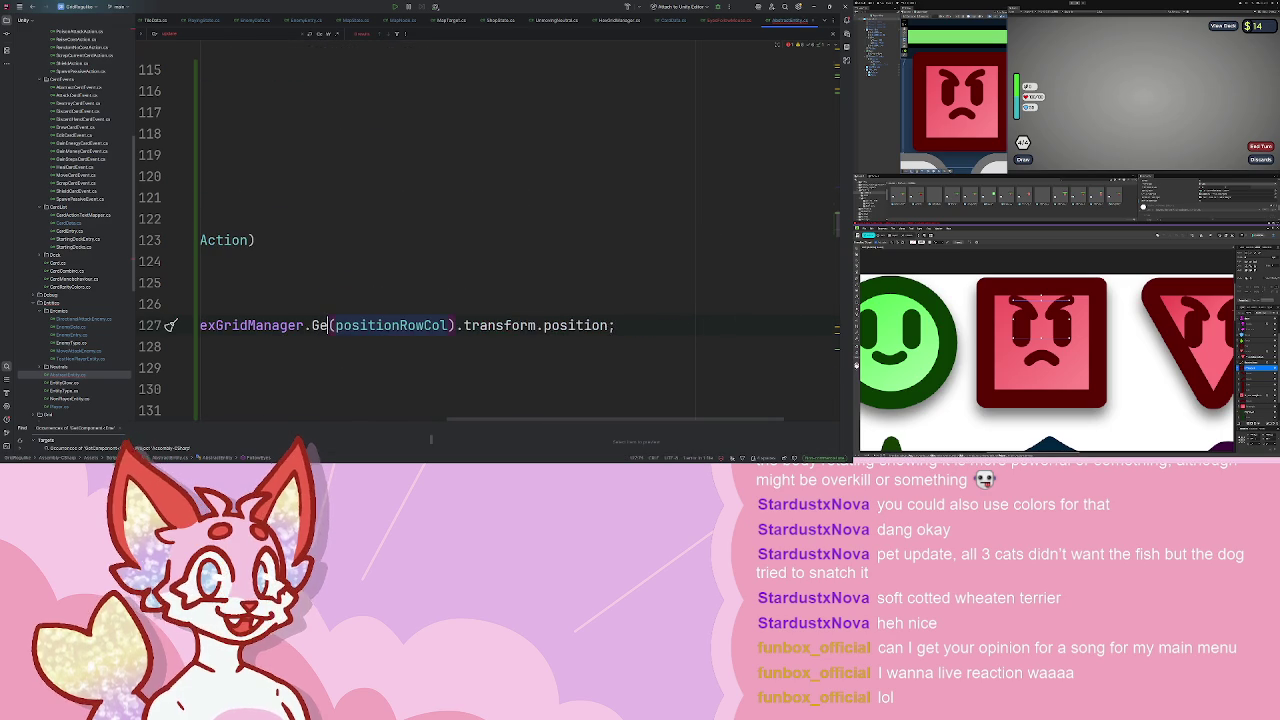
key("Return")
double_click(470, 325)
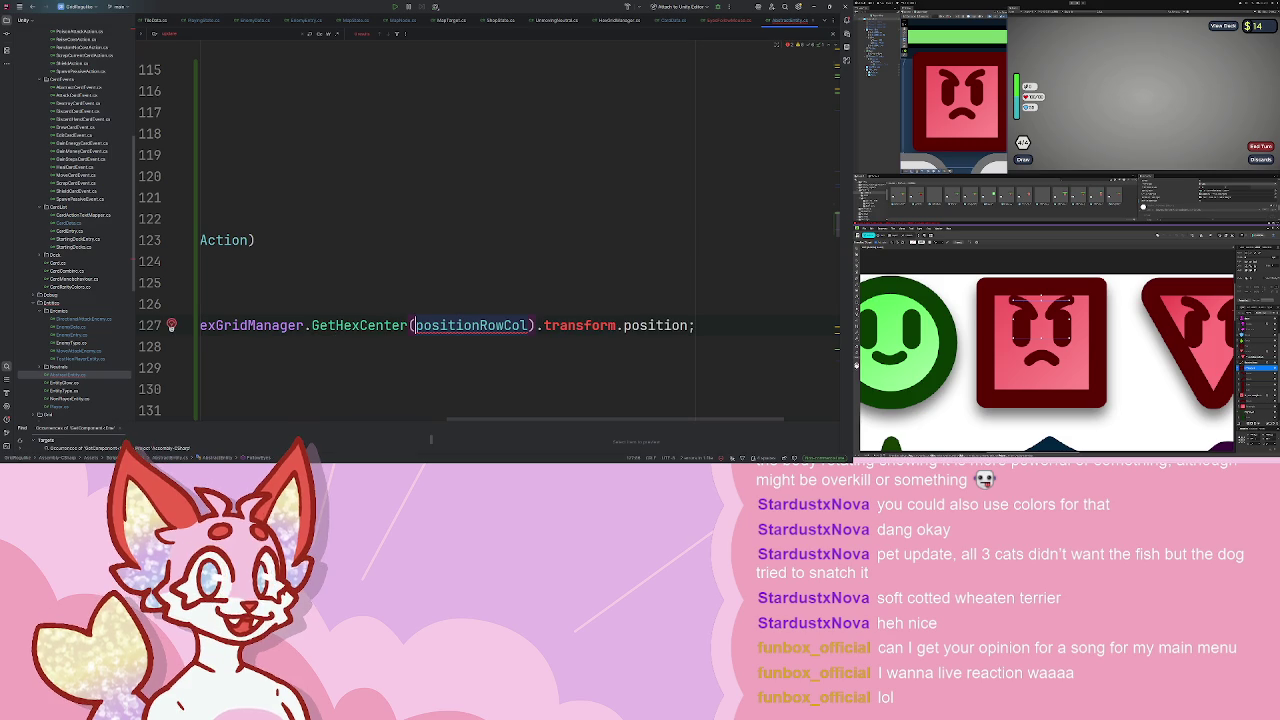
key("BackSpace")
type("po")
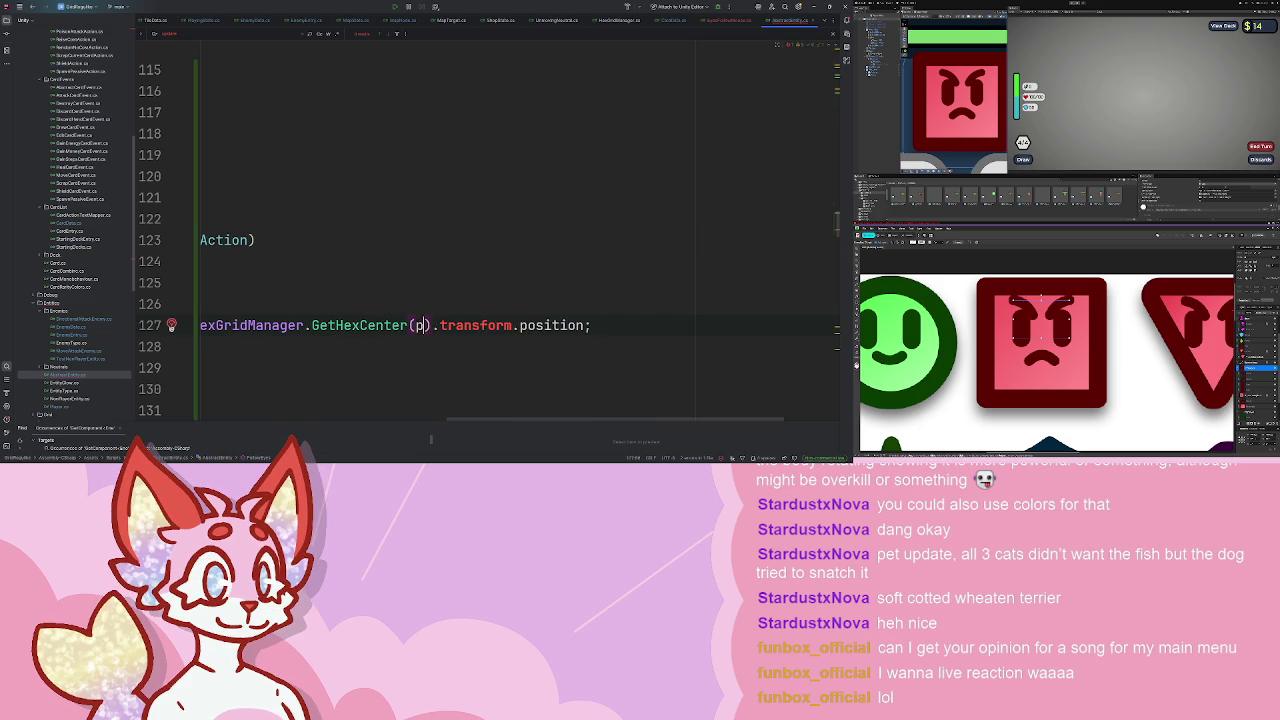
key("BackSpace")
key("BackSpace")
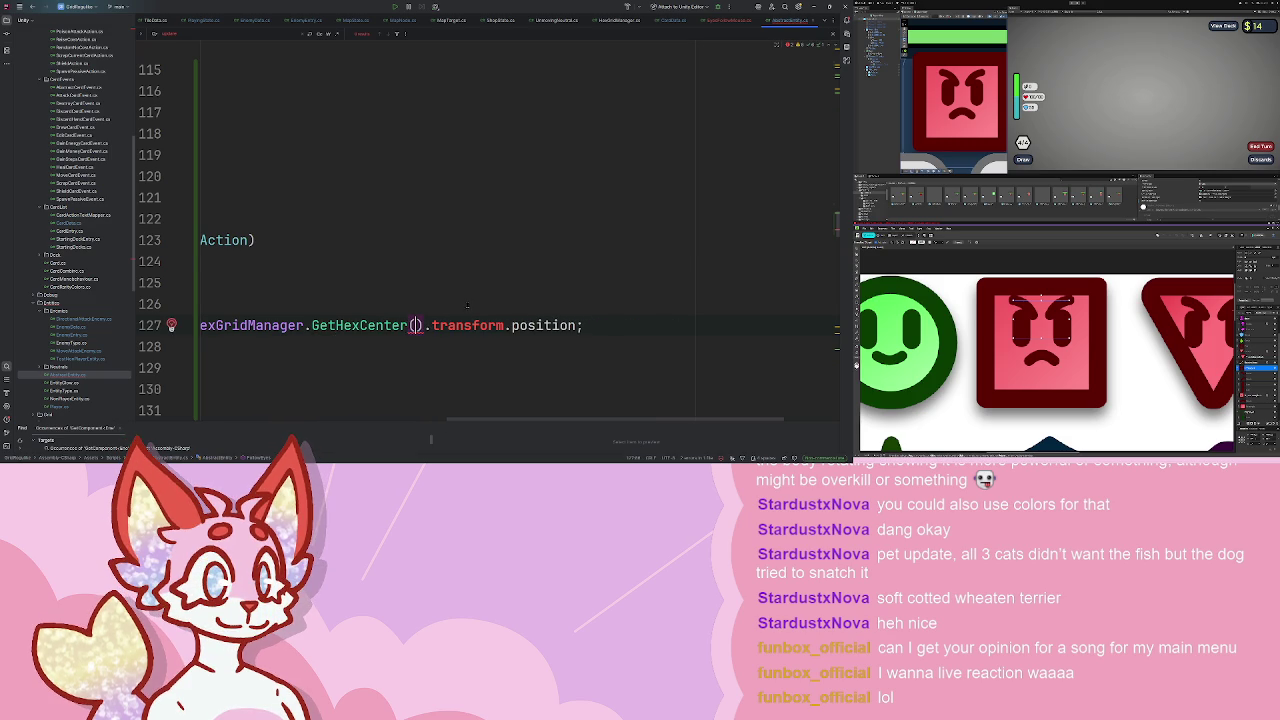
left_click_drag(423, 325, 525, 325)
key("ctrl+x")
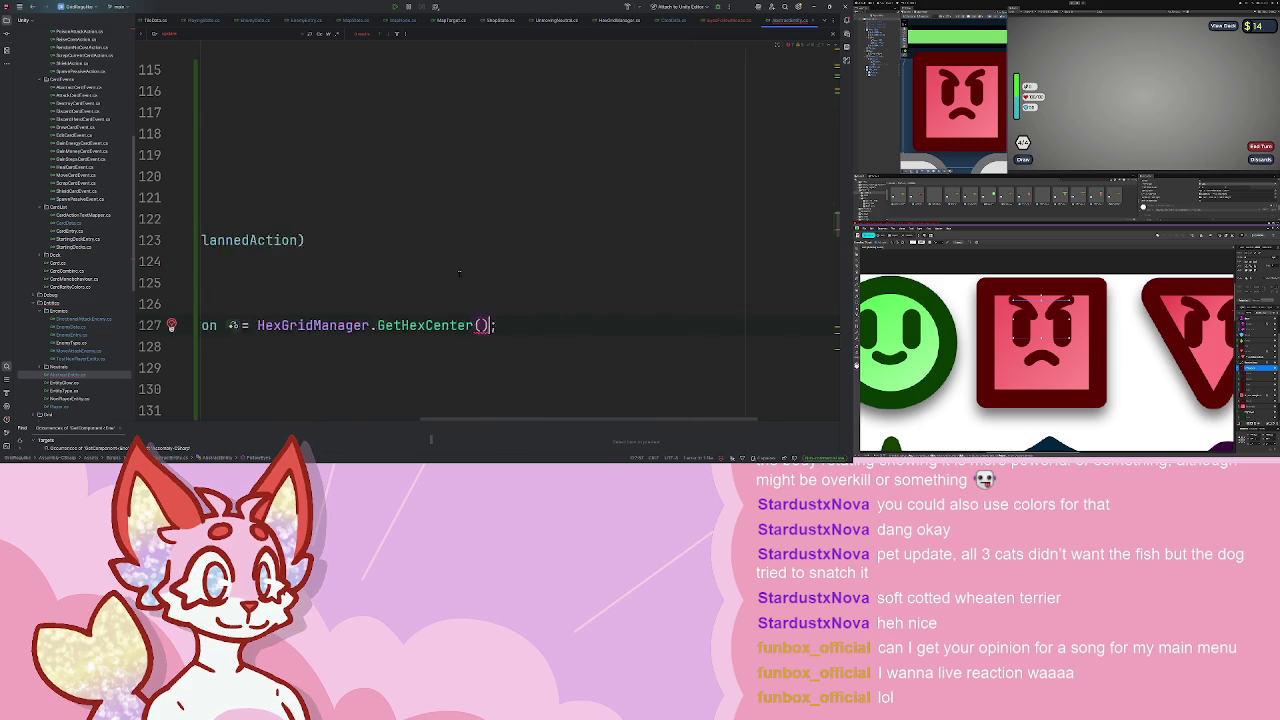
key("Left")
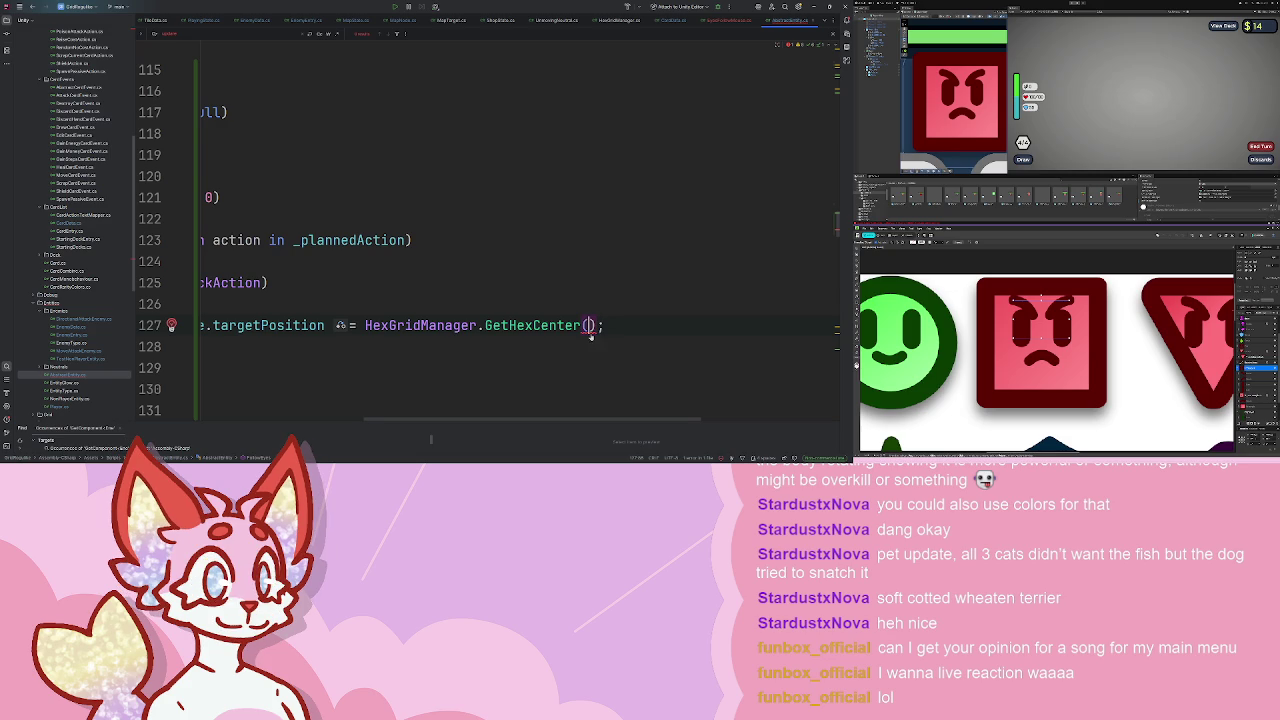
- Start a MoveHex(positionRowCol, …) argument and capture the attack as an attackAction pattern variable
scroll(529, 261, "left", 2)
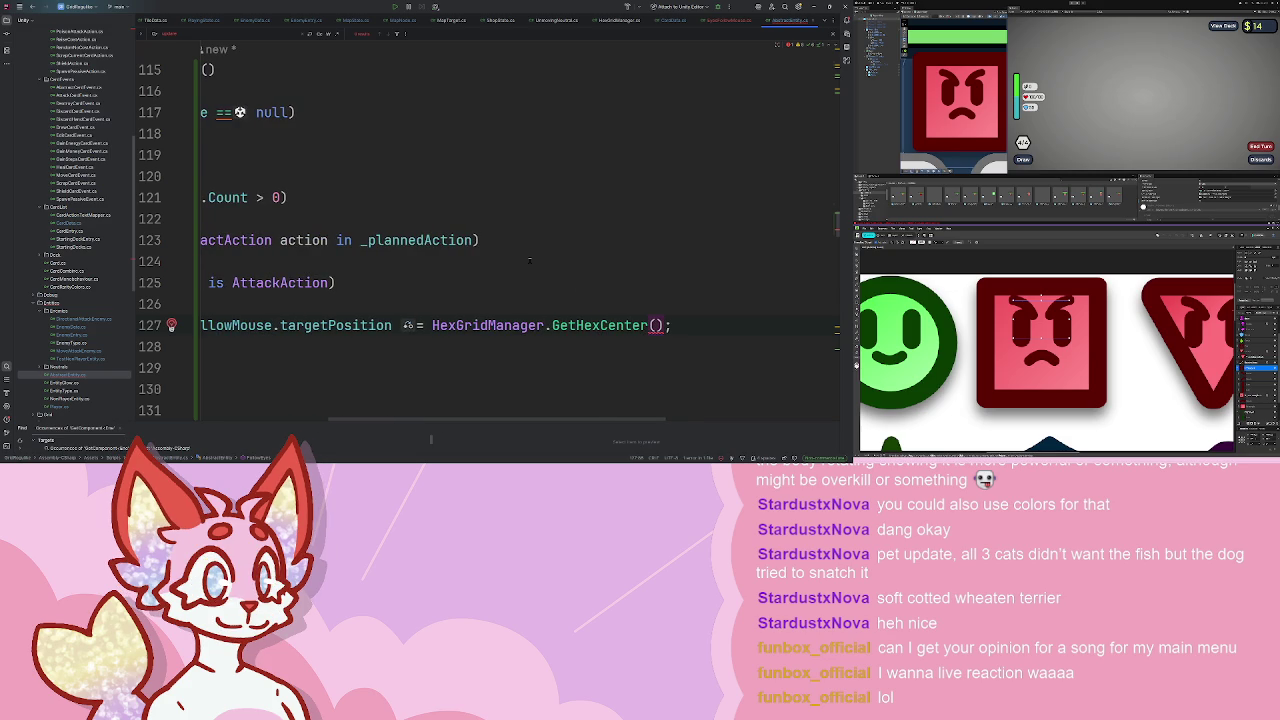
type("H")
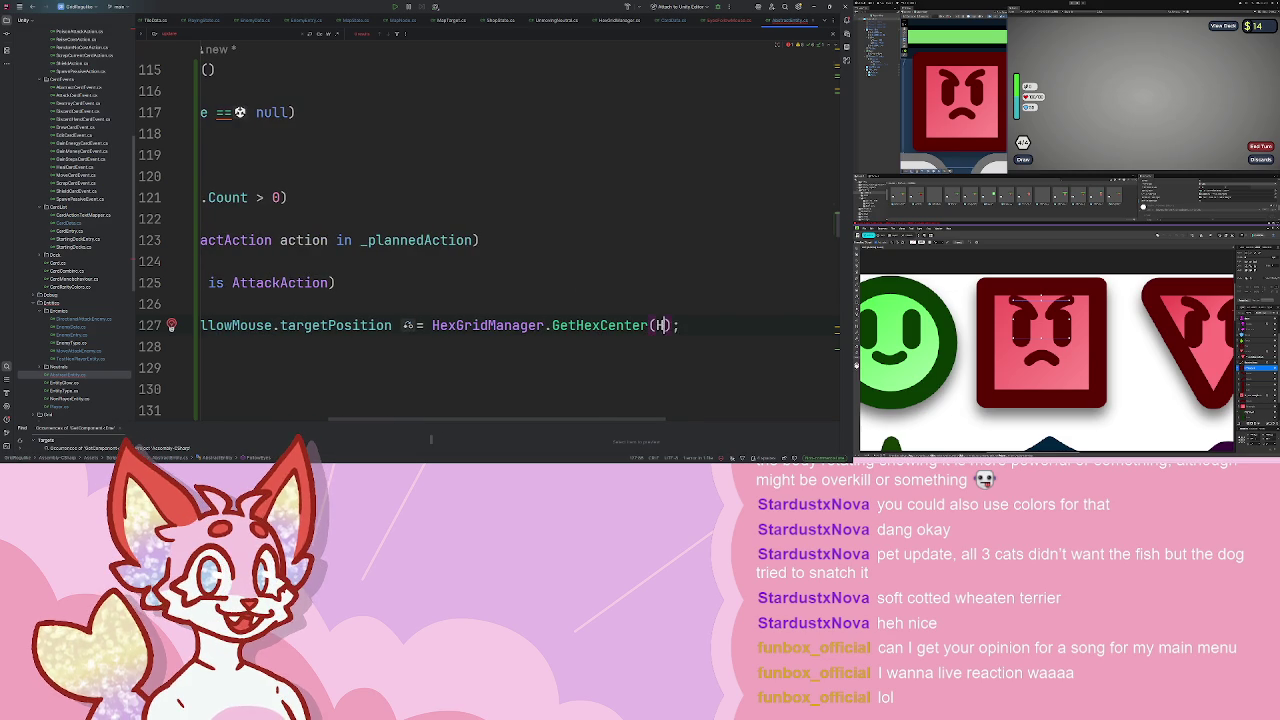
type("e")
key("Tab")
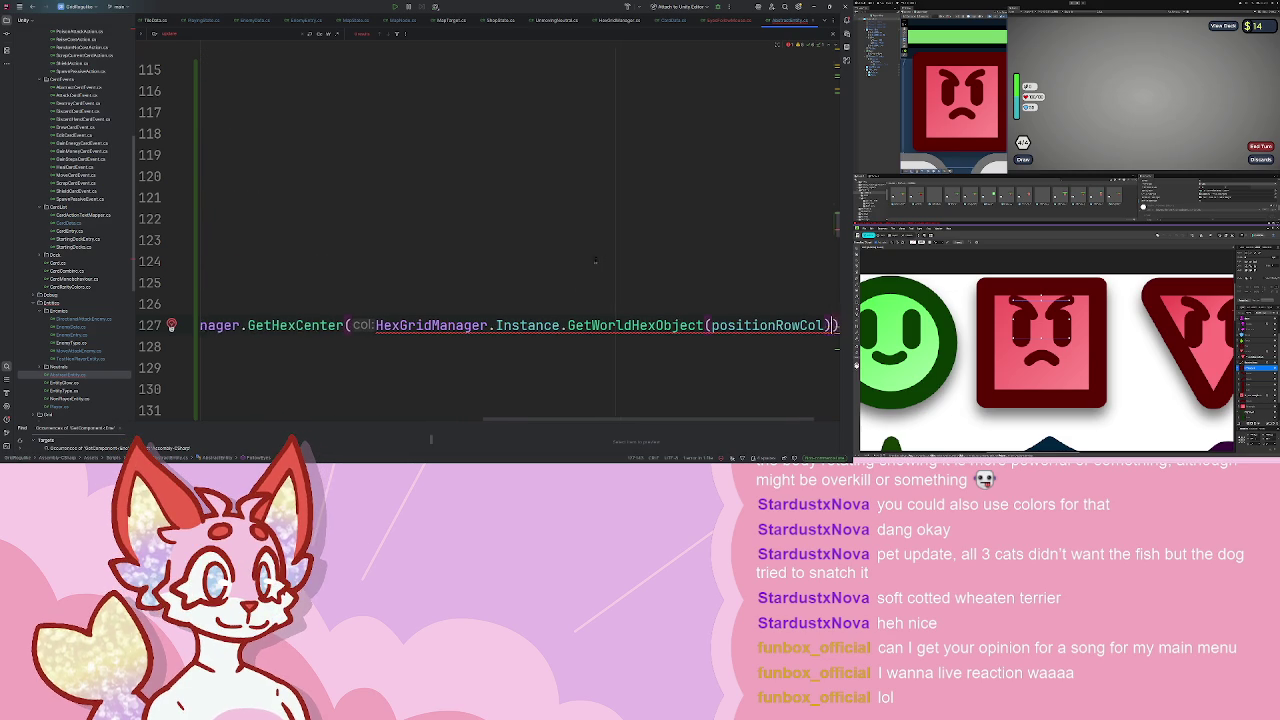
key("ctrl+BackSpace")
key("ctrl+BackSpace")
key("ctrl+BackSpace")
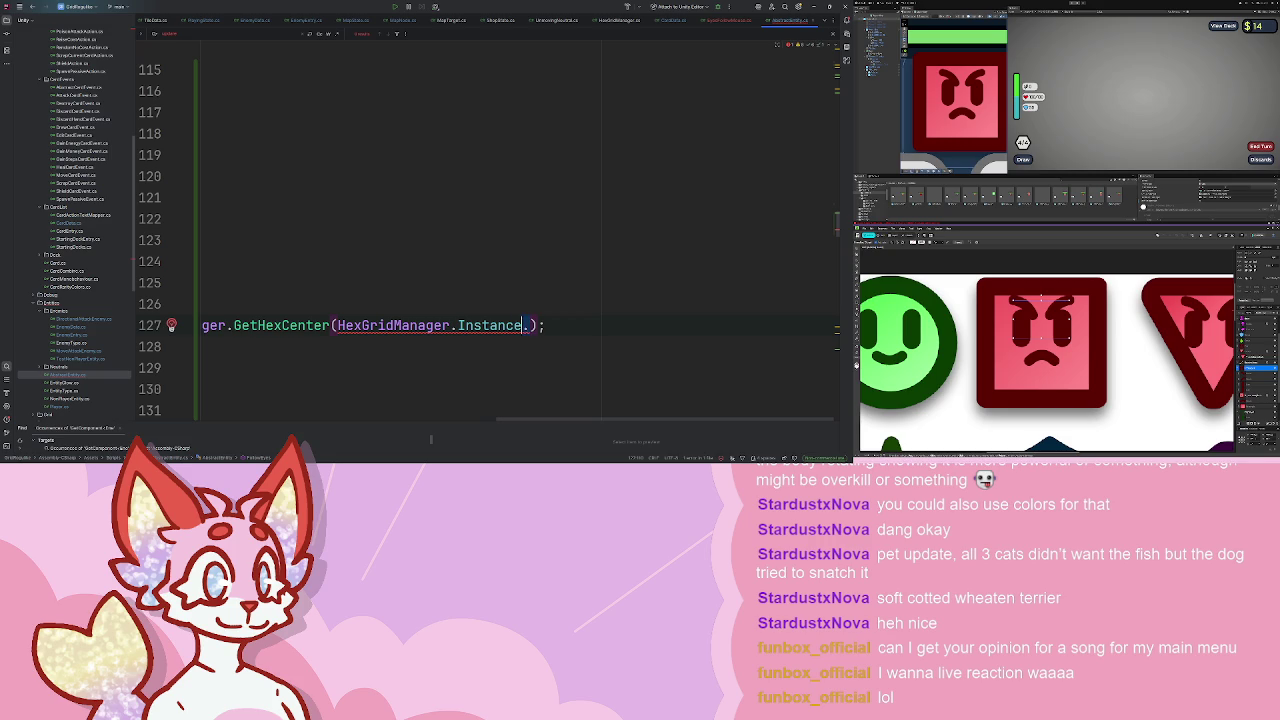
key("ctrl+BackSpace")
type("Mov")
key("Tab")
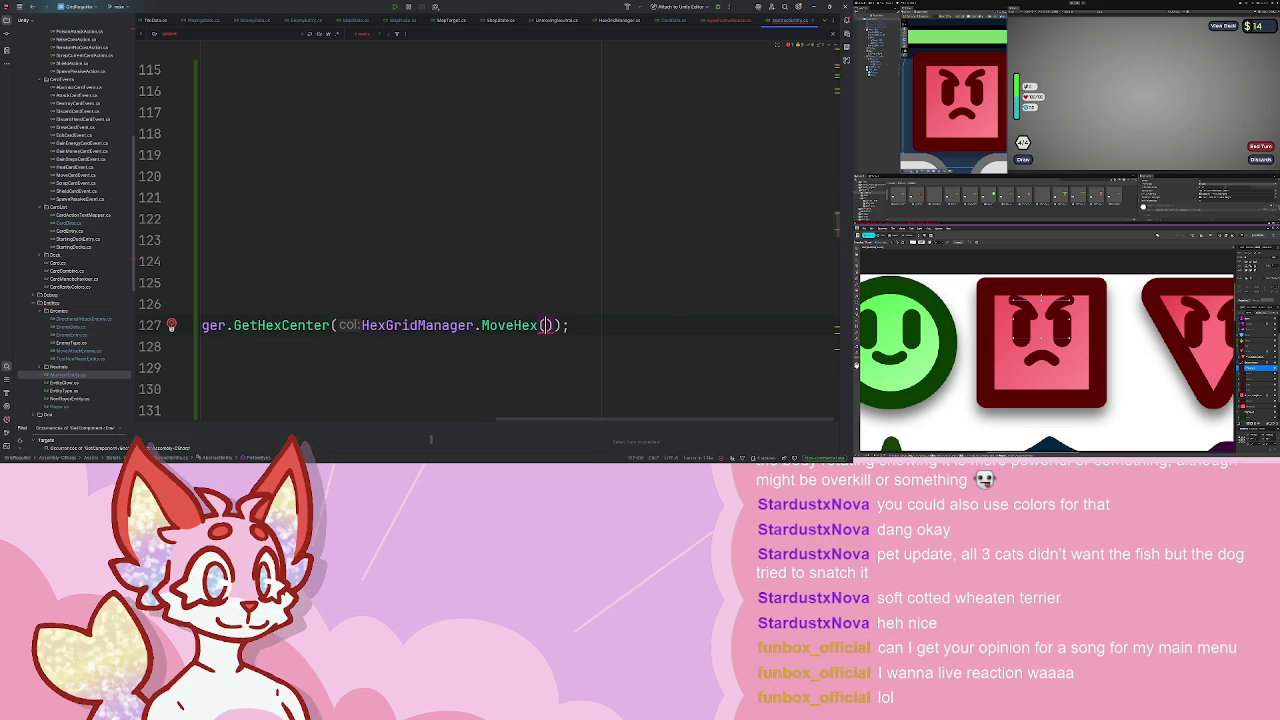
type("po")
key("Tab")
type(",")
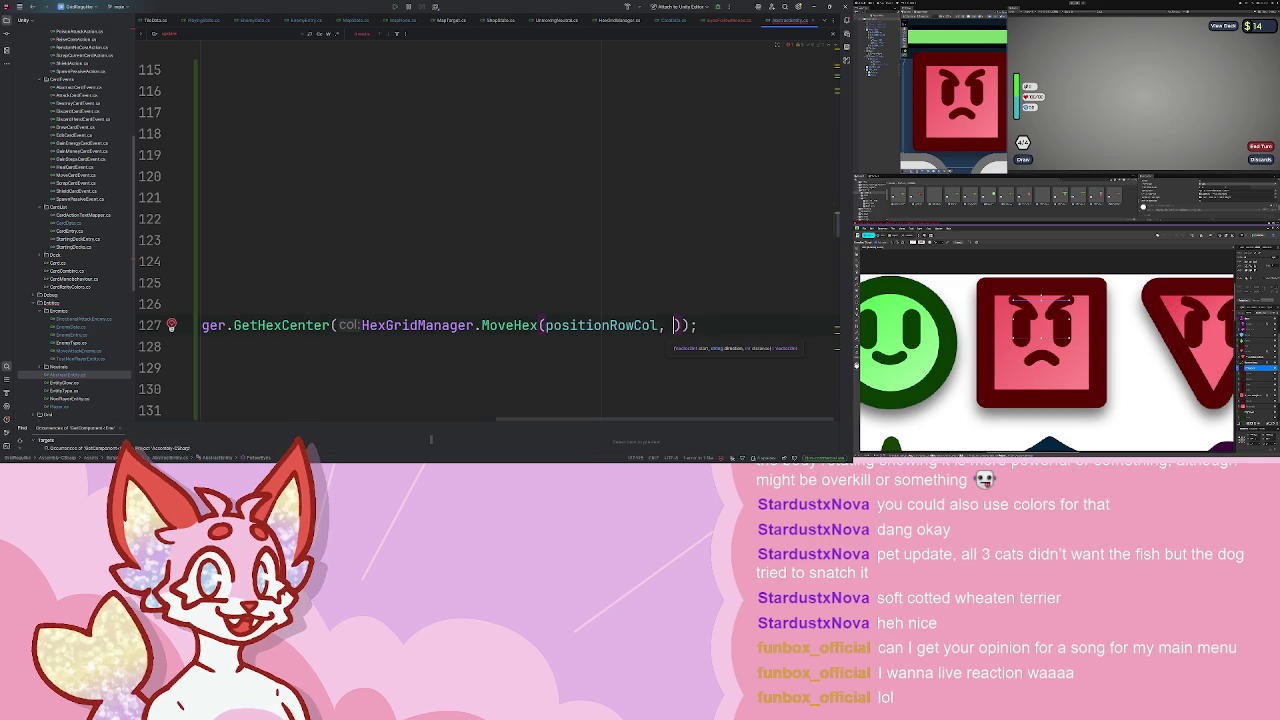
scroll(520, 240, "left", 10)
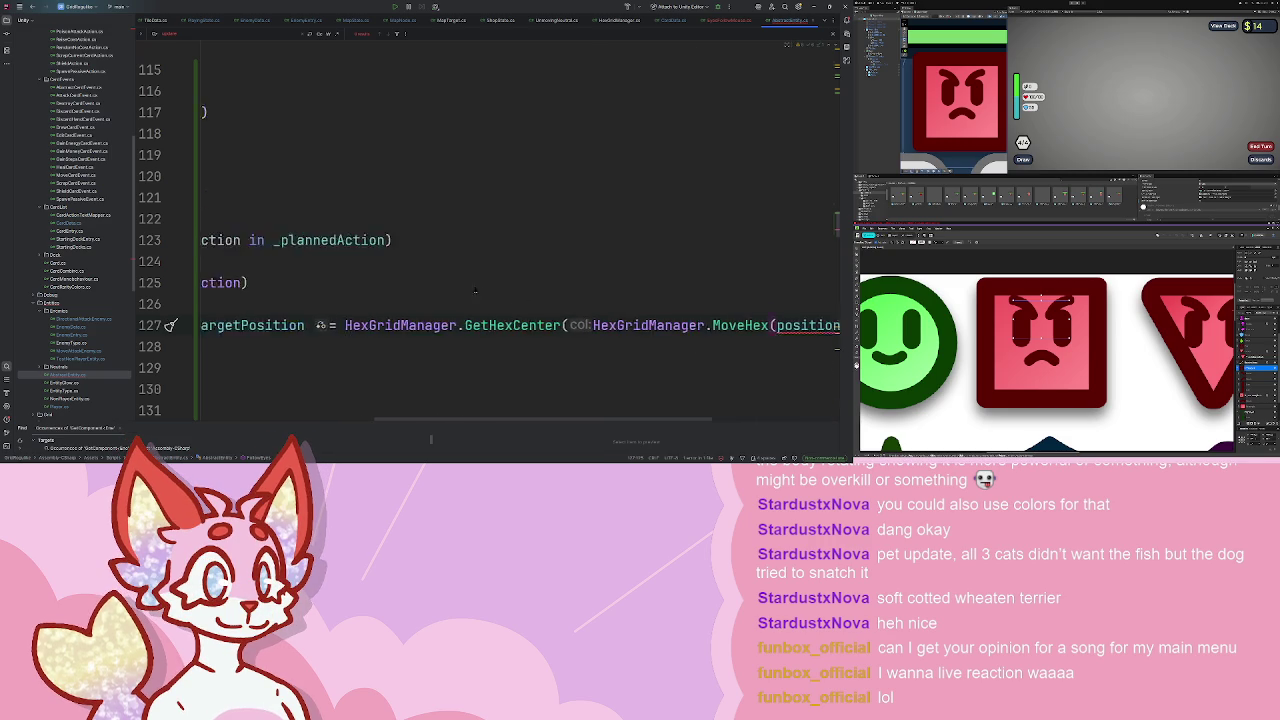
type("at")
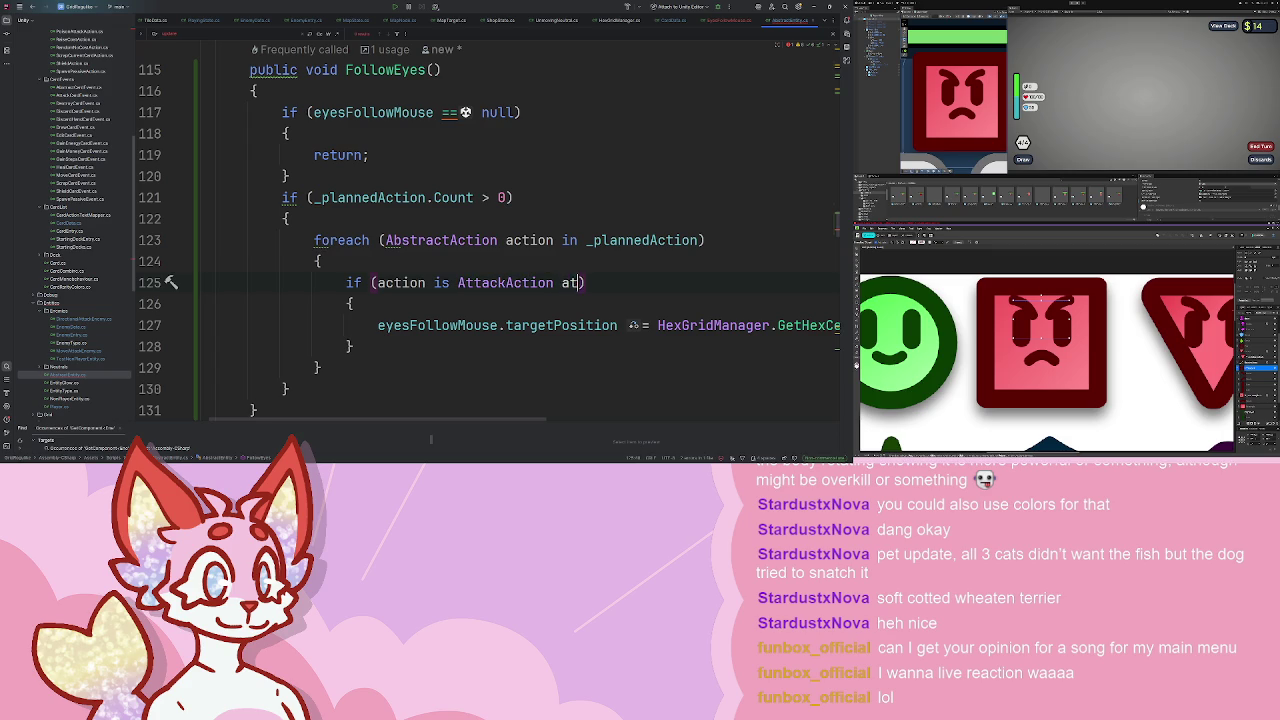
key("Return")
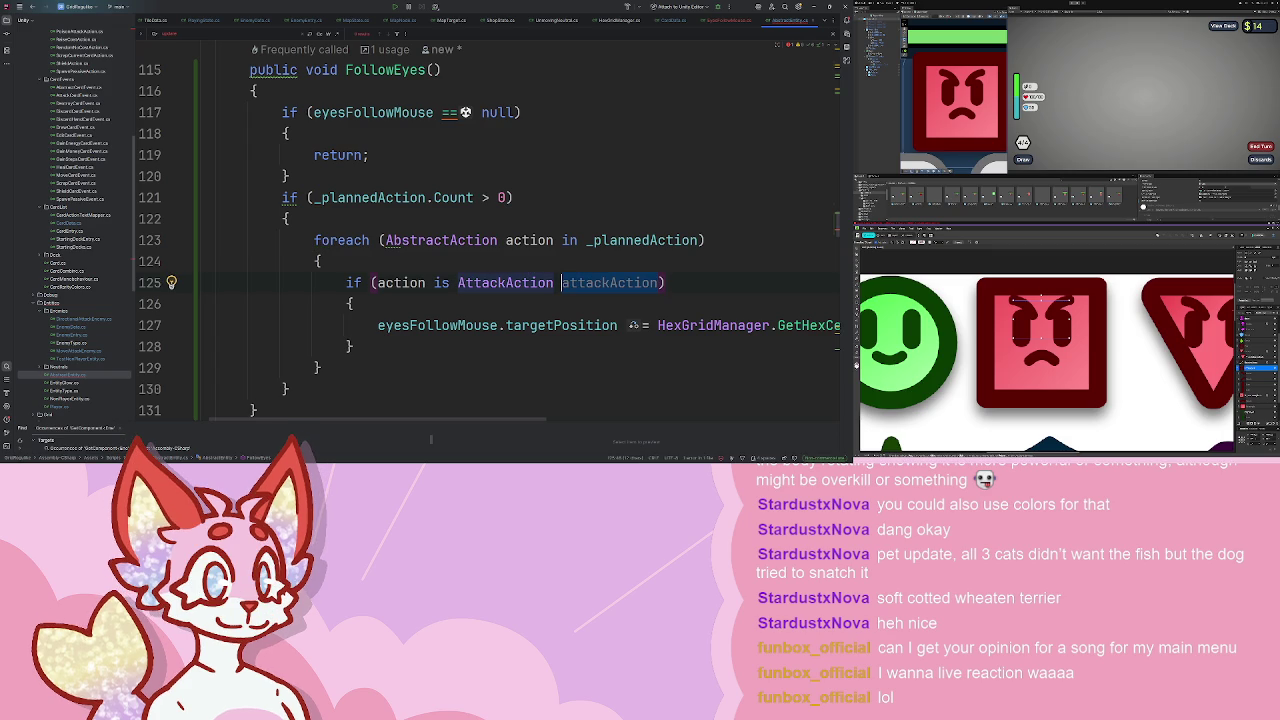
- Finish MoveHex with attackAction.Direction and attackAction.Distance, then delete that whole argument from GetHexCenter
key("Down")
key("Down")
key("End")
key("Left")
key("Left")
key("Left")
type(", attackAction")
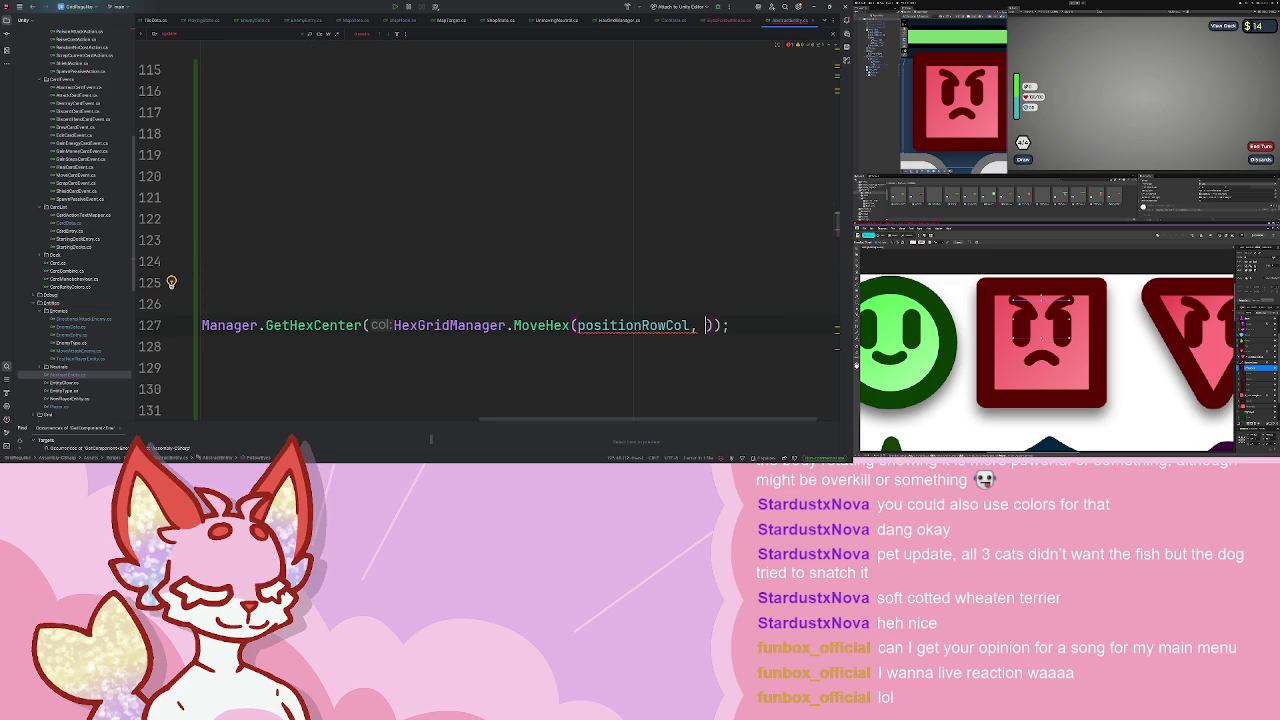
type(".Direction, attackAction.")
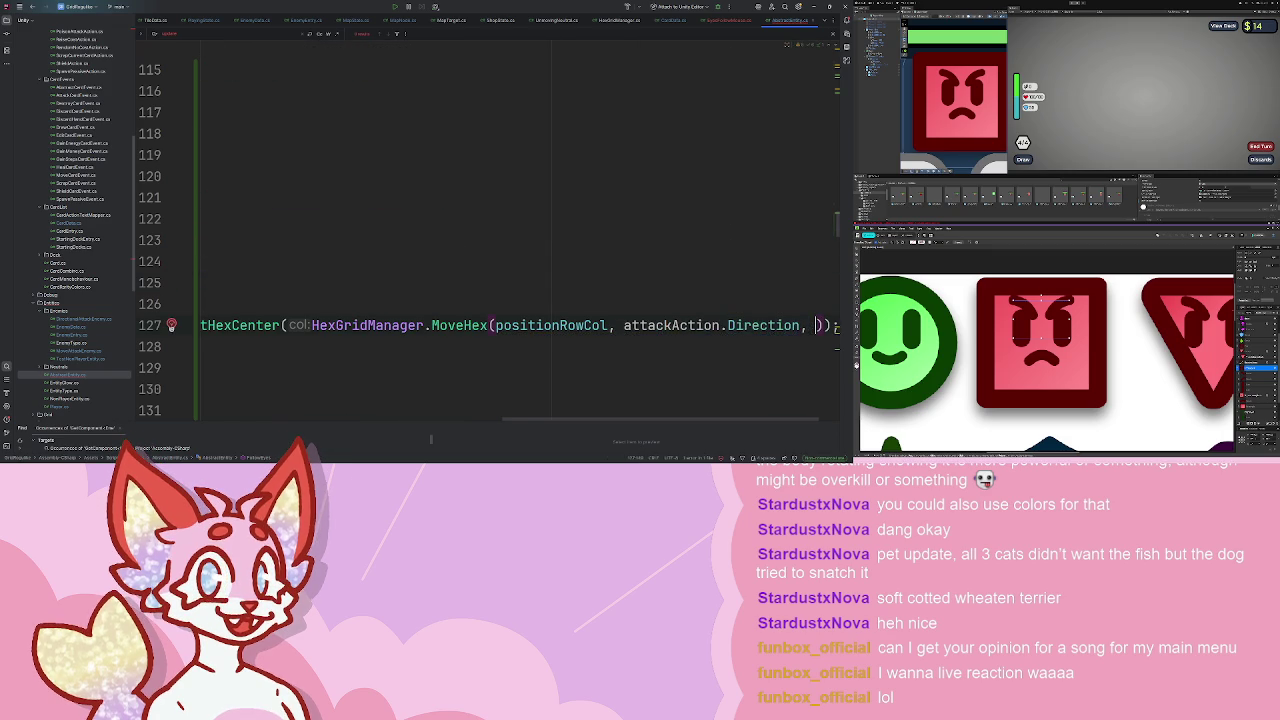
type("di")
key("Return")
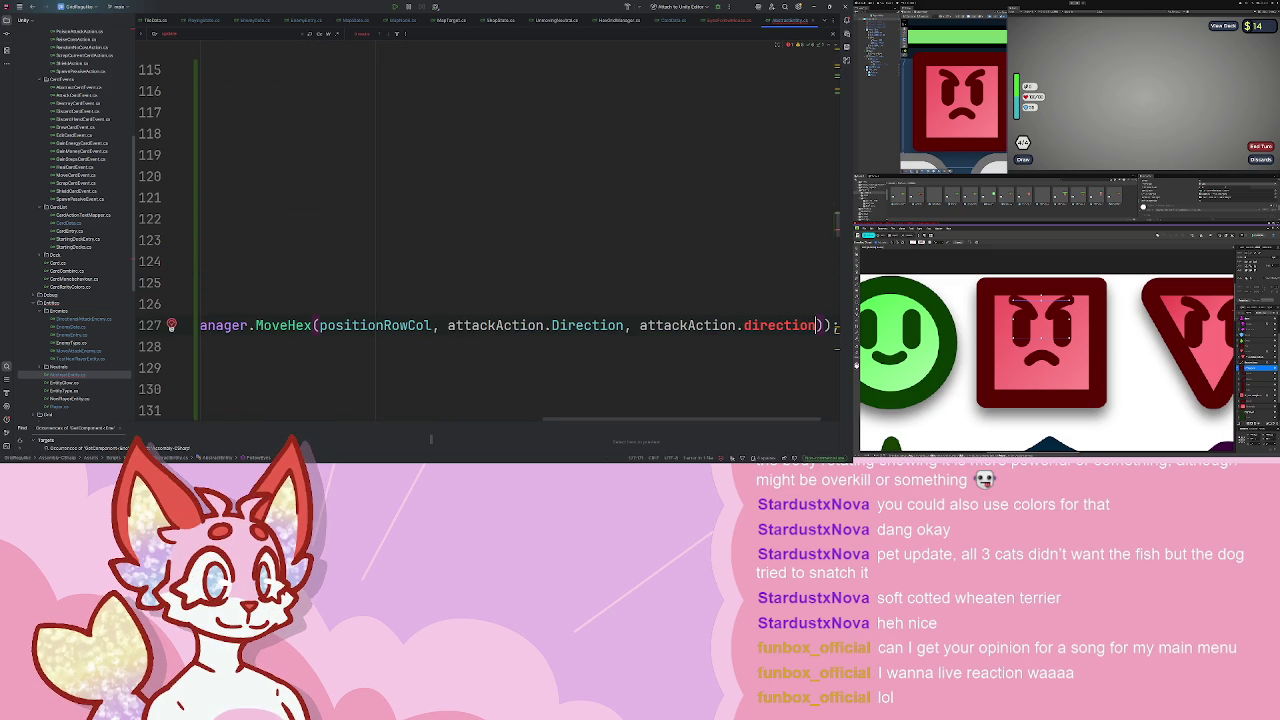
type("Di")
key("Return")
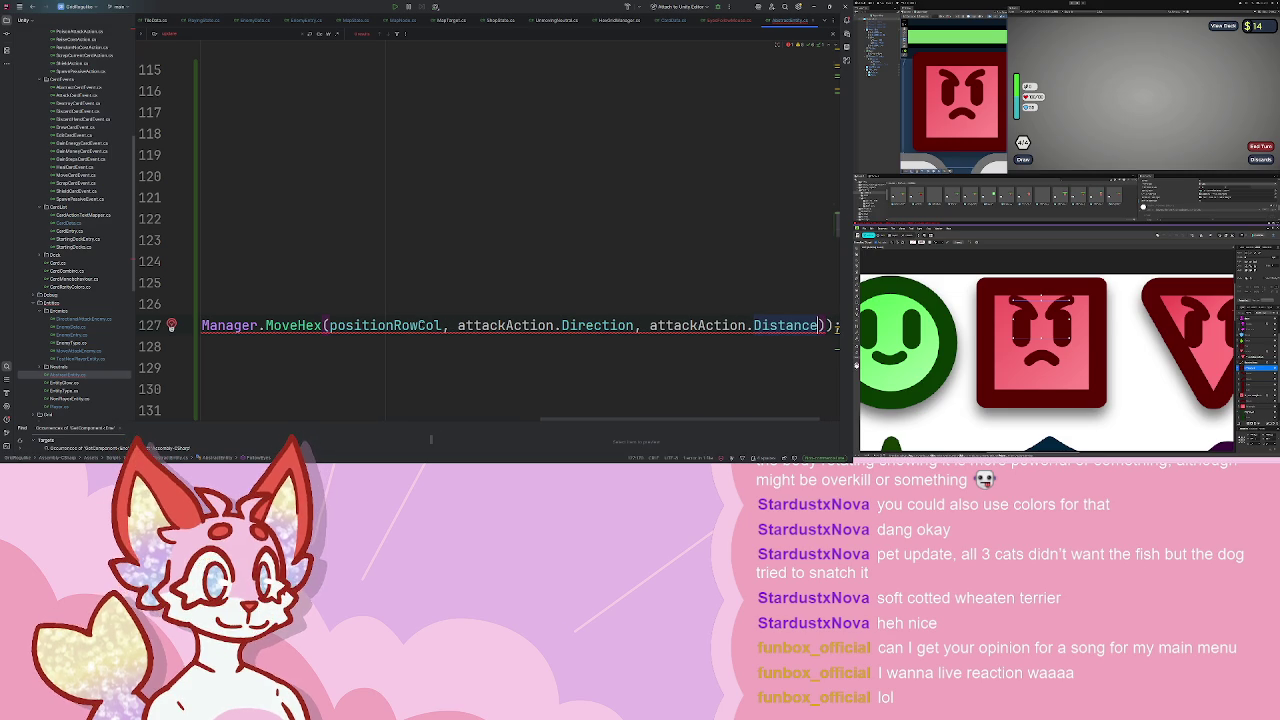
scroll(520, 325, "left", 4)
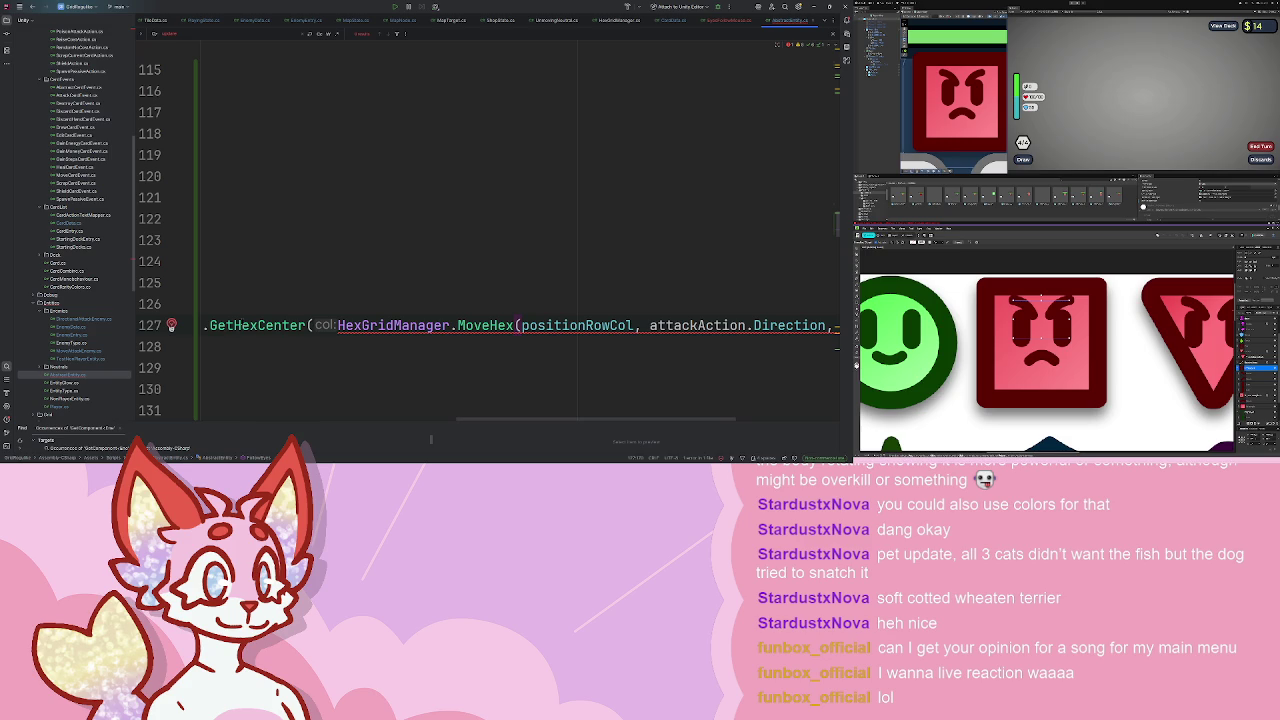
left_click_drag(337, 325, 815, 325)
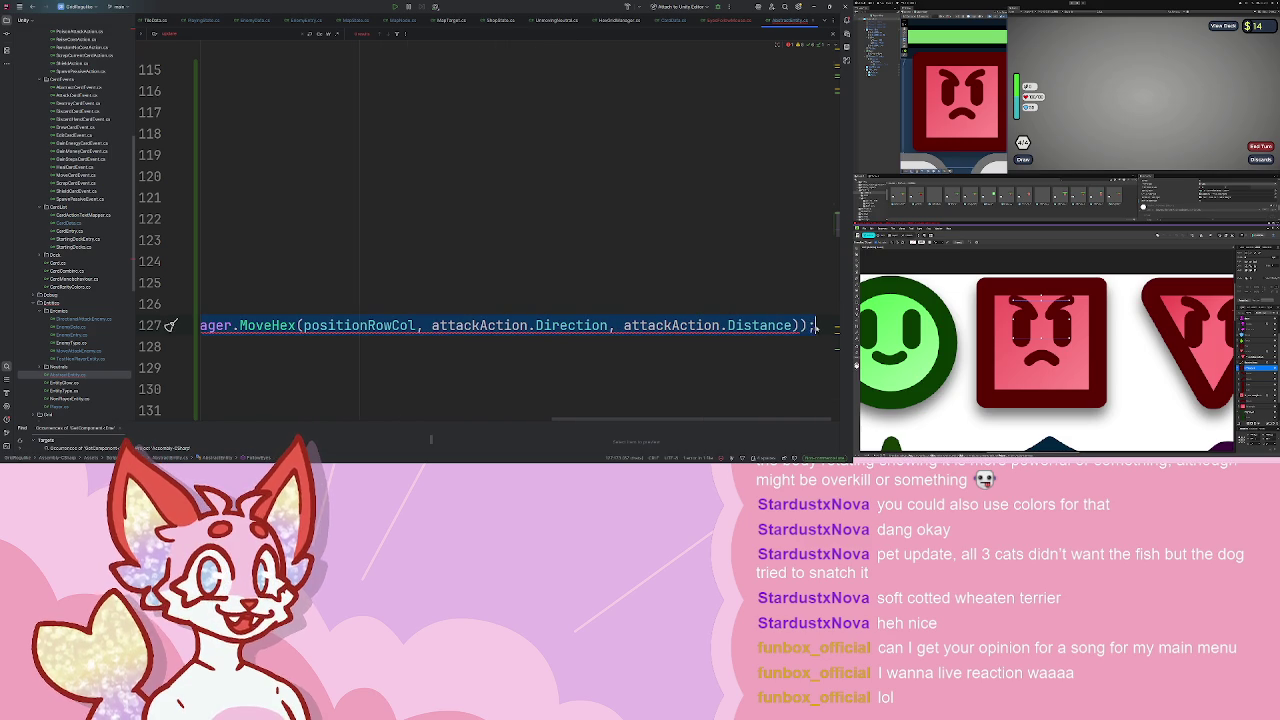
key("BackSpace")
scroll(441, 299, "left", 3)
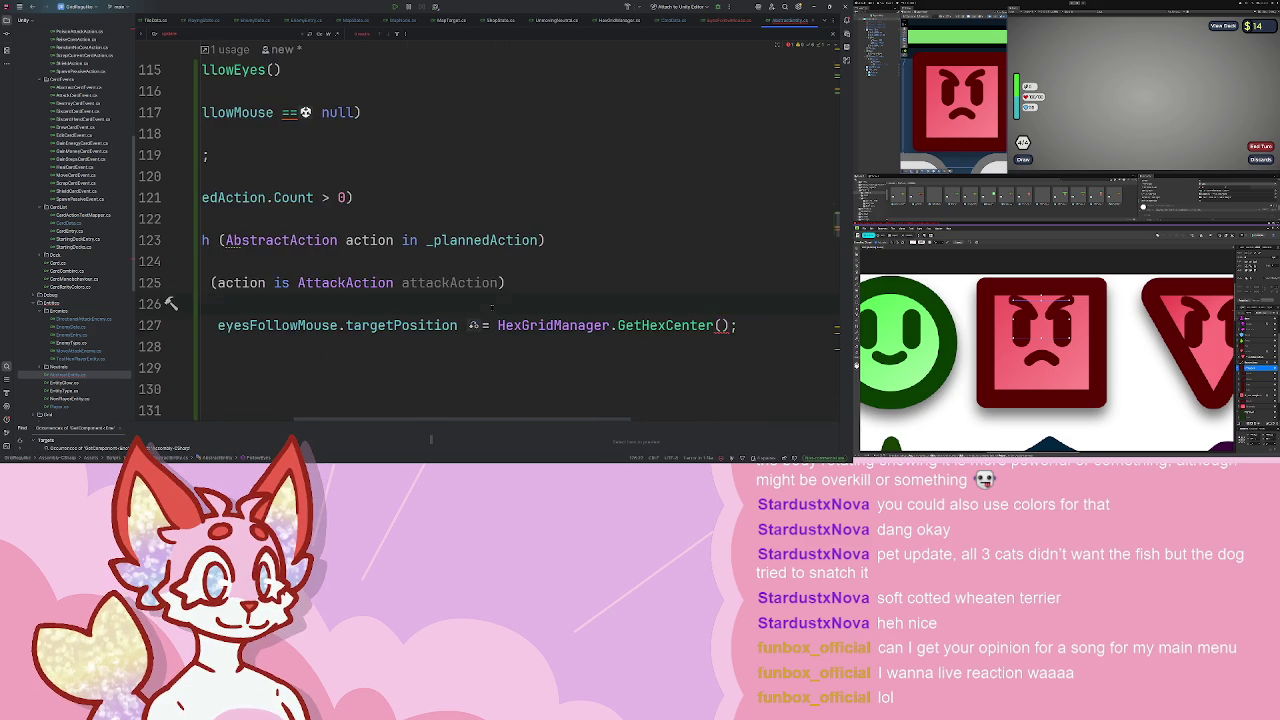
- Declare targetHexPos = HexGridManager.MoveHex(positionRowCol, attackAction.Direction, attackAction.Distance) and pass it to GetHexCenter
key("ctrl+alt+Return")
type("Ve")
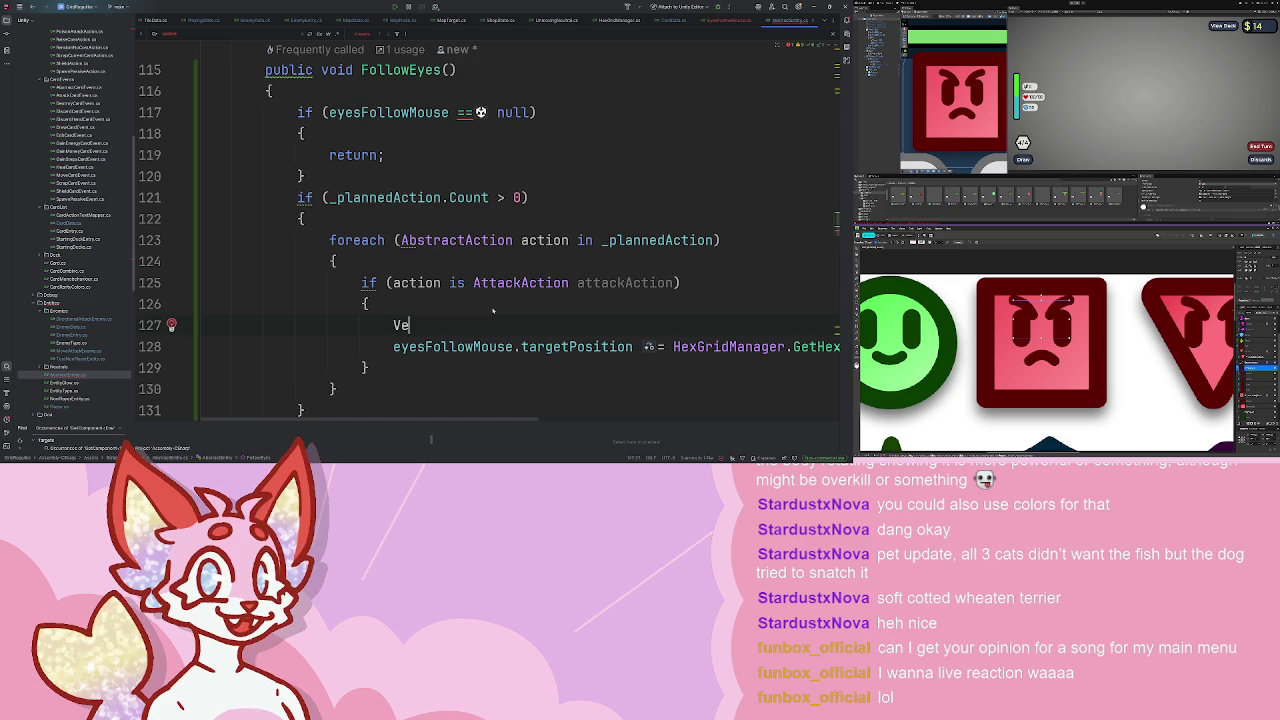
type("getPos =")
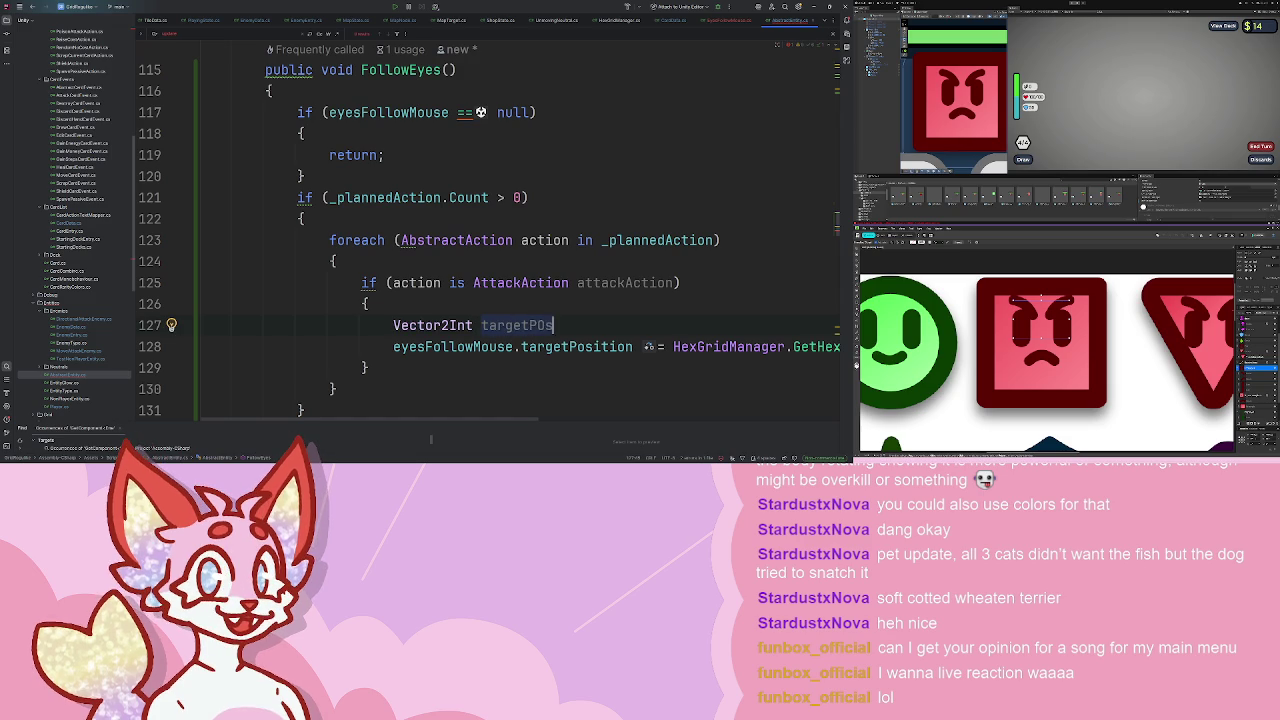
key("Tab")
type(";")
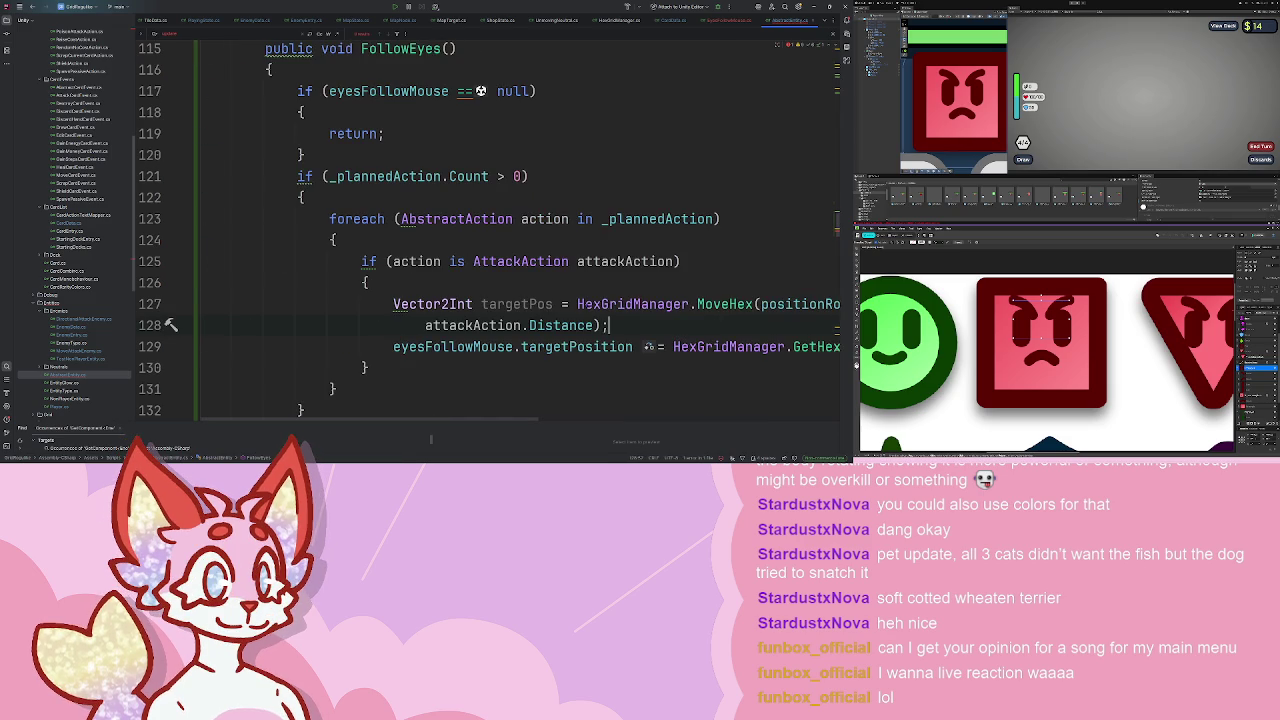
left_click(529, 304)
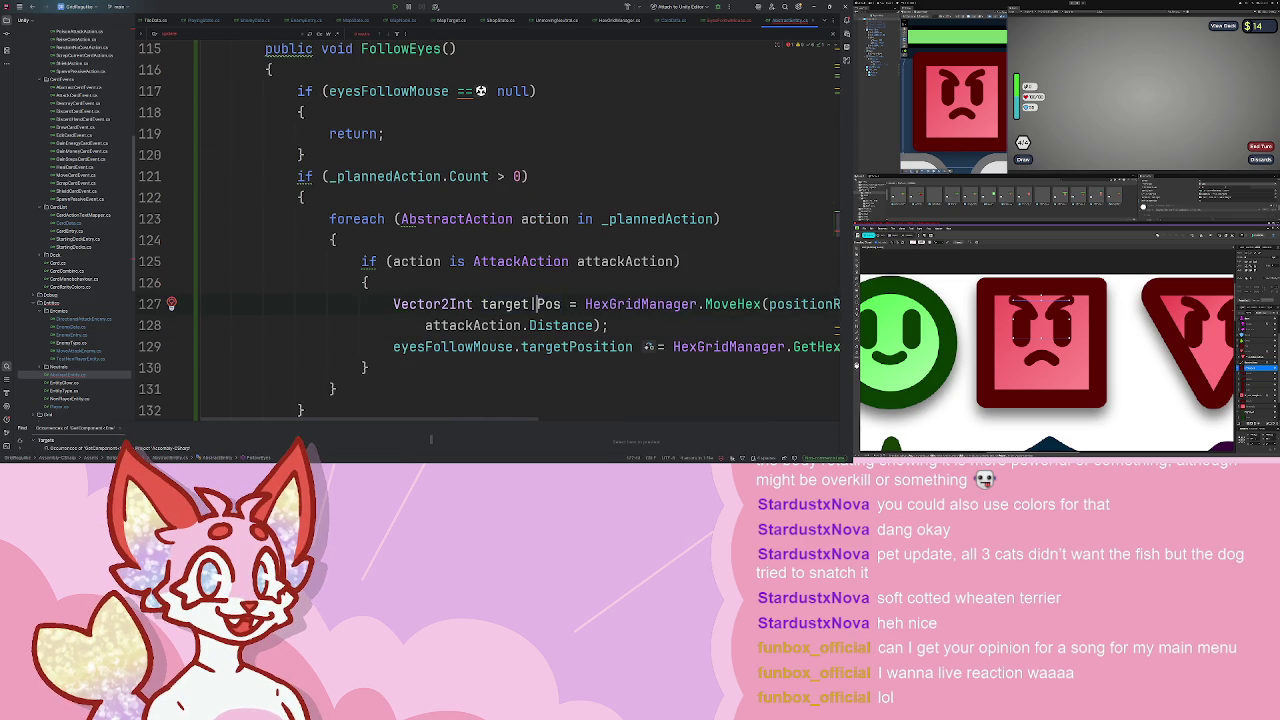
type("Hex")
scroll(646, 338, "right", 3)
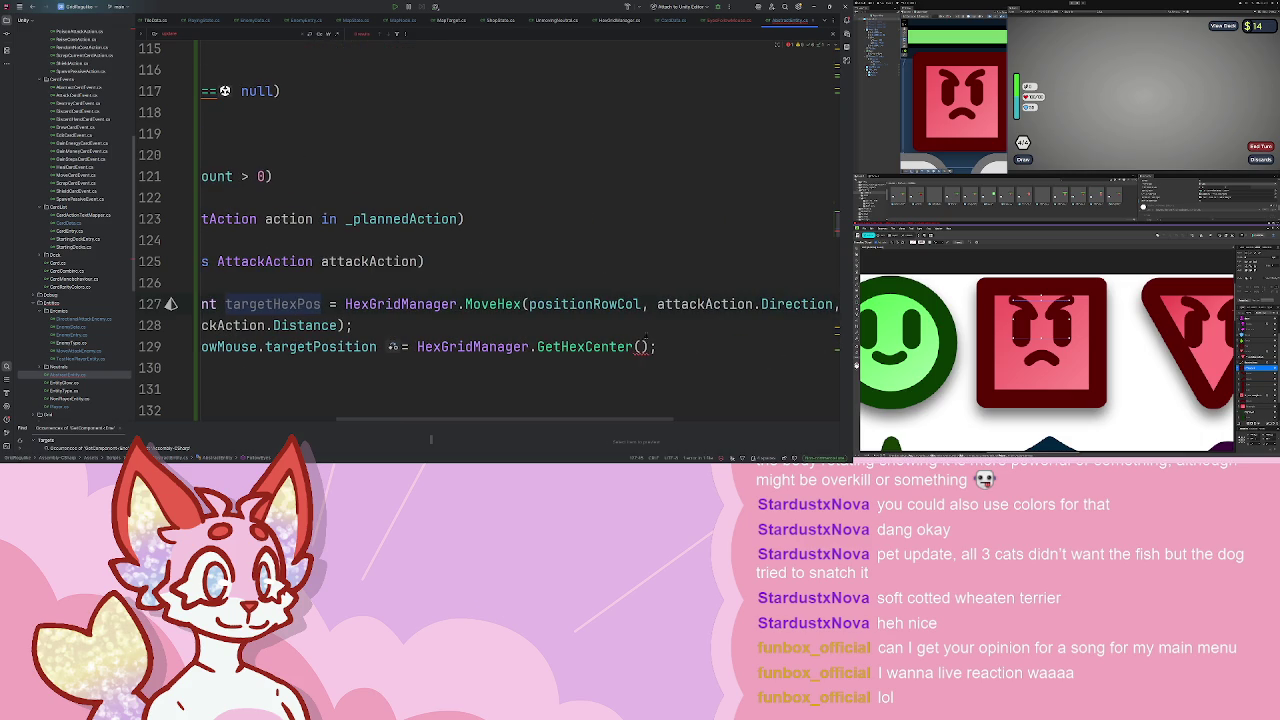
type("targetHexPos.")
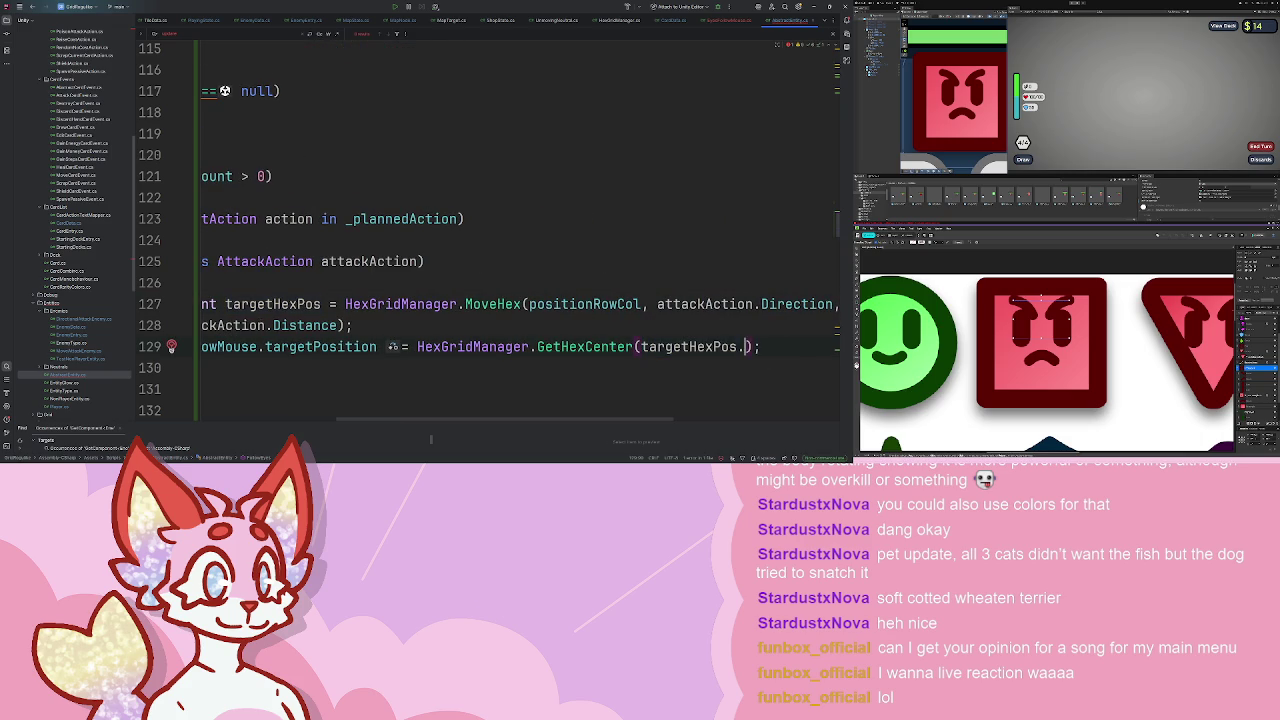
type(" targetHexPos.y")
scroll(520, 230, "left", 5)
key("Up")
key("Up")
key("Up")
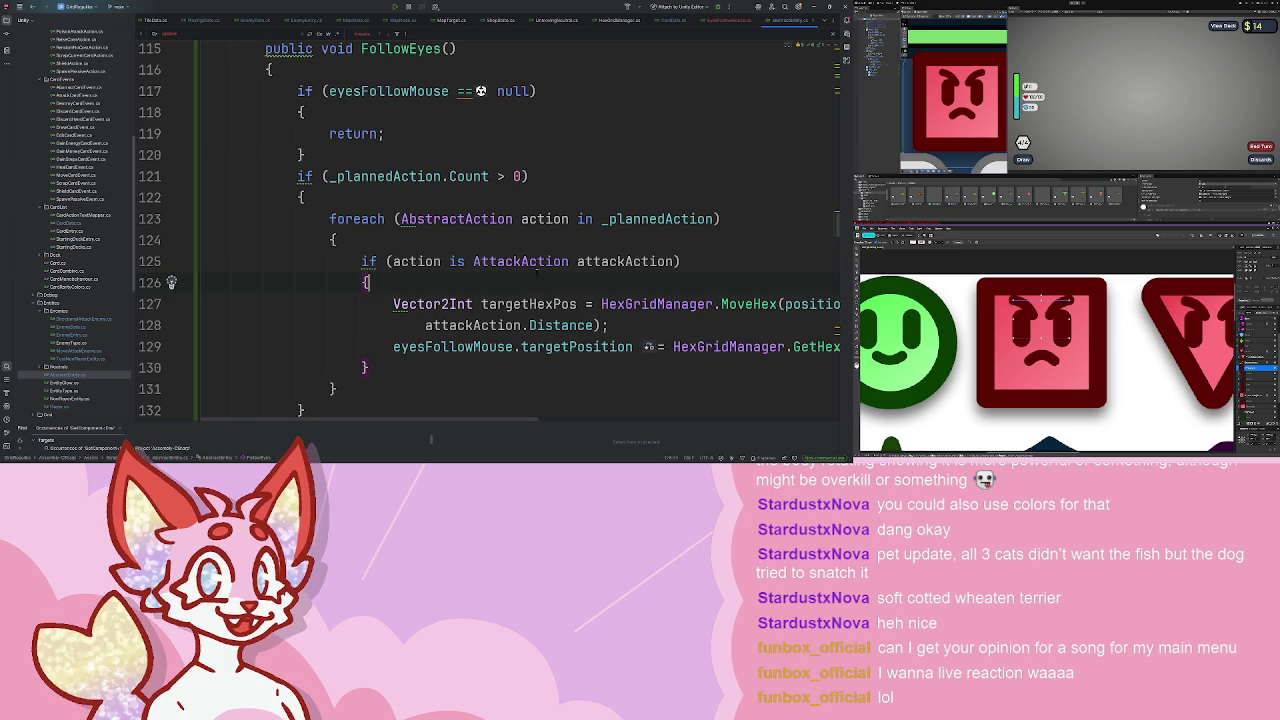
key("alt+Tab")
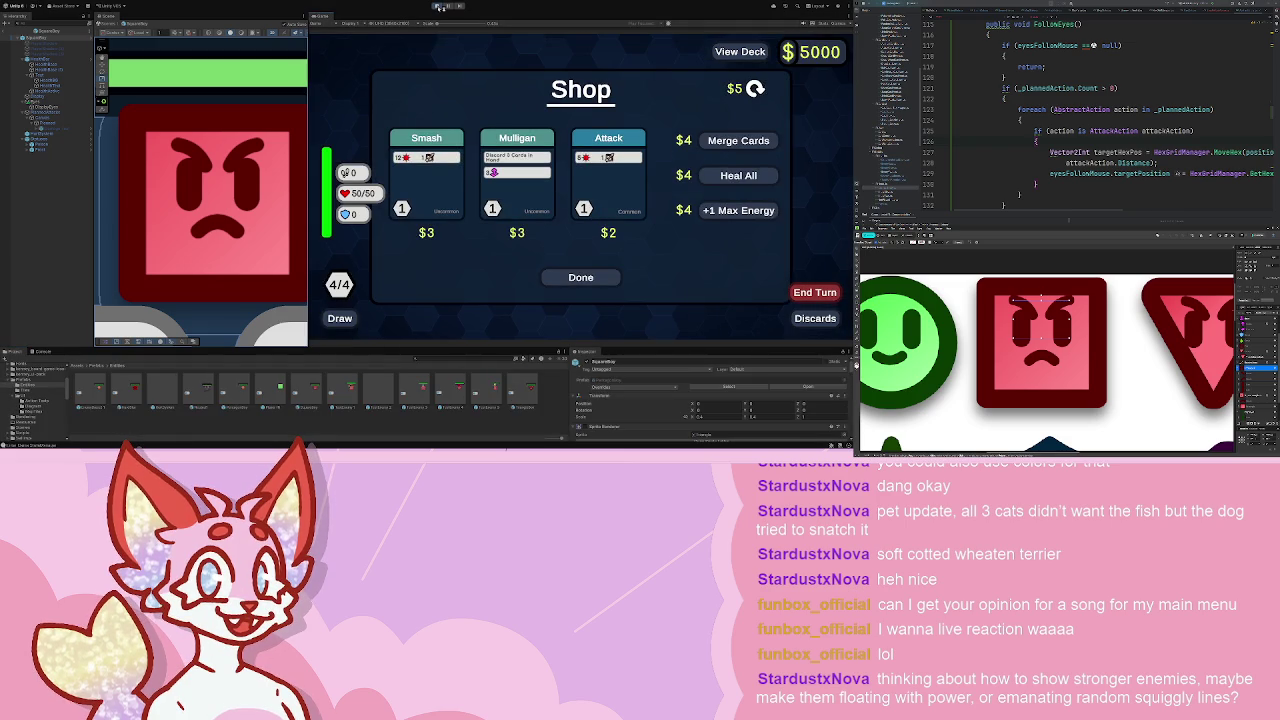
- Leave the shop, enter the battle node, play the Walk cards, move two hexes up, and end the turn
left_click(581, 277)
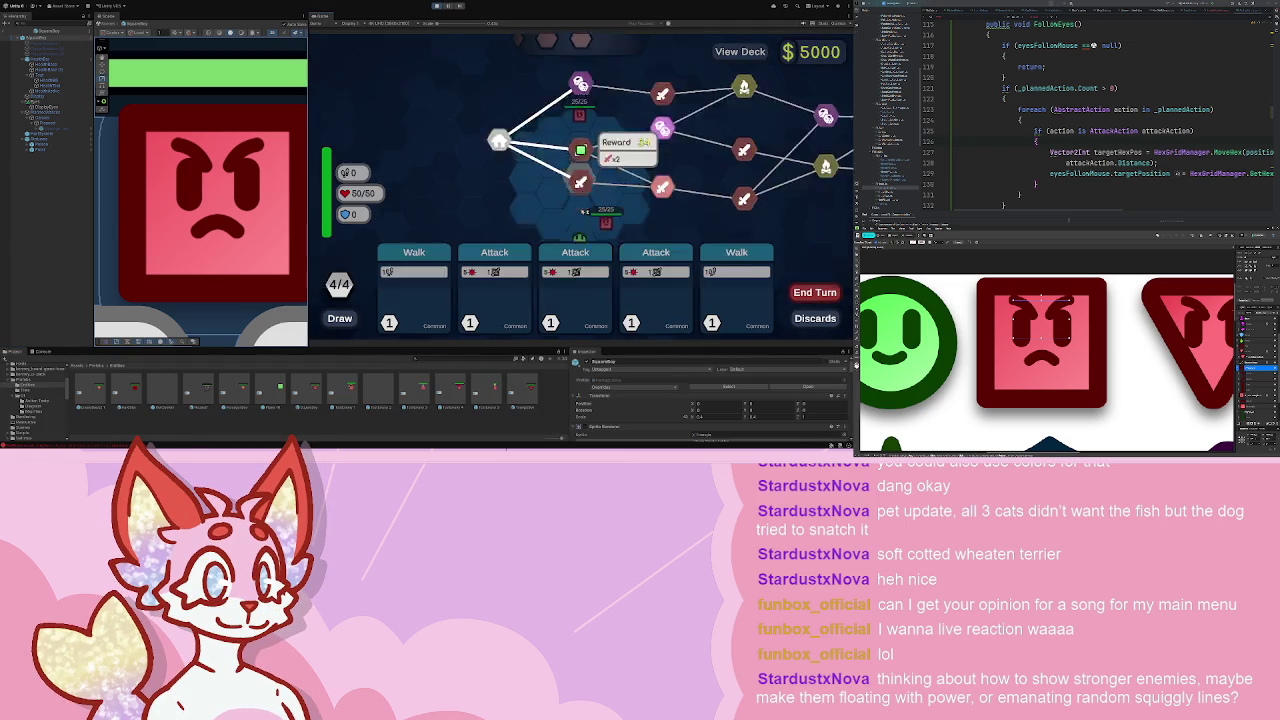
left_click(581, 150)
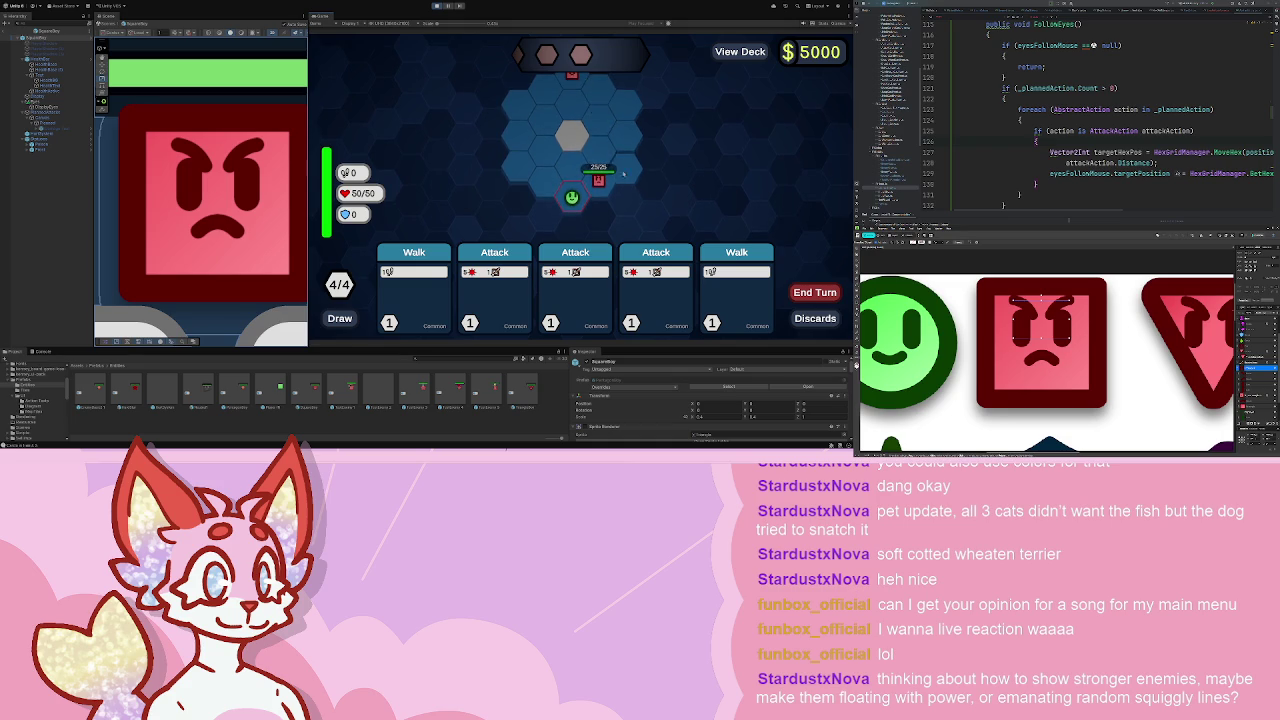
left_click(604, 146)
left_click(571, 135)
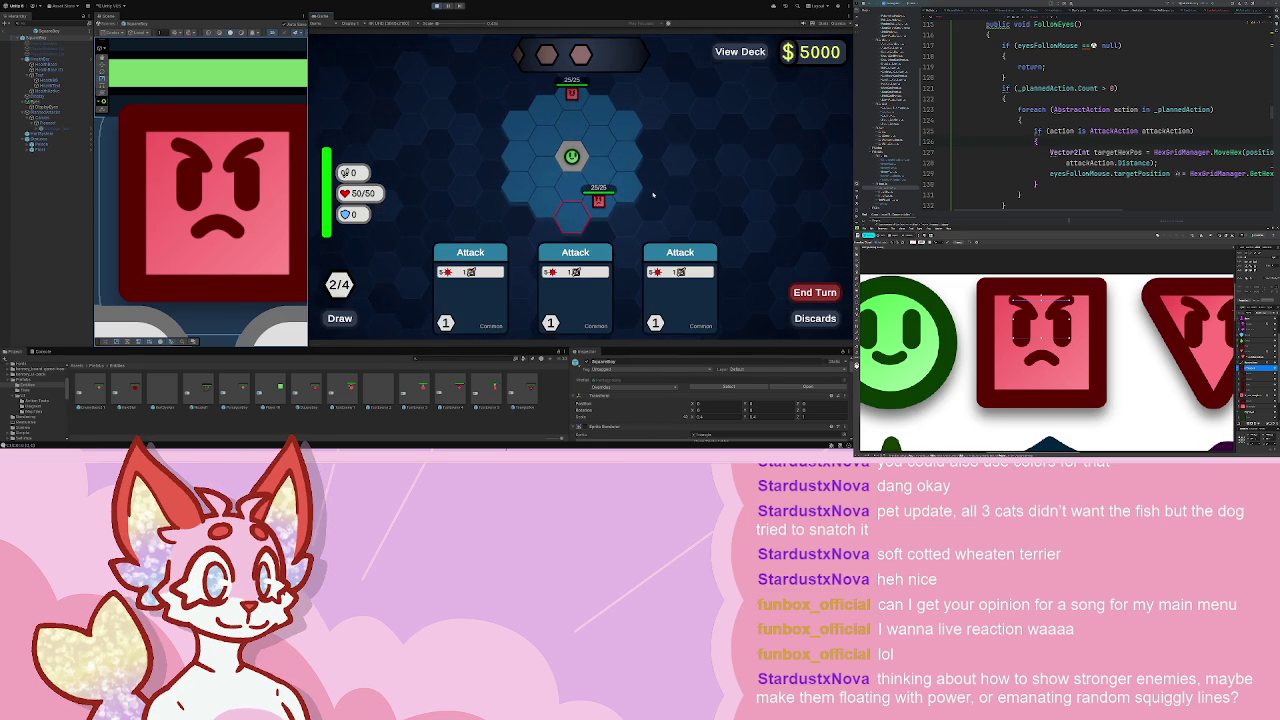
key("space")
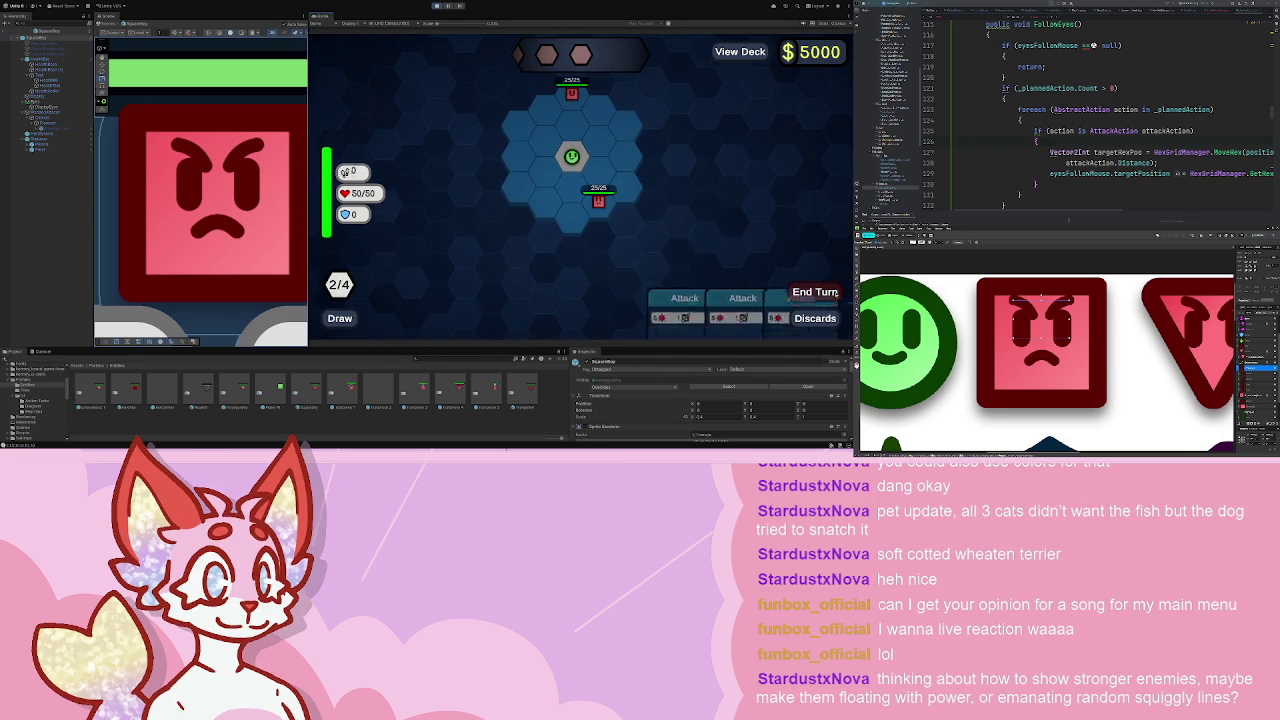
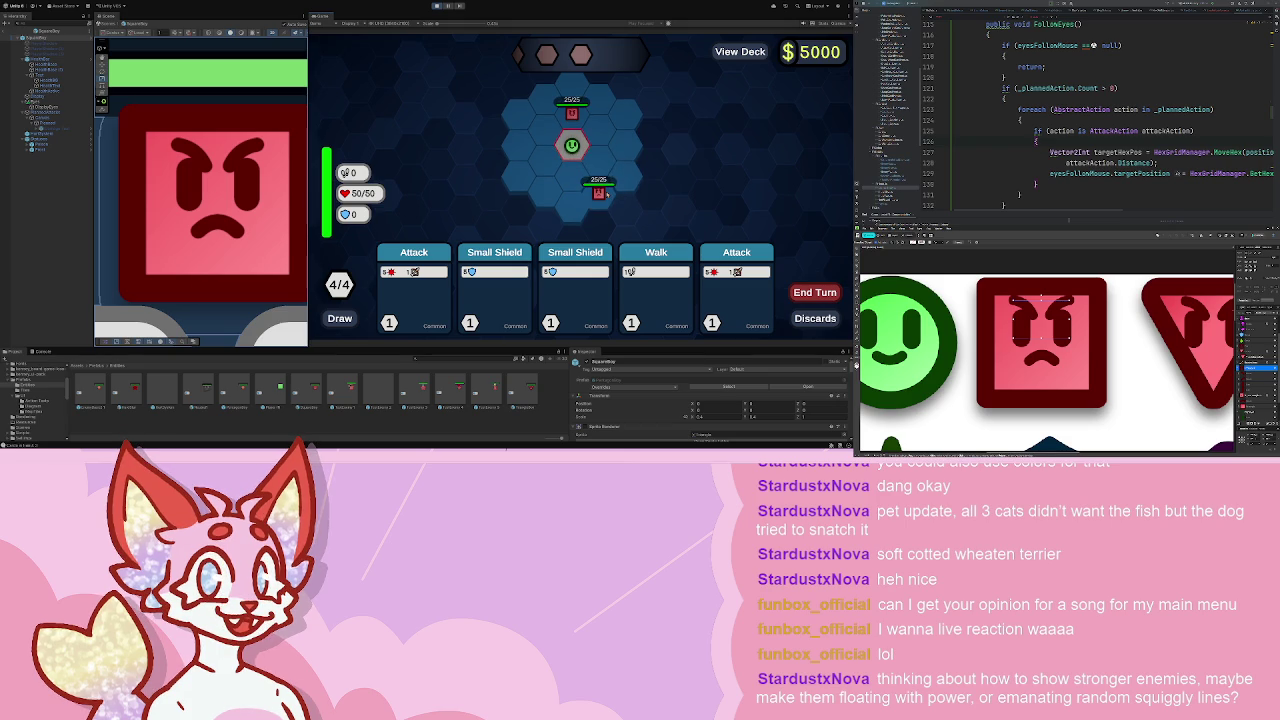
- Stop the Unity test run and switch to the FollowEyes code in Rider
left_click(437, 7)
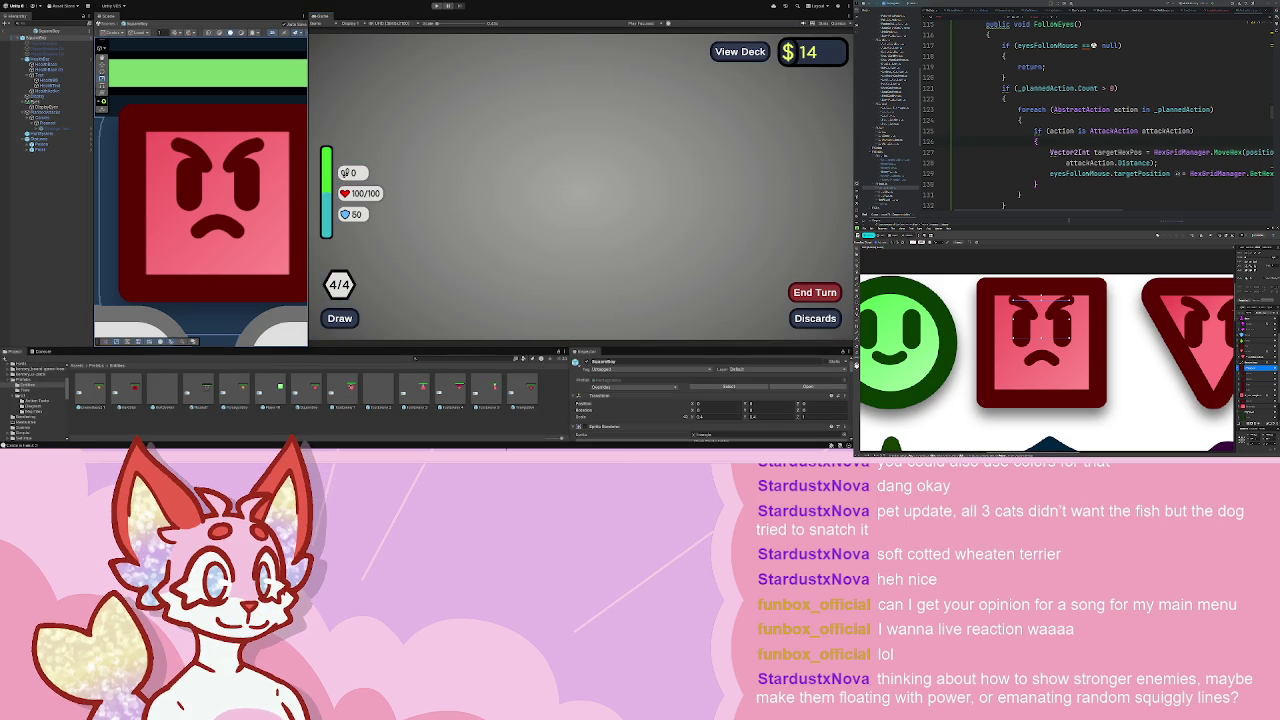
key("alt+Tab")
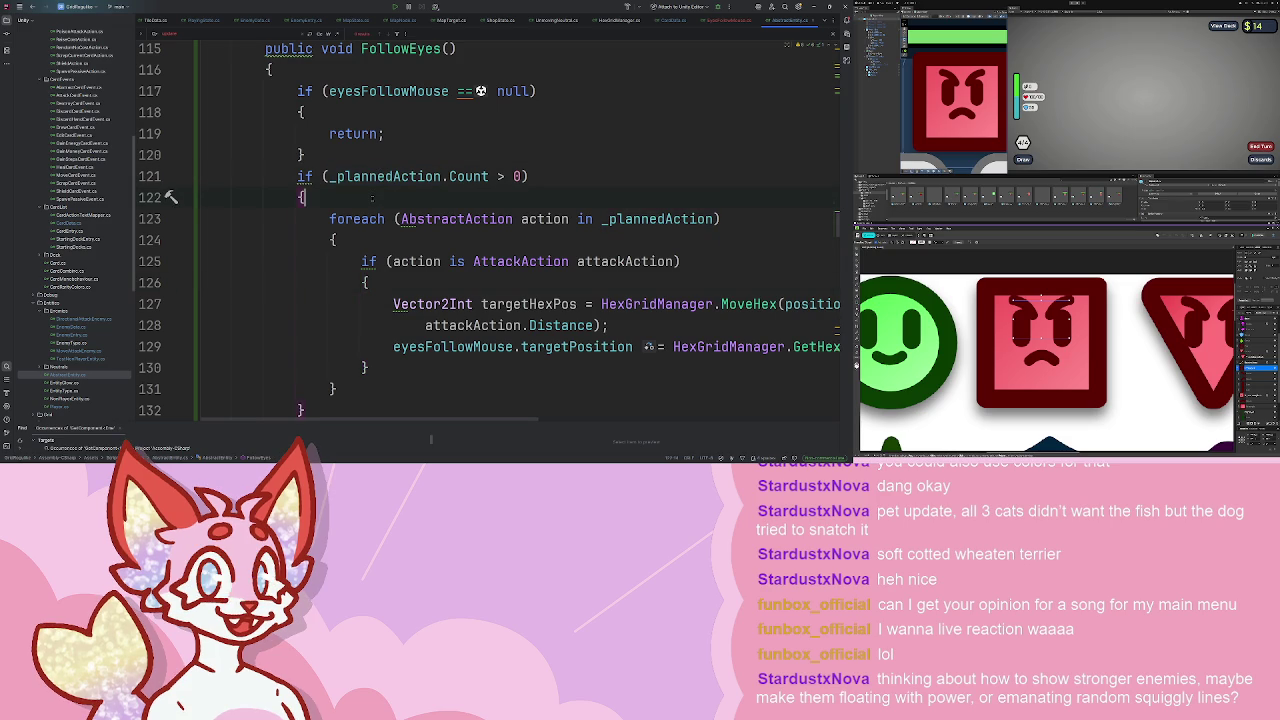
- Declare 'bool attacking = false;' before the foreach and set 'attacking = true;' in the AttackAction branch
key("Return")
key("Return")
type("bool attacking =")
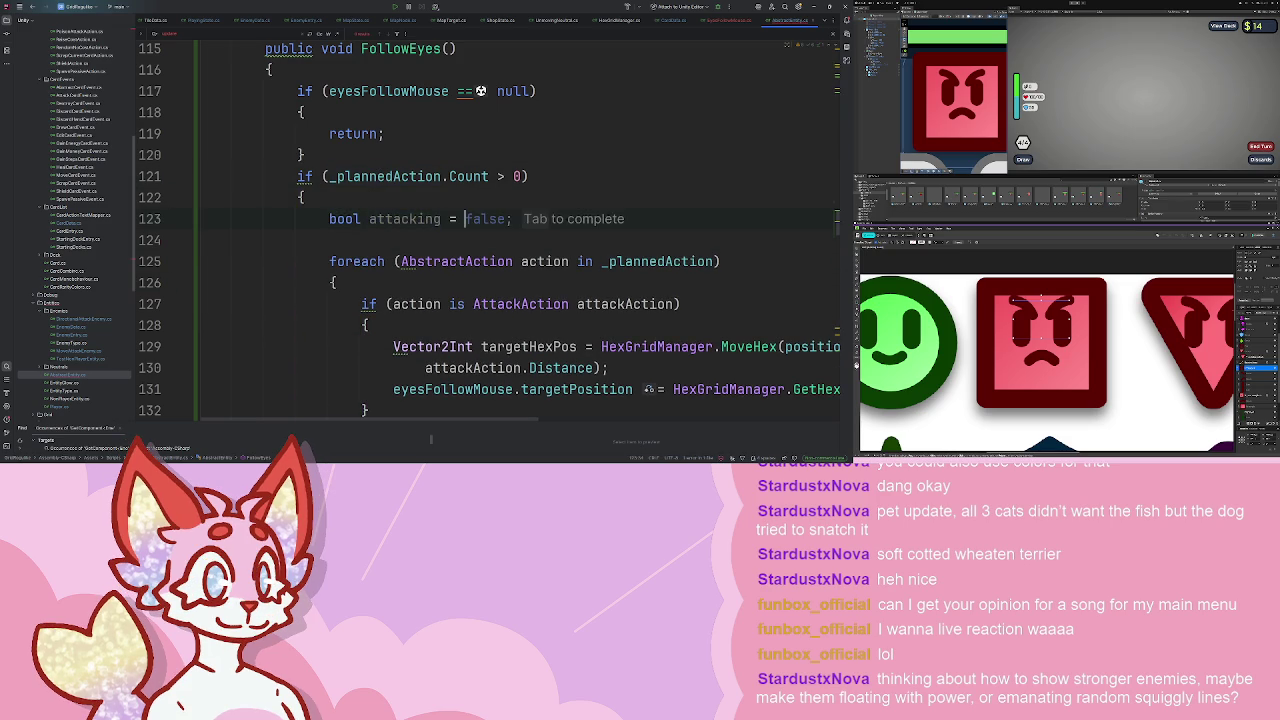
type("fgal")
type("alse;")
scroll(490, 230, "down", 3)
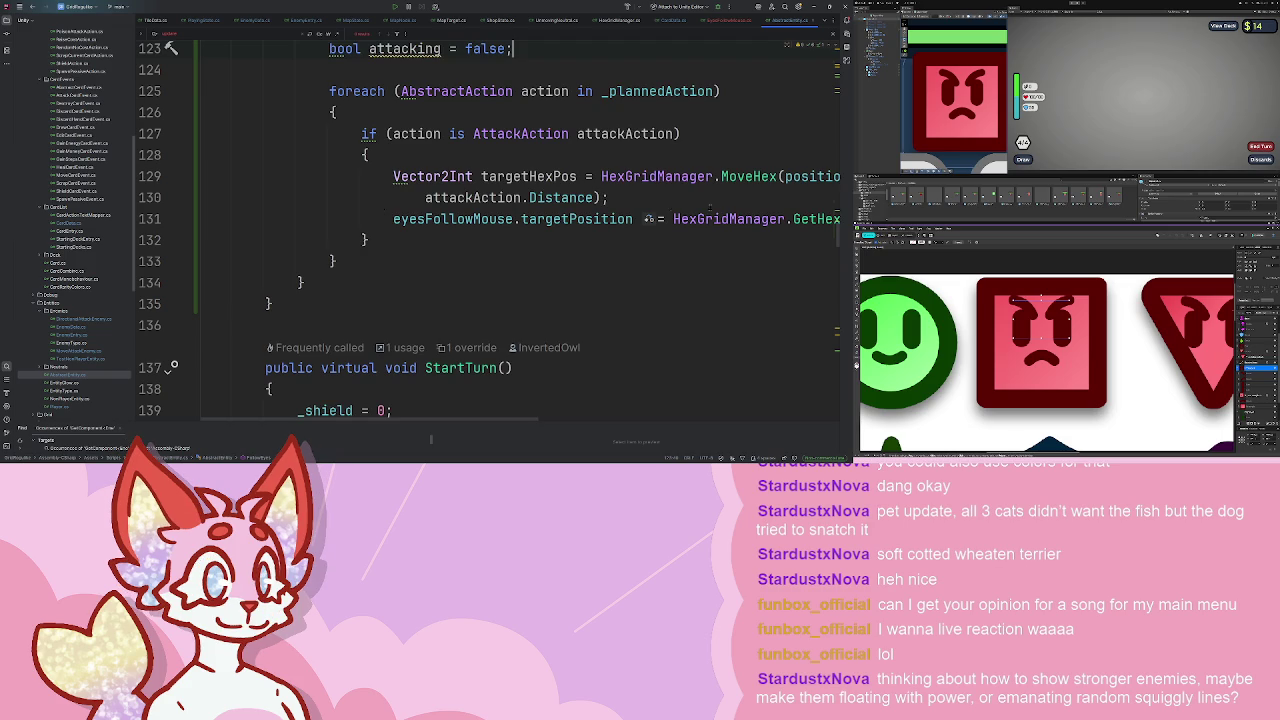
left_click(716, 219)
key("End")
key("Return")
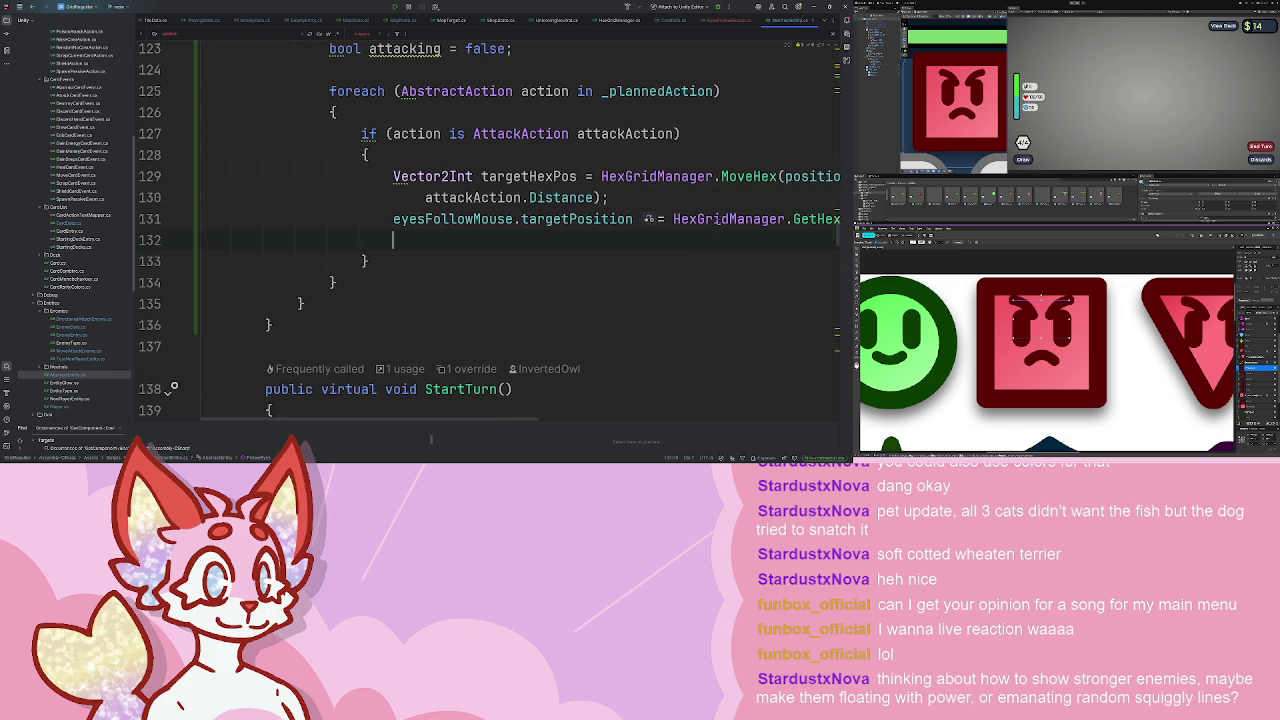
scroll(171, 325, "up", 2)
type("a")
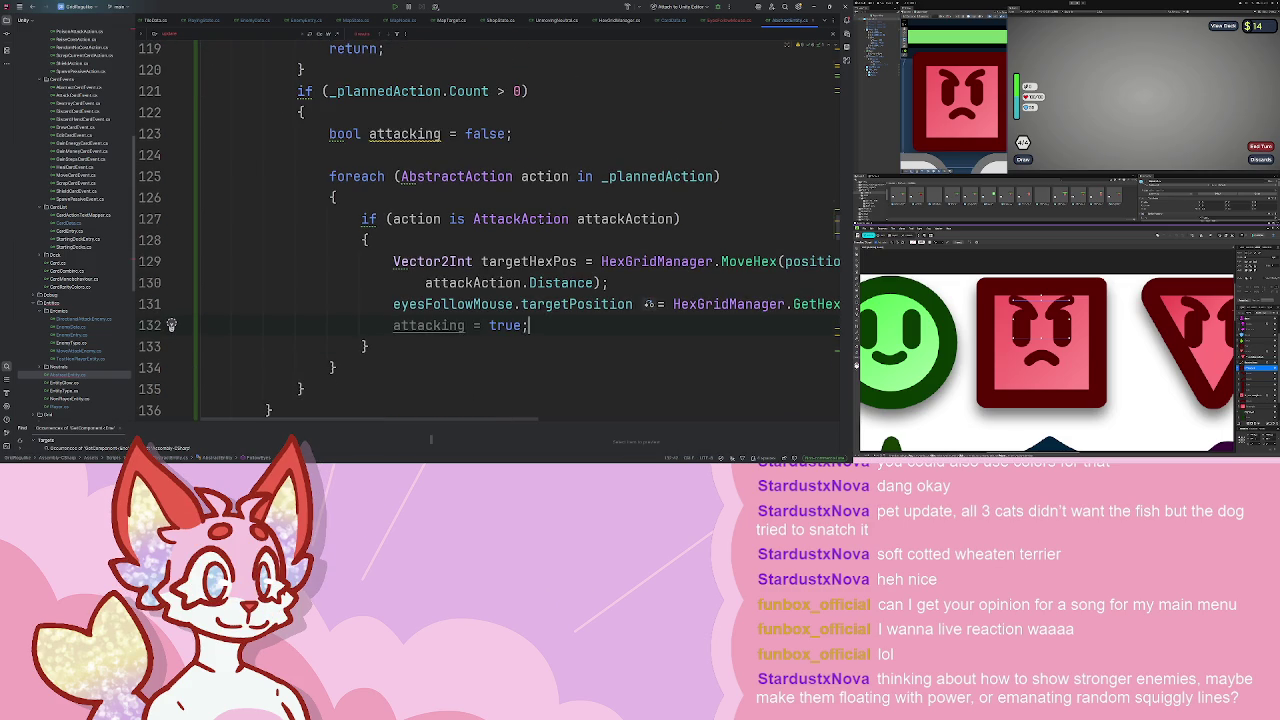
type("ta")
key("Tab")
- Add an 'if (!attacking) {' block after the foreach loop
key("Return")
key("Return")
type("if (!a")
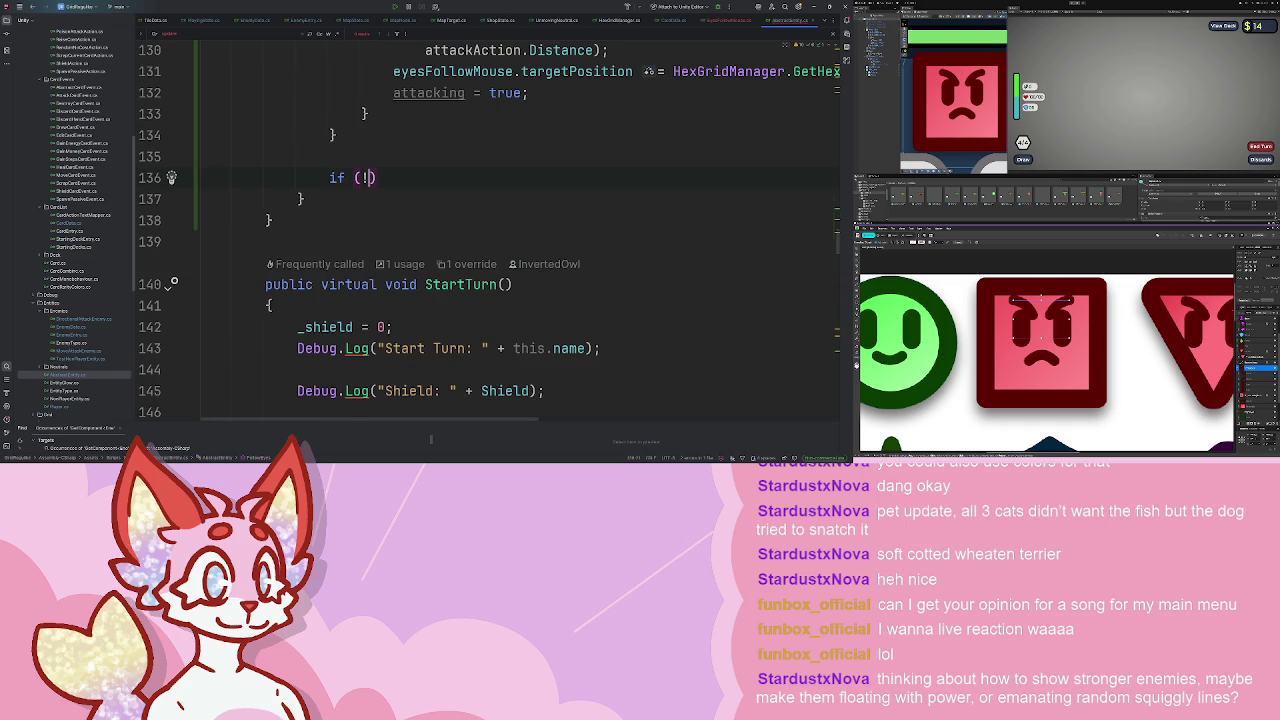
key("Tab")
type("{")
key("Return")
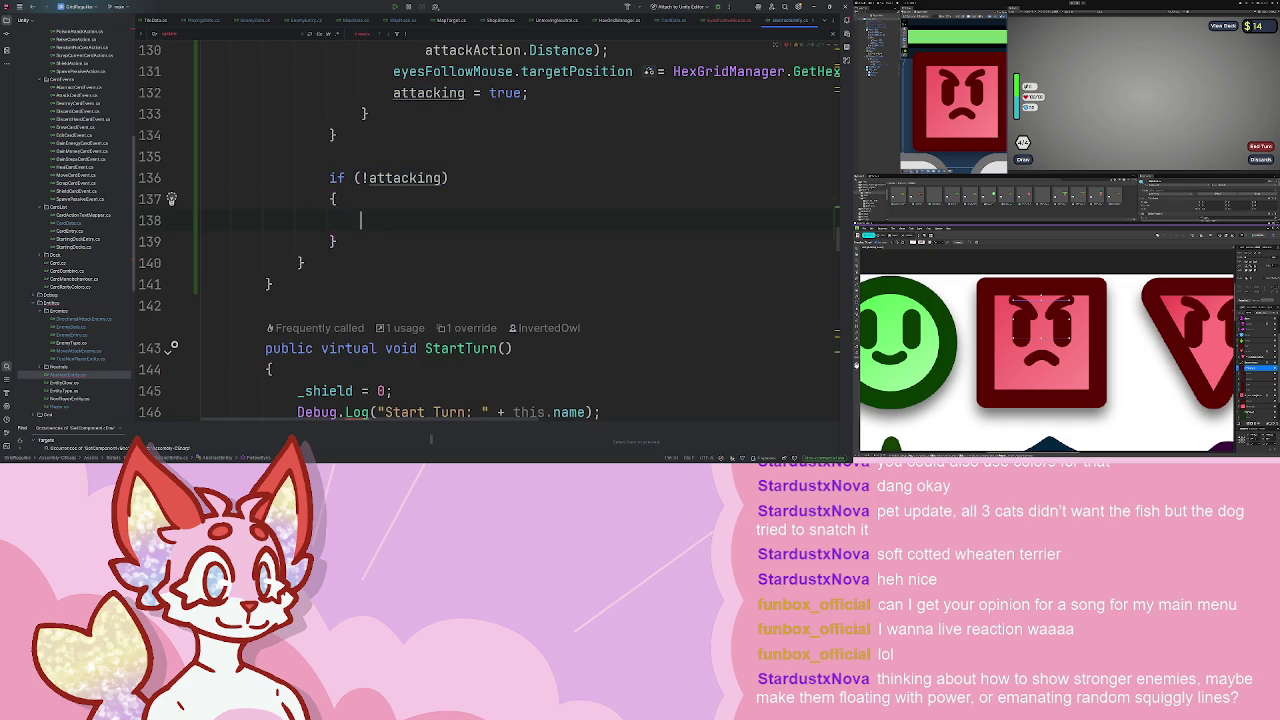
- Paste the eyes targetPosition line into the block and start a 'GameState playingState = GameStateManager.Instance.Get' line above it
scroll(302, 298, "up", 3)
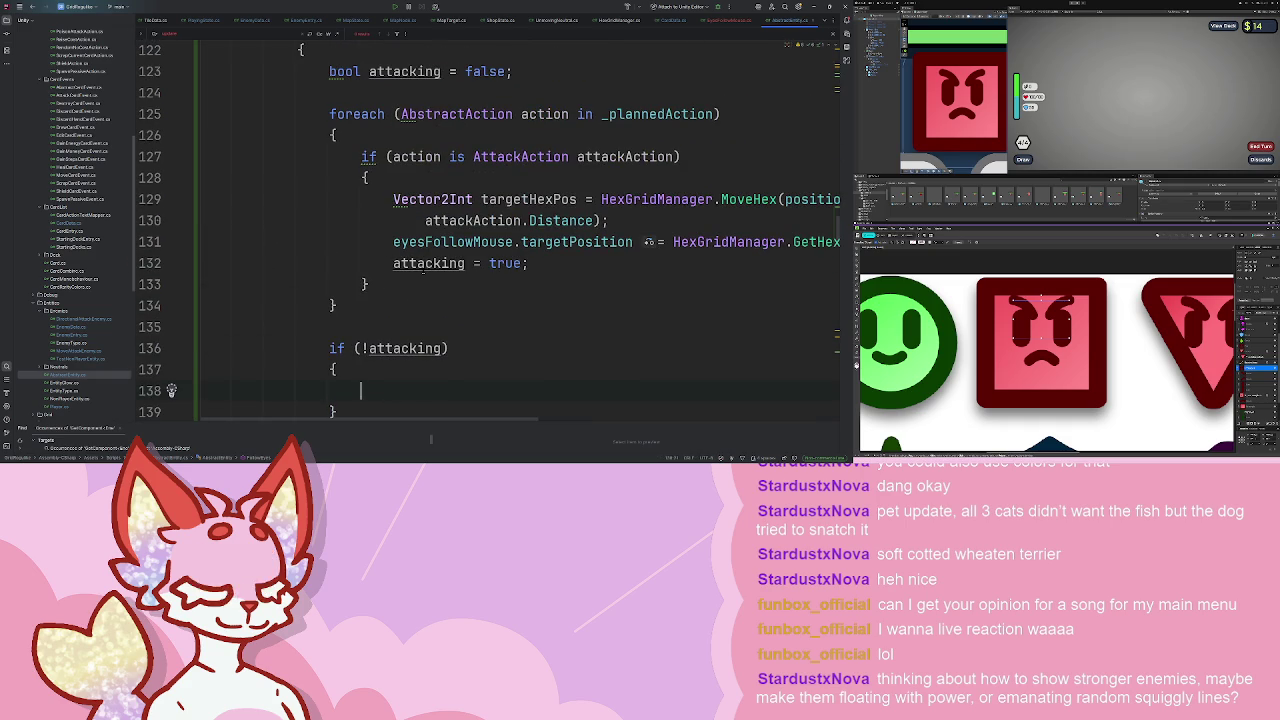
left_click(449, 242)
key("ctrl+v")
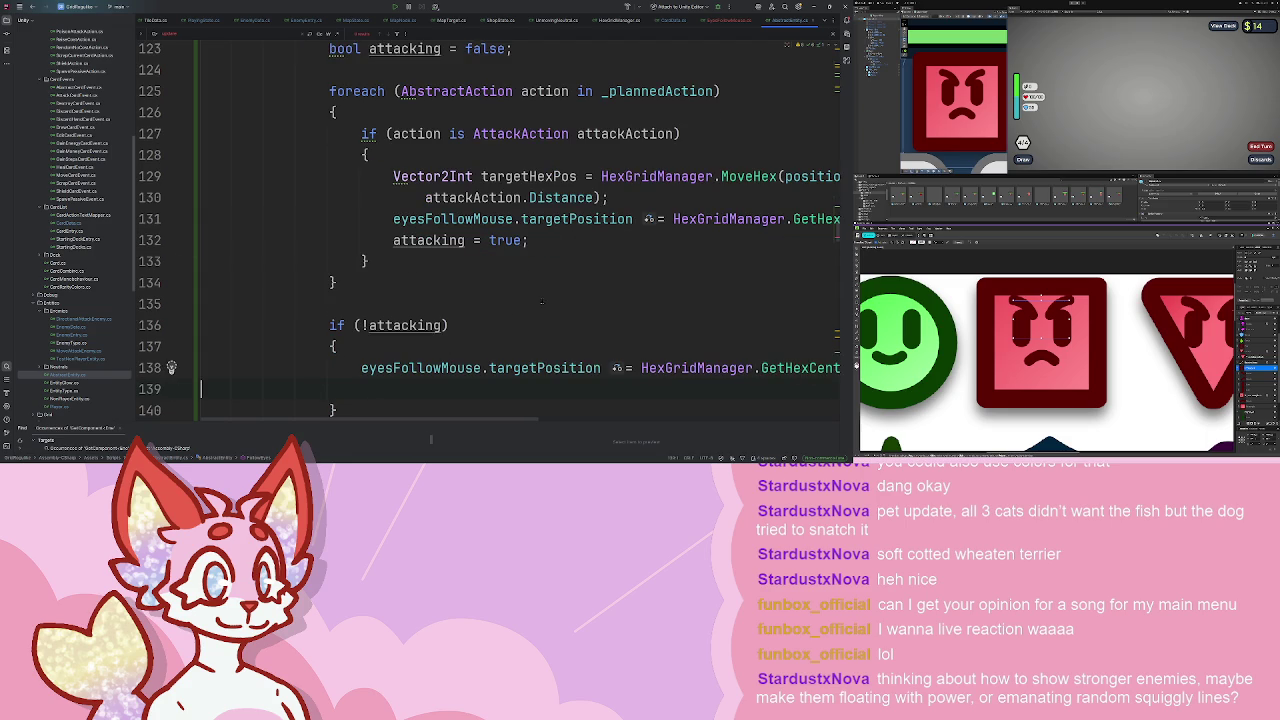
key("BackSpace")
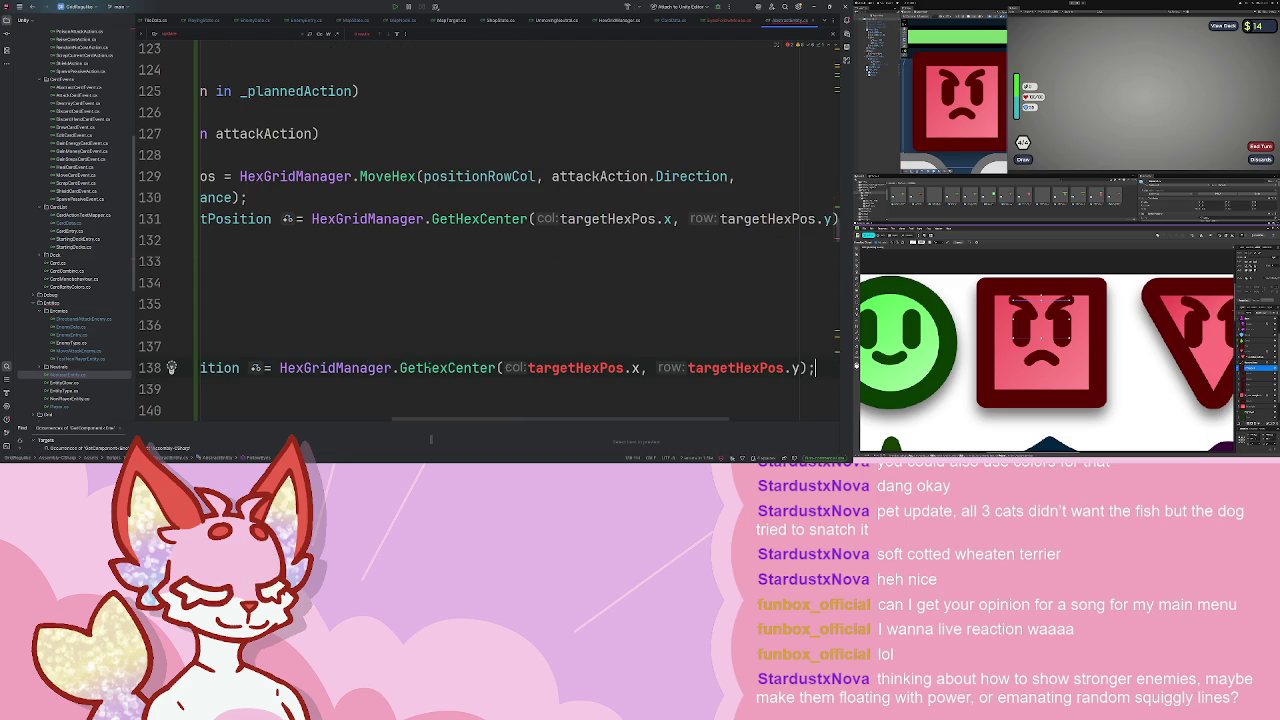
key("Home")
key("End")
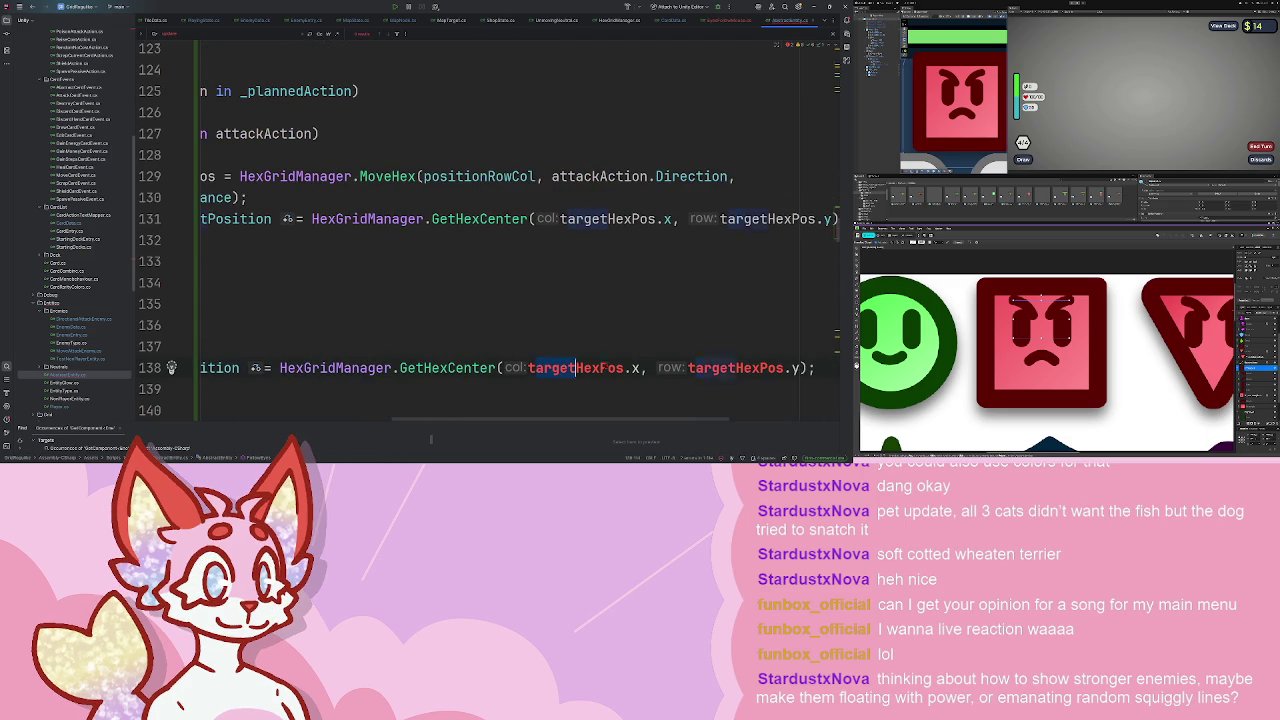
key("ctrl+alt+Return")
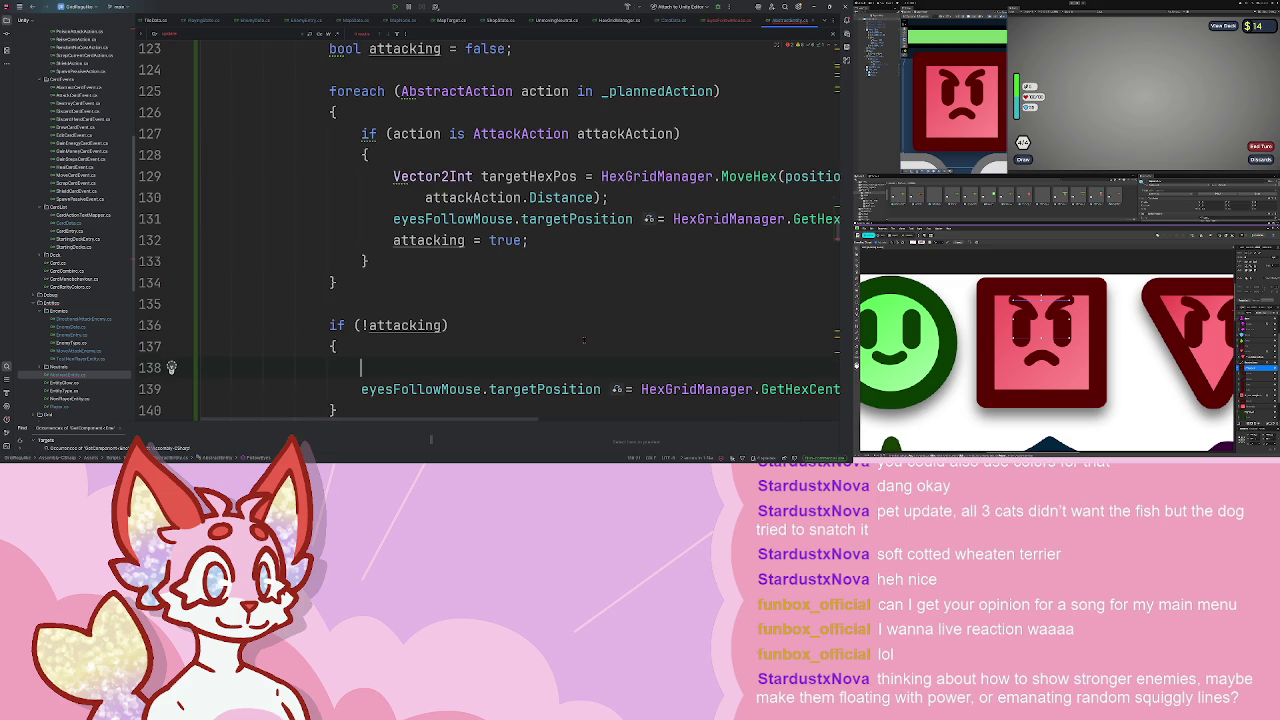
type("G")
type("ameState playingState = GameStateManager.Instance.")
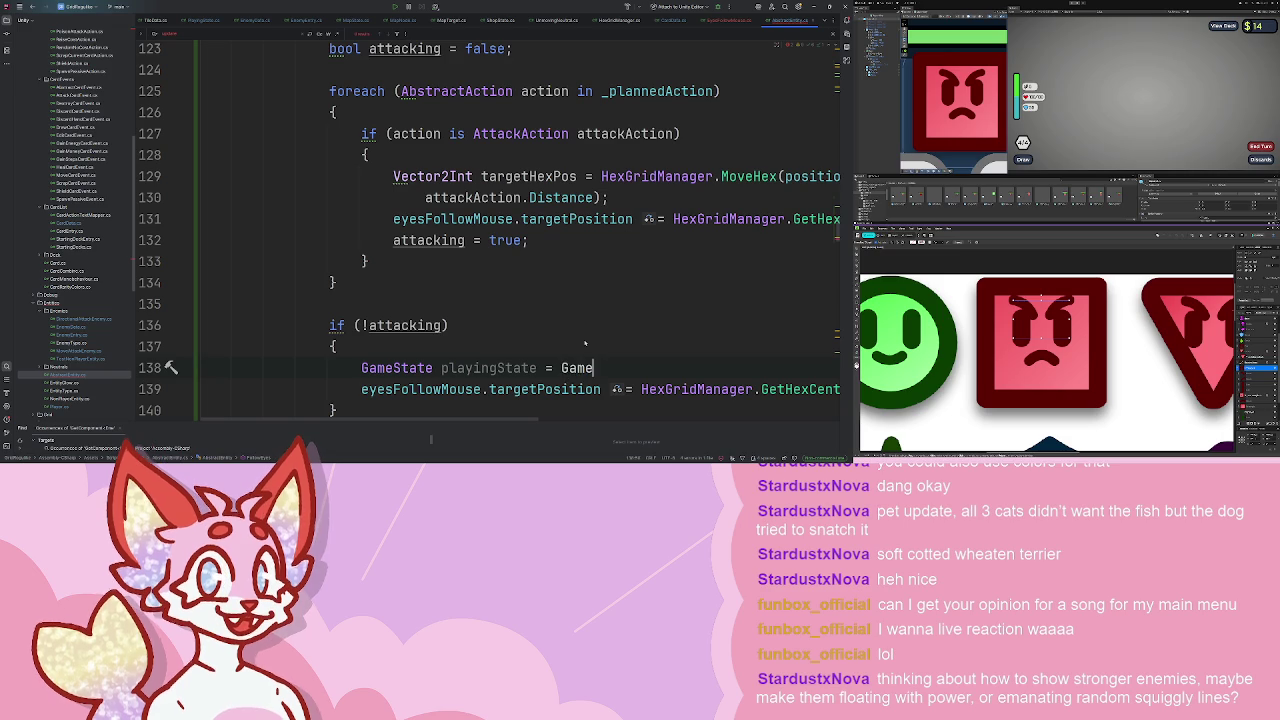
type("Get")
- Complete the lookup as GameStateManager.Instance.GetCurrent<PlayingState>();
key("Return")
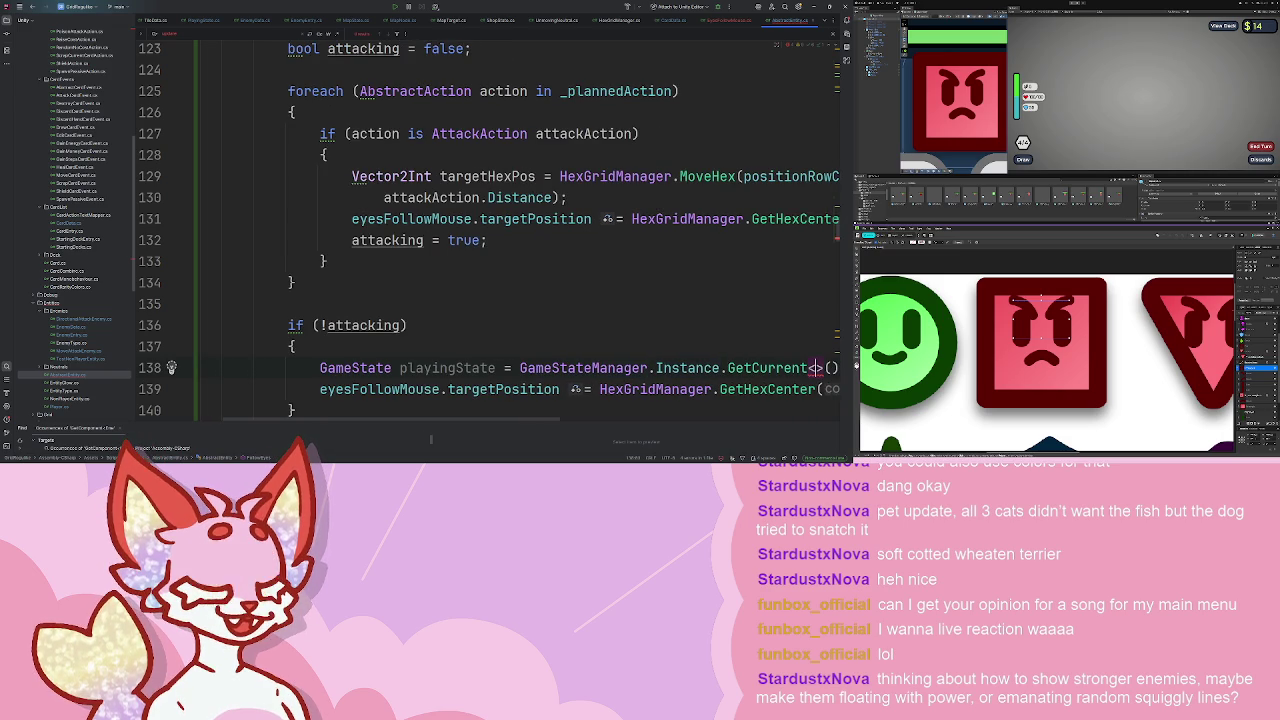
type("PlayingState")
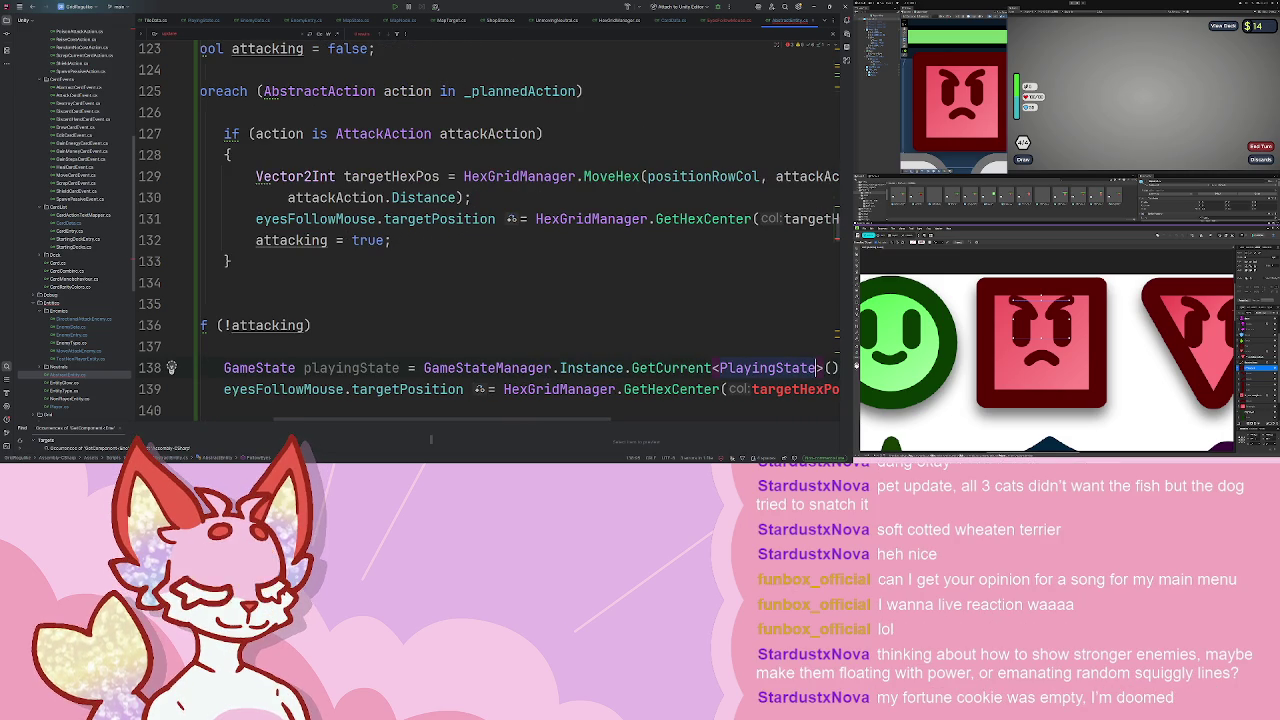
key("End")
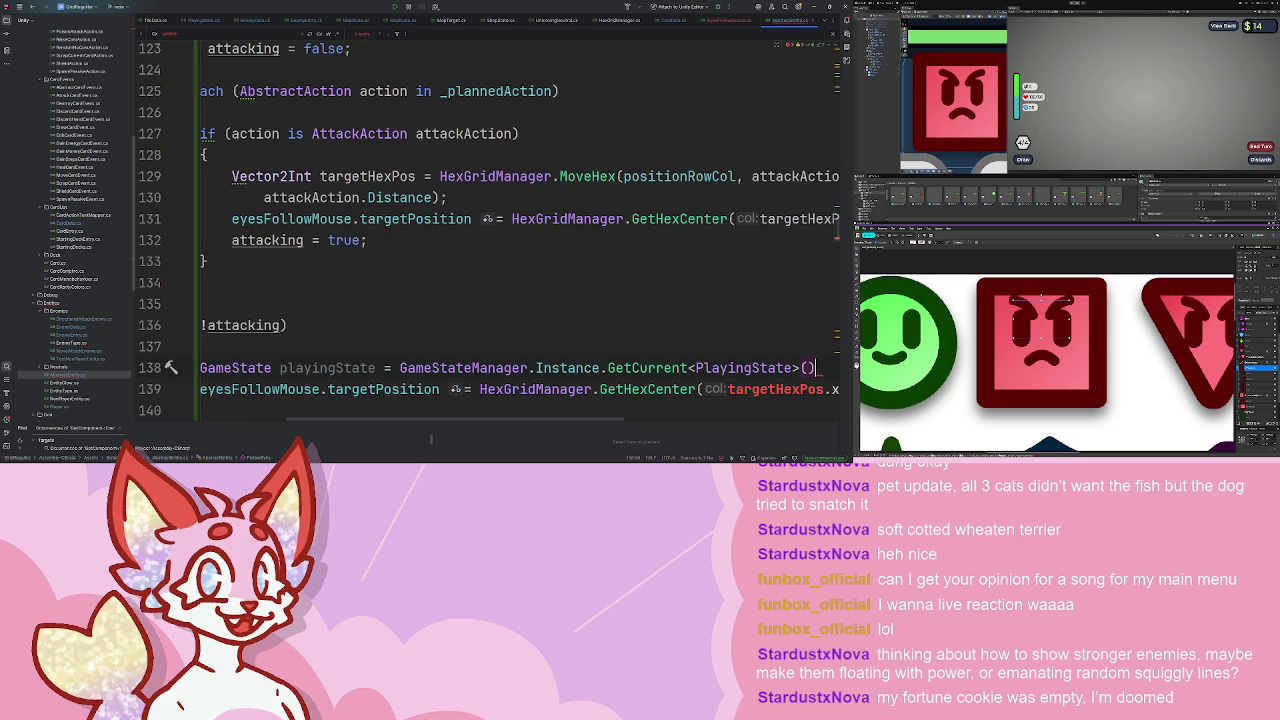
type(";")
scroll(511, 293, "left", 2)
scroll(511, 293, "right", 3)
scroll(408, 336, "up", 2)
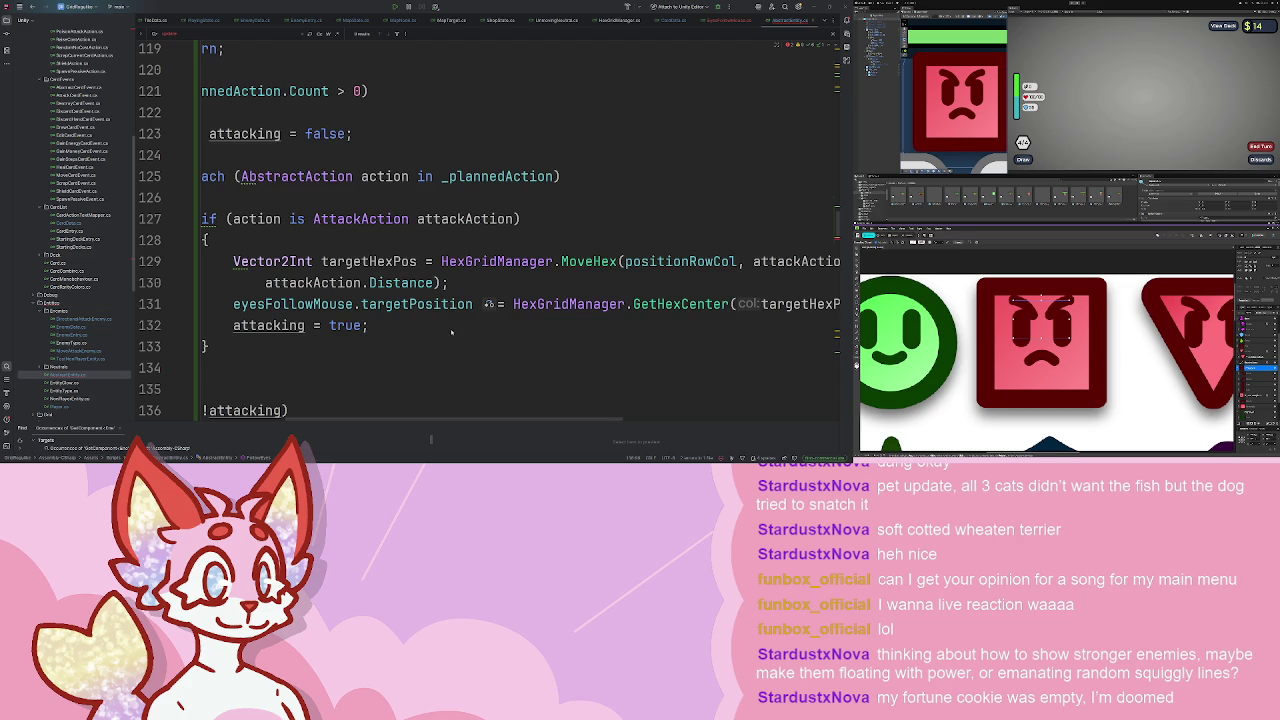
scroll(581, 254, "down", 6)
scroll(581, 254, "up", 2)
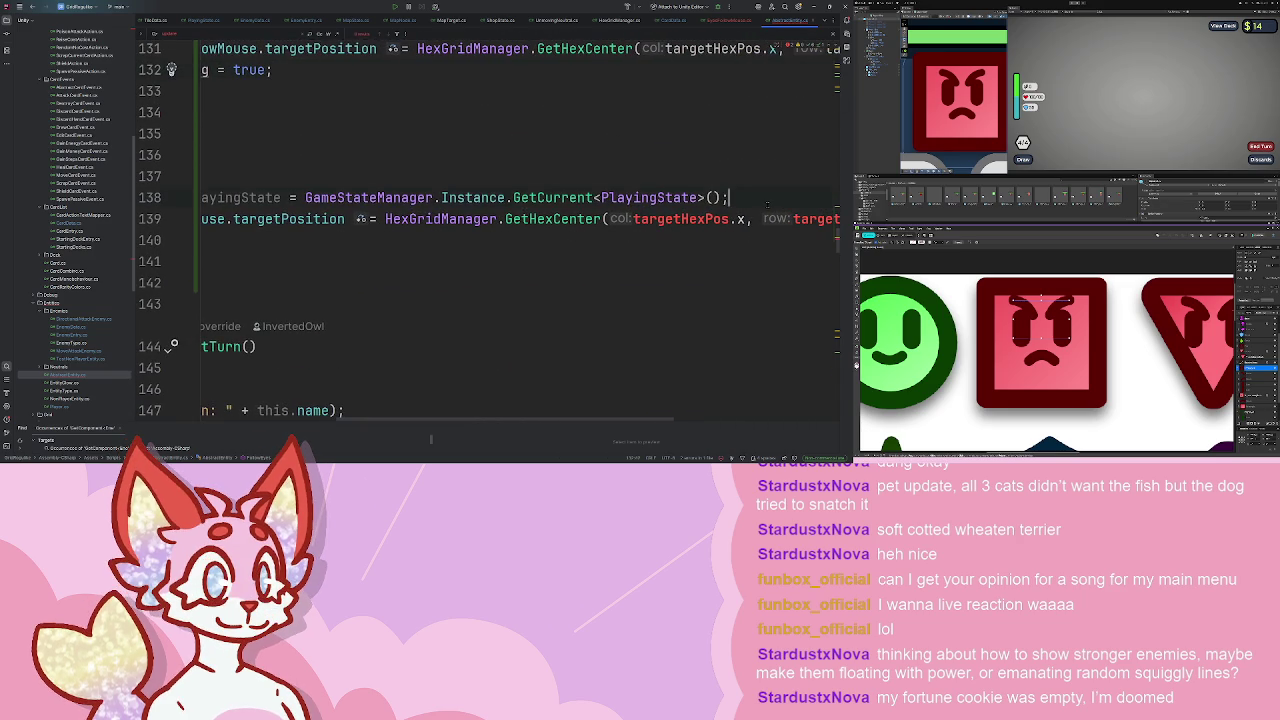
- Add 'Vector2Int playerPos = playingState.player.positionRowCol;' and type playingState as PlayingState
key("Return")
type("Vector2Int")
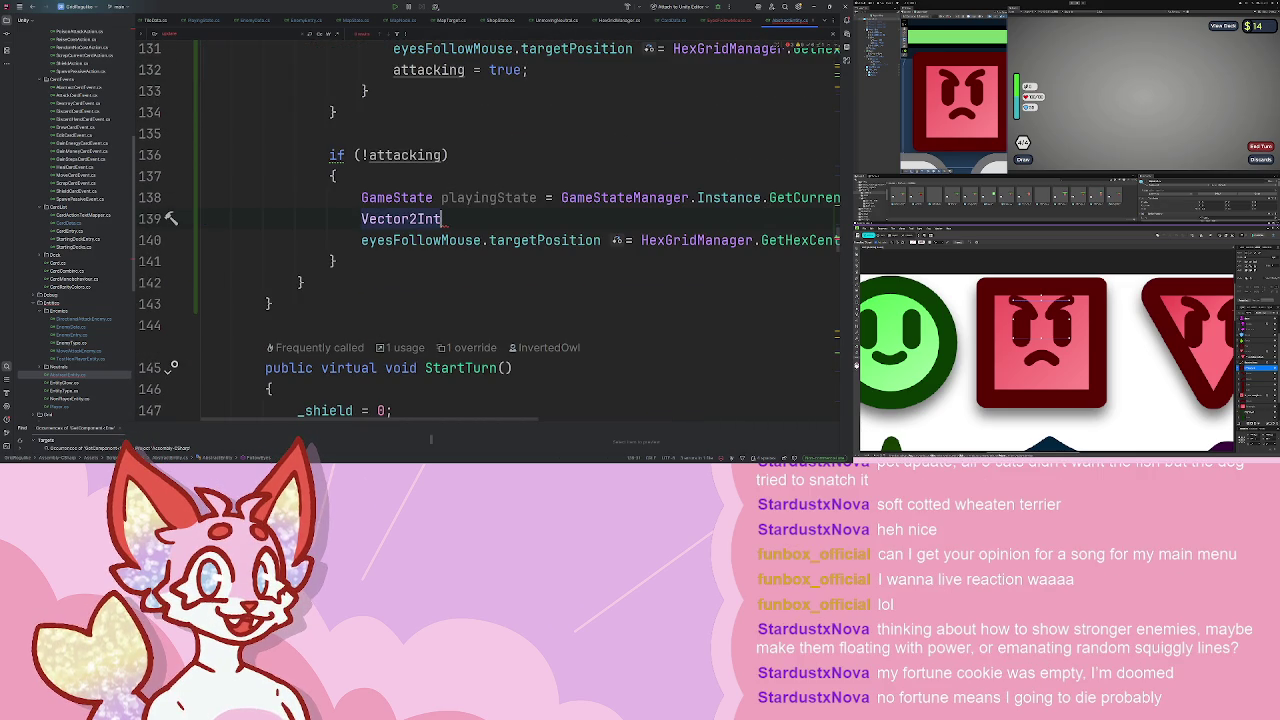
type(" p")
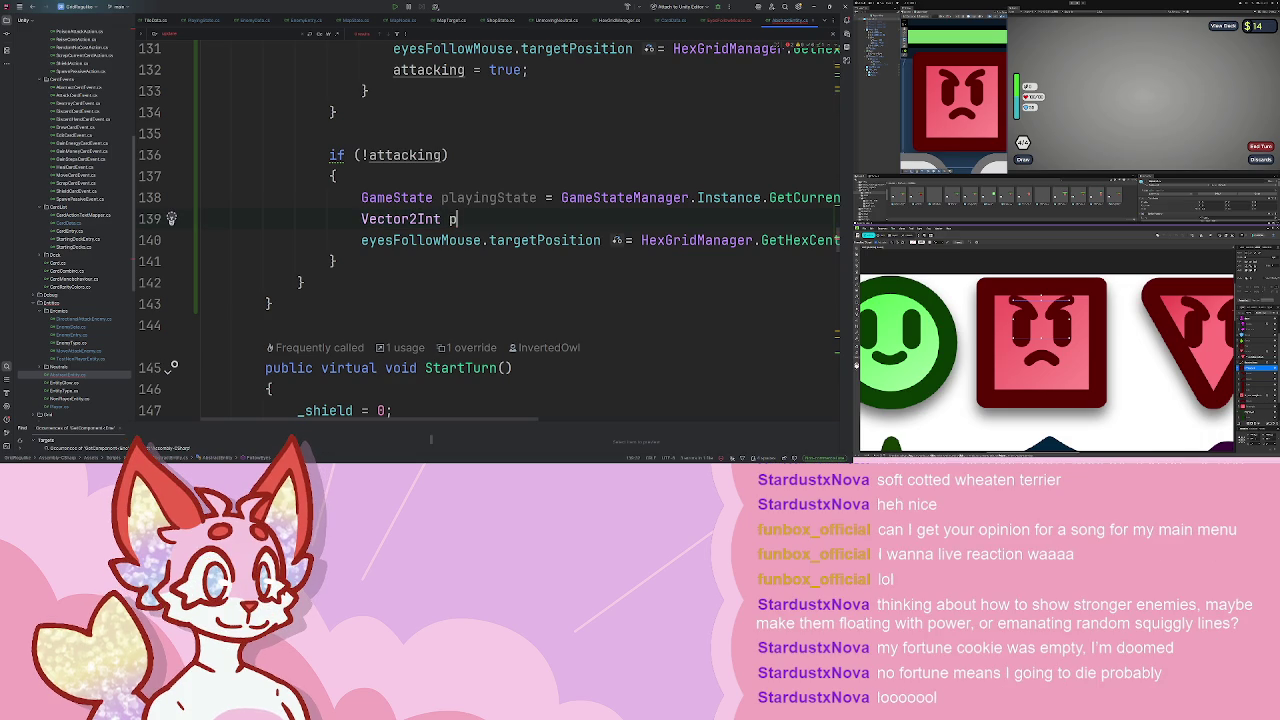
type("layerPos  = new Vector2Int(positionRowCol.x, pos")
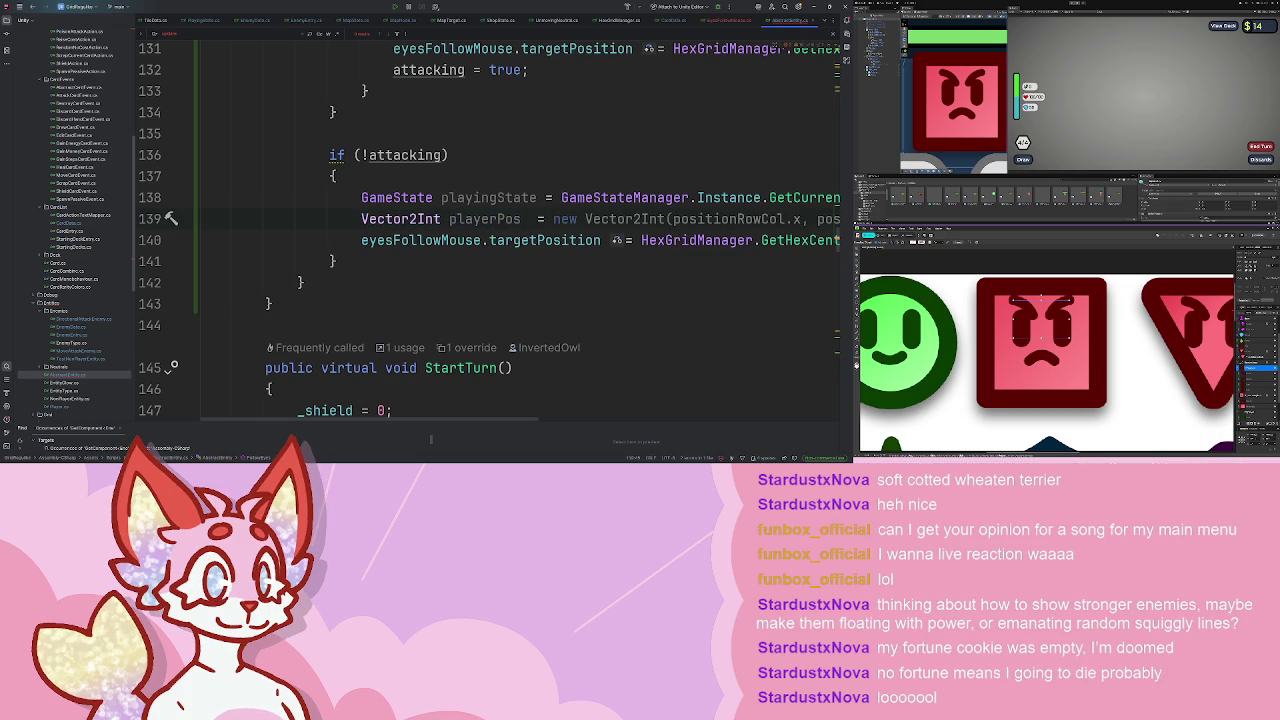
type("pl")
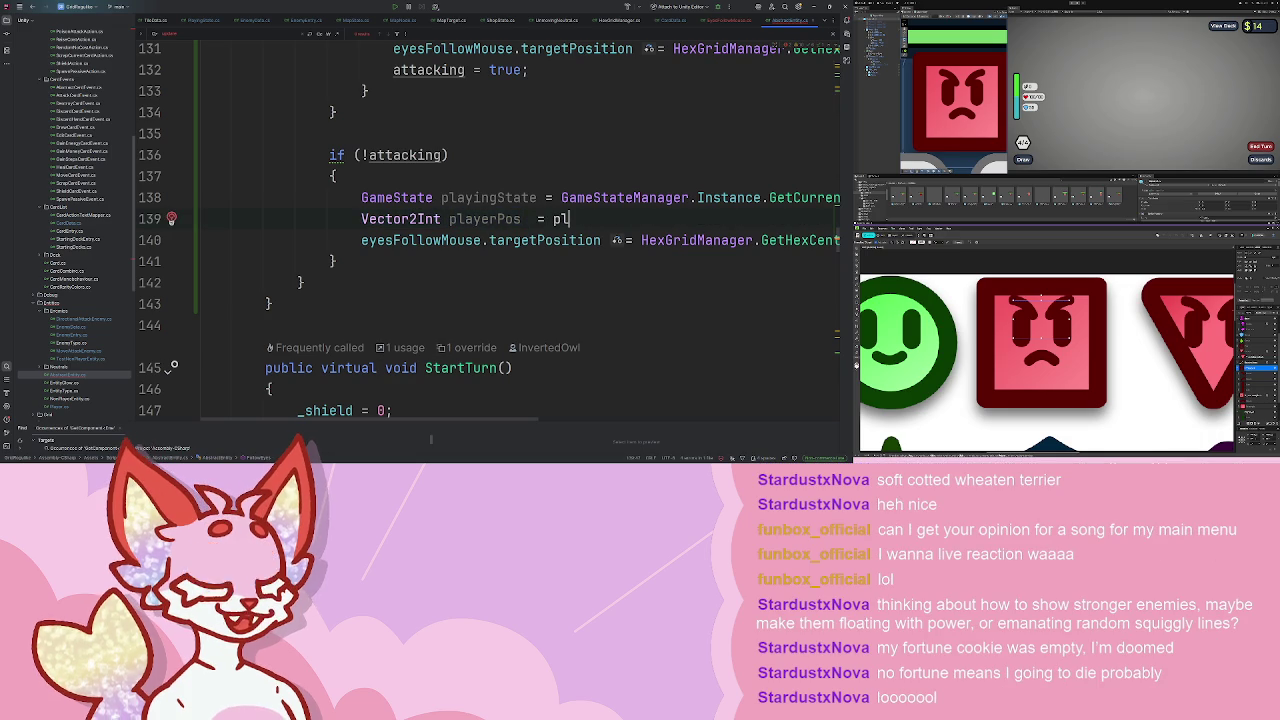
key("Return")
type(".pl")
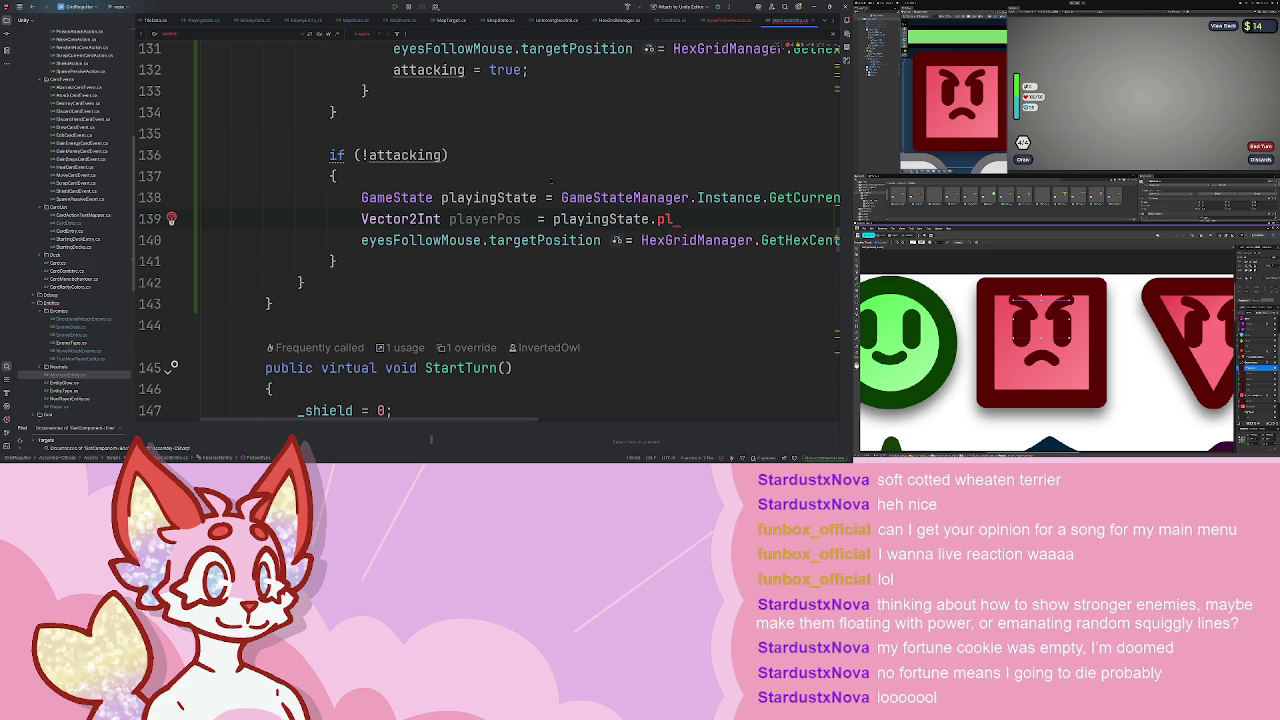
double_click(393, 197)
type("Play")
type("ingState.pla")
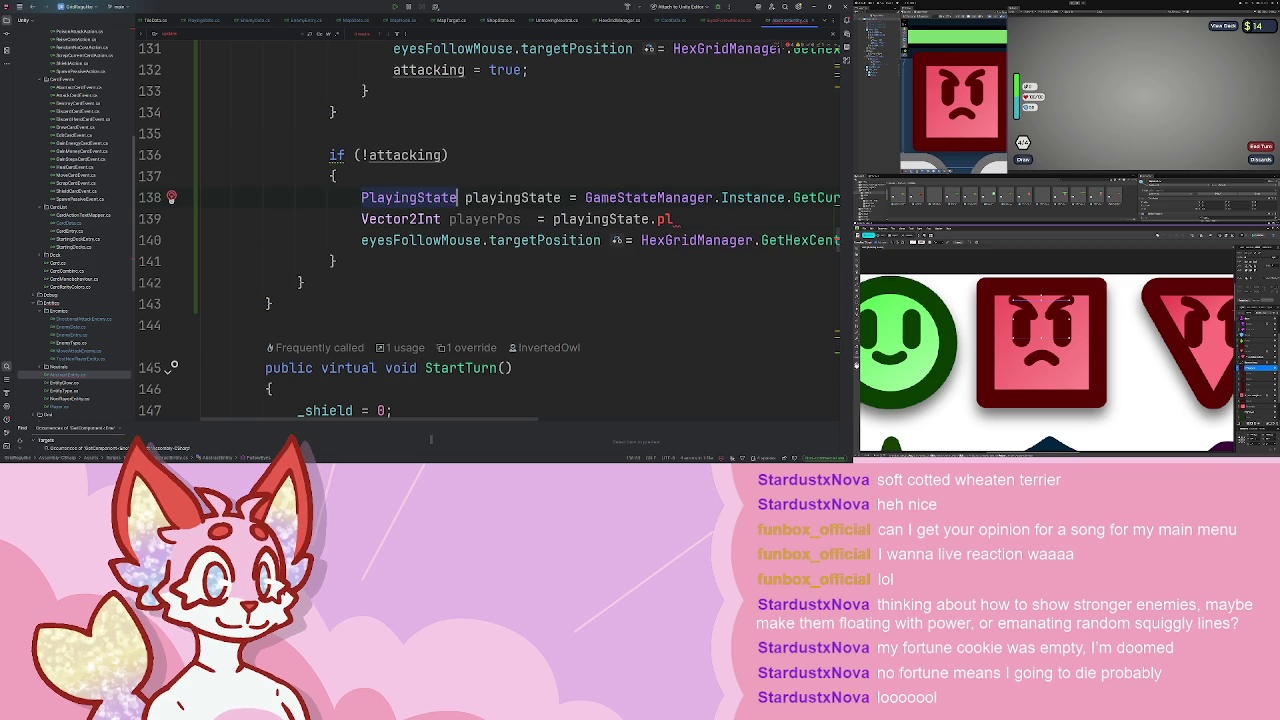
type("yer.")
type("positionRowCol;")
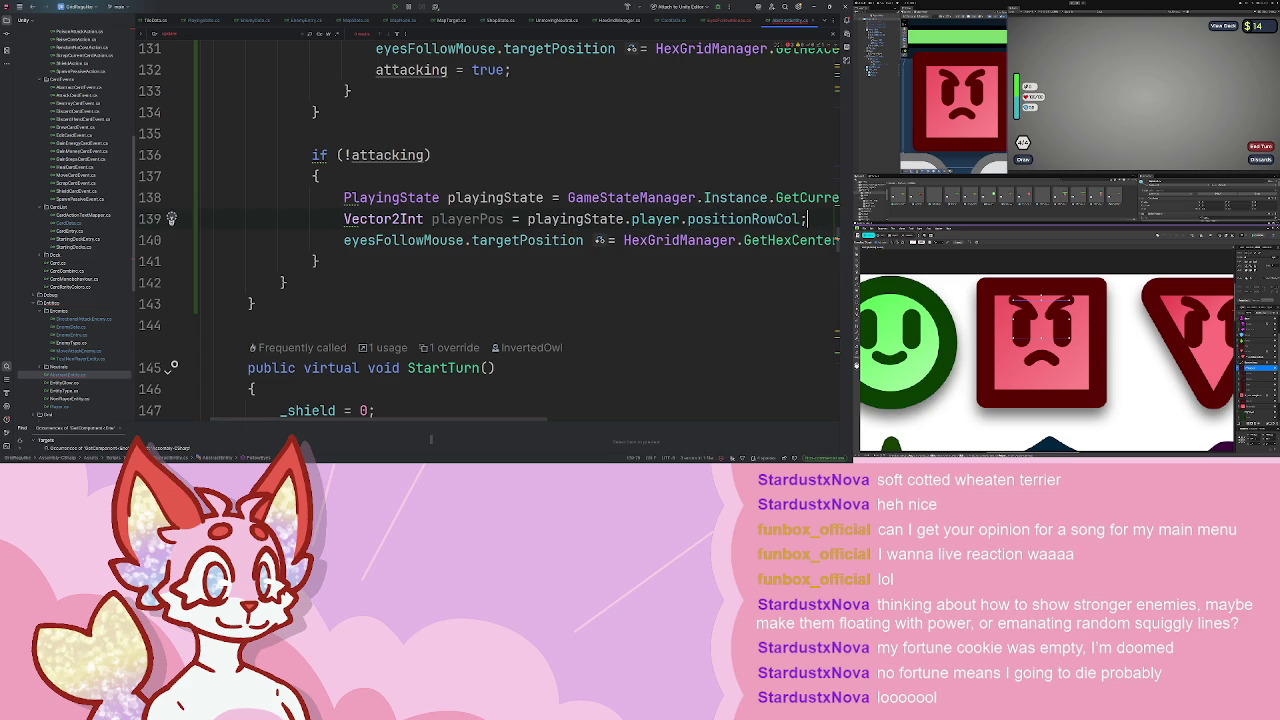
- Pass playerPos.x and playerPos.y to GetHexCenter instead of the target hex position
scroll(520, 230, "right", 3)
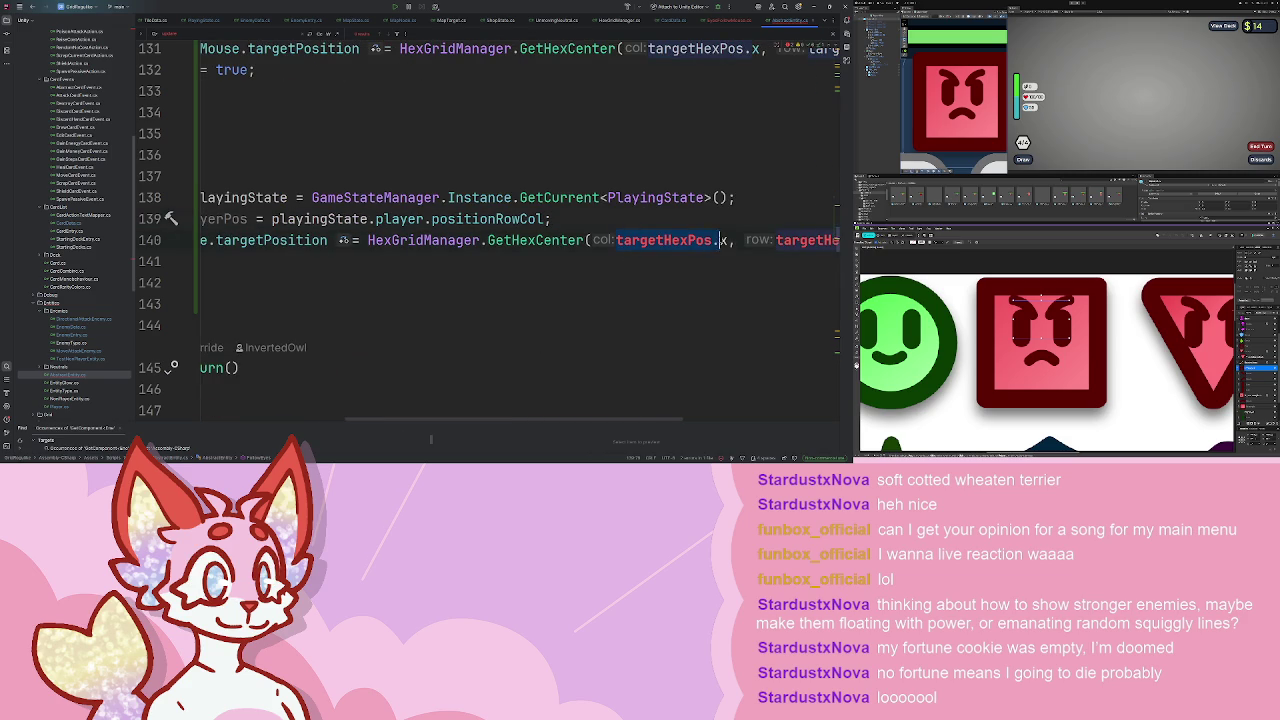
type("playerPos")
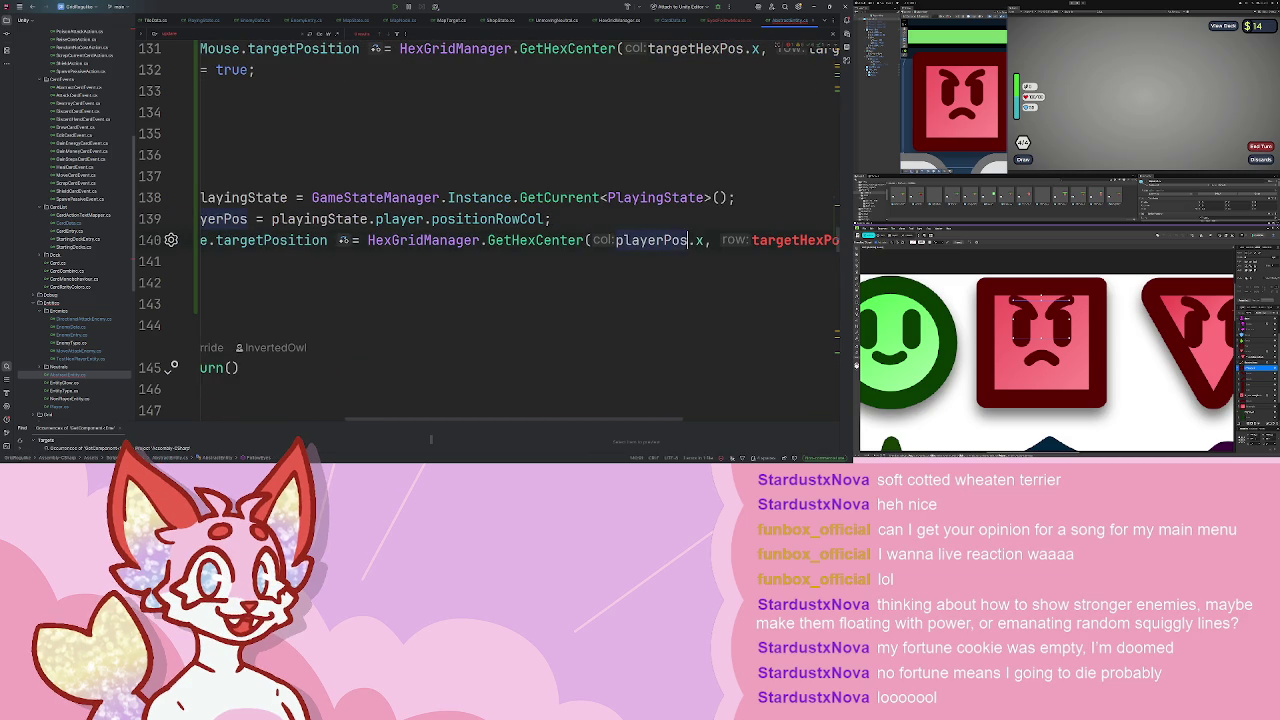
key("ctrl+Right")
key("ctrl+shift+Right")
type("playerPos")
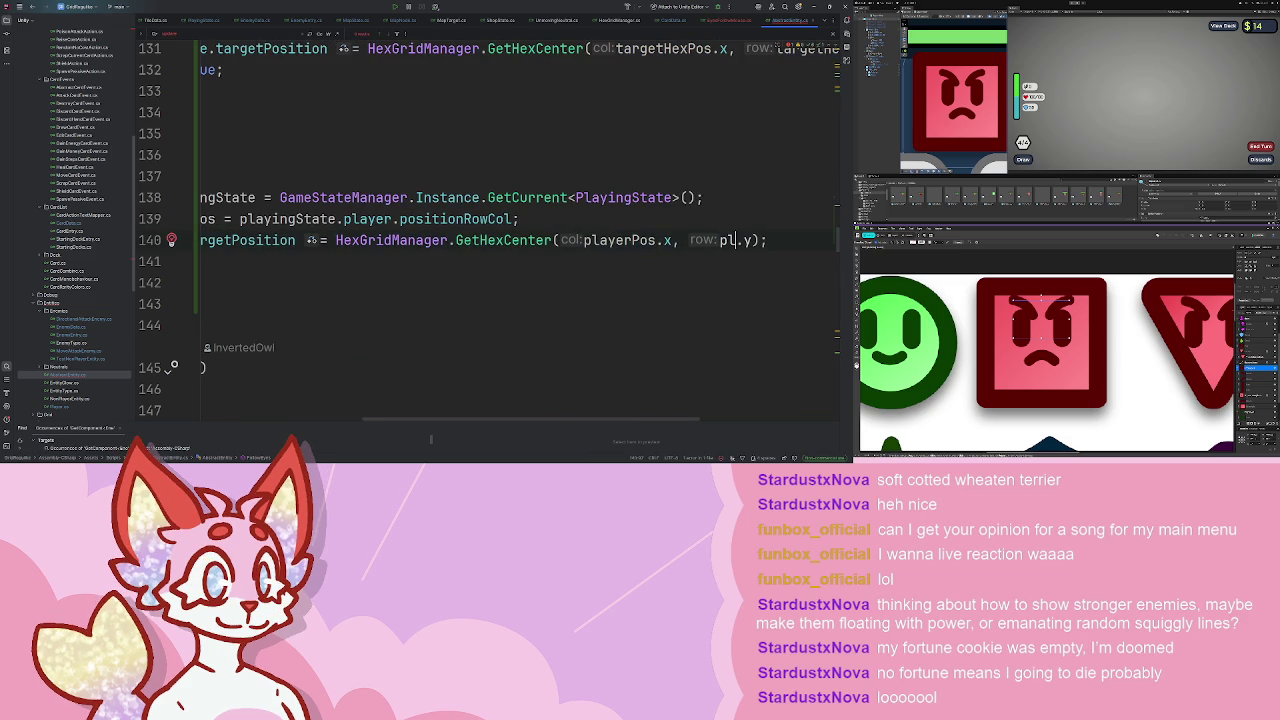
scroll(489, 229, "left", 3)
scroll(489, 229, "up", 4)
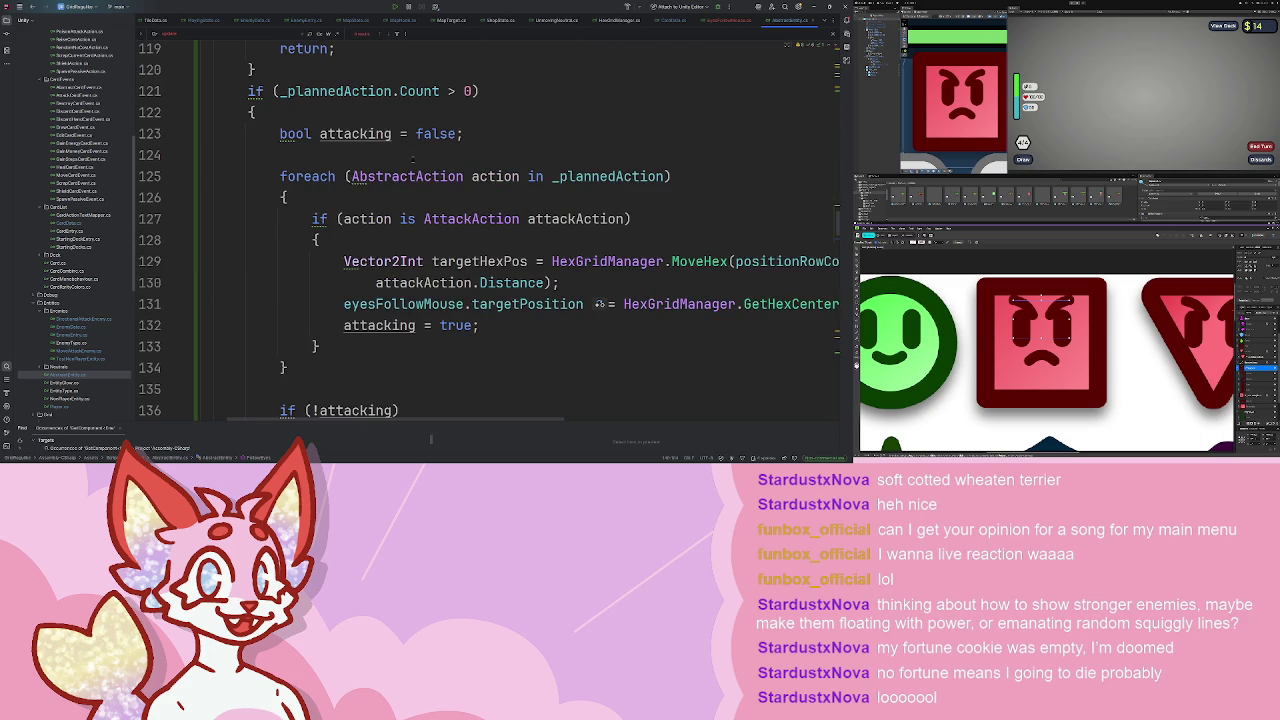
scroll(487, 269, "down", 4)
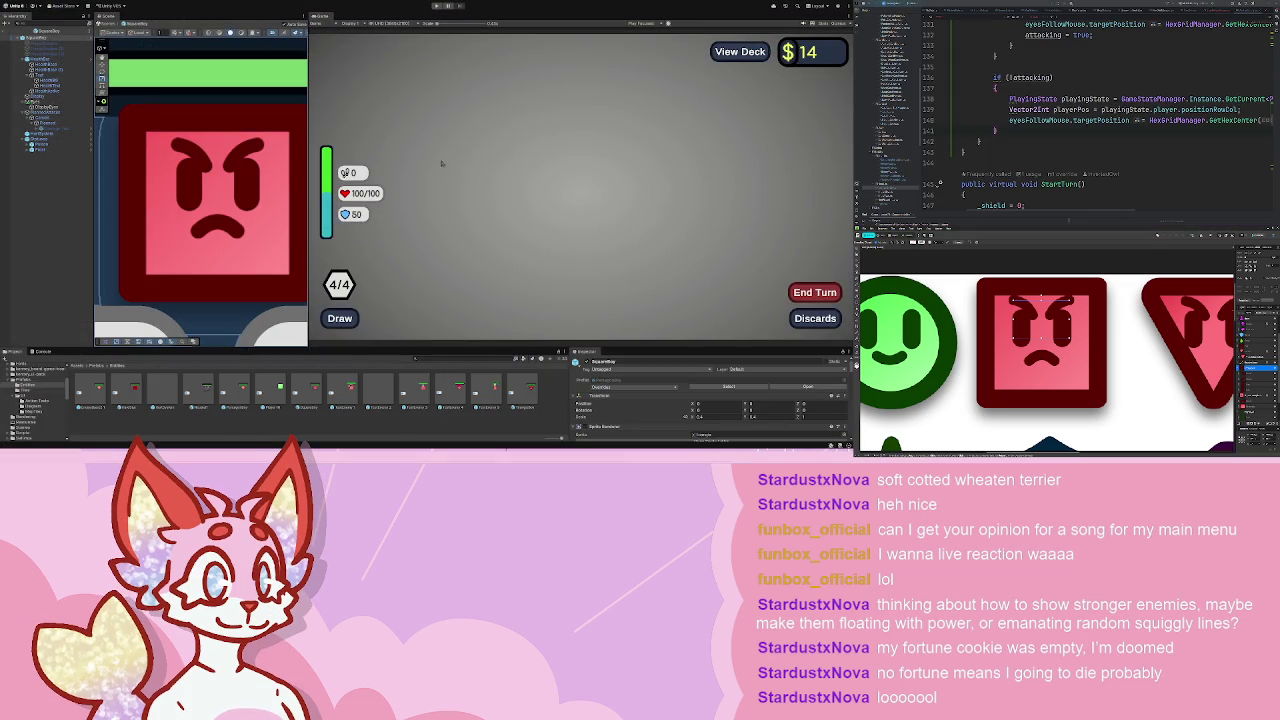
- Playtest a battle, moving the player with Walk cards and ending turns to watch the enemy eyes
left_click(437, 6)
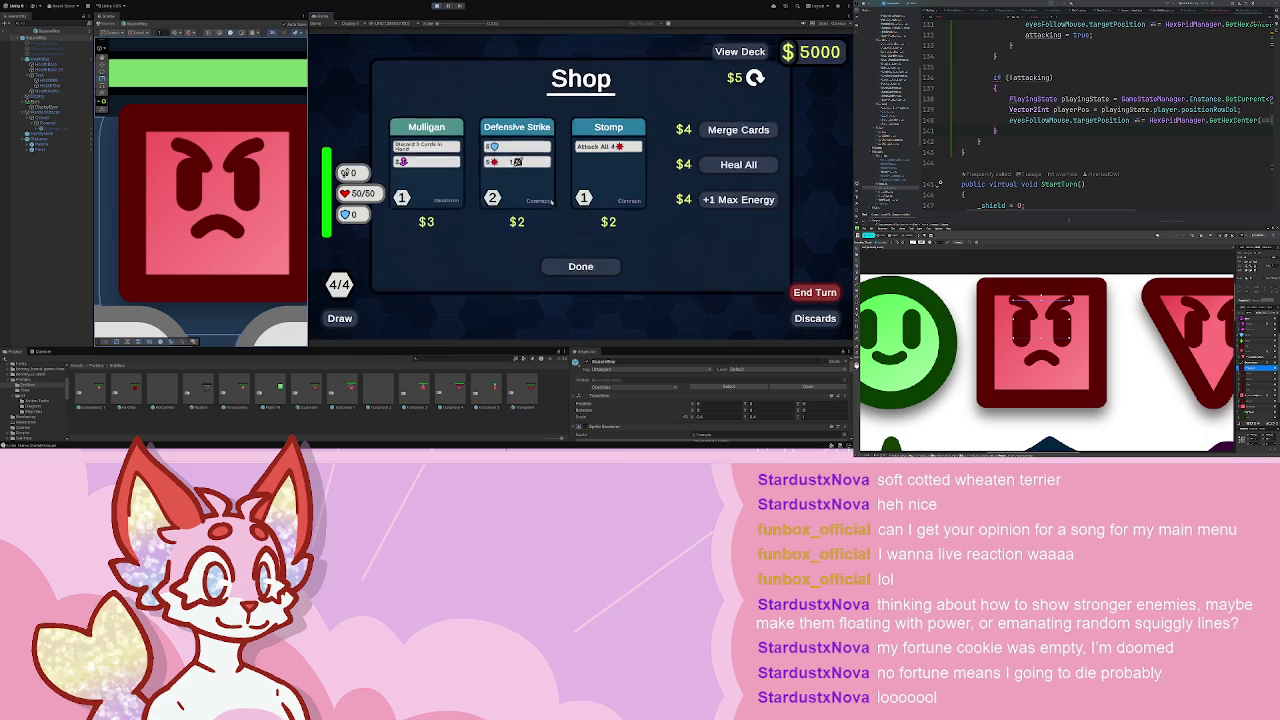
left_click(581, 266)
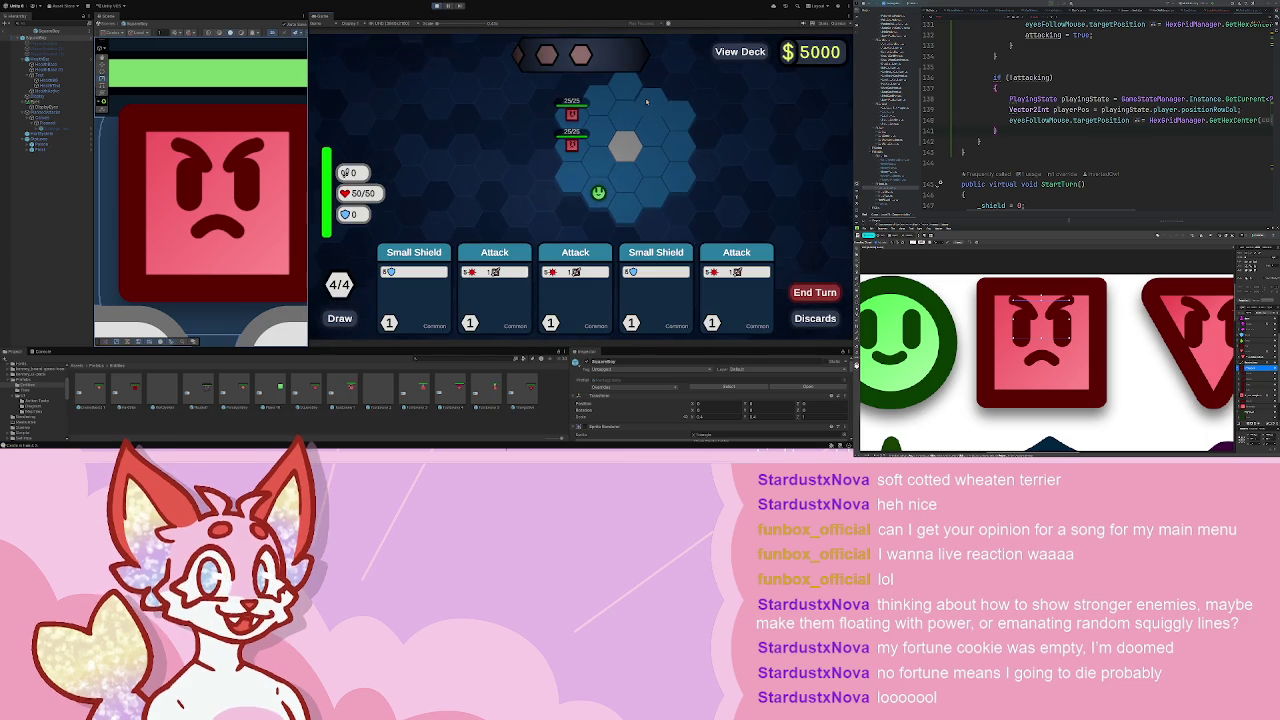
mouse_move(572, 157)
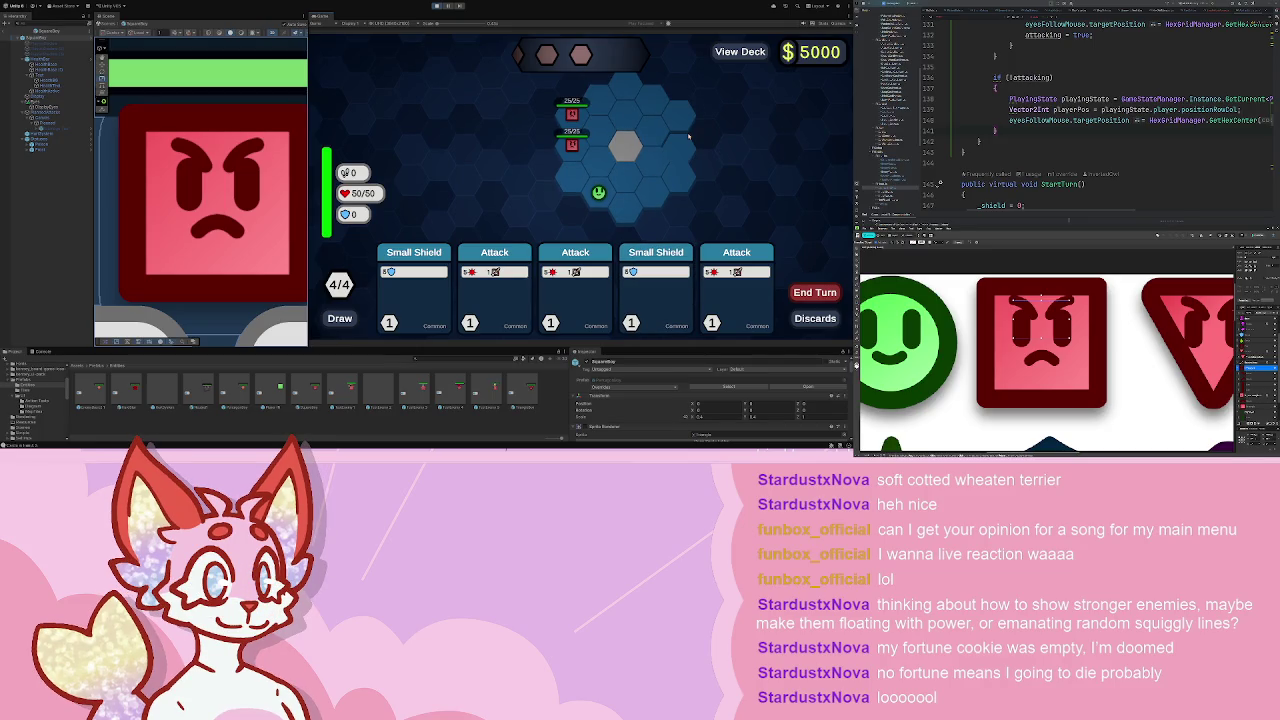
key("space")
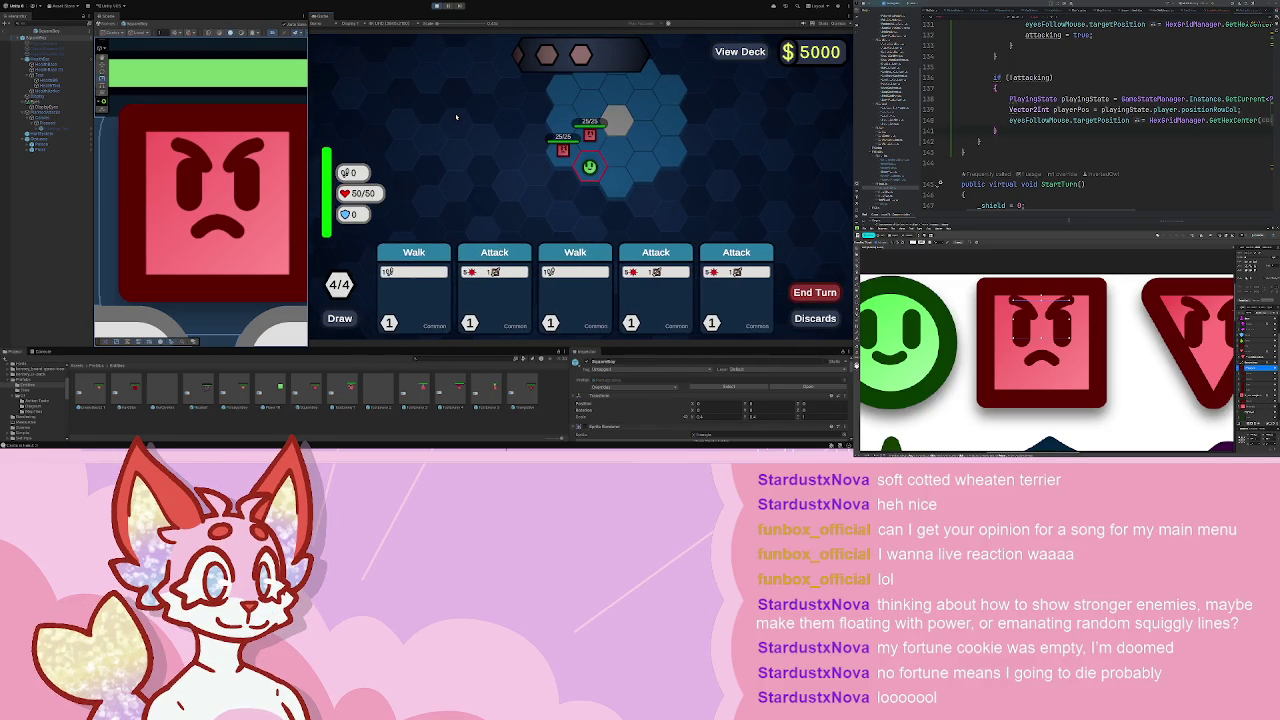
left_click(433, 259)
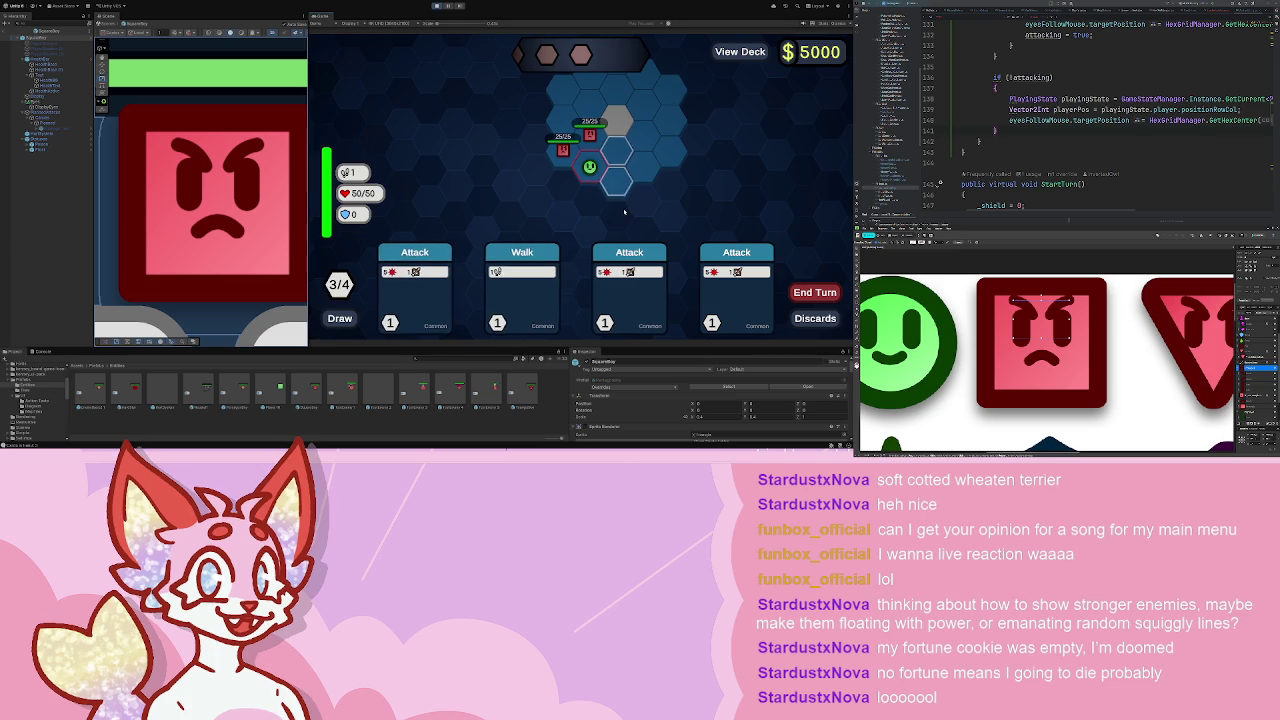
left_click(612, 152)
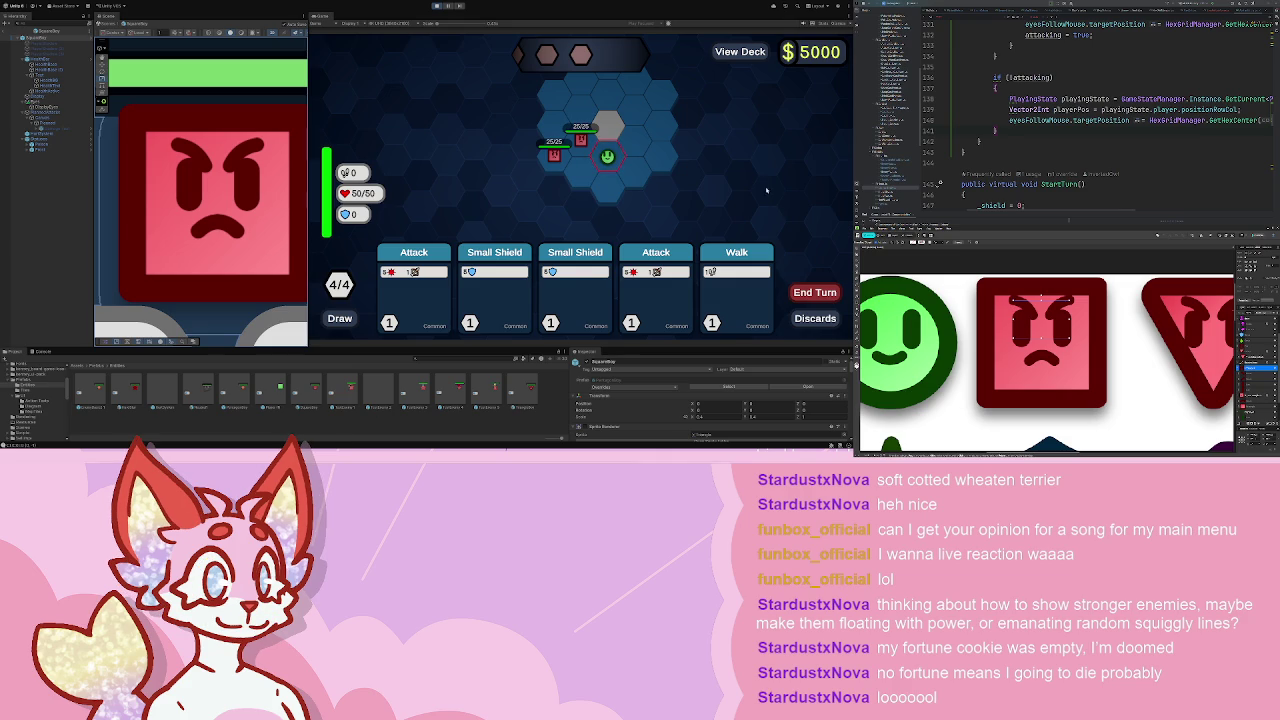
left_click(607, 127)
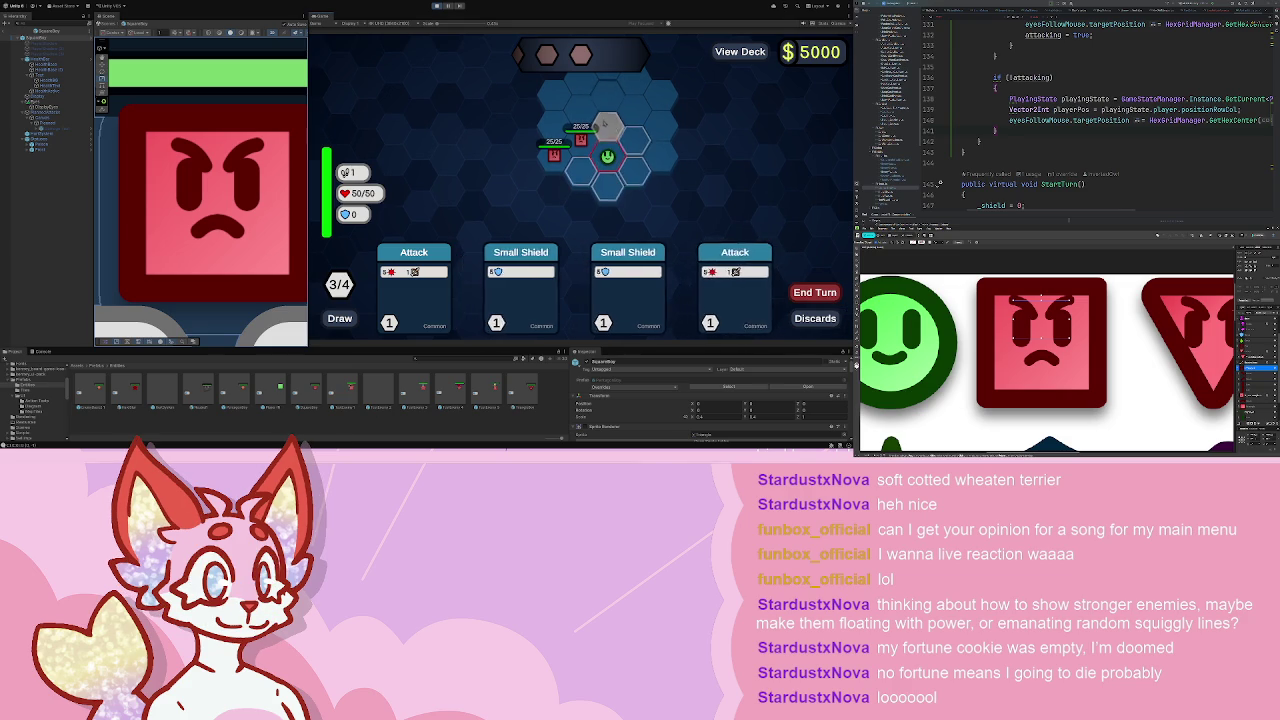
left_click(805, 290)
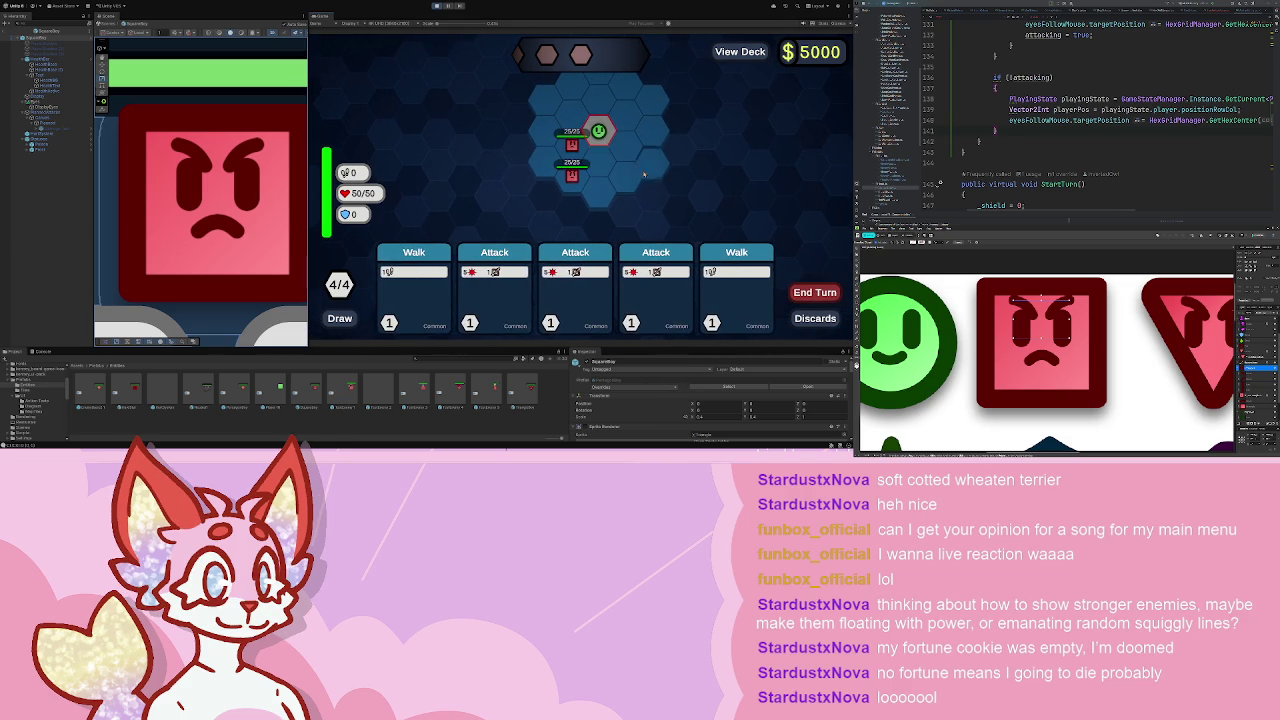
mouse_move(577, 188)
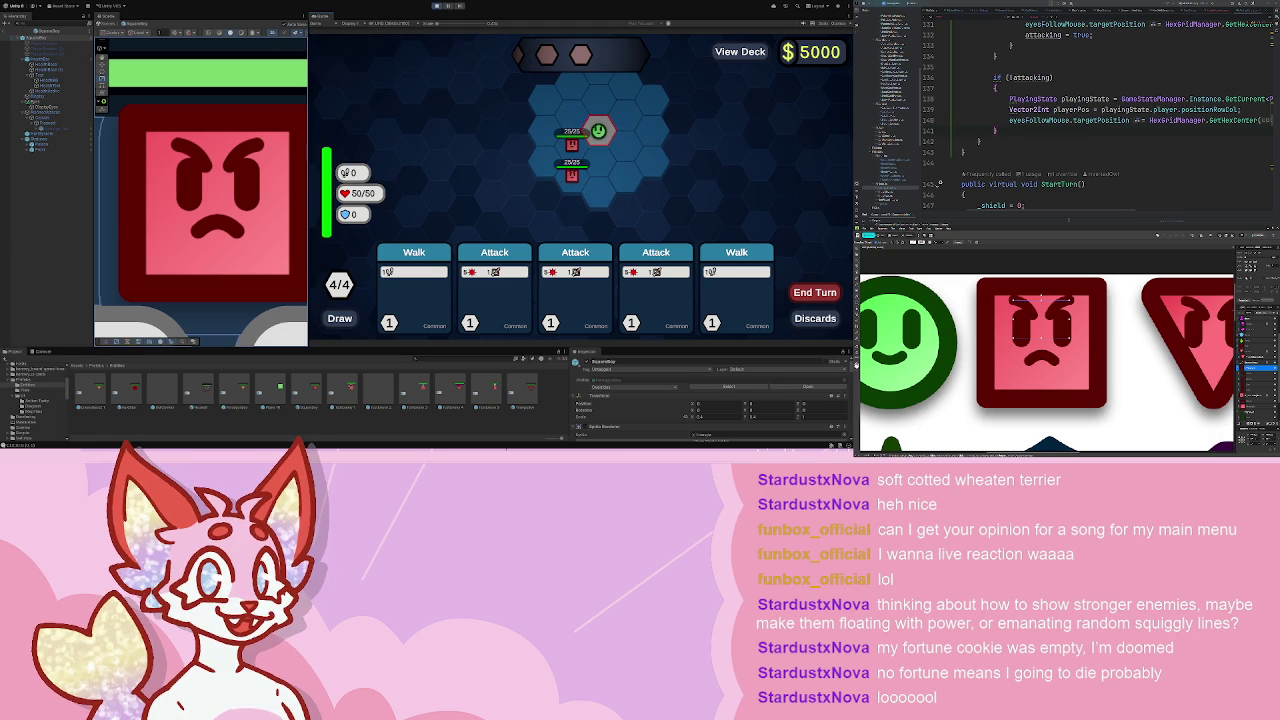
- Switch the Game view to Play Maximized, start a battle, then stop and select the enemy eyes
key("ctrl+p")
left_click(648, 22)
left_click(650, 58)
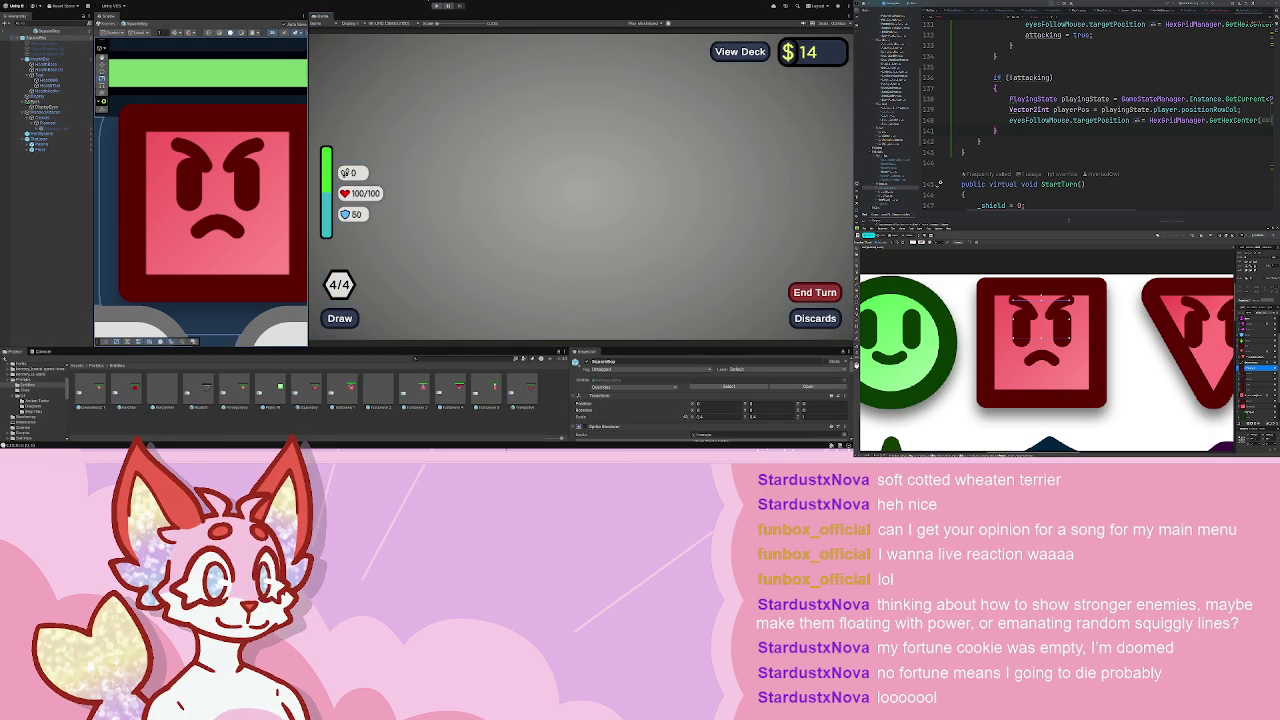
left_click(436, 5)
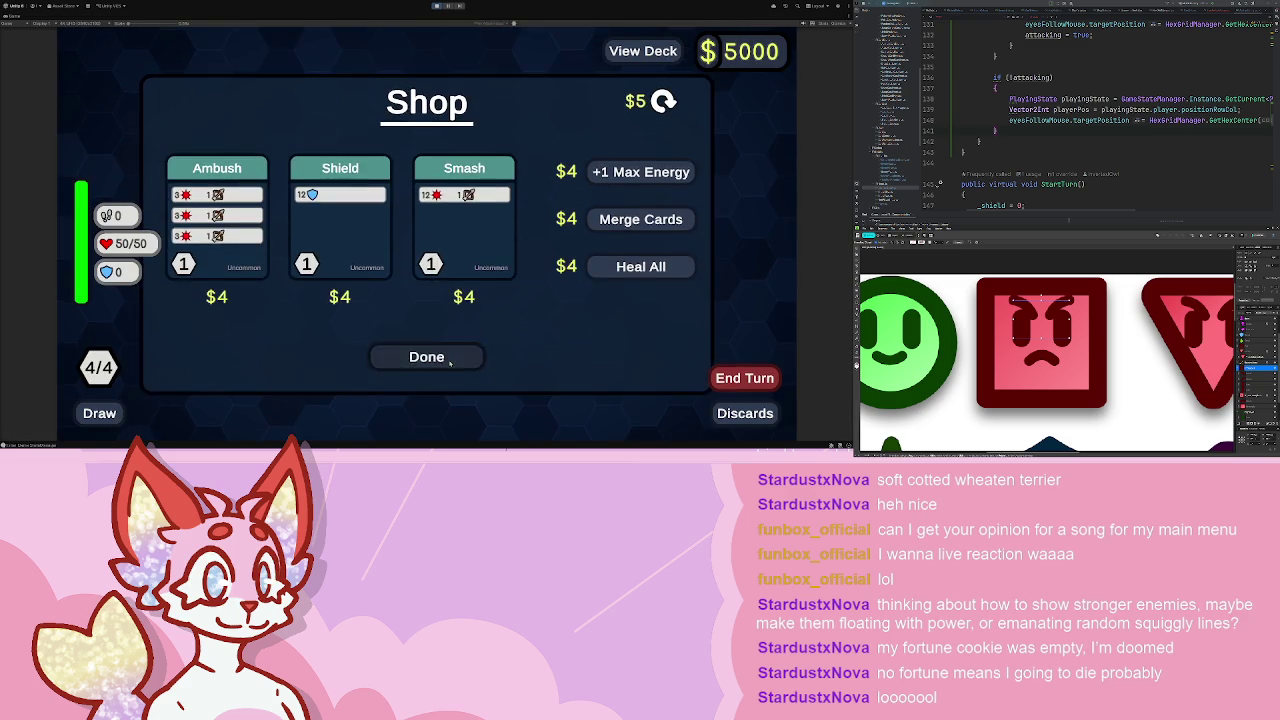
left_click(426, 225)
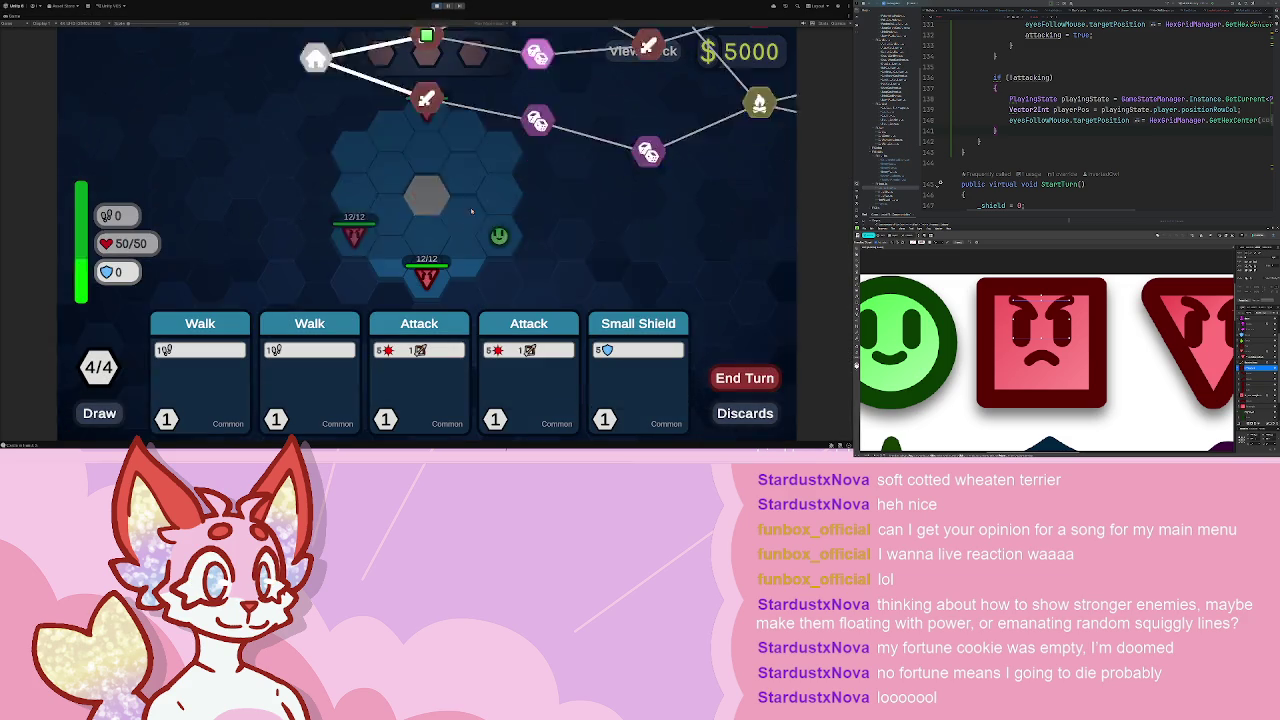
left_click(436, 5)
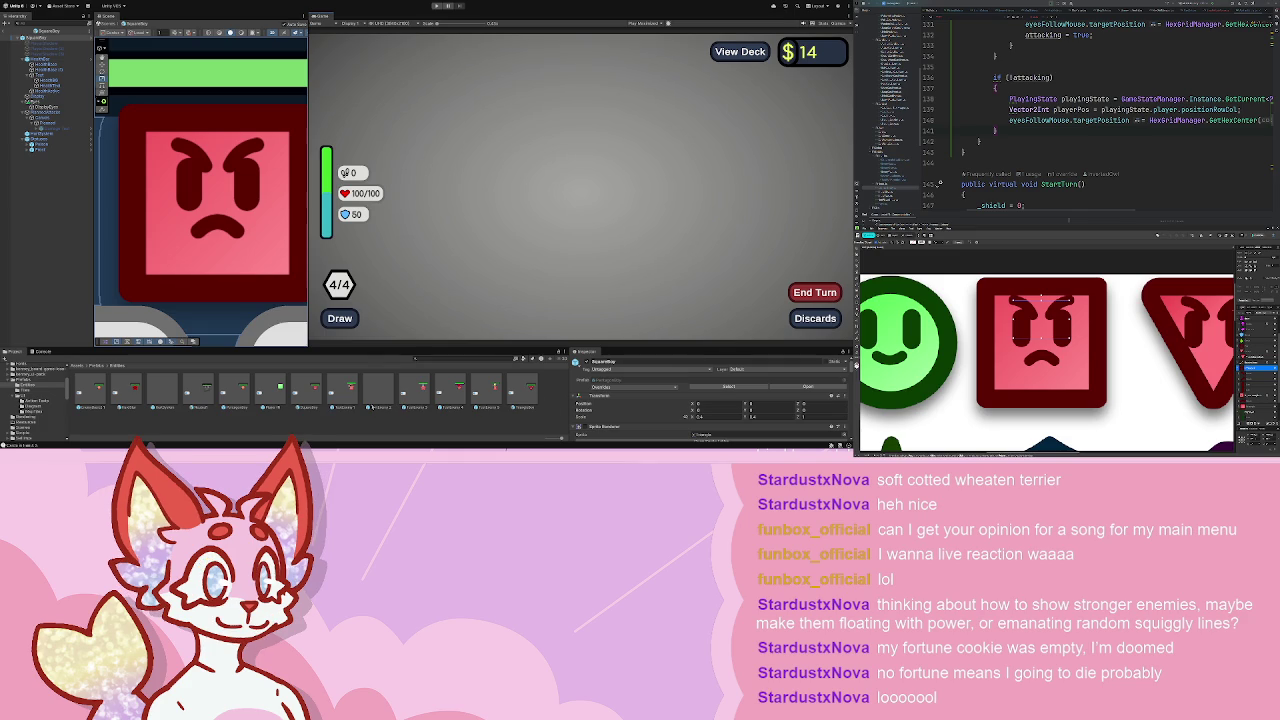
left_click(45, 106)
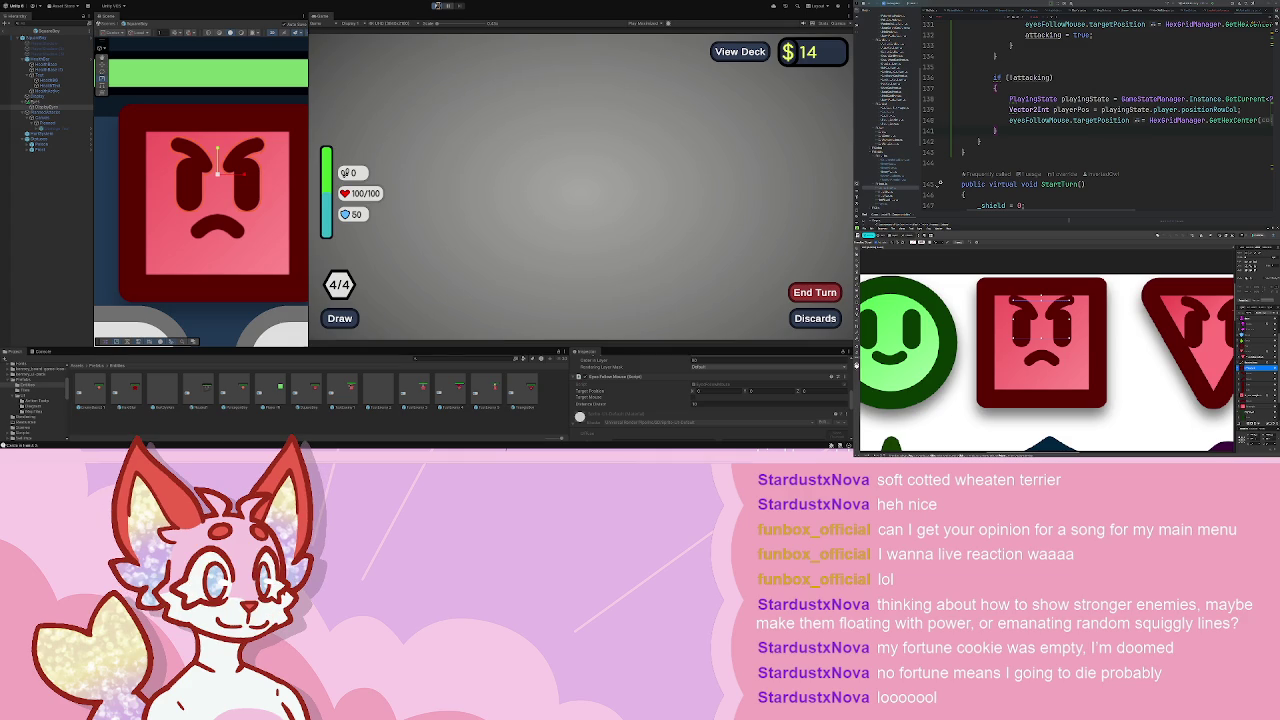
- Run the game again and start a battle from the middle fight node
left_click(437, 6)
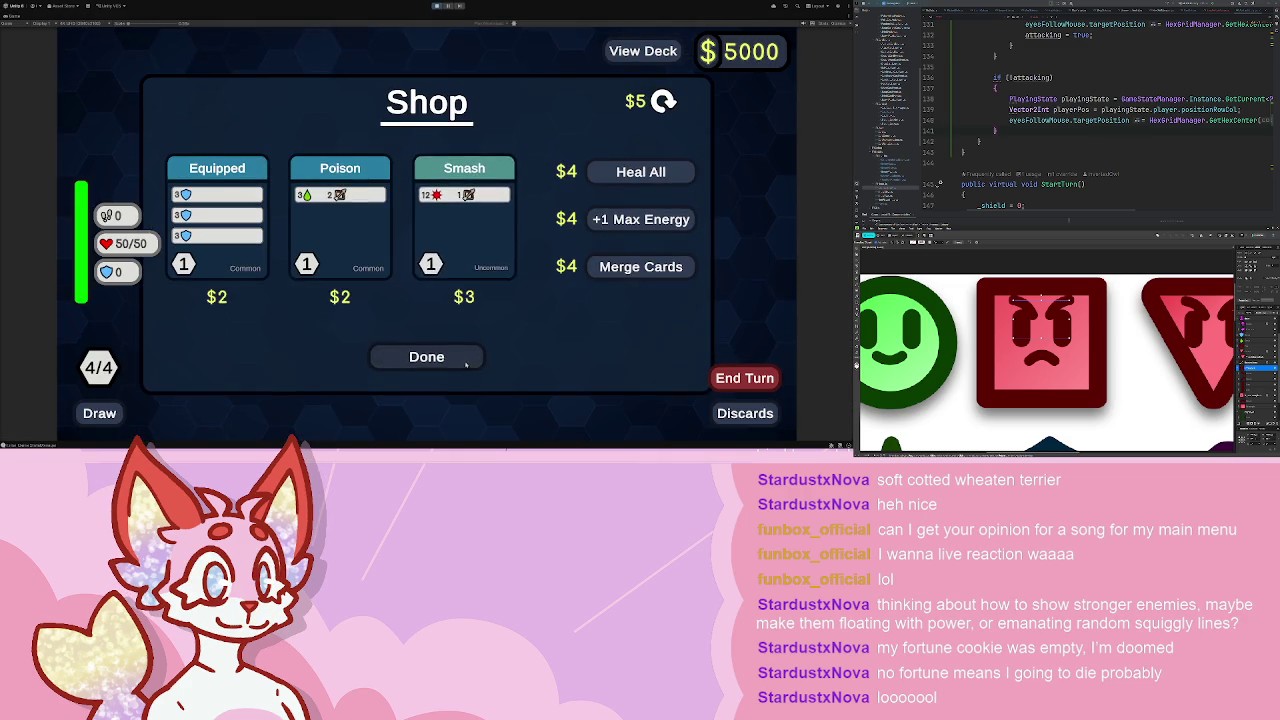
left_click(423, 354)
left_click(430, 245)
left_click(437, 6)
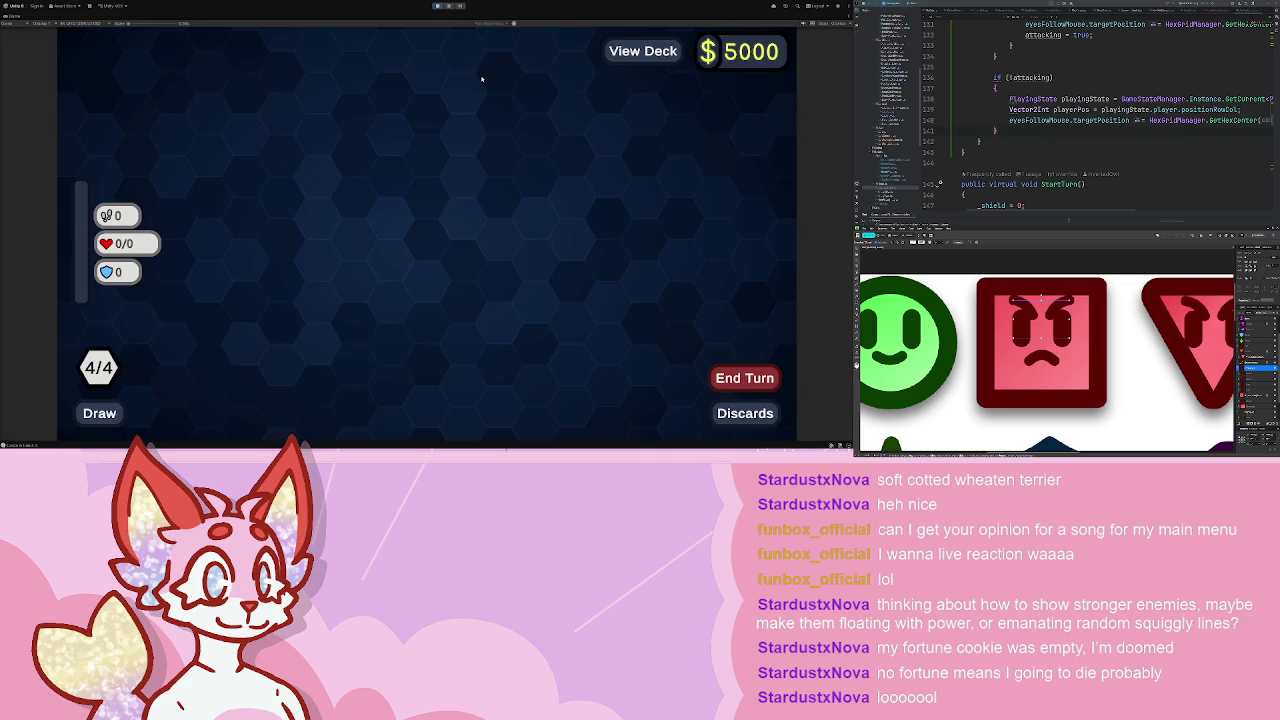
left_click(427, 357)
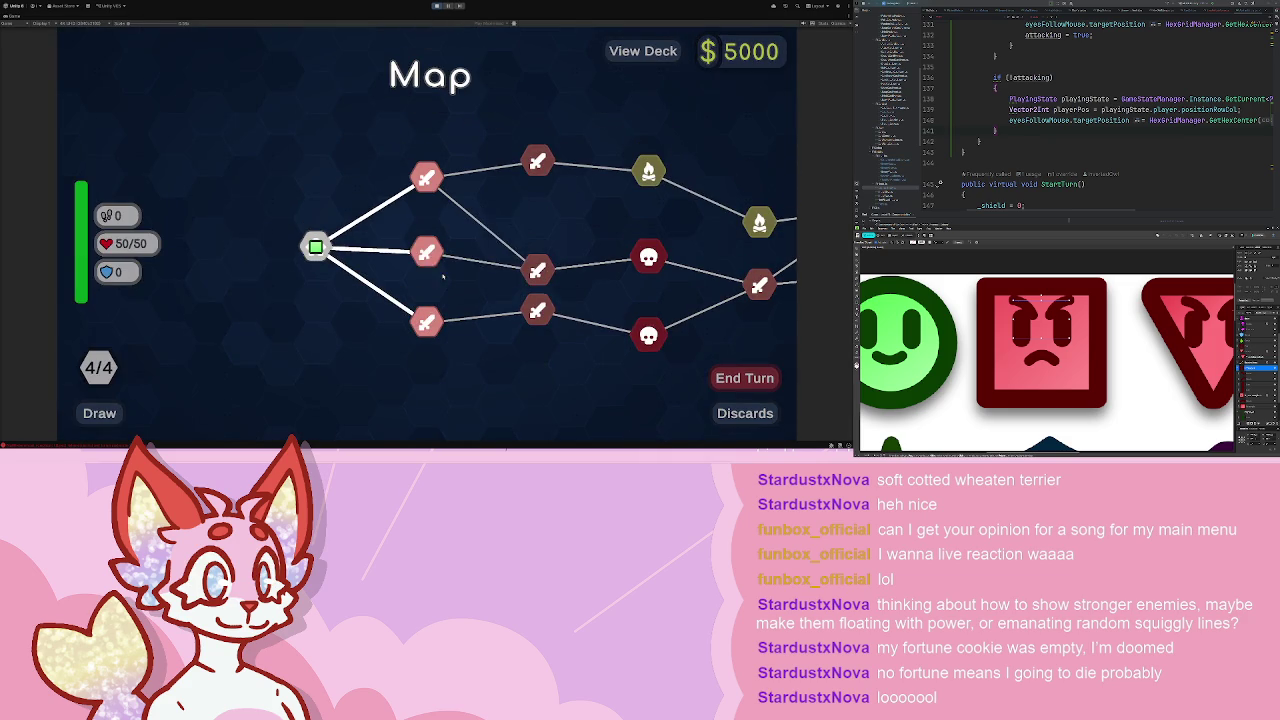
left_click(425, 252)
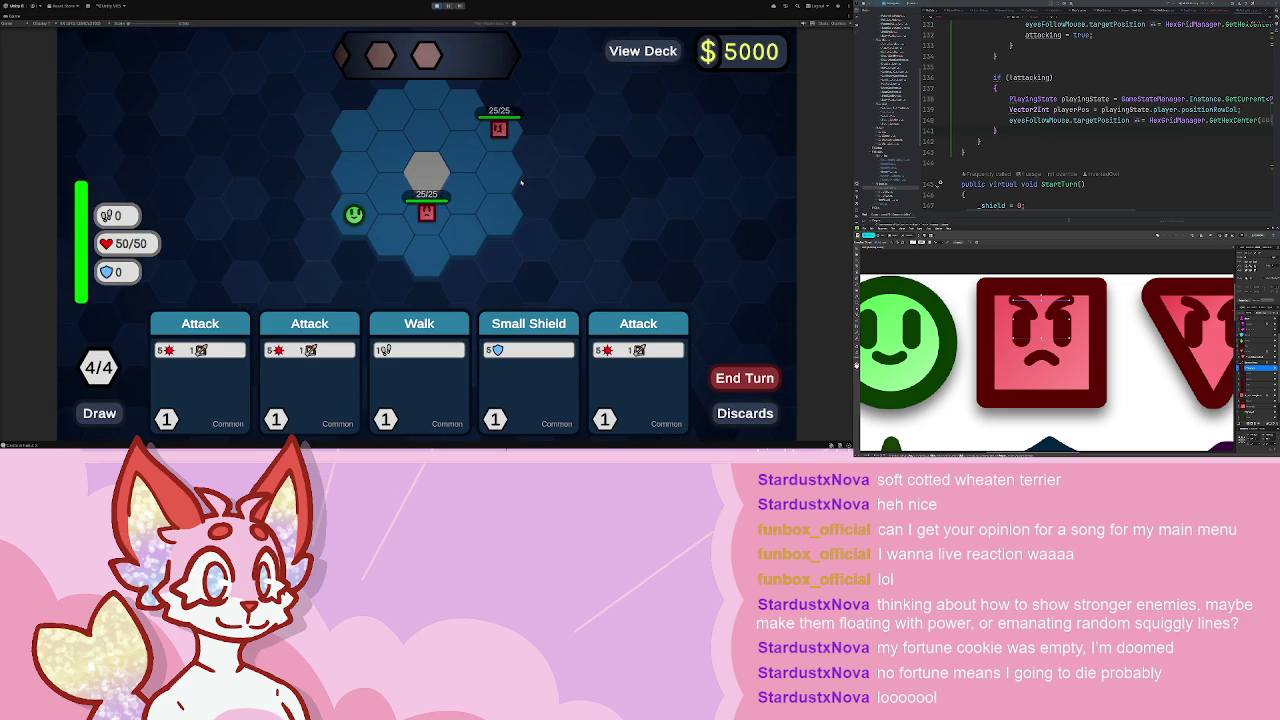
mouse_move(428, 216)
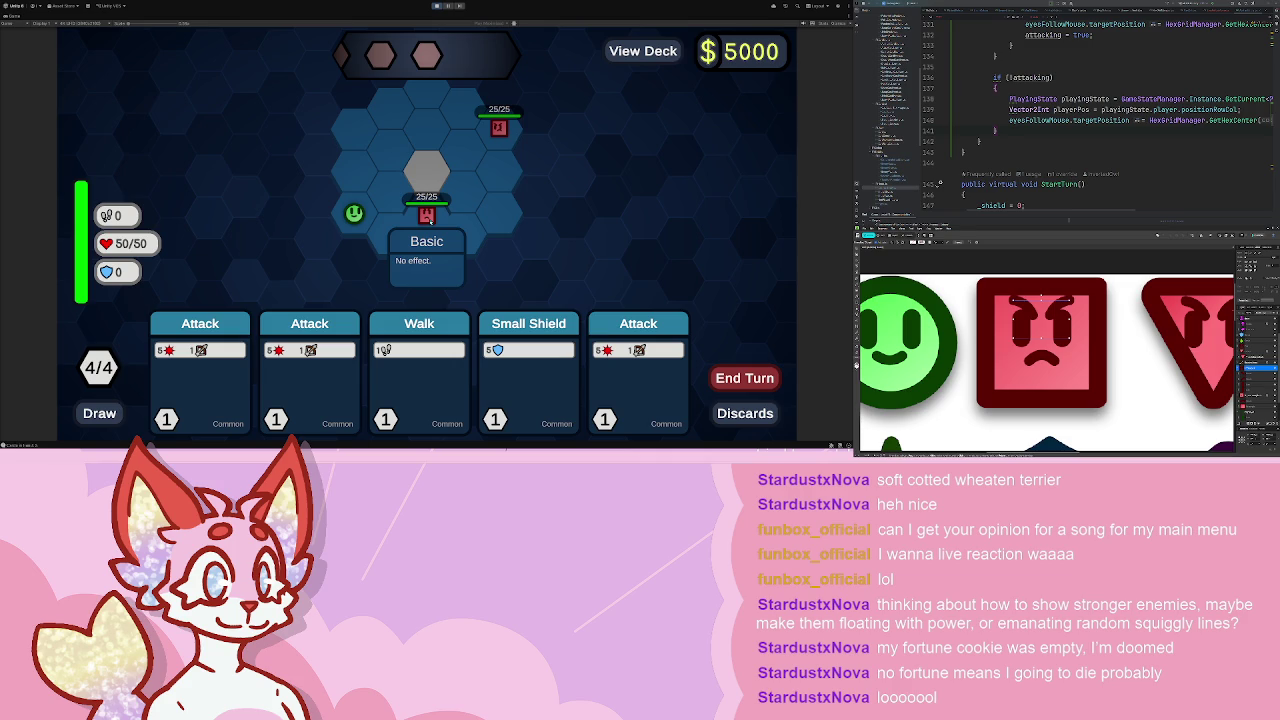
mouse_move(509, 130)
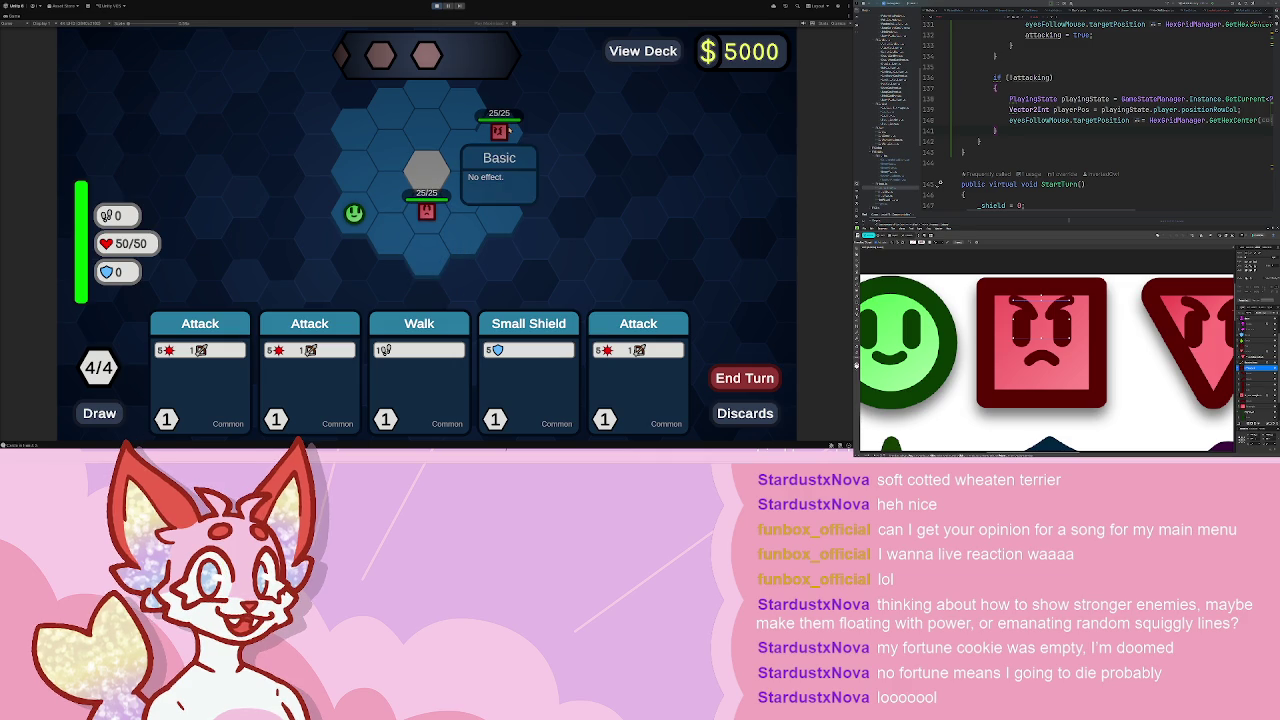
- Walk the player up one hex, end the turn, then stop play and return to Rider
left_click(419, 370)
left_click(355, 183)
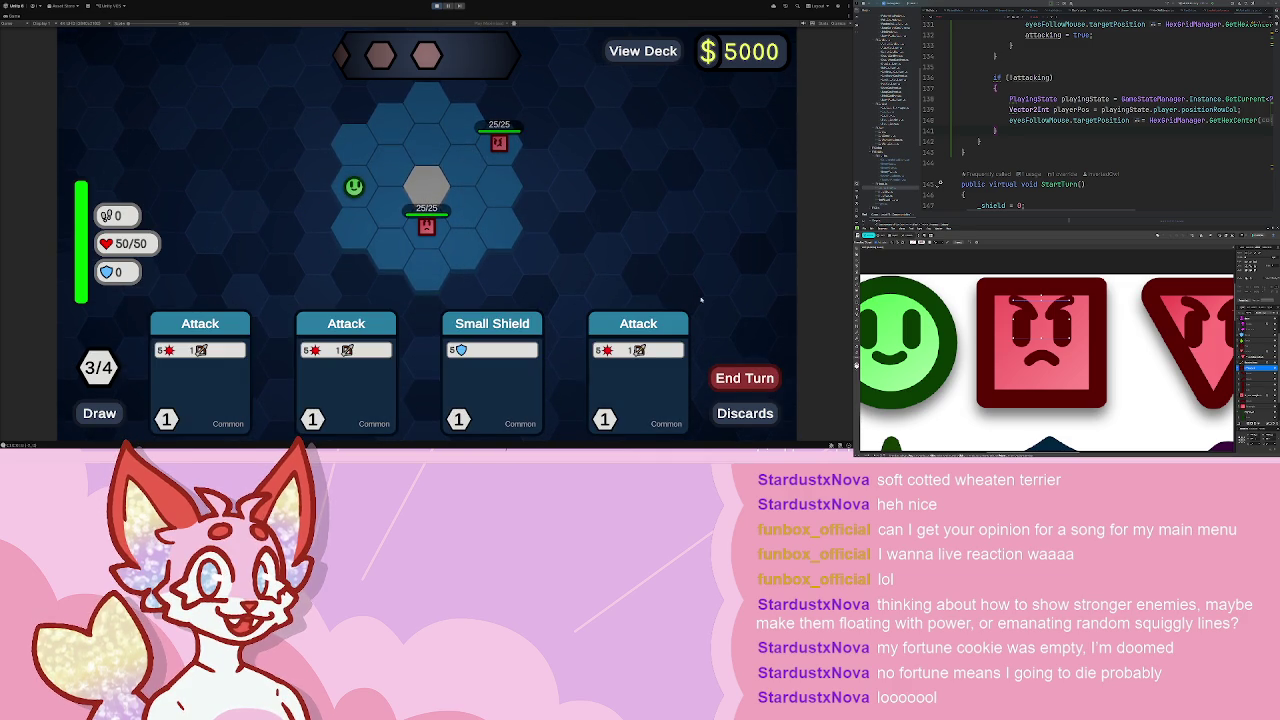
key("space")
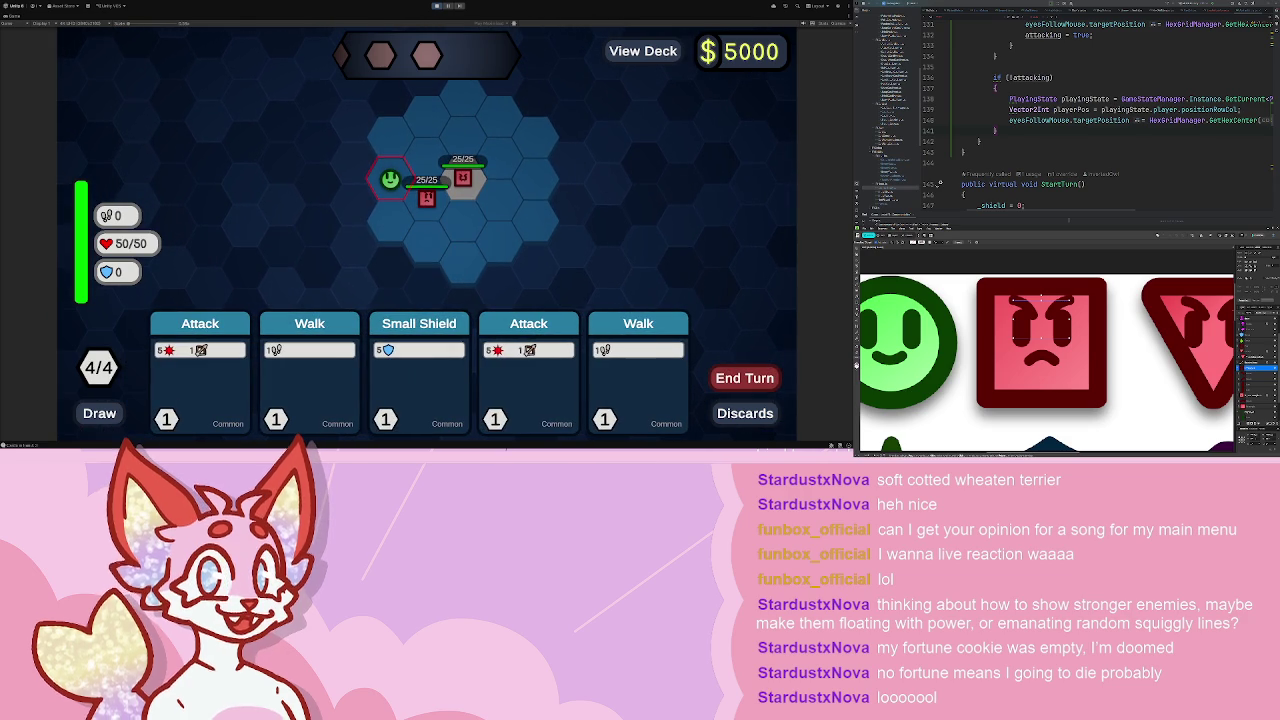
key("ctrl+p")
key("alt+Tab")
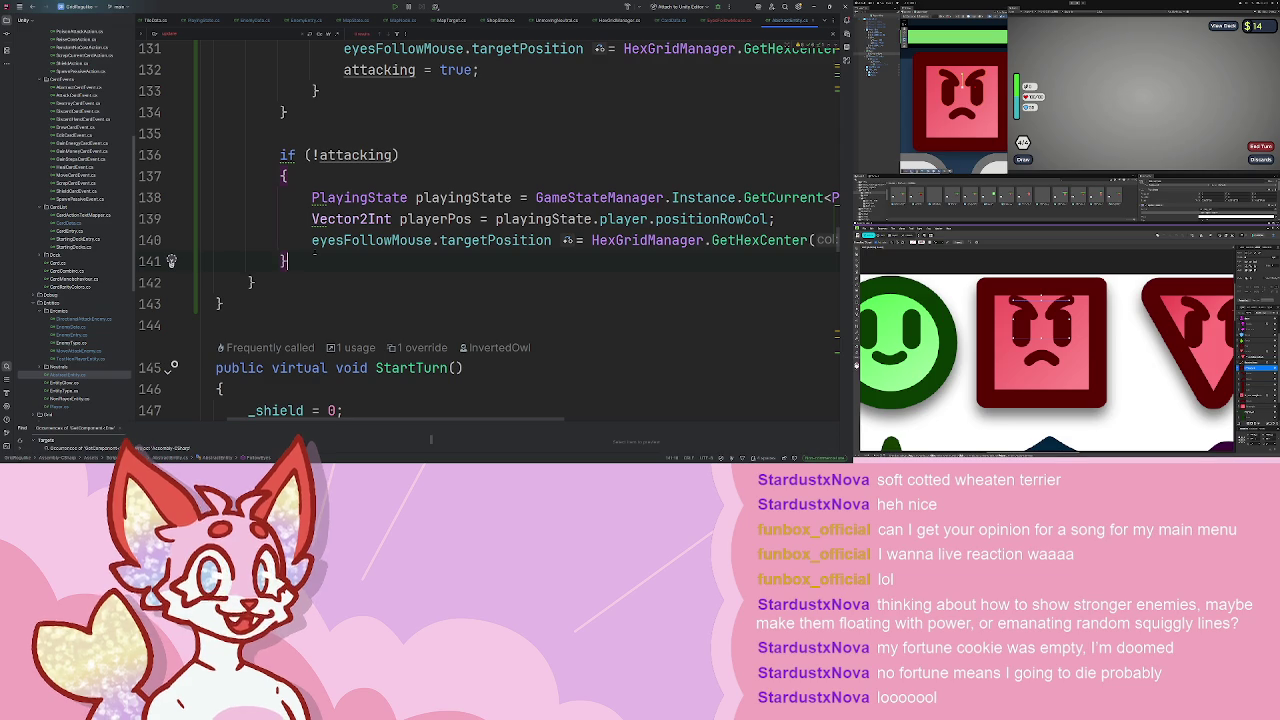
- Comment out the if (!attacking) block on lines 136–141 and go back to Unity
scroll(580, 238, "right", 6)
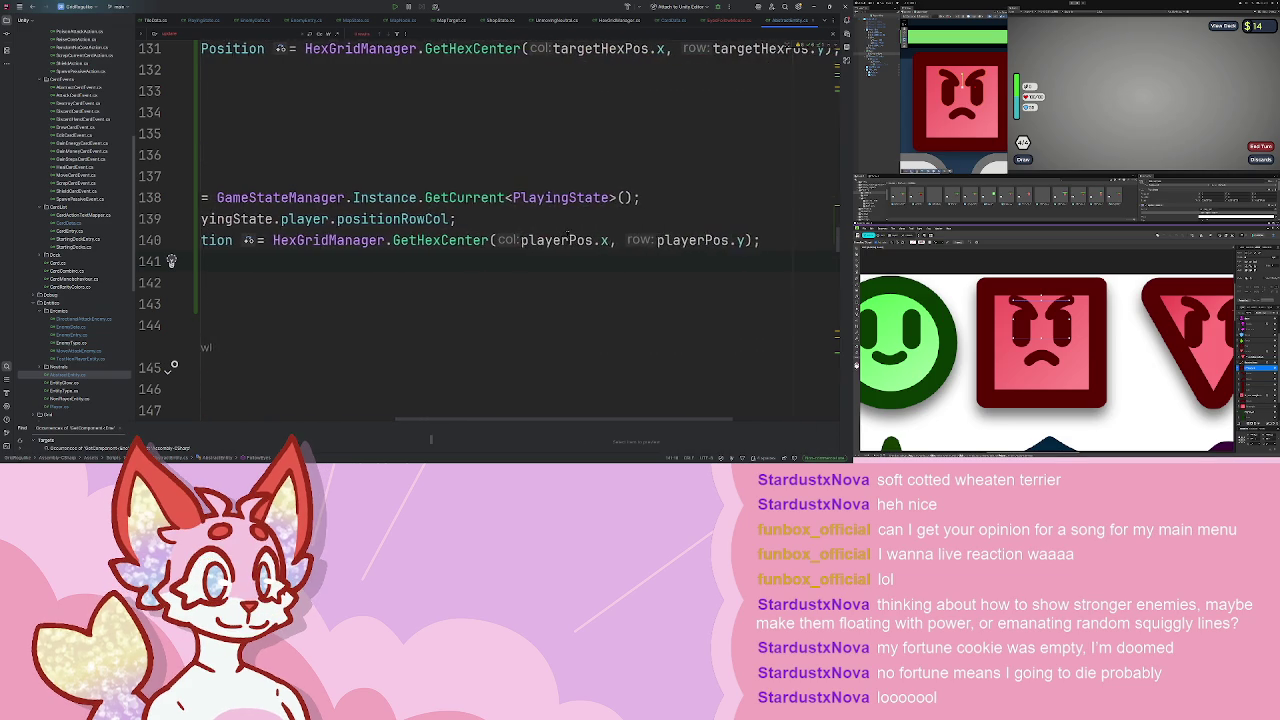
scroll(568, 236, "left", 4)
scroll(568, 234, "left", 2)
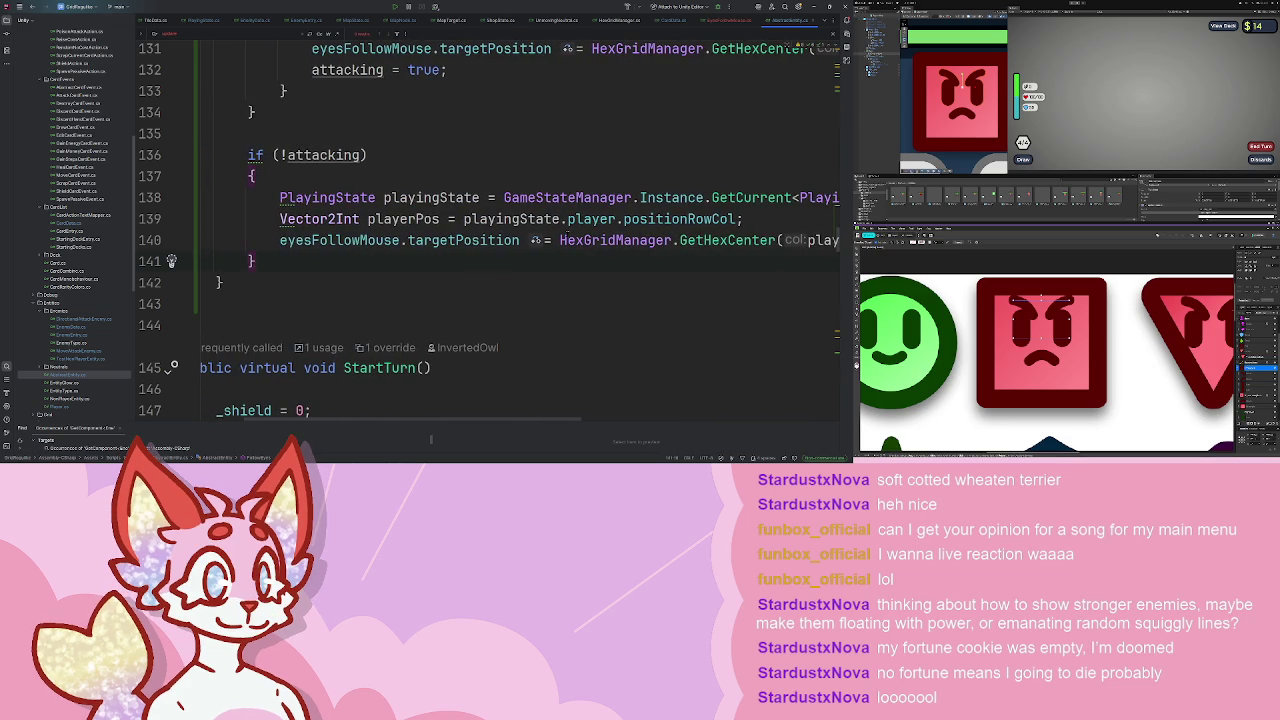
left_click_drag(256, 261, 126, 149)
key("ctrl+slash")
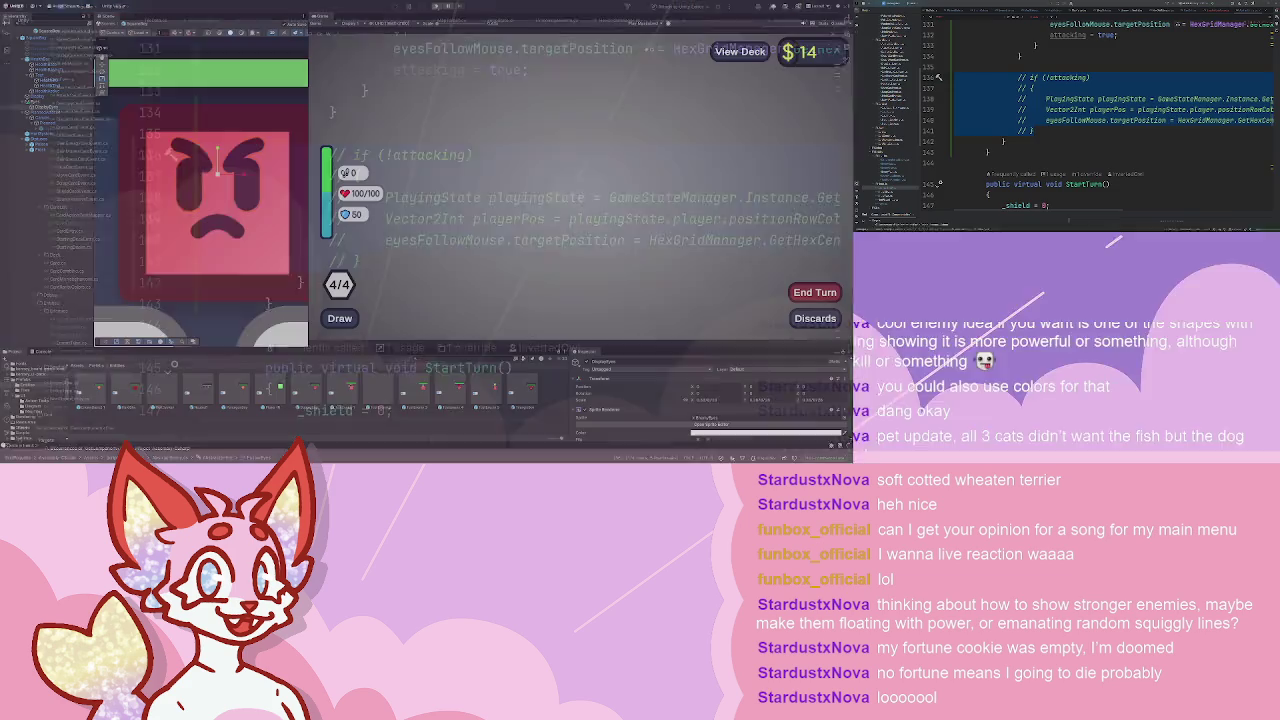
key("alt+Tab")
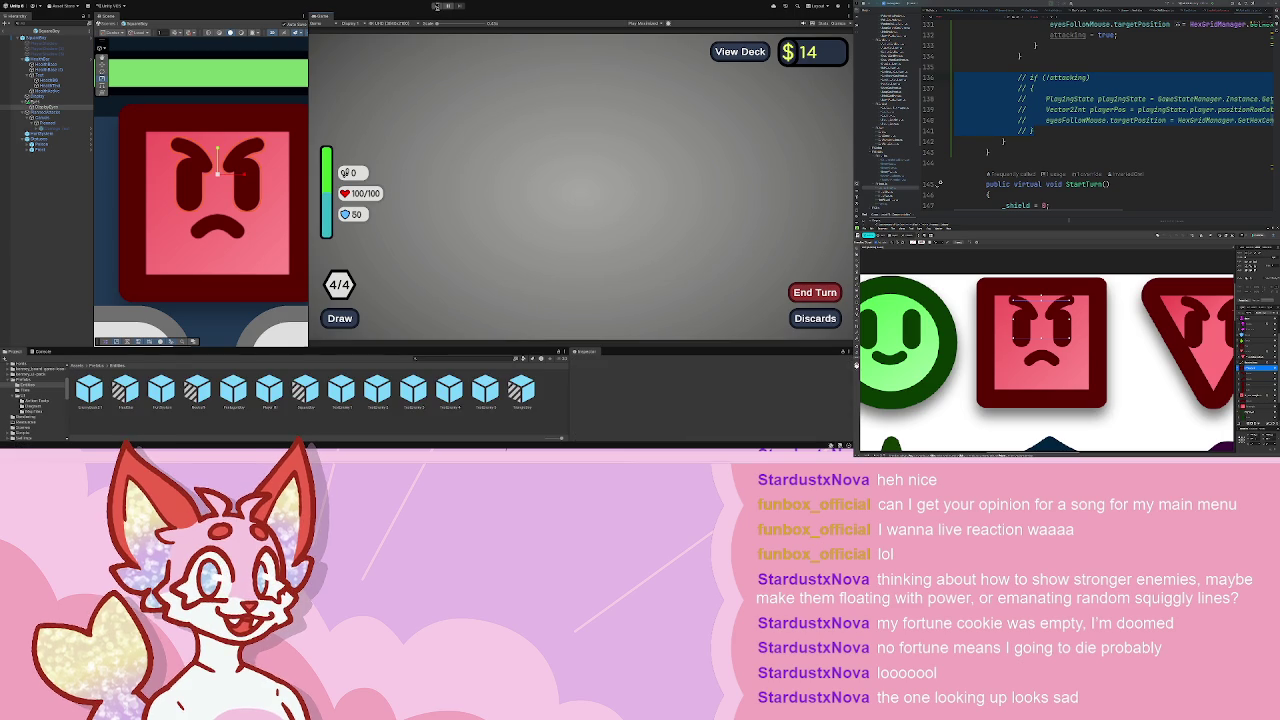
- Start a battle against two enemies, walk the player with a Walk card and end the turn
left_click(436, 6)
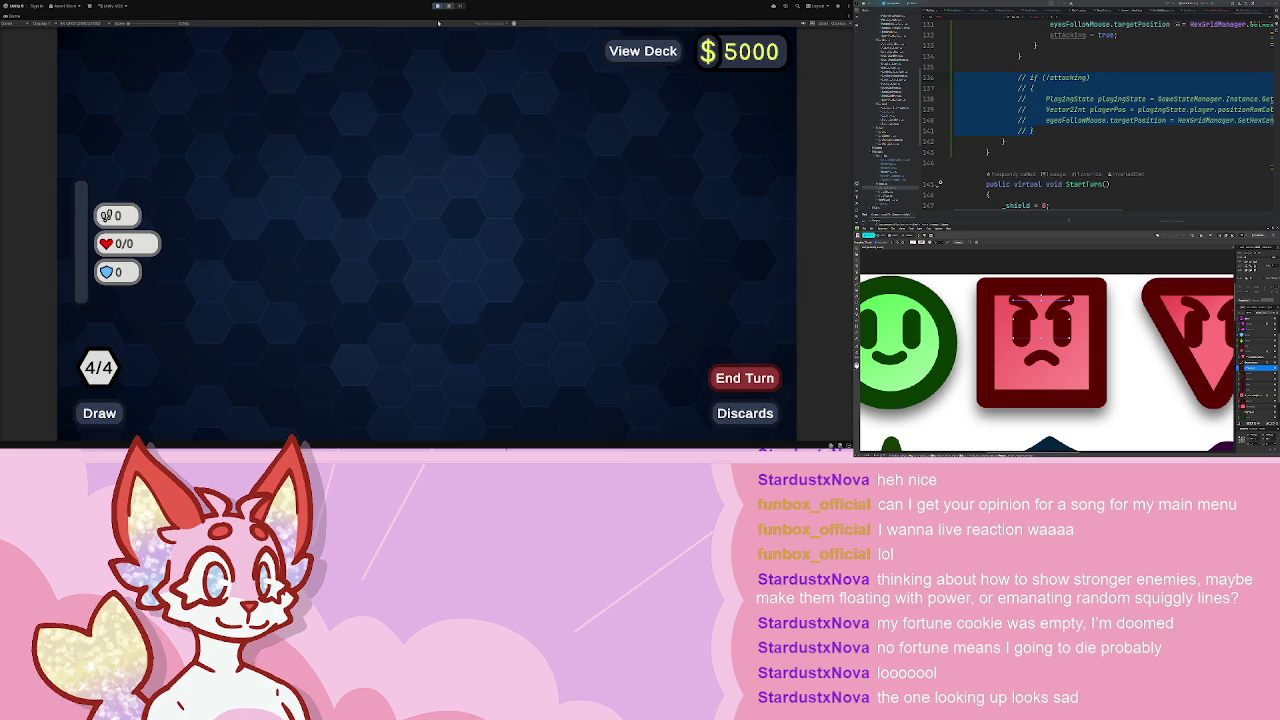
left_click(427, 357)
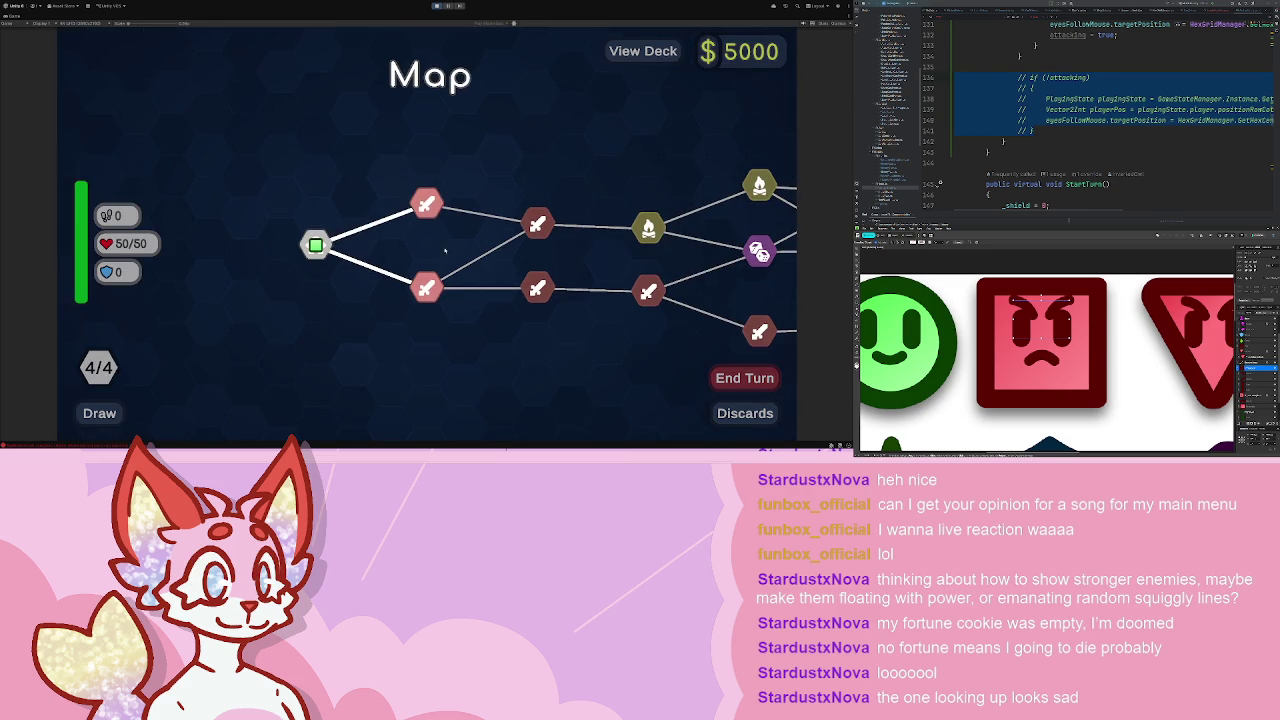
left_click(425, 205)
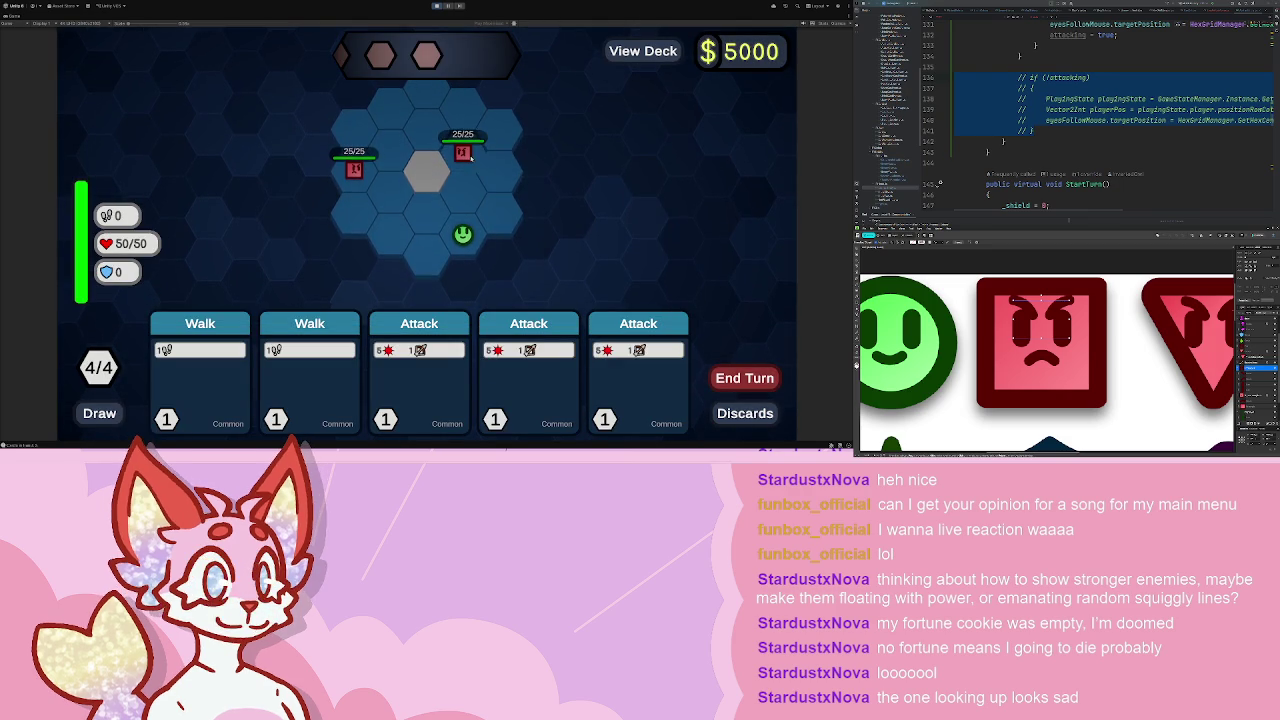
mouse_move(471, 148)
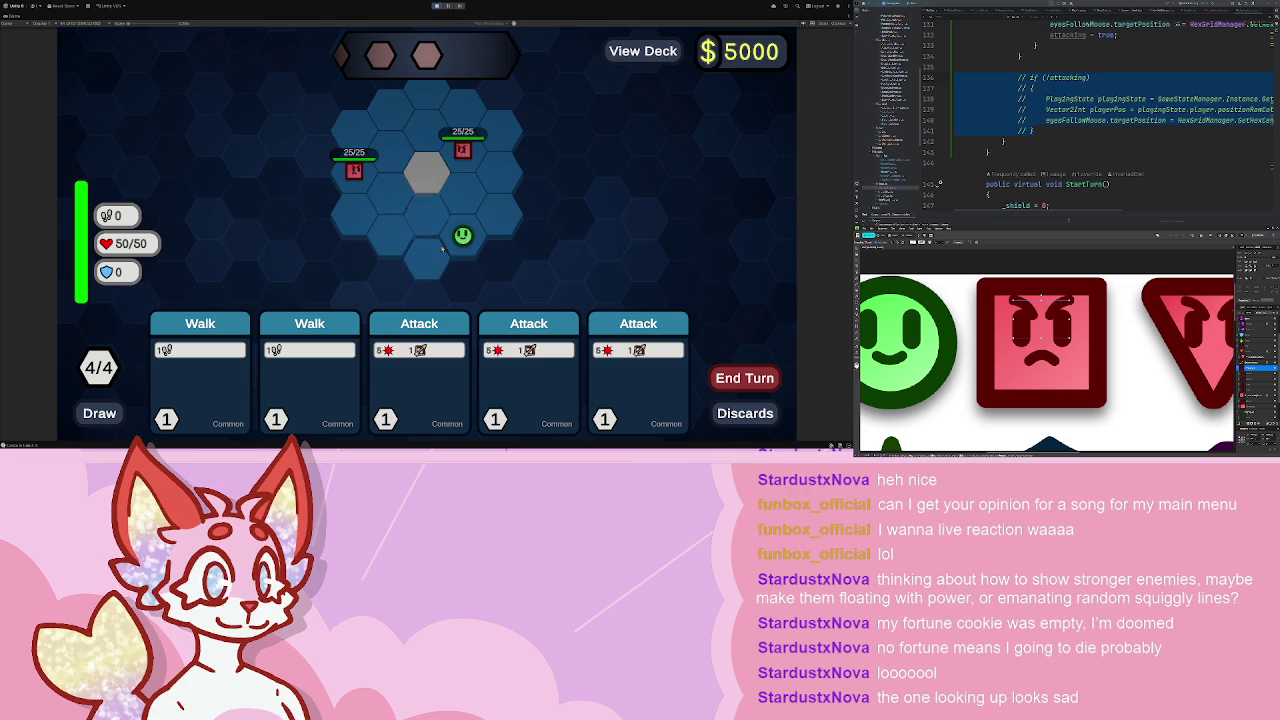
left_click_drag(331, 368, 438, 250)
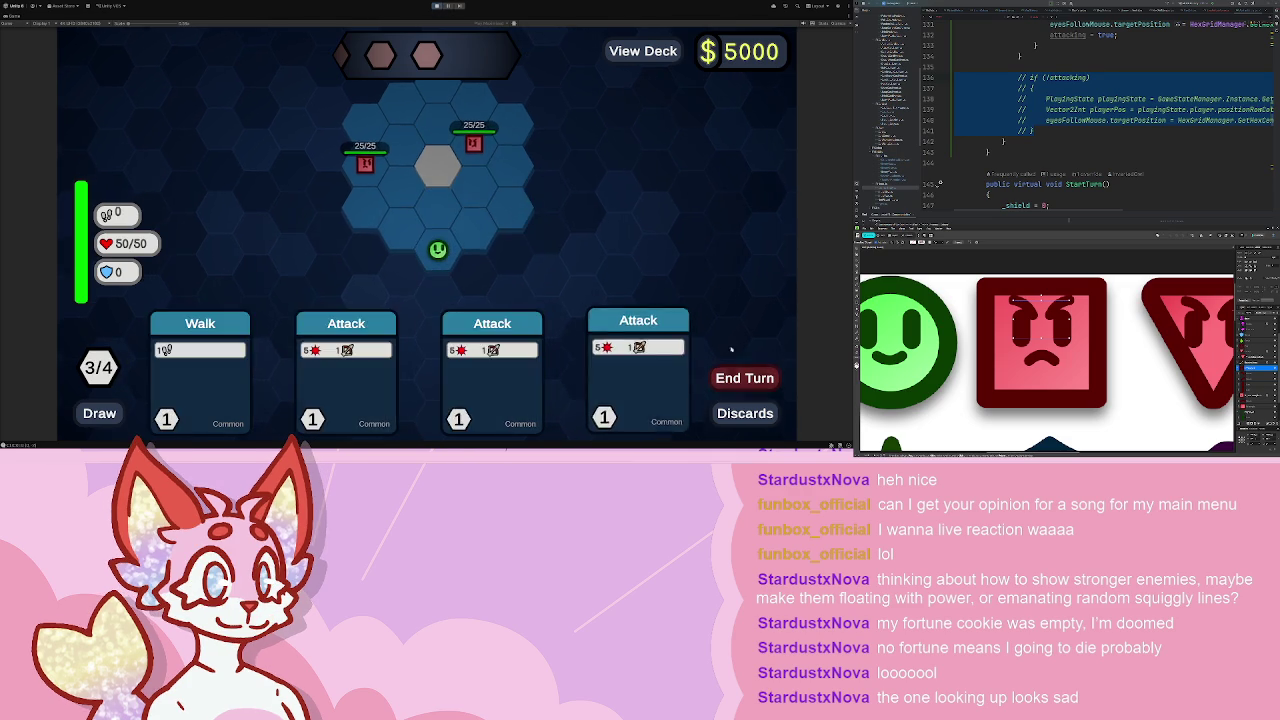
left_click(745, 378)
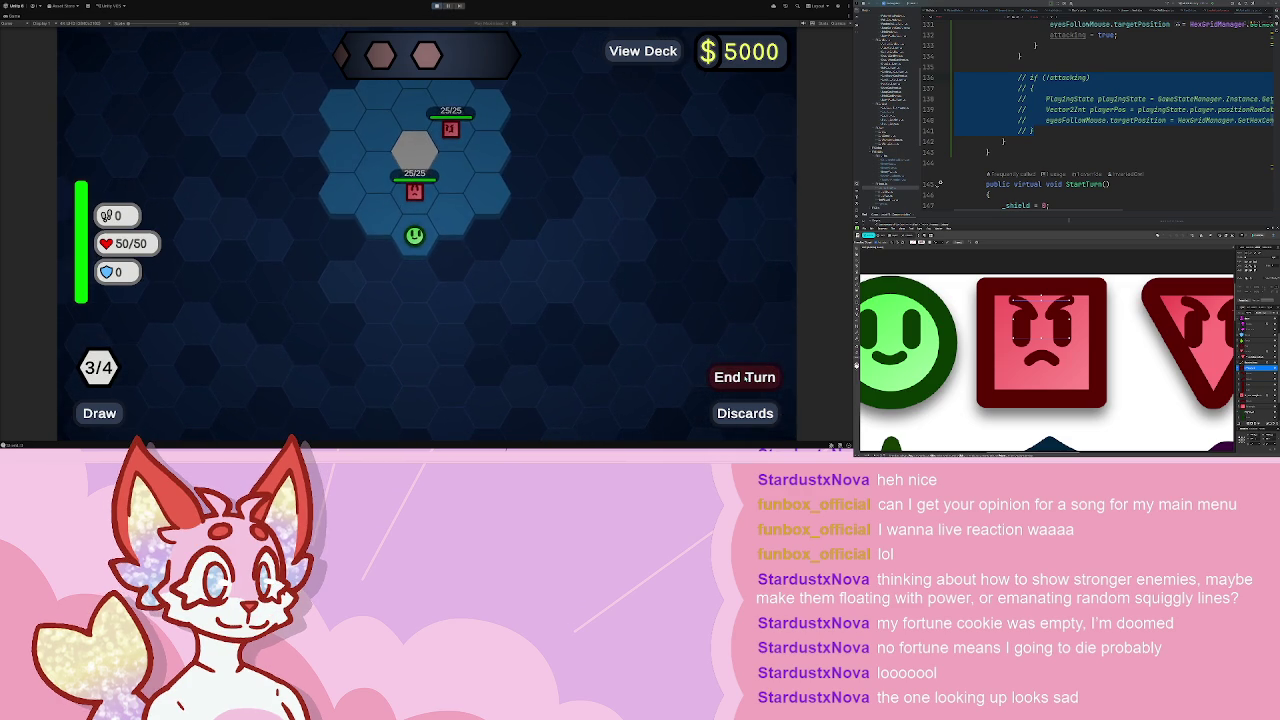
- Stop the game and uncomment the if (!attacking) block in FollowEyes
key("ctrl+p")
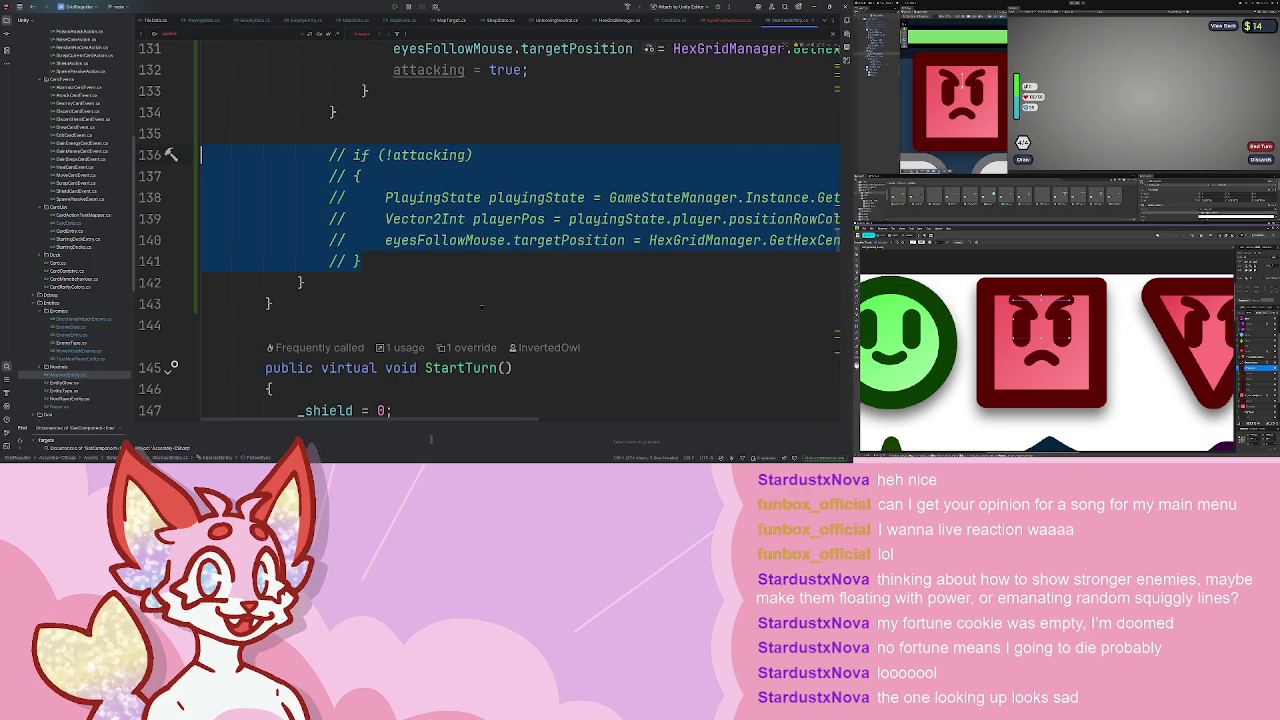
scroll(481, 307, "up", 6)
scroll(549, 182, "down", 2)
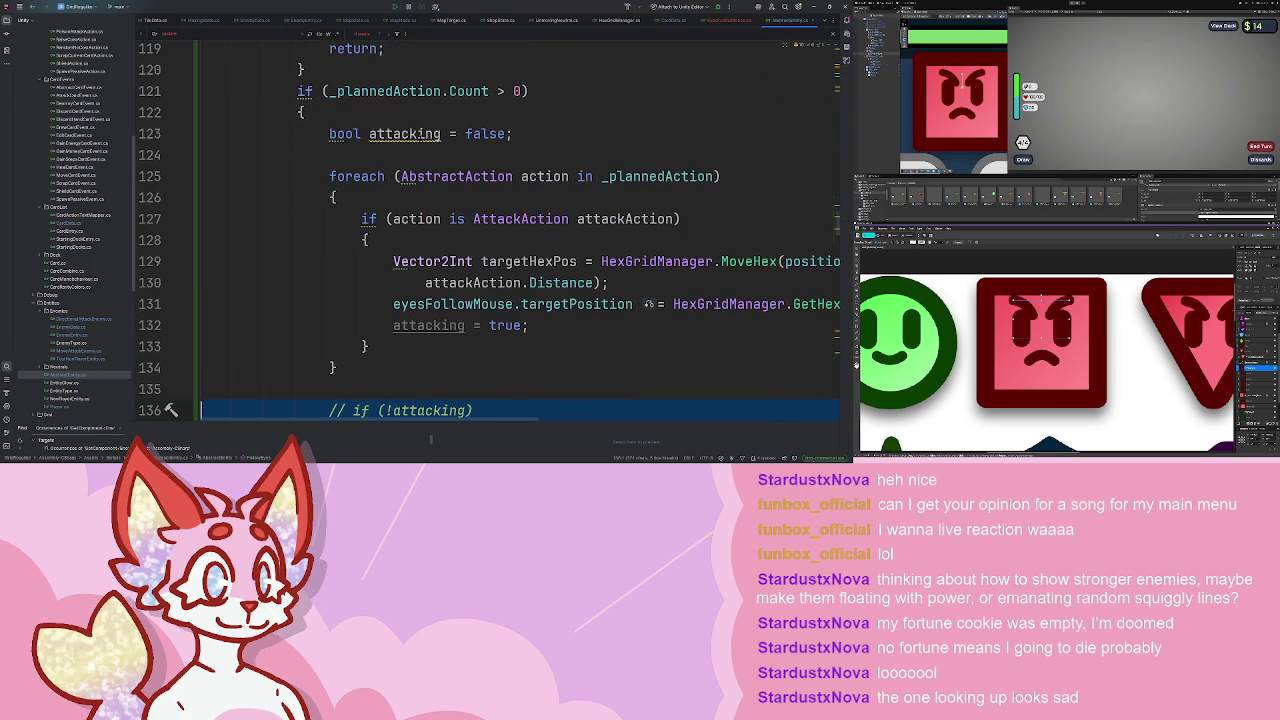
scroll(554, 242, "right", 1)
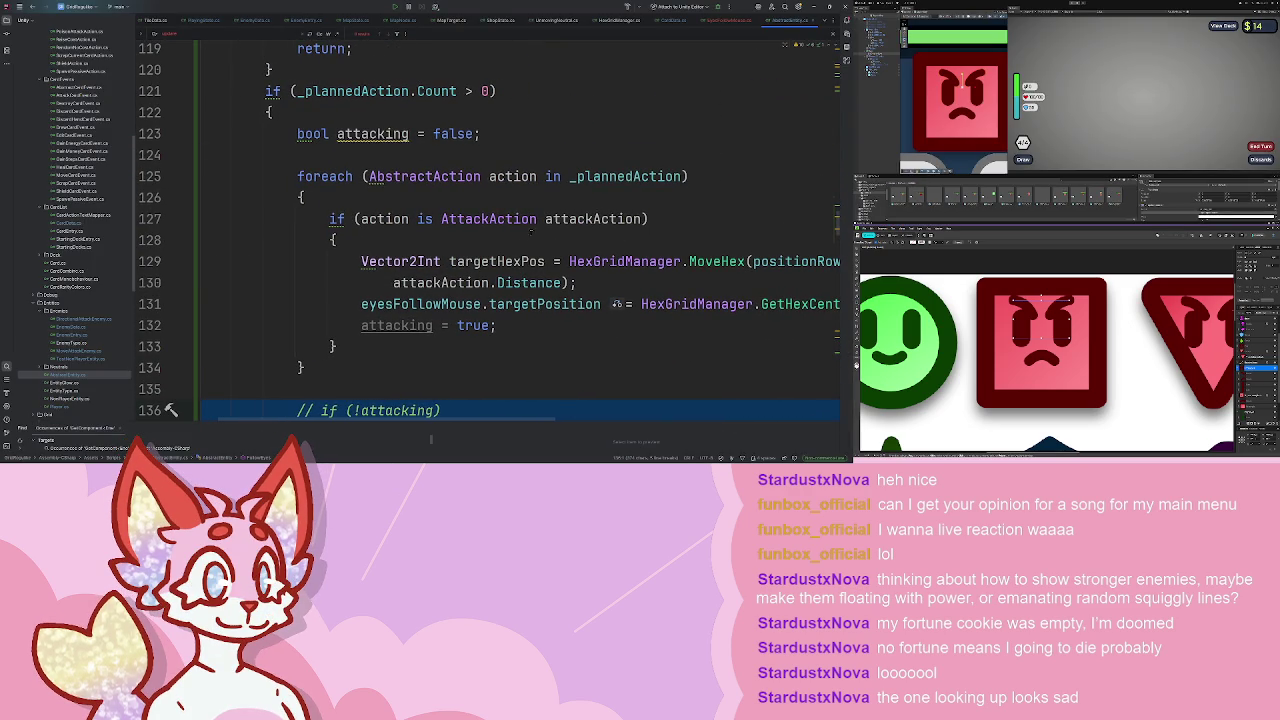
scroll(414, 158, "right", 1)
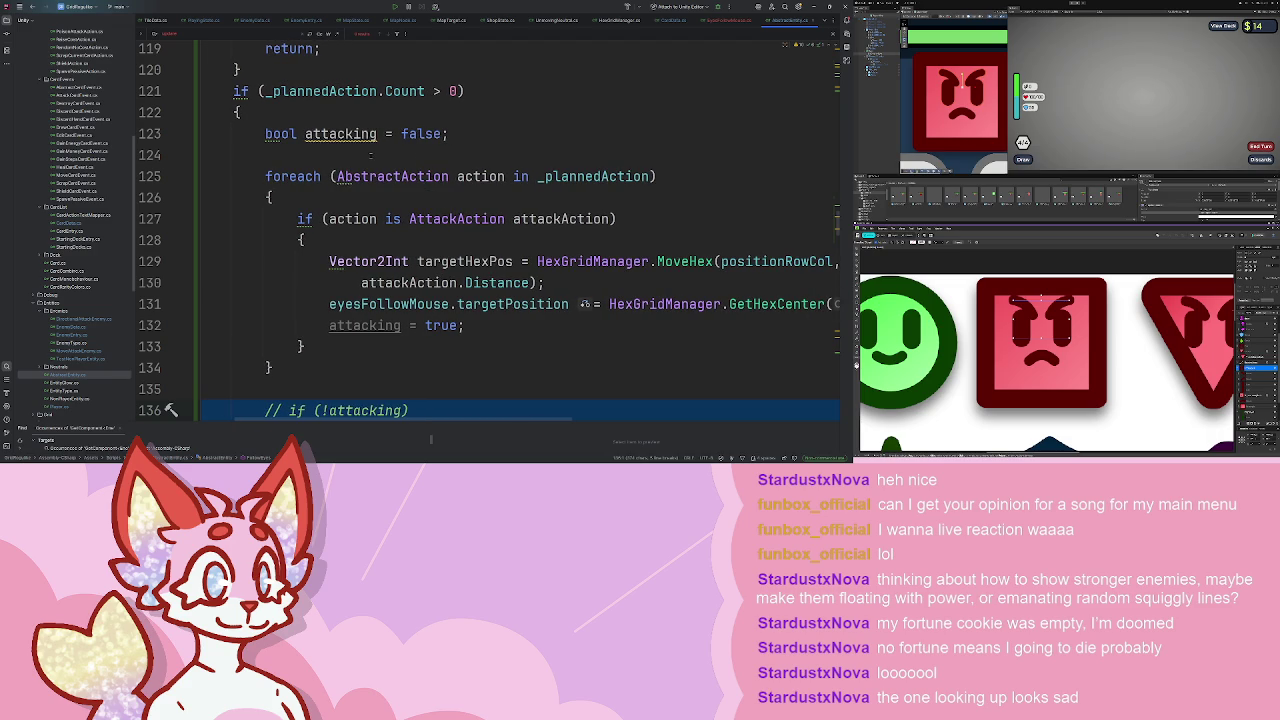
scroll(370, 155, "up", 3)
scroll(370, 155, "down", 4)
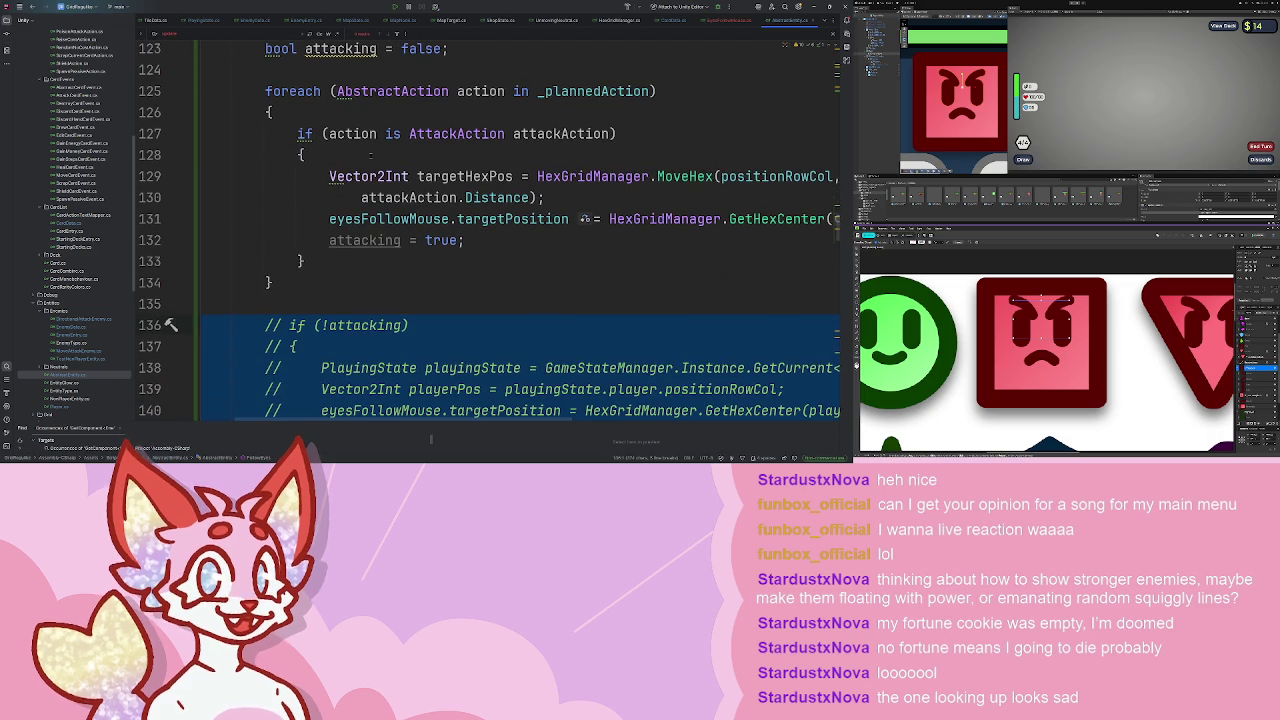
scroll(370, 155, "down", 4)
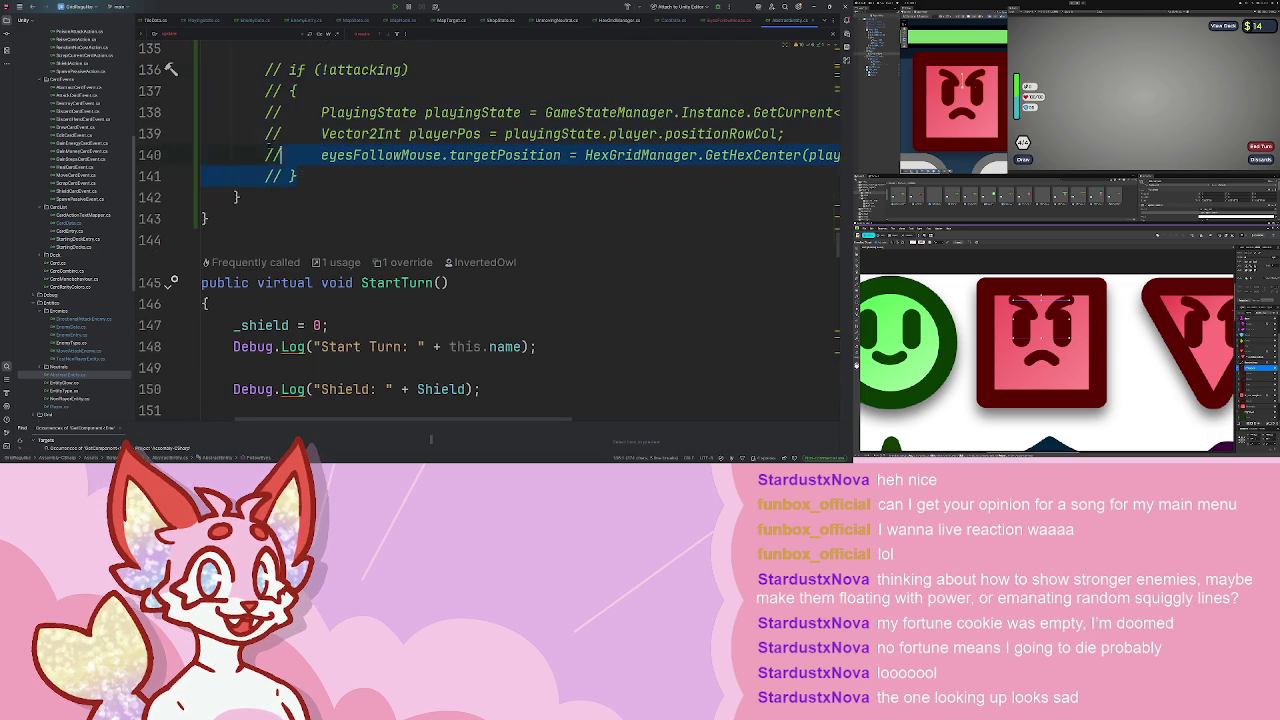
key("shift+Up")
key("shift+Up")
key("shift+Up")
key("ctrl+slash")
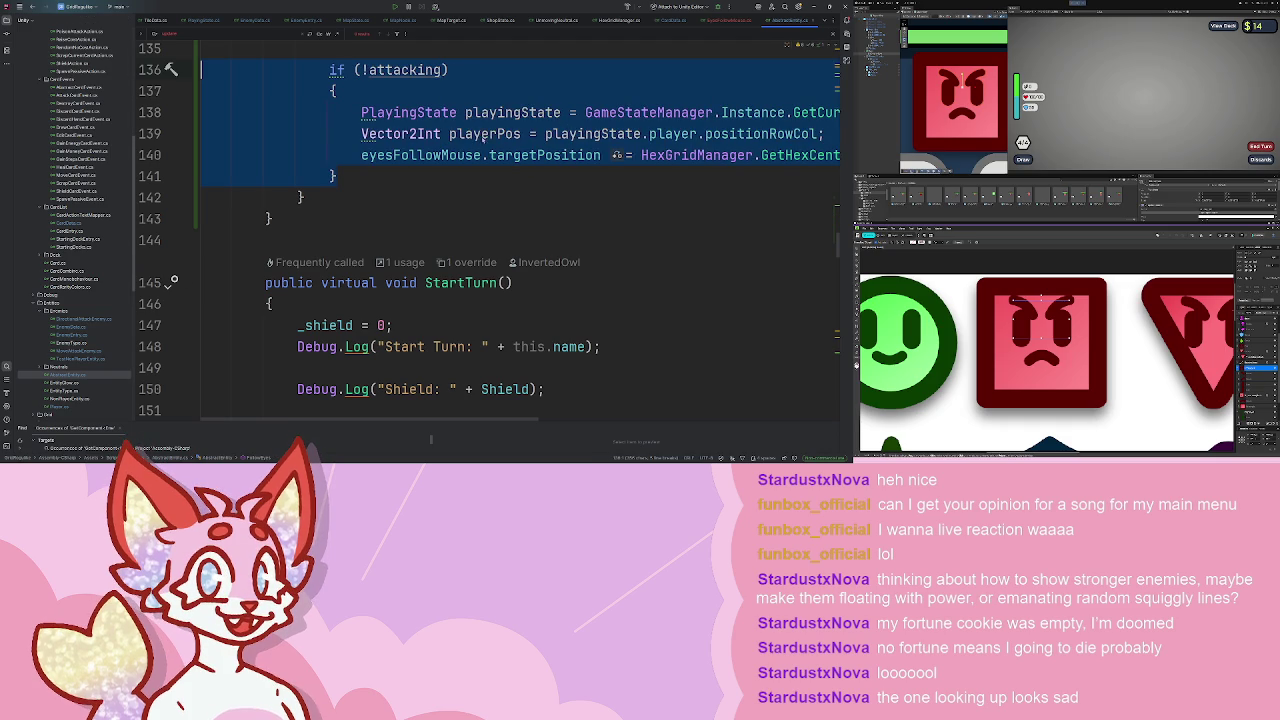
scroll(483, 137, "up", 2)
left_click(492, 155)
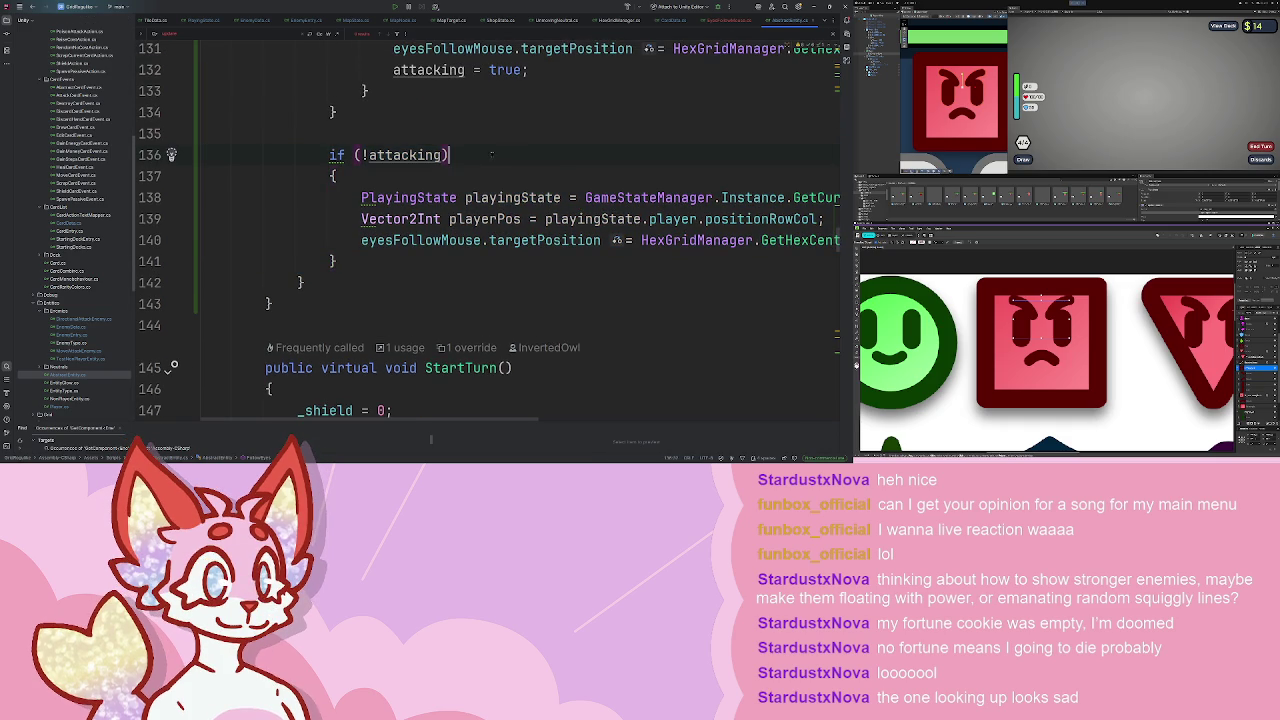
- Scroll through FollowEyes to review the restored look-at-player code
scroll(492, 155, "right", 3)
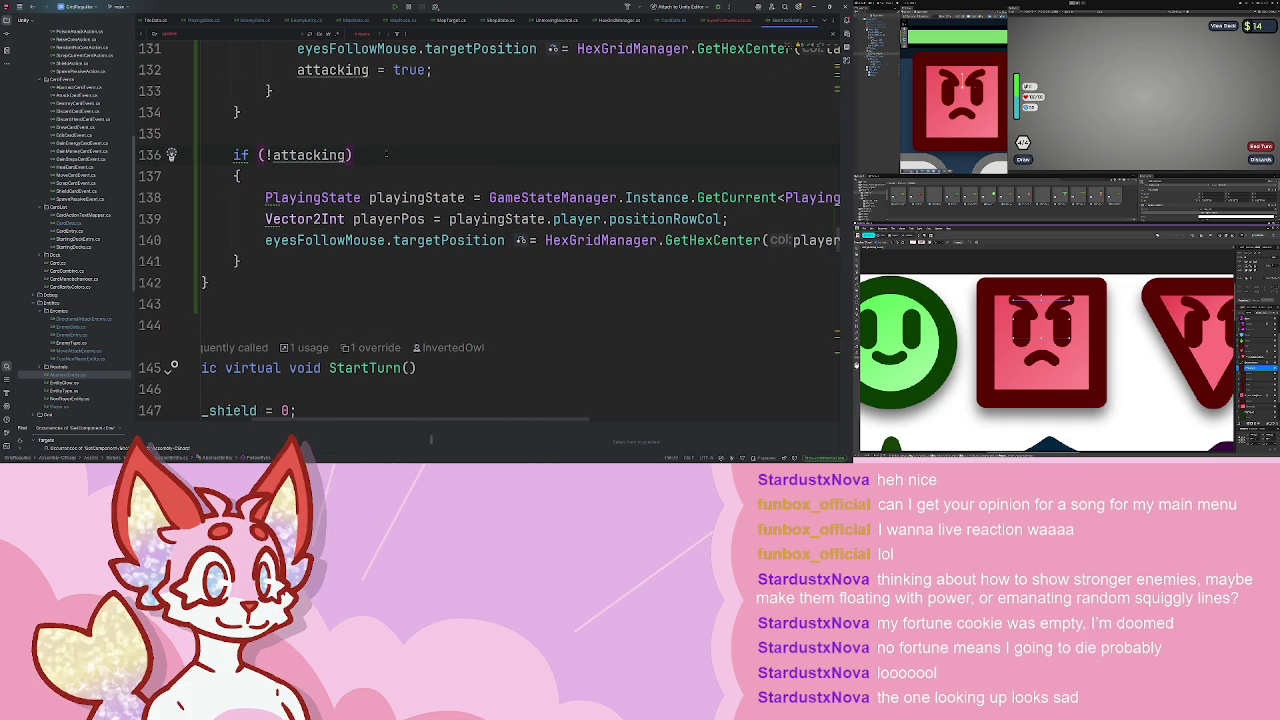
scroll(385, 153, "up", 2)
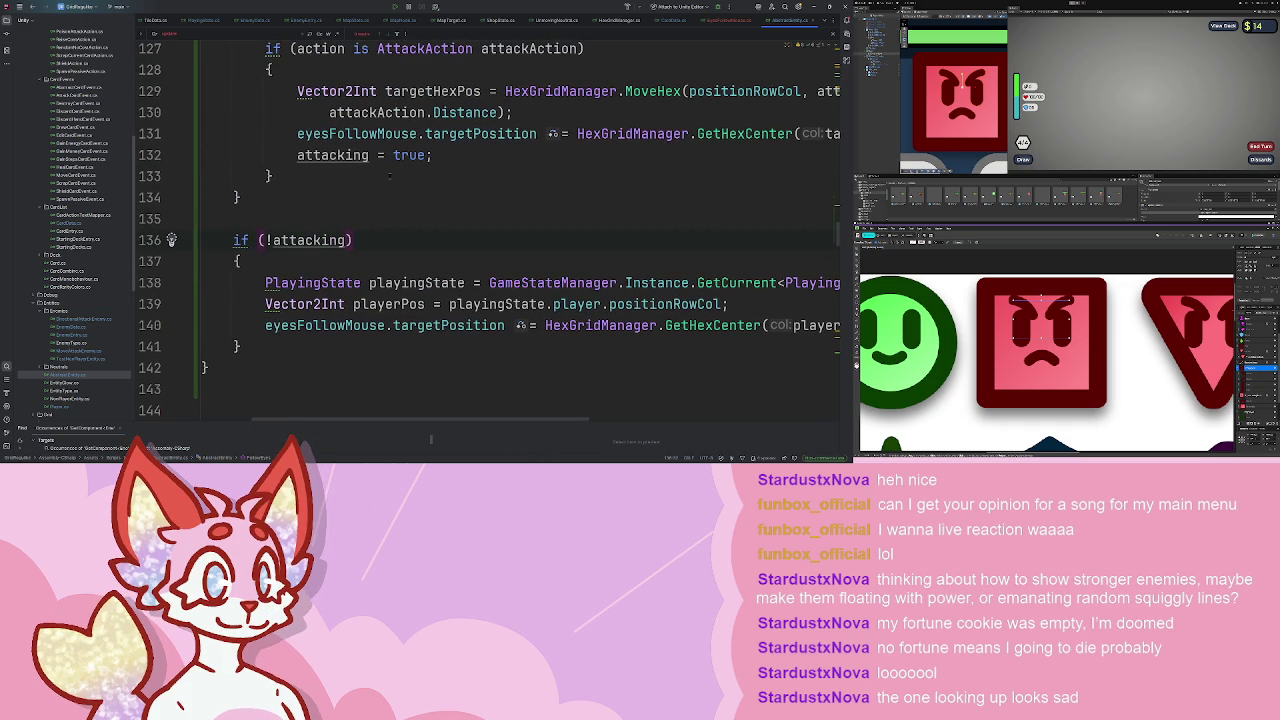
scroll(389, 176, "right", 5)
scroll(388, 181, "right", 5)
scroll(390, 190, "left", 9)
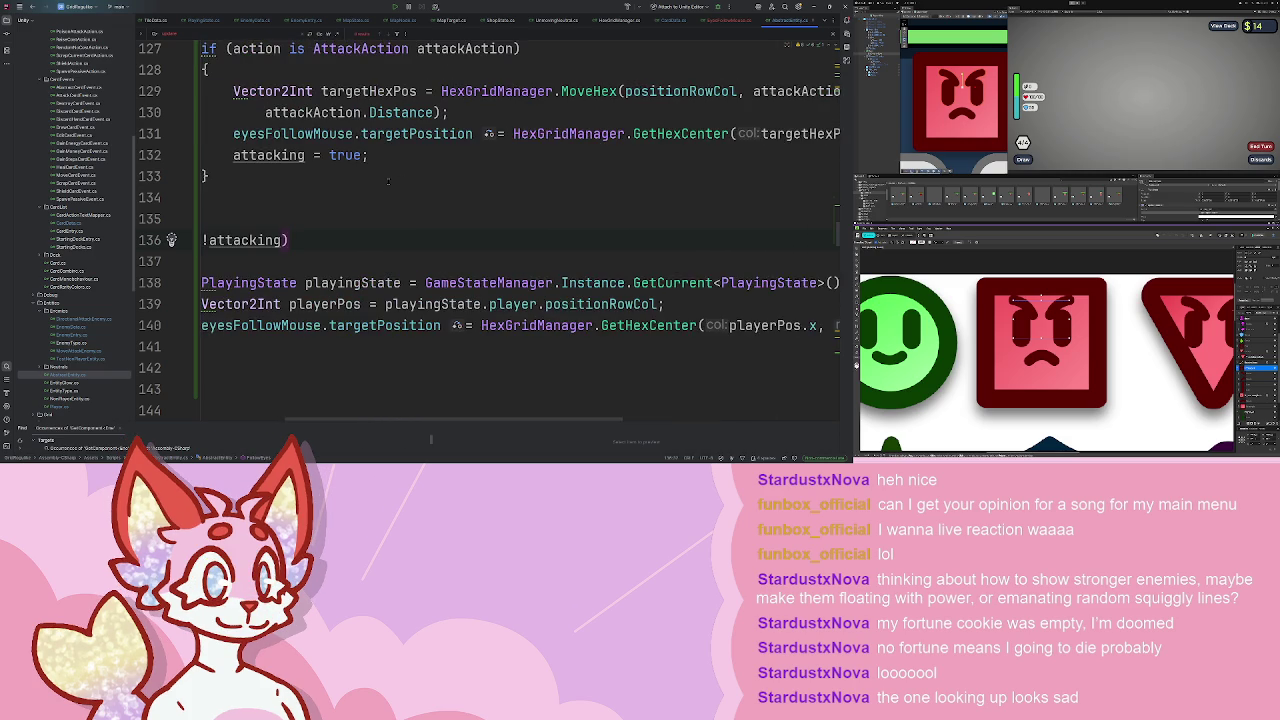
scroll(414, 224, "up", 2)
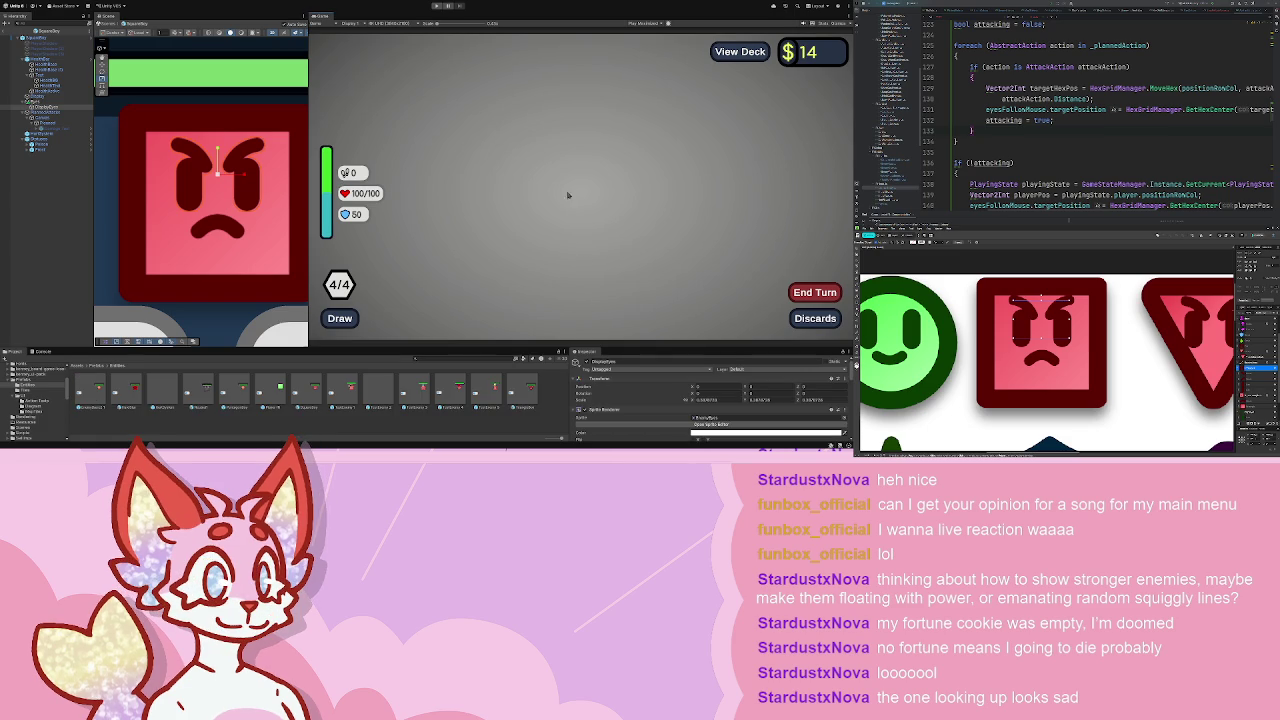
left_click(436, 6)
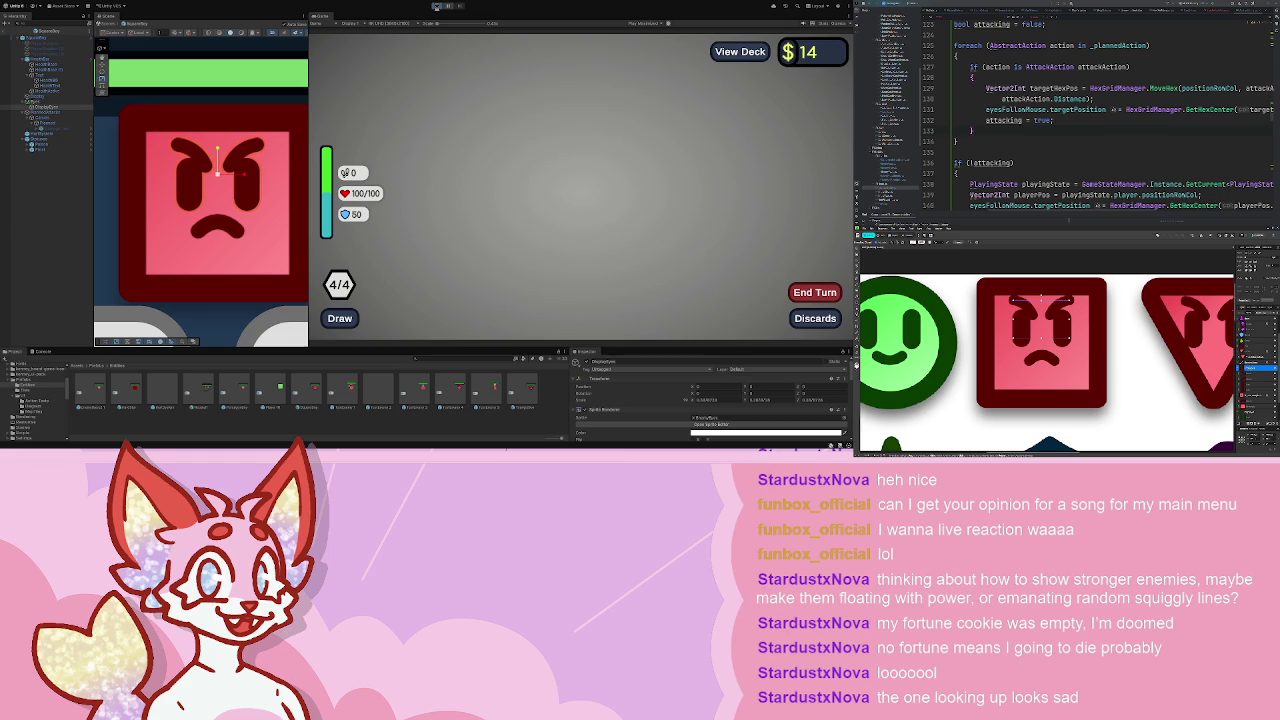
left_click(437, 6)
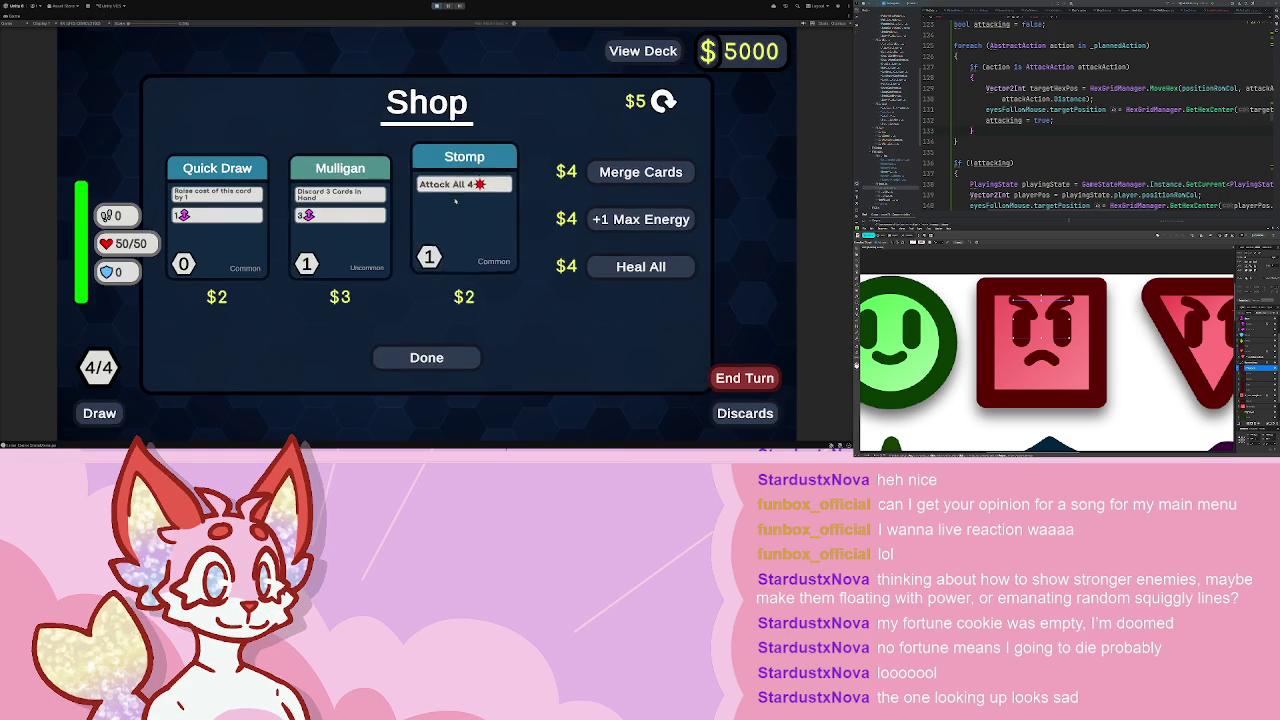
left_click(447, 358)
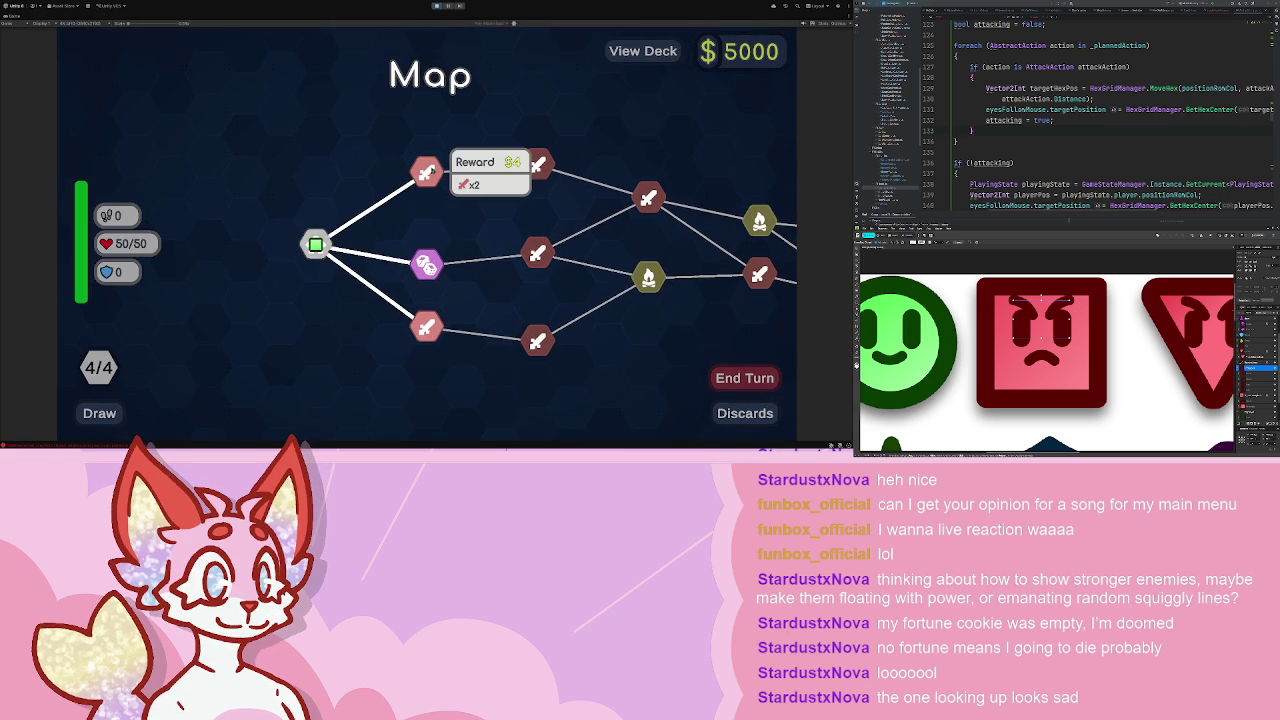
left_click(428, 172)
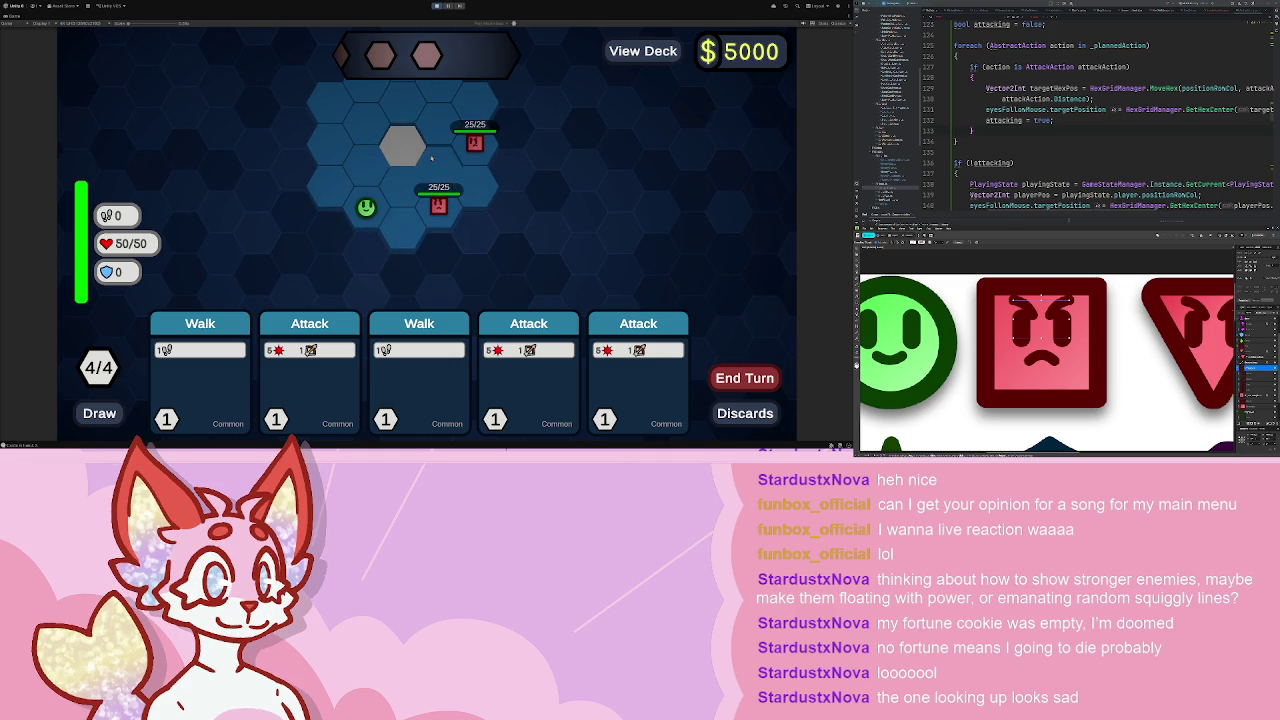
left_click(419, 375)
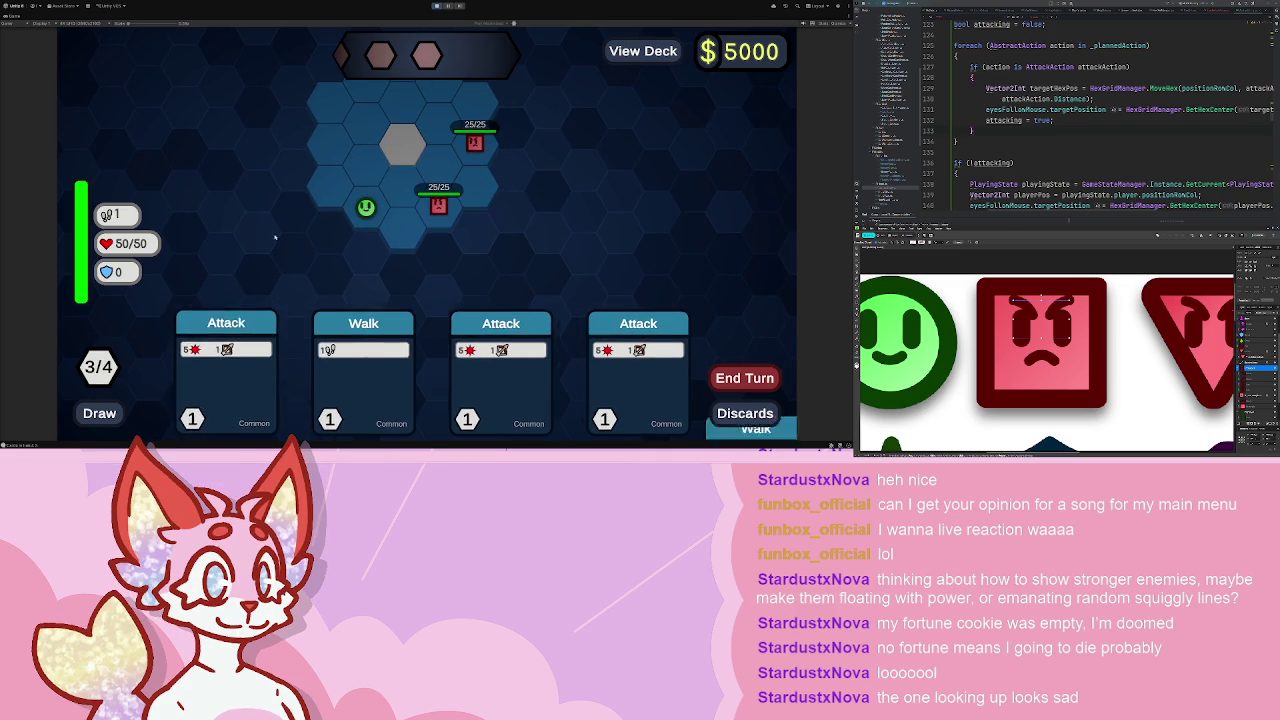
left_click(340, 195)
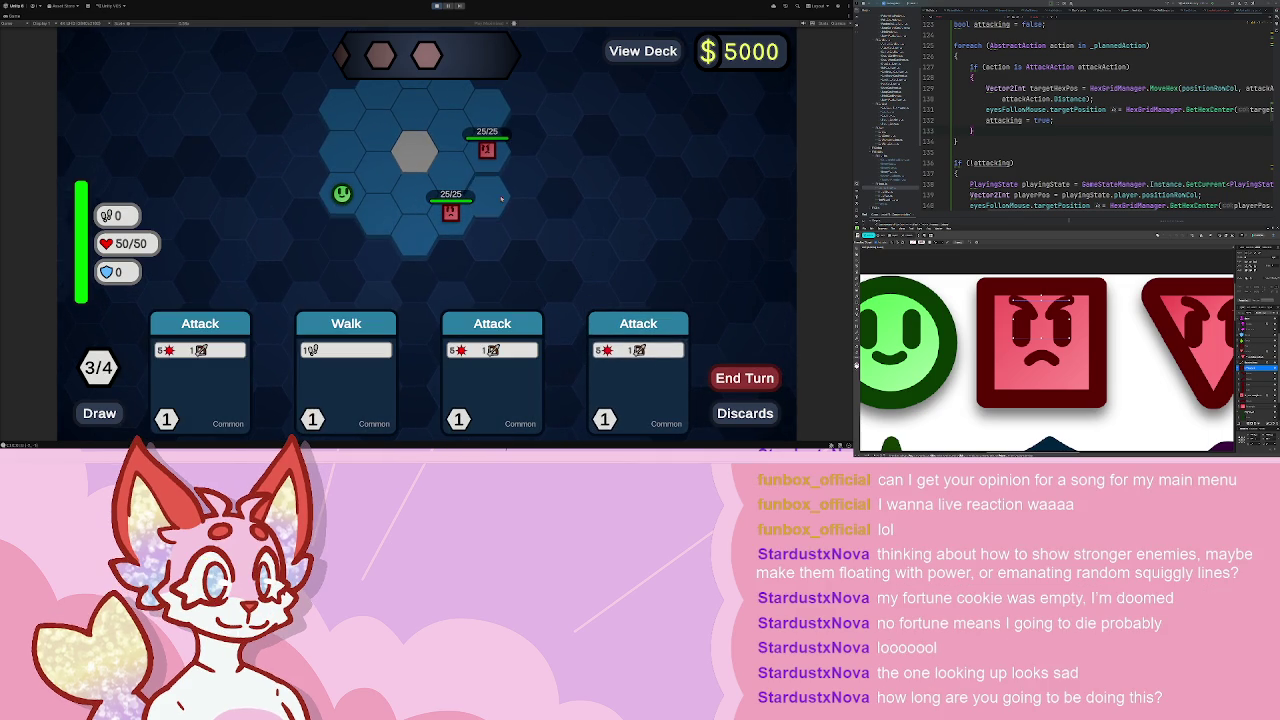
left_click(435, 8)
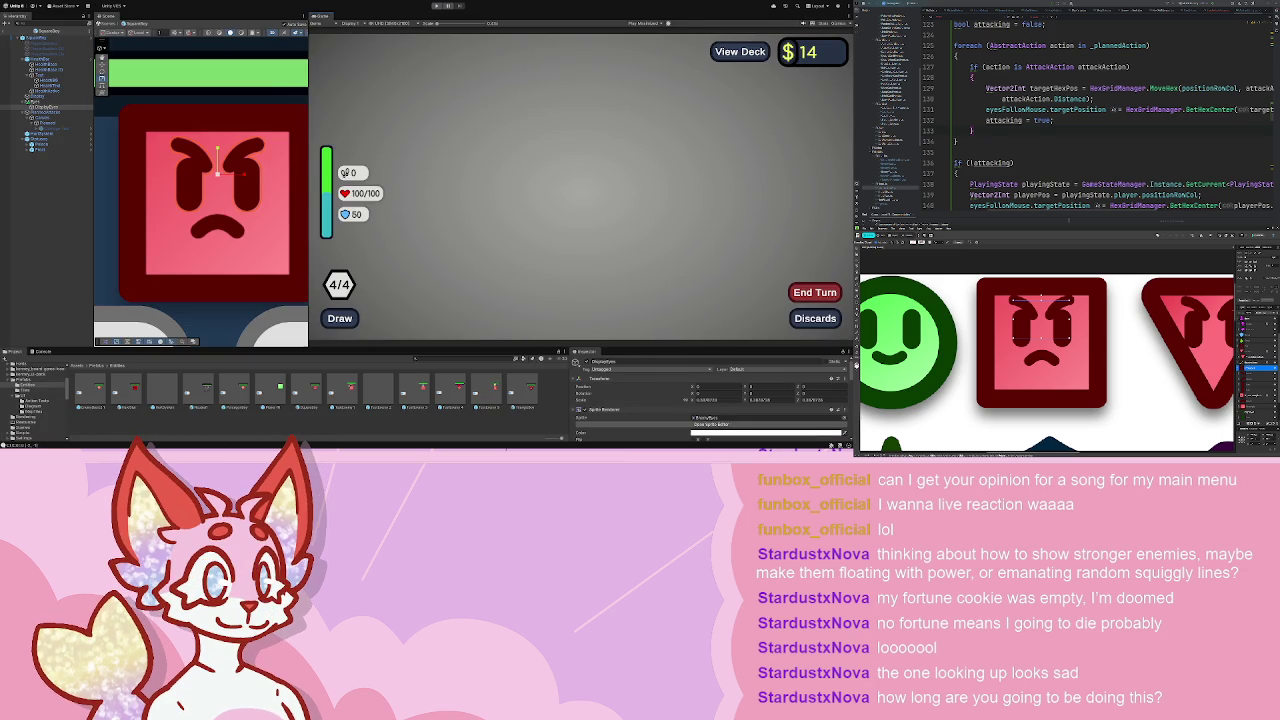
- Return to Rider and scroll through FollowEyes to find the _plannedAction check
key("alt+Tab")
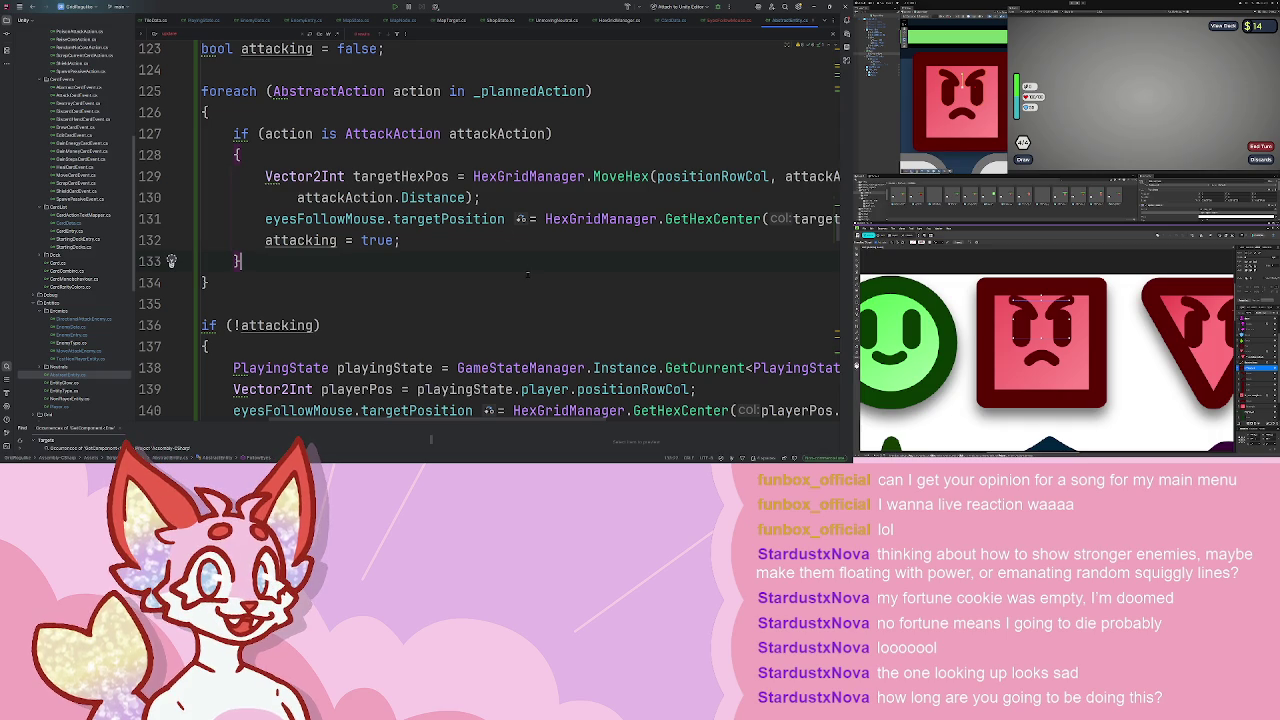
scroll(520, 265, "right", 4)
scroll(491, 244, "left", 5)
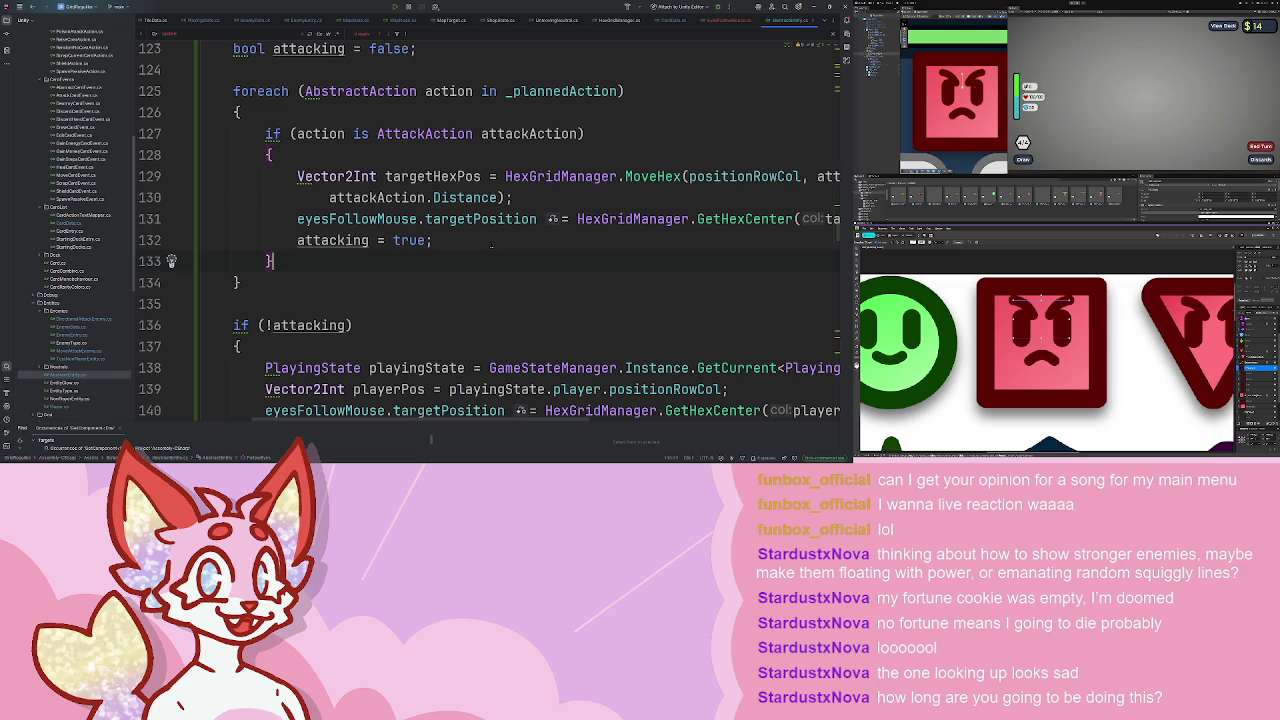
scroll(491, 248, "down", 2)
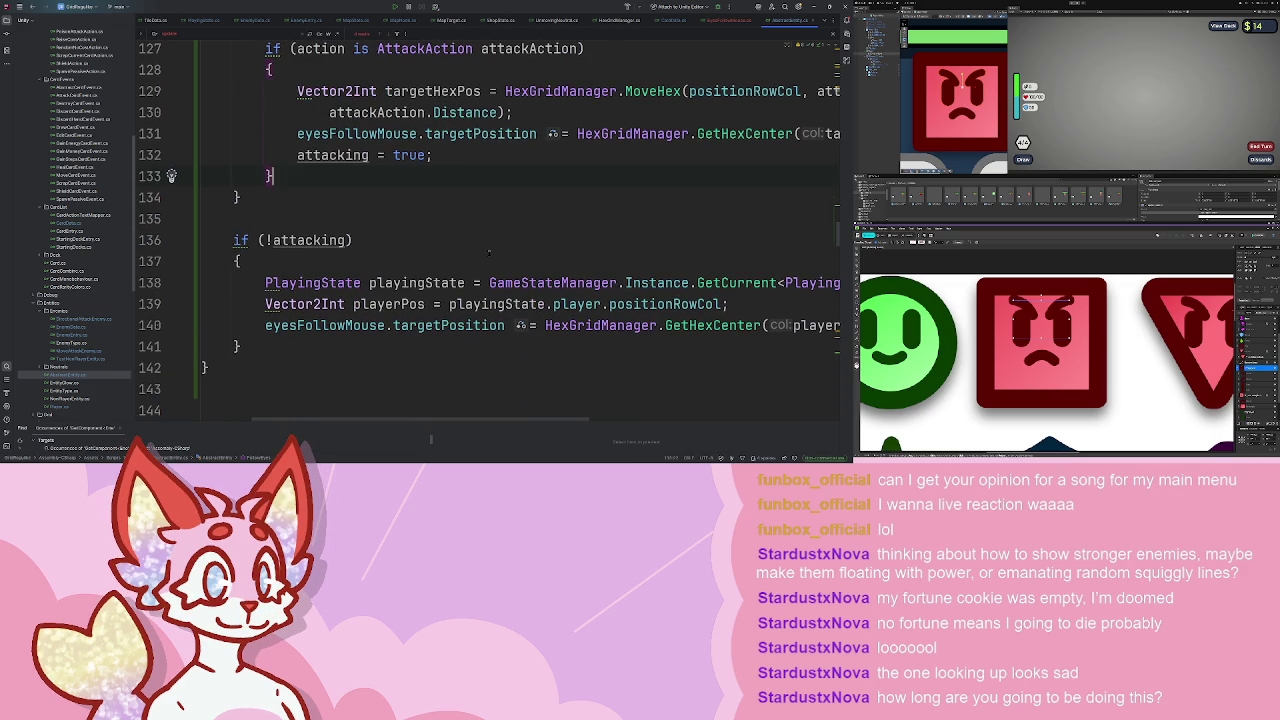
scroll(489, 265, "left", 3)
scroll(489, 265, "up", 4)
scroll(343, 263, "down", 2)
scroll(343, 263, "up", 2)
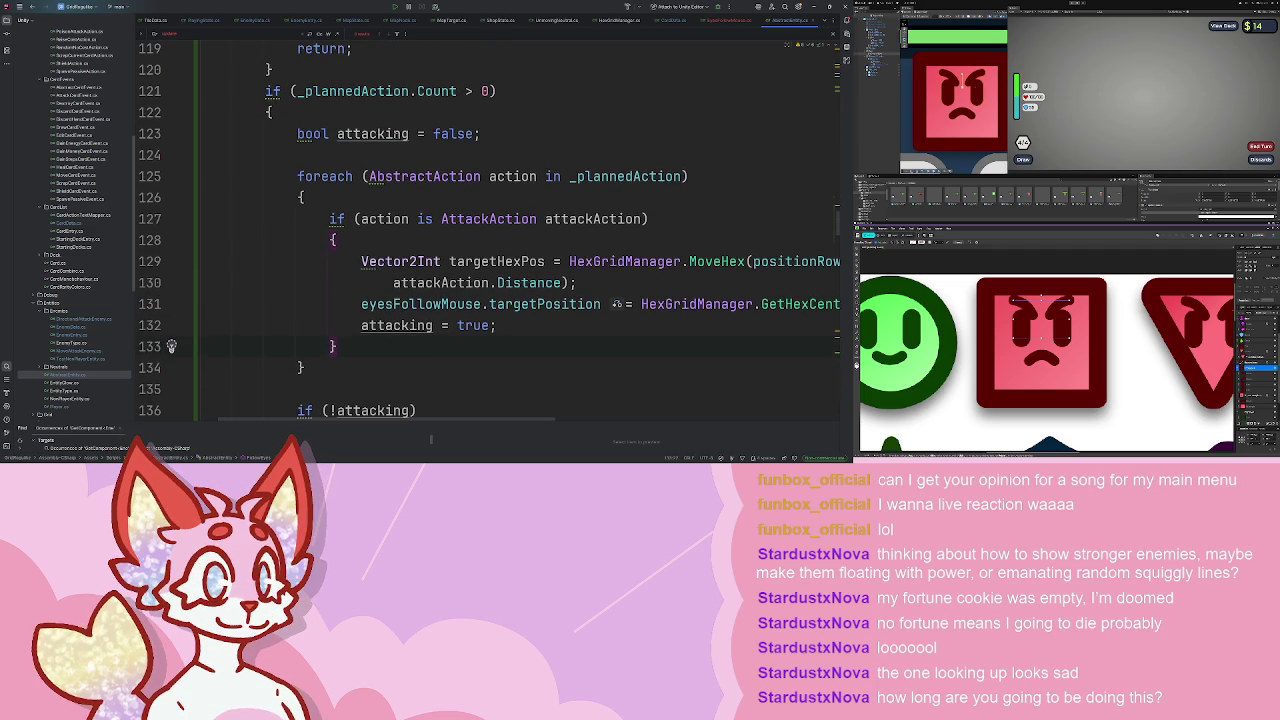
scroll(491, 248, "down", 2)
scroll(491, 248, "up", 2)
- Move the if (!attacking) block out to just after the _plannedAction if
left_click(336, 91)
scroll(336, 91, "down", 6)
left_click_drag(337, 261, 160, 160)
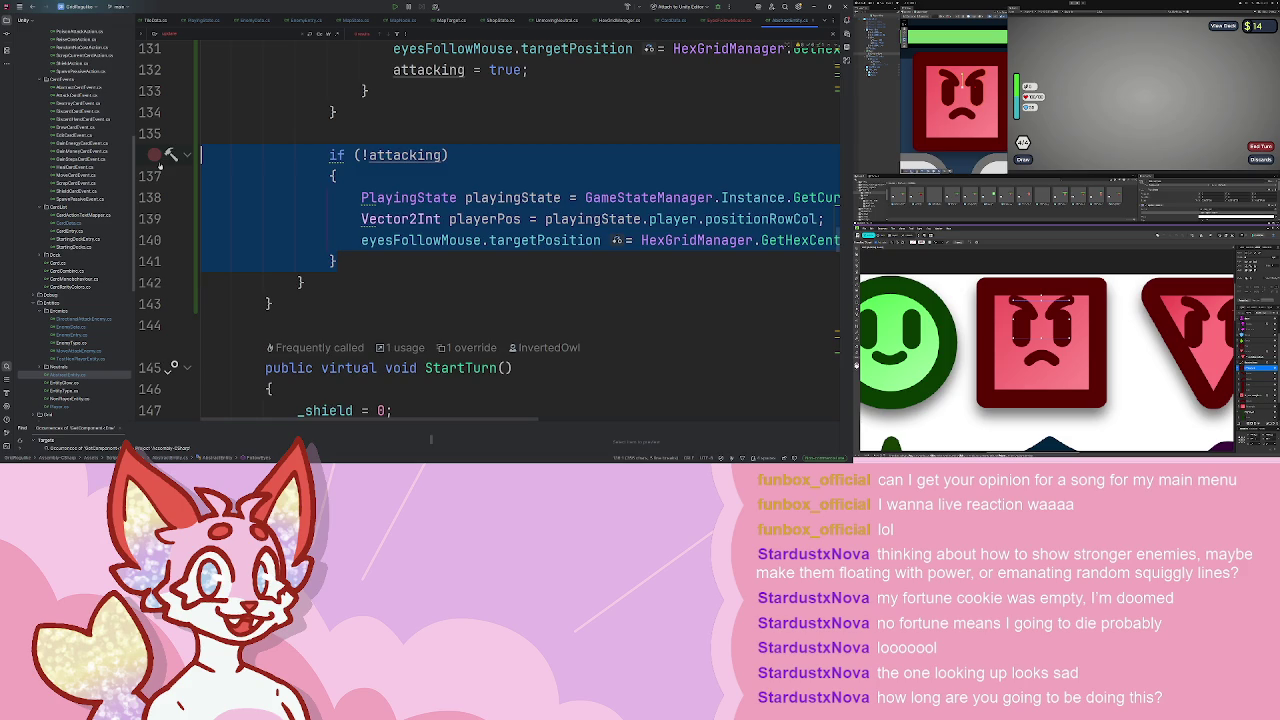
key("ctrl+x")
key("Down")
key("Down")
key("ctrl+v")
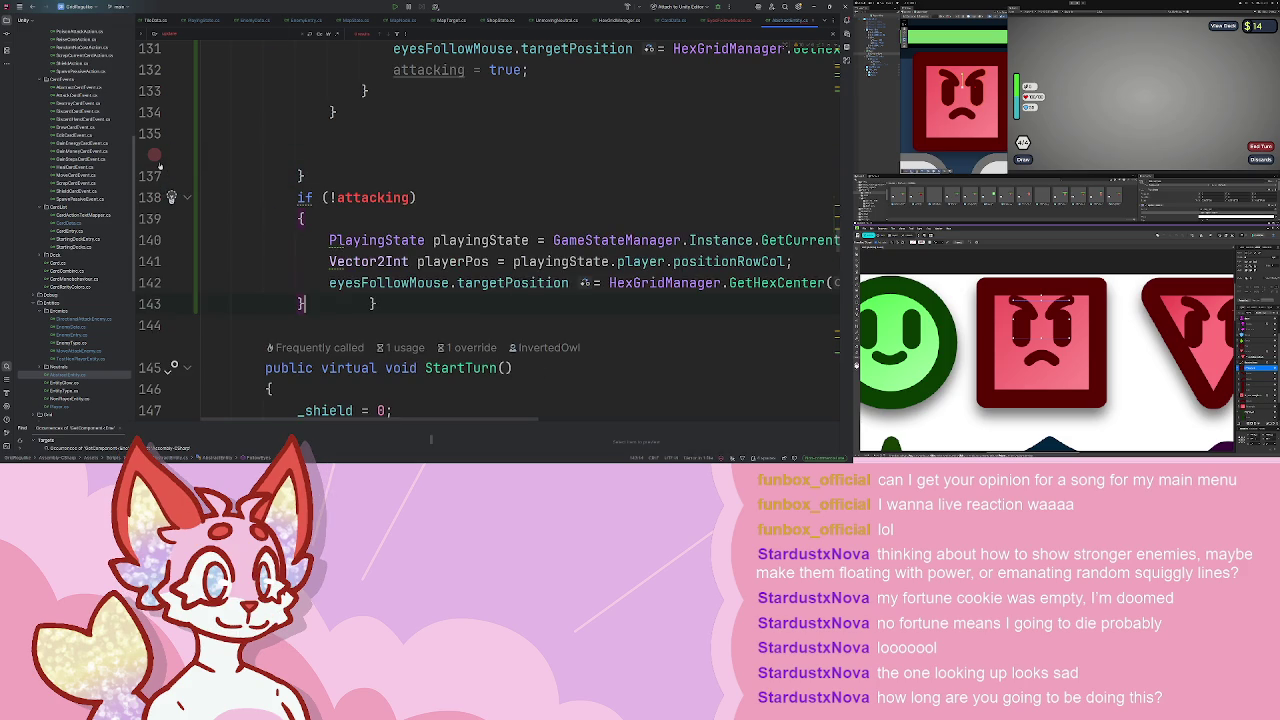
- Move 'bool attacking = false;' above the _plannedAction check and put the extra closing brace on its own line
scroll(421, 203, "up", 6)
key("ctrl+x")
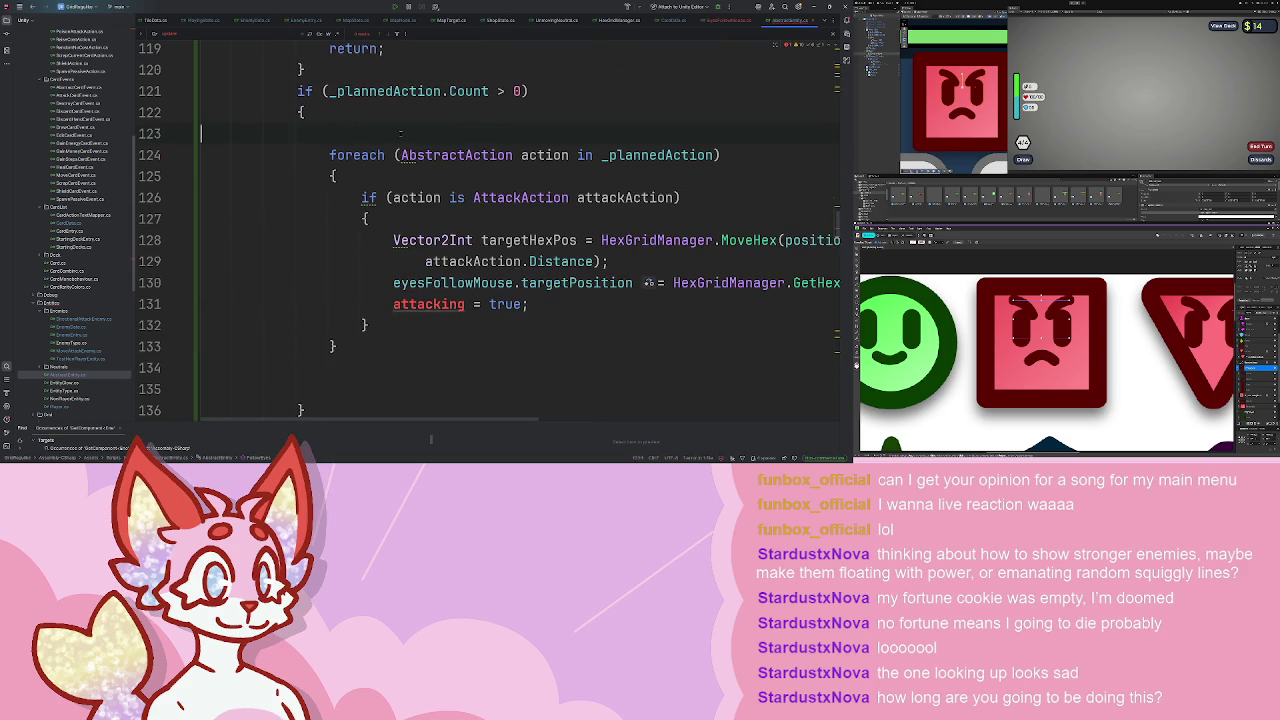
key("Up")
key("Up")
key("ctrl+v")
key("shift+Tab")
scroll(563, 254, "down", 5)
left_click(330, 218)
key("Return")
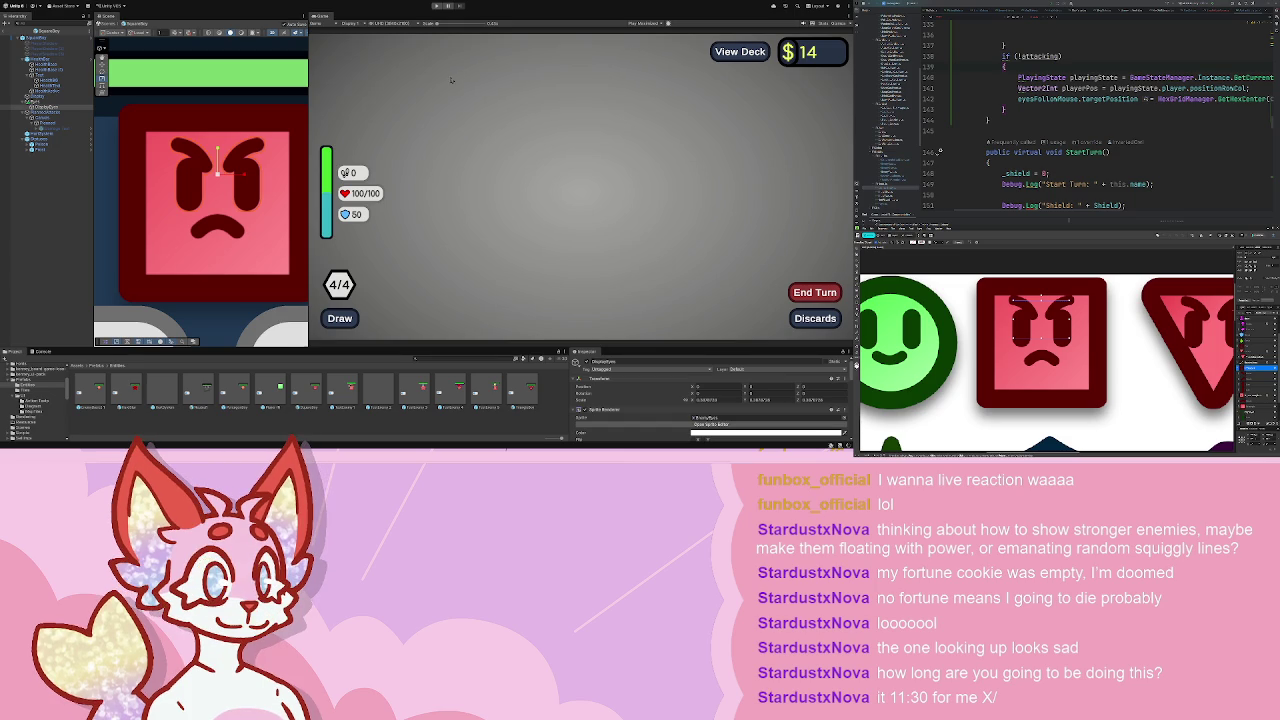
- Run the game, leave the shop for the map, open the purple event node, then stop
left_click(436, 7)
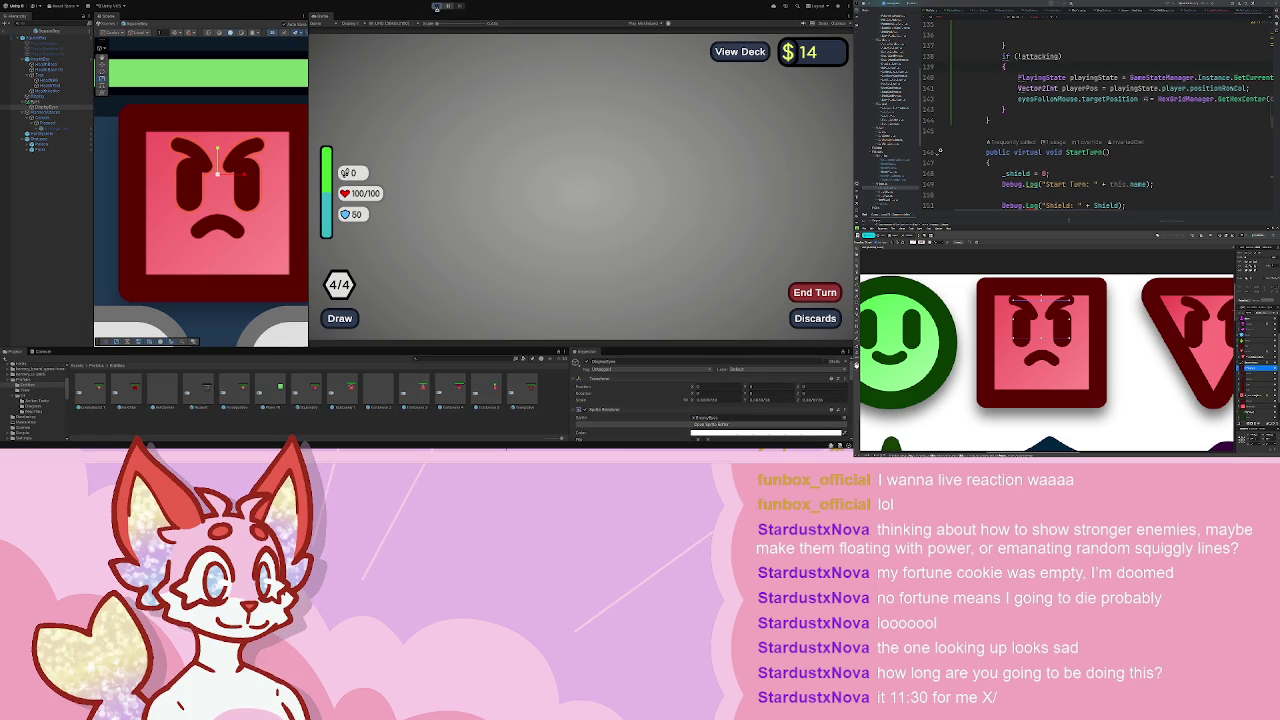
left_click(437, 7)
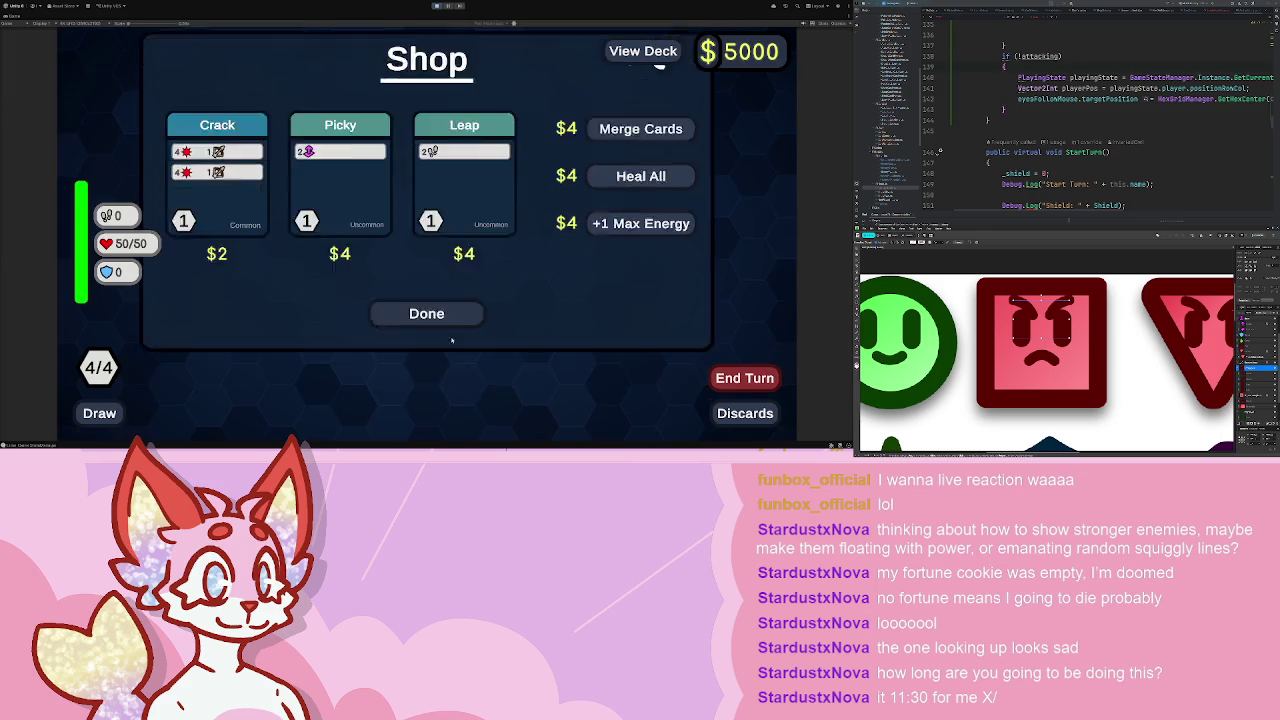
left_click(440, 314)
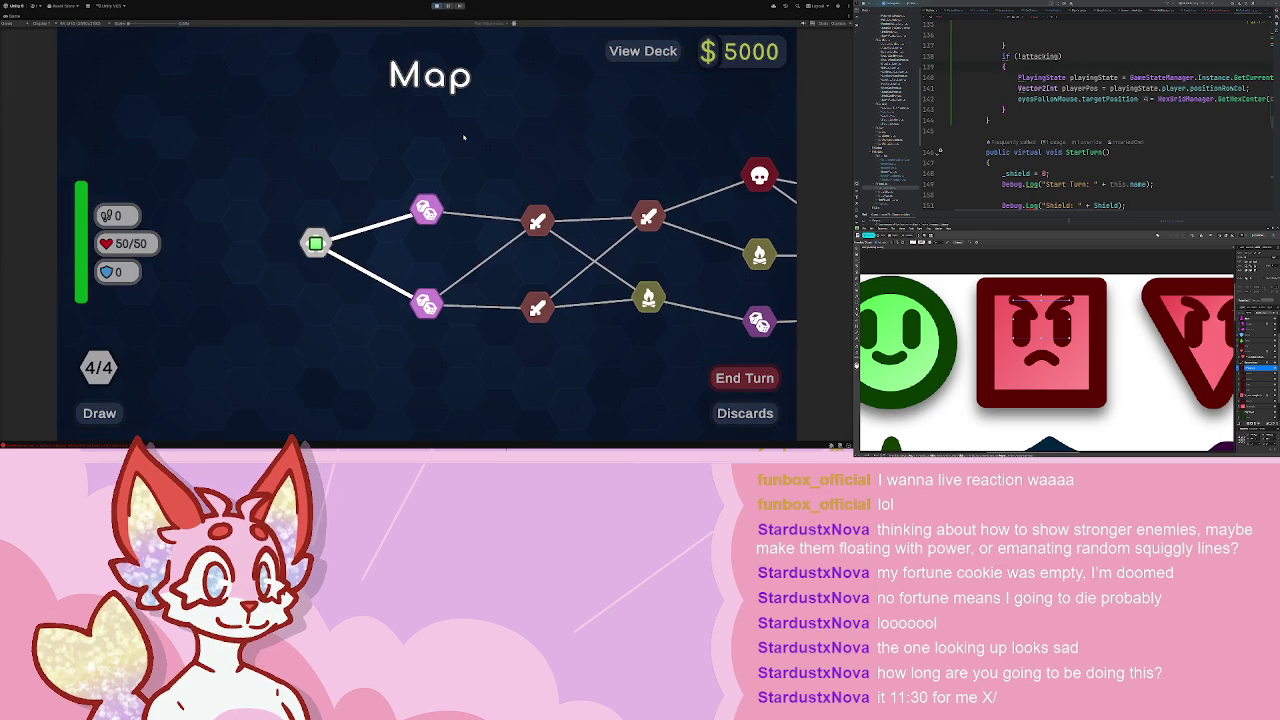
left_click(428, 208)
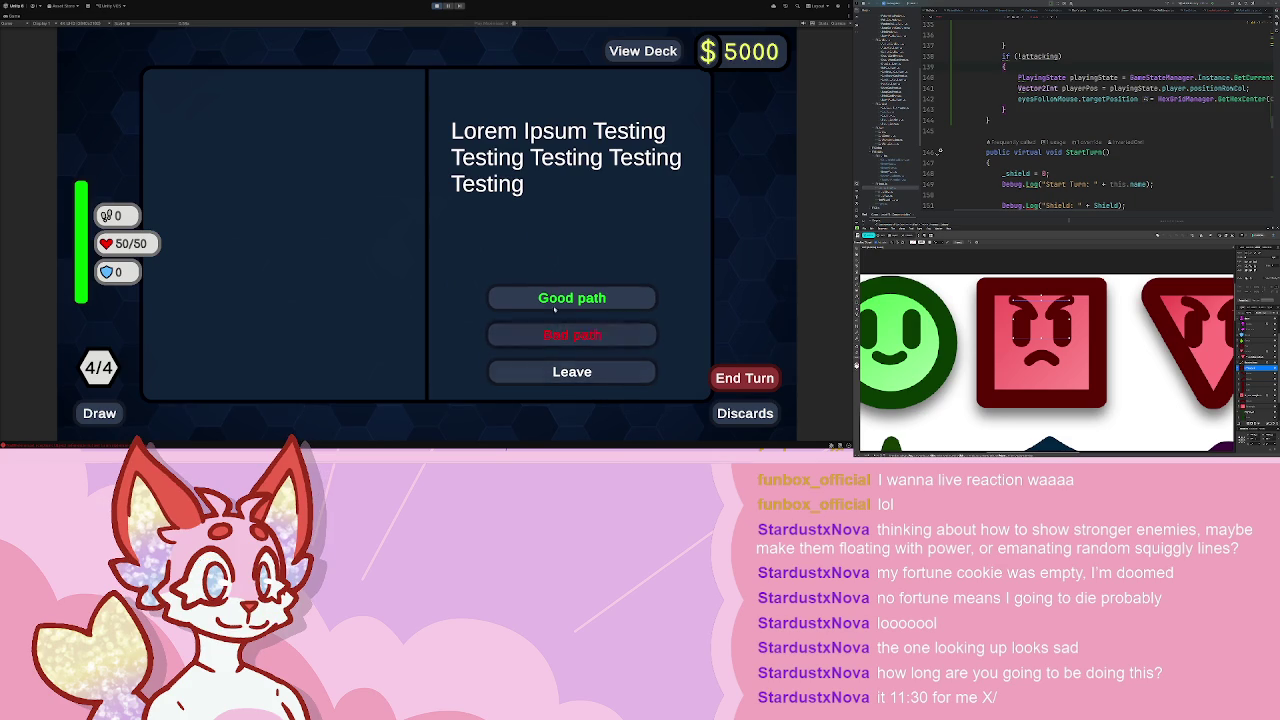
left_click(437, 6)
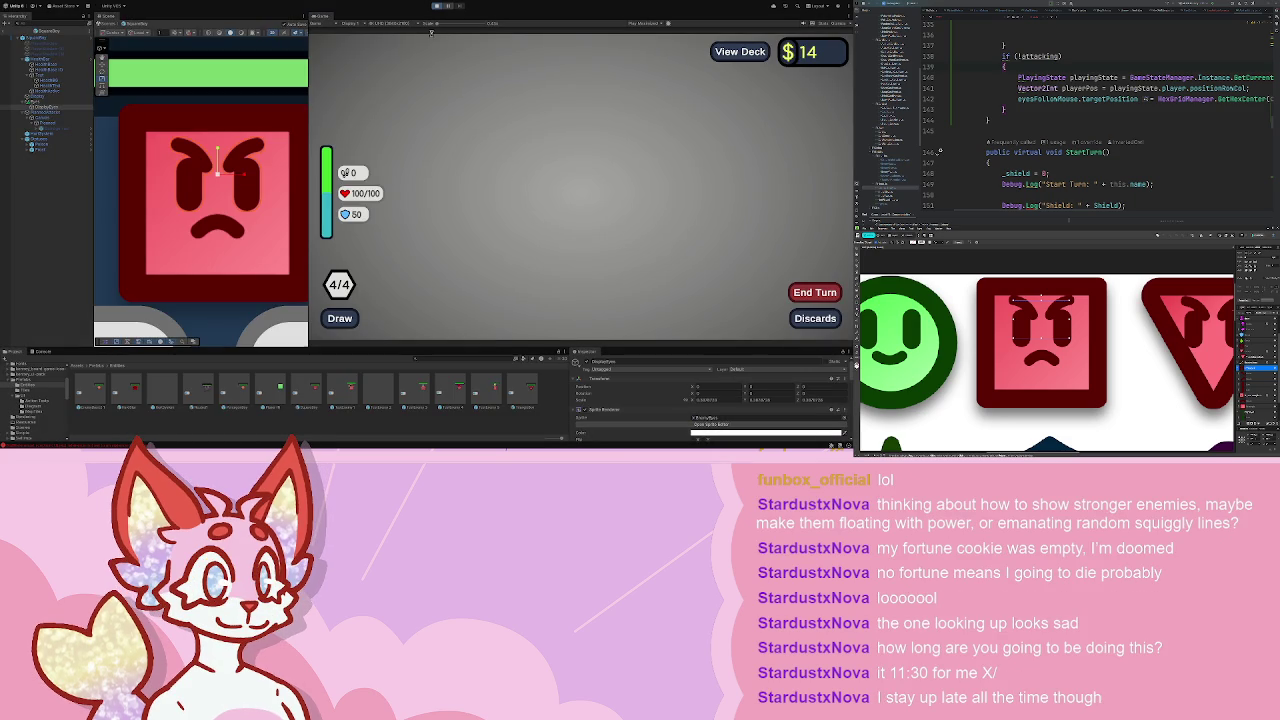
- Replay into the first battle, play Walk and end the turn to watch the enemy eyes
key("ctrl+p")
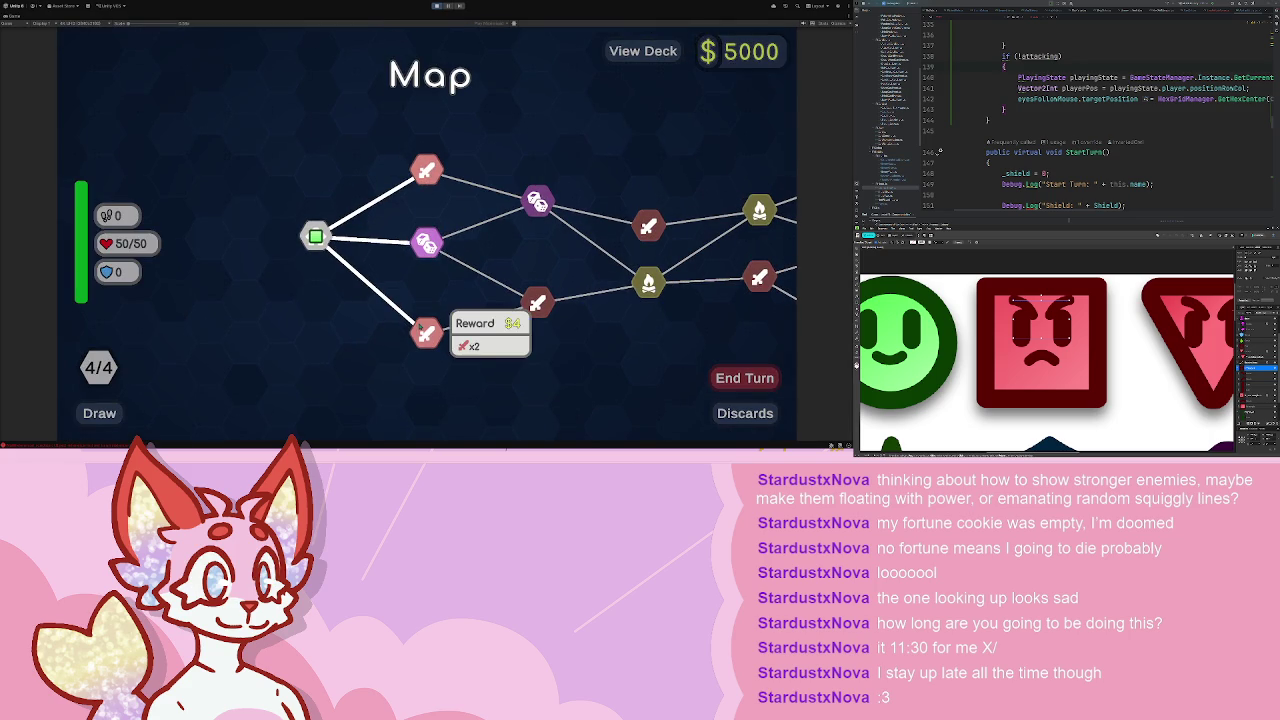
left_click(422, 330)
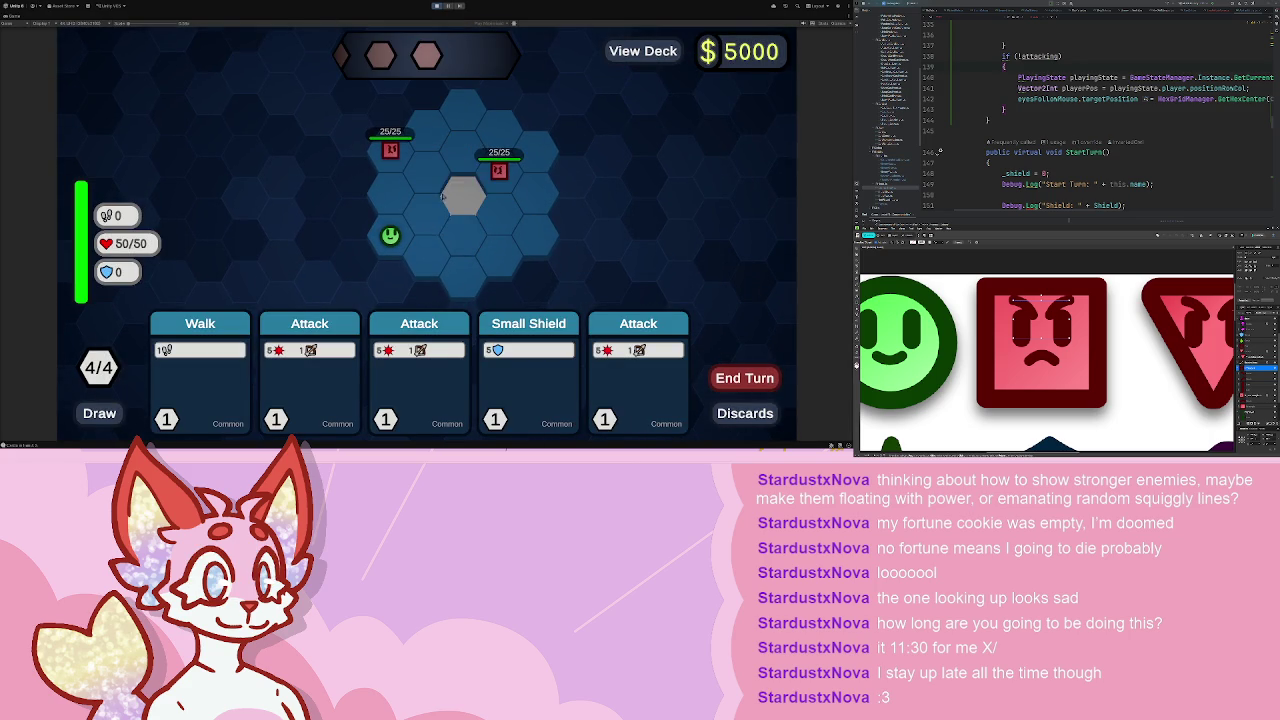
left_click(200, 370)
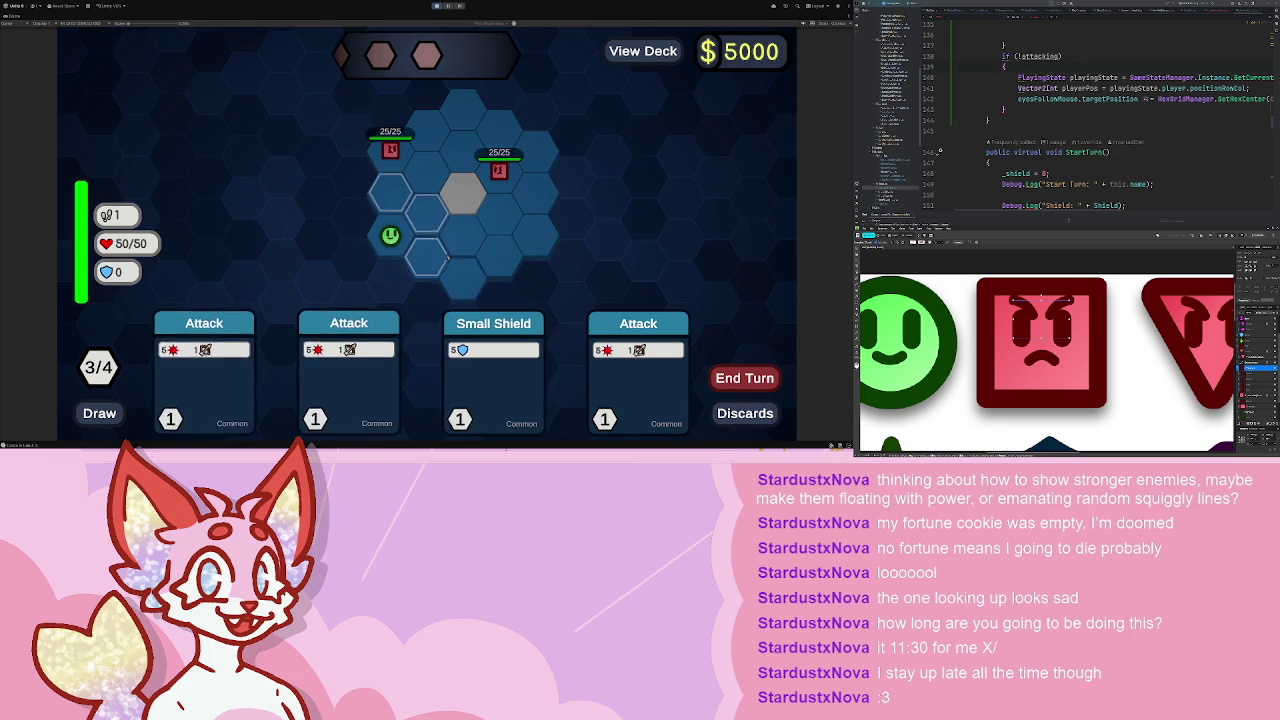
left_click(744, 377)
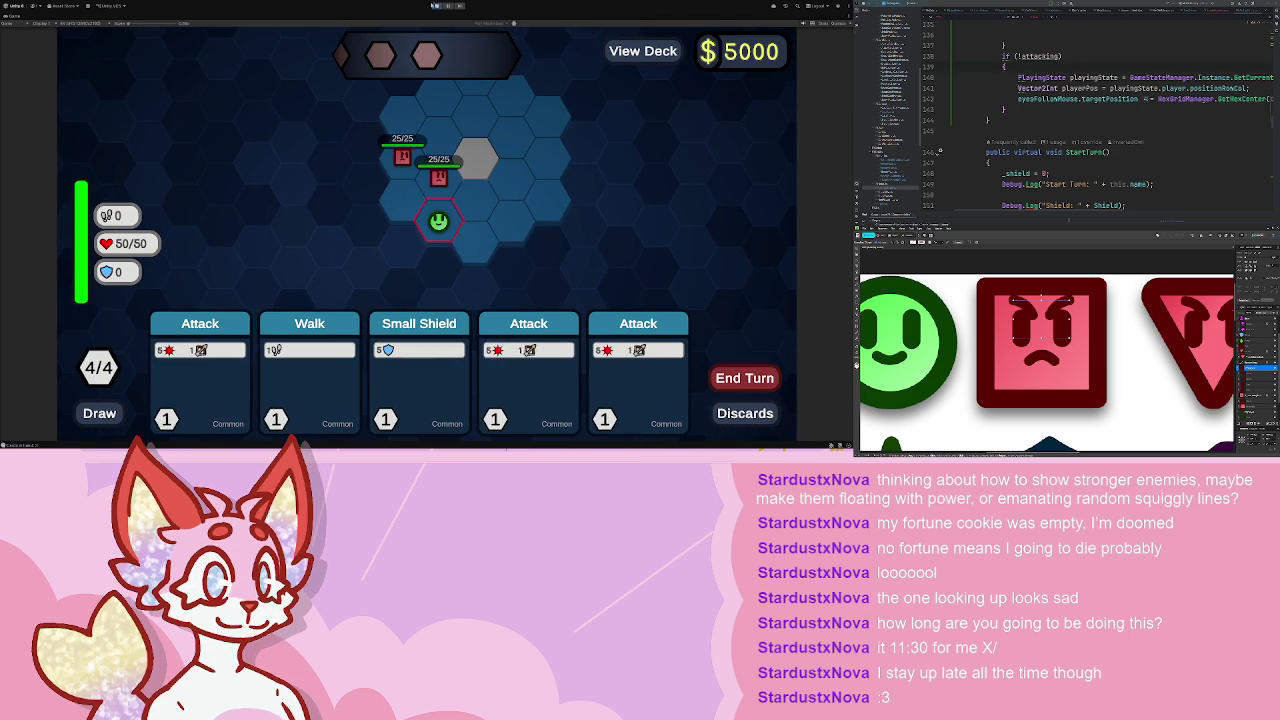
key("ctrl+p")
key("alt+Tab")
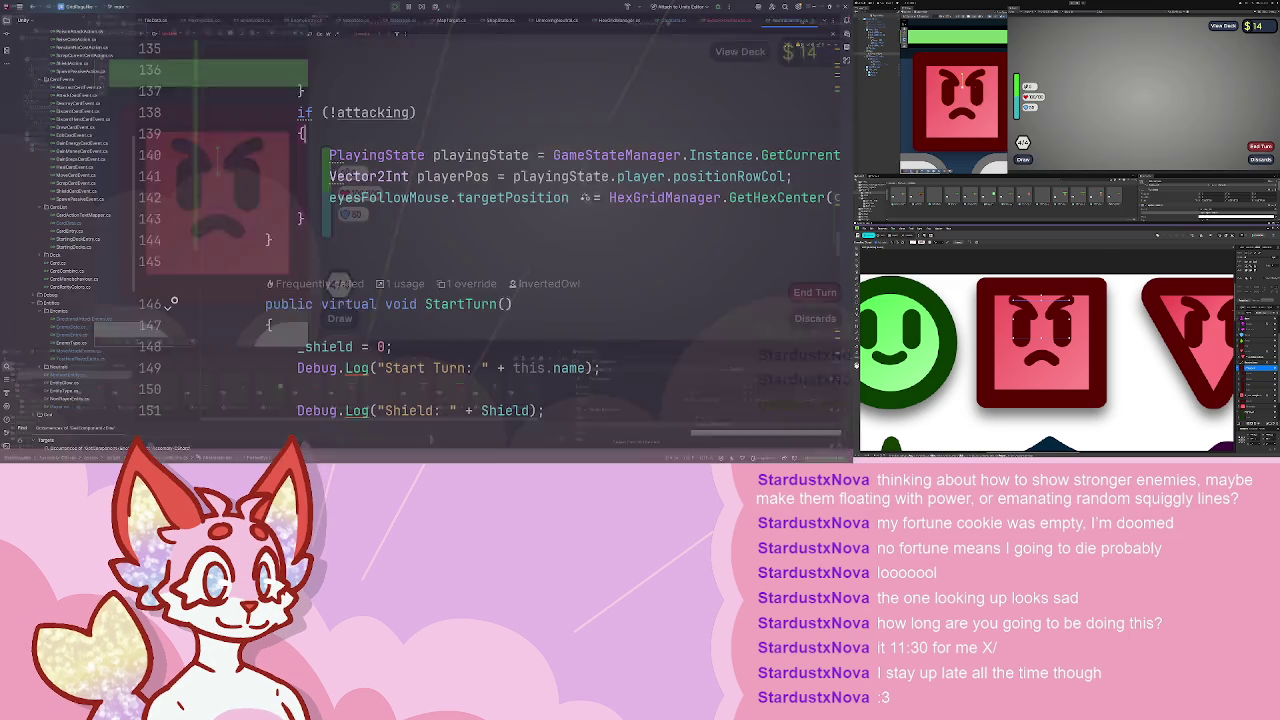
- Add an empty else block after the _plannedAction.Count check in FollowEyes
scroll(386, 208, "up", 7)
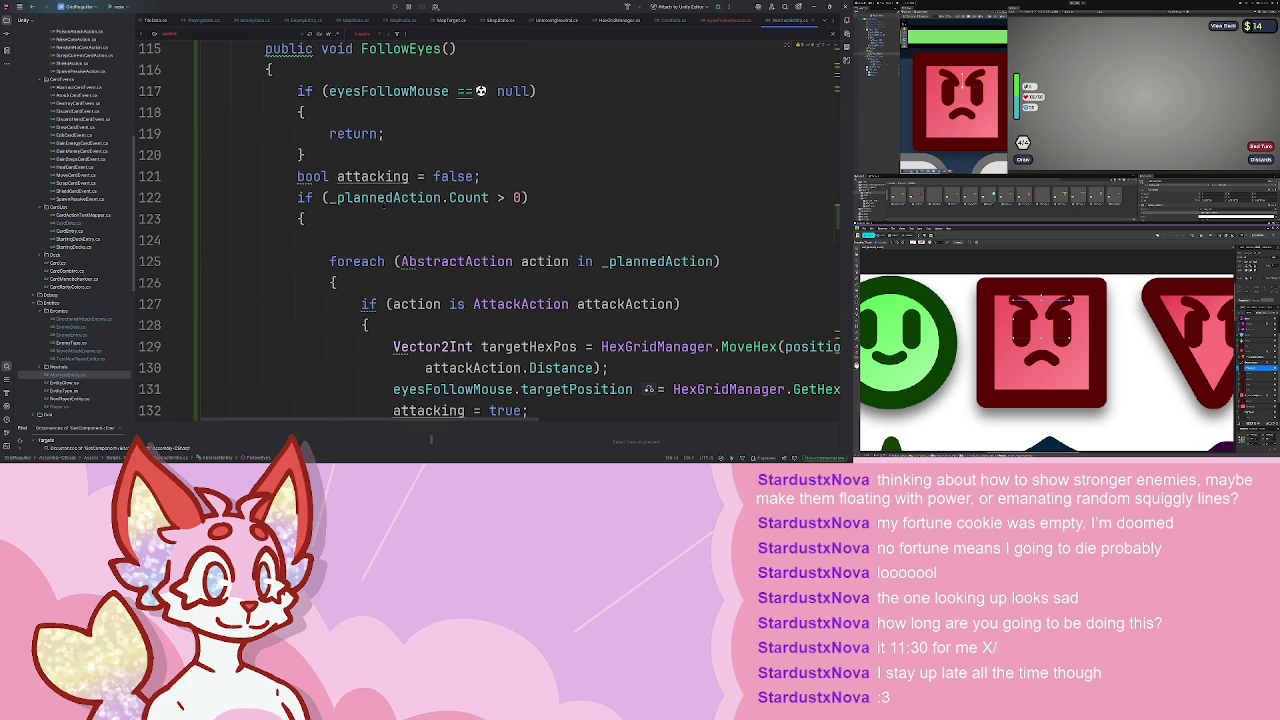
left_click(456, 91)
scroll(470, 94, "down", 3)
scroll(452, 96, "up", 2)
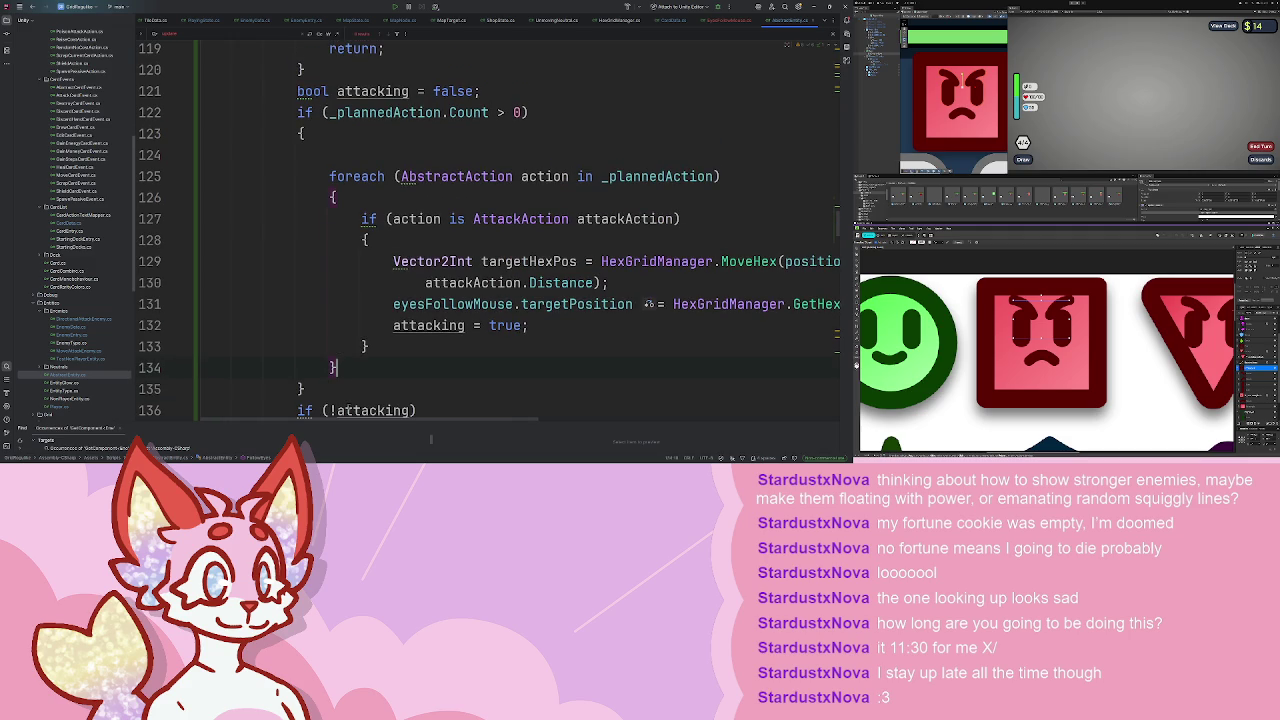
scroll(490, 230, "down", 2)
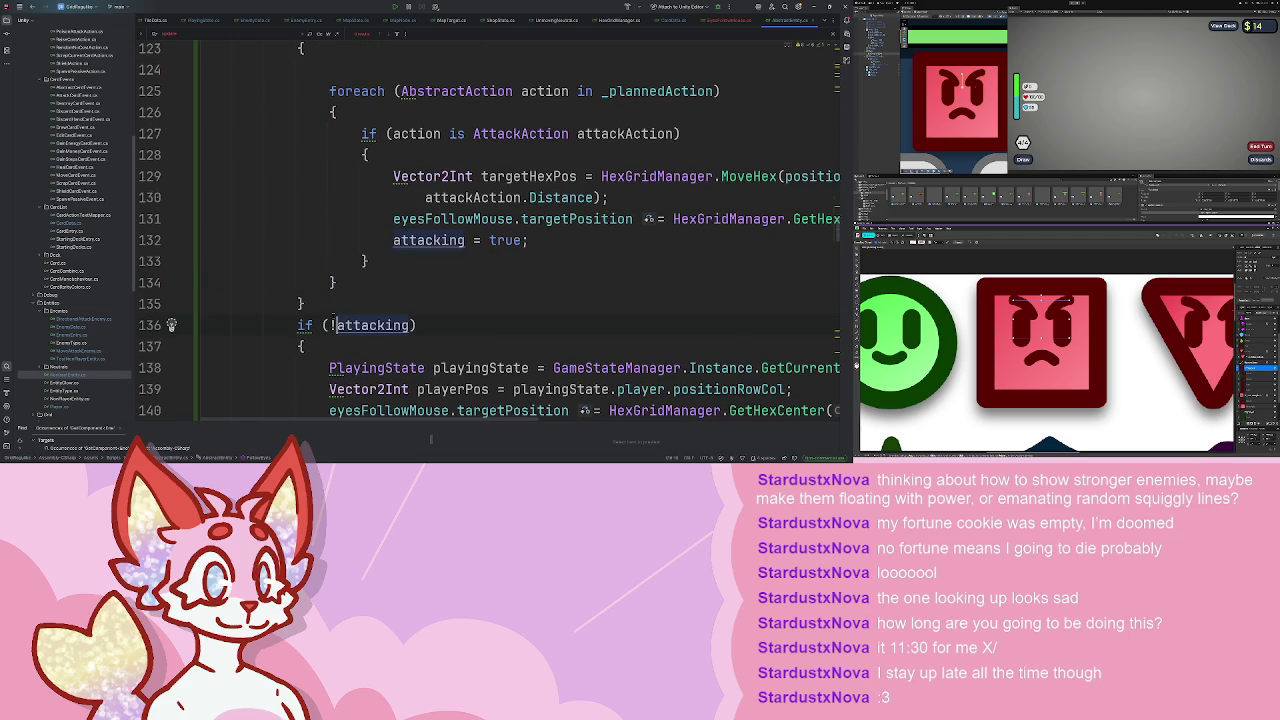
key("Up")
type("e")
key("Return")
- Copy the three player-hex lines from the if (!attacking) block into the else branch
scroll(363, 262, "down", 4)
scroll(520, 300, "right", 5)
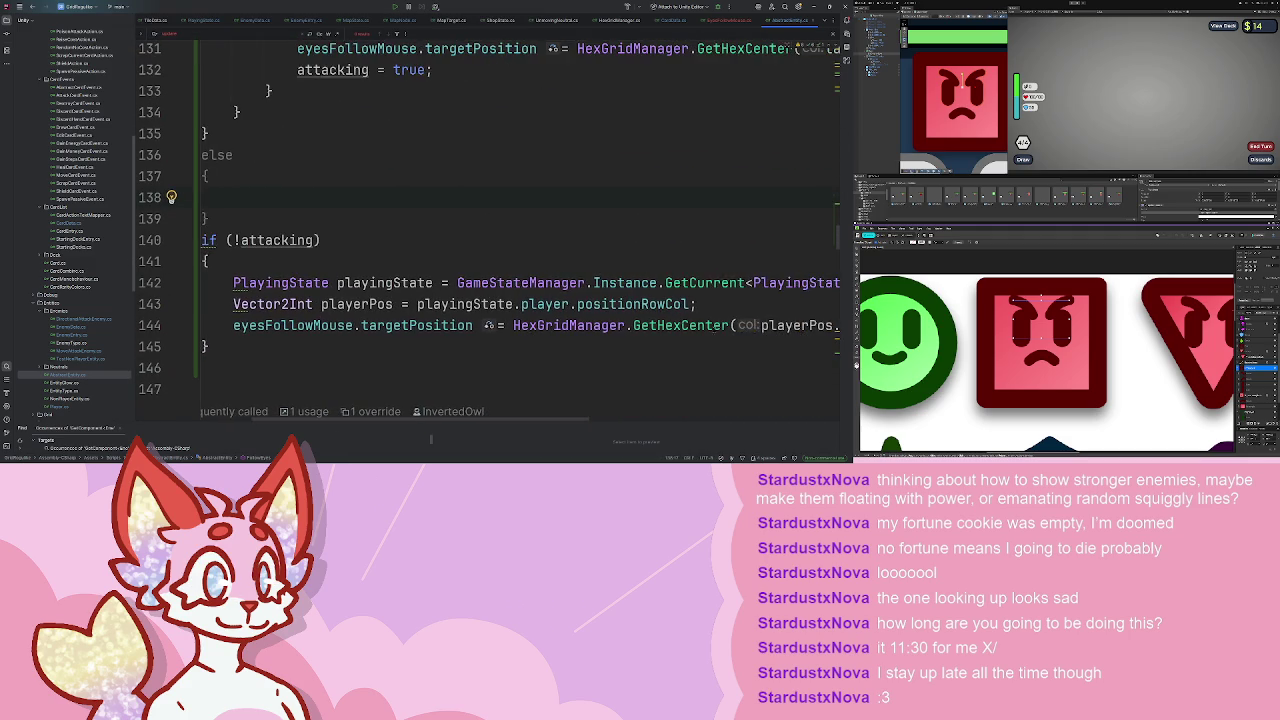
left_click_drag(682, 325, 171, 283)
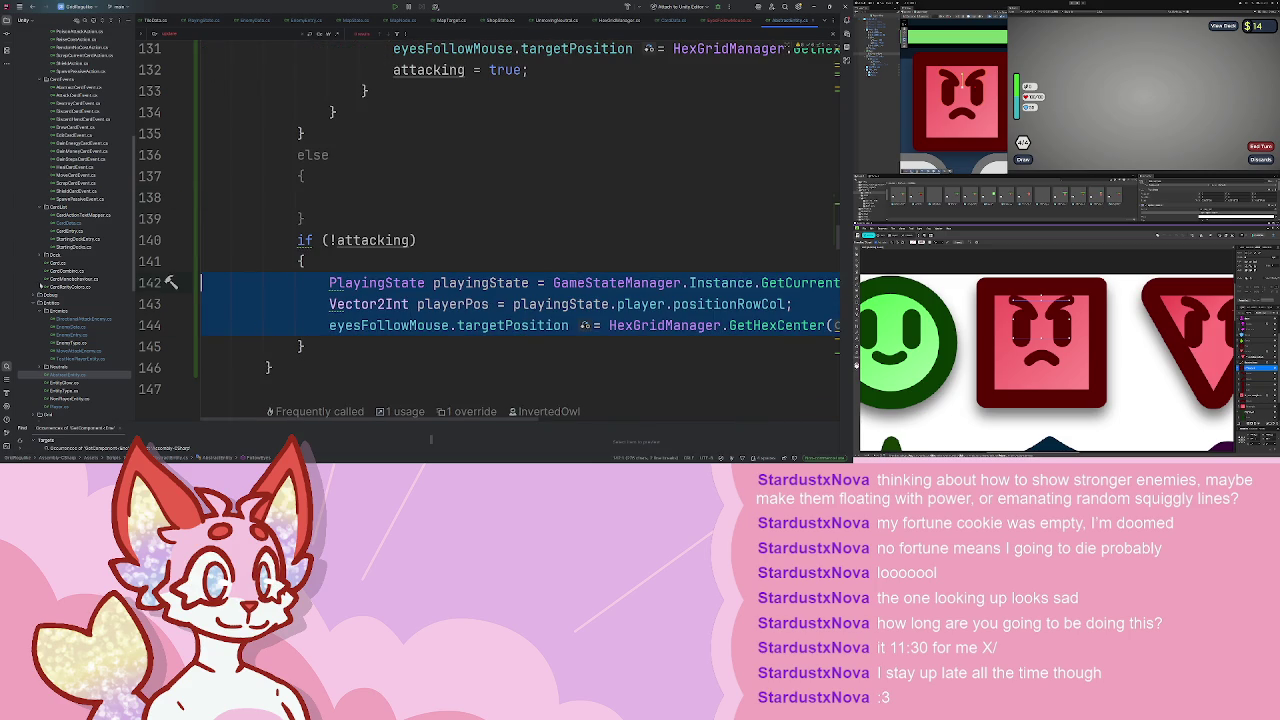
key("ctrl+c")
key("Up")
key("Up")
key("Up")
key("ctrl+v")
left_click(509, 178)
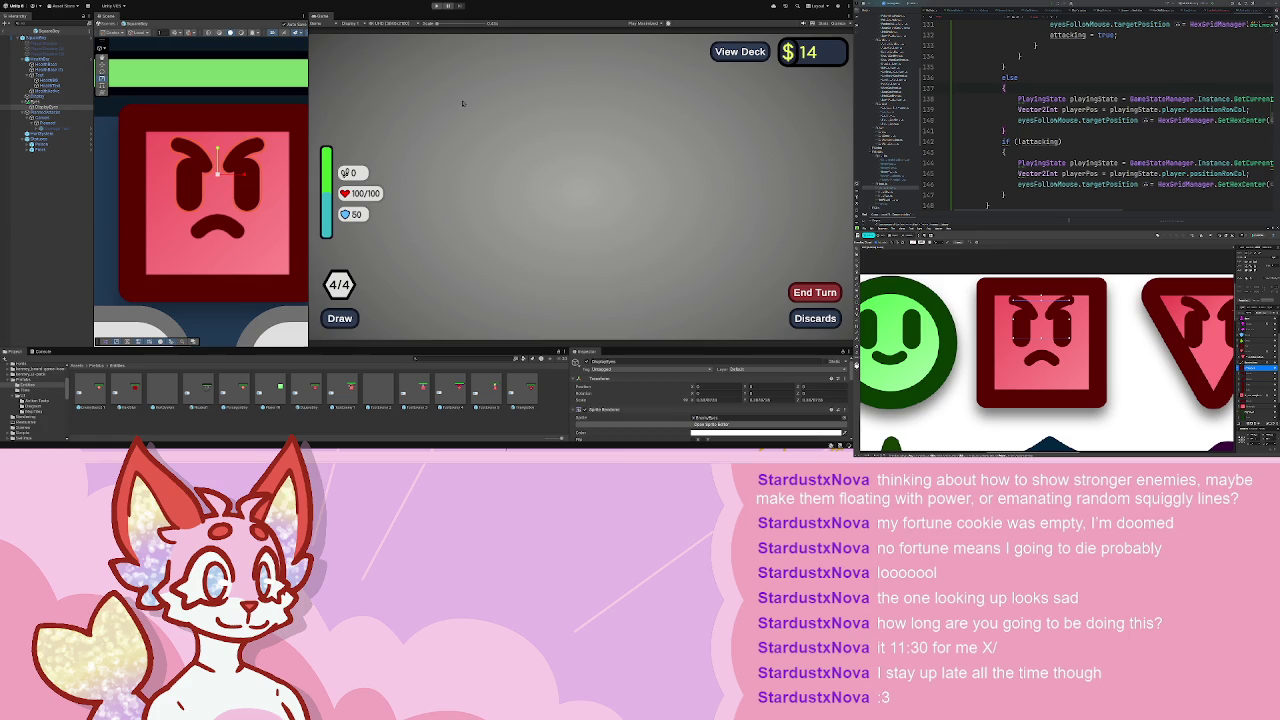
- Run the game, close the shop, enter the first battle node, then stop
left_click(437, 6)
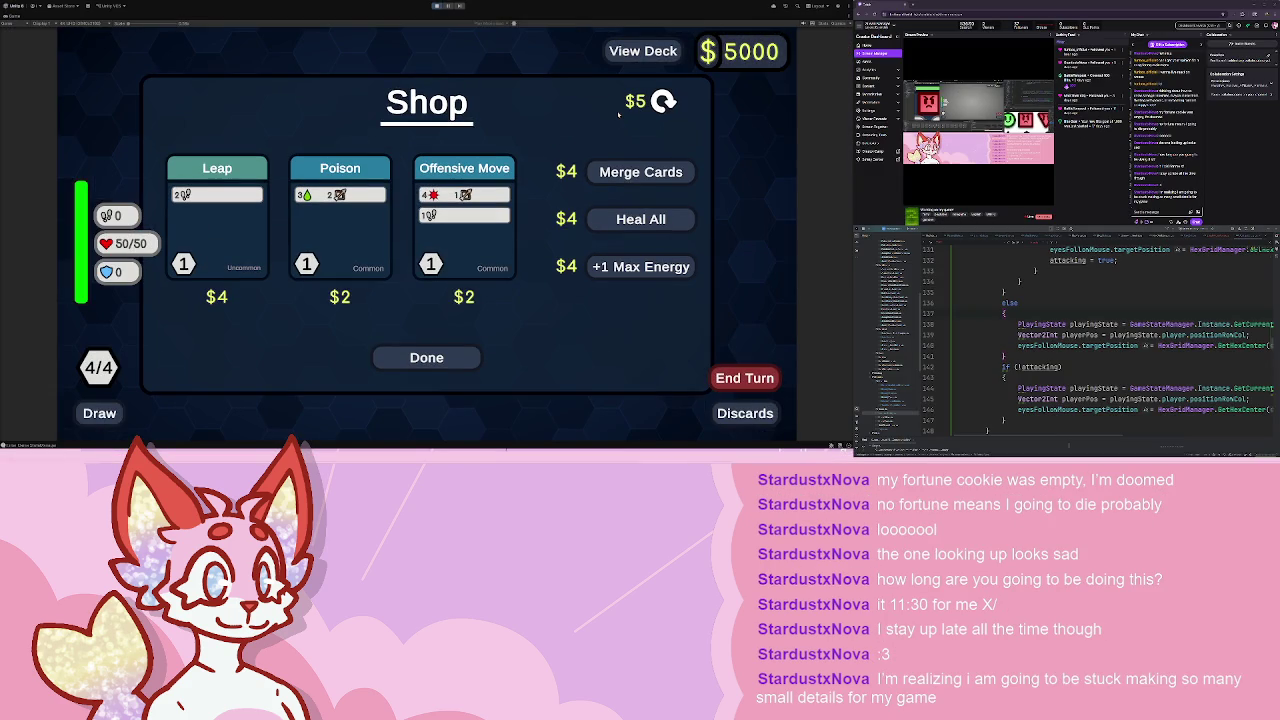
left_click(426, 357)
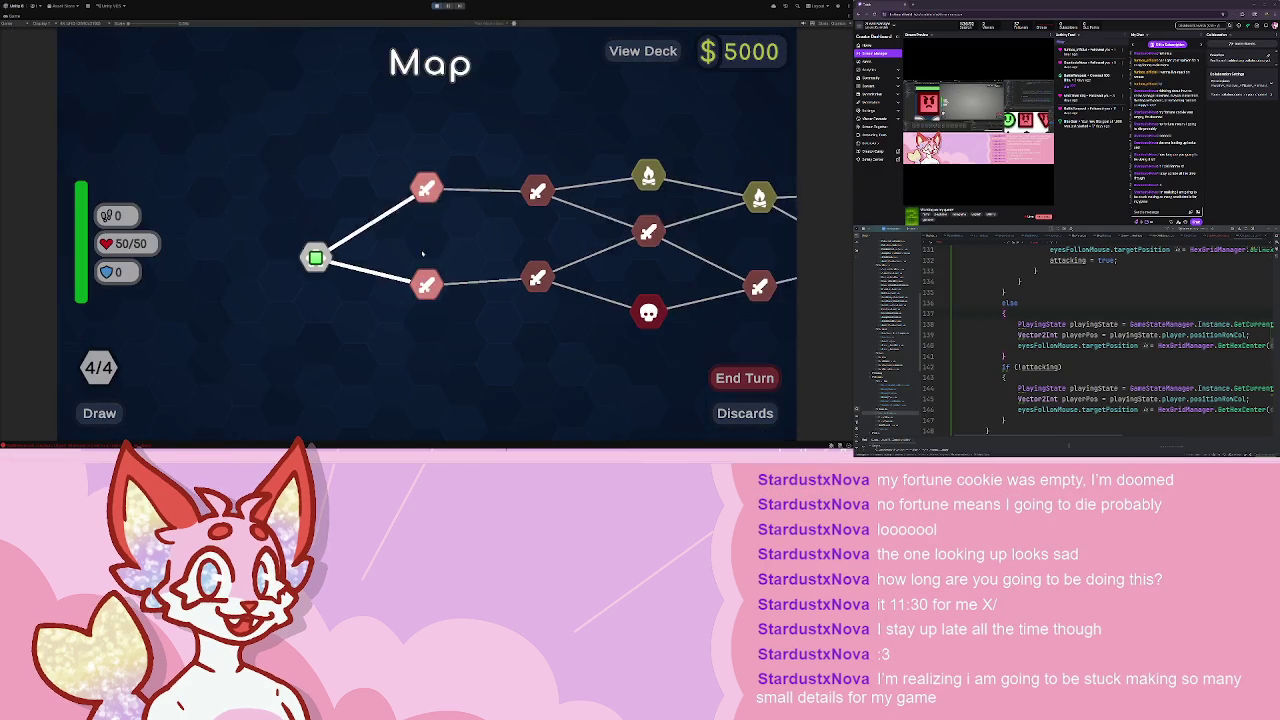
left_click(419, 203)
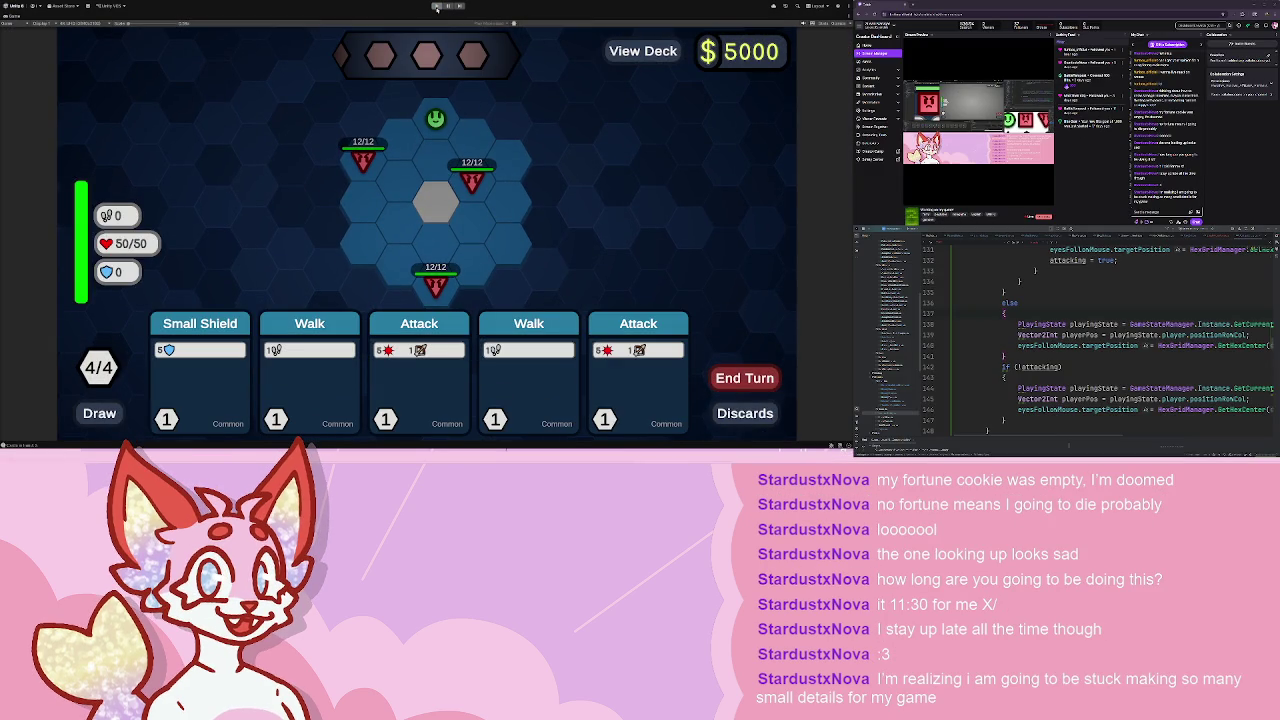
left_click(436, 6)
- Restart the game, pass the shop into another battle, then stop playing
left_click(436, 7)
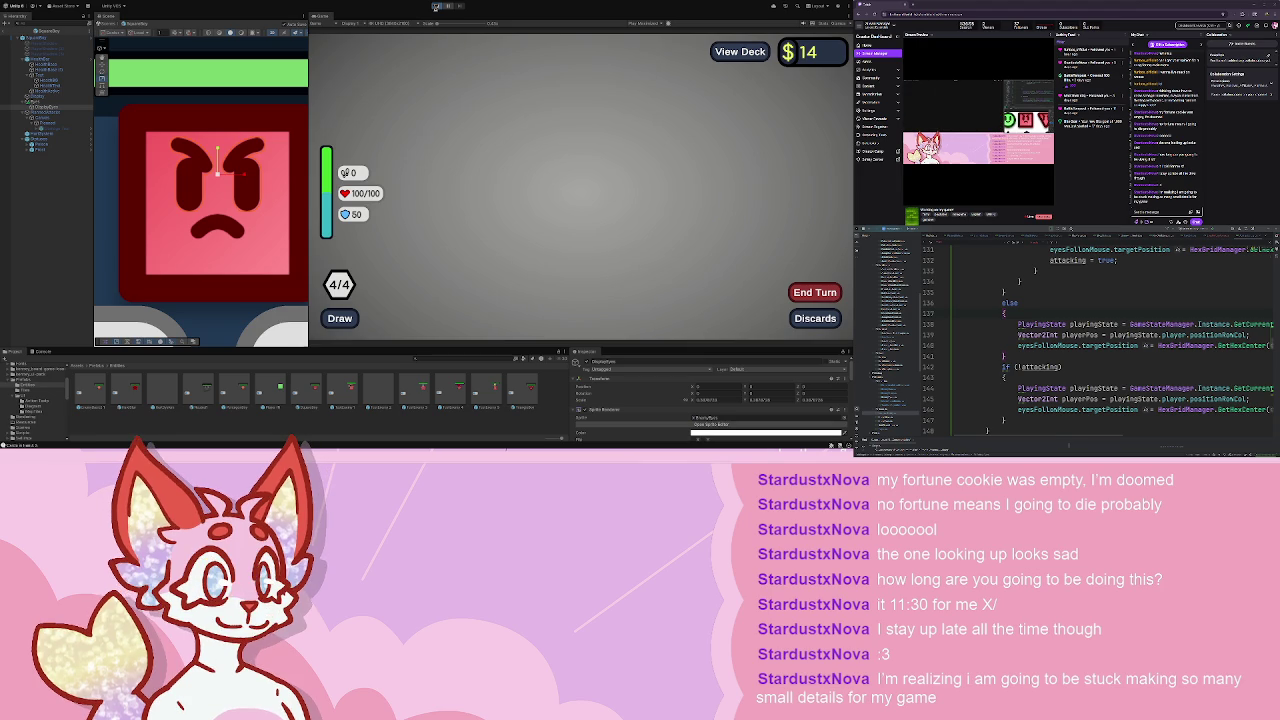
left_click(436, 7)
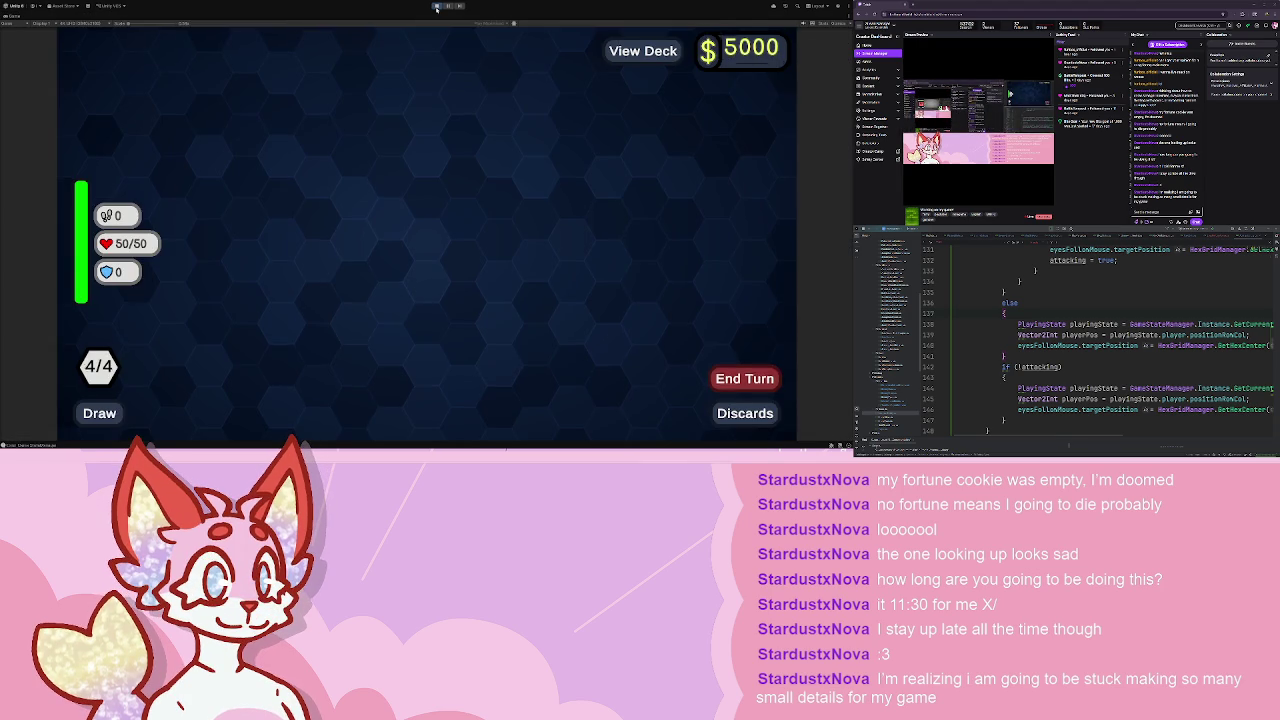
left_click(430, 357)
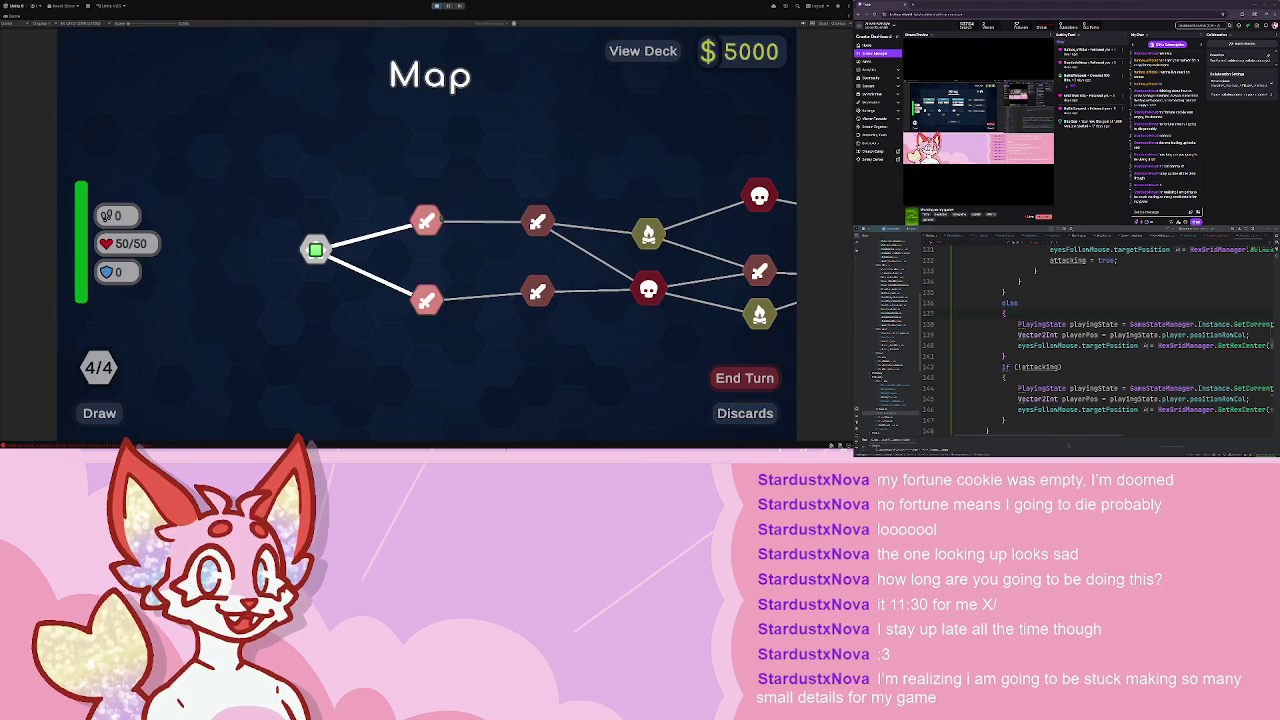
left_click(427, 300)
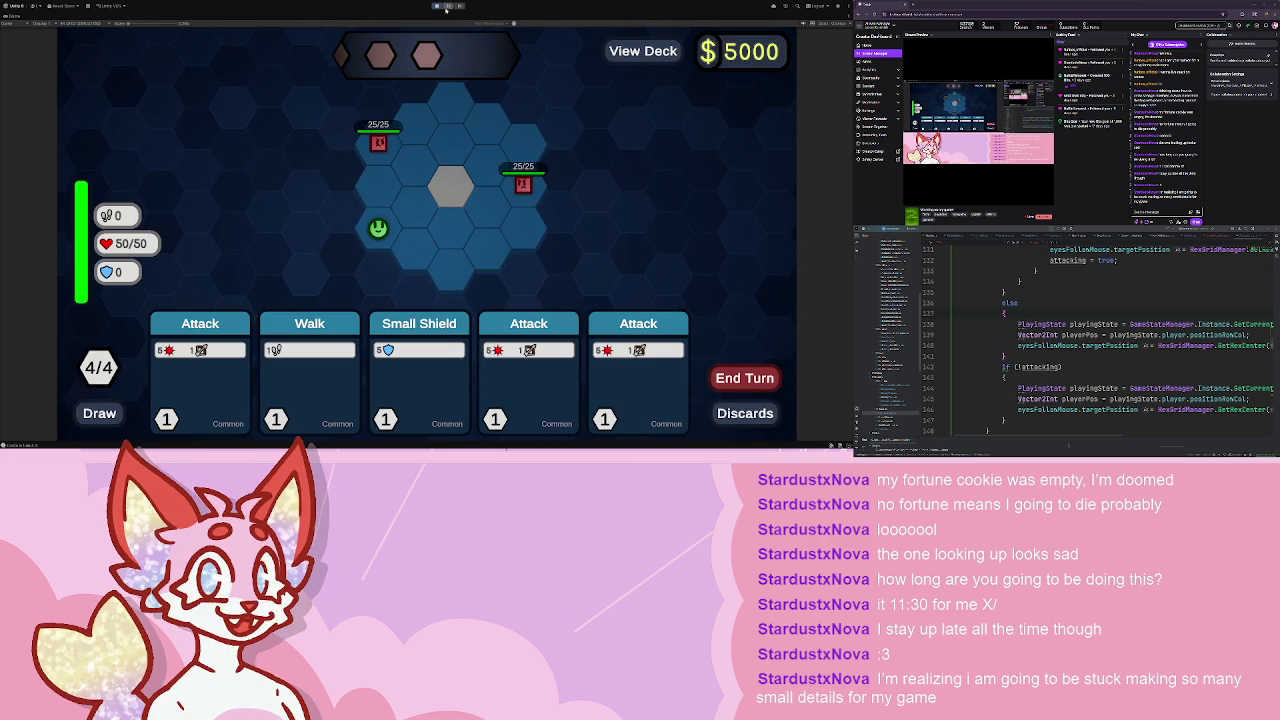
key("ctrl+p")
scroll(352, 316, "down", 2)
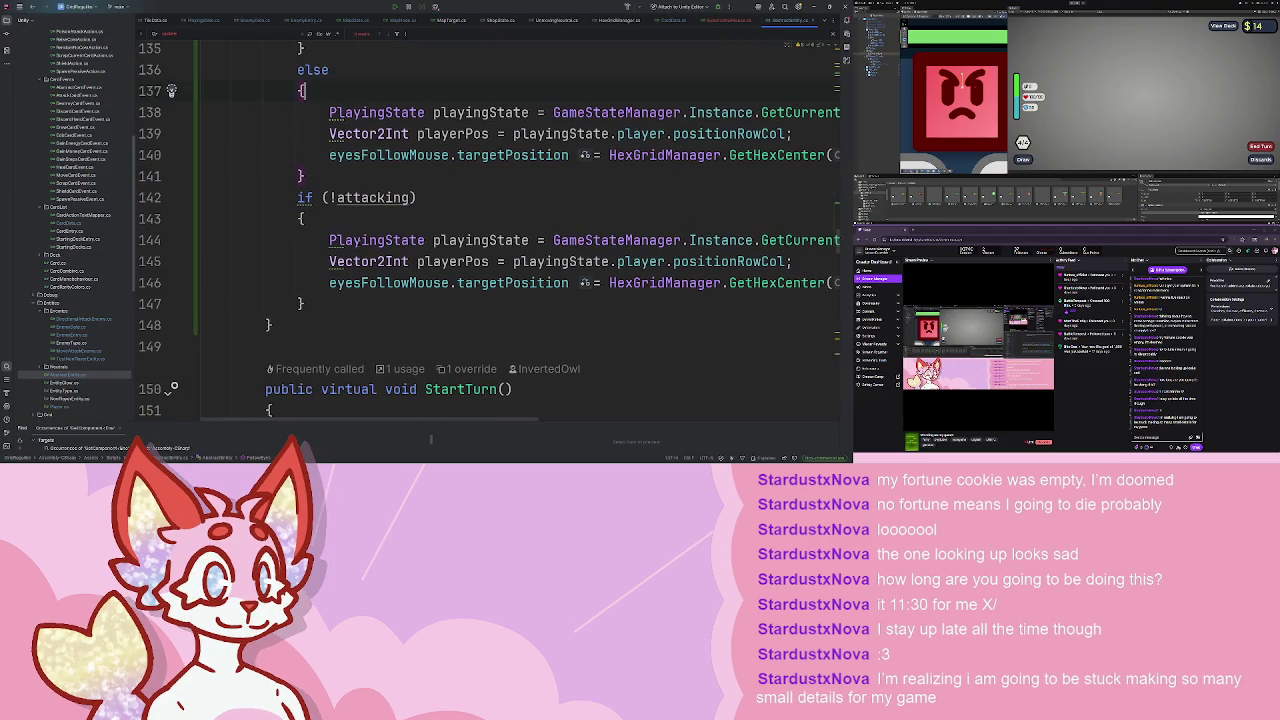
- Delete the else block and its player-hex lines, leaving only the if (!attacking) fallback
scroll(339, 174, "up", 2)
mouse_move(320, 330)
left_mouse_down()
mouse_move(320, 400)
mouse_move(201, 176)
left_mouse_up()
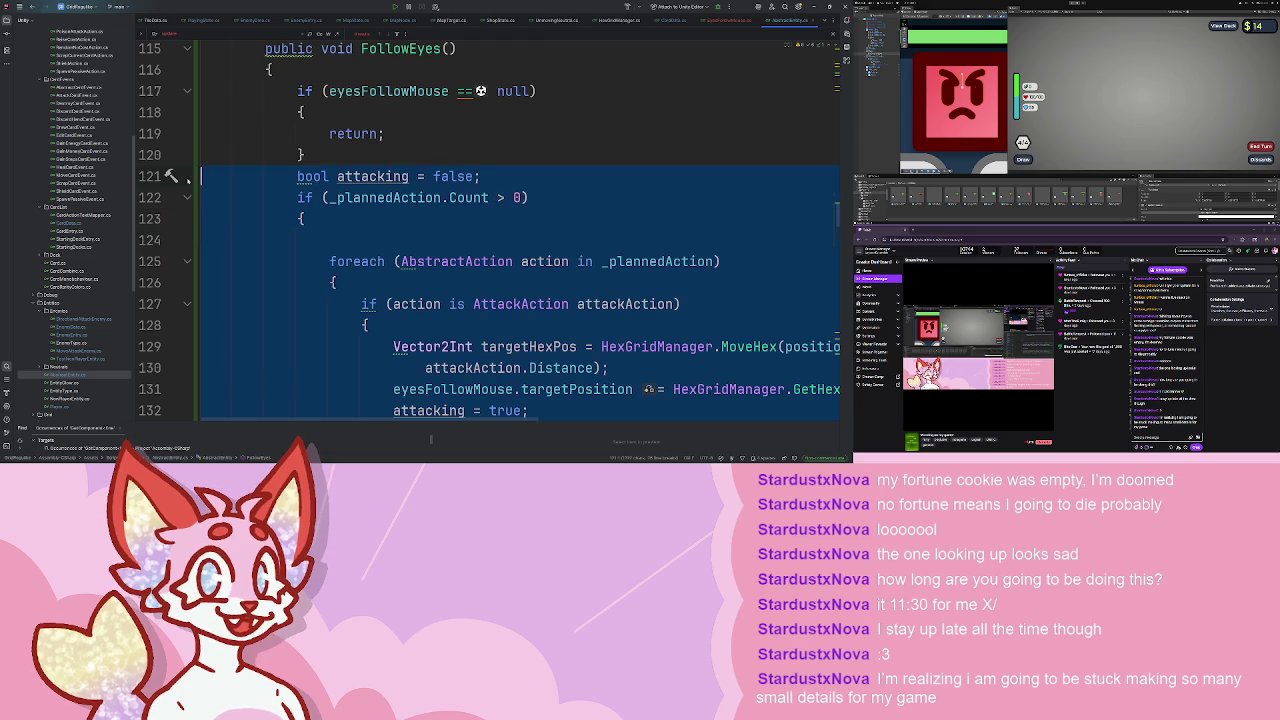
scroll(201, 176, "up", 4)
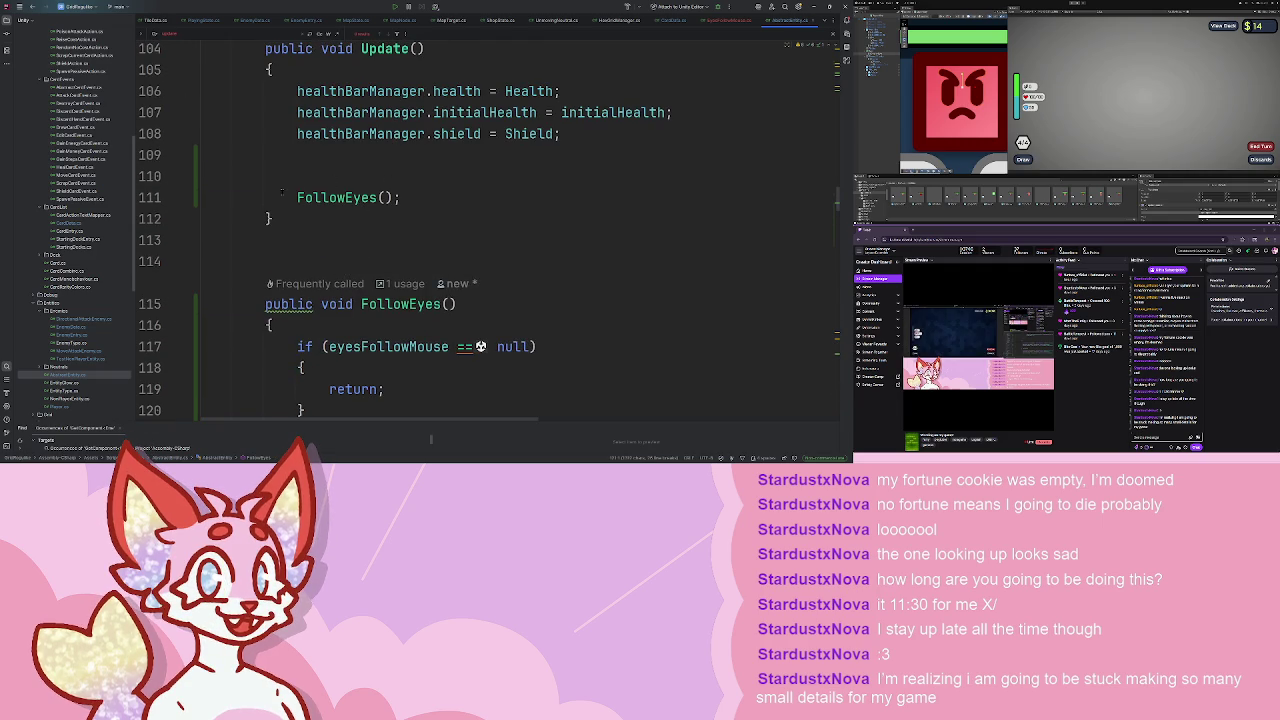
scroll(353, 218, "down", 2)
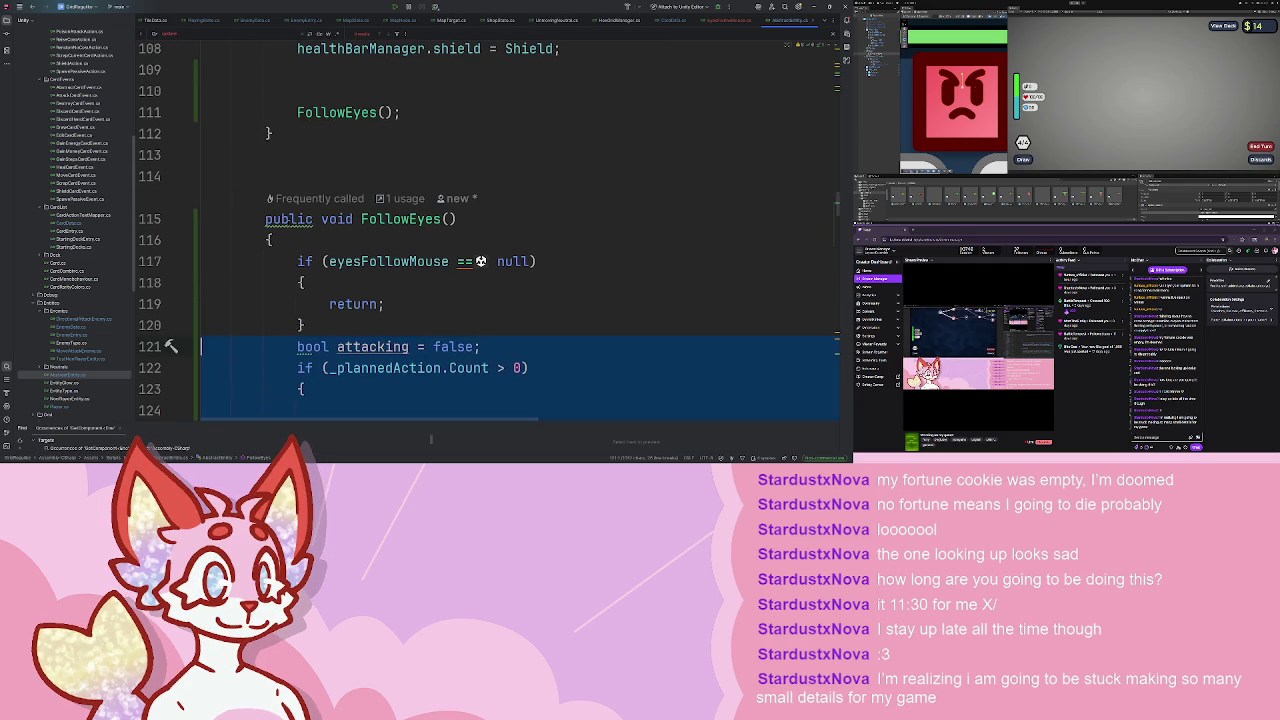
key("BackSpace")
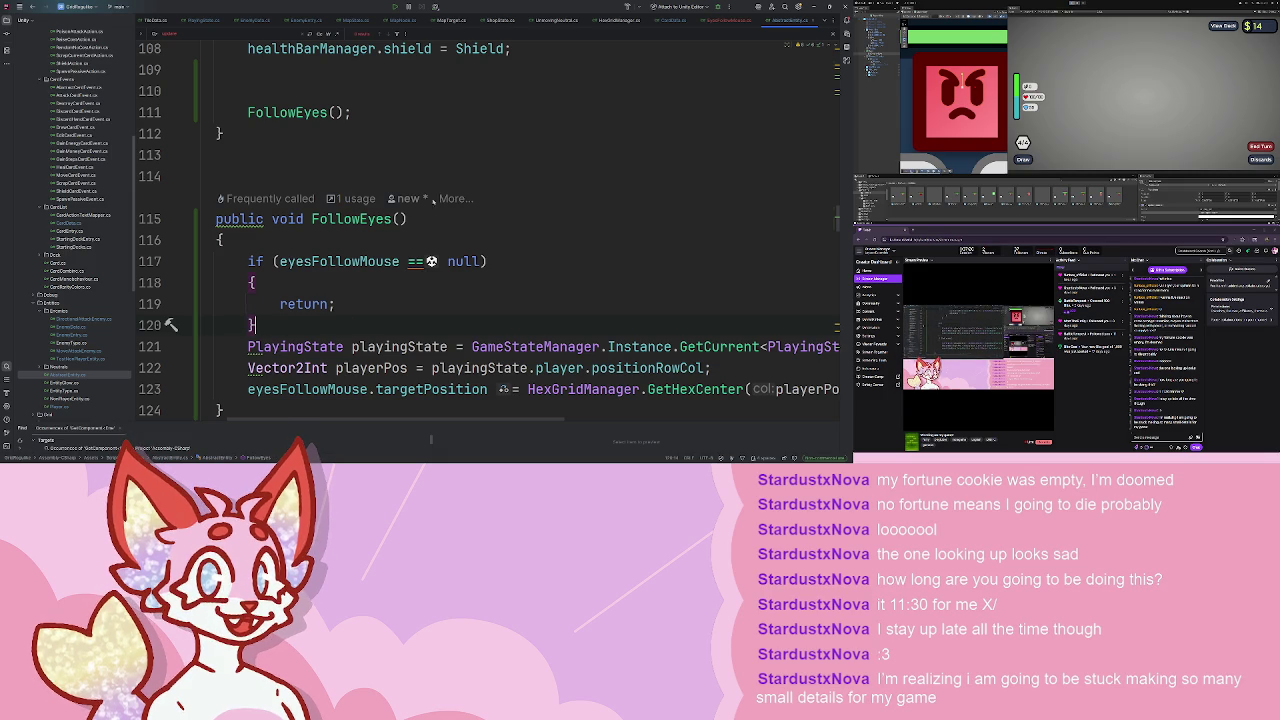
scroll(450, 209, "right", 3)
scroll(440, 220, "down", 5)
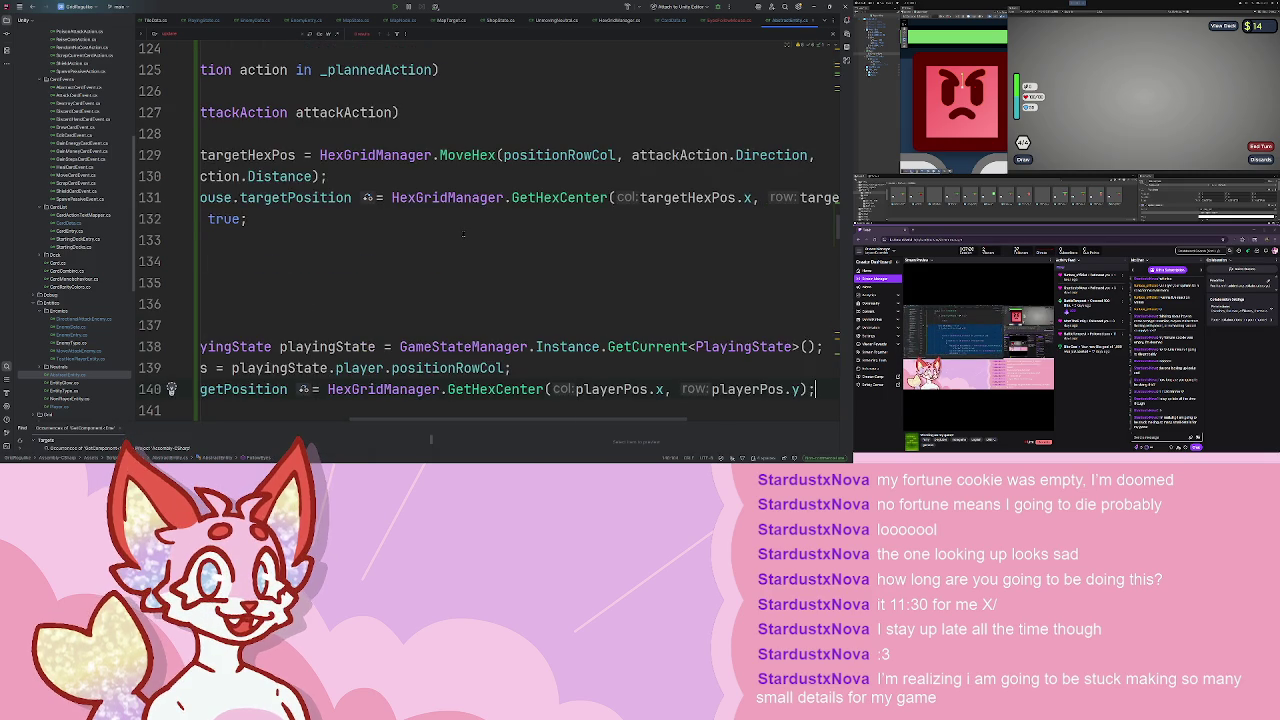
scroll(432, 228, "left", 3)
type("{")
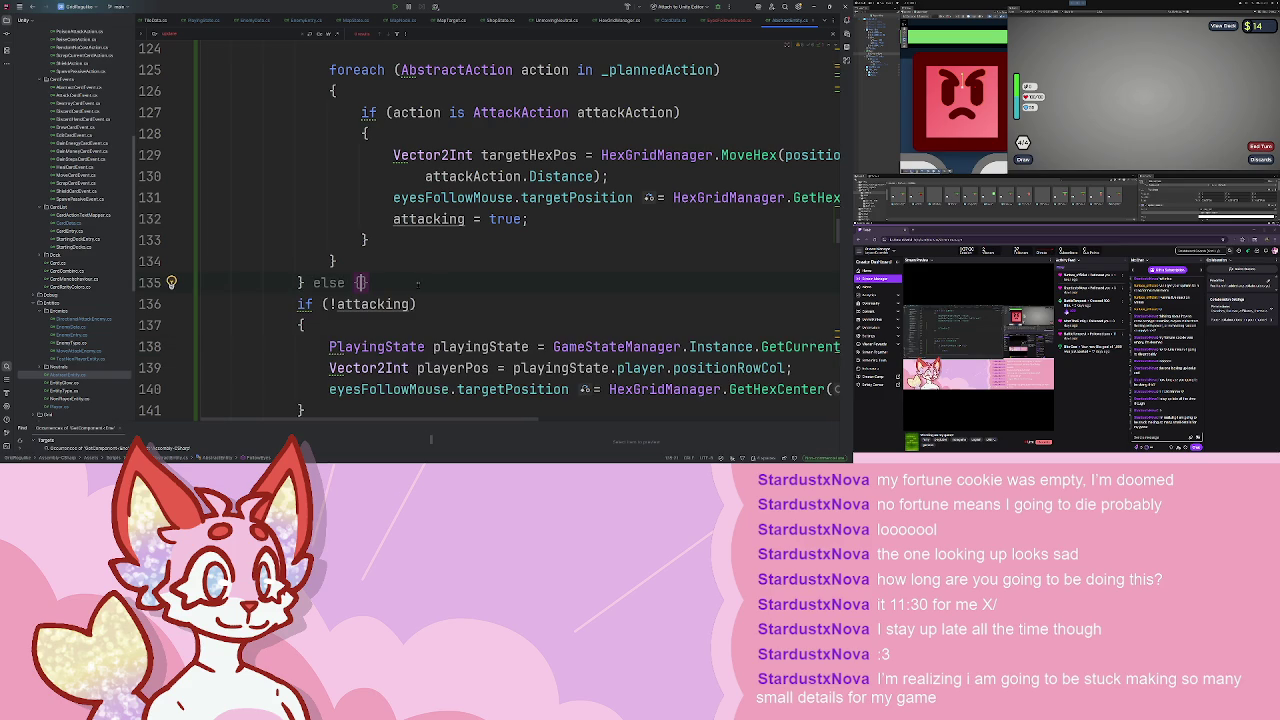
key("BackSpace")
key("BackSpace")
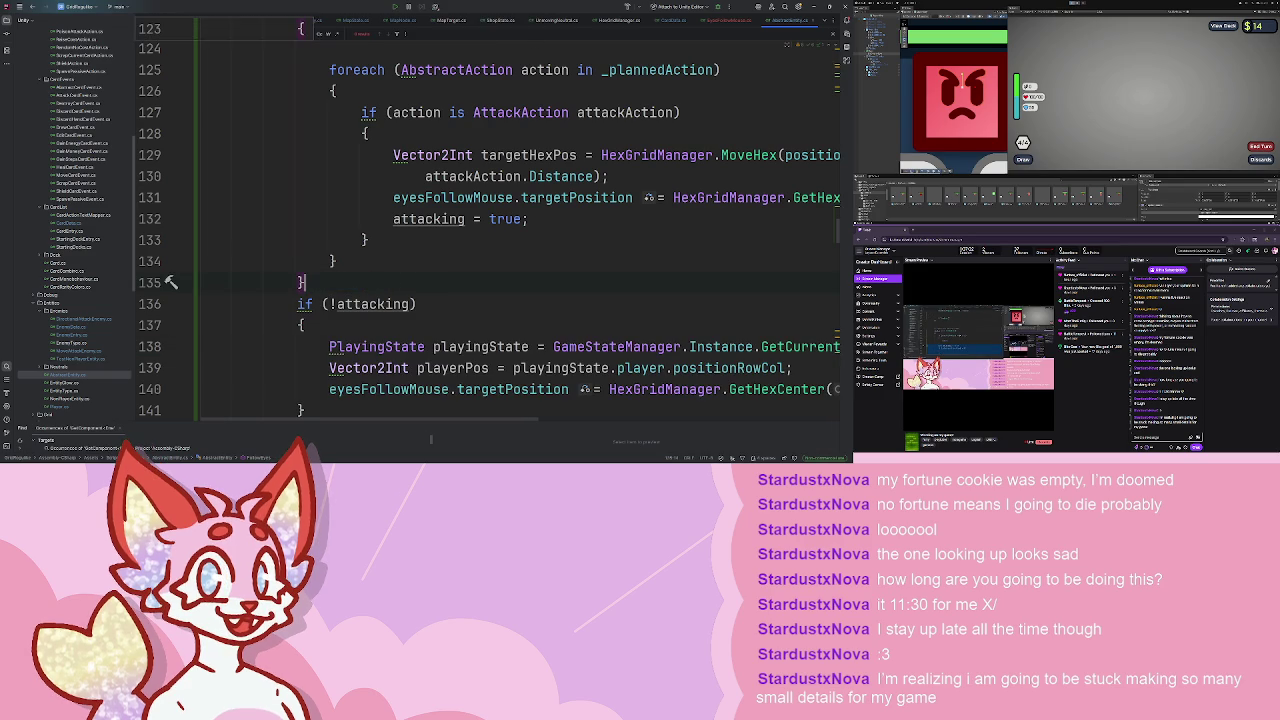
scroll(412, 283, "down", 3)
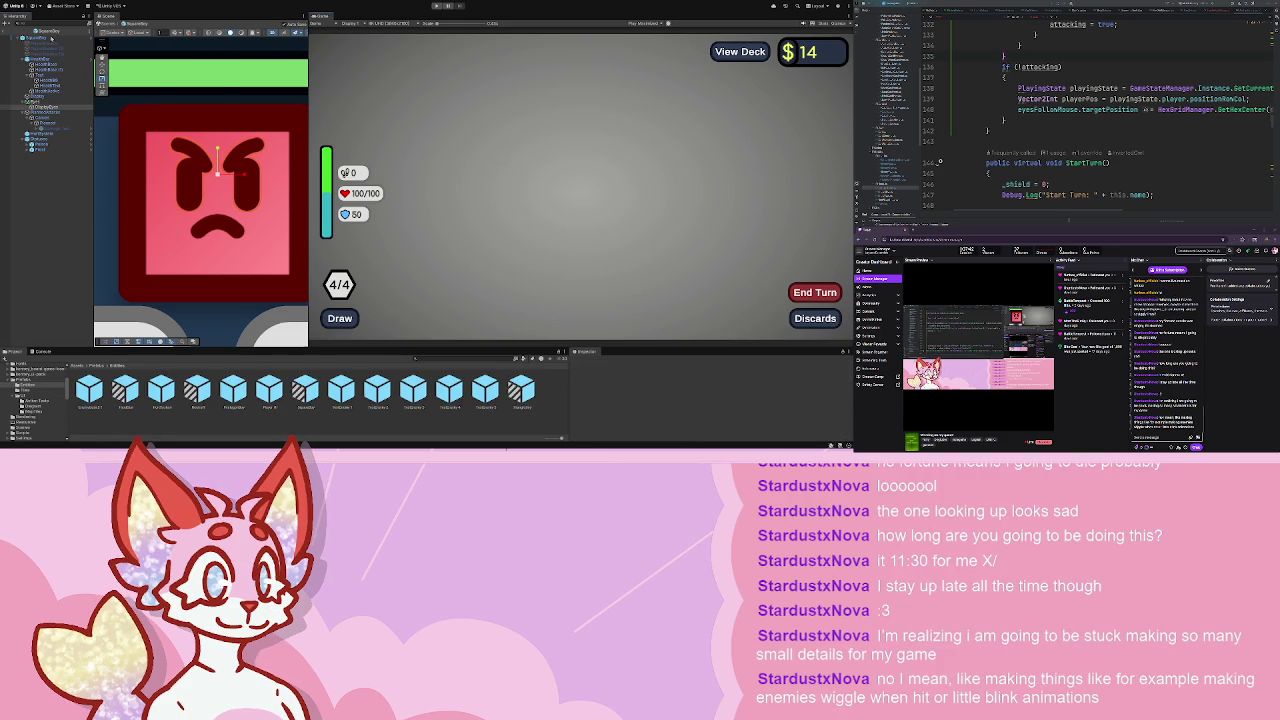
- Select the enemy object and look through its components in the Inspector
left_click(51, 38)
scroll(670, 368, "down", 4)
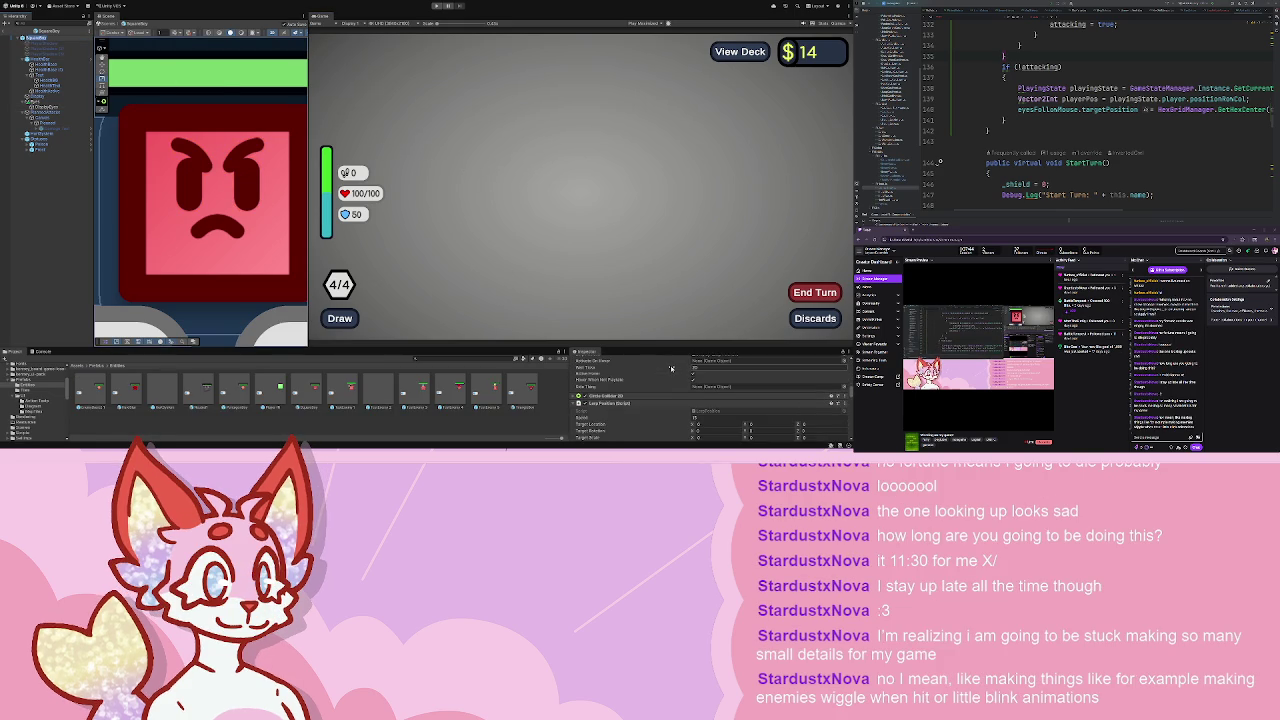
scroll(672, 369, "up", 4)
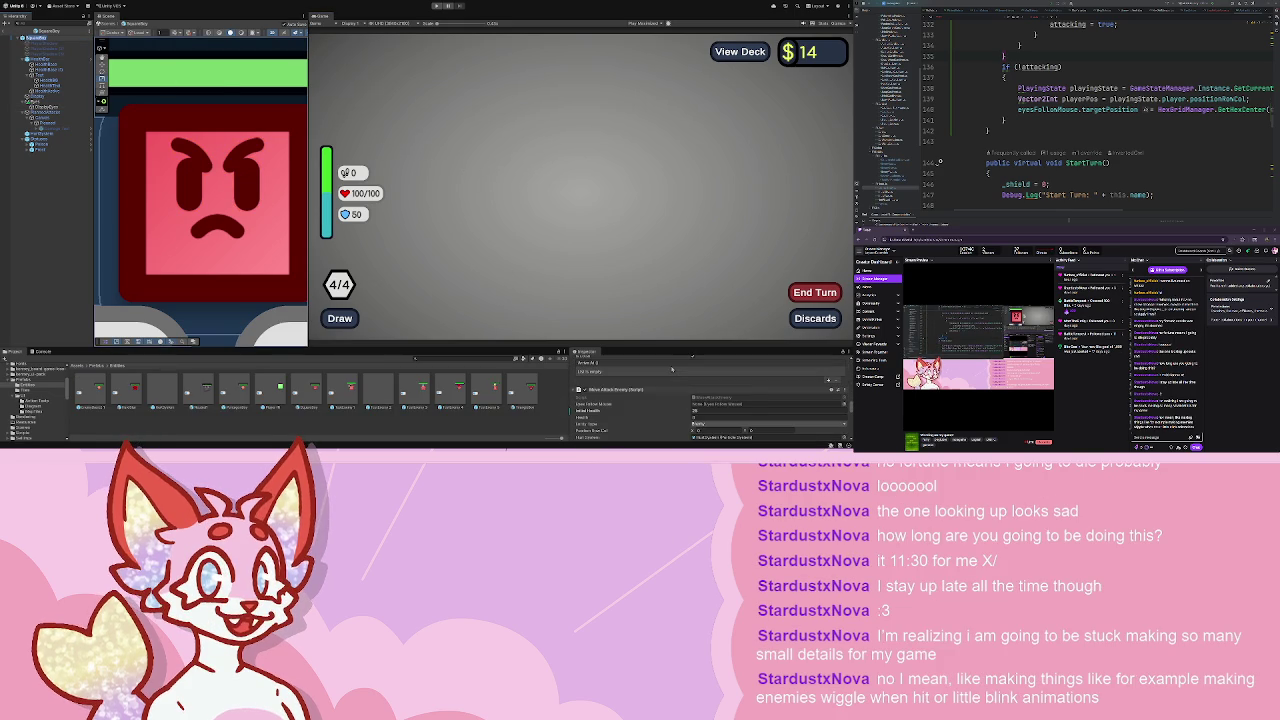
scroll(701, 404, "up", 2)
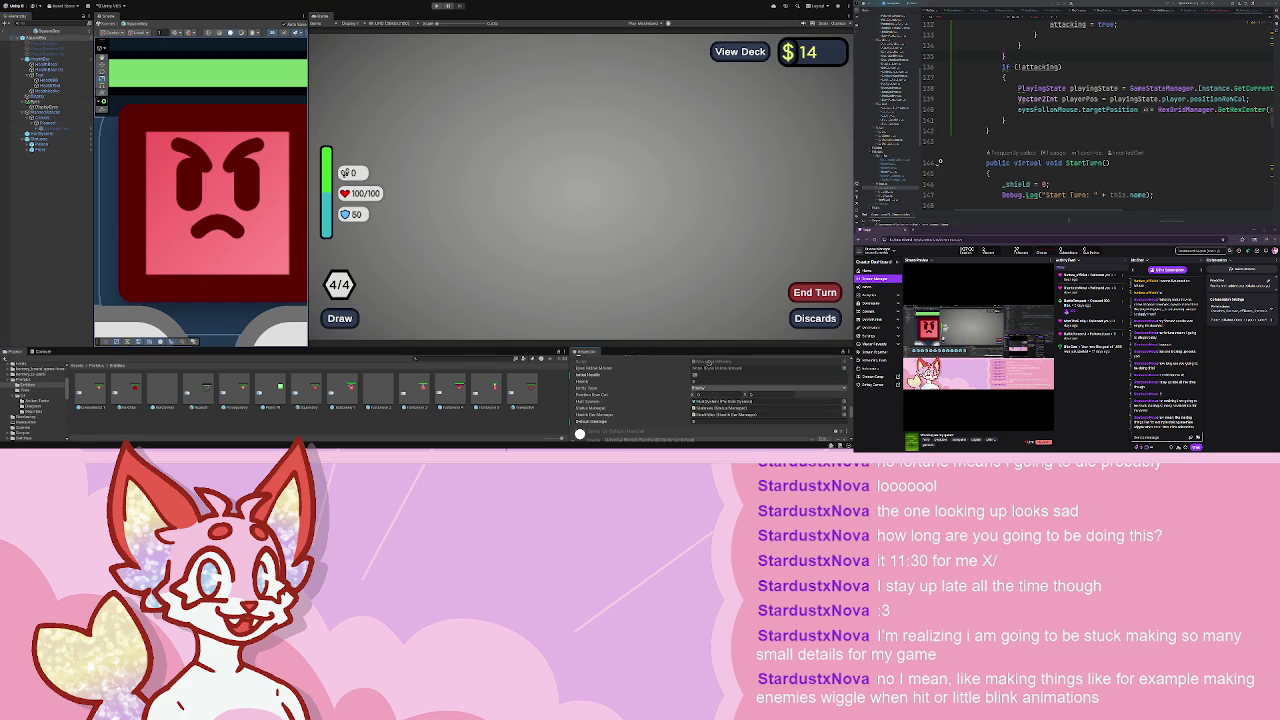
scroll(709, 363, "up", 3)
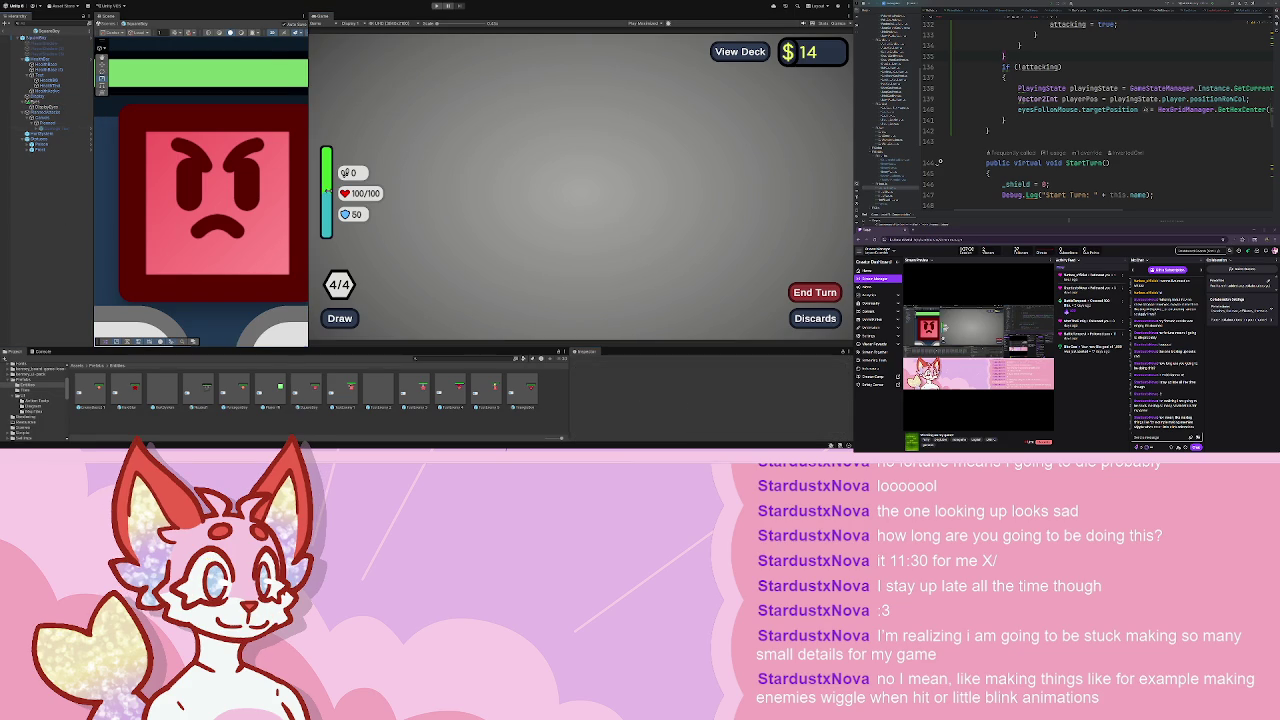
- Play into the lower sword node battle, walk, end the turn, walk right again, then stop
left_click(437, 5)
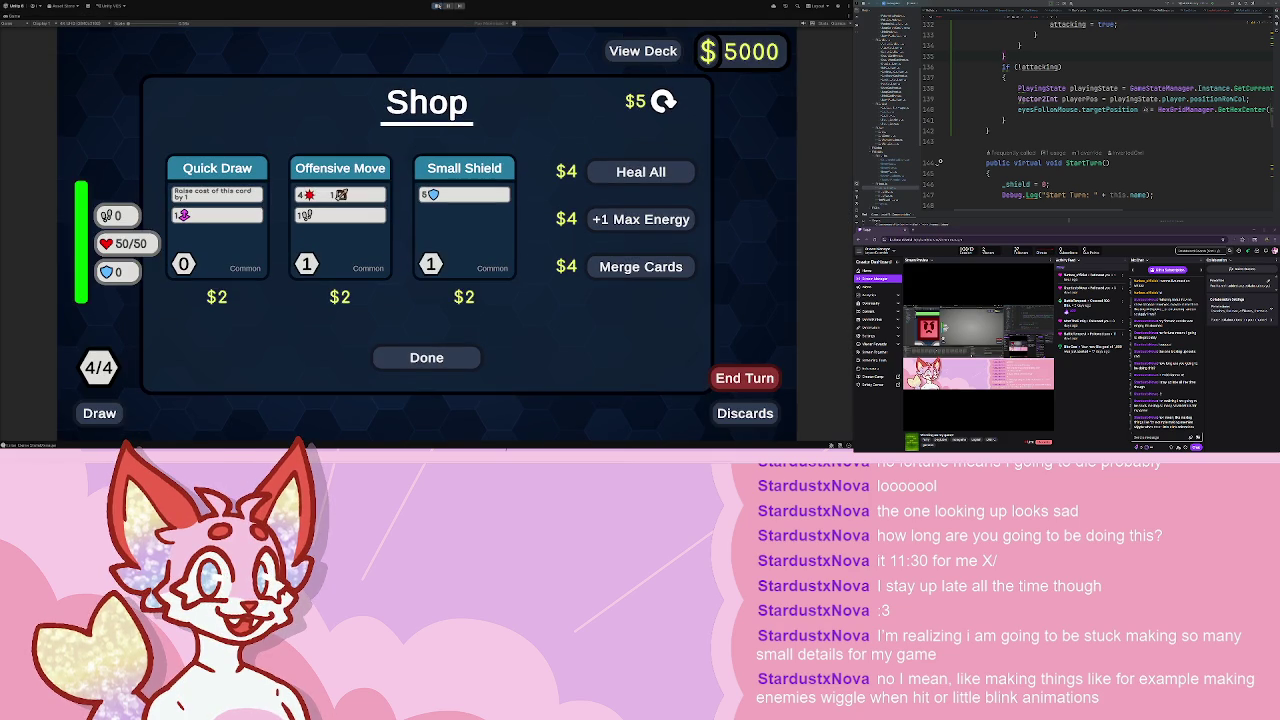
left_click(426, 357)
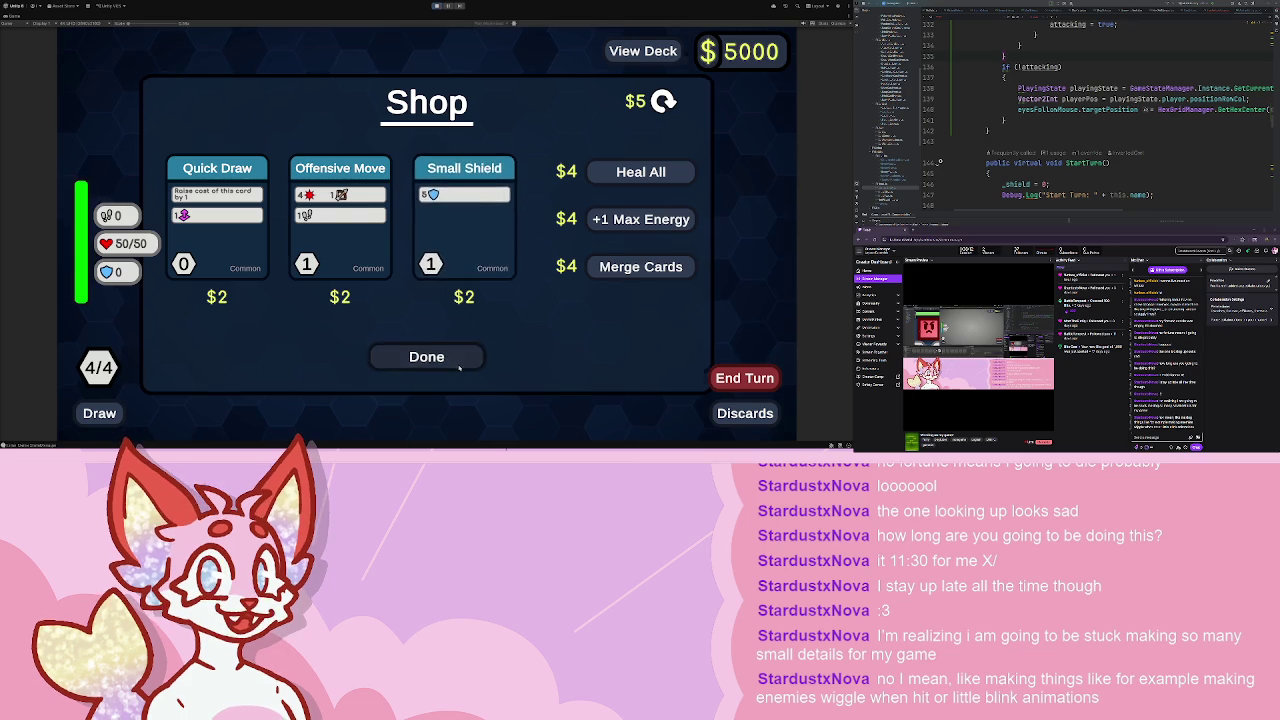
left_click(426, 272)
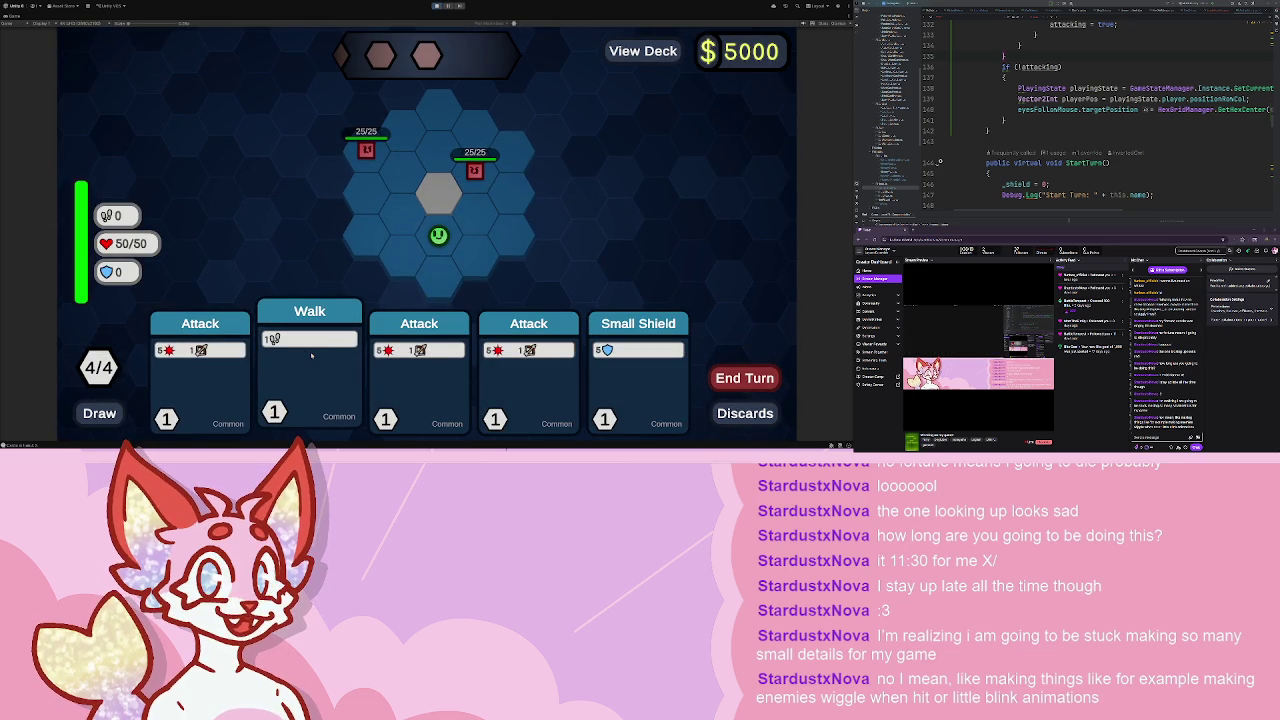
left_click(311, 355)
left_click(462, 250)
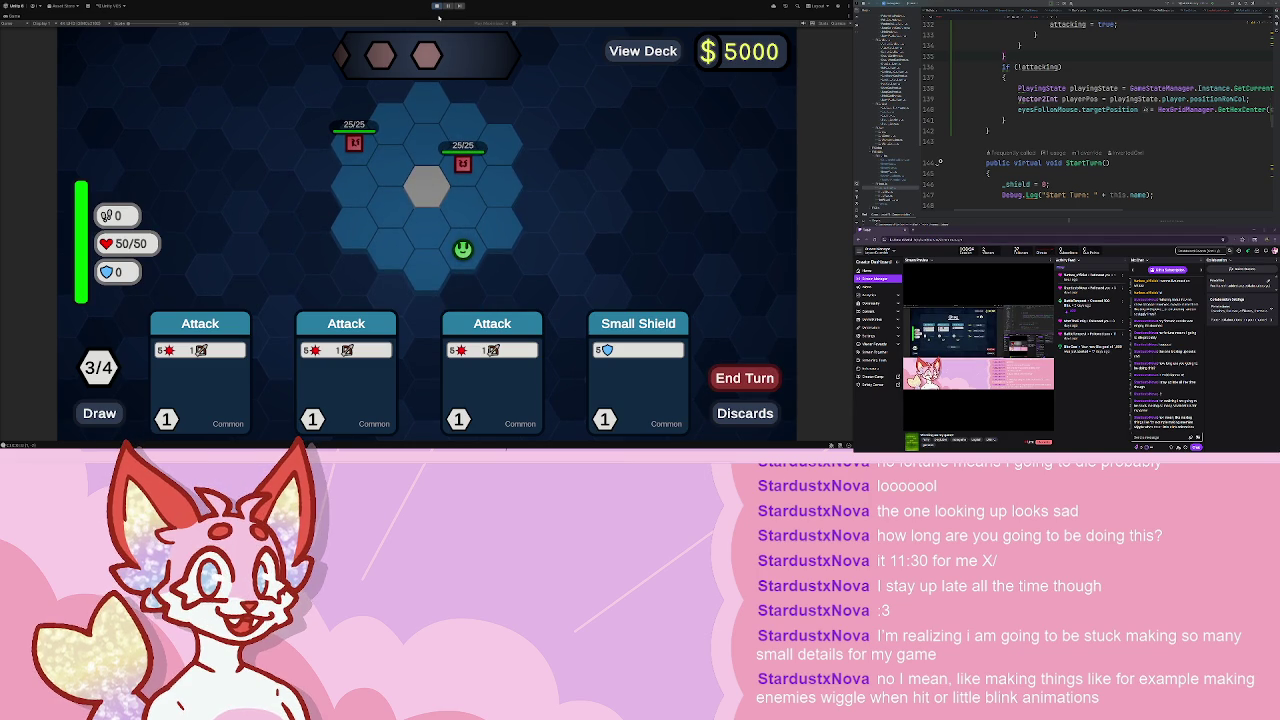
key("space")
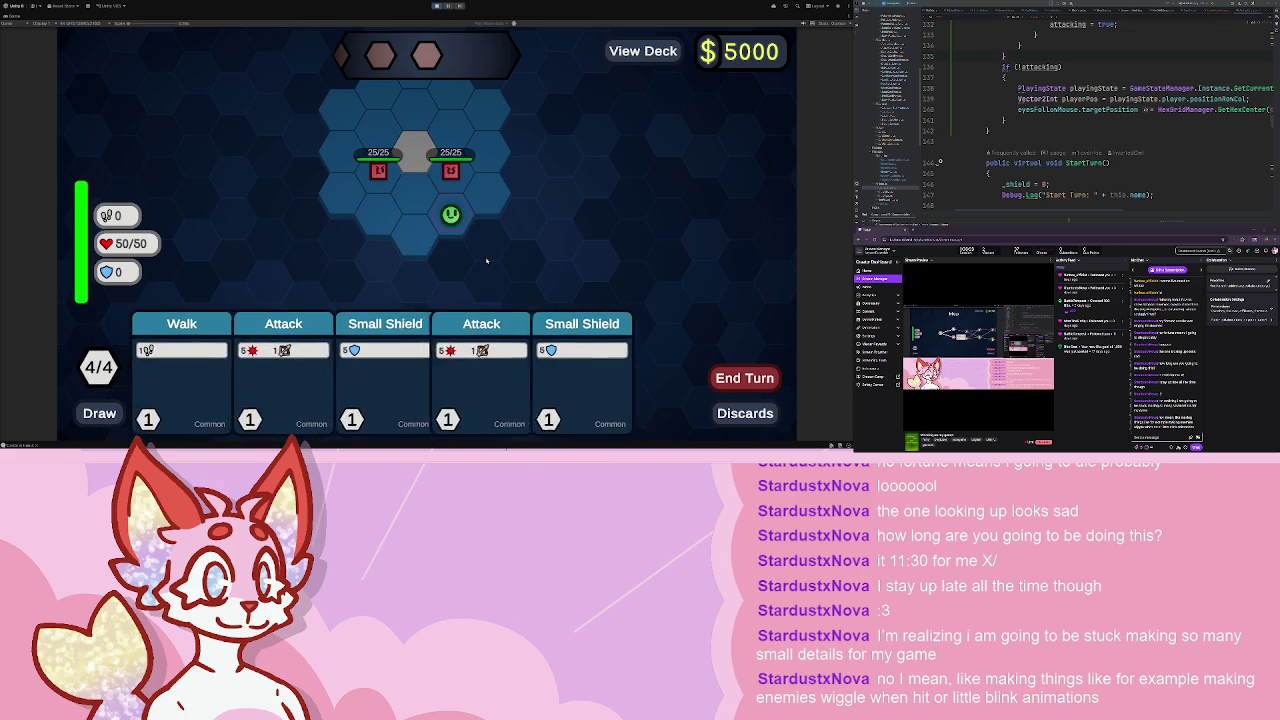
key("1")
left_click(486, 196)
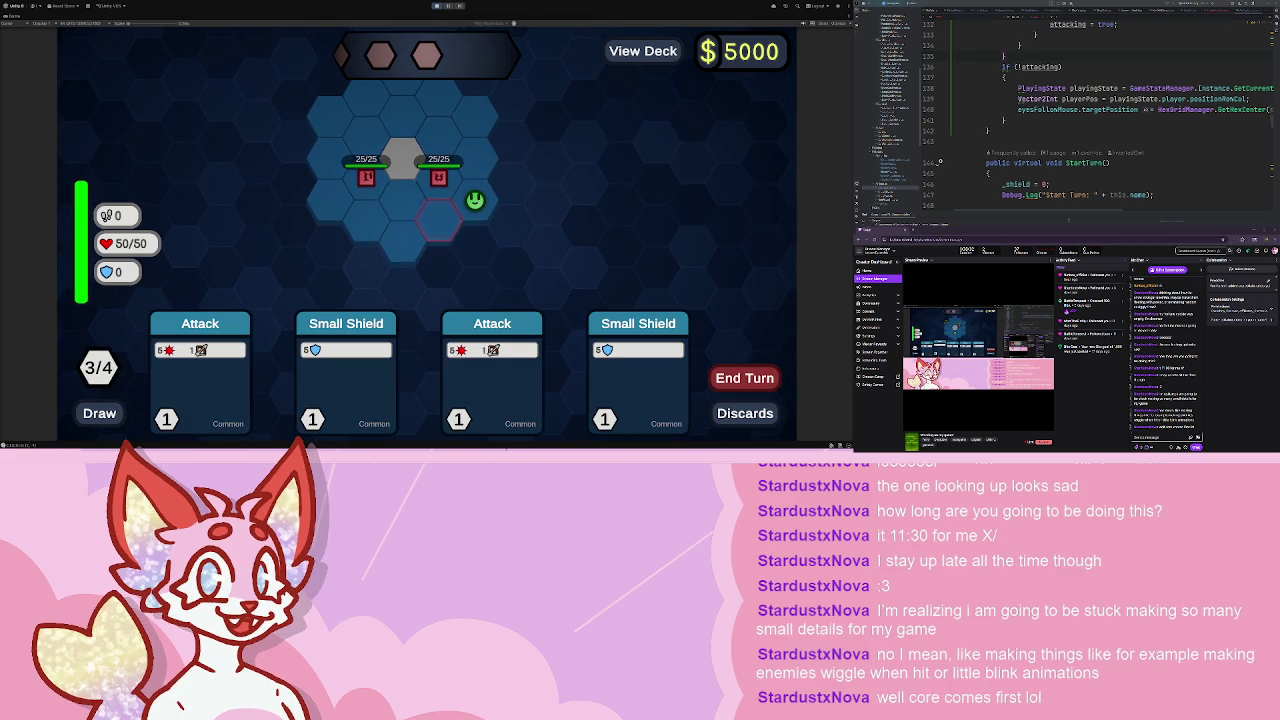
left_click(437, 6)
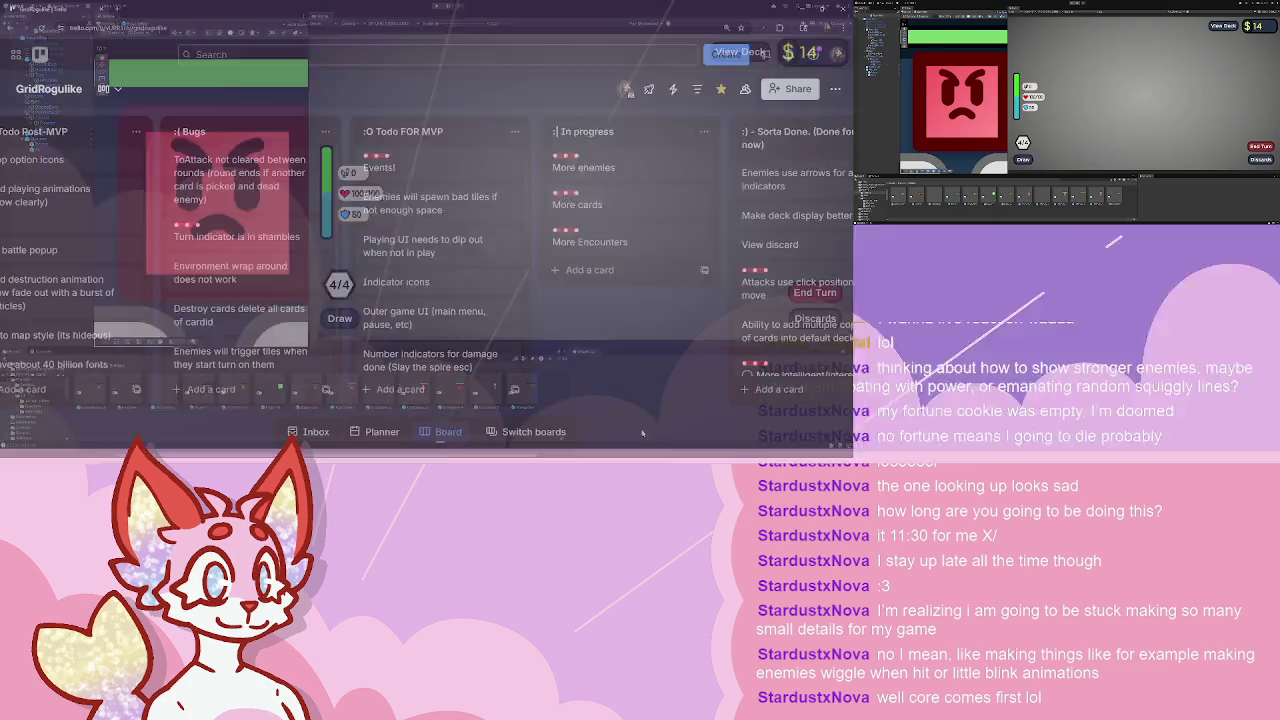
scroll(465, 168, "left", 3)
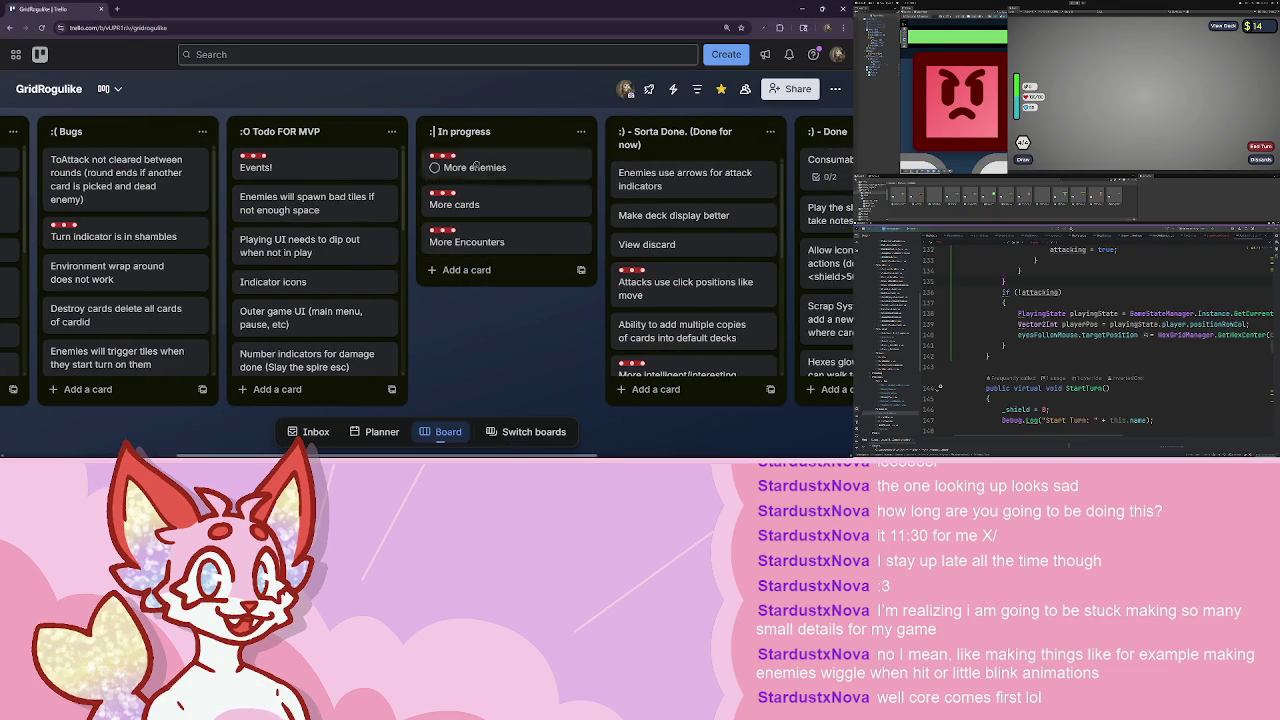
scroll(281, 210, "down", 3)
scroll(281, 213, "up", 2)
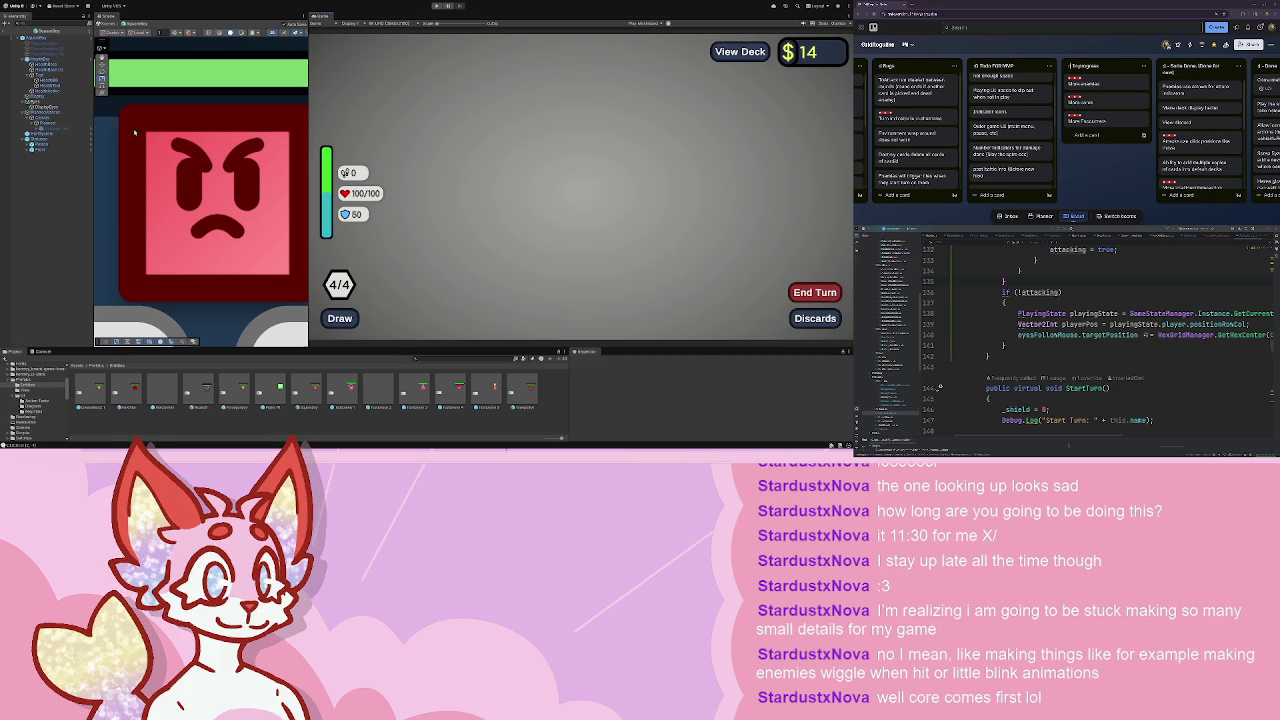
- Check Eyes Follow Mouse on the enemy prefab's eyes and the player's eyes, then start the game
left_click(56, 100)
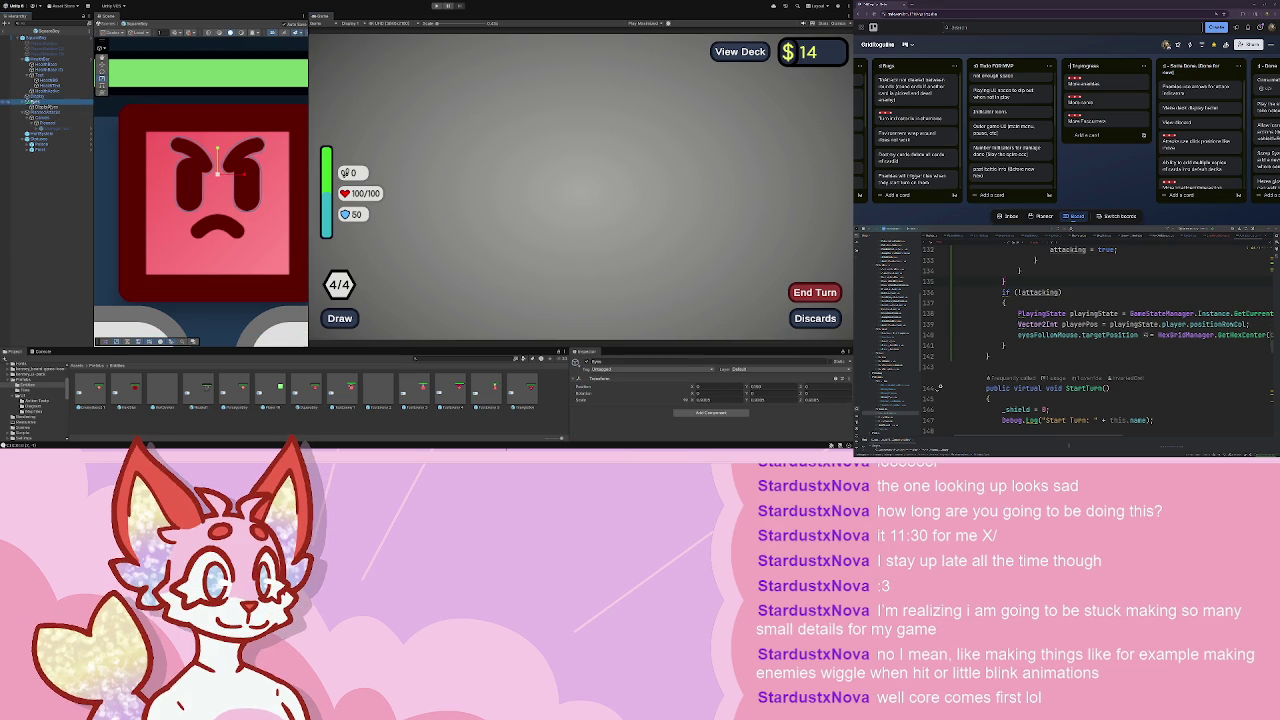
left_click(58, 111)
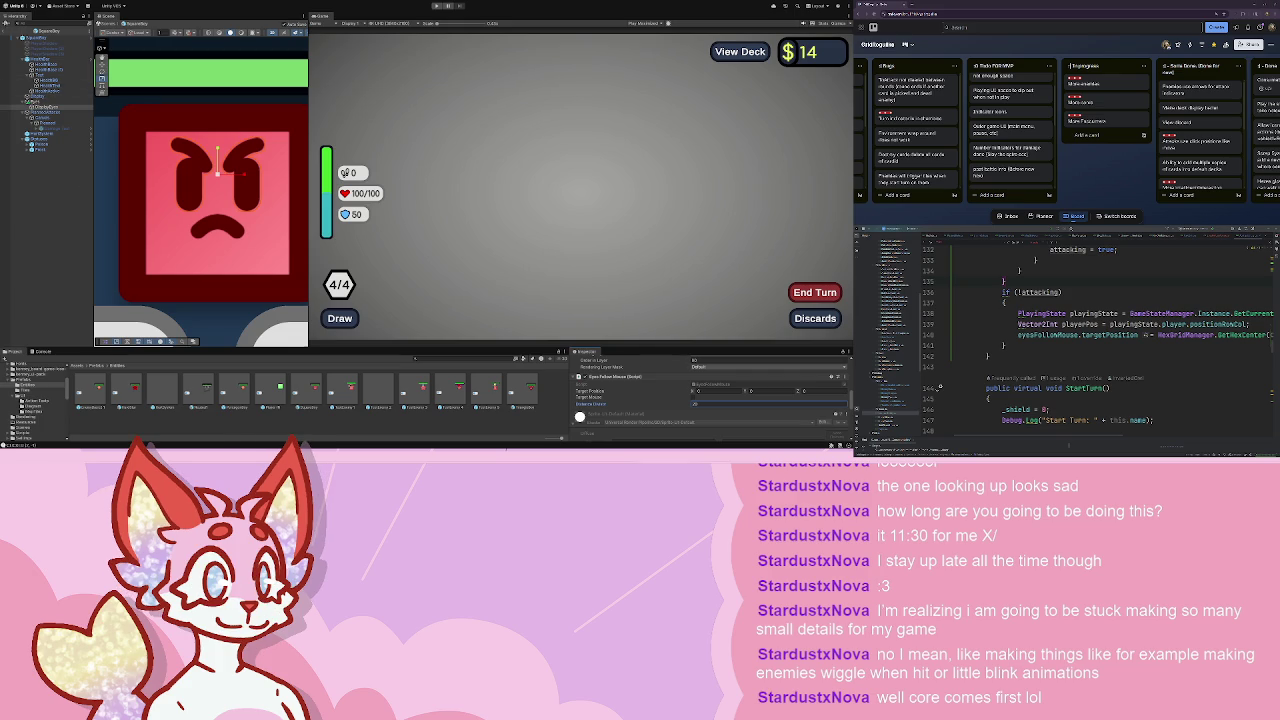
left_click(23, 37)
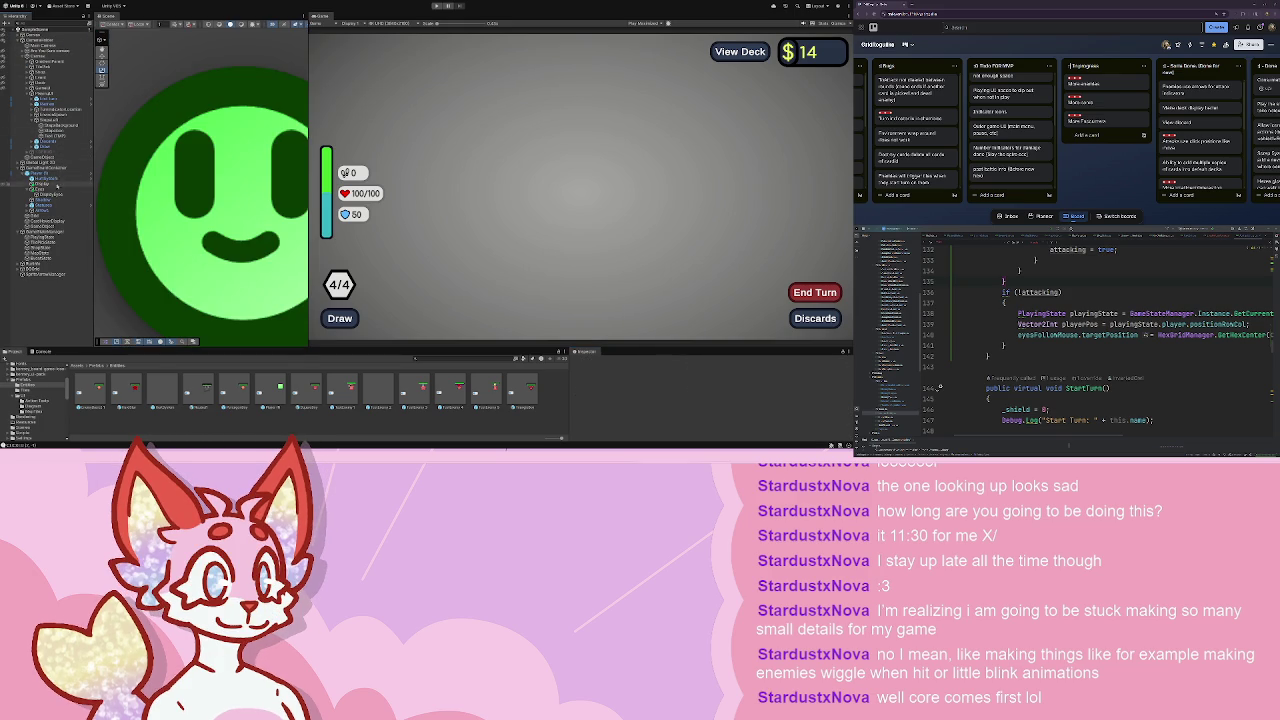
left_click(55, 193)
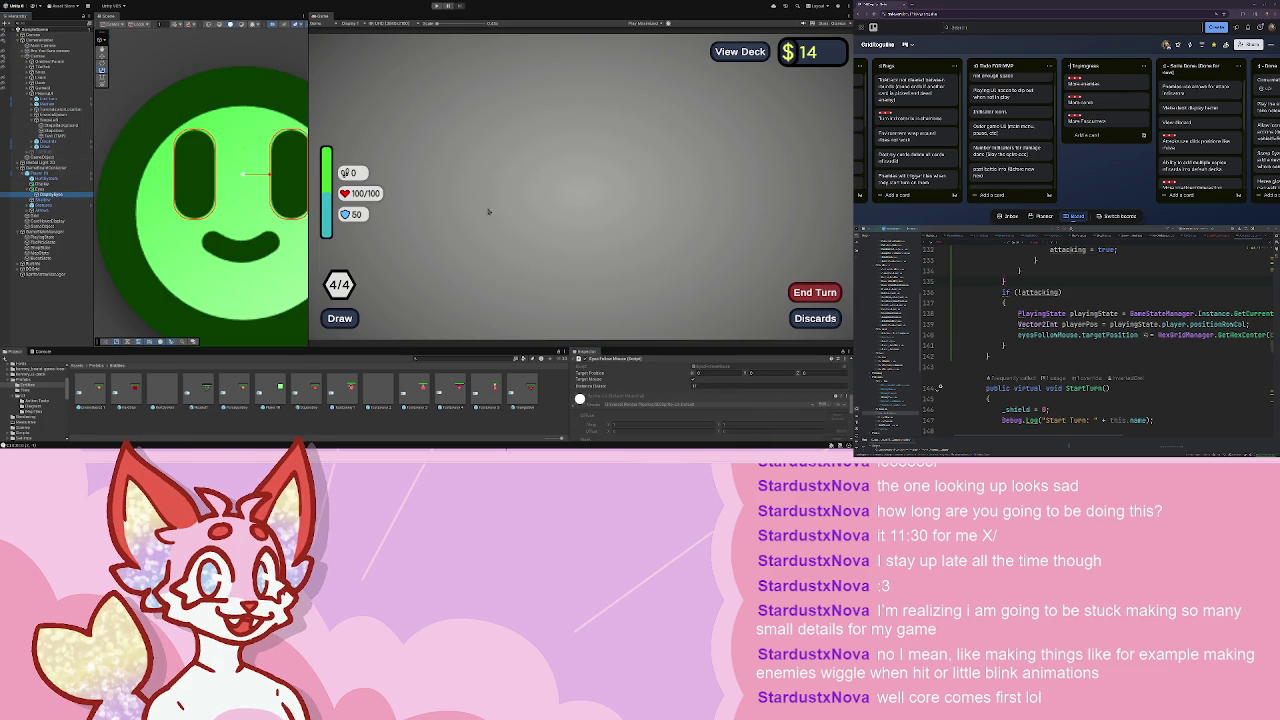
left_click(437, 6)
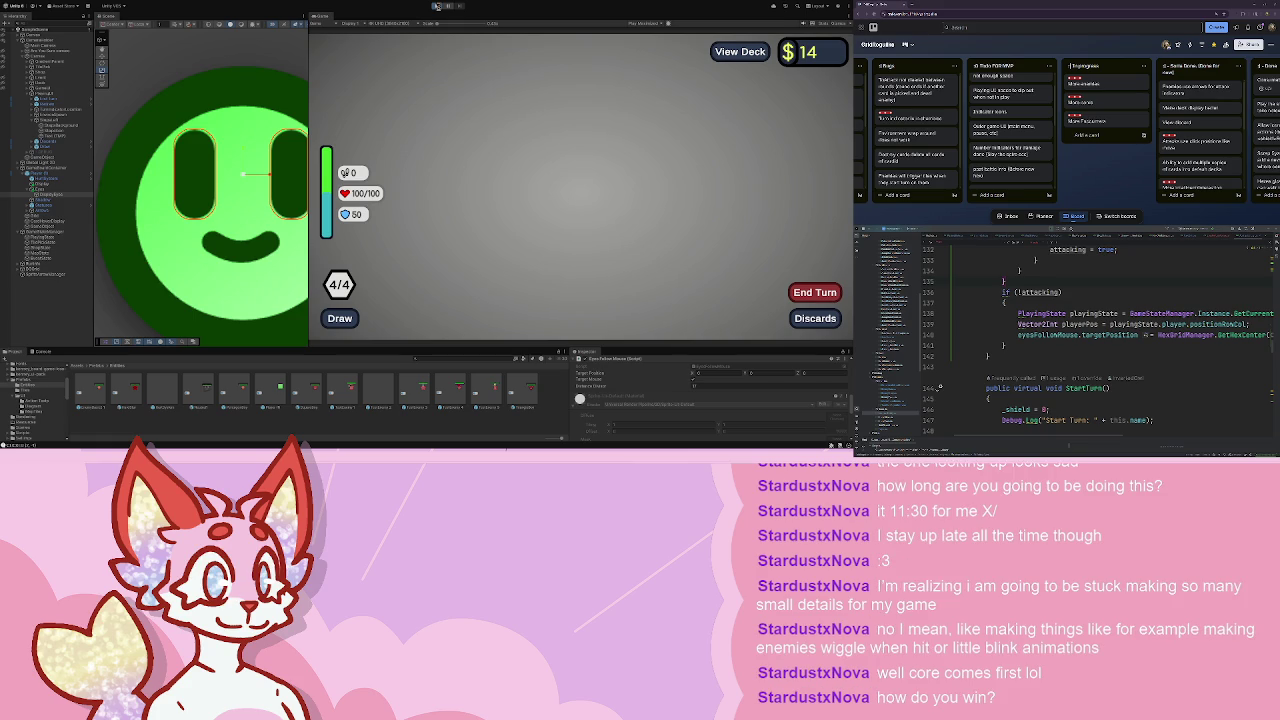
left_click(437, 6)
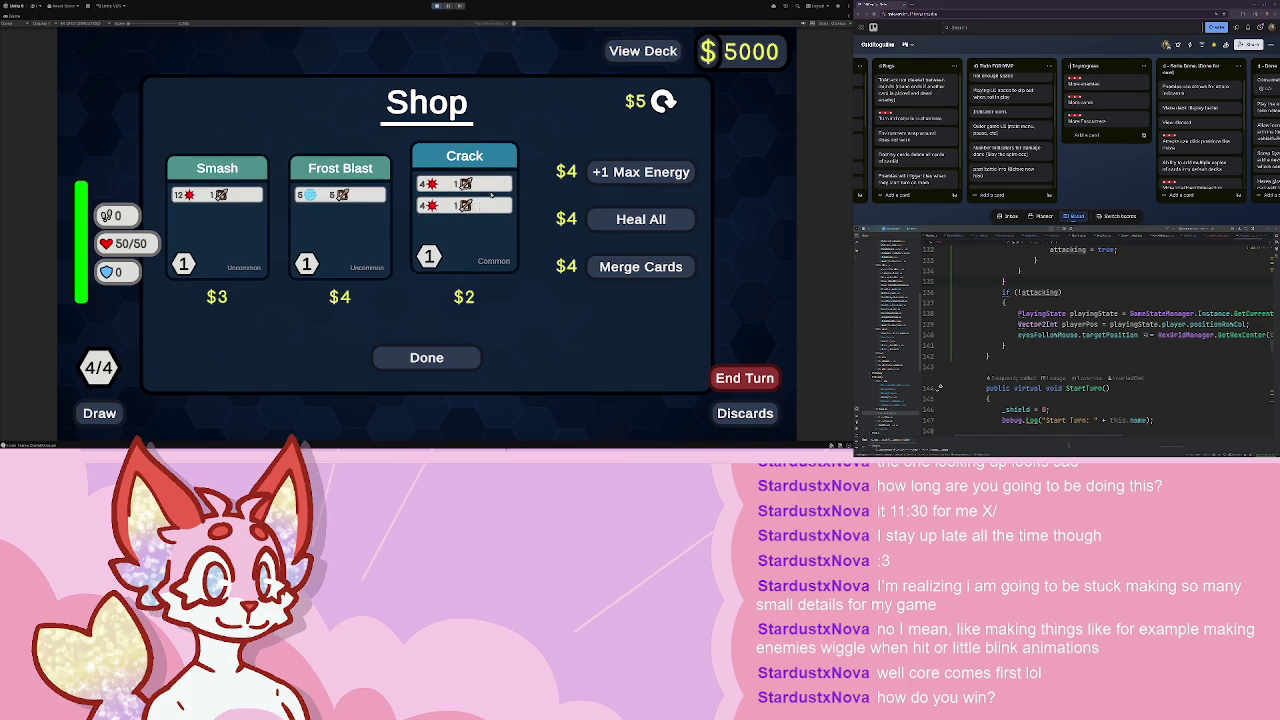
- Buy Crack in the shop, start a battle from the map, then stop the game
left_click(490, 196)
left_click(446, 359)
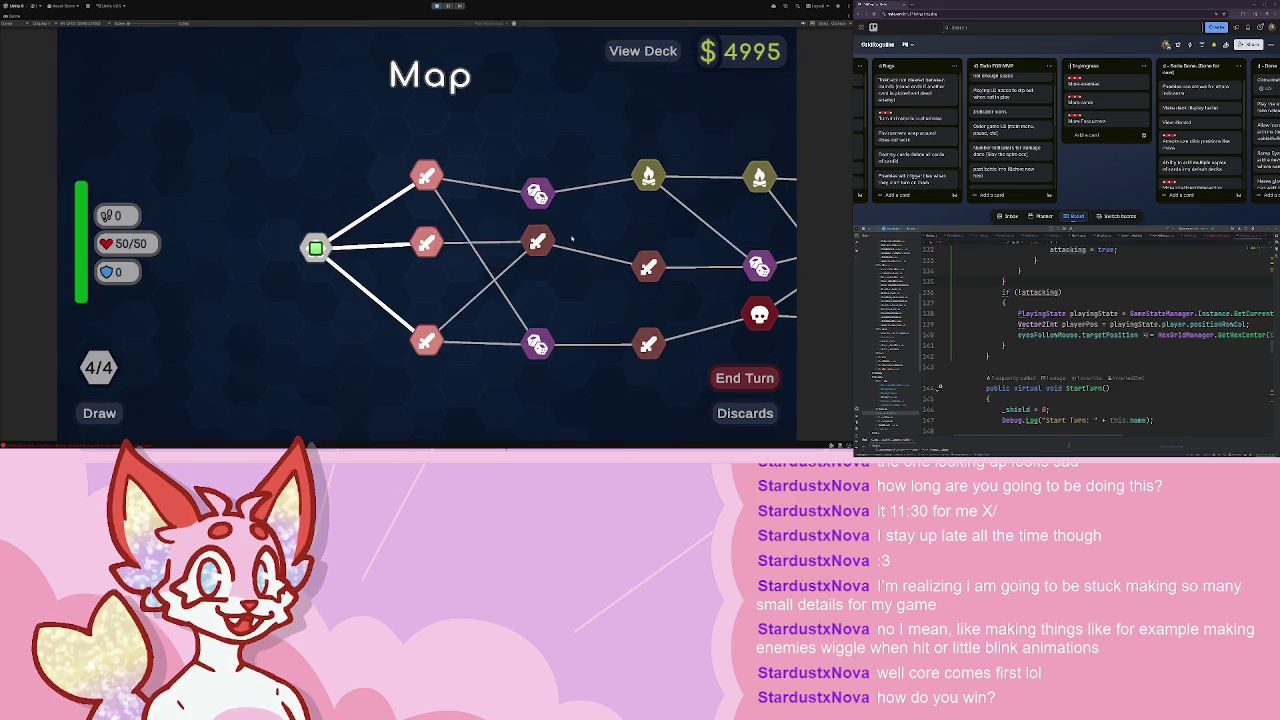
mouse_move(427, 268)
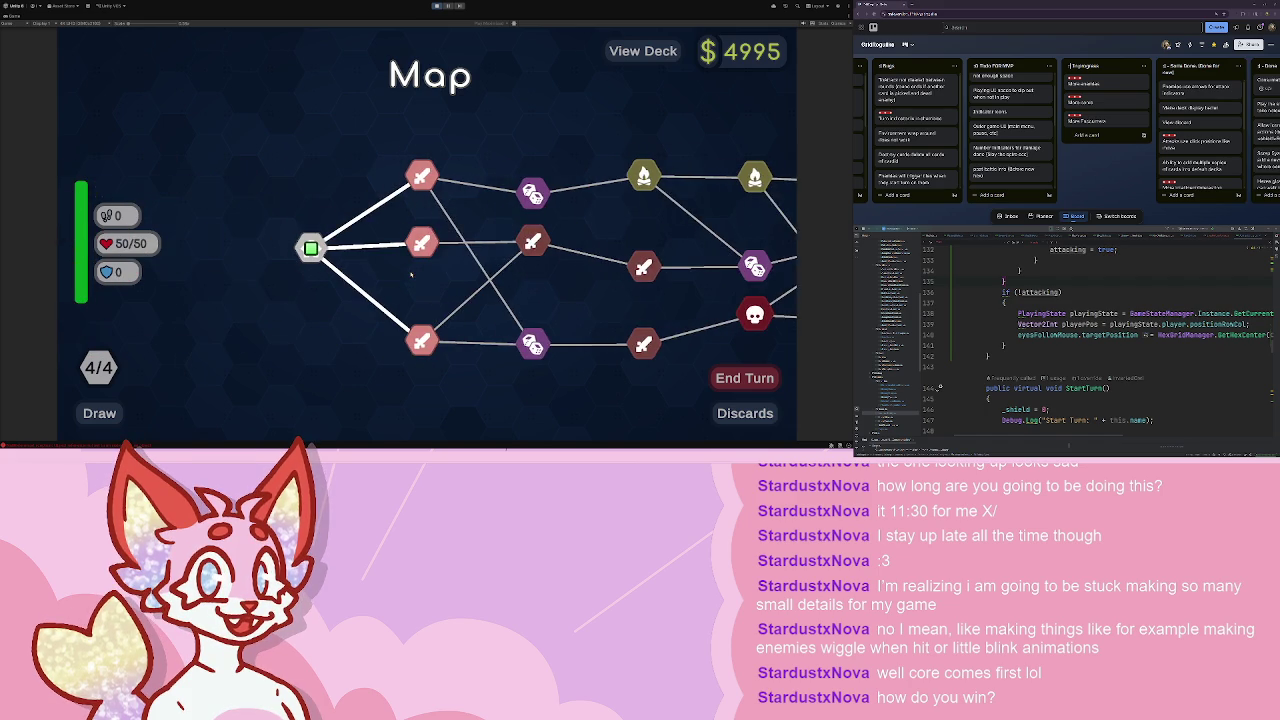
left_click(428, 242)
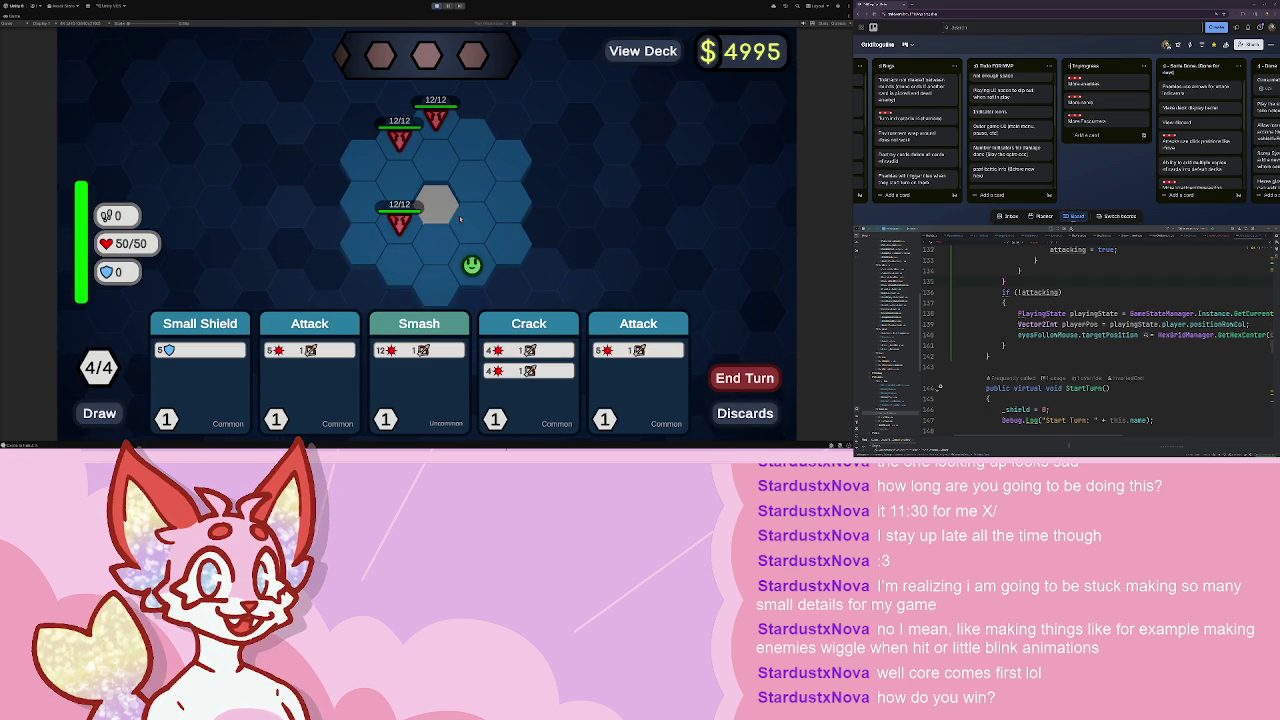
left_click(437, 6)
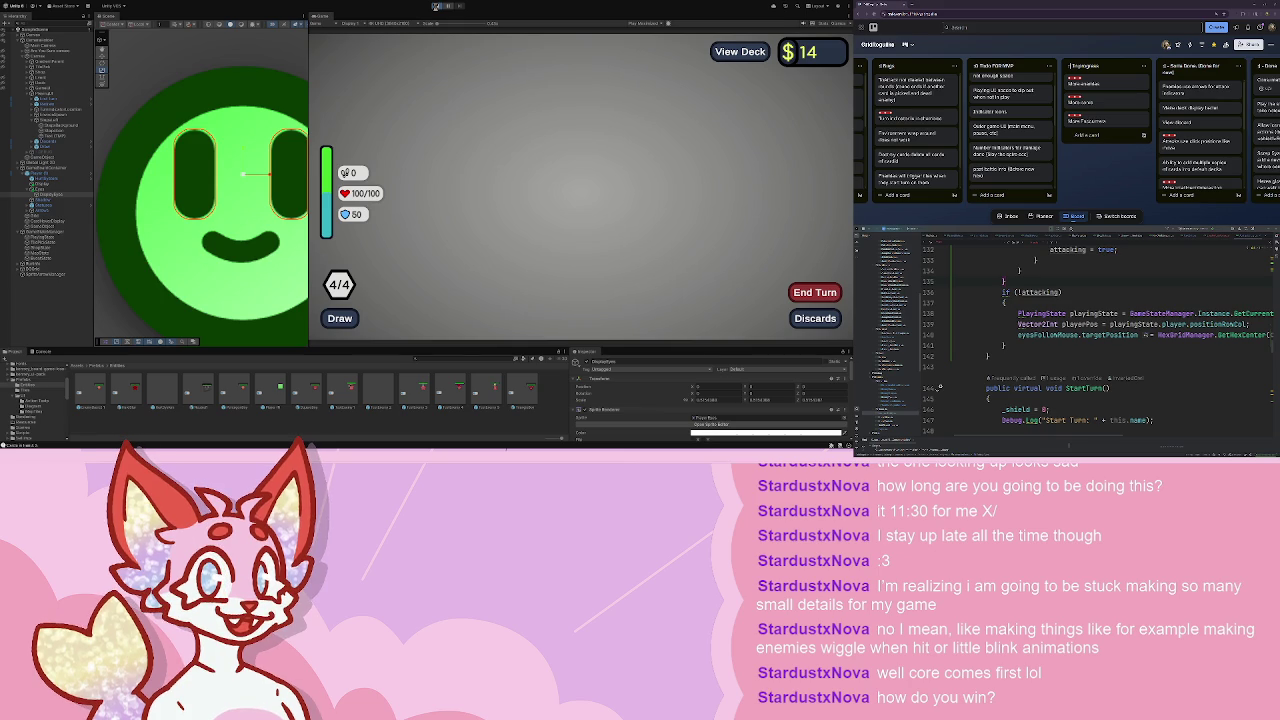
- Start the middle sword node battle, walk beside the top enemy and hit it twice
left_click(436, 7)
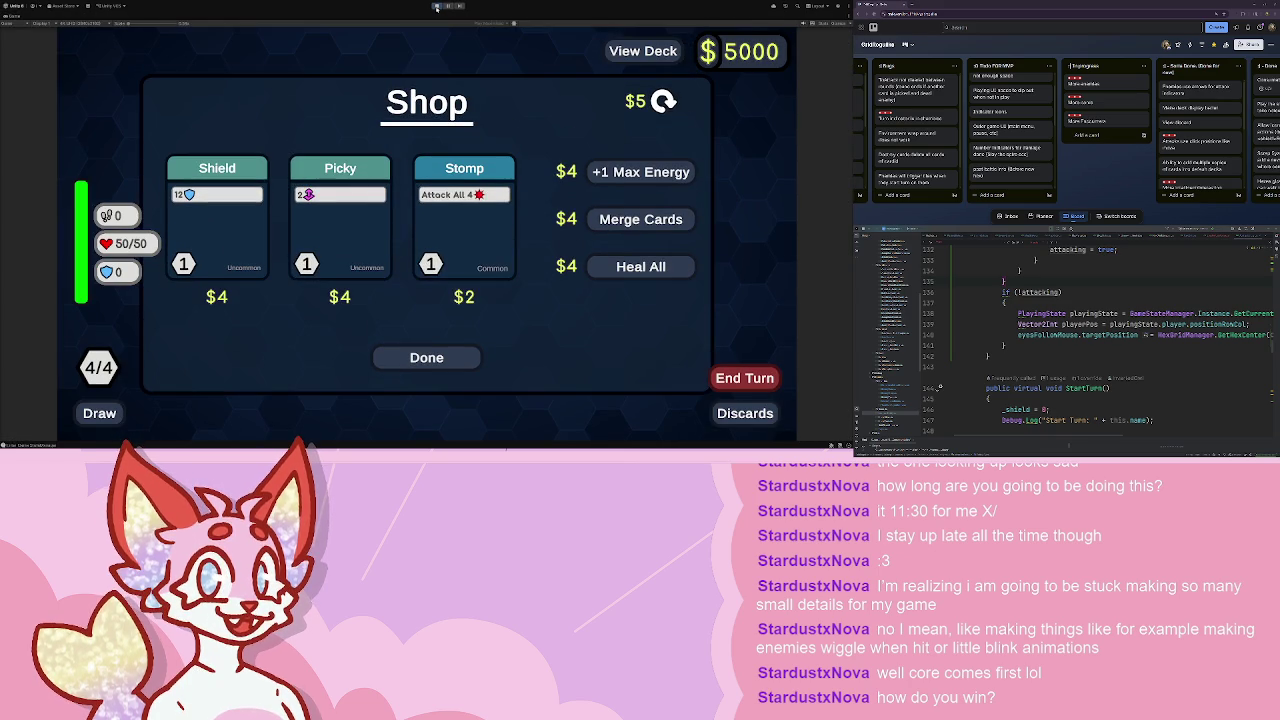
left_click(445, 358)
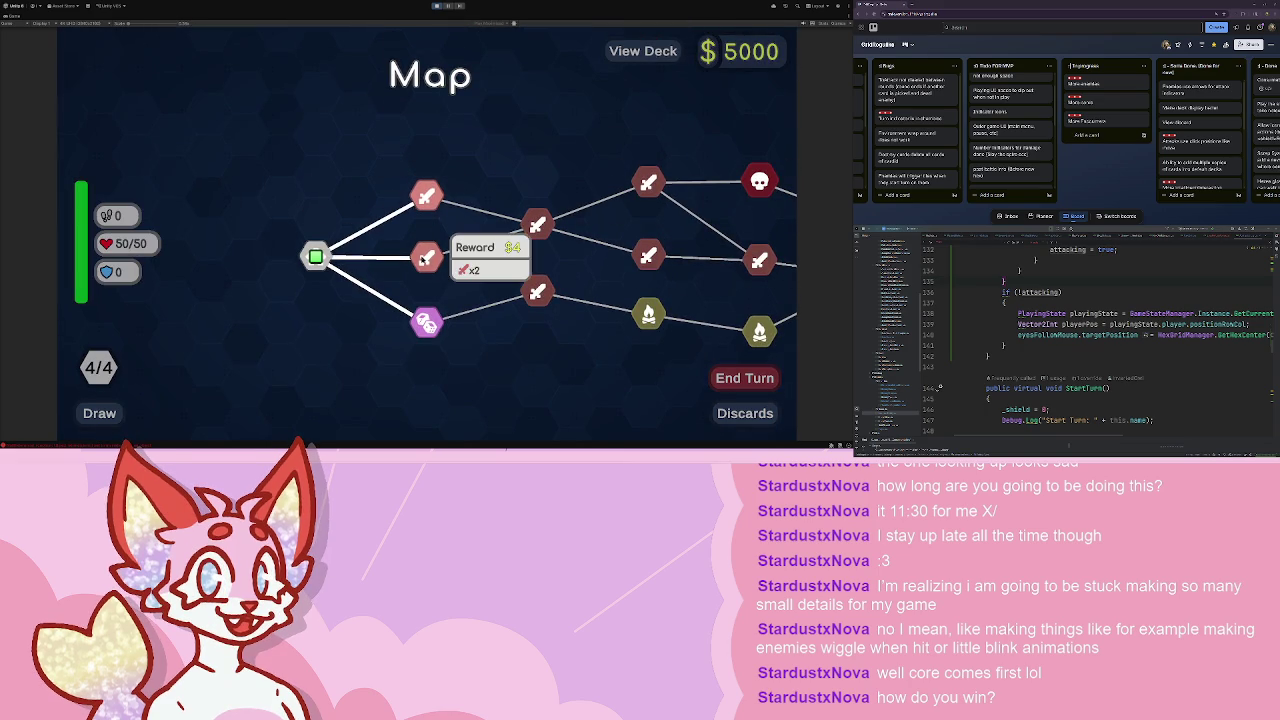
left_click(425, 258)
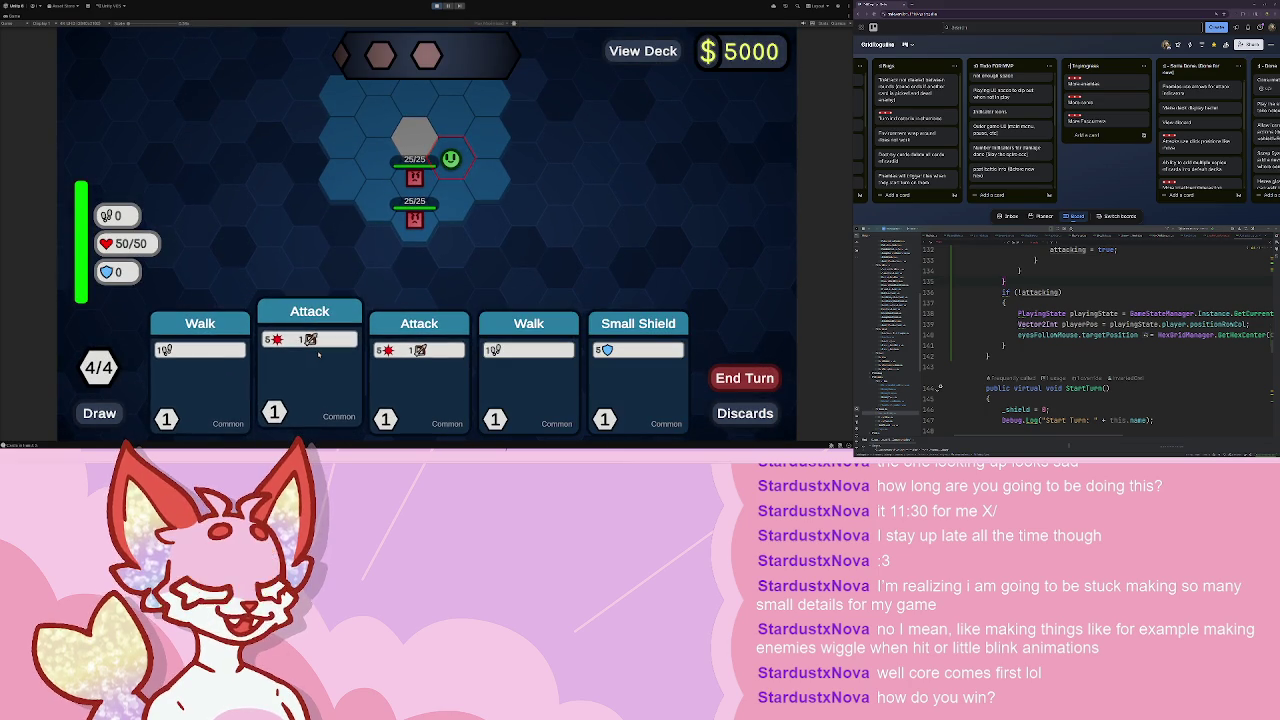
left_click(200, 360)
left_click(418, 137)
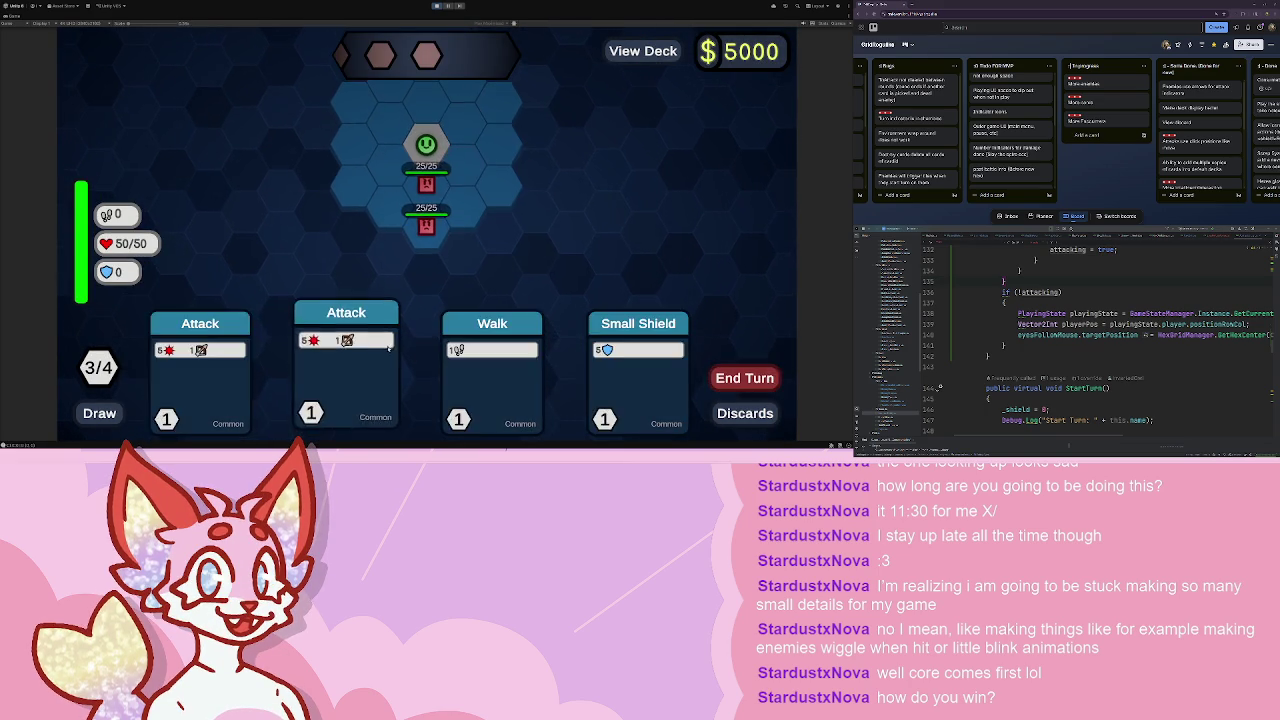
left_click(200, 360)
left_click(426, 183)
left_click(280, 360)
left_click(409, 208)
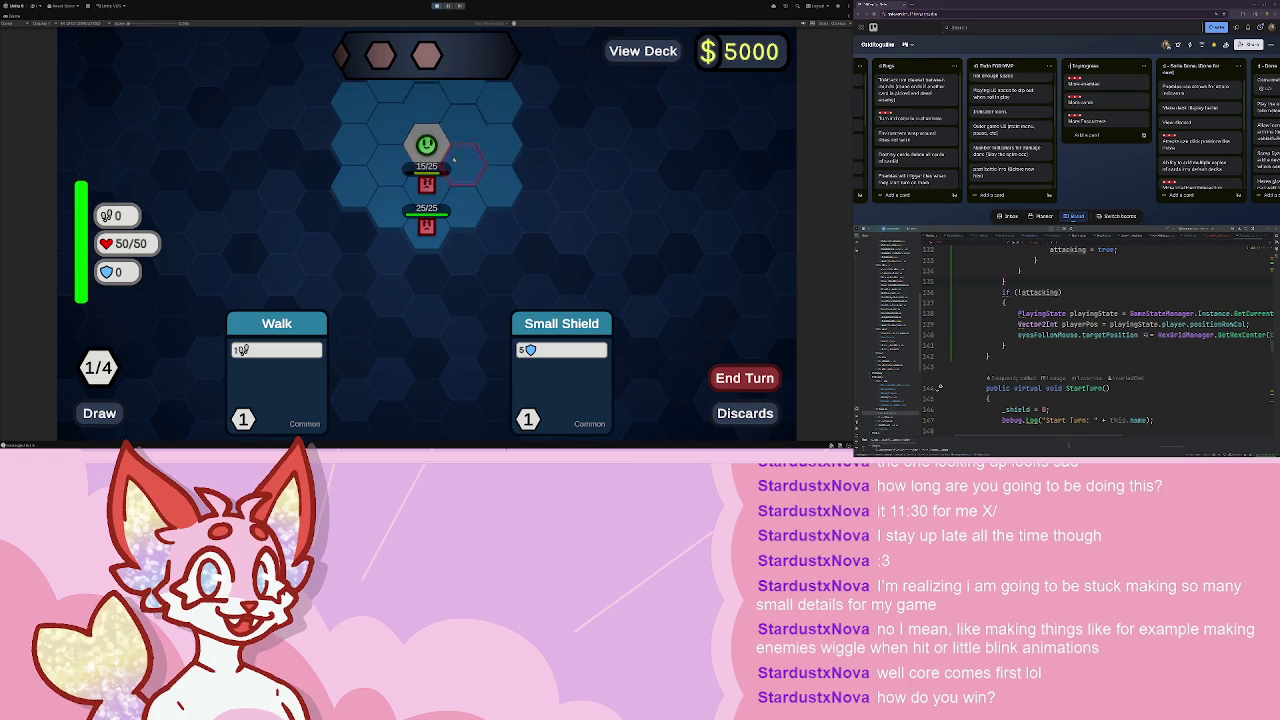
- Walk one hex down-left, end the turn, then attack the adjacent enemy three times
left_click(277, 370)
left_click(390, 165)
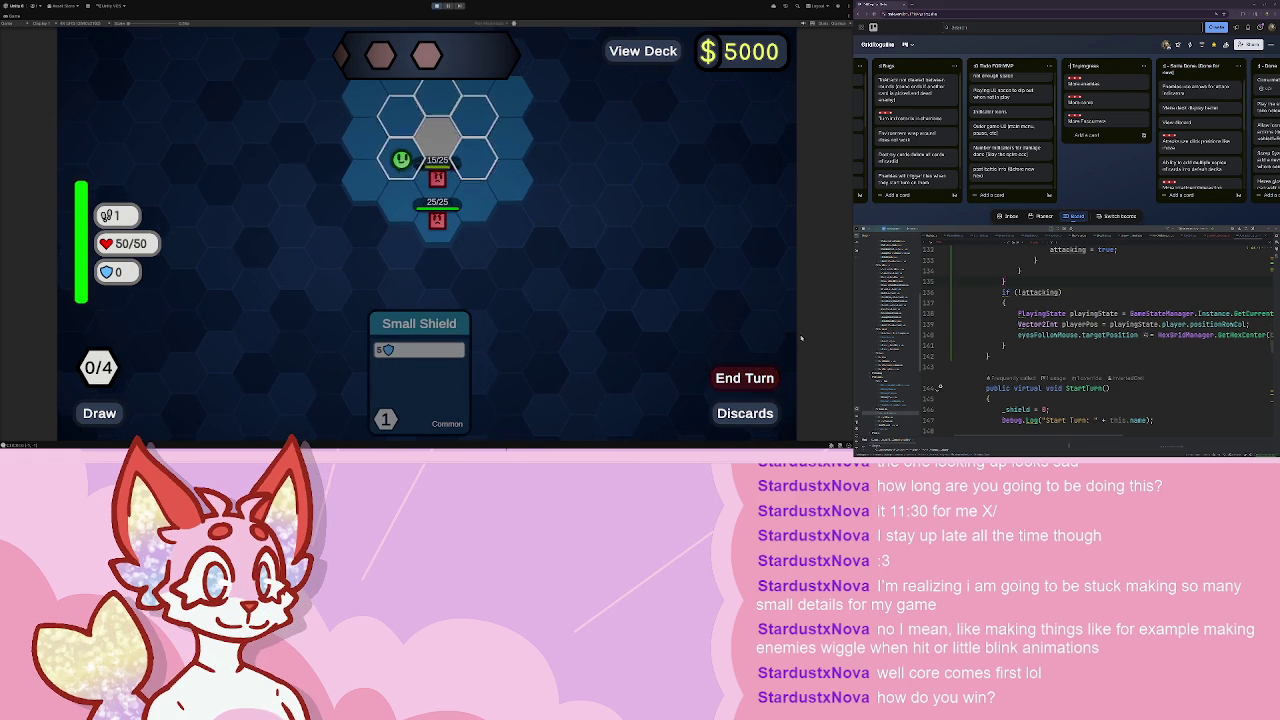
left_click(763, 379)
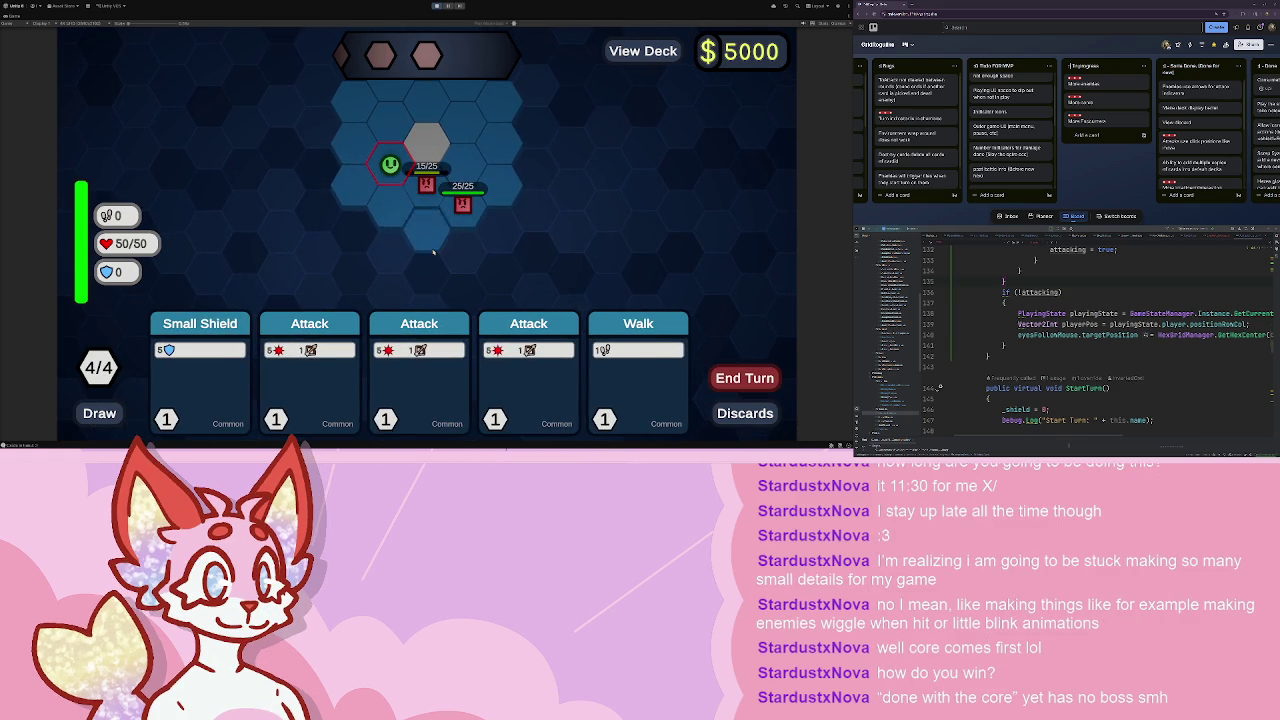
mouse_move(435, 246)
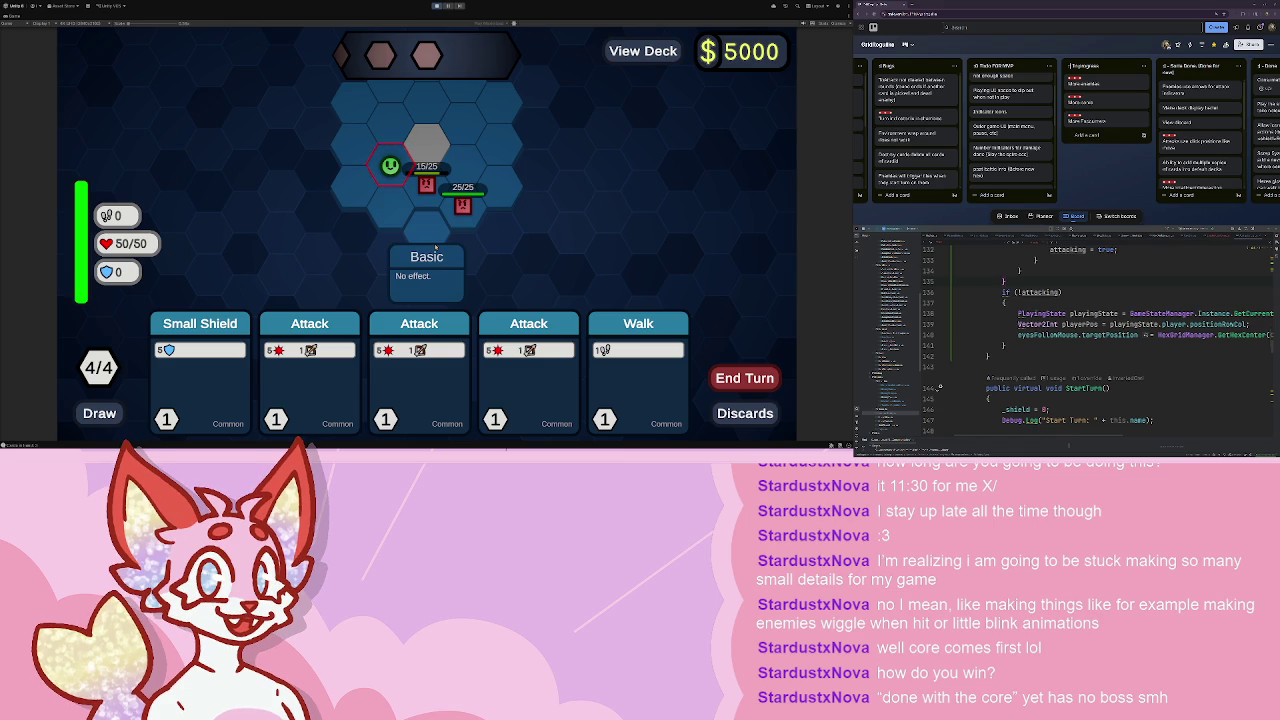
left_click(309, 365)
left_click(355, 362)
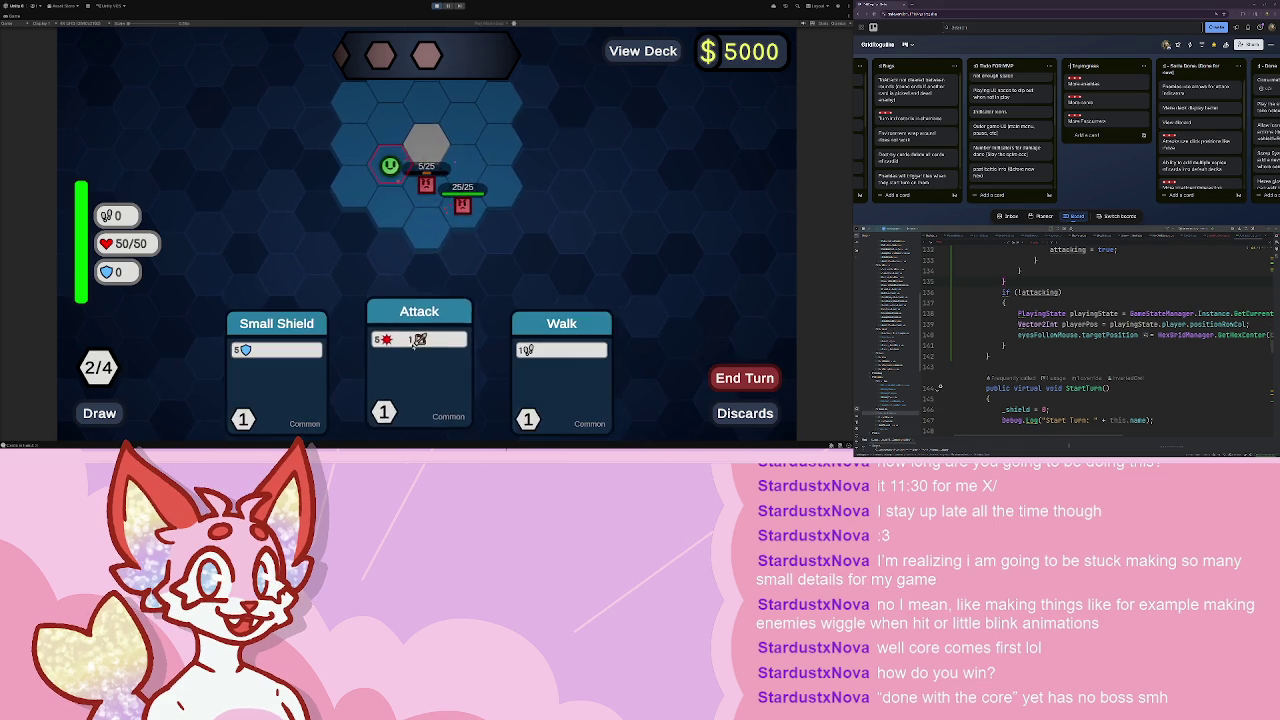
left_click(415, 343)
- Walk onto the grey hex, play three attacks, step to an adjacent hex and end the turn
mouse_move(433, 180)
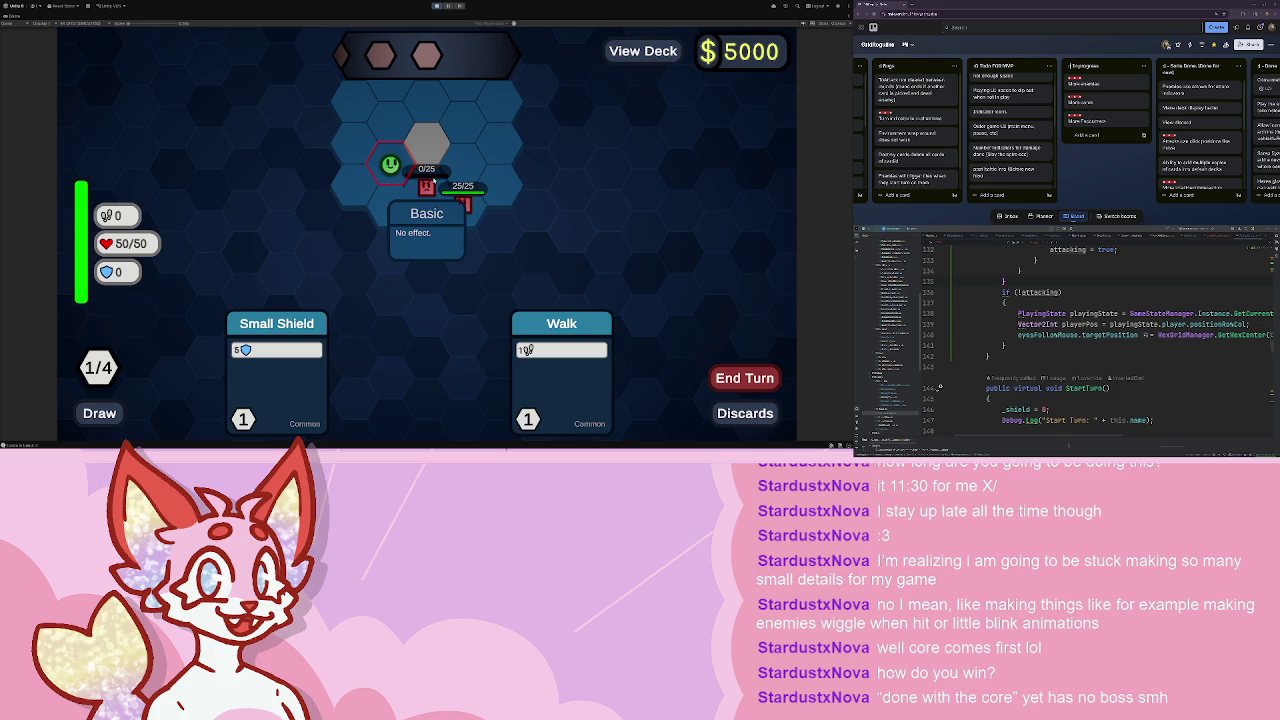
left_click(561, 372)
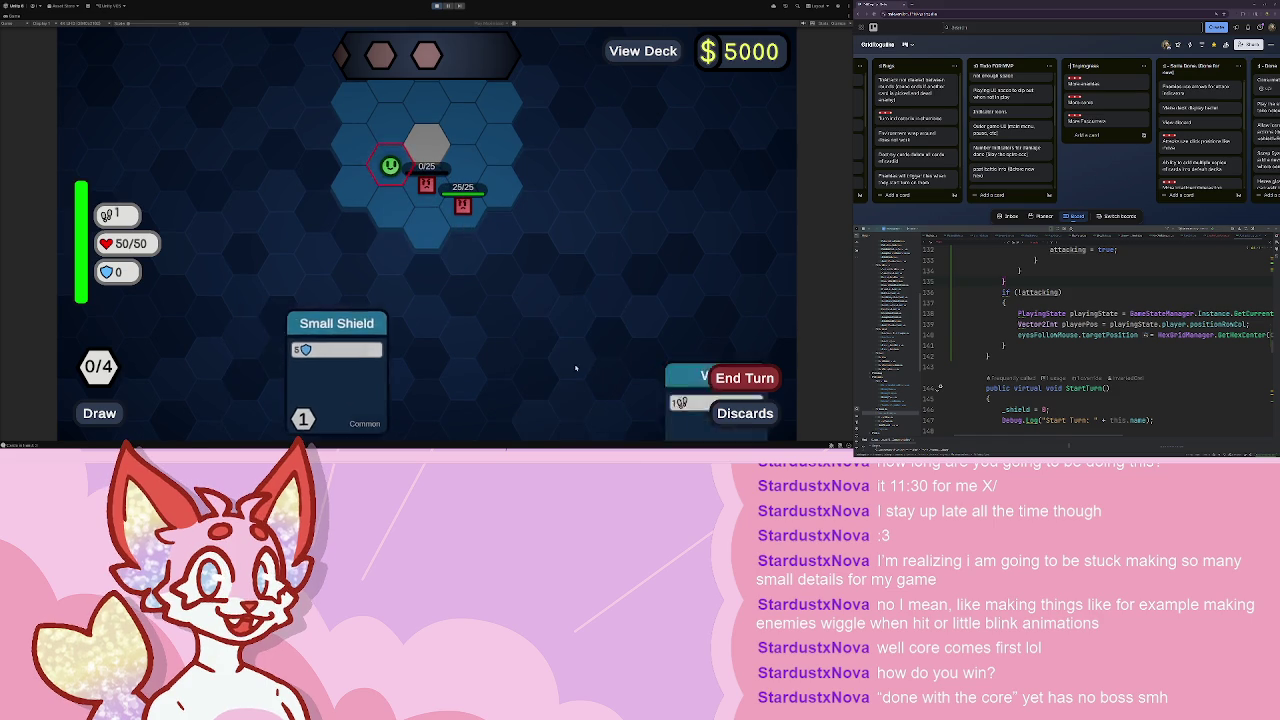
left_click(421, 137)
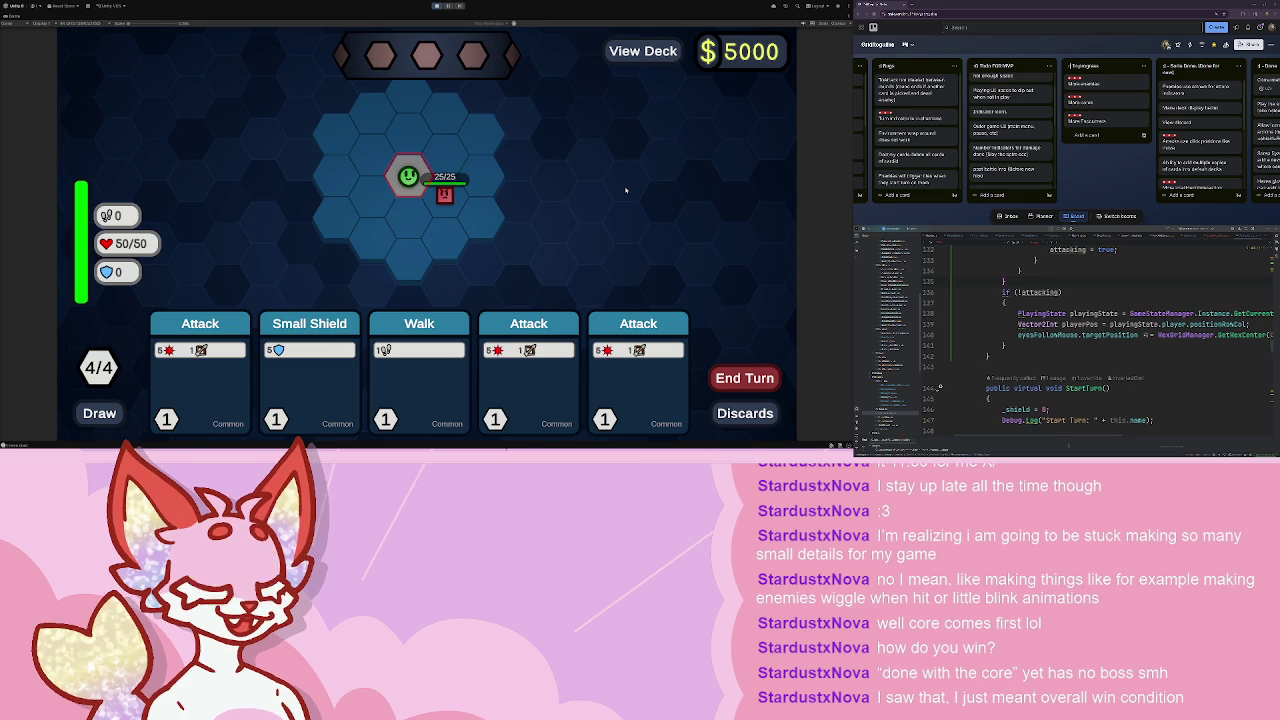
key("4")
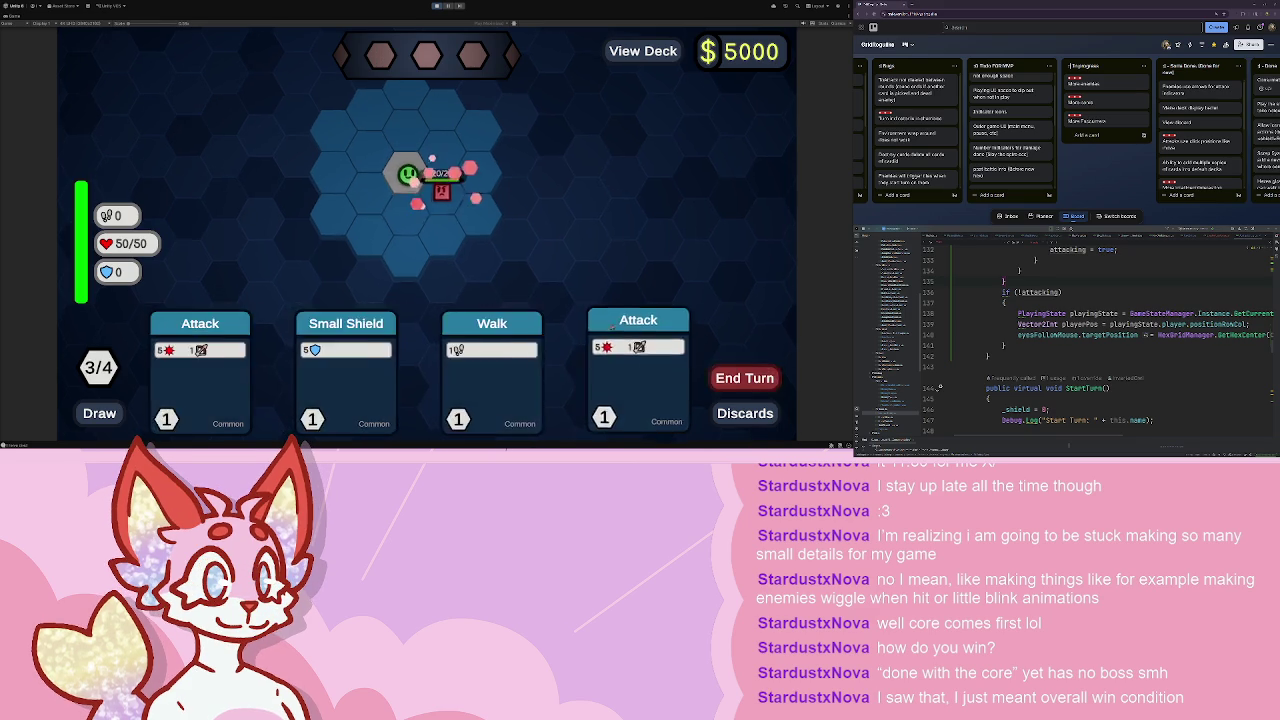
key("4")
key("1")
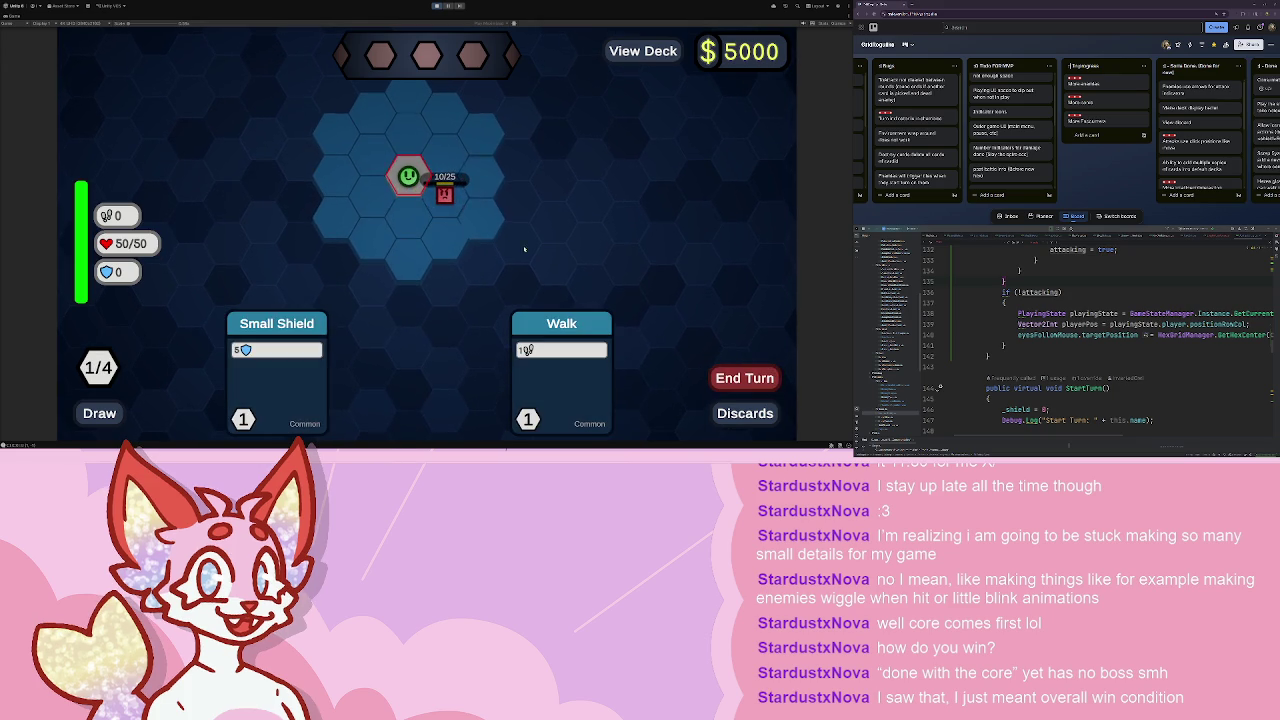
key("2")
left_click(427, 168)
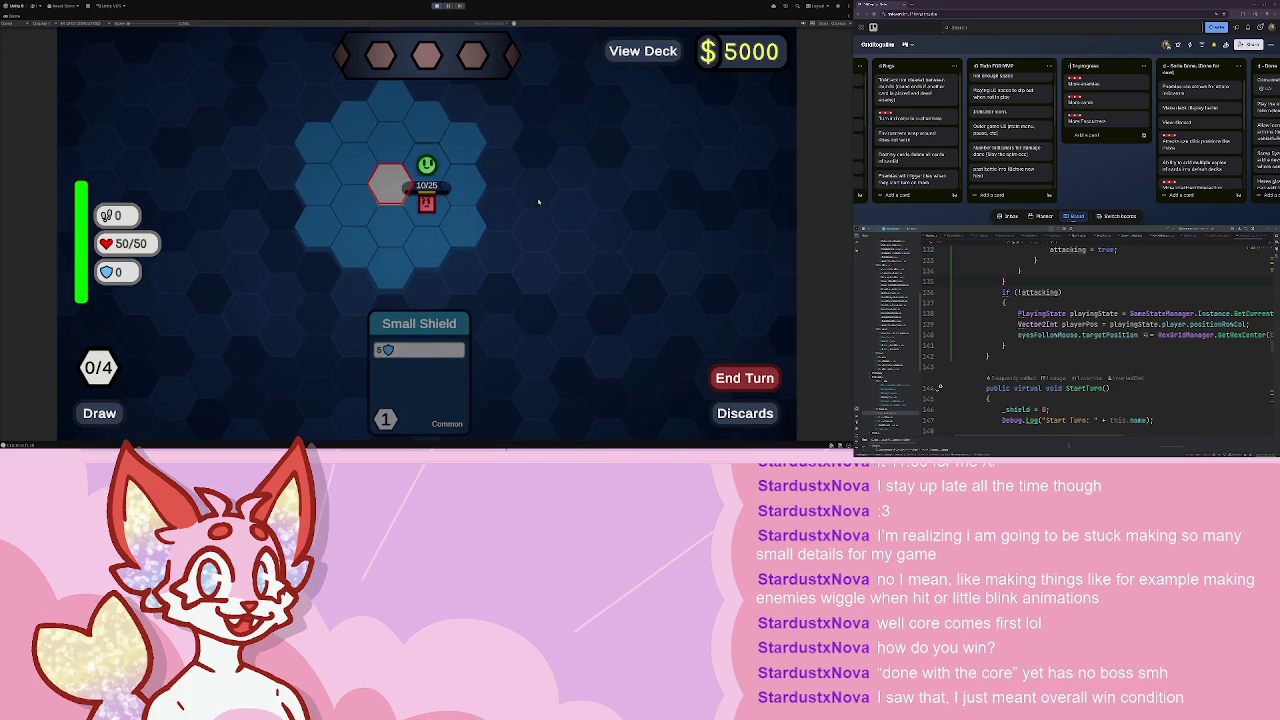
left_click(748, 371)
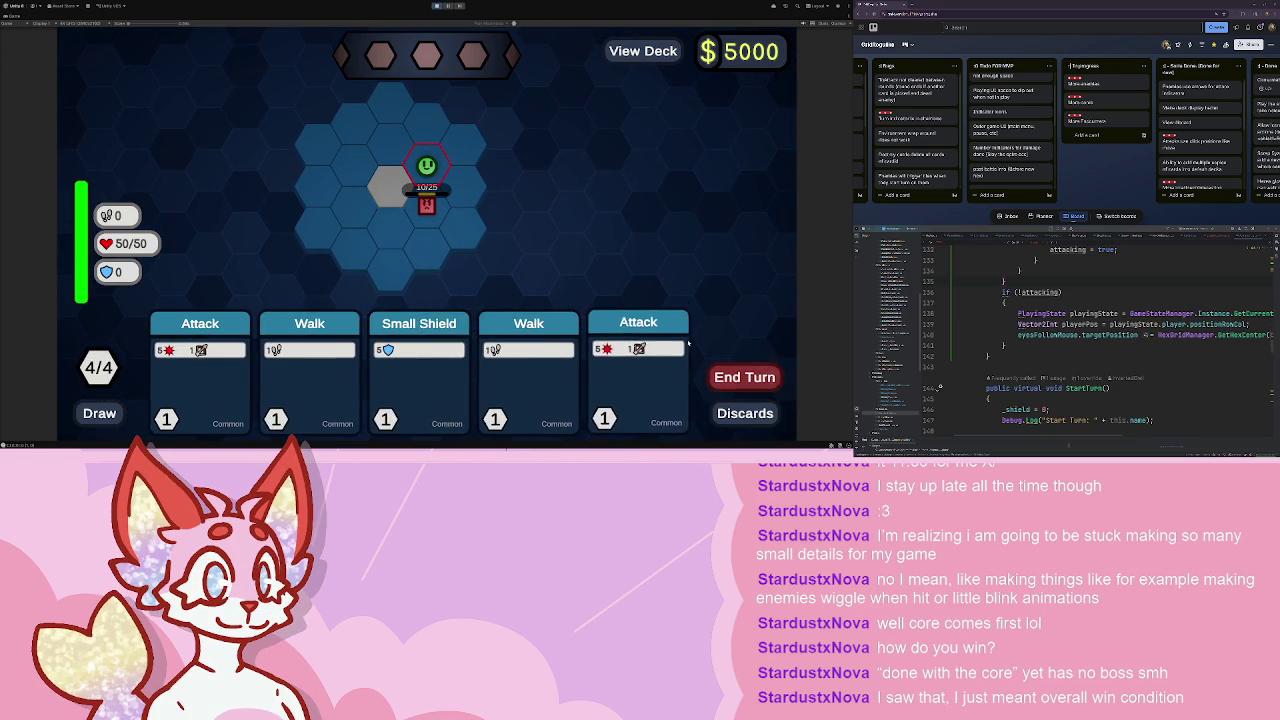
- Play two more Attack cards to bring the enemy to 0 health
key("5")
key("1")
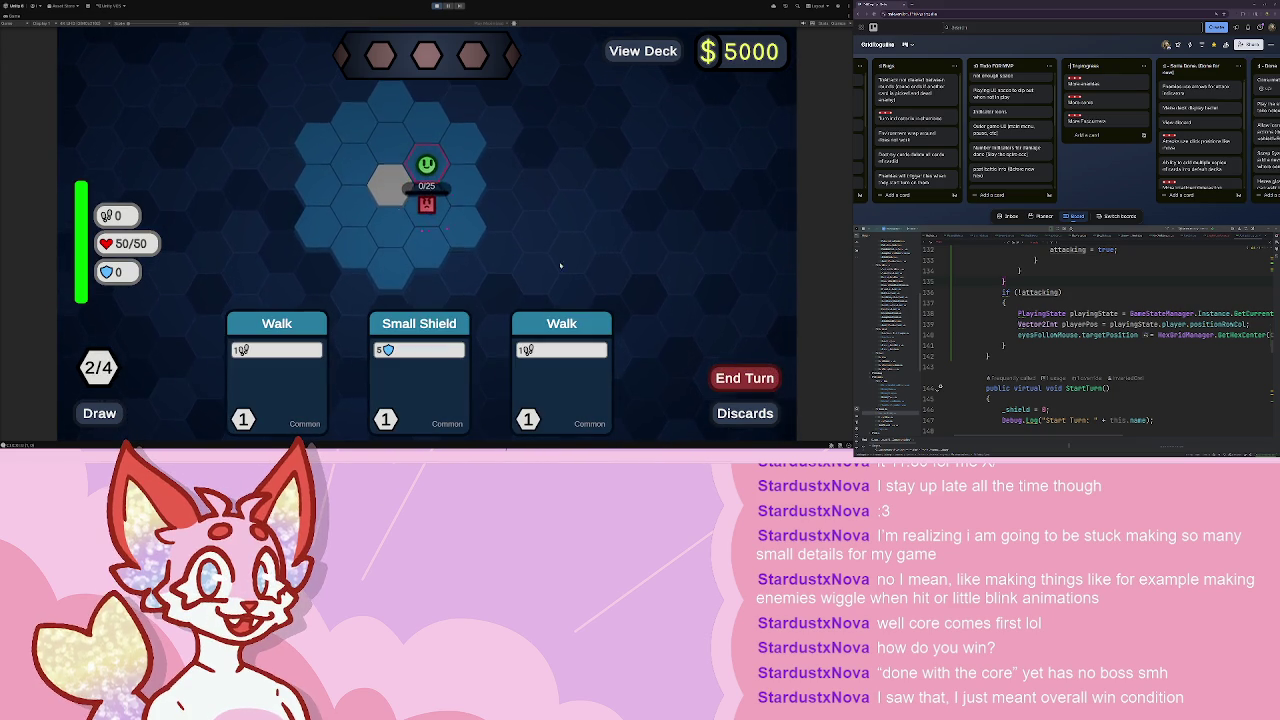
mouse_move(415, 214)
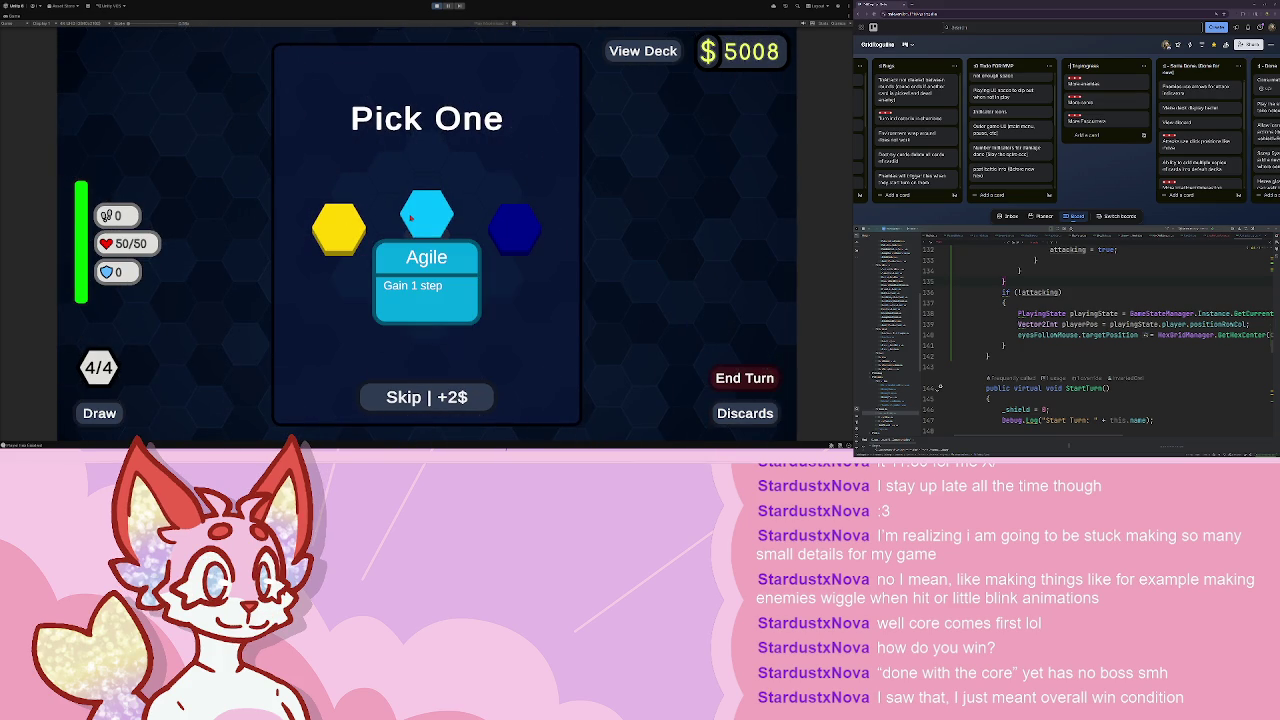
- Confirm the Battery reward, buy Crack and Attack, and pick the next battle node
mouse_move(334, 229)
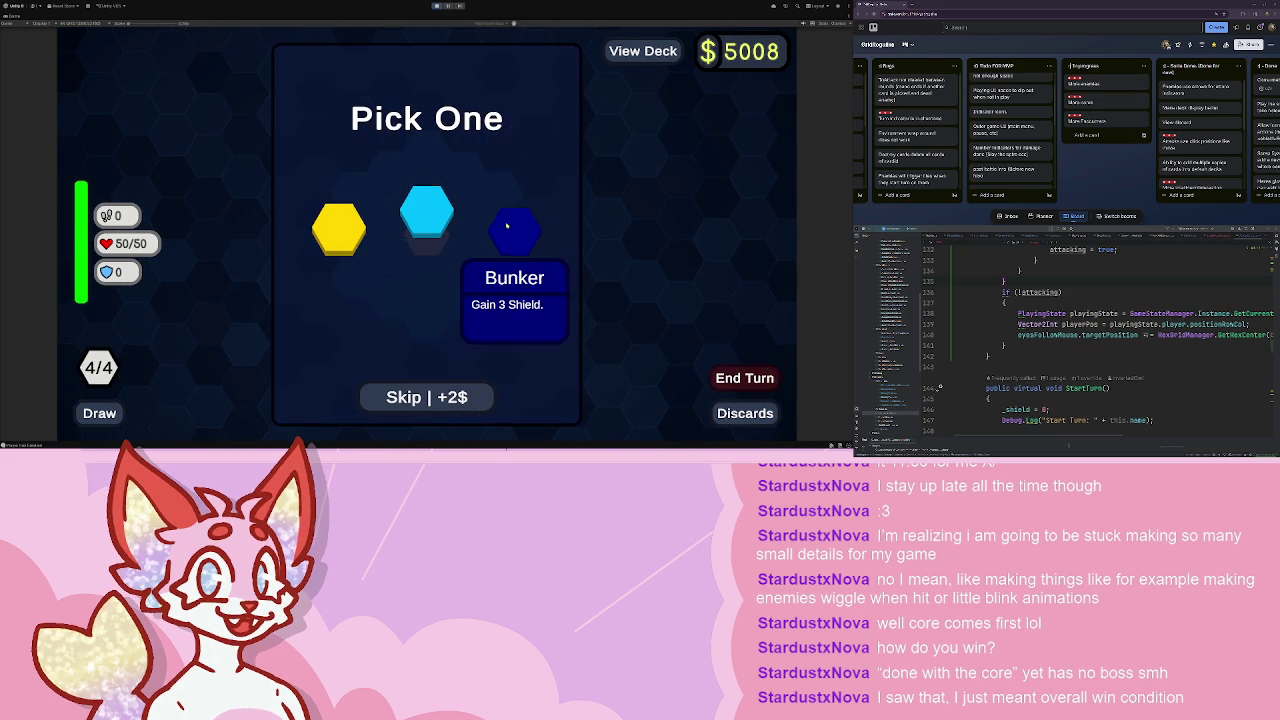
left_click(339, 231)
left_click(352, 252)
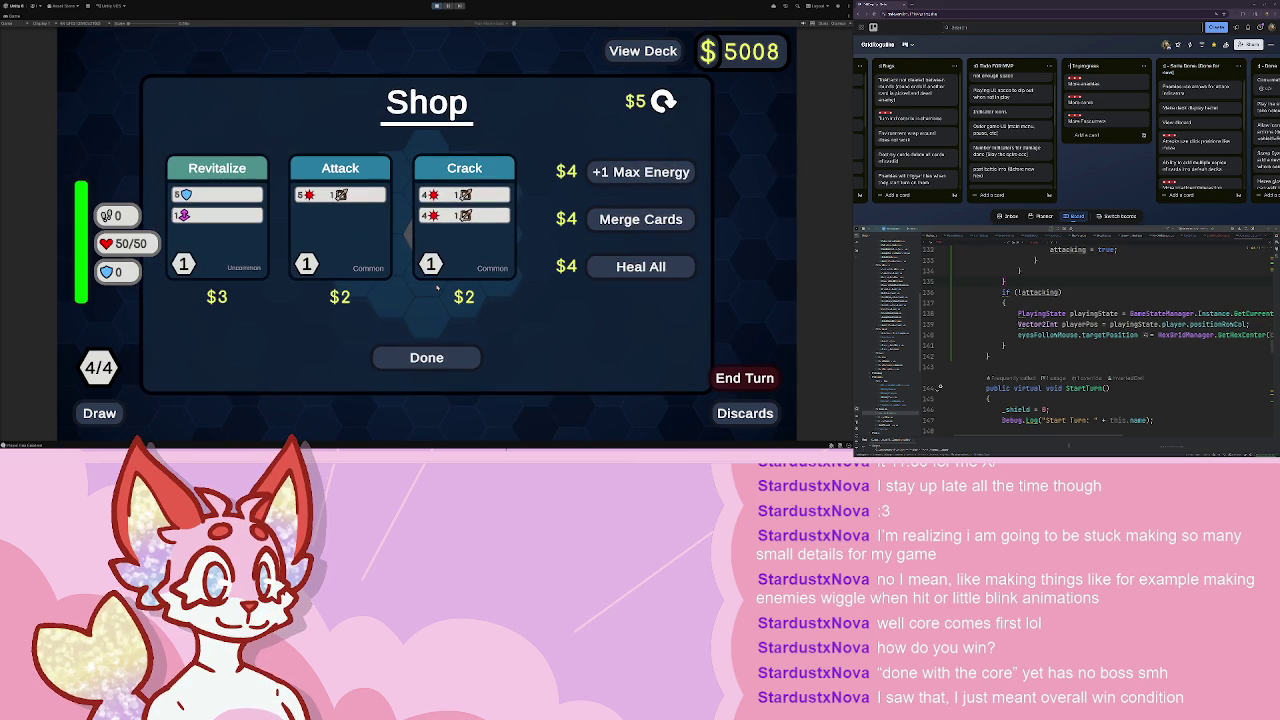
left_click(441, 260)
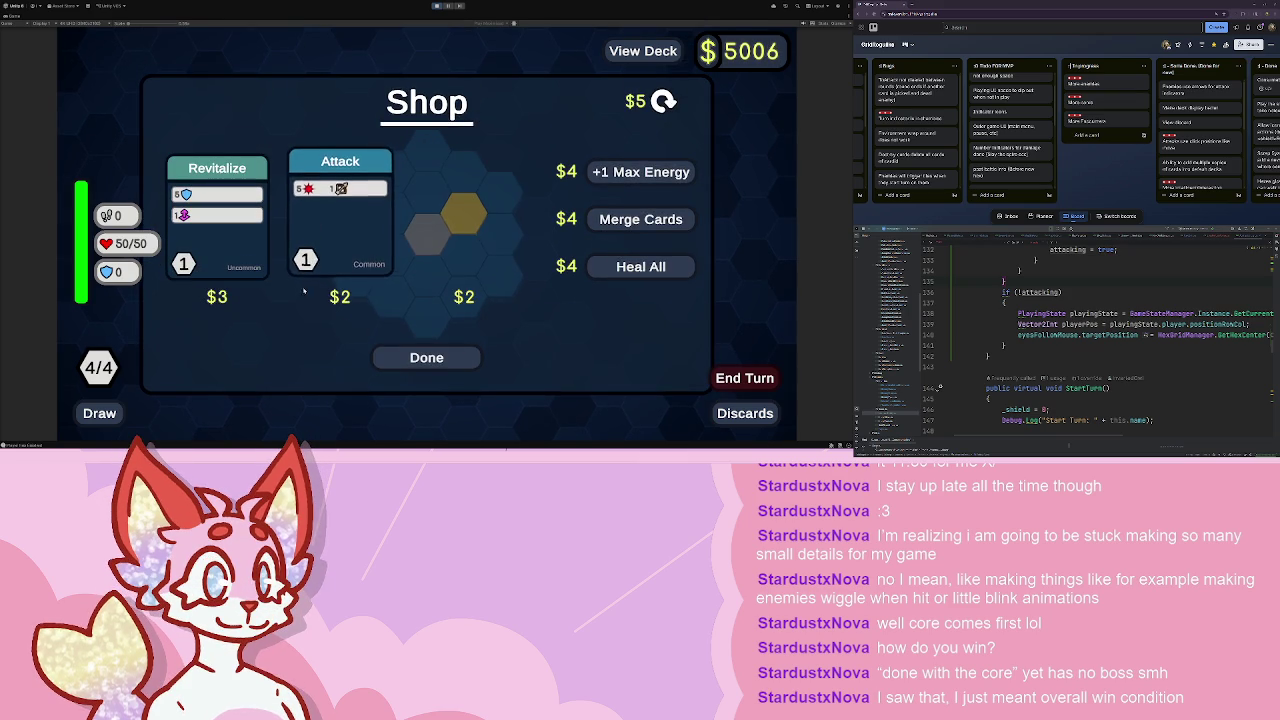
left_click(340, 225)
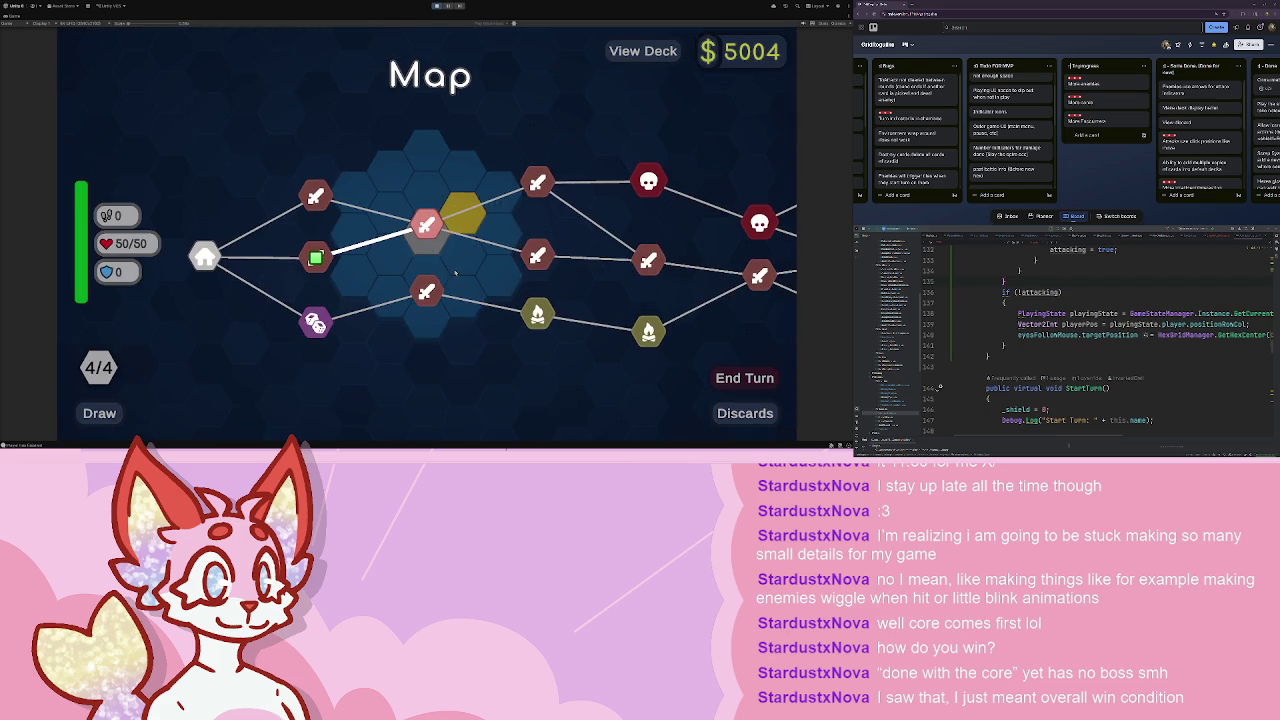
left_click(428, 223)
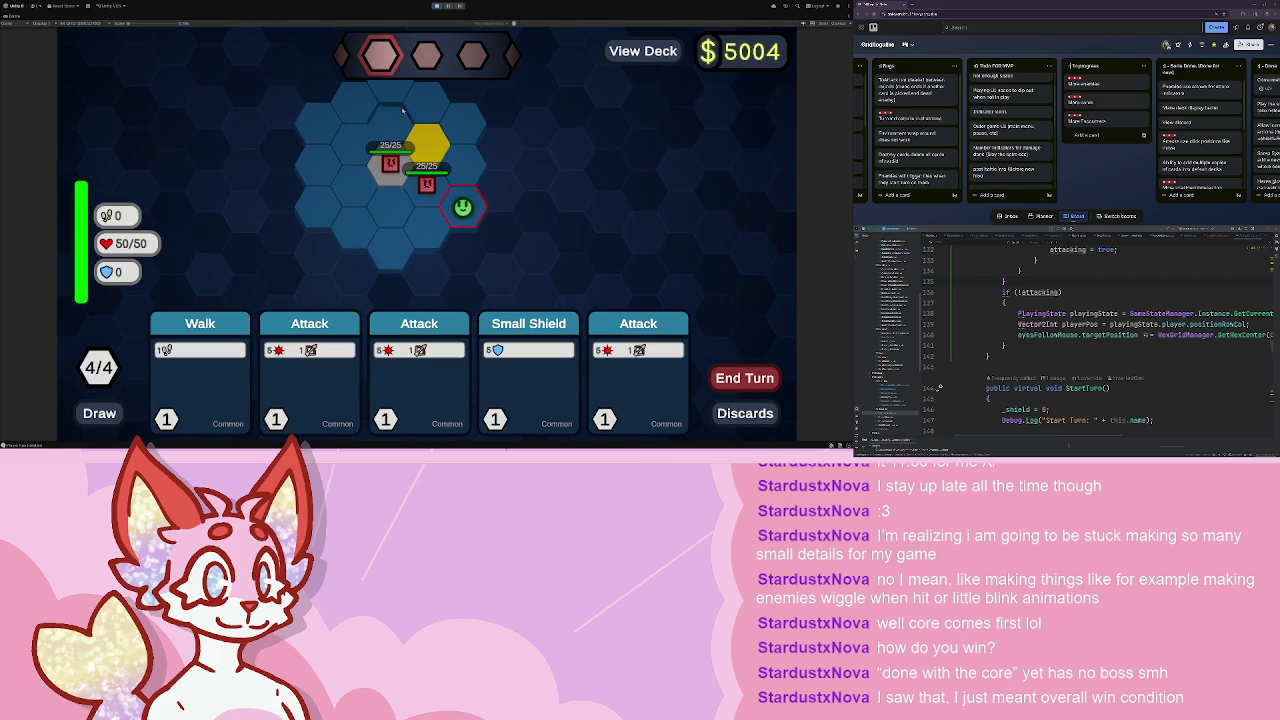
- Hit the adjacent enemy with three Attacks, walk up one hex and end the turn
left_click(309, 380)
left_click(427, 184)
left_click(357, 380)
left_click(427, 184)
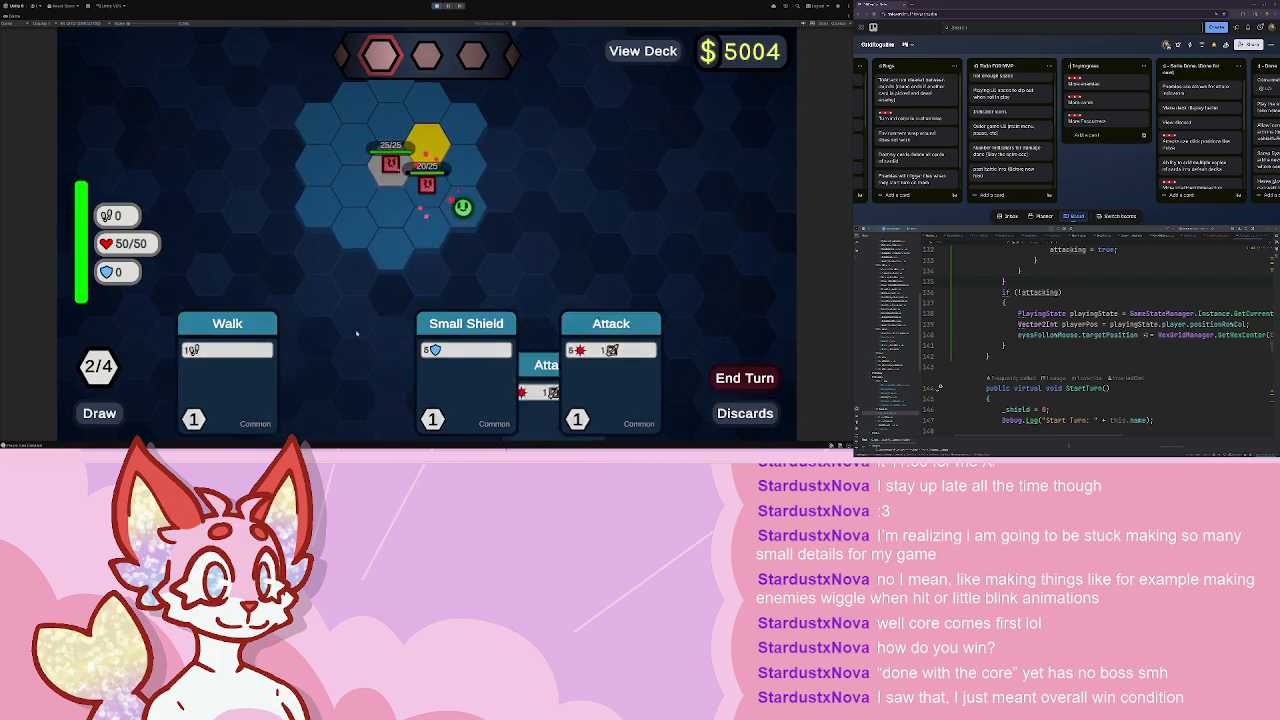
left_click(562, 380)
left_click(427, 184)
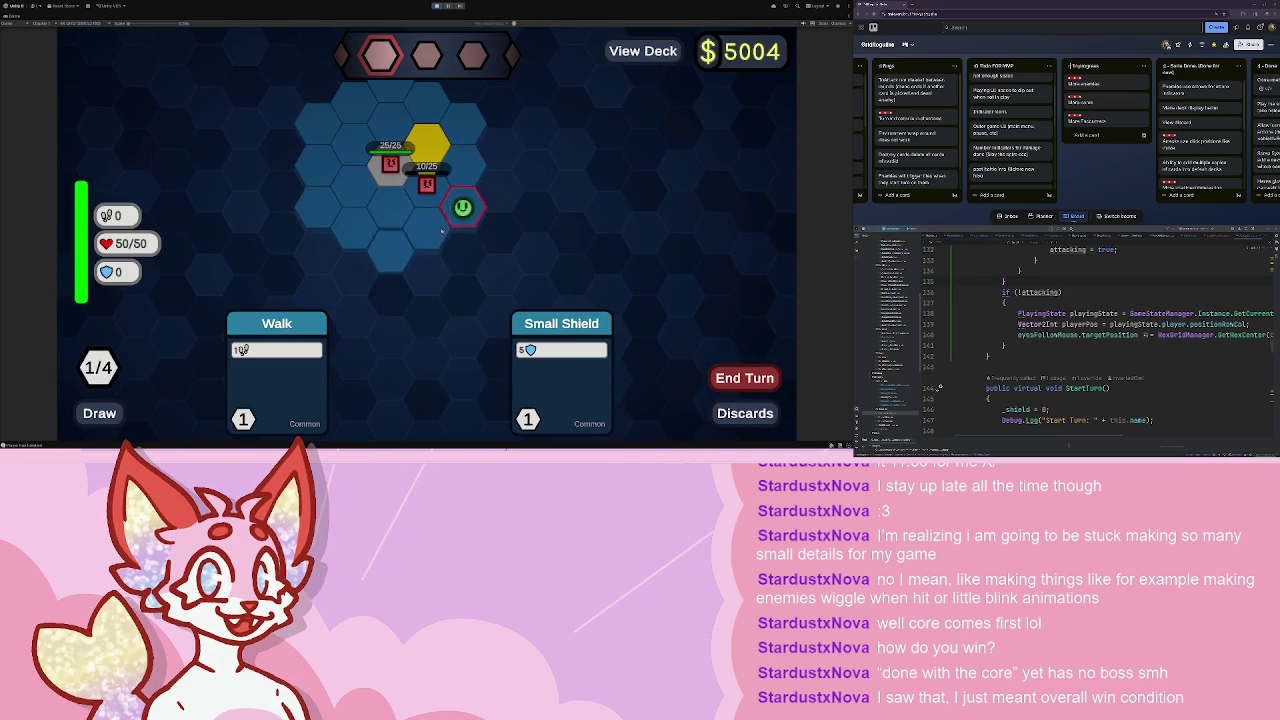
left_click(277, 380)
left_click(462, 172)
mouse_move(423, 162)
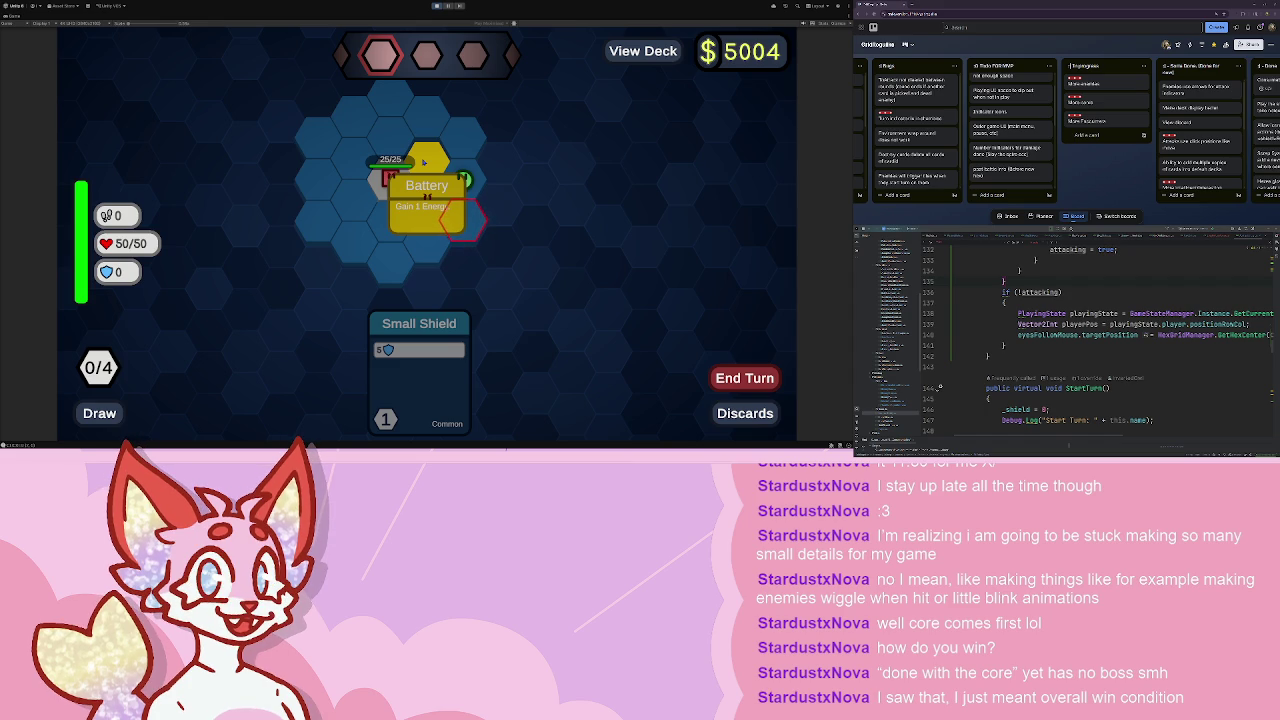
left_click(745, 378)
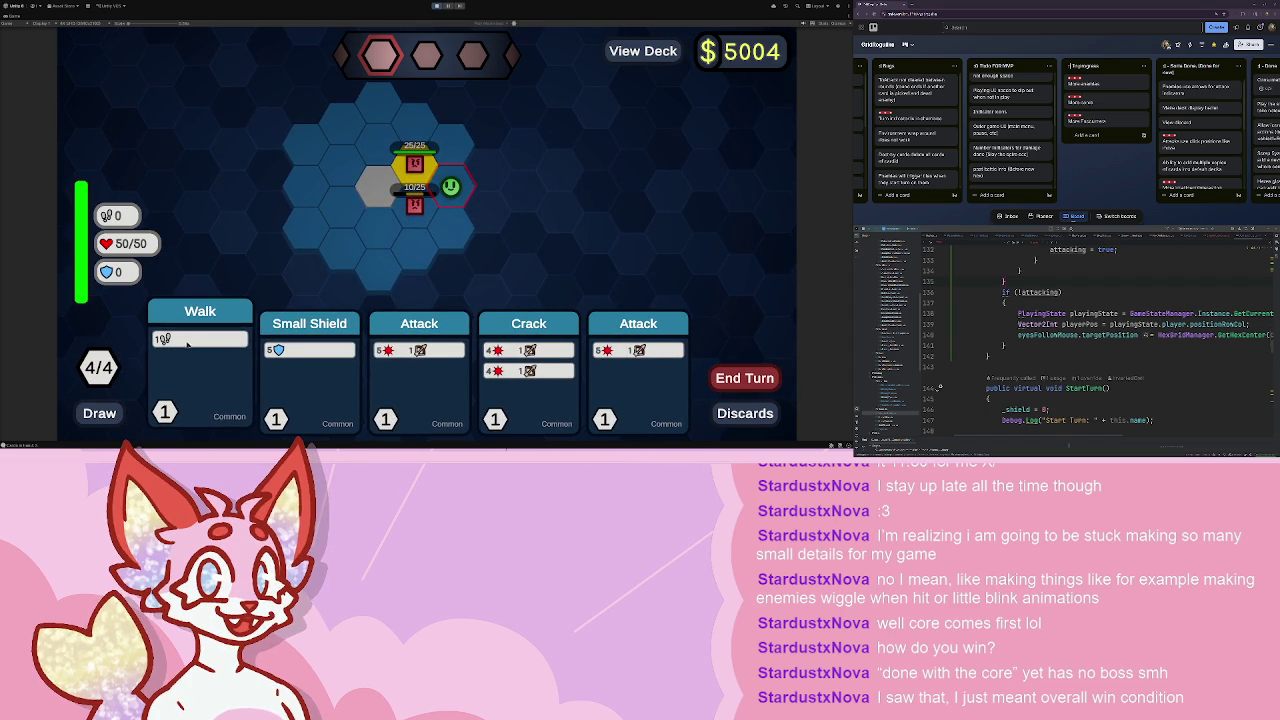
- Kill the enemy below with Crack and Attack, then Crack and attack the remaining enemy, end turn
left_click_drag(529, 355, 432, 196)
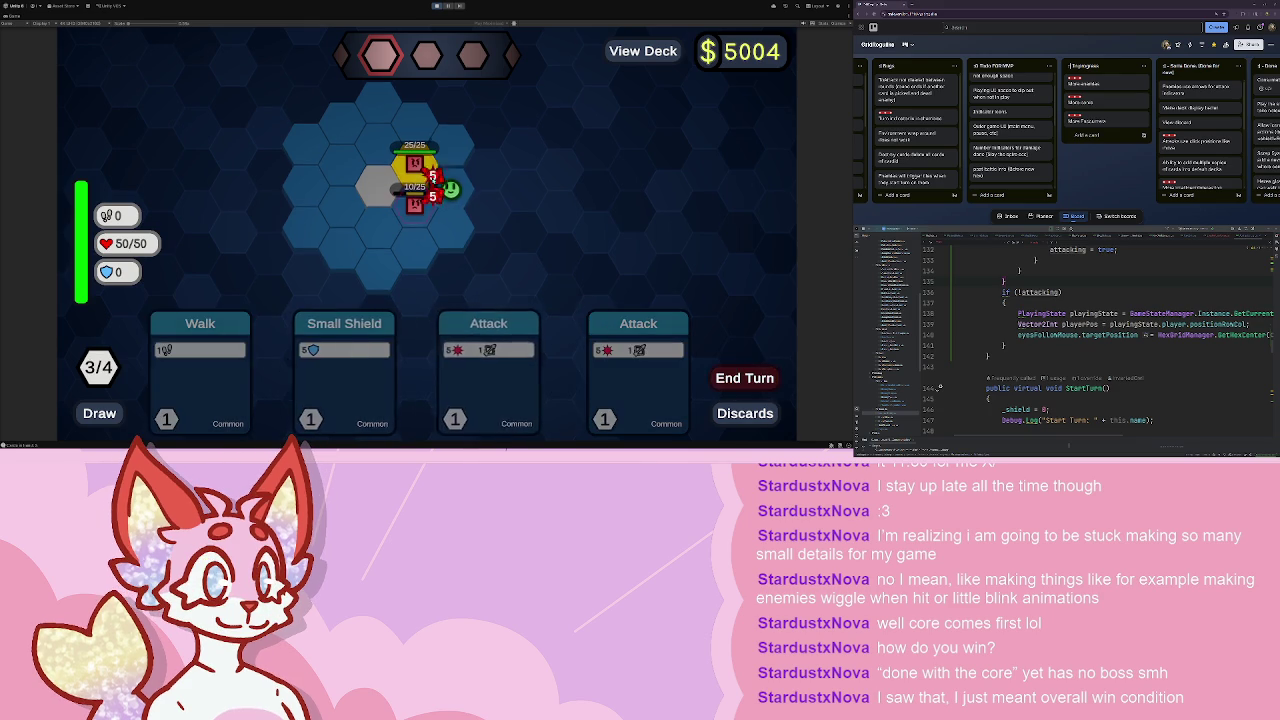
left_click_drag(690, 355, 415, 200)
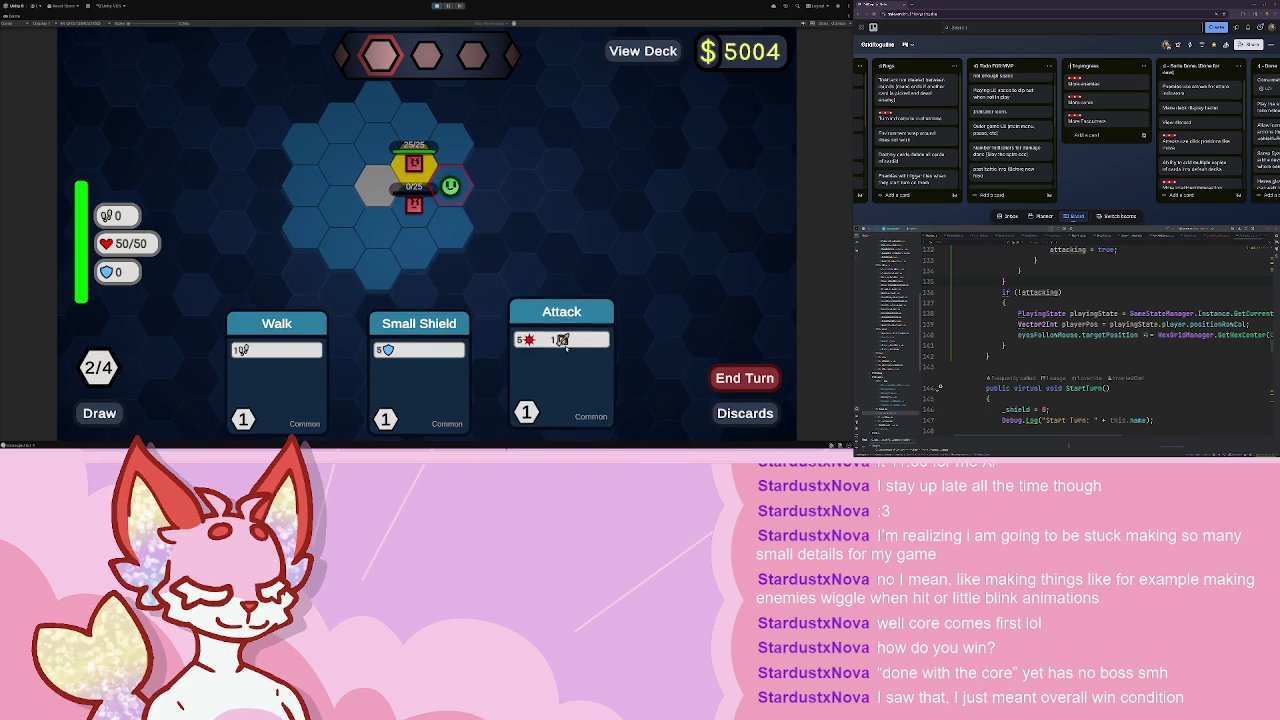
left_click_drag(552, 377, 432, 188)
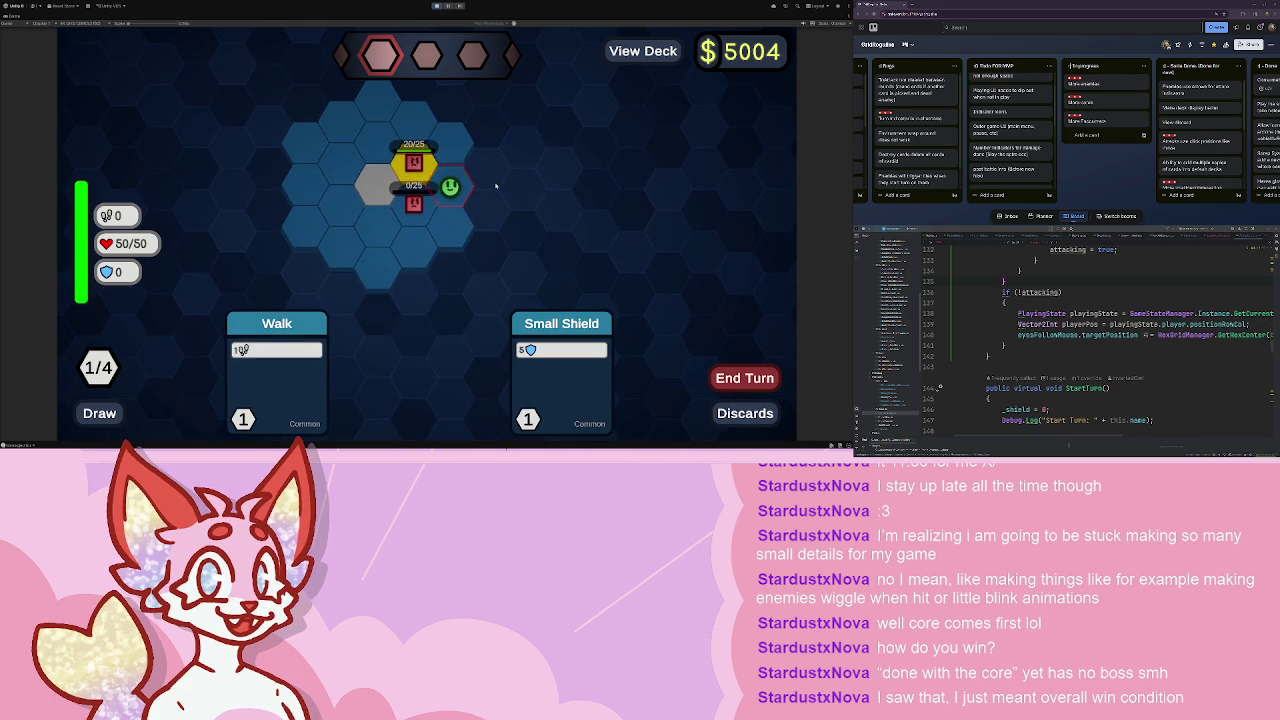
left_click_drag(277, 370, 451, 147)
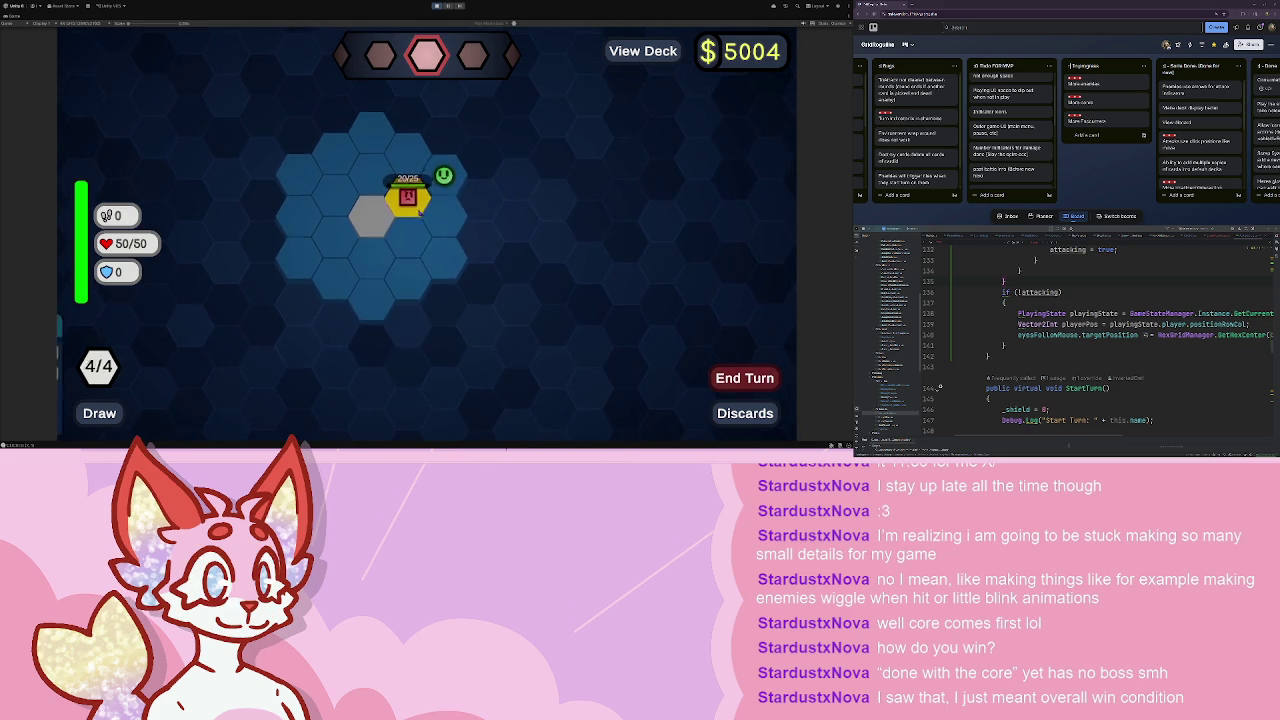
mouse_move(443, 163)
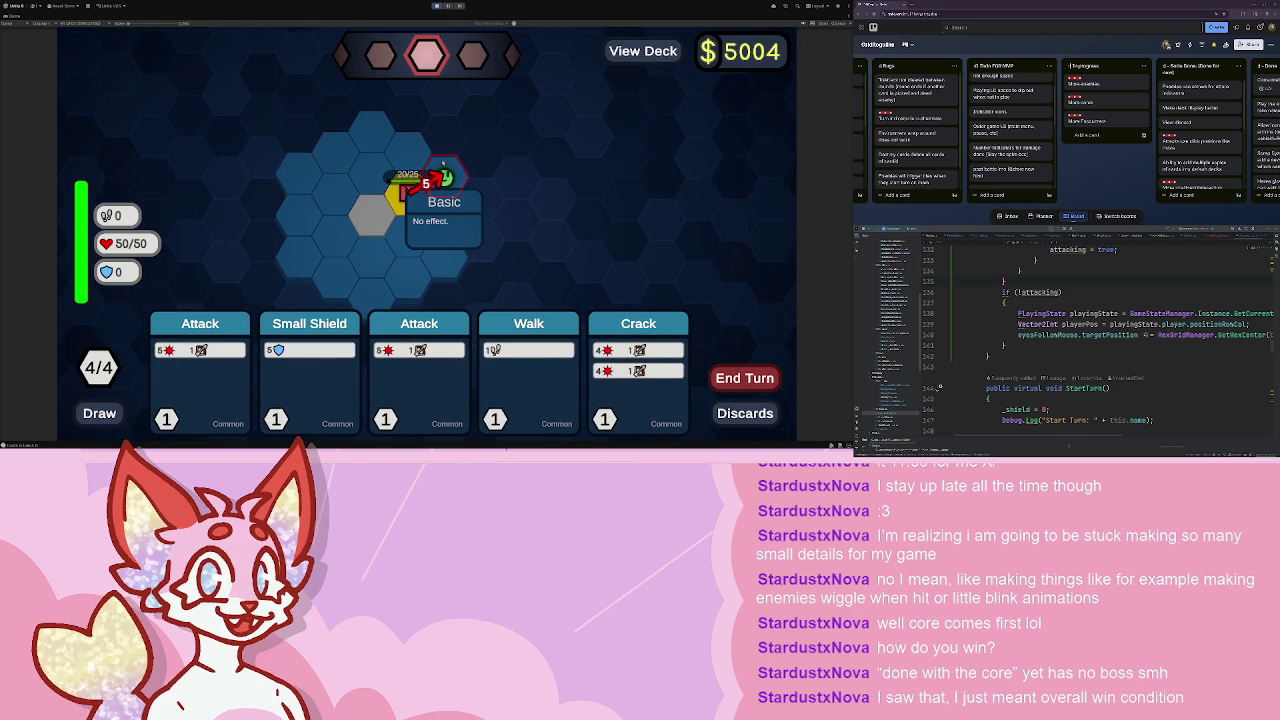
left_click_drag(638, 370, 445, 178)
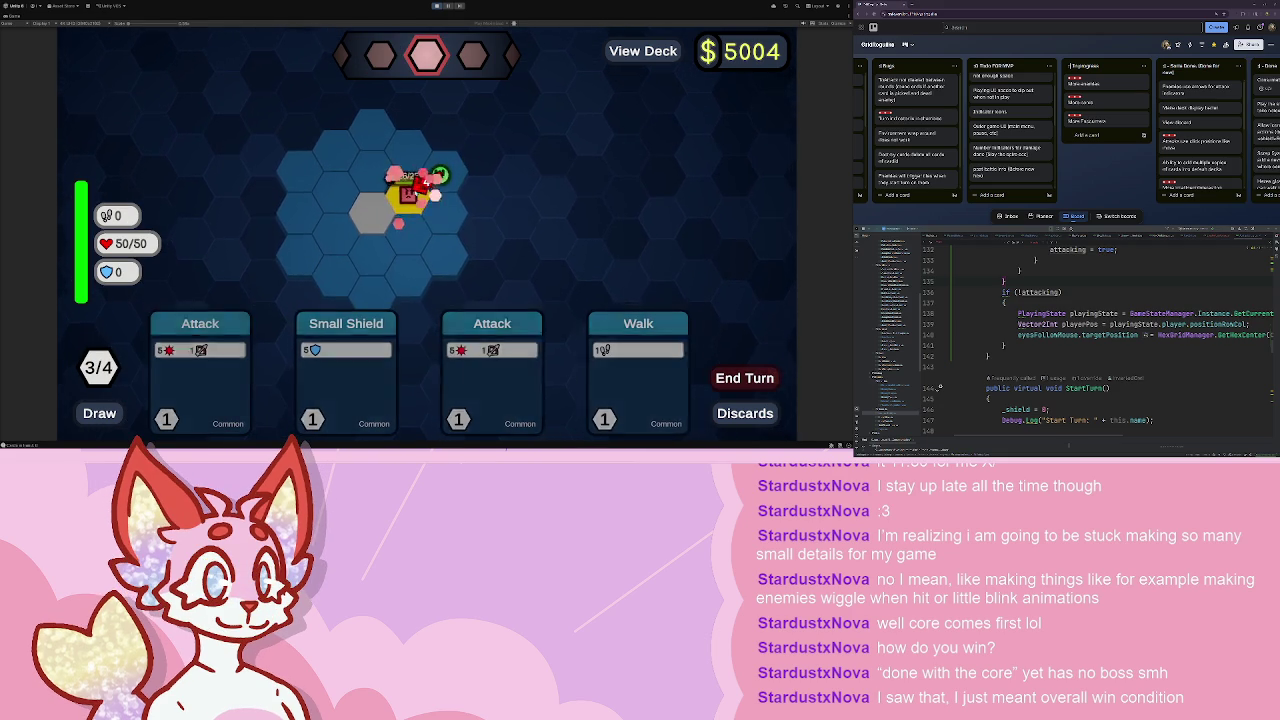
left_click_drag(514, 370, 445, 178)
left_click_drag(277, 370, 445, 178)
left_click_drag(561, 370, 420, 200)
left_click(744, 378)
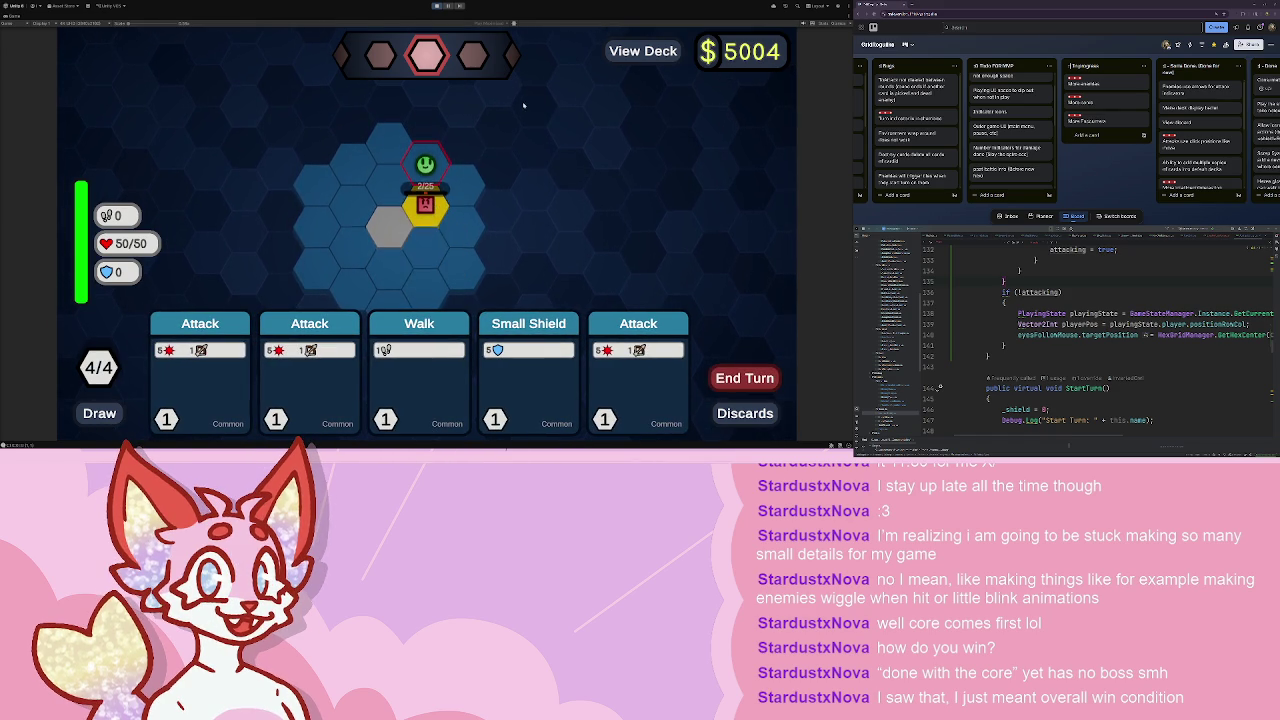
- Walk one hex down-left, finish the last enemy with an Attack and end the turn
left_click(419, 370)
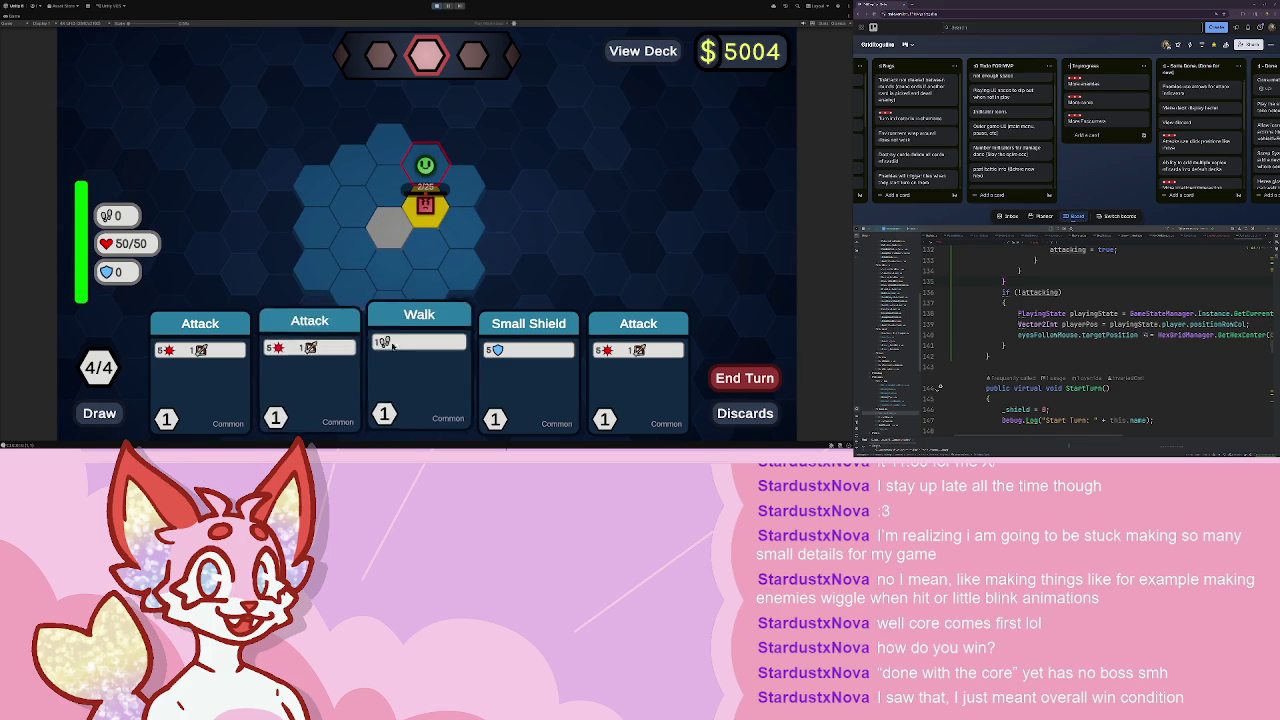
left_click(388, 186)
key("4")
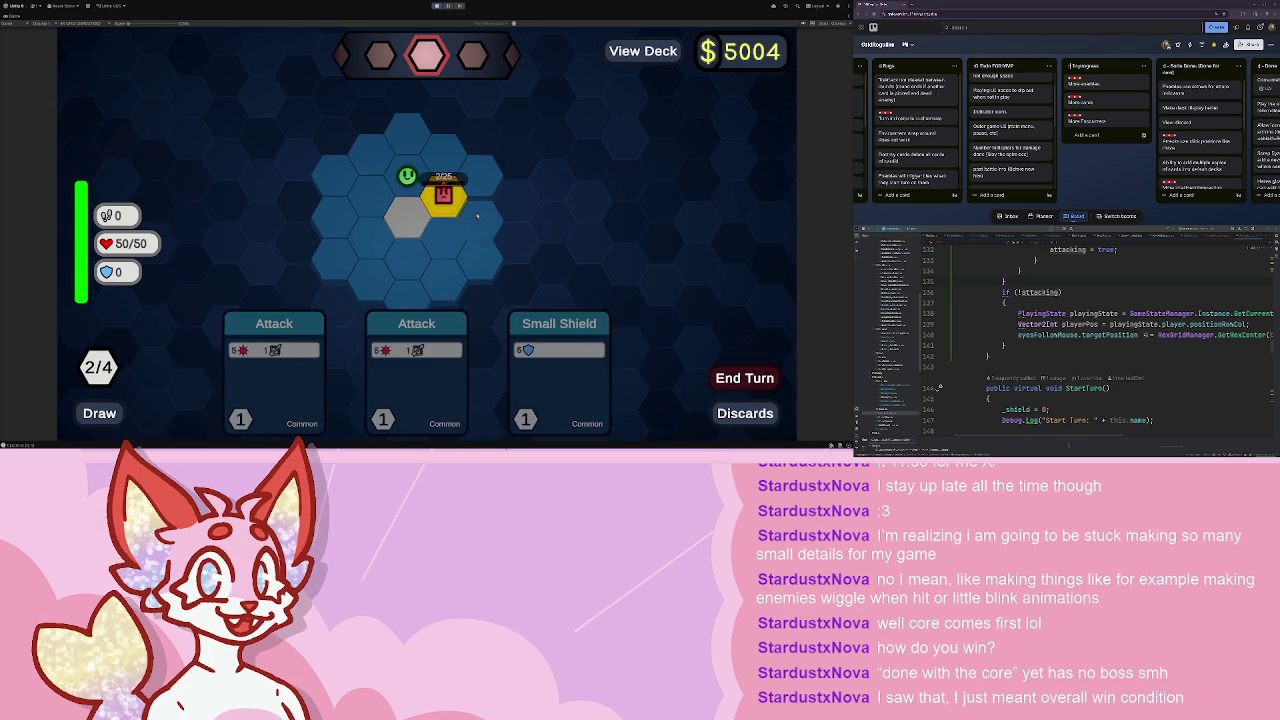
left_click(761, 378)
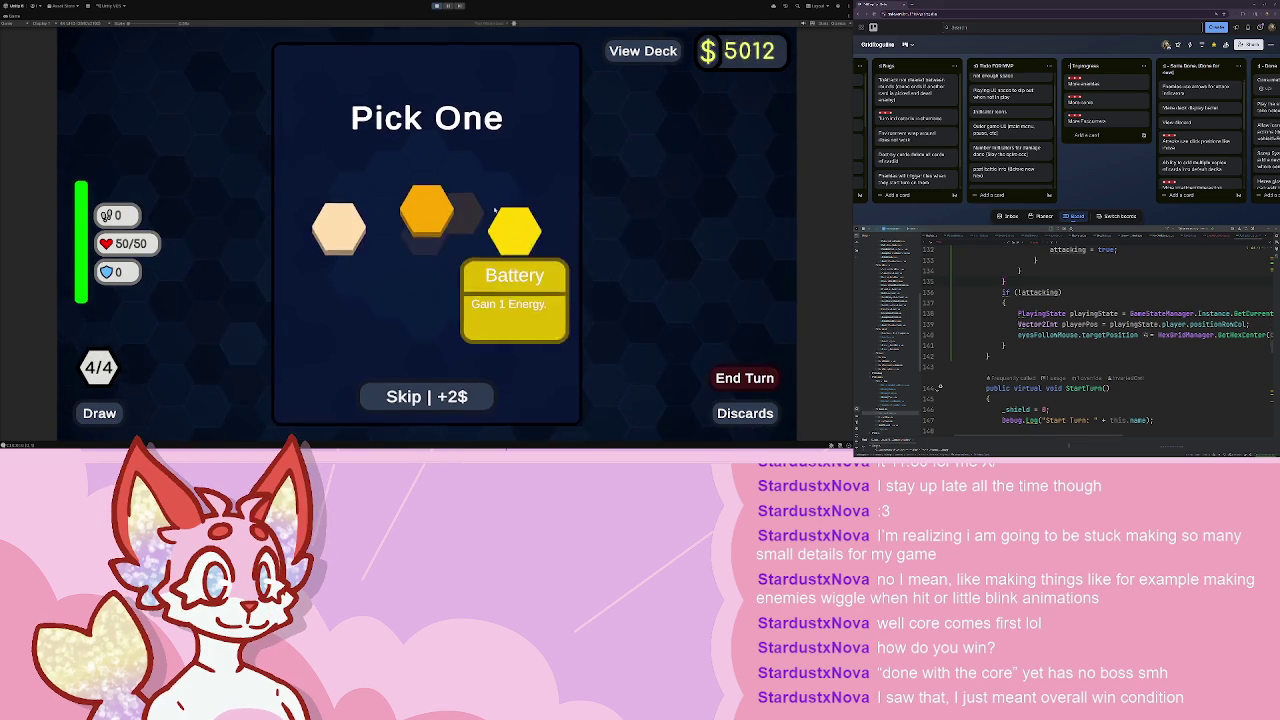
- Take the yellow Battery reward and confirm it
mouse_move(332, 235)
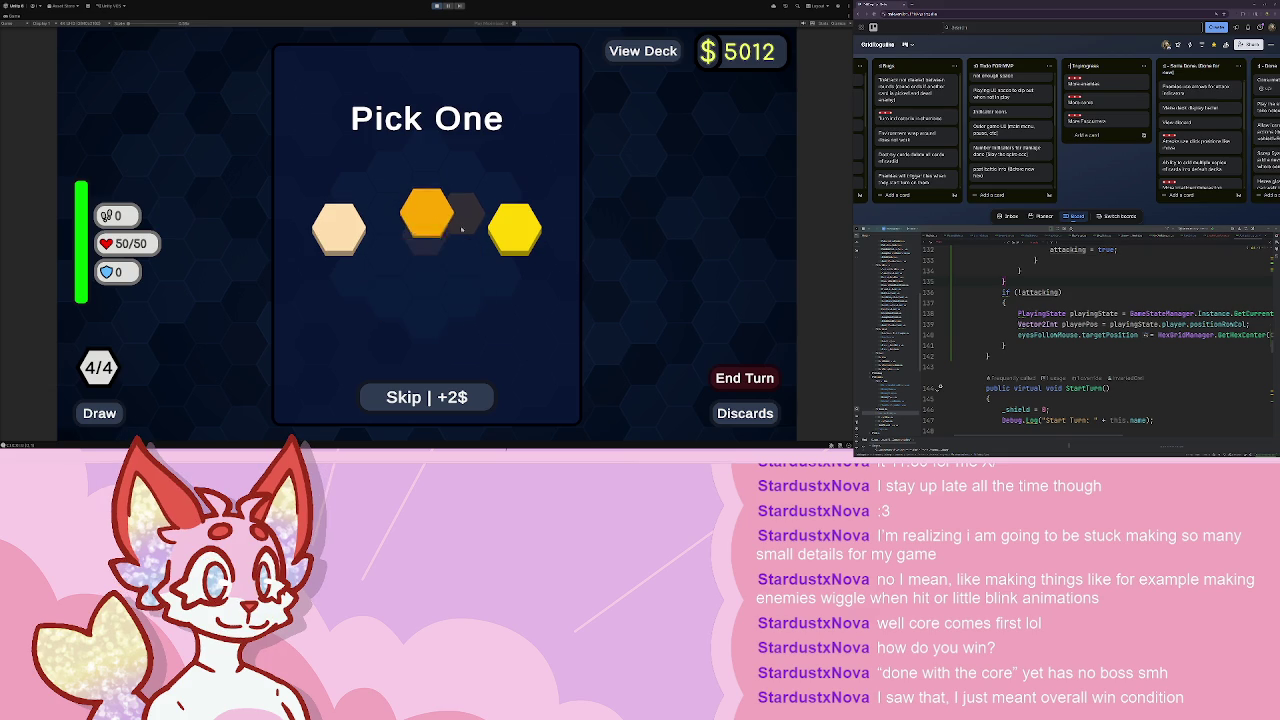
left_click(514, 229)
left_click(358, 222)
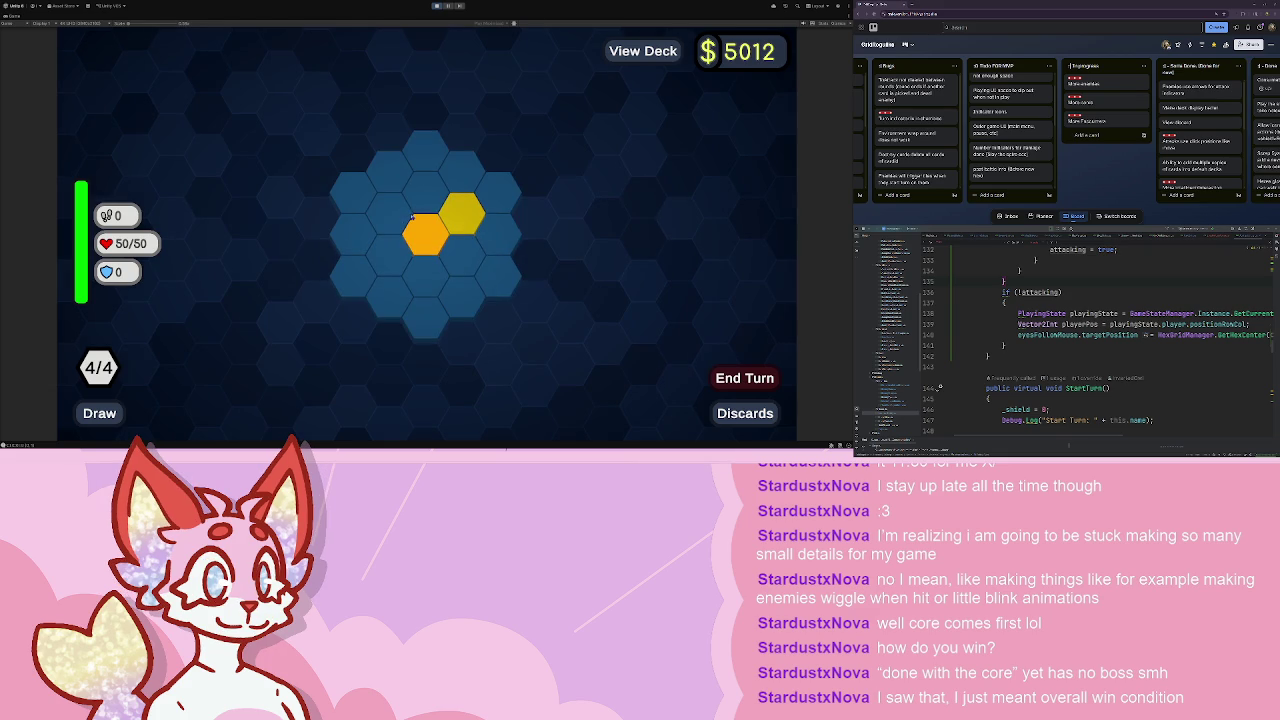
- In the shop, buy Poison, reroll twice, buy Spawn Passive and Frost Blast, then enter the next battle
left_click(419, 230)
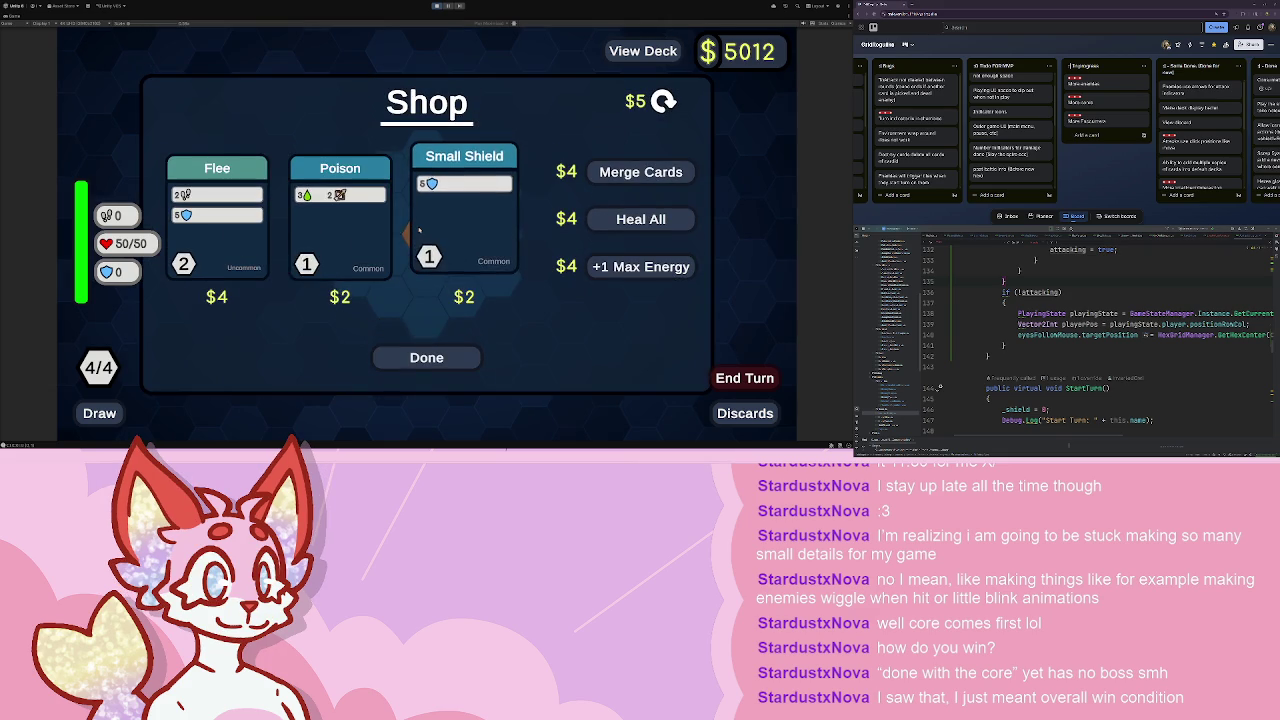
left_click(321, 222)
left_click(661, 104)
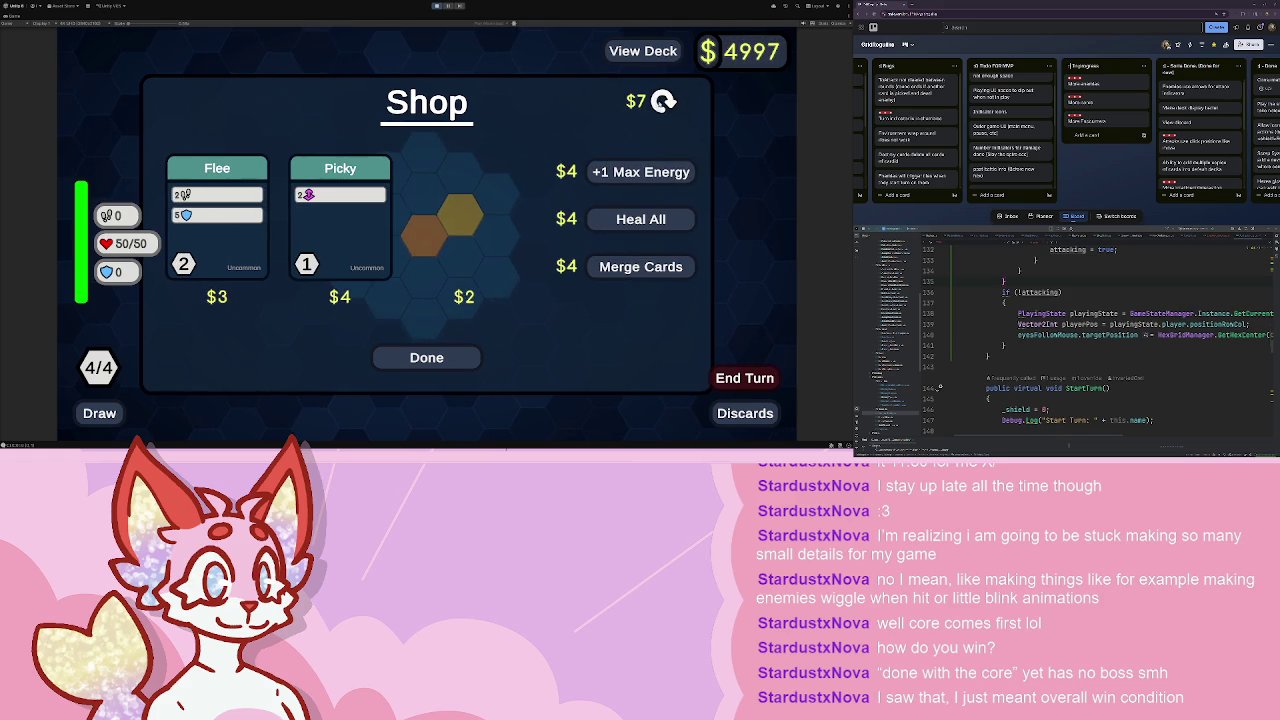
left_click(663, 101)
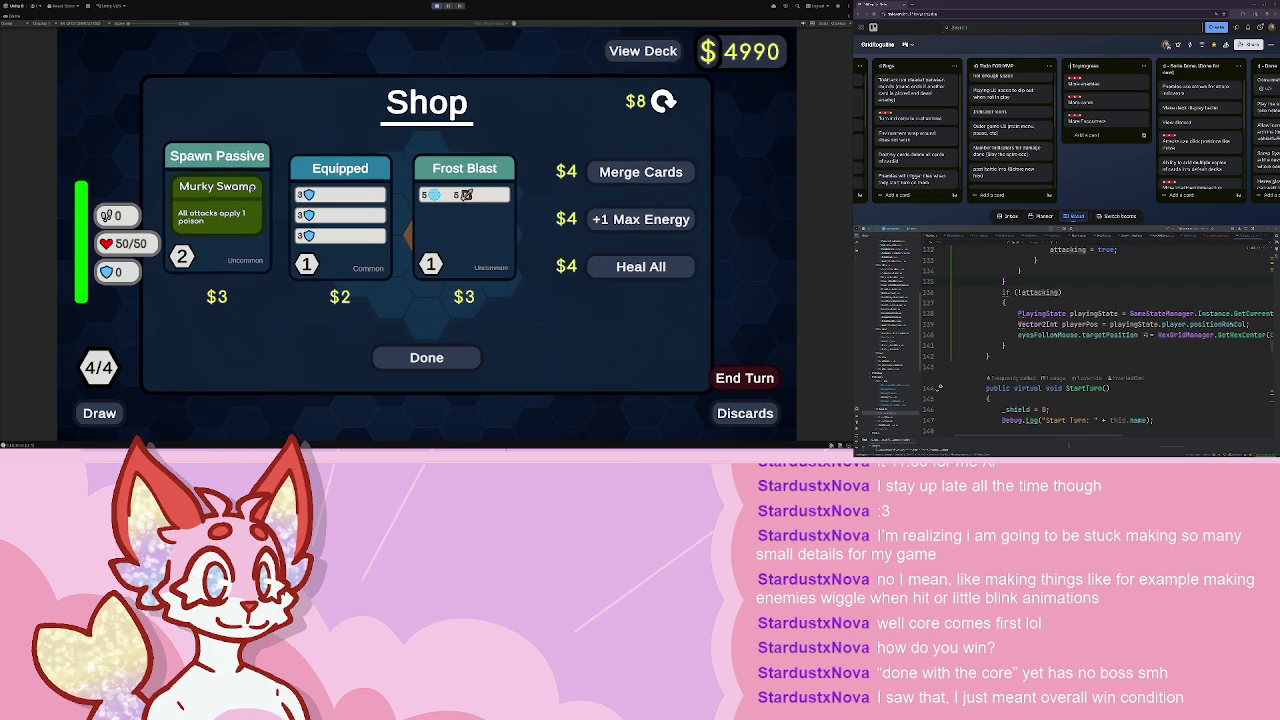
left_click(249, 197)
left_click(465, 215)
left_click(426, 357)
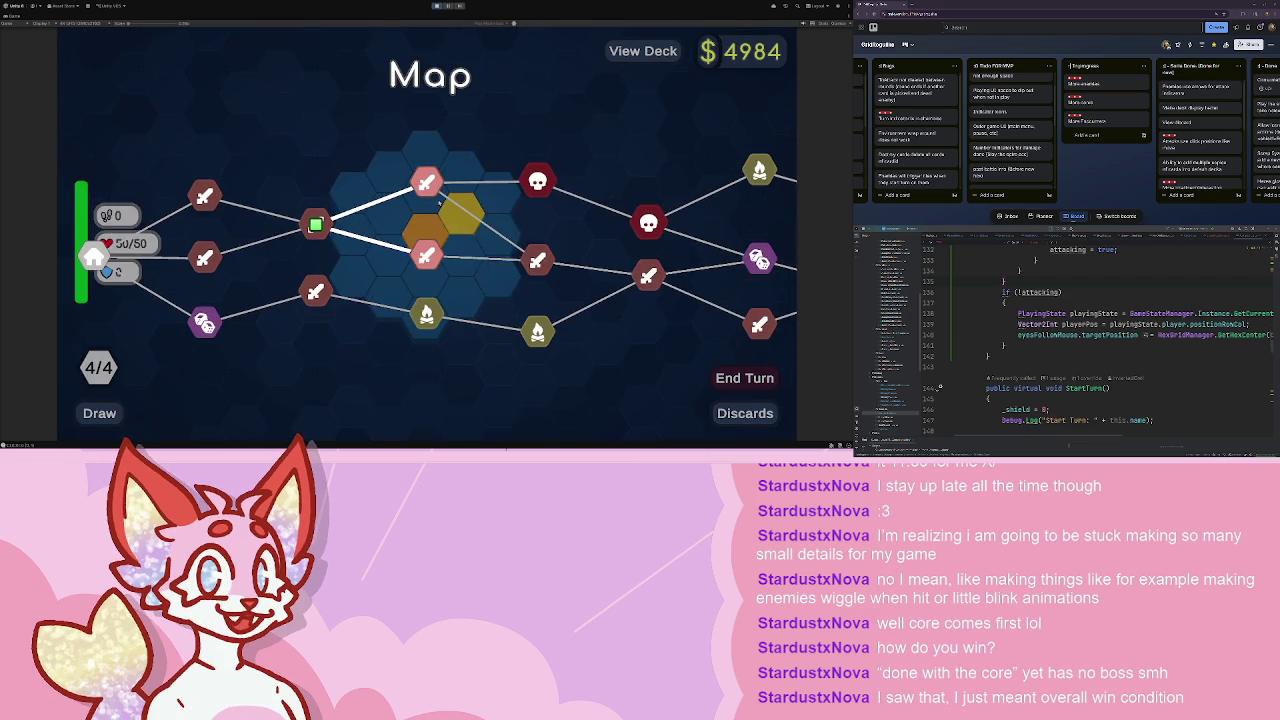
left_click(430, 256)
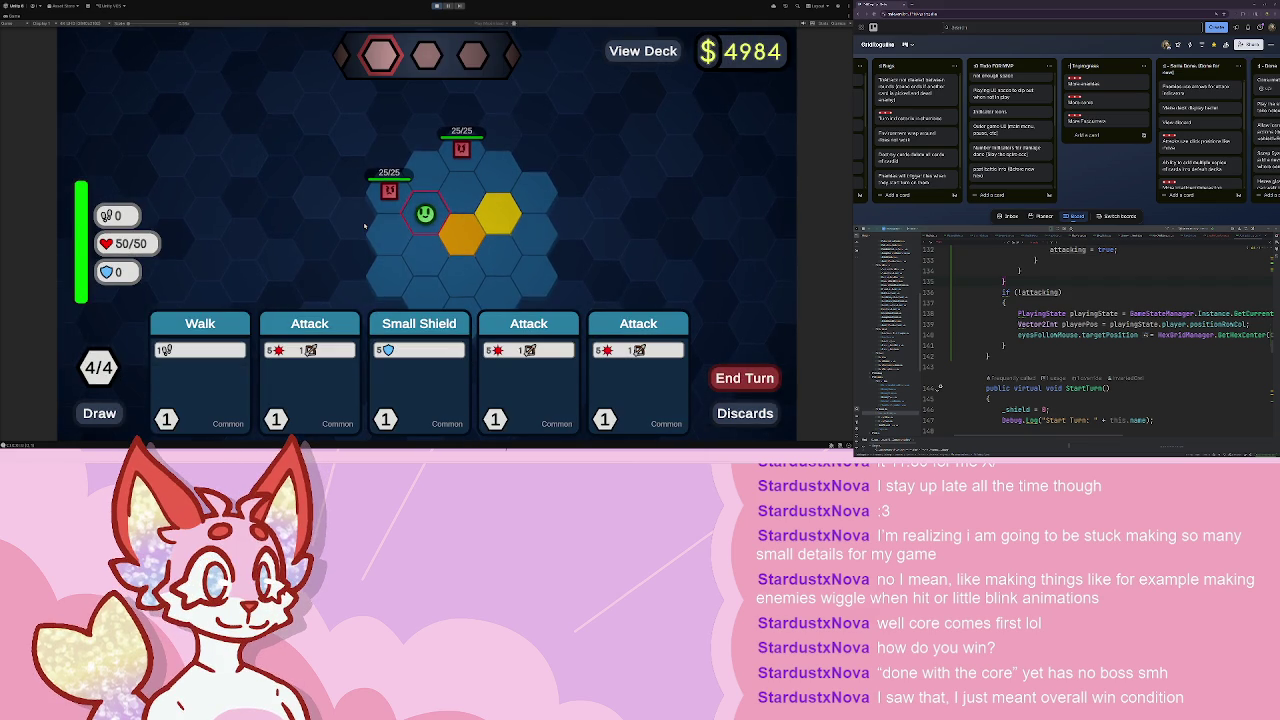
- Walk onto the Pocket Change hex, play Small Shield, and end the turn
key("1")
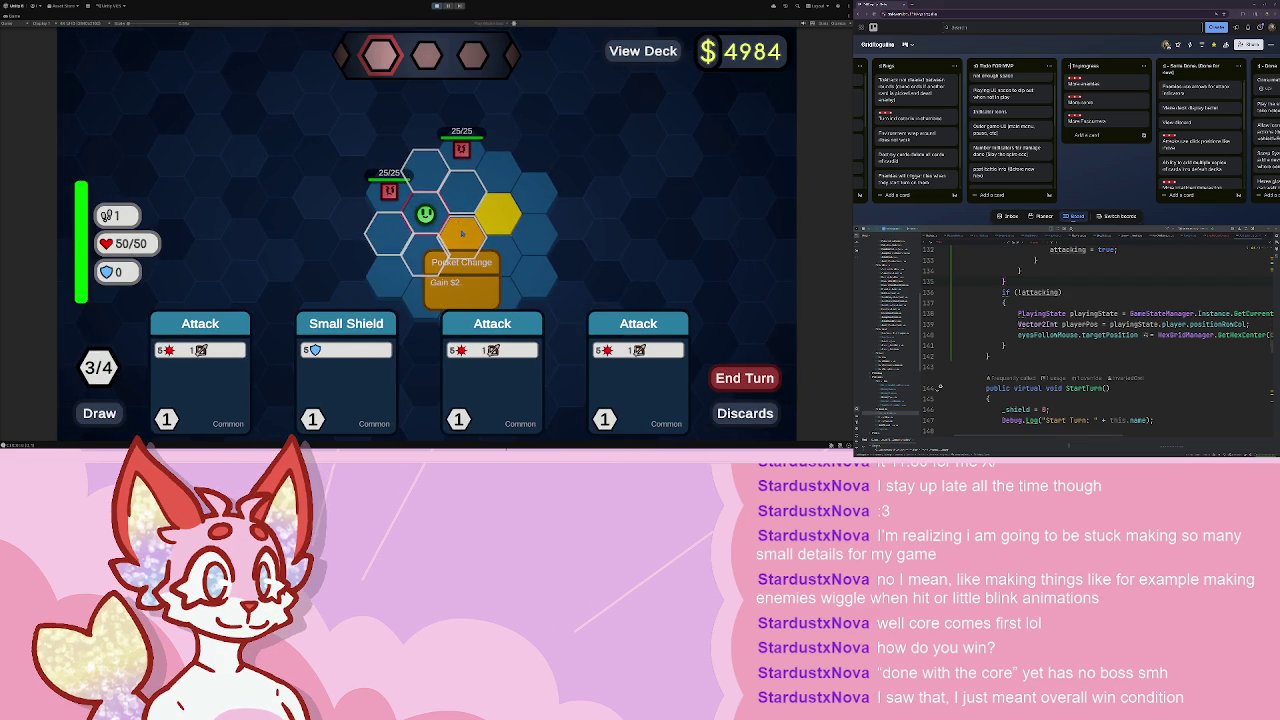
left_click(462, 233)
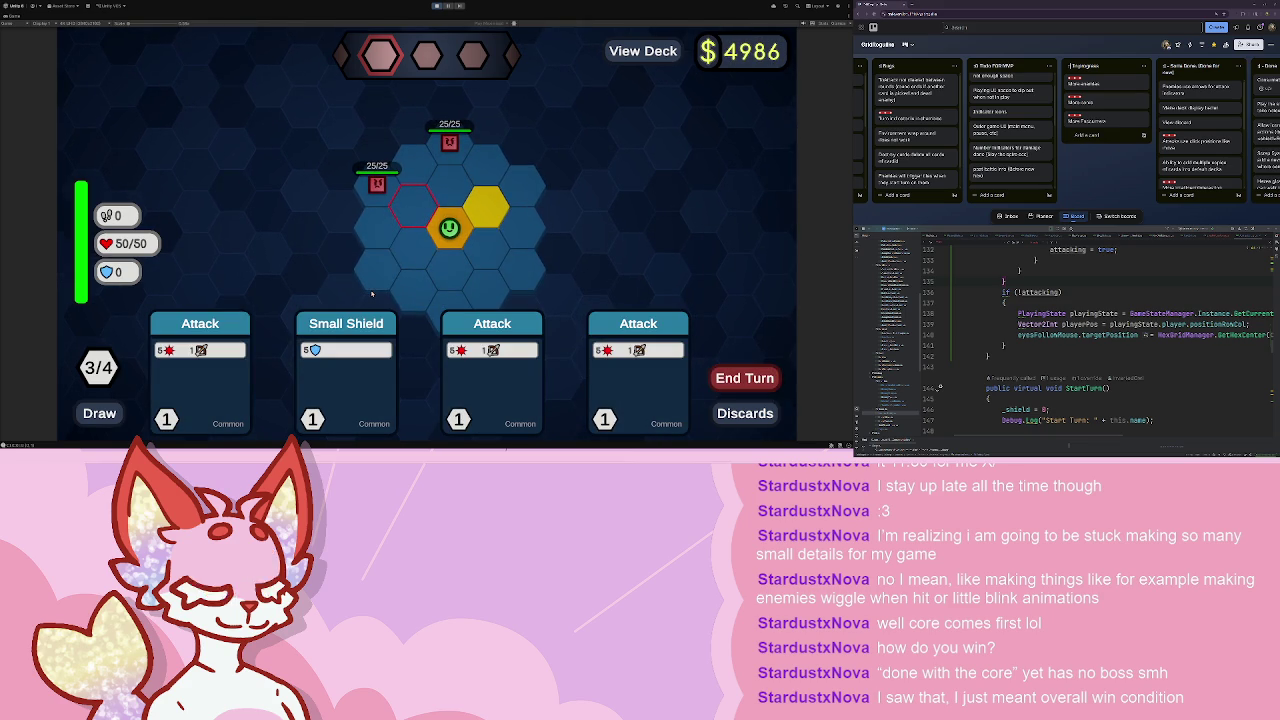
key("2")
key("e")
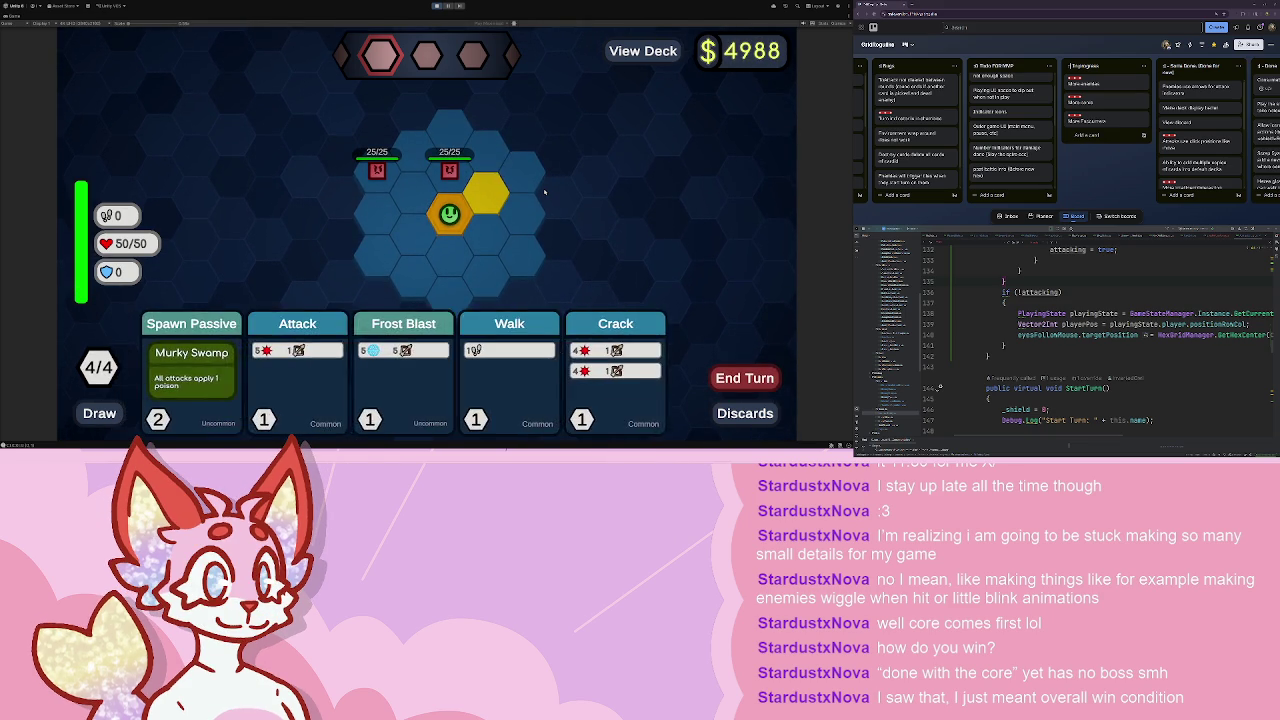
- Frost Blast the left enemy, play Murky Swamp, Crack the right enemy, then end the turn
key("3")
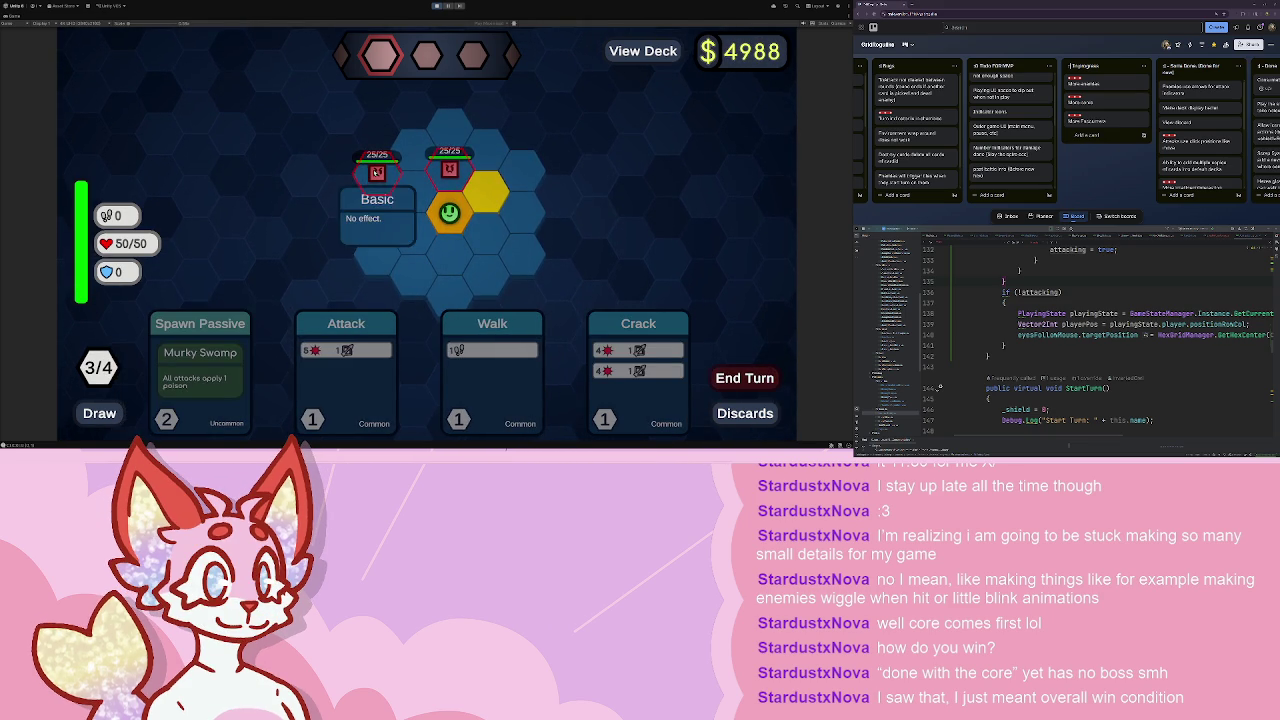
left_click(377, 172)
key("1")
key("3")
left_click(449, 172)
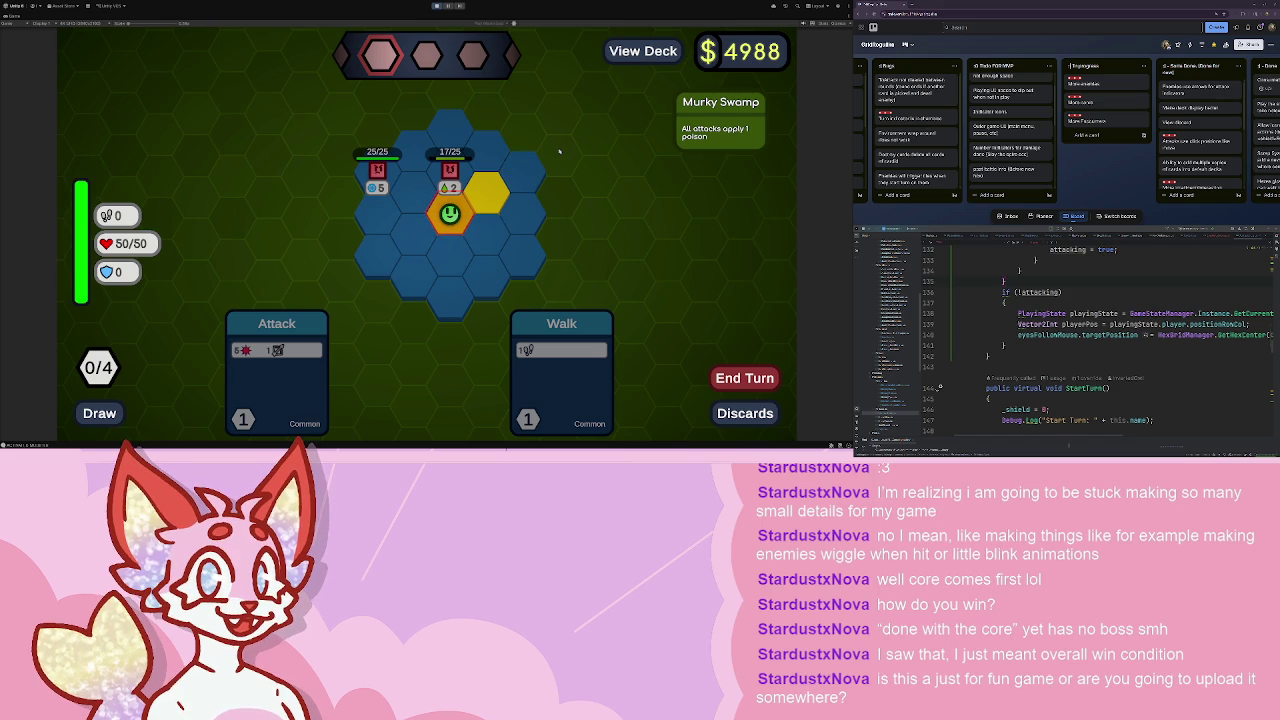
key("space")
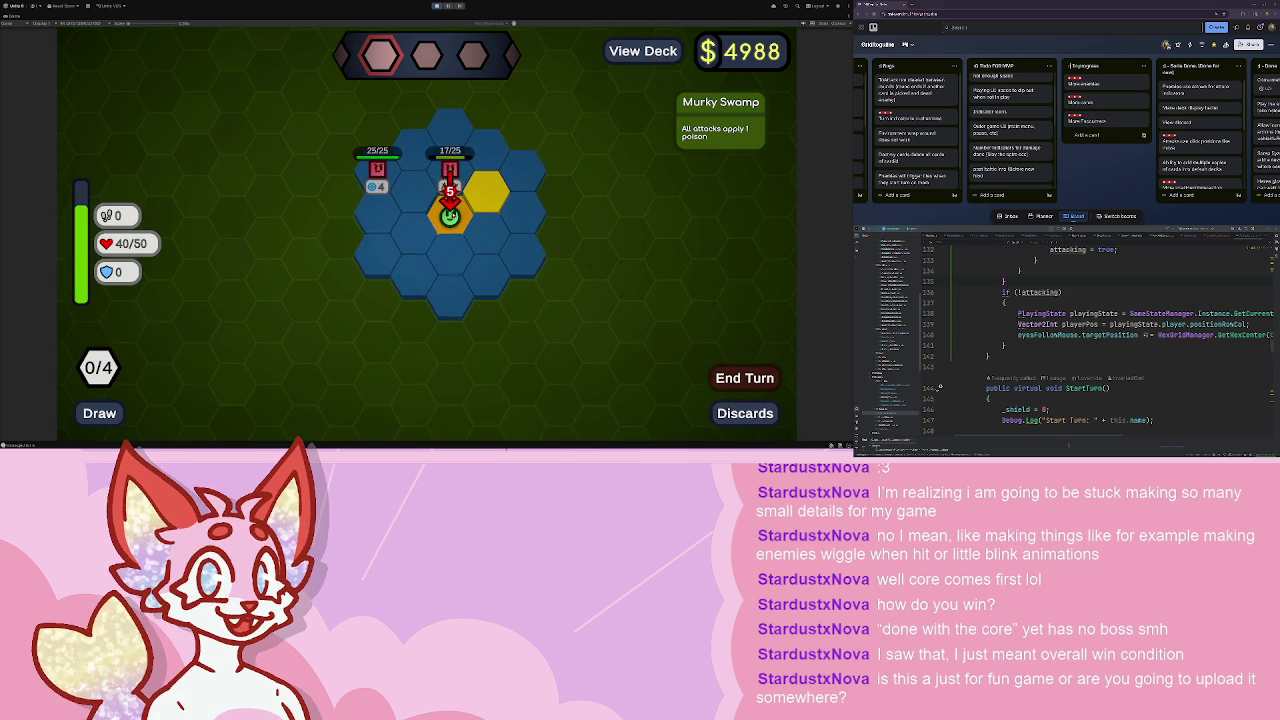
- Poison the enemy twice, attack for 5, gain 5 shield, then end the turn
left_click(412, 380)
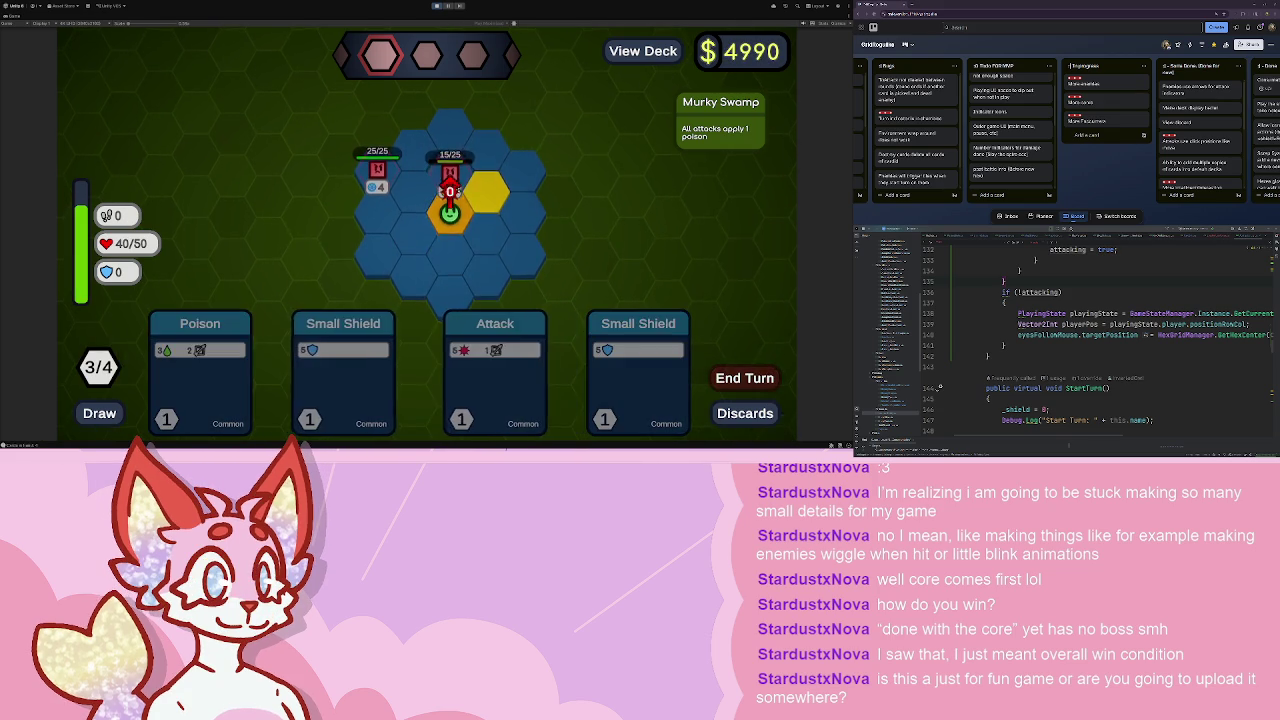
left_click(235, 350)
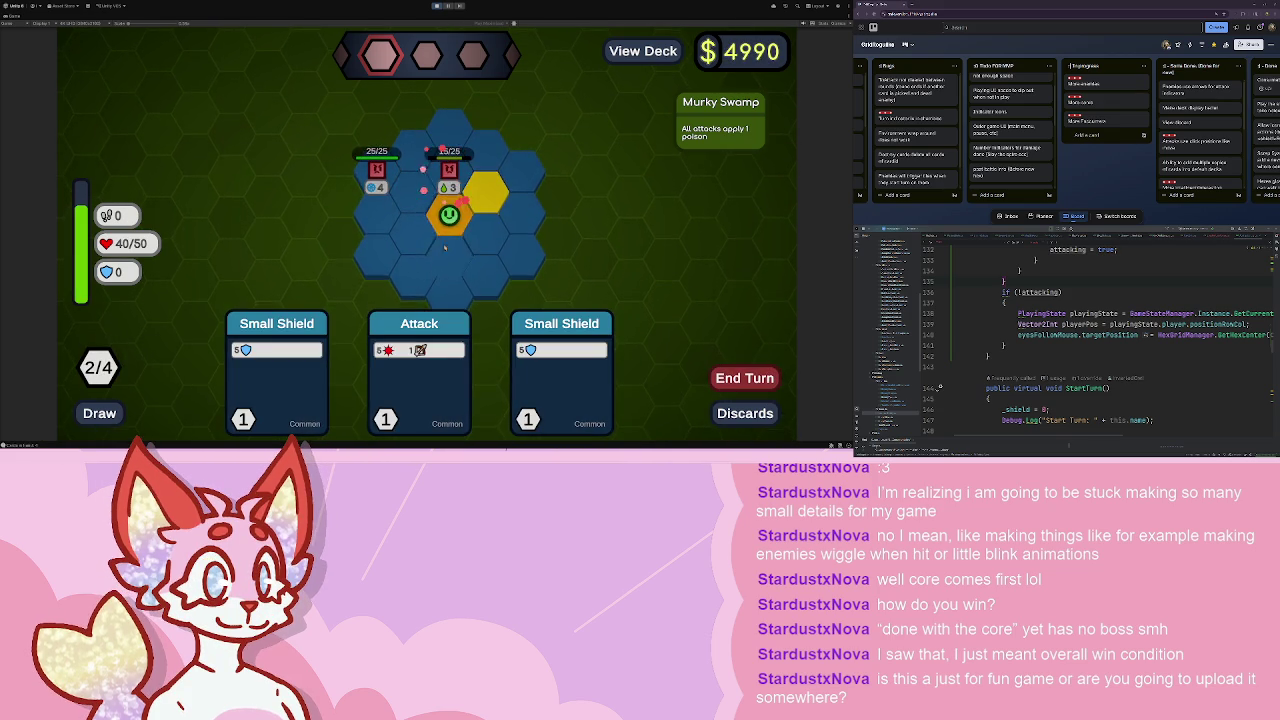
left_click(410, 365)
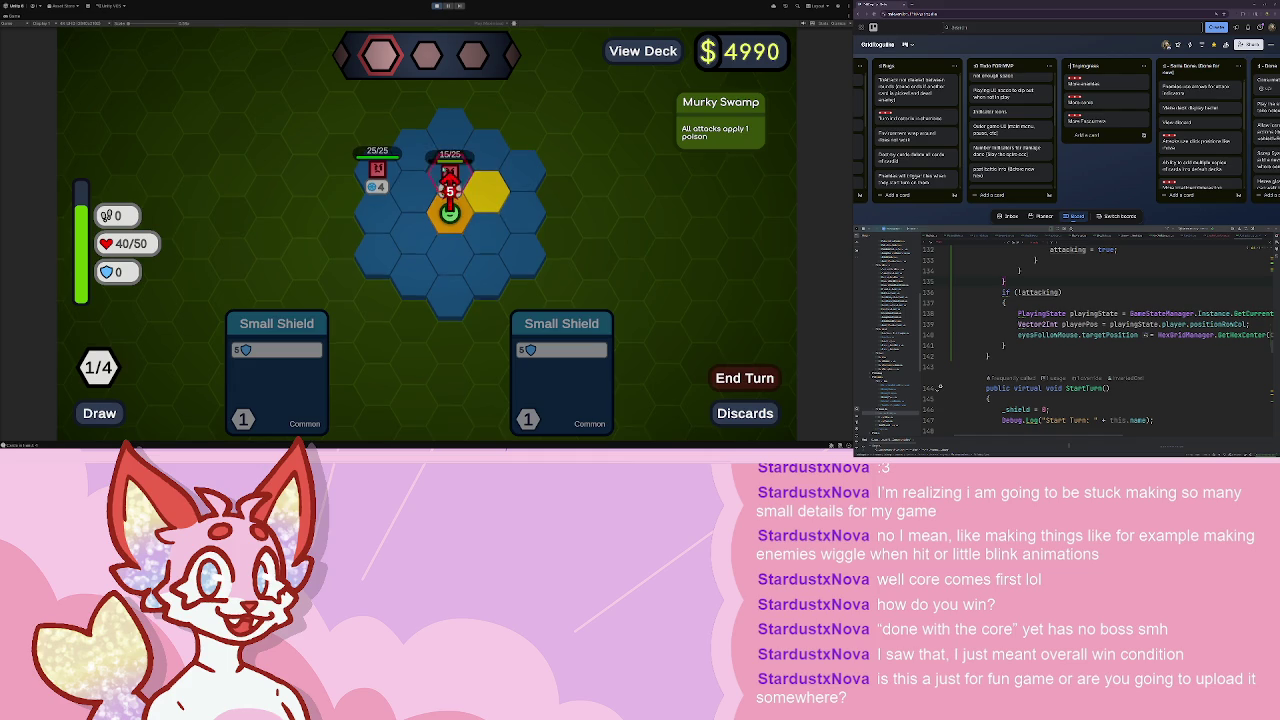
left_click(276, 370)
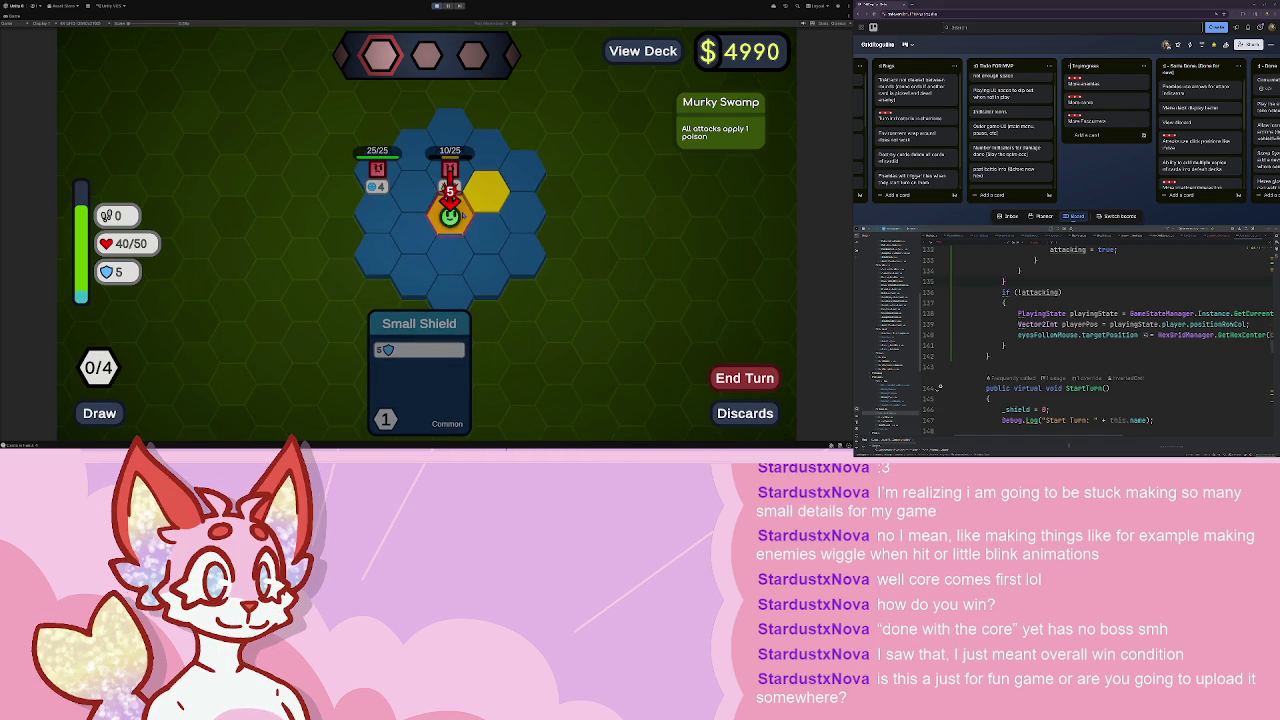
left_click(720, 378)
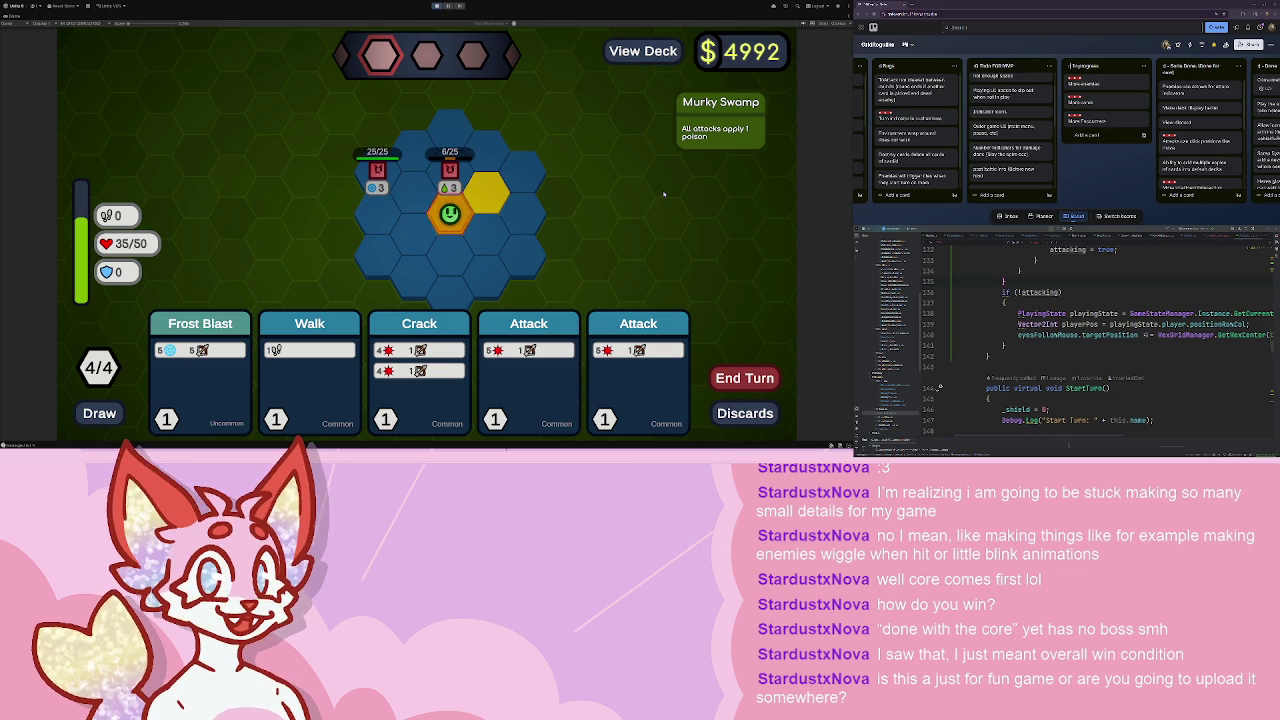
- Crack the right enemy, walk next to the left enemy, attack it twice, and end the turn
left_click(419, 370)
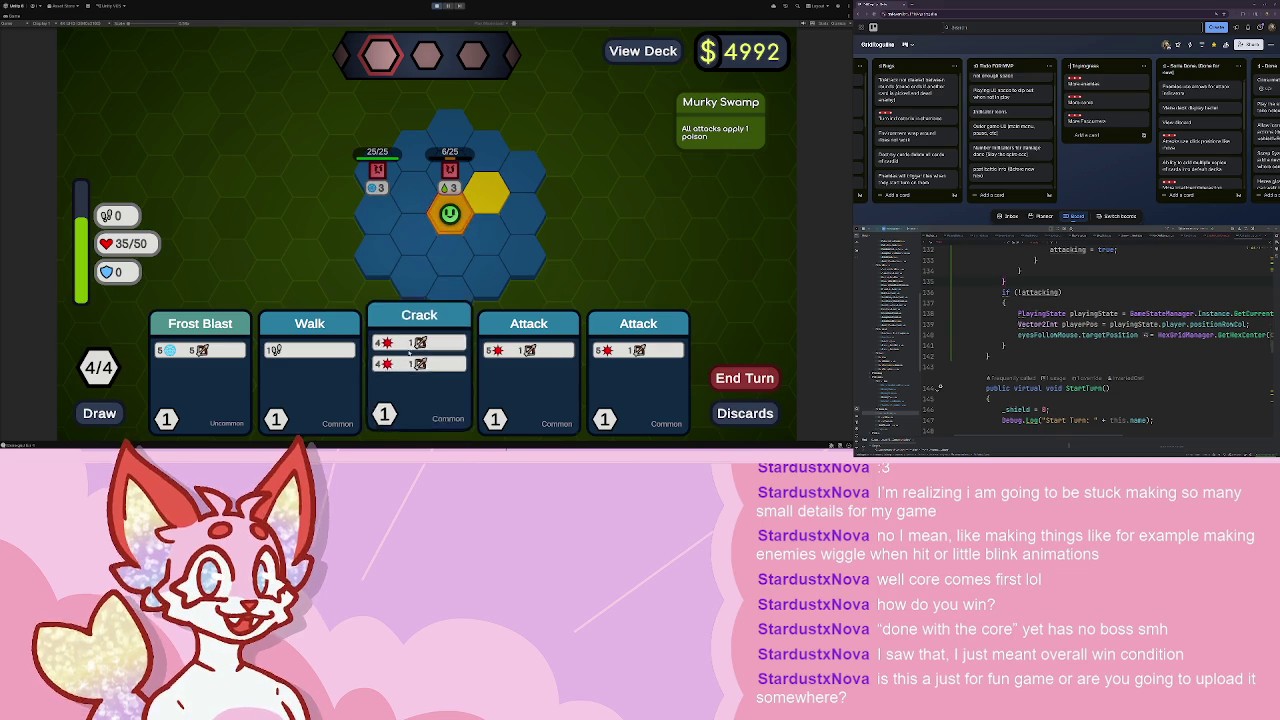
left_click(450, 172)
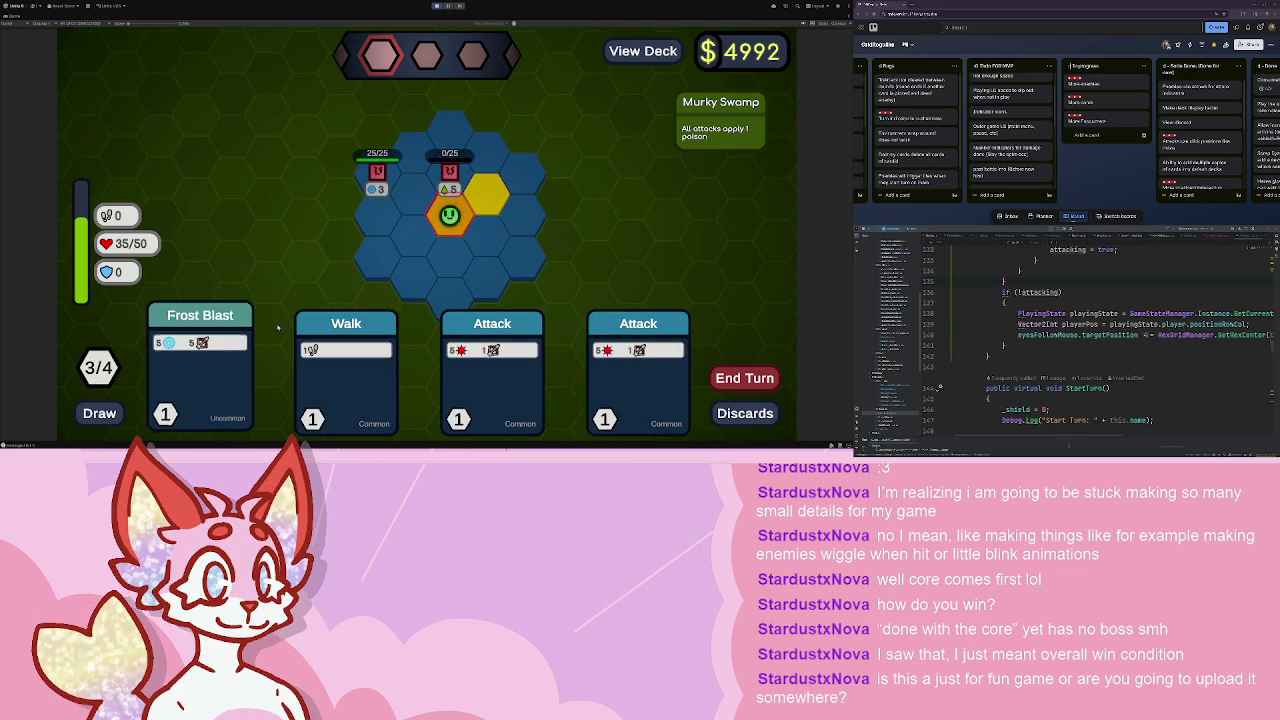
left_click(345, 370)
left_click(443, 370)
left_click(377, 172)
left_click(557, 370)
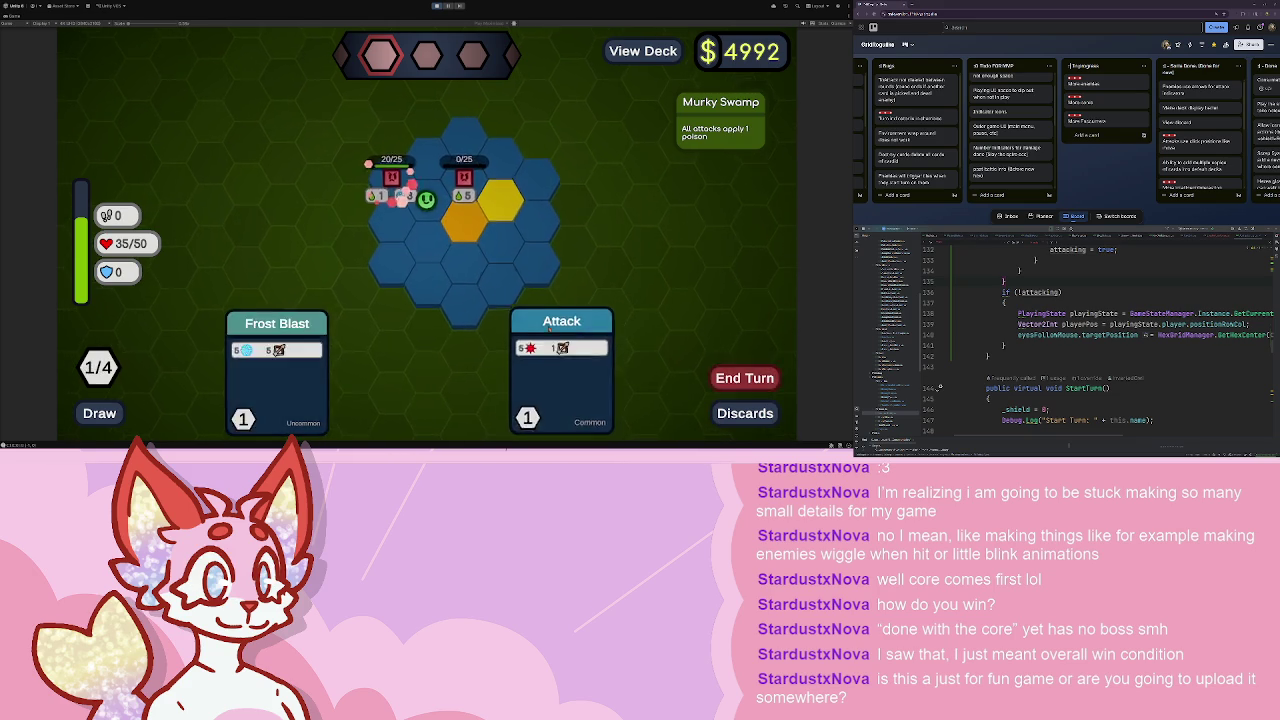
left_click(392, 180)
left_click(770, 390)
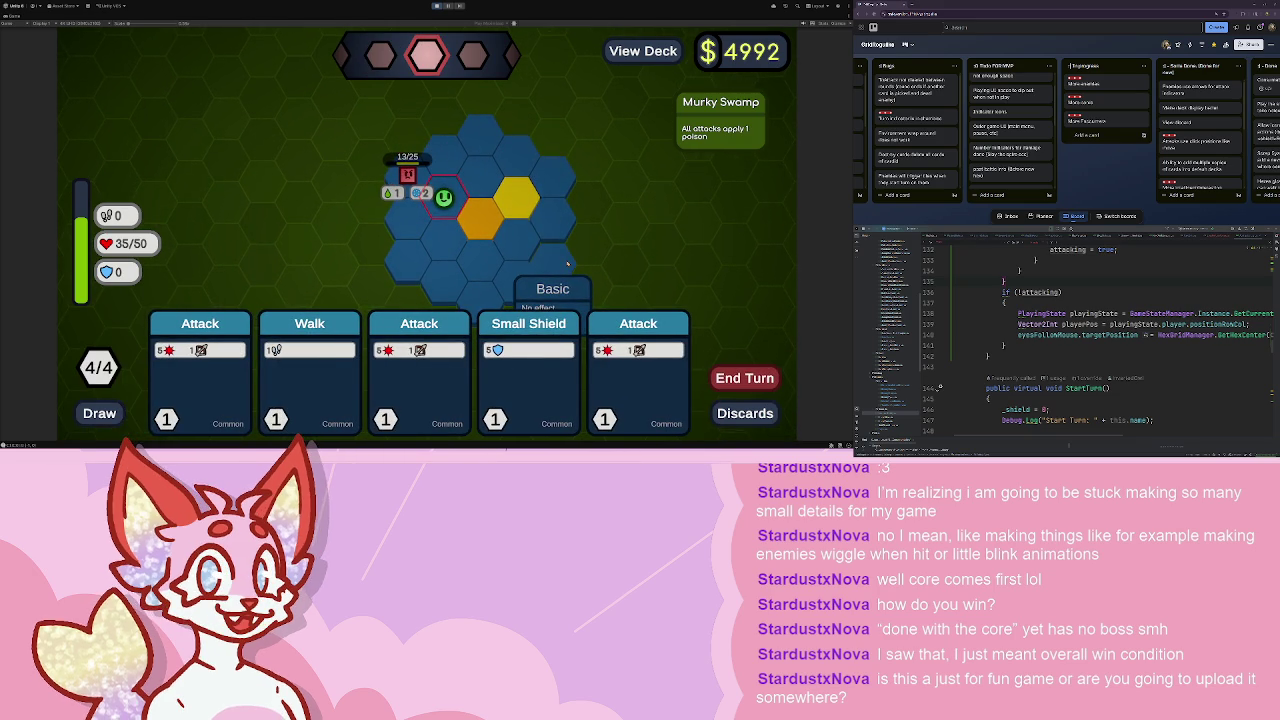
- Hit the left enemy with three Attacks and defeat the last enemy to win
left_click(419, 370)
left_click(407, 172)
left_click(638, 370)
left_click(407, 172)
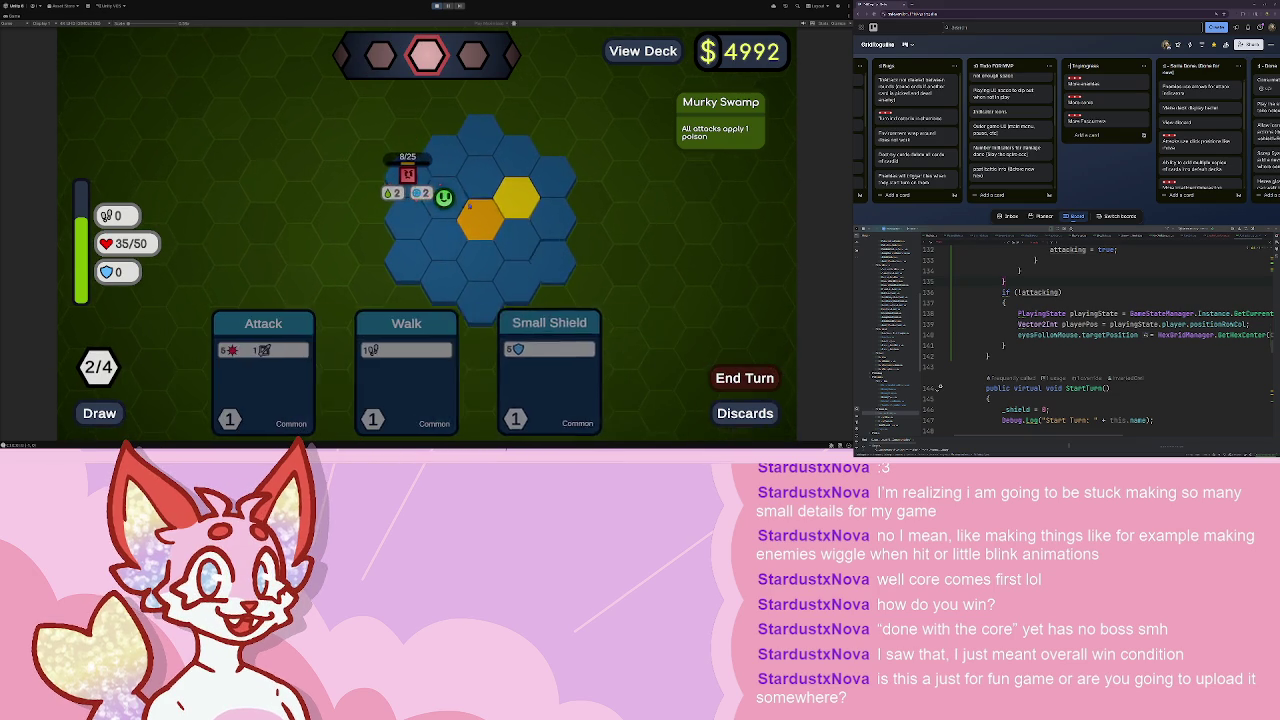
left_click(277, 370)
left_click(407, 172)
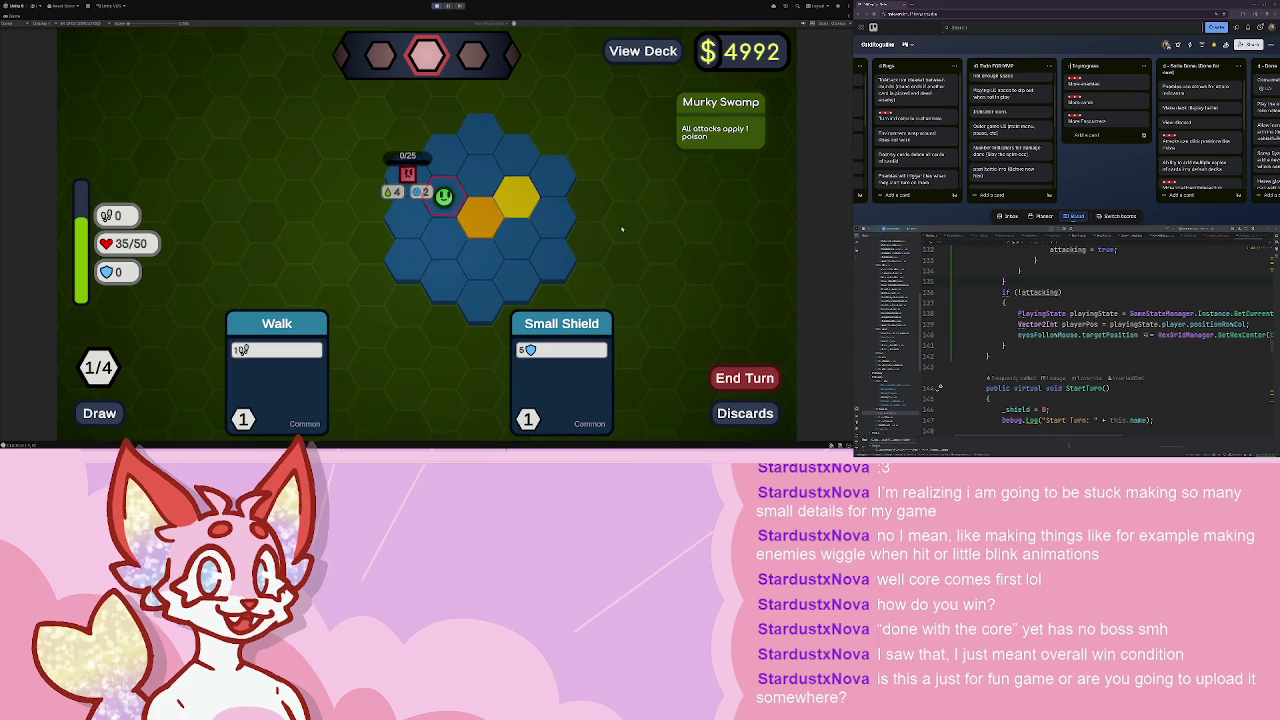
left_click(748, 378)
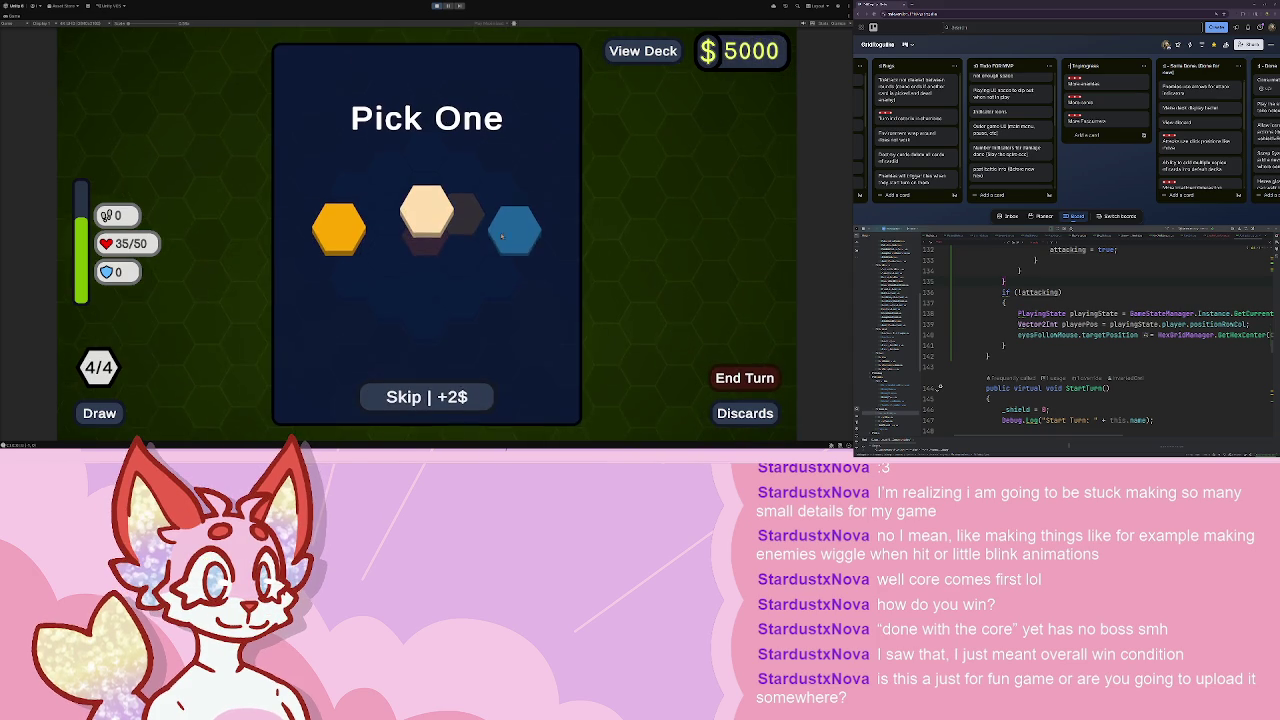
- Claim the Pocket Change reward and buy Smash and Quick Draw in the shop
mouse_move(341, 252)
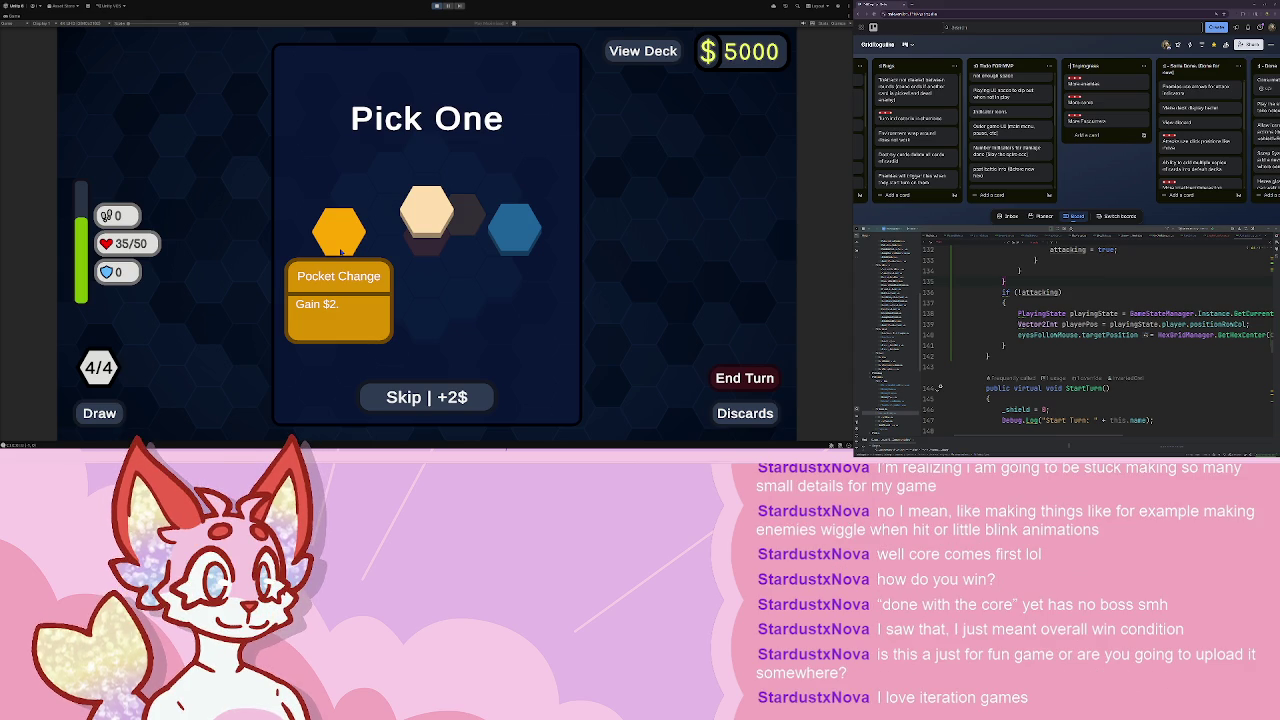
left_click(345, 238)
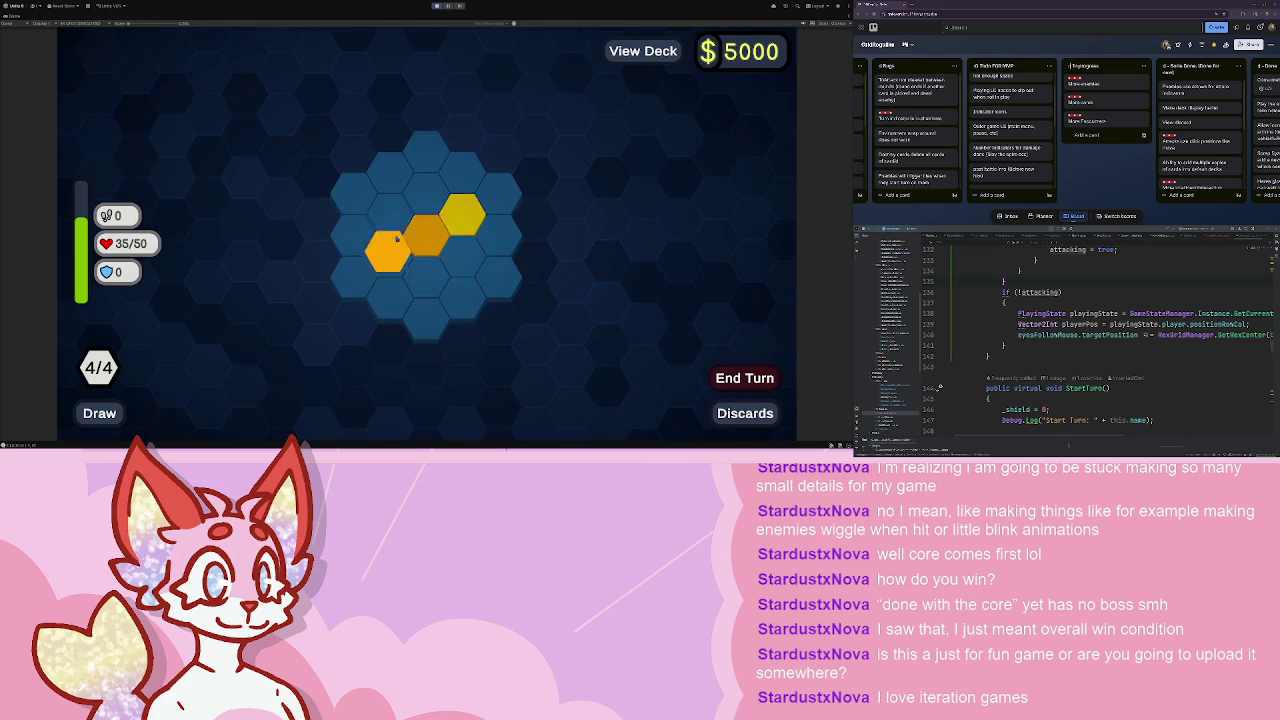
left_click(427, 211)
left_click(468, 262)
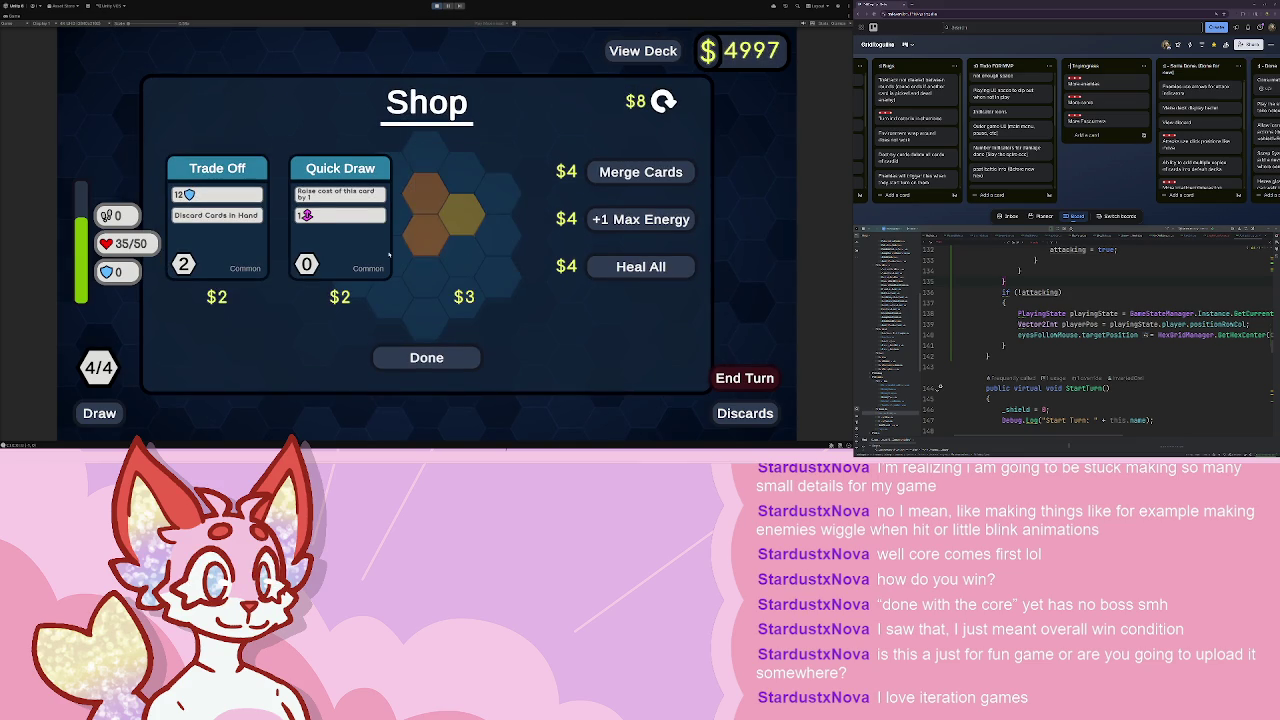
left_click(340, 235)
- Leave the shop, enter the next battle, and stop the playtest with Ctrl+P
left_click(440, 357)
left_click(427, 262)
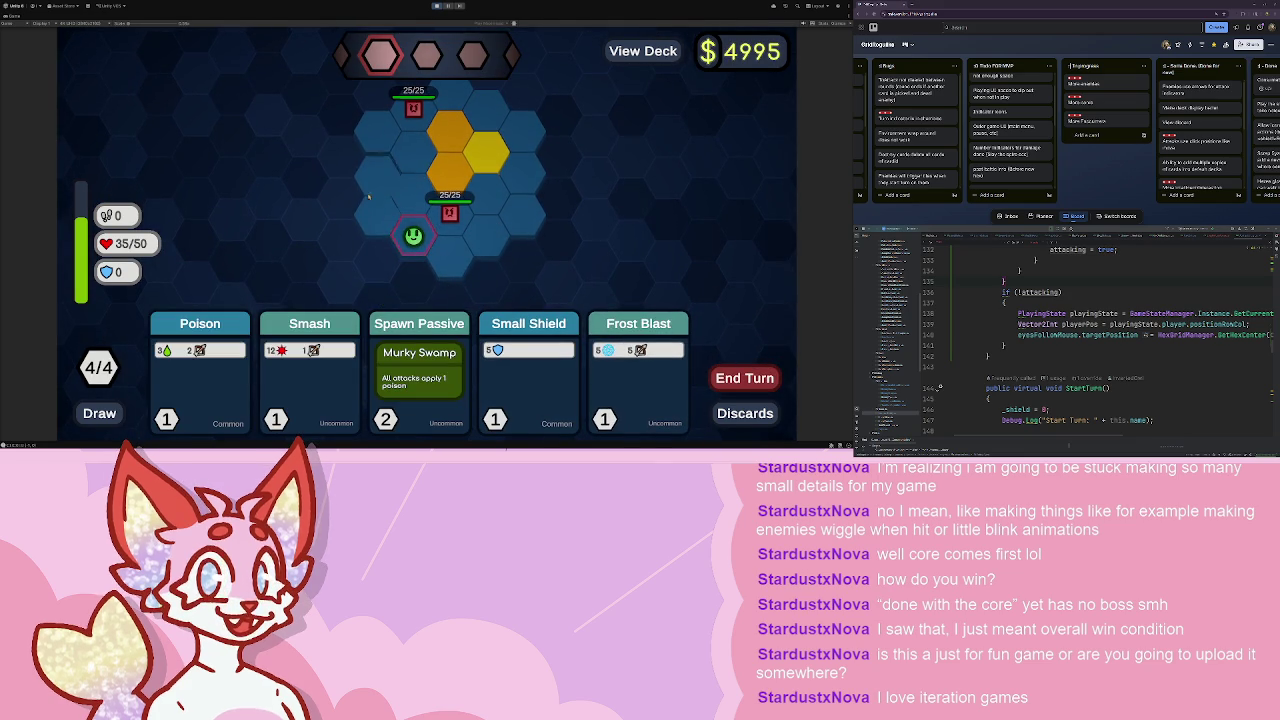
key("ctrl+p")
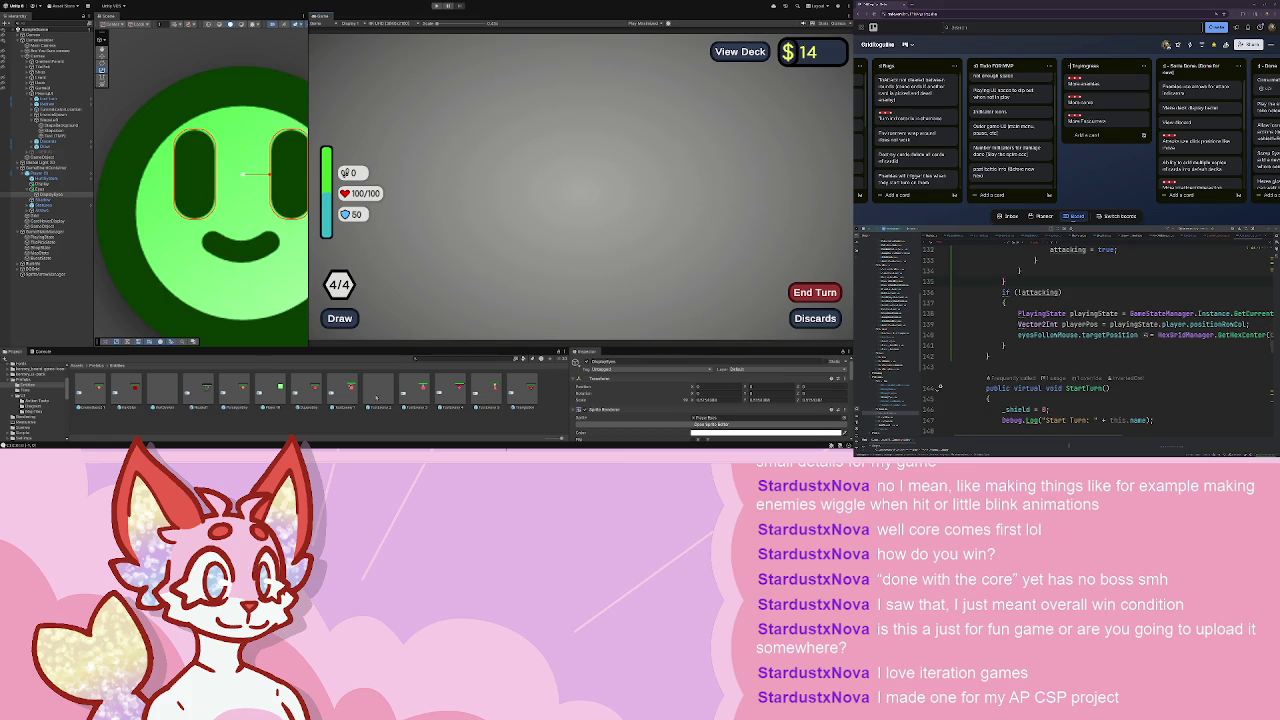
- Compare the SquareEnemy's Eyes object, then reopen the TriangleEnemy prefab focused on its Eyes
double_click(518, 392)
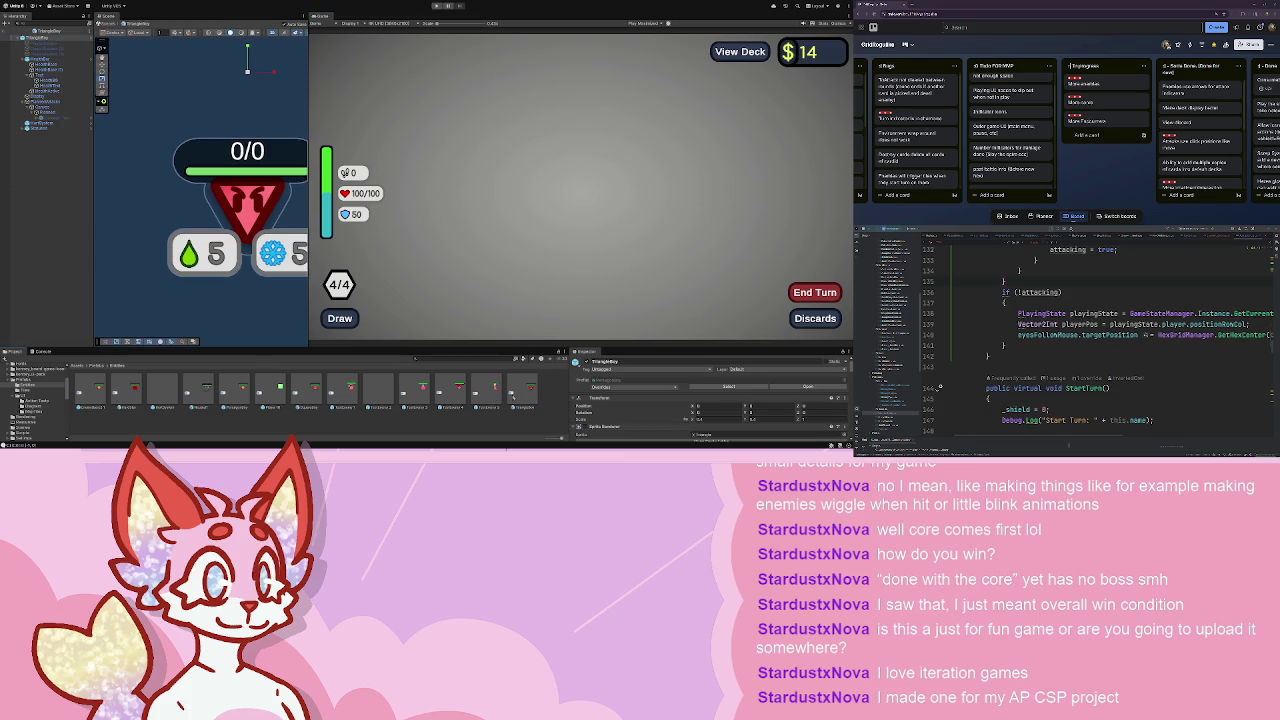
scroll(213, 188, "up", 4)
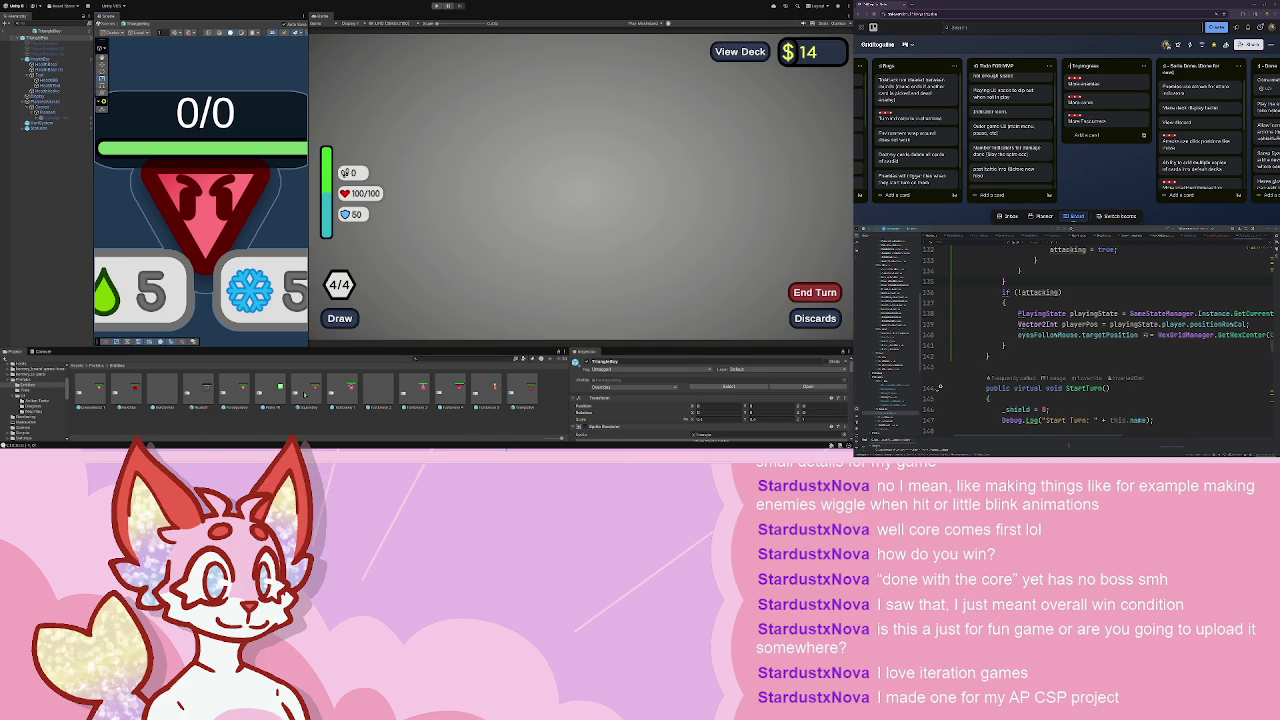
double_click(487, 388)
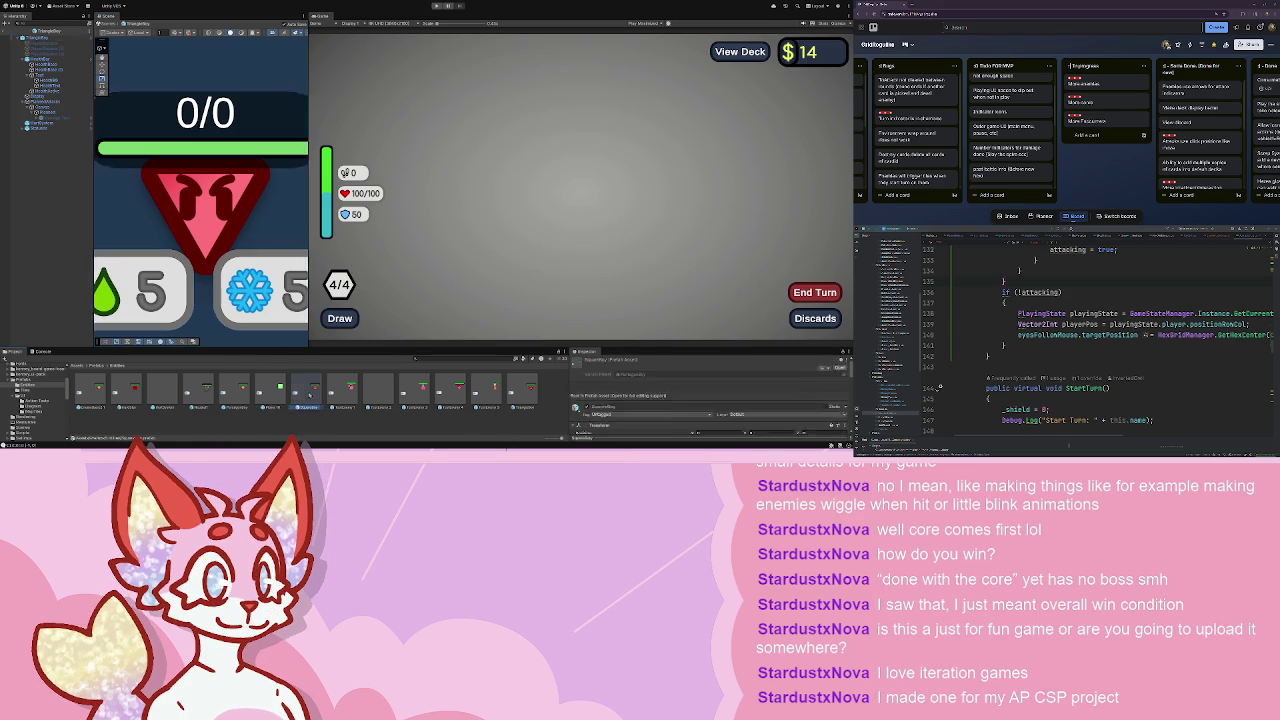
left_click(66, 108)
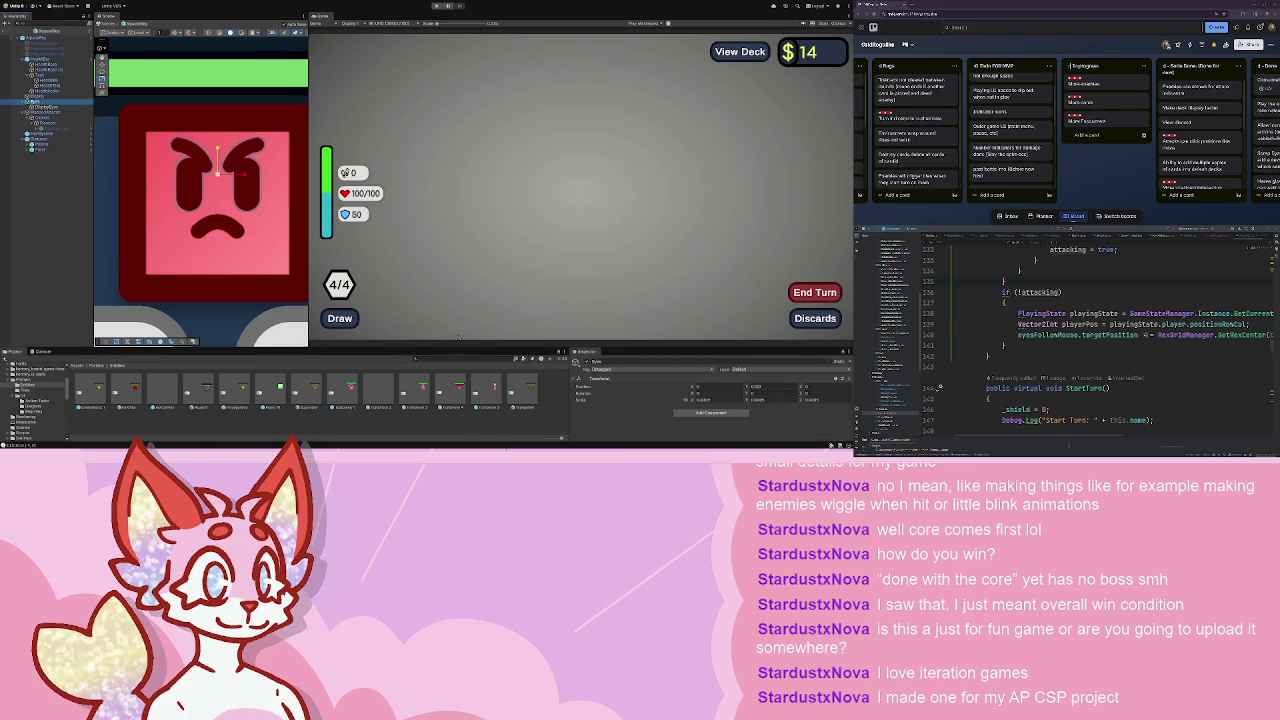
double_click(495, 388)
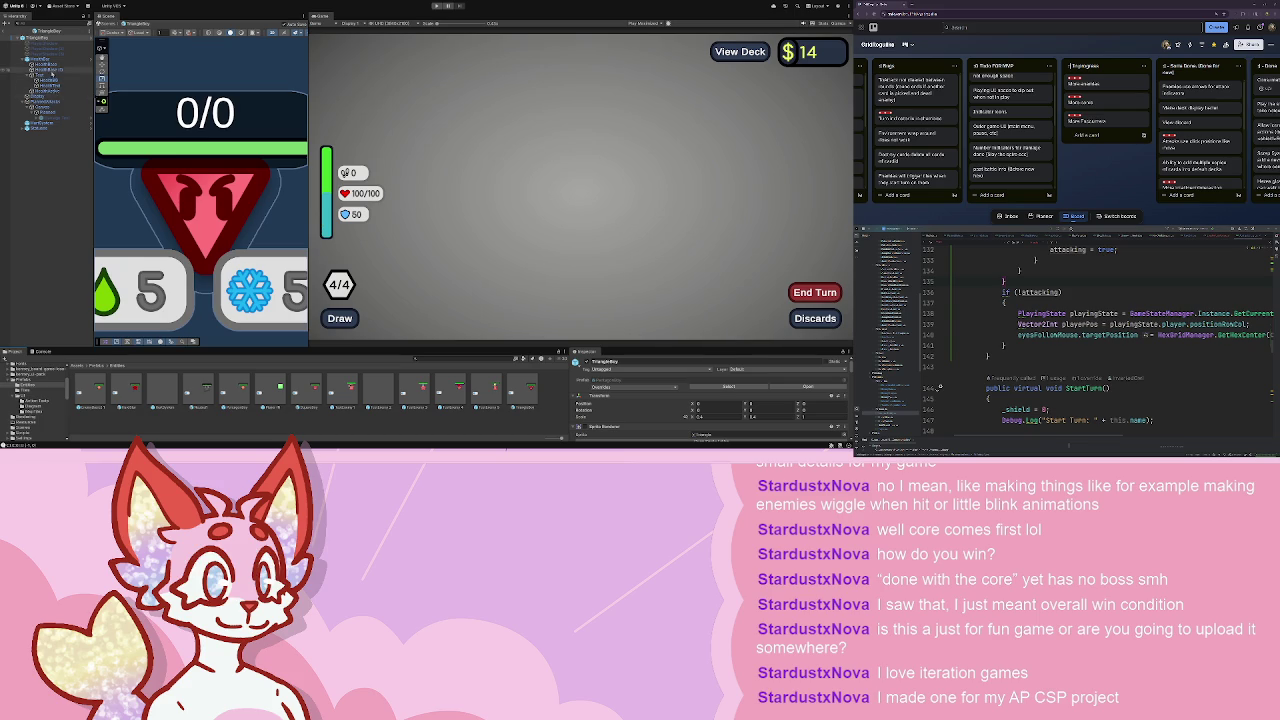
double_click(38, 101)
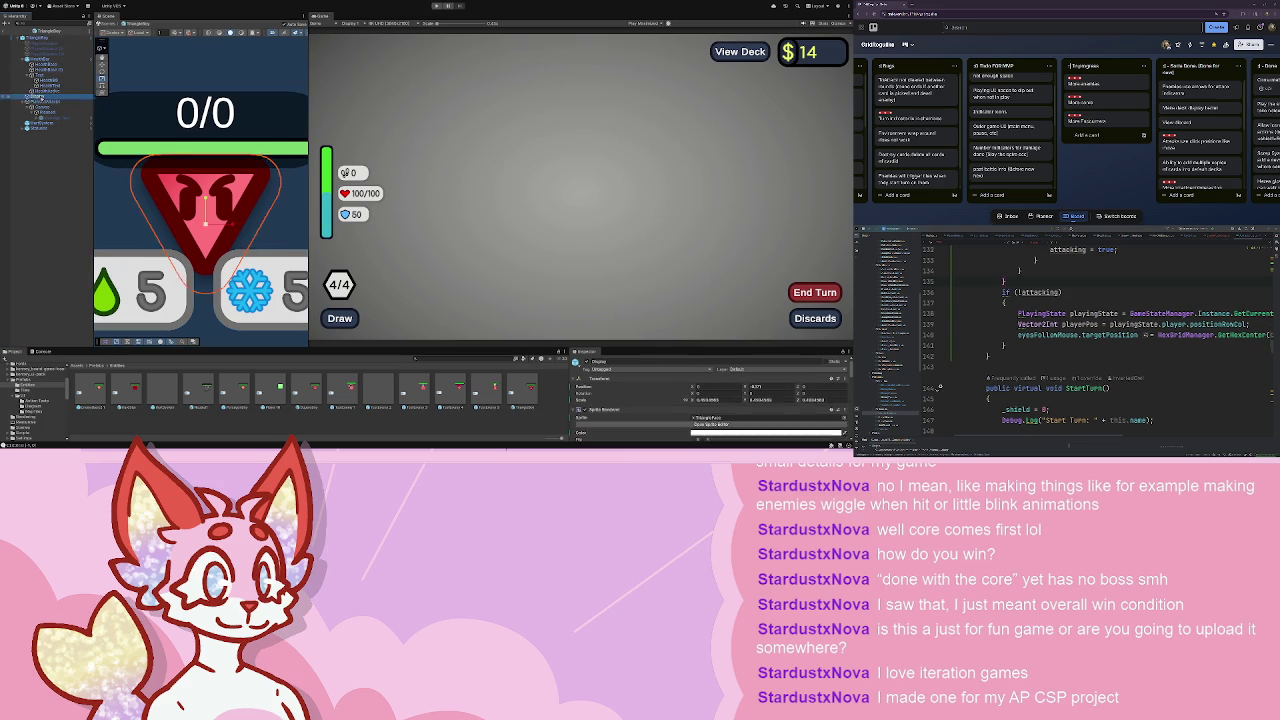
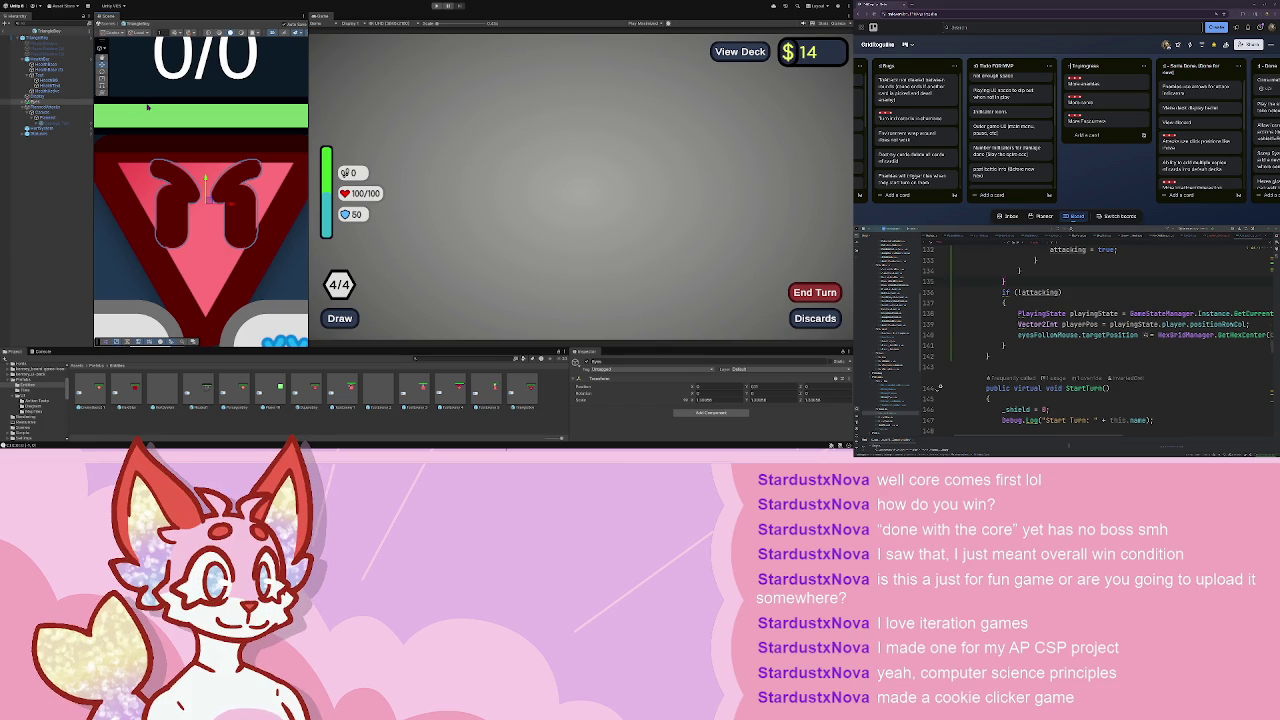
- Inspect the enemy's Display, triangle body and eyes objects, including the eyes' Distance Offset
left_click(40, 97)
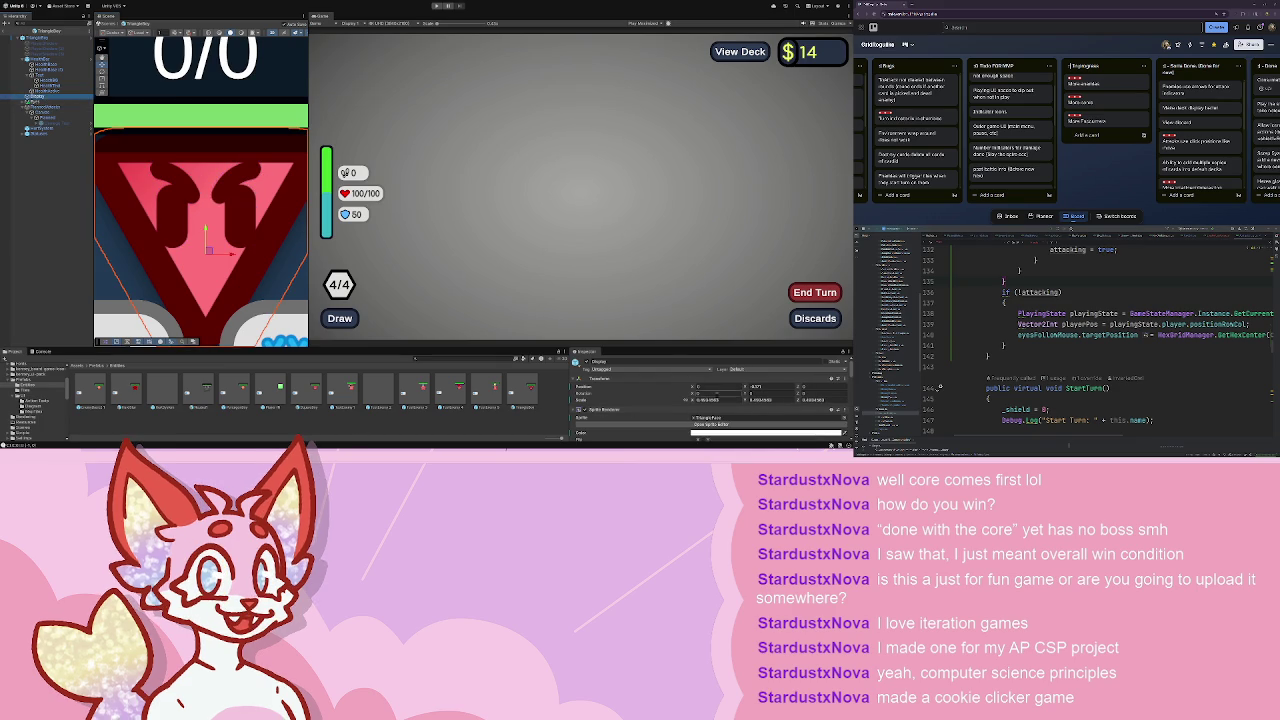
scroll(844, 384, "down", 3)
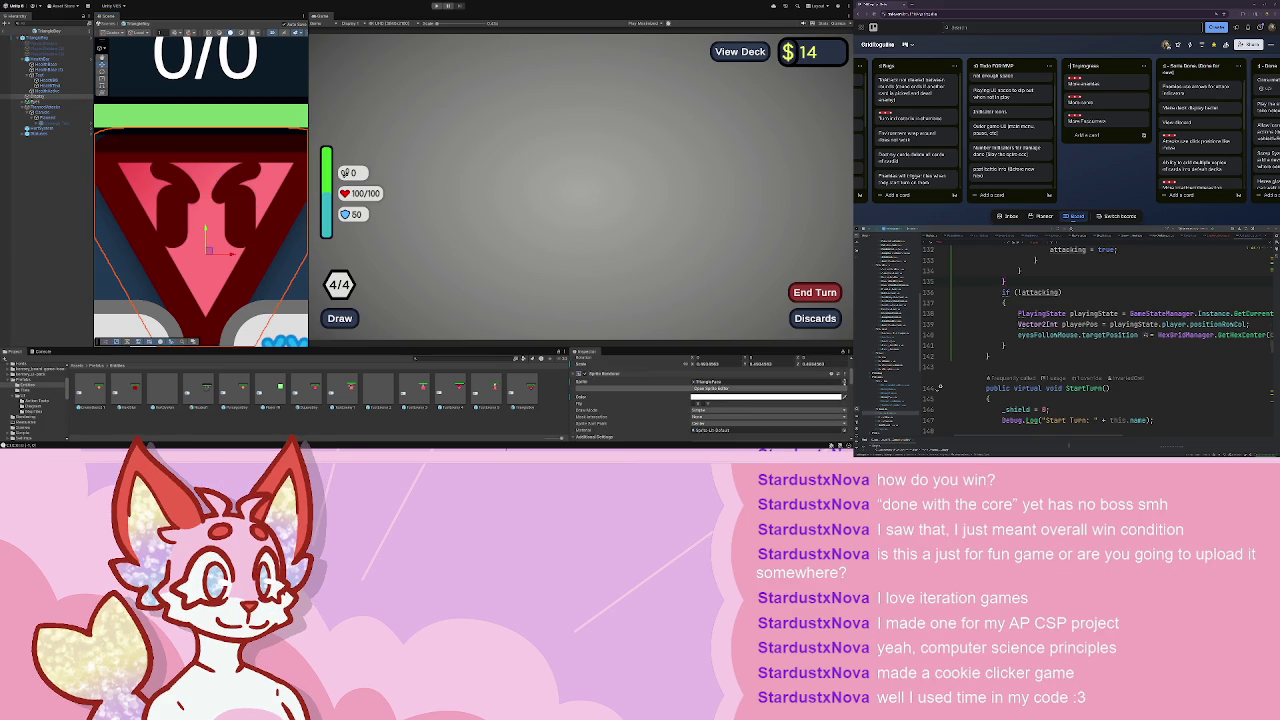
left_click(193, 215)
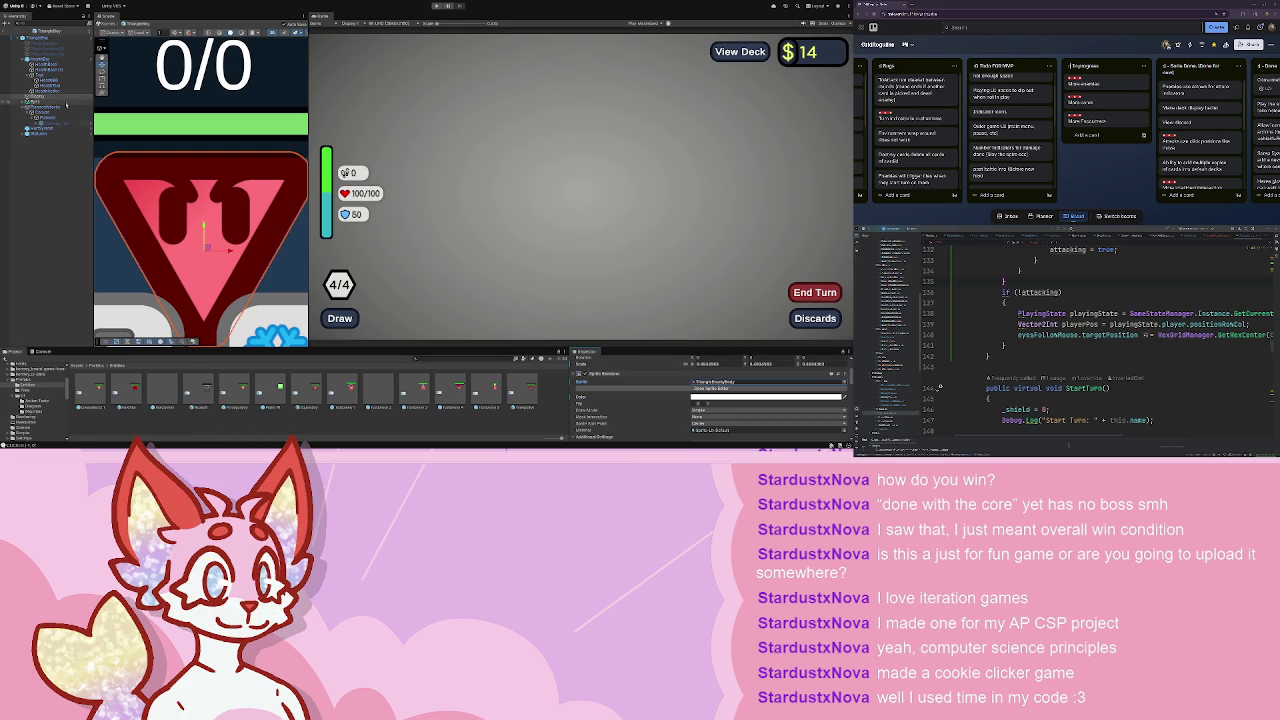
left_click(65, 102)
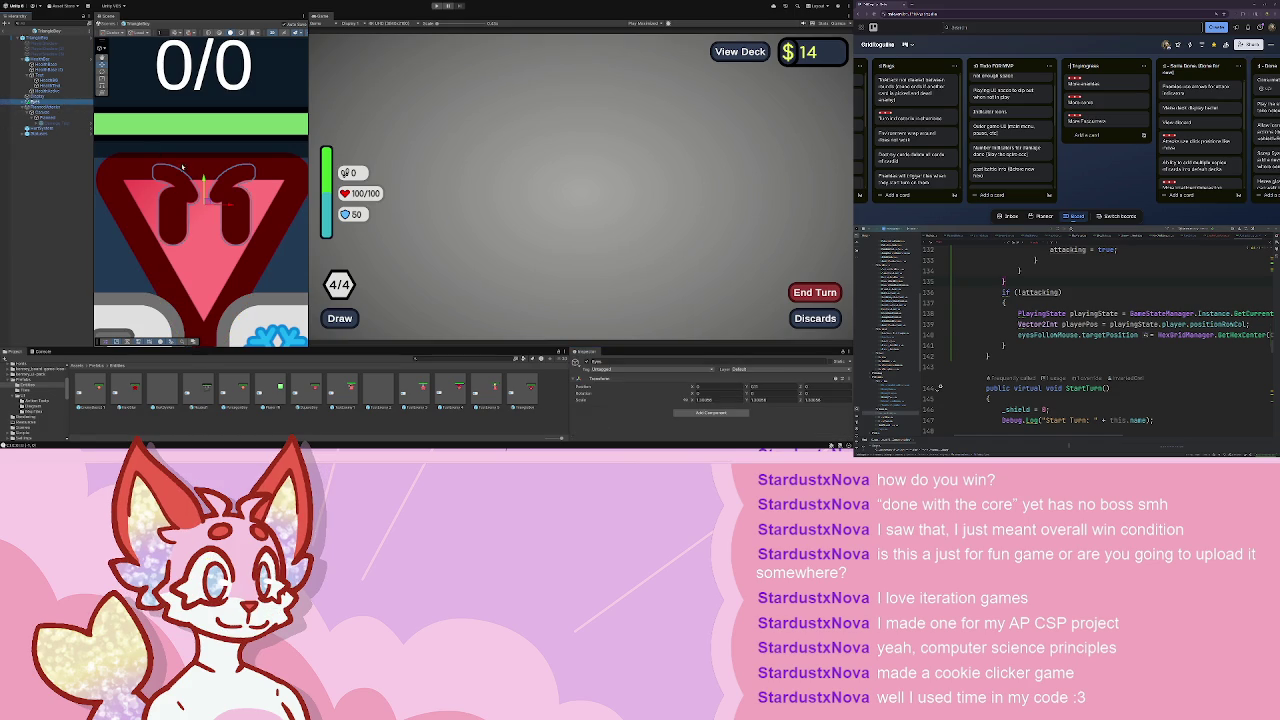
scroll(187, 175, "up", 3)
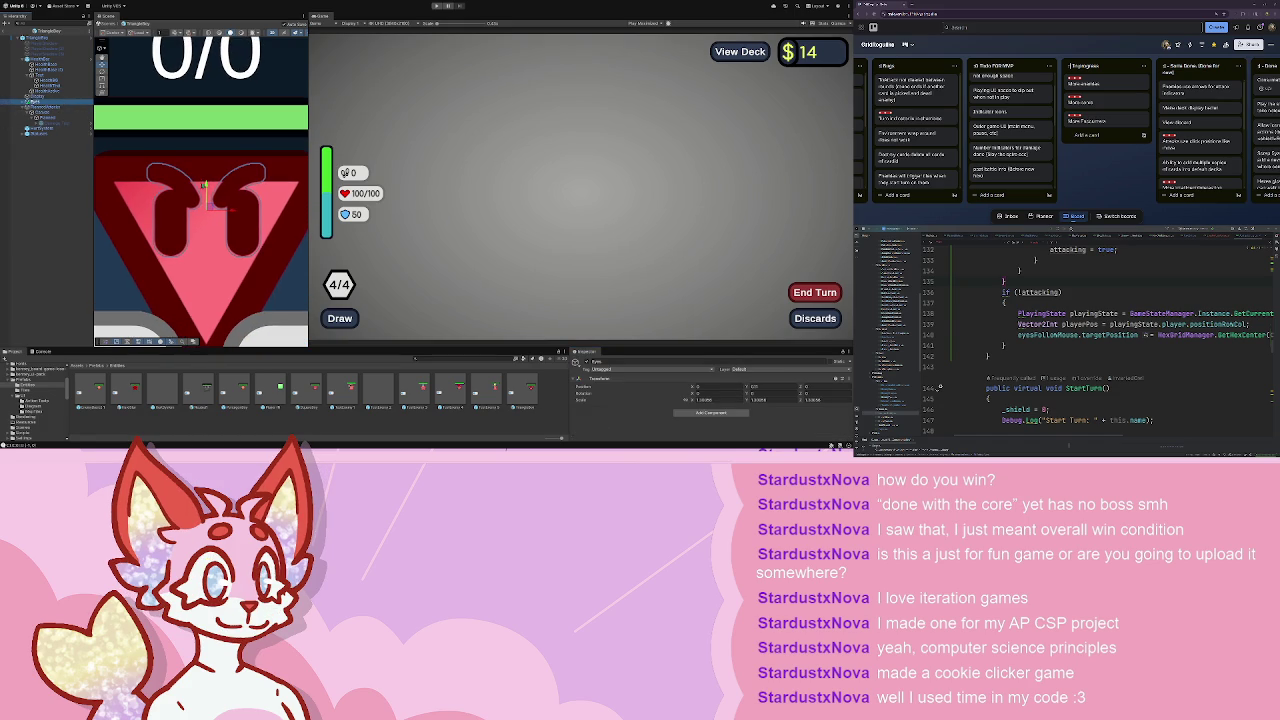
scroll(305, 239, "down", 2)
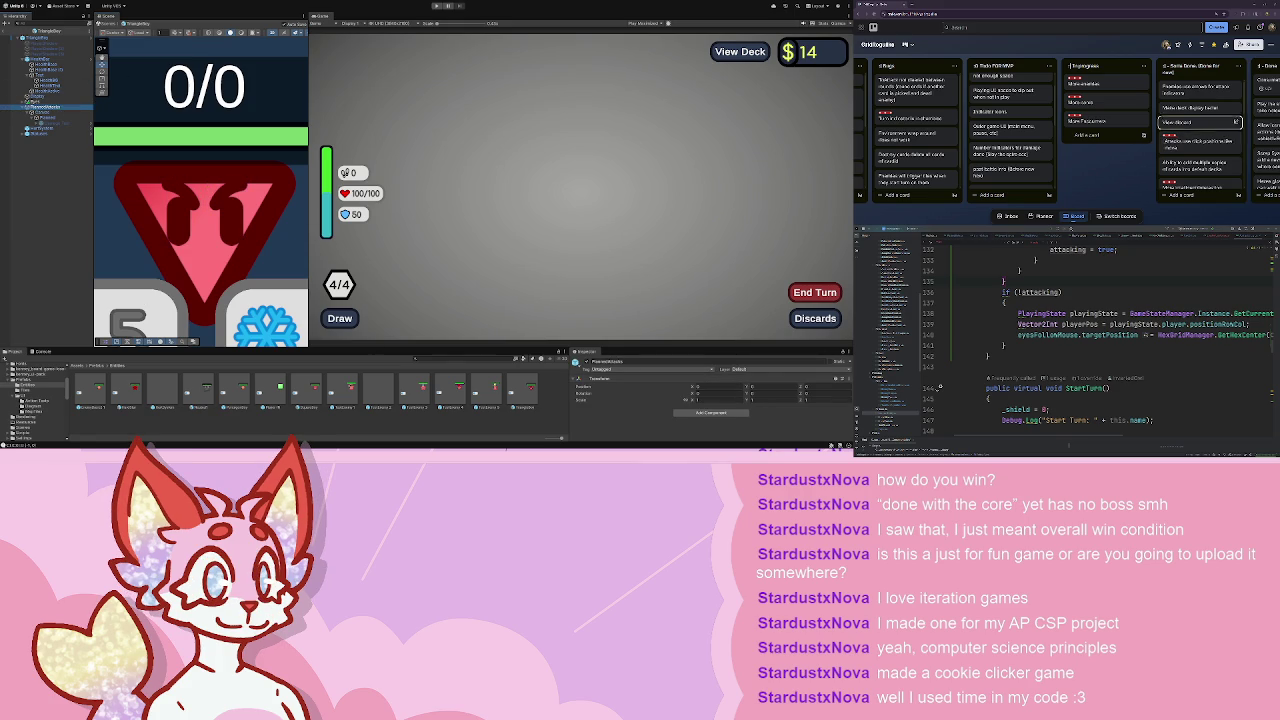
left_click(45, 106)
left_click(710, 404)
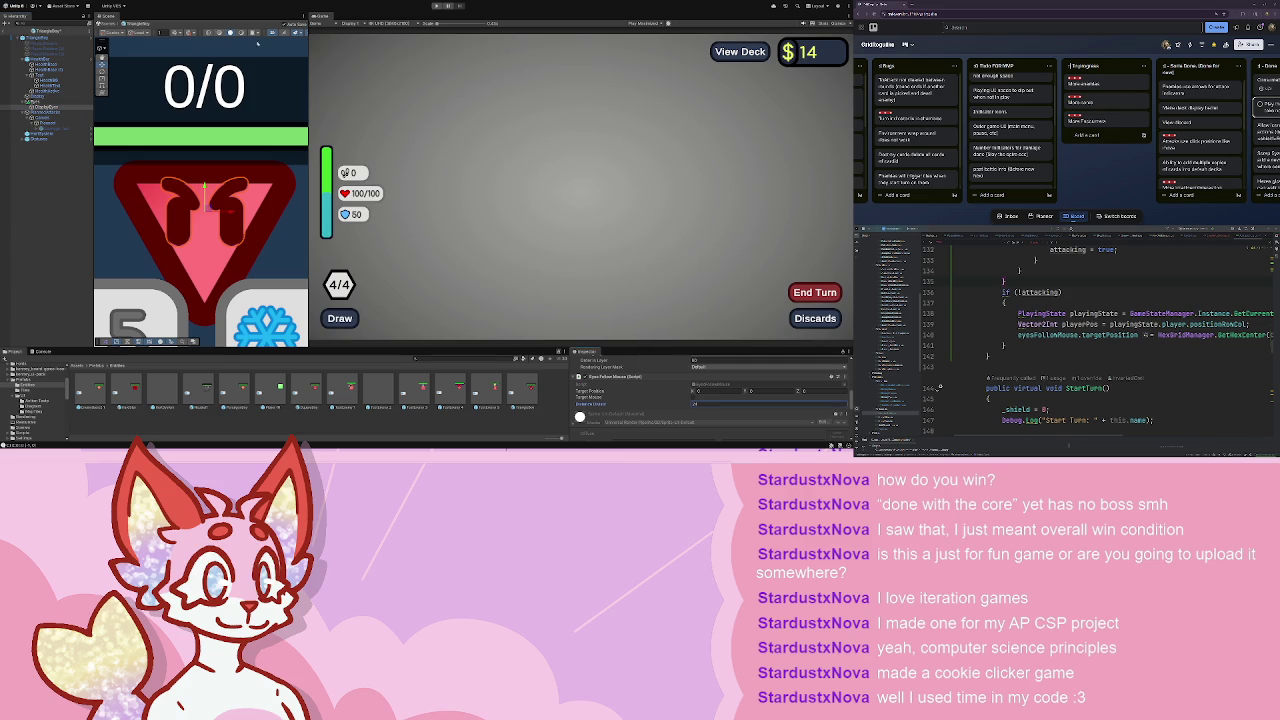
- Assign the Display eyes to the enemy root's Move Attack Enemy 'Eyes Follow Mouse' slot, then play
mouse_move(40, 37)
left_mouse_down()
mouse_move(443, 386)
mouse_move(522, 390)
left_mouse_up()
scroll(684, 398, "down", 3)
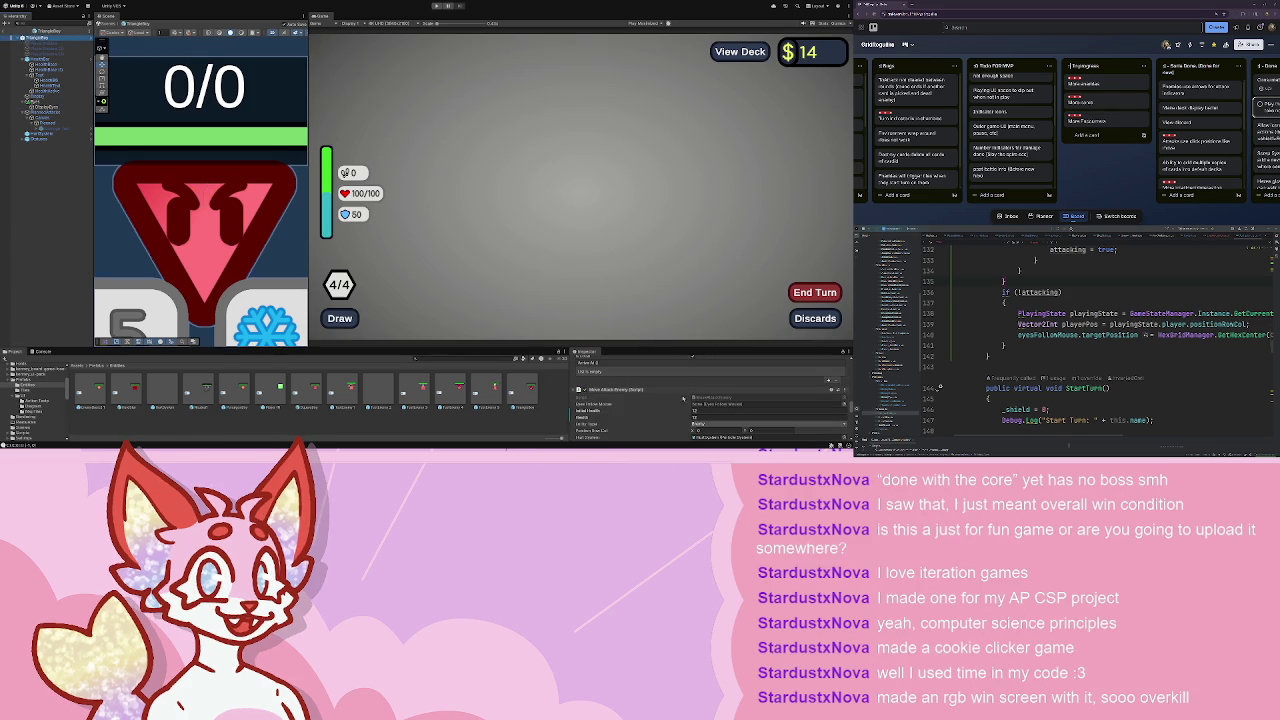
scroll(700, 390, "down", 2)
left_click_drag(723, 365, 724, 366)
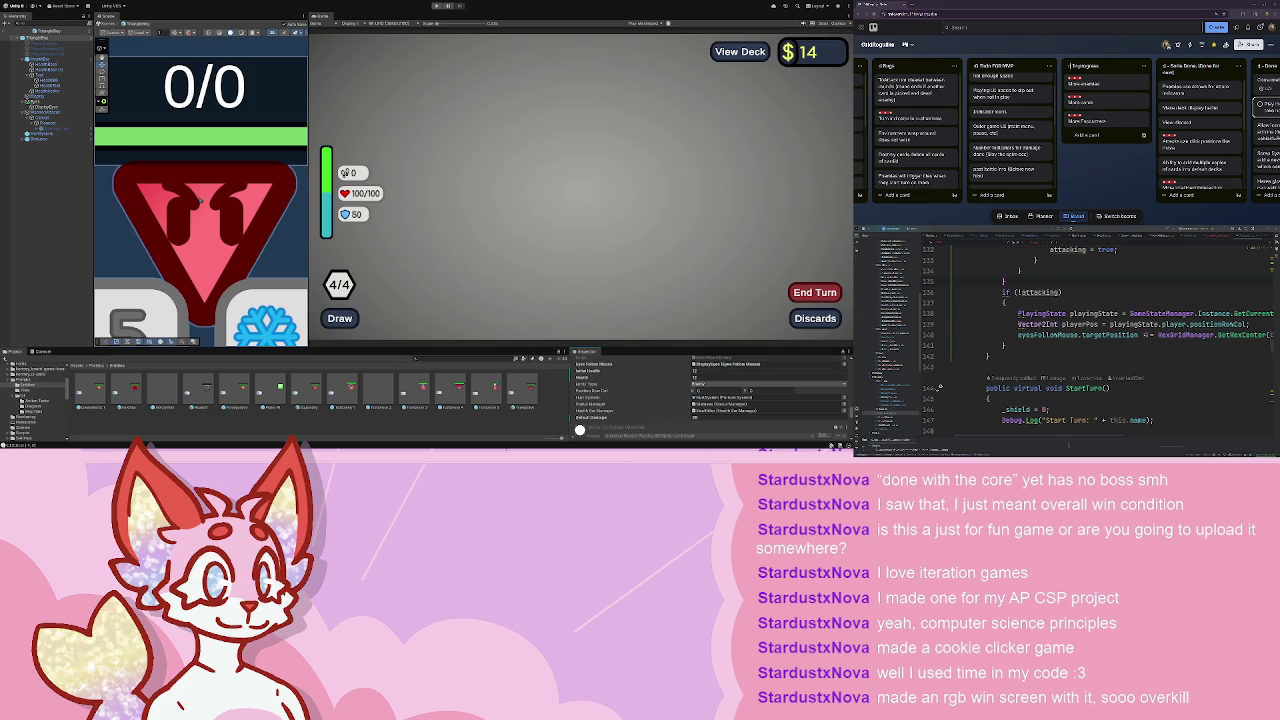
left_click(79, 204)
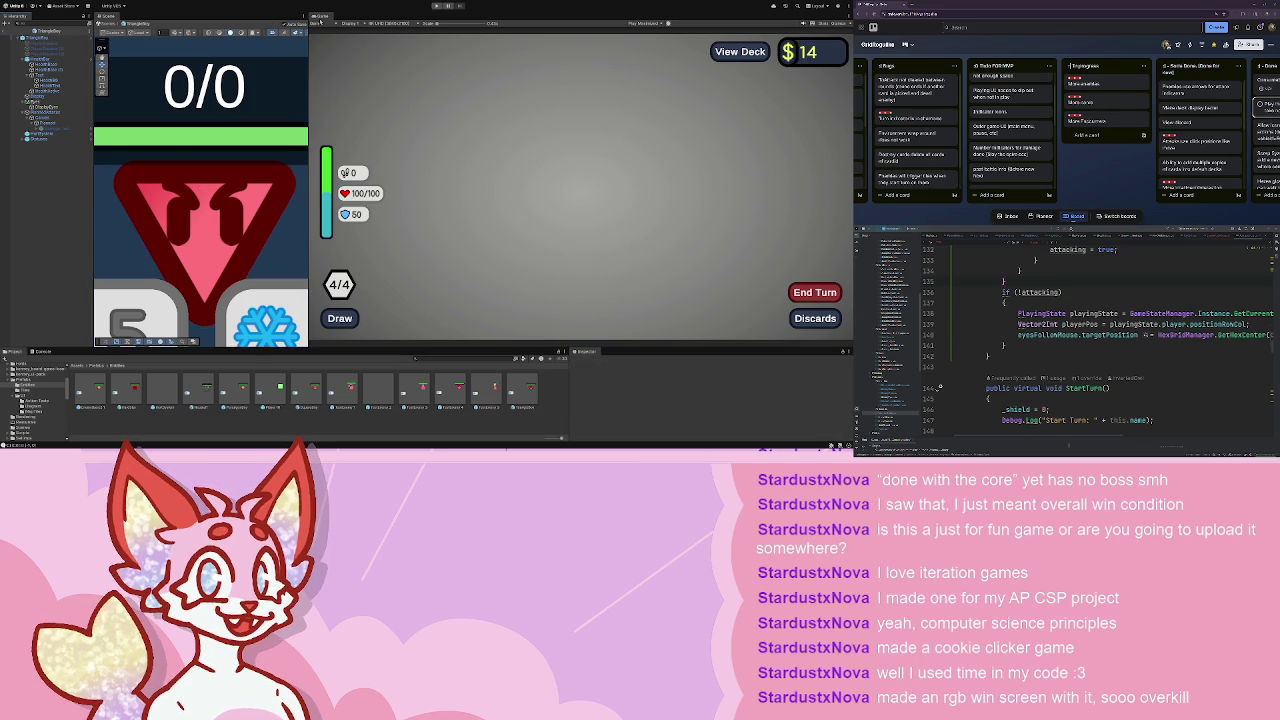
left_click(437, 6)
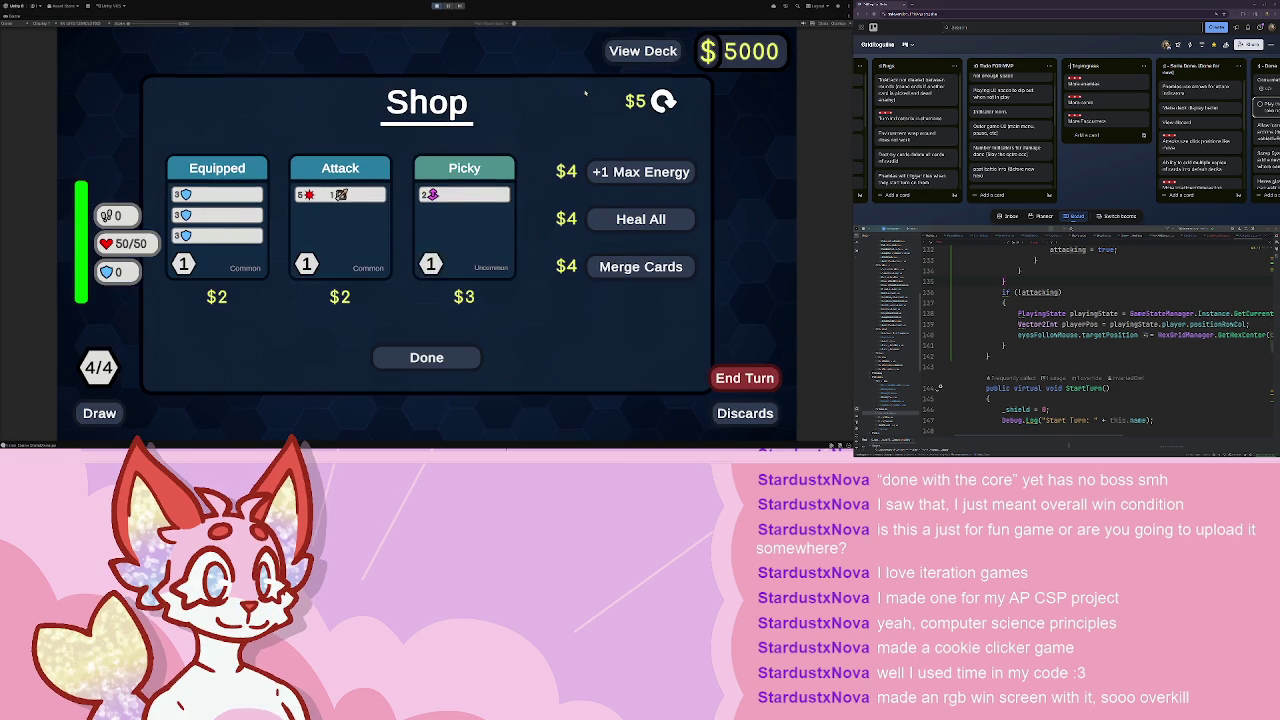
- Restart Play mode, leave the shop and enter a battle node on the map
mouse_move(430, 312)
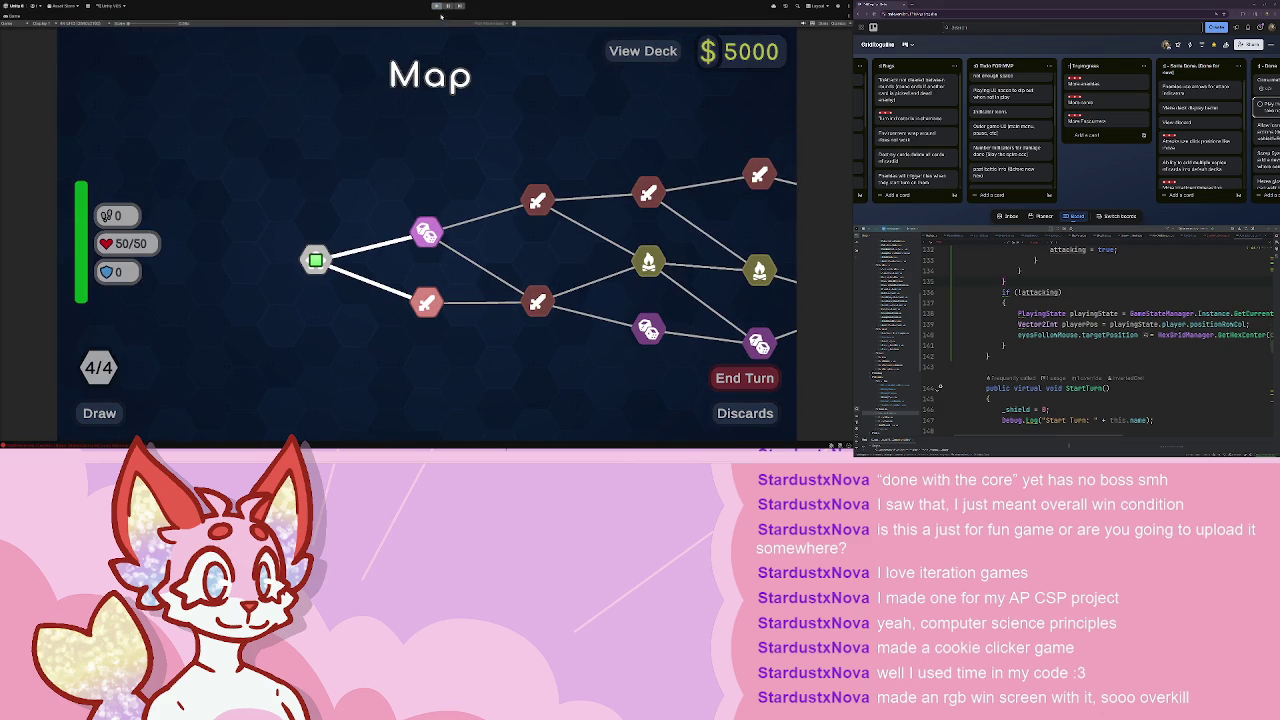
left_click(436, 6)
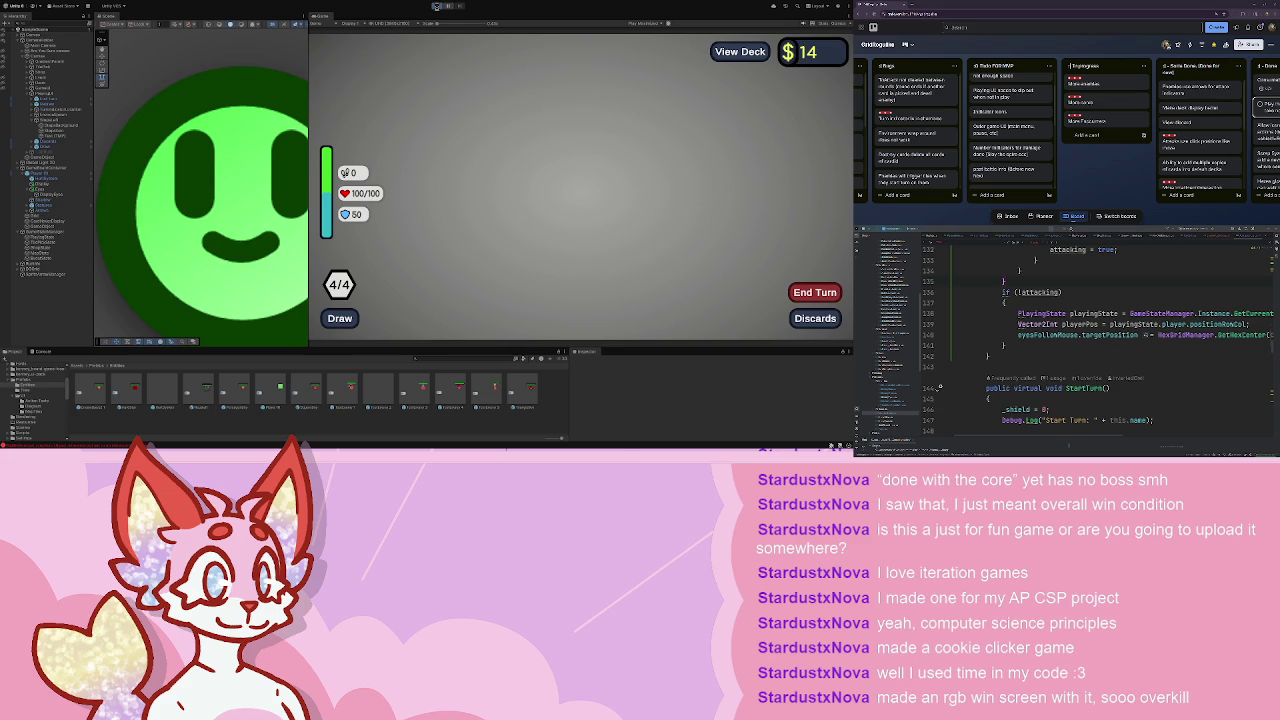
left_click(436, 6)
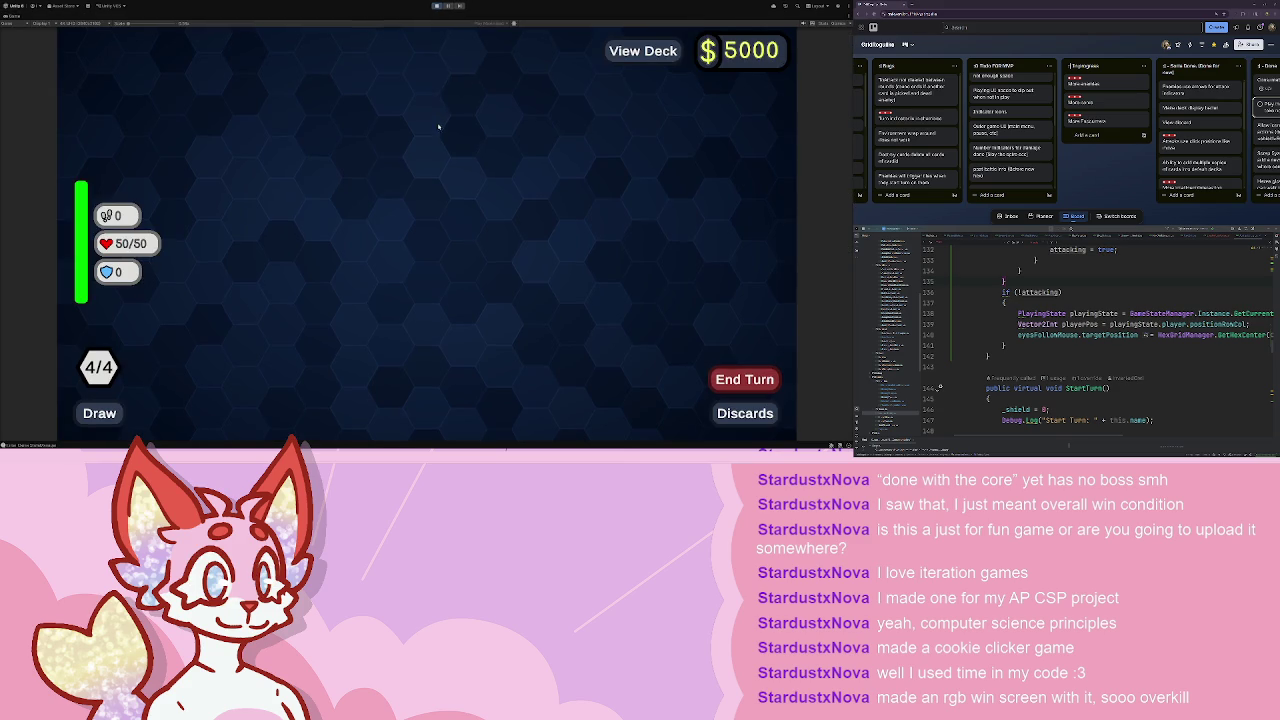
left_click(430, 366)
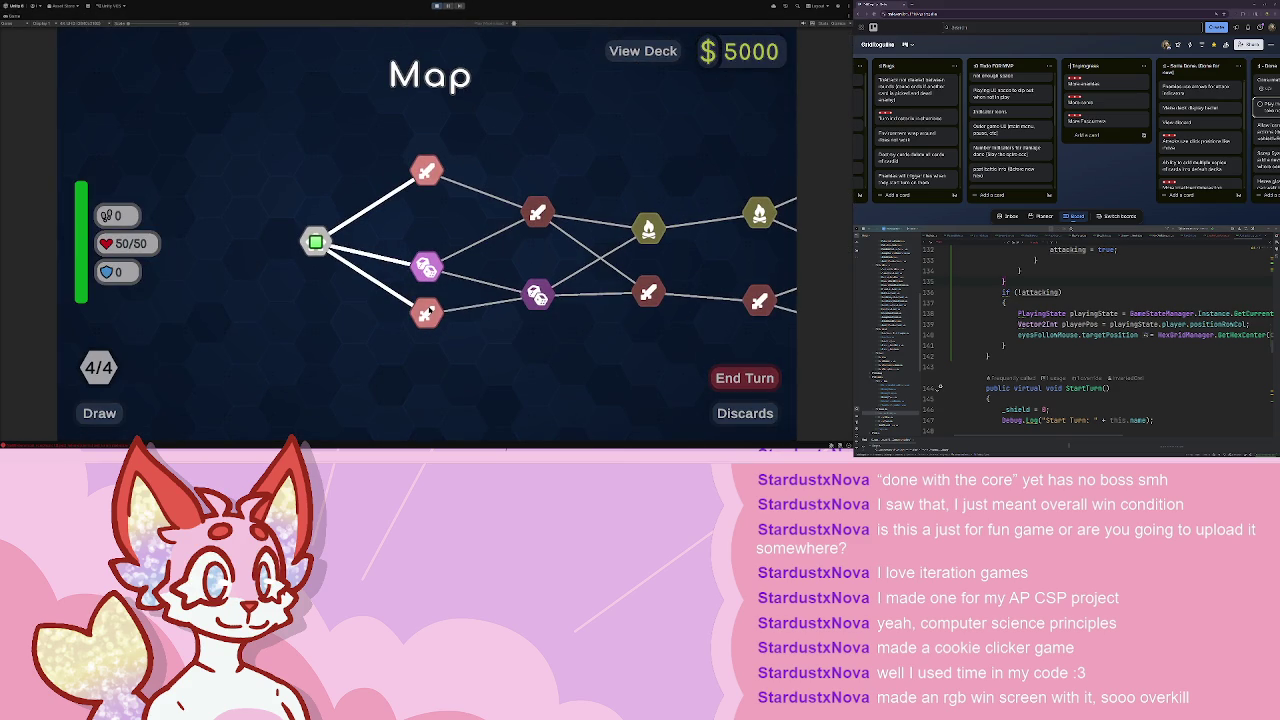
left_click(430, 312)
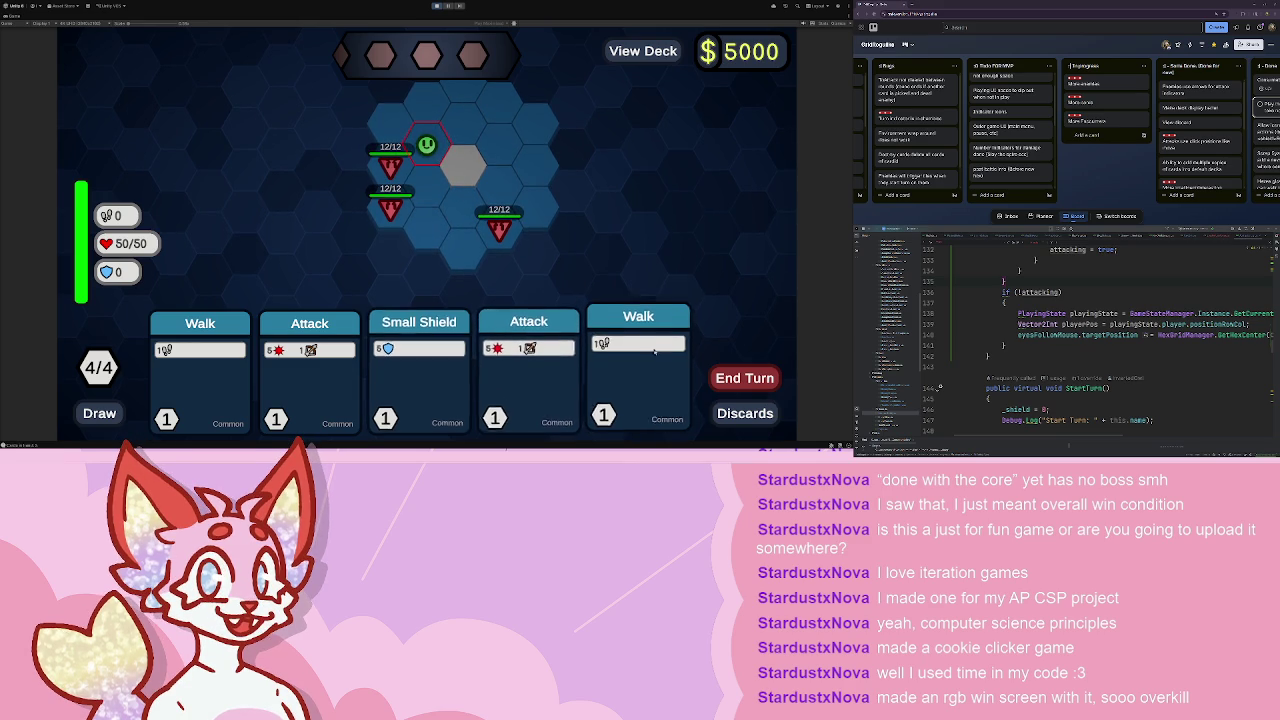
- Play two Walk cards to move the player two hexes, end the turn, and stop playing
left_click(638, 375)
left_click(426, 185)
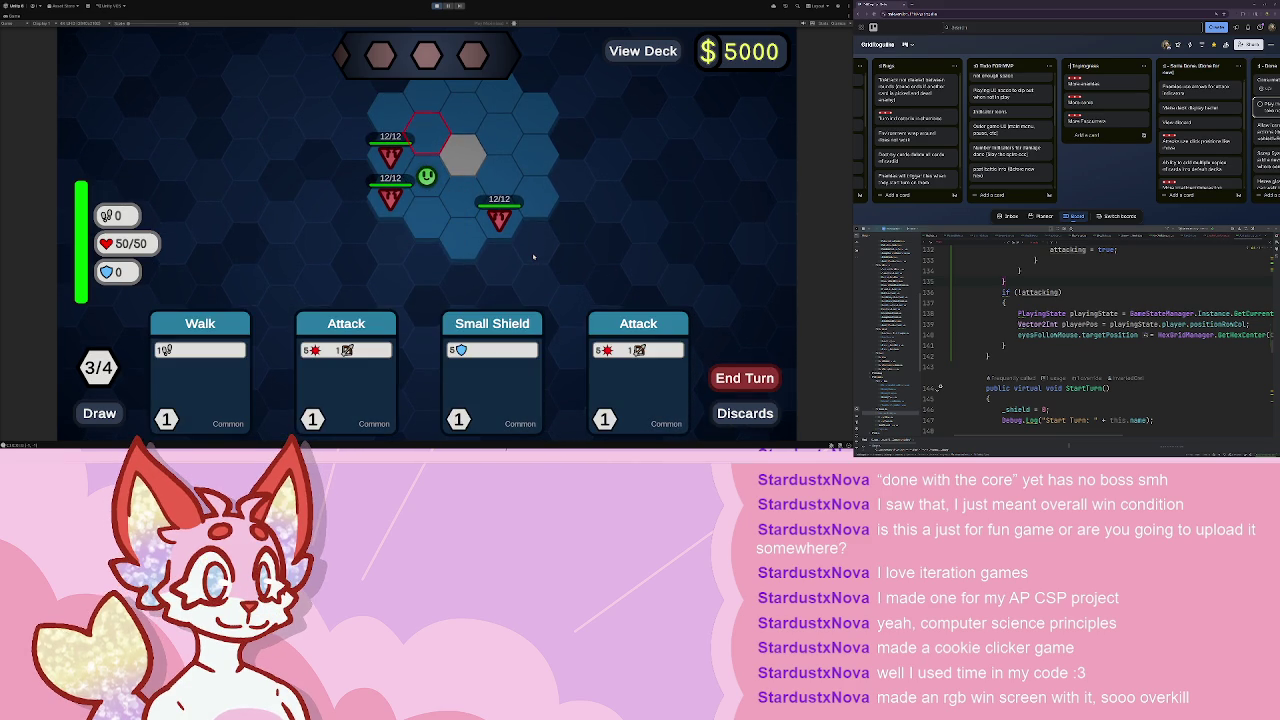
left_click(200, 375)
left_click(463, 153)
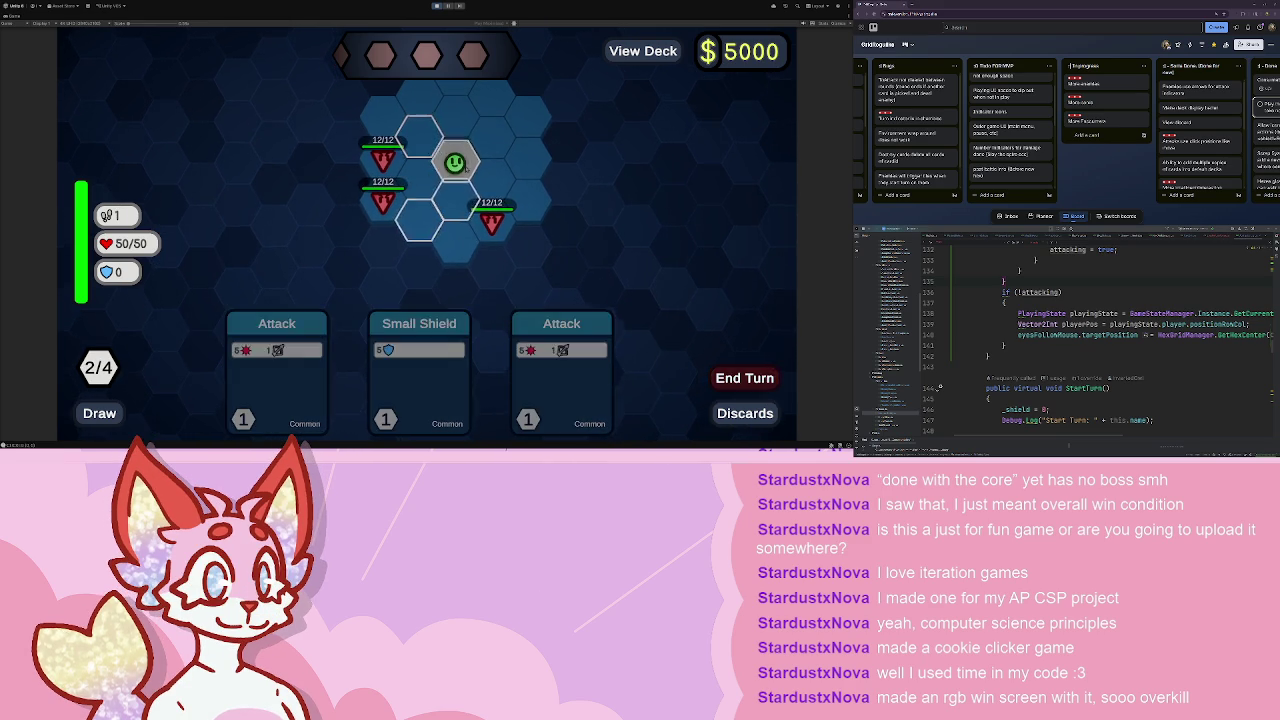
key("space")
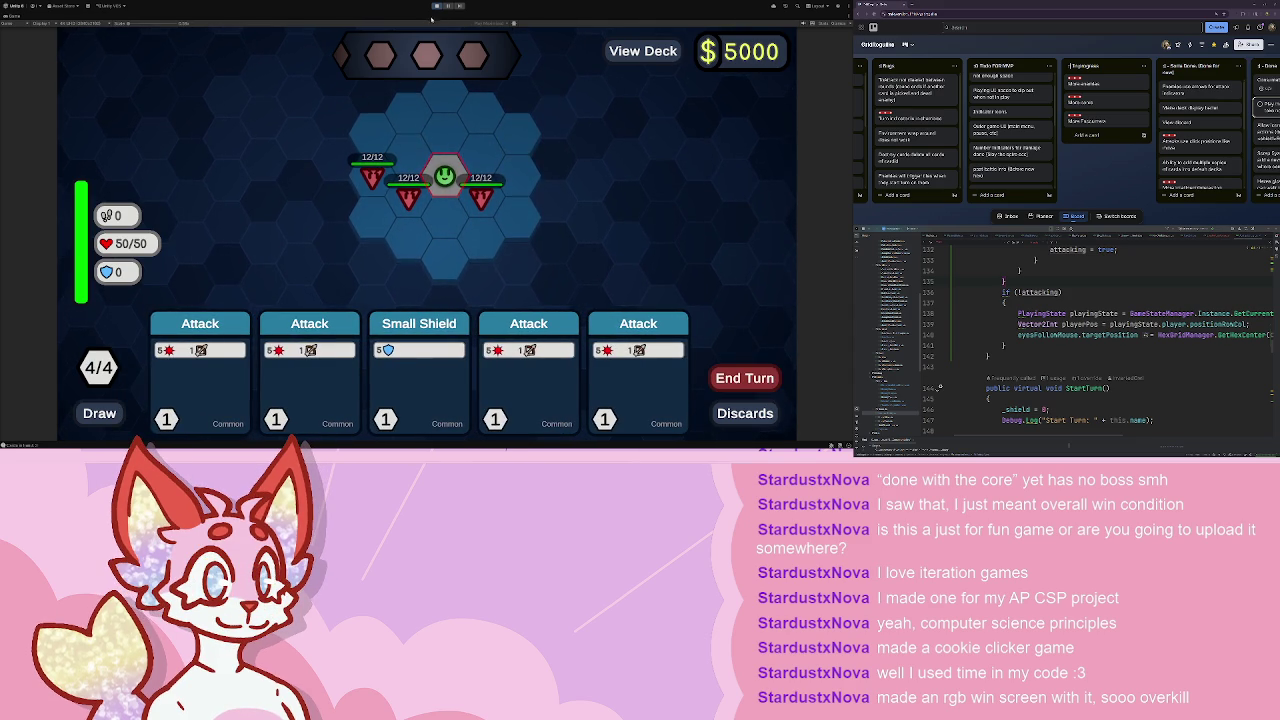
key("ctrl+p")
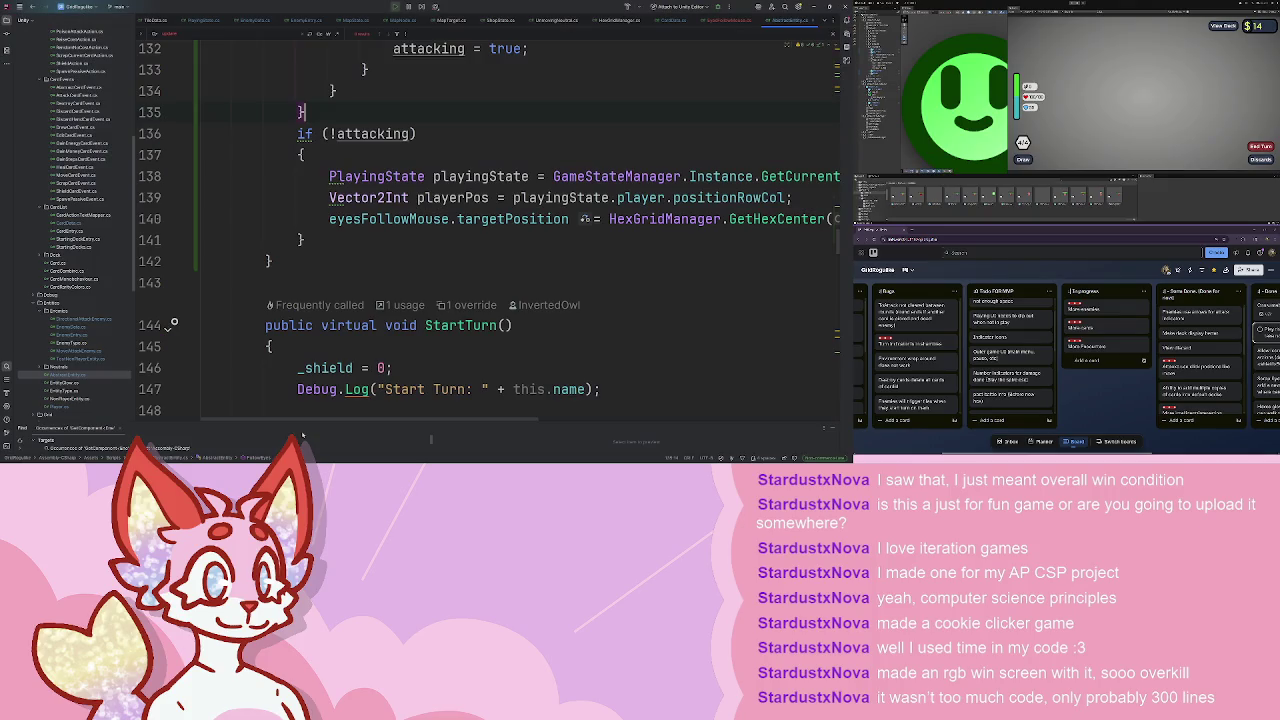
scroll(500, 230, "up", 2)
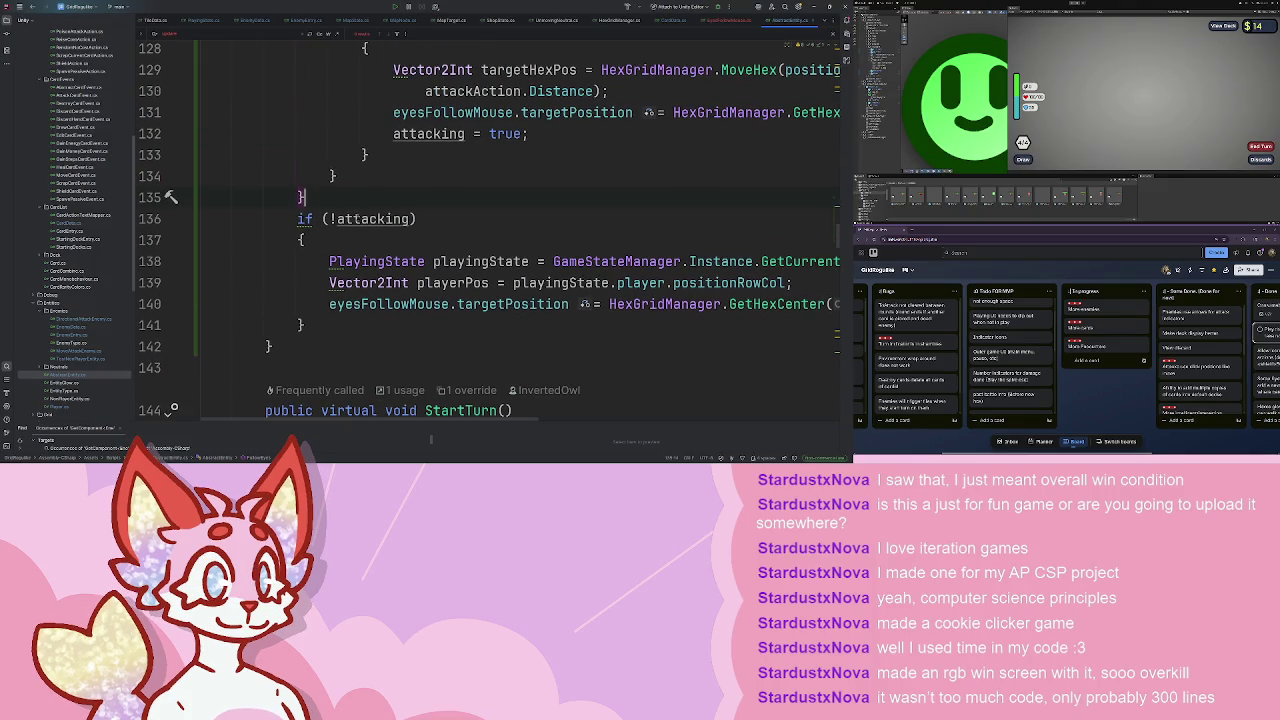
scroll(102, 186, "down", 3)
scroll(102, 186, "up", 4)
left_click(409, 196)
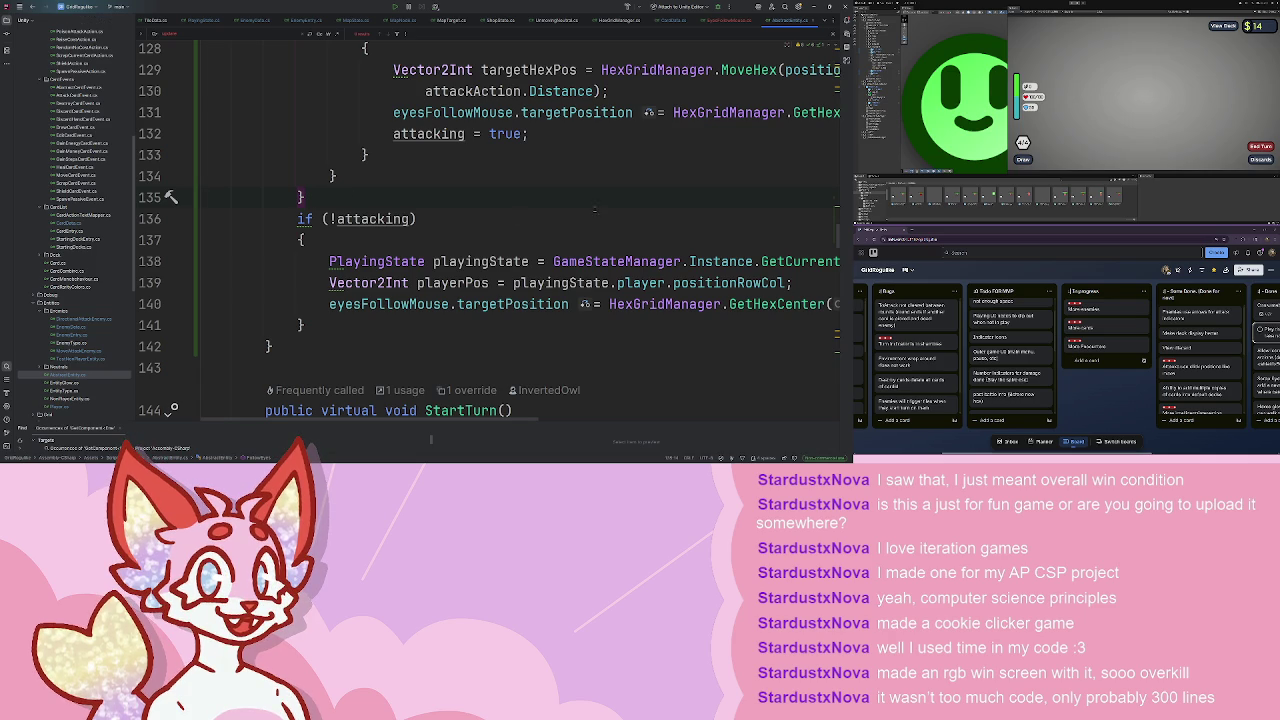
left_click(432, 184)
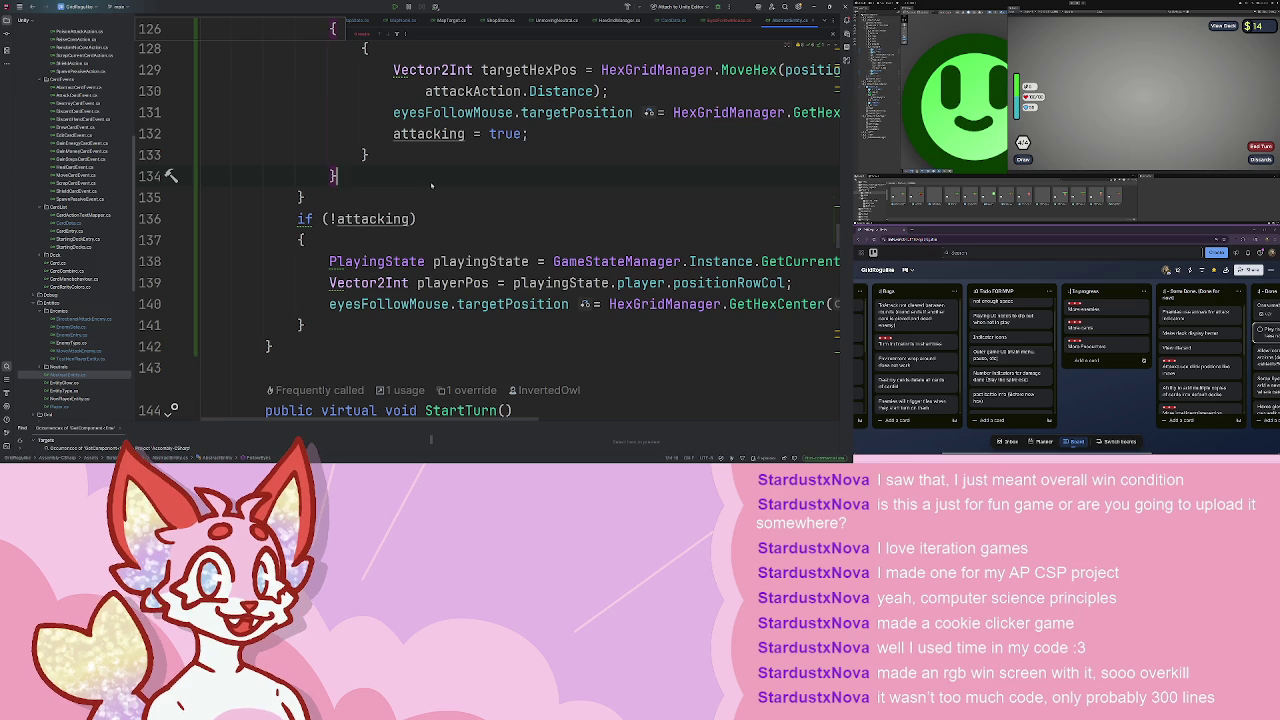
left_click(432, 187)
scroll(97, 207, "down", 5)
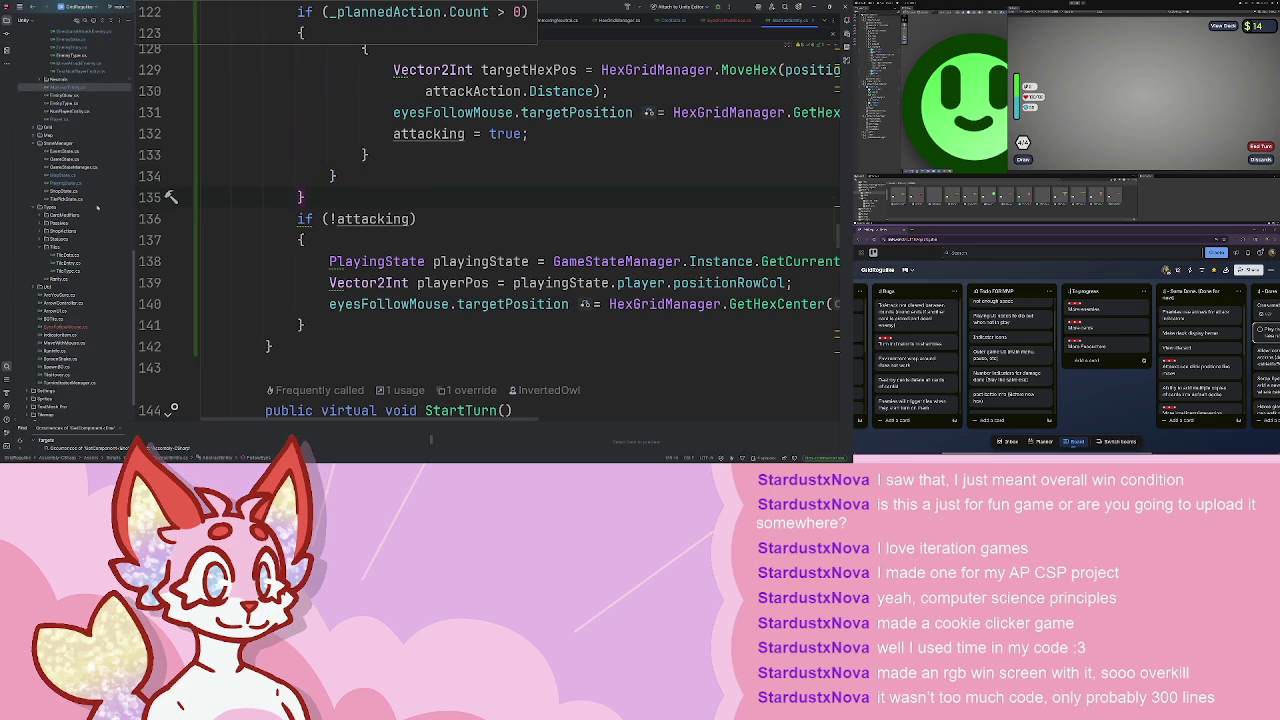
scroll(97, 207, "up", 5)
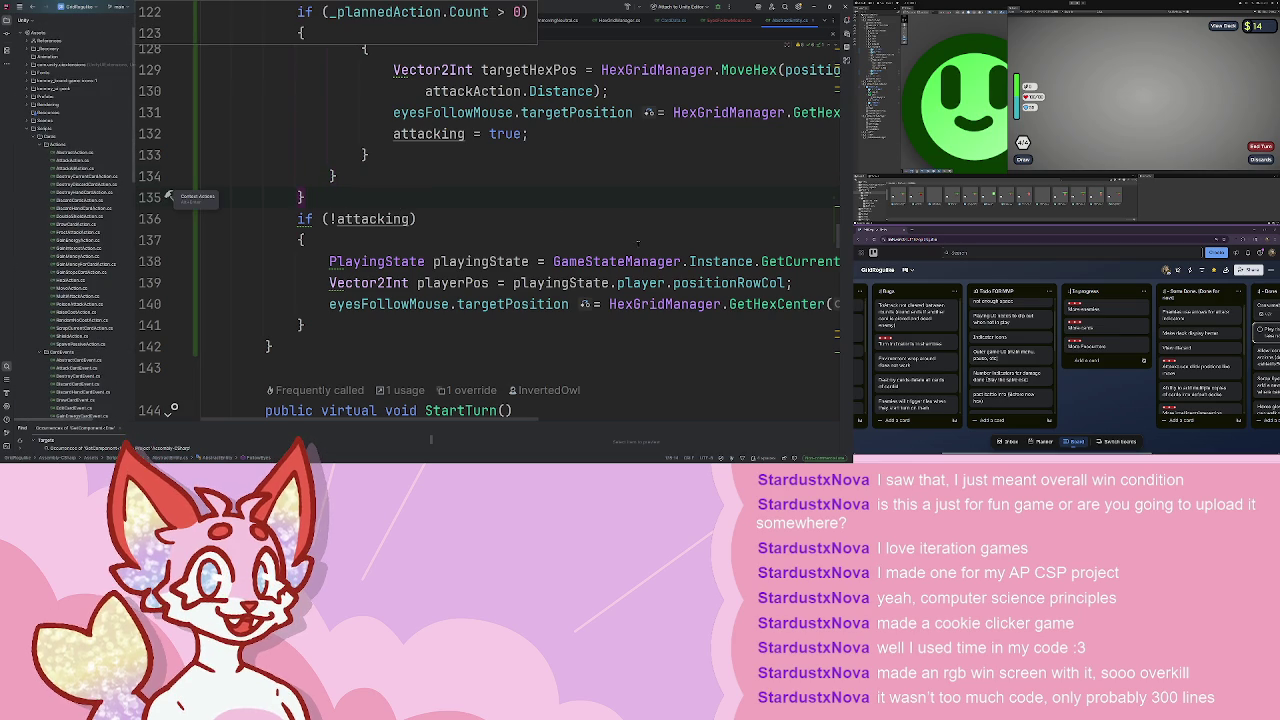
key("Down")
key("Down")
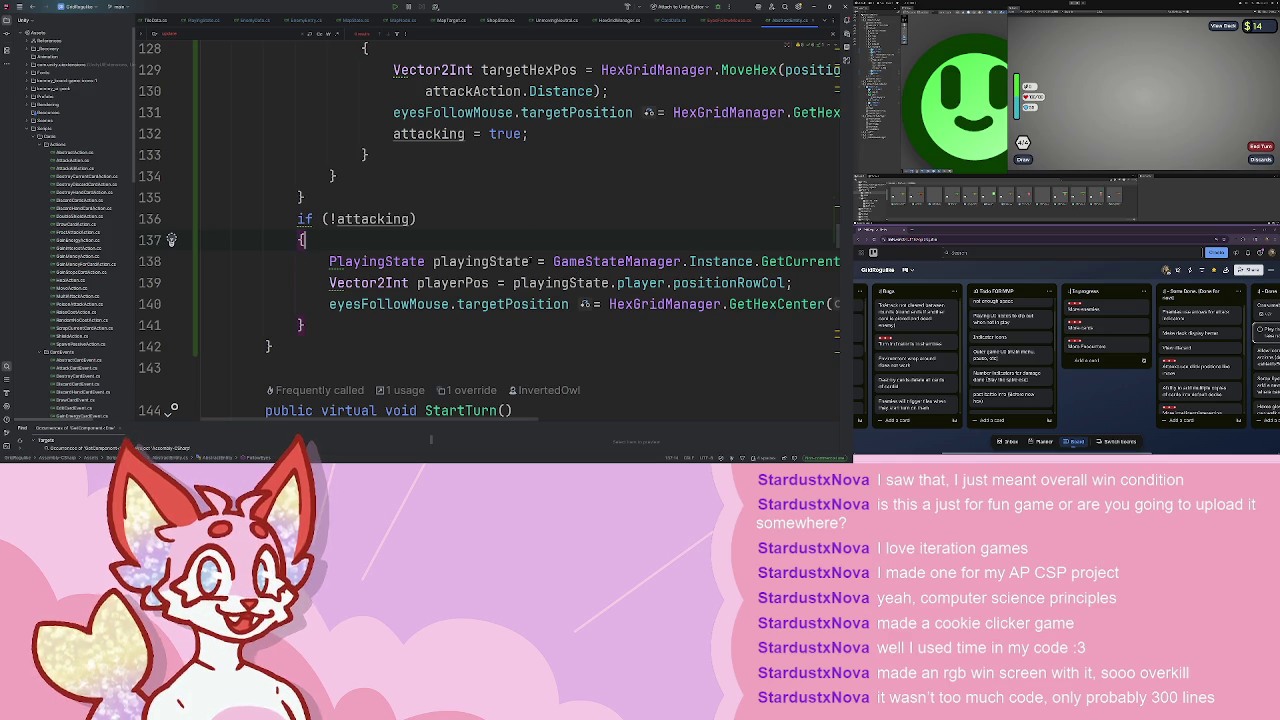
scroll(548, 134, "down", 2)
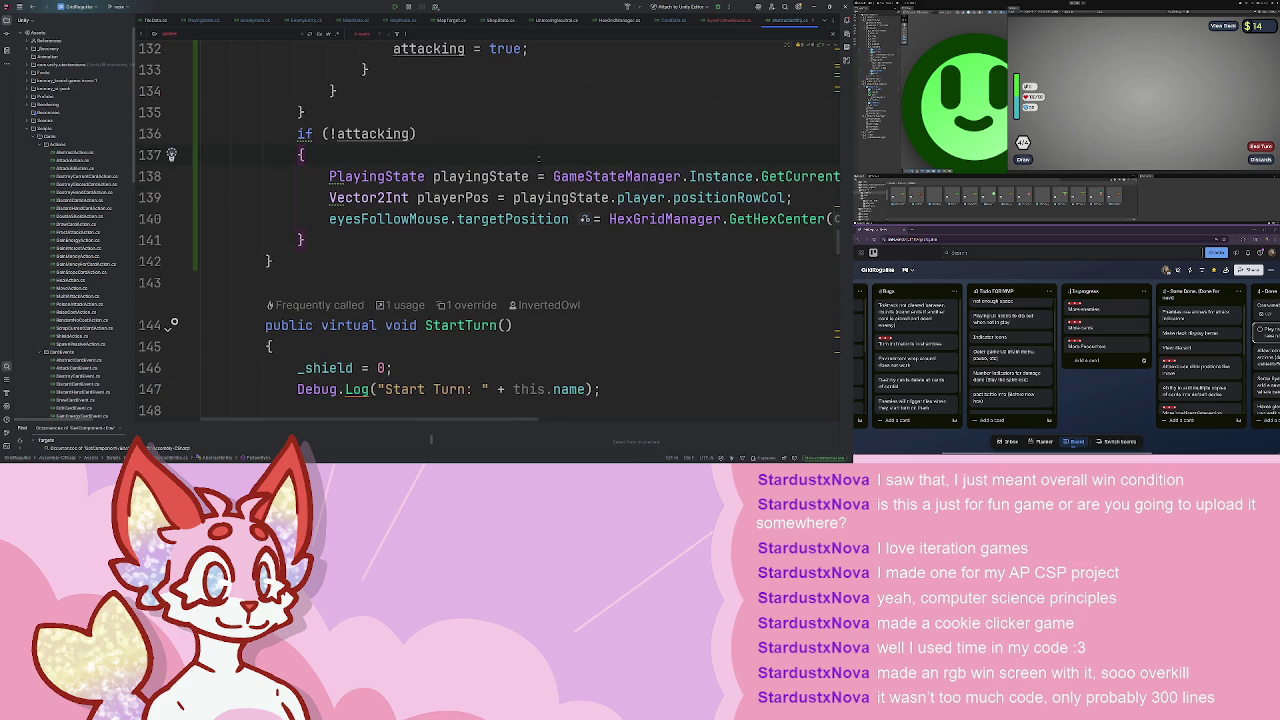
left_click(727, 20)
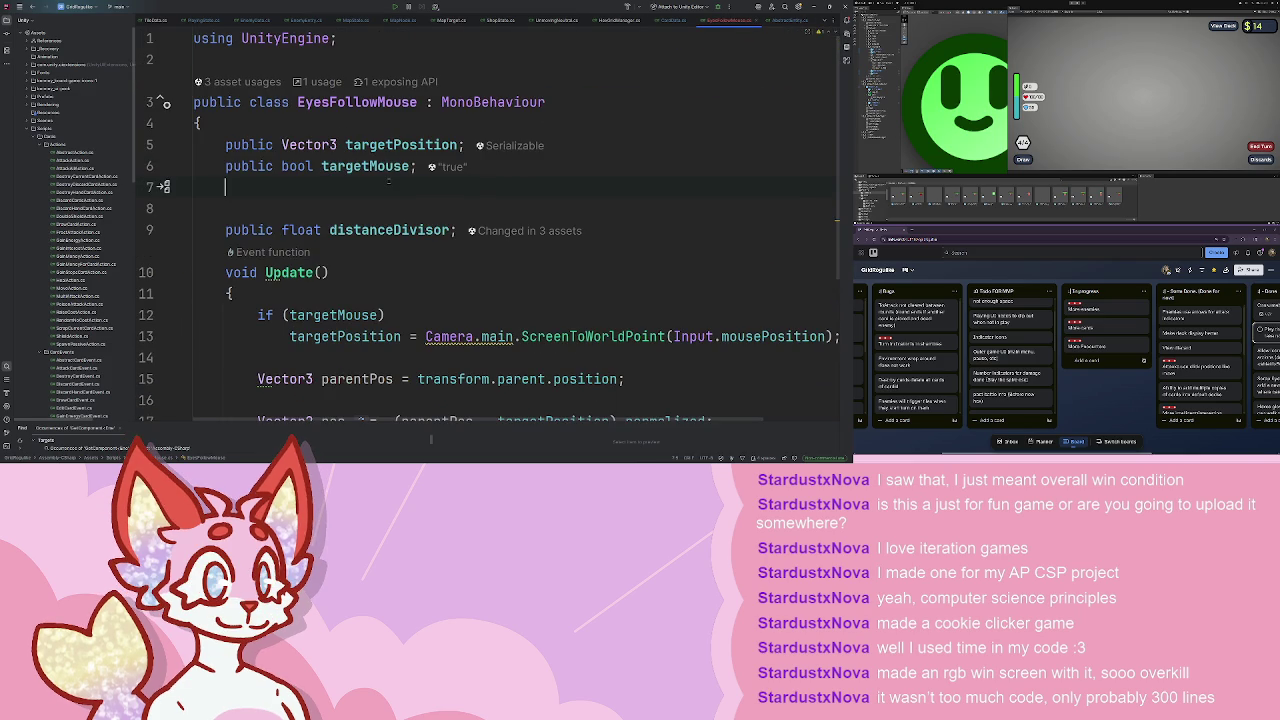
- Declare a public Vector3 setTargetPosition field and use it as the target on line 13
type("public Vector3 currentTar")
key("Tab")
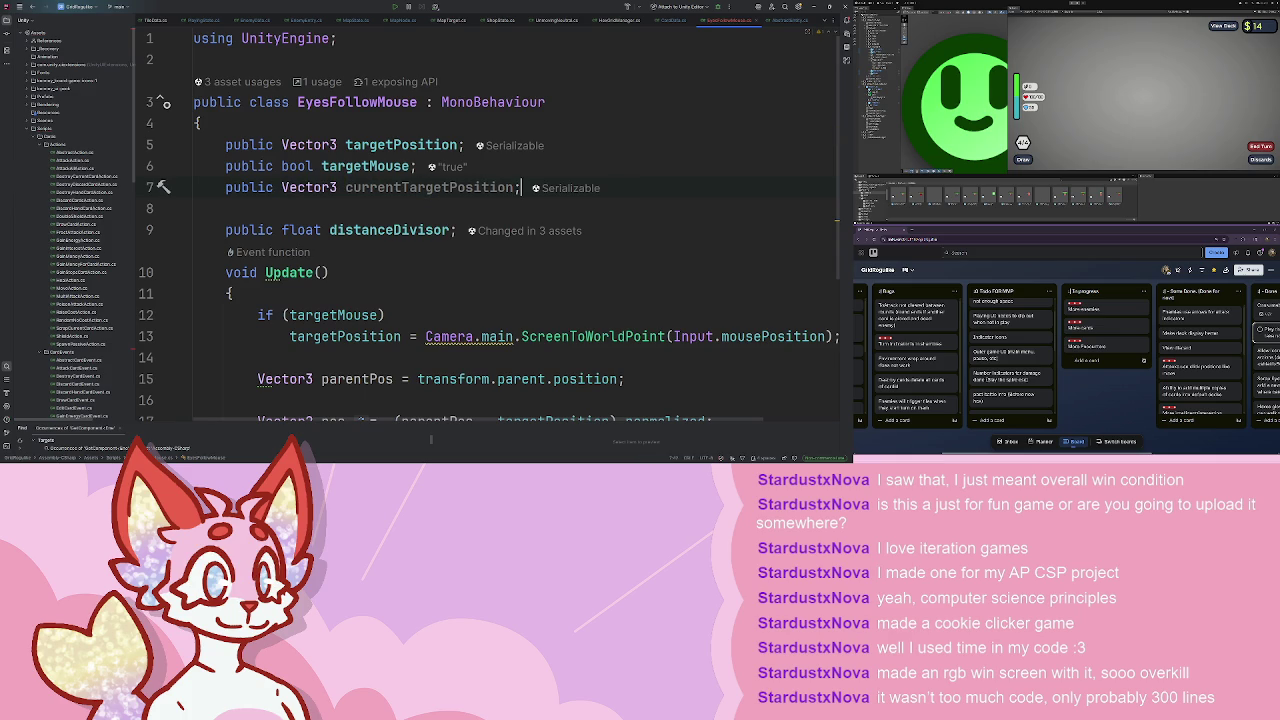
scroll(474, 197, "down", 2)
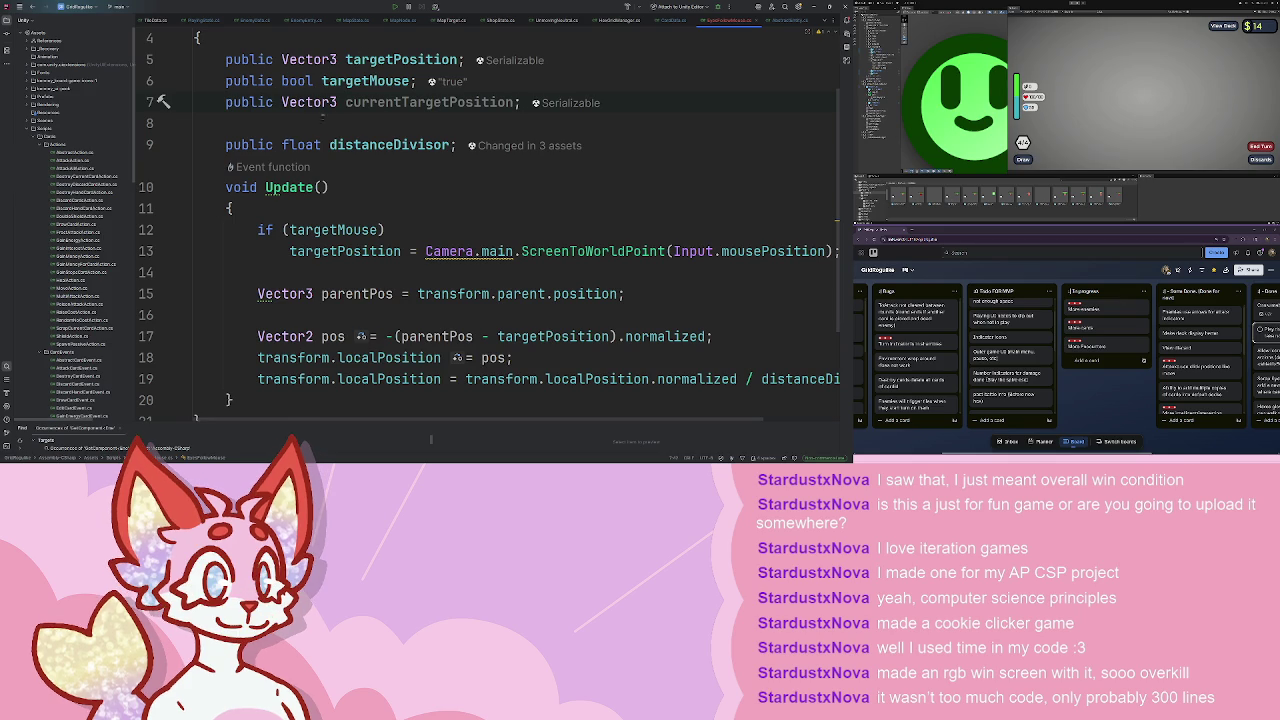
left_click(370, 102)
key("Left")
key("Left")
key("Left")
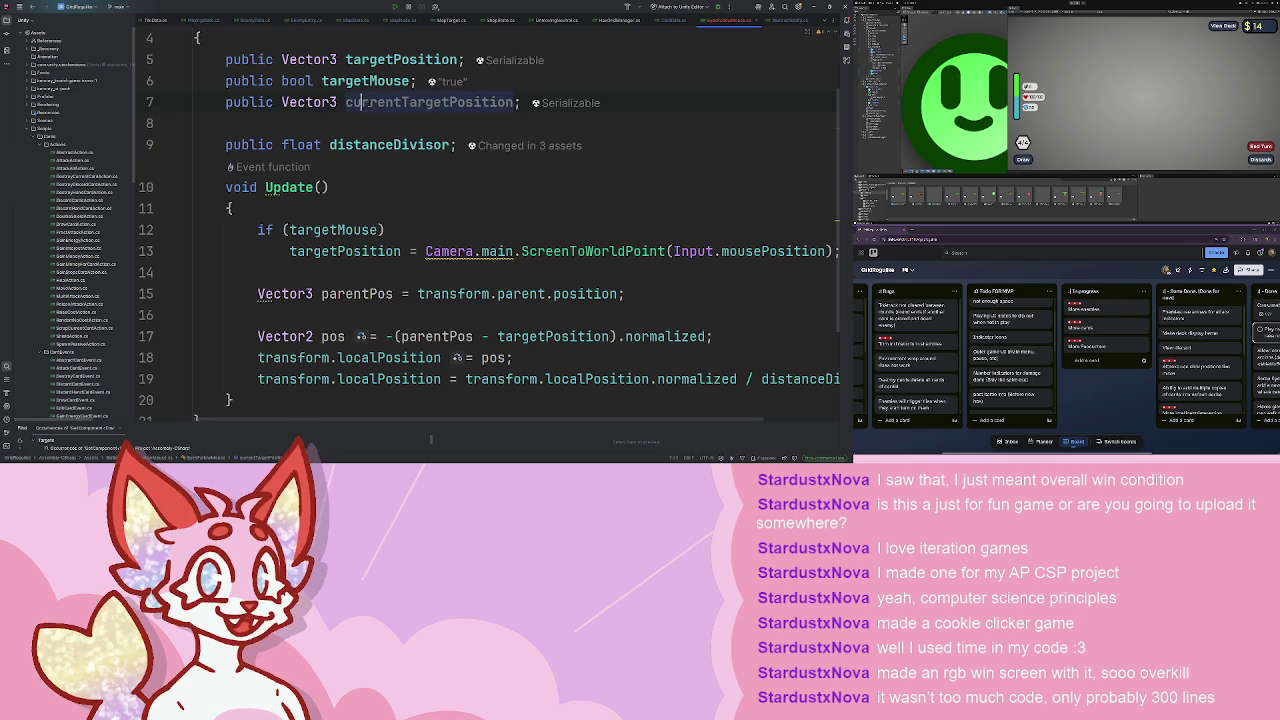
key("Left")
key("Left")
key("Left")
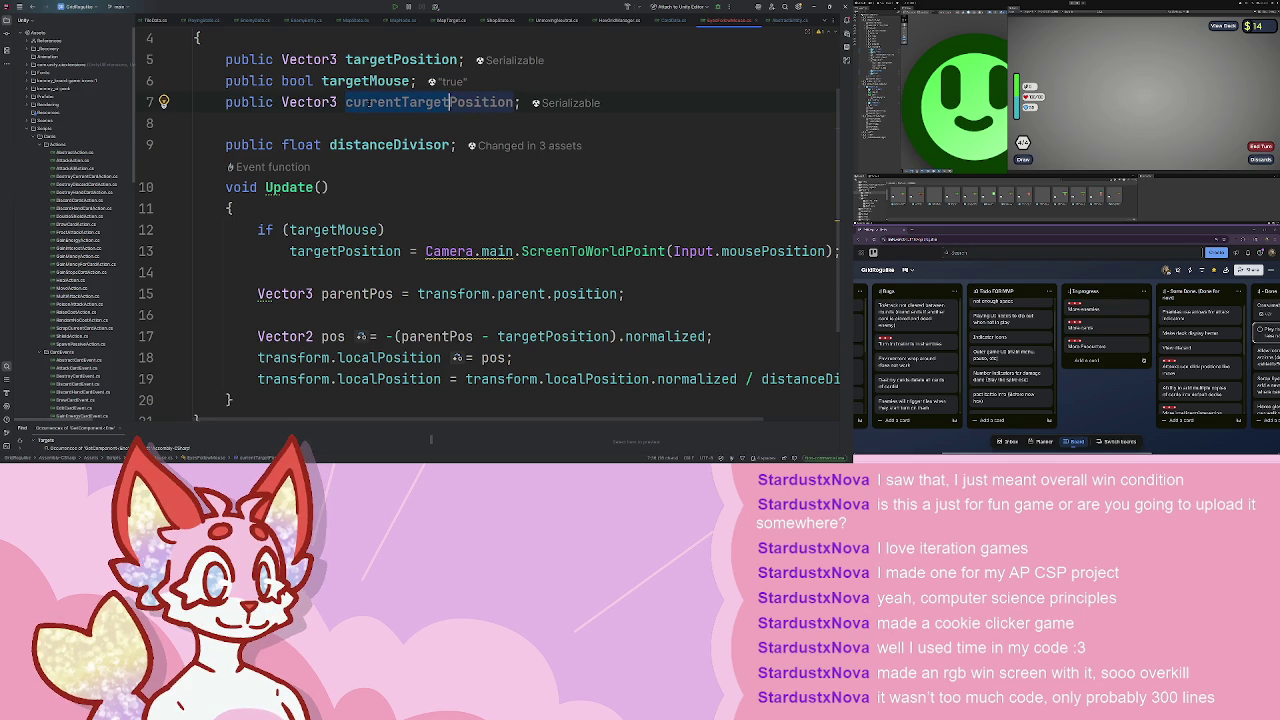
key("ctrl+BackSpace")
type("set")
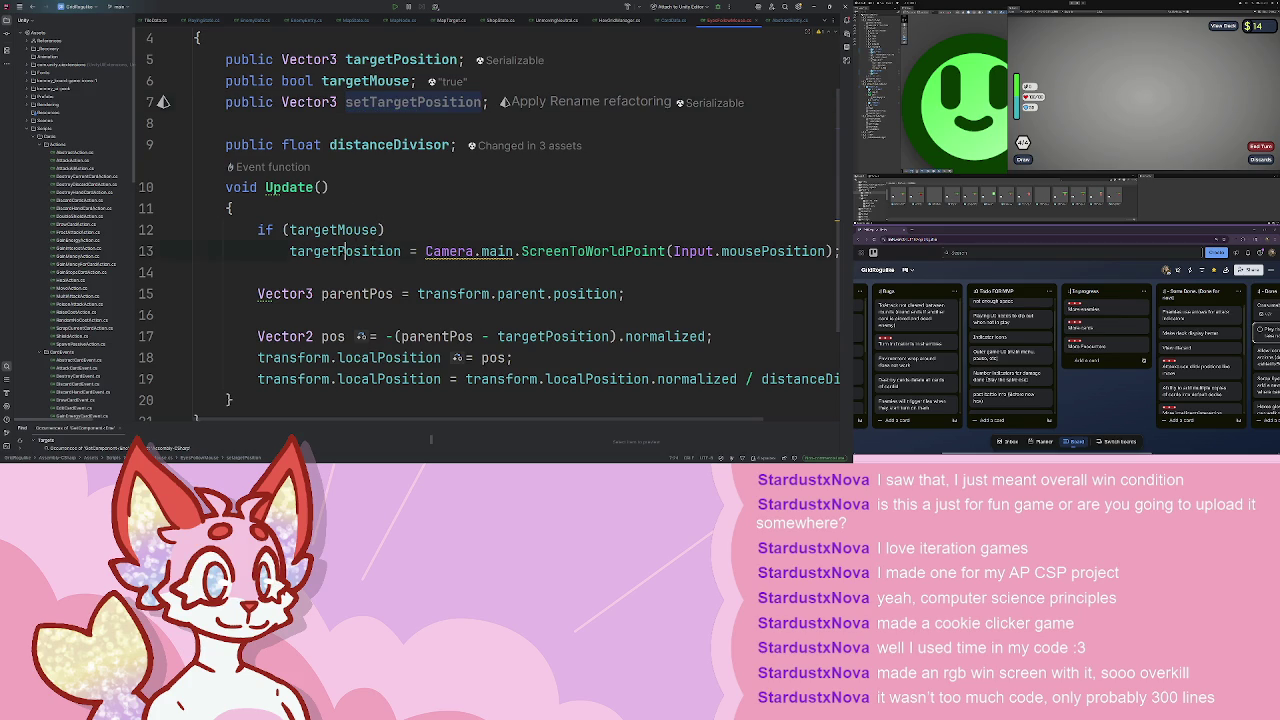
key("ctrl+w")
type("set")
key("Return")
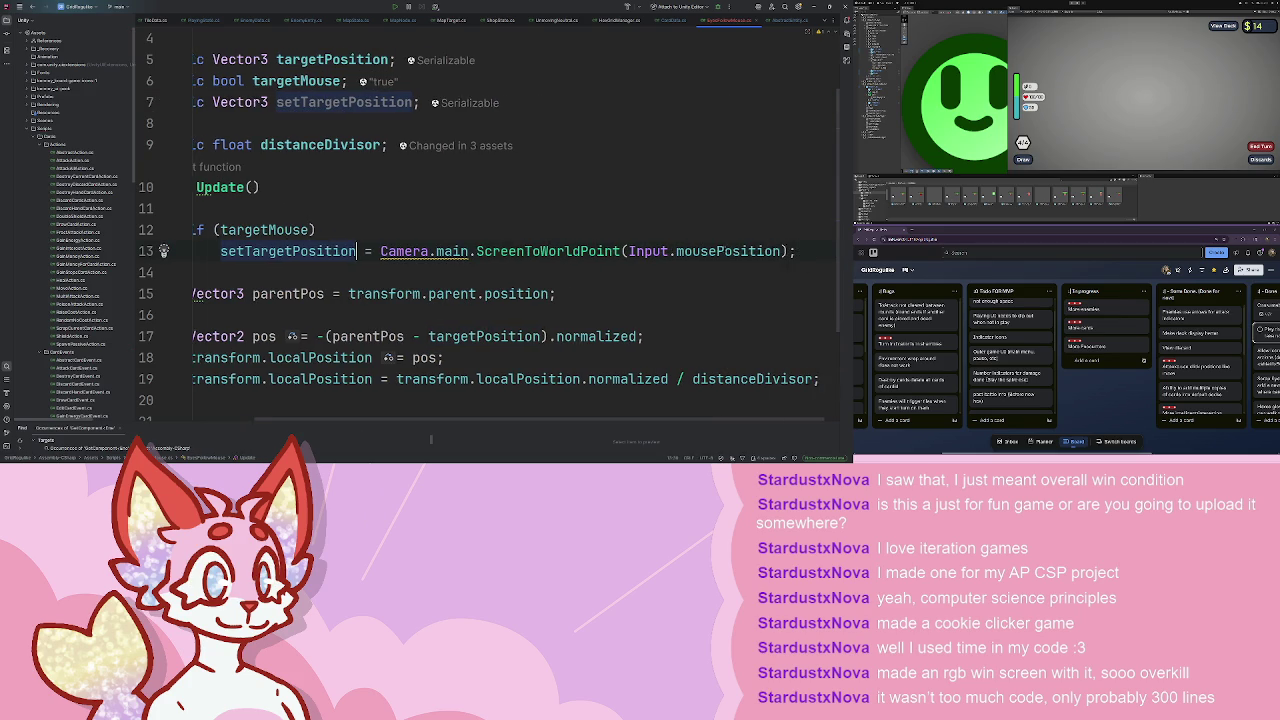
- Add a line setting targetPosition via Vector3.Lerp, without the distanceDivisor multiplier
key("End")
key("Return")
key("Return")
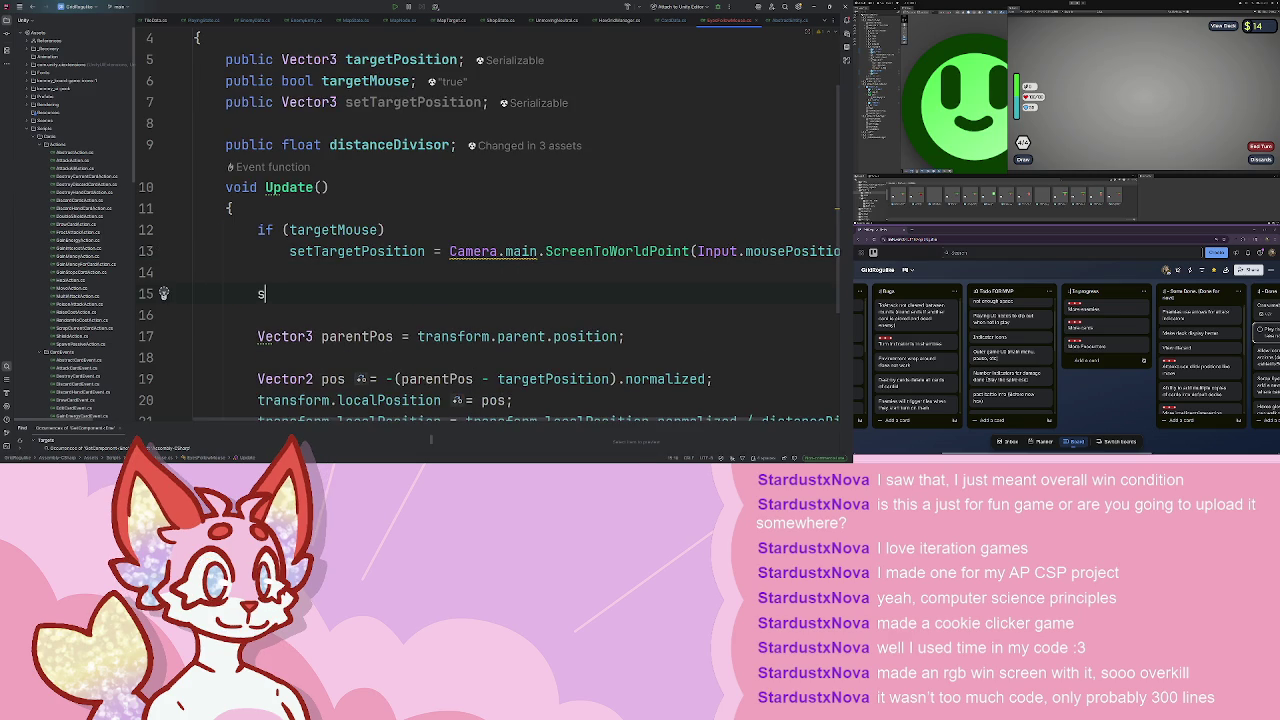
type("a")
key("Return")
type("= ")
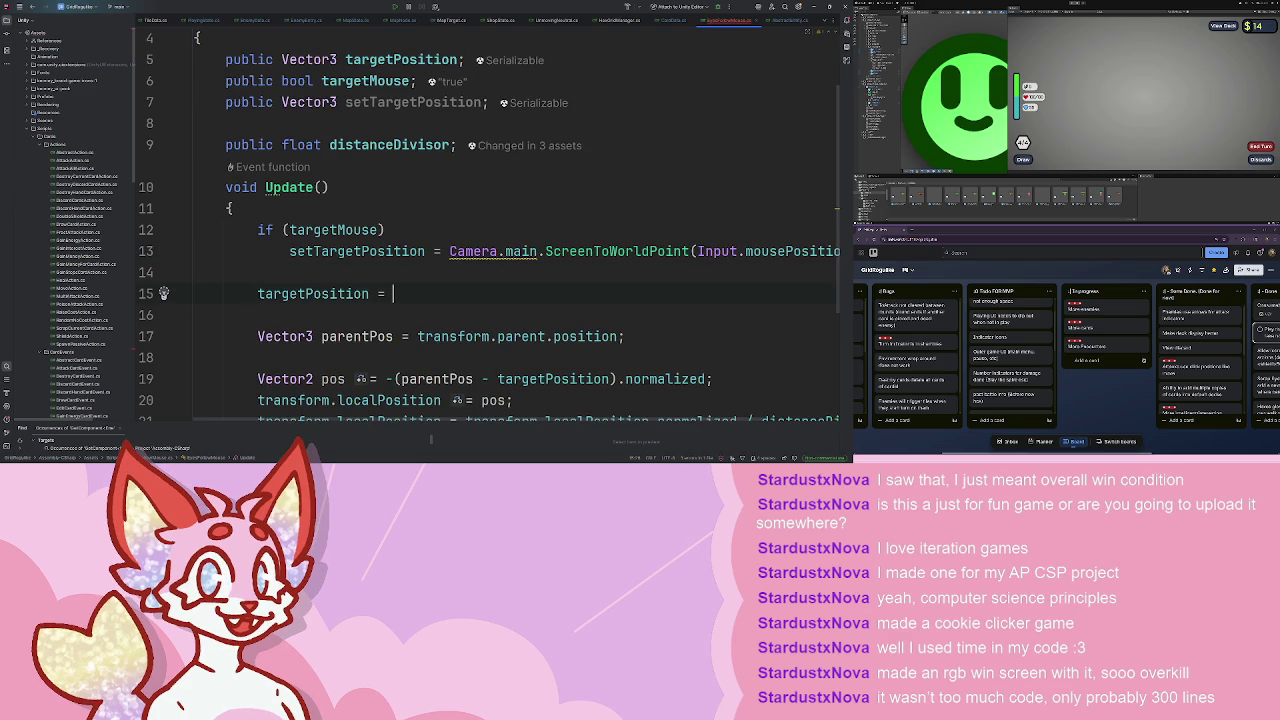
type("S")
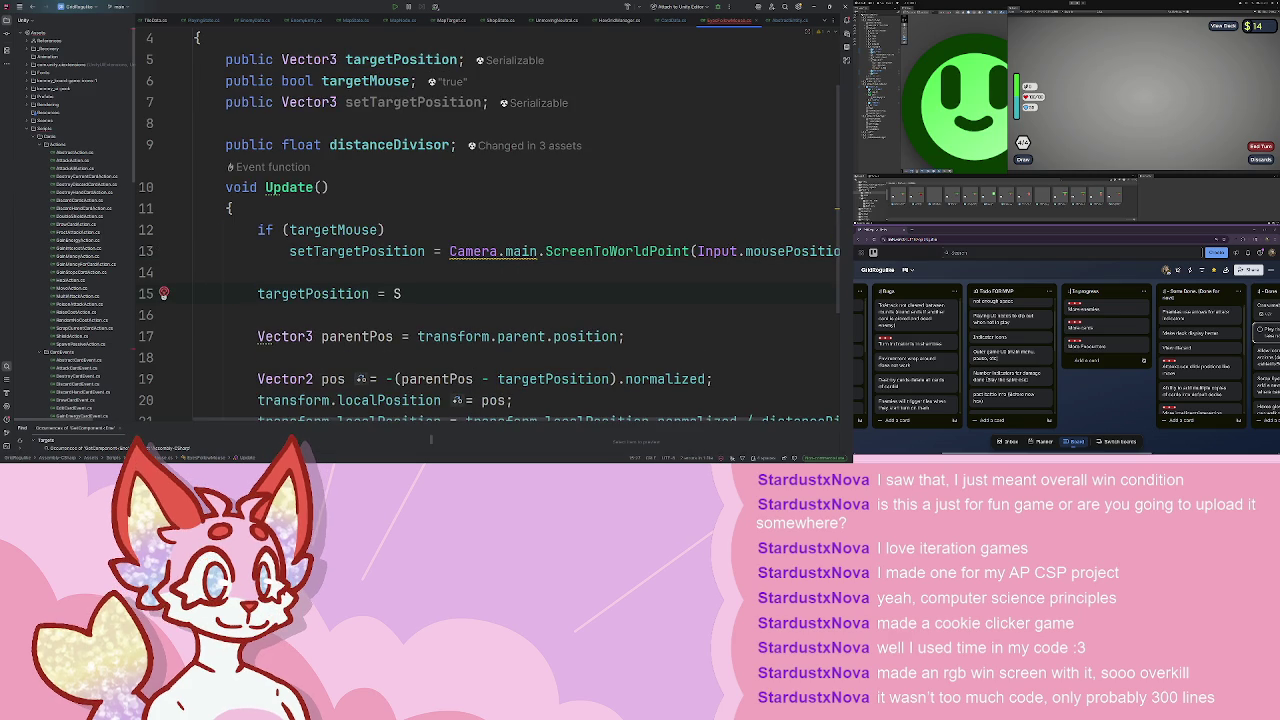
key("BackSpace")
type("Vec")
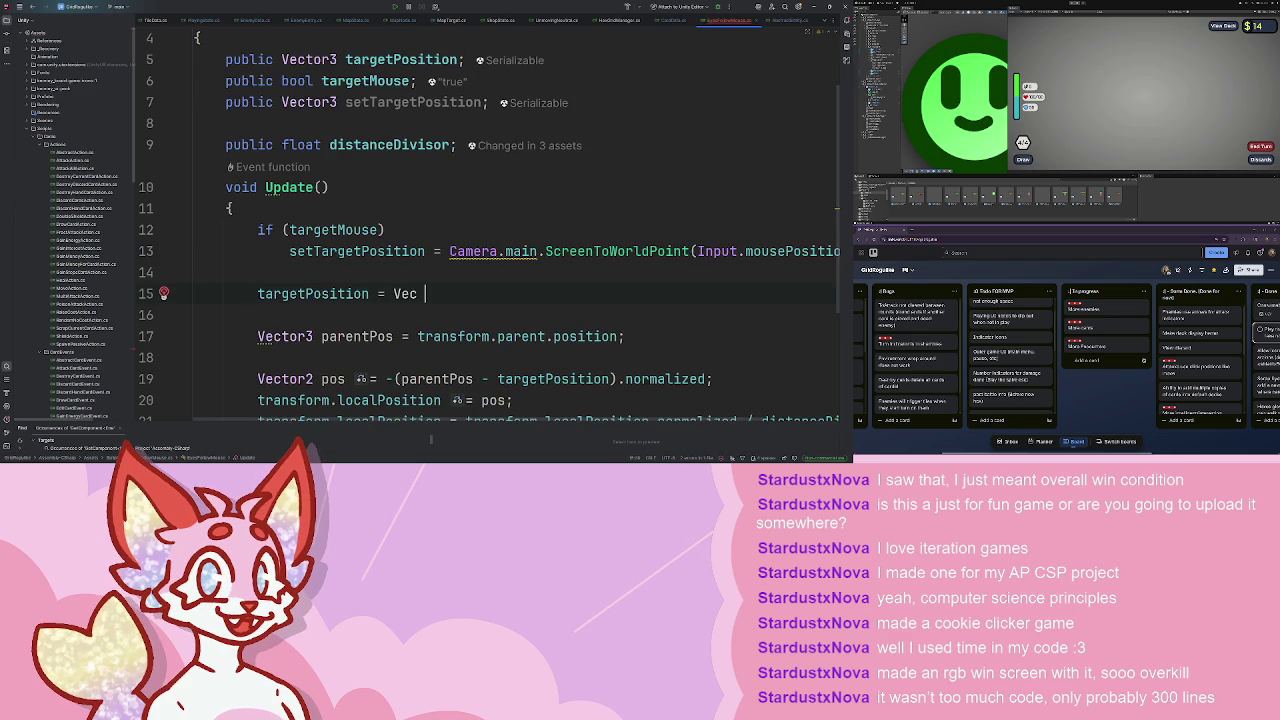
type("to3")
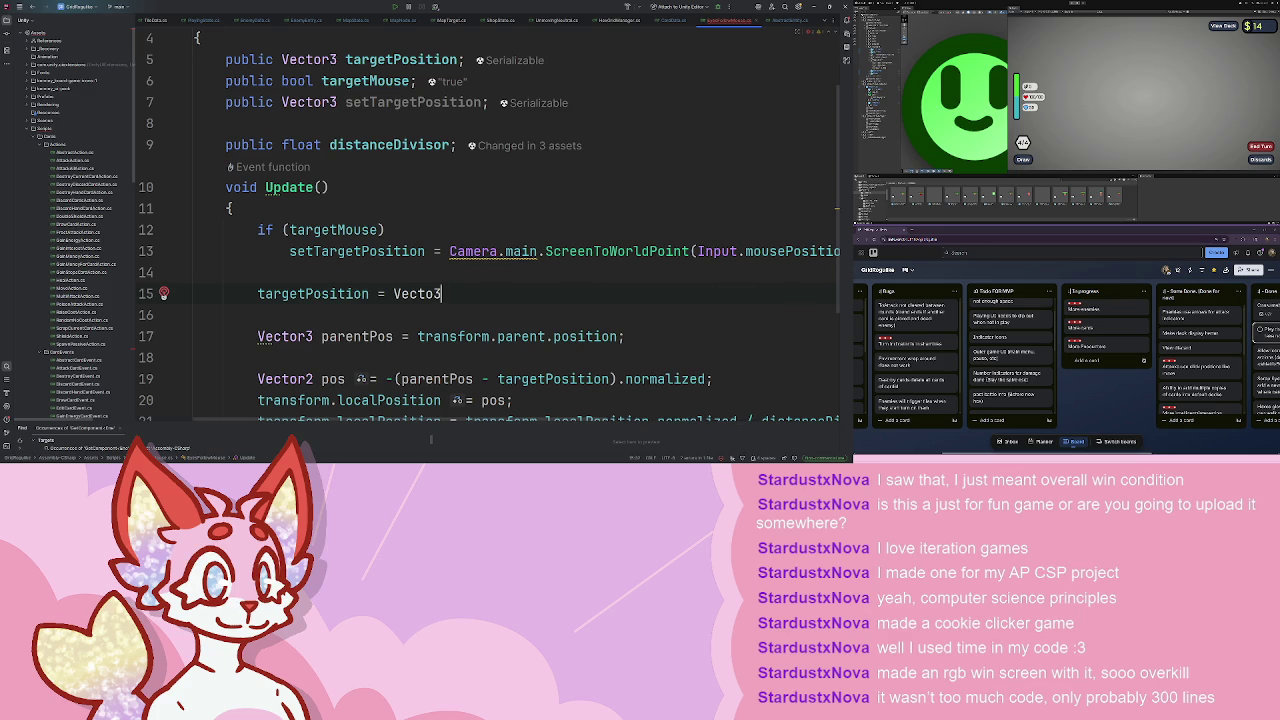
key("BackSpace")
type("r3")
key("Tab")
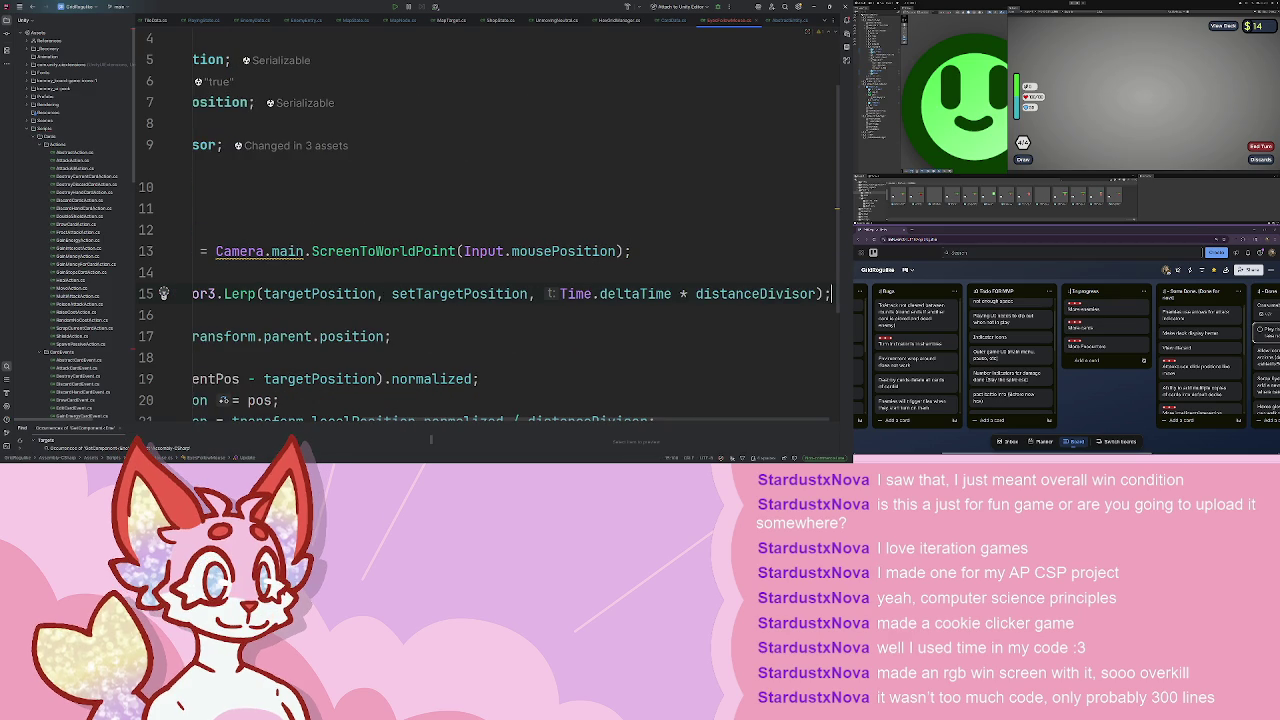
key("Left")
key("Left")
key("ctrl+shift+Left")
key("ctrl+shift+Left")
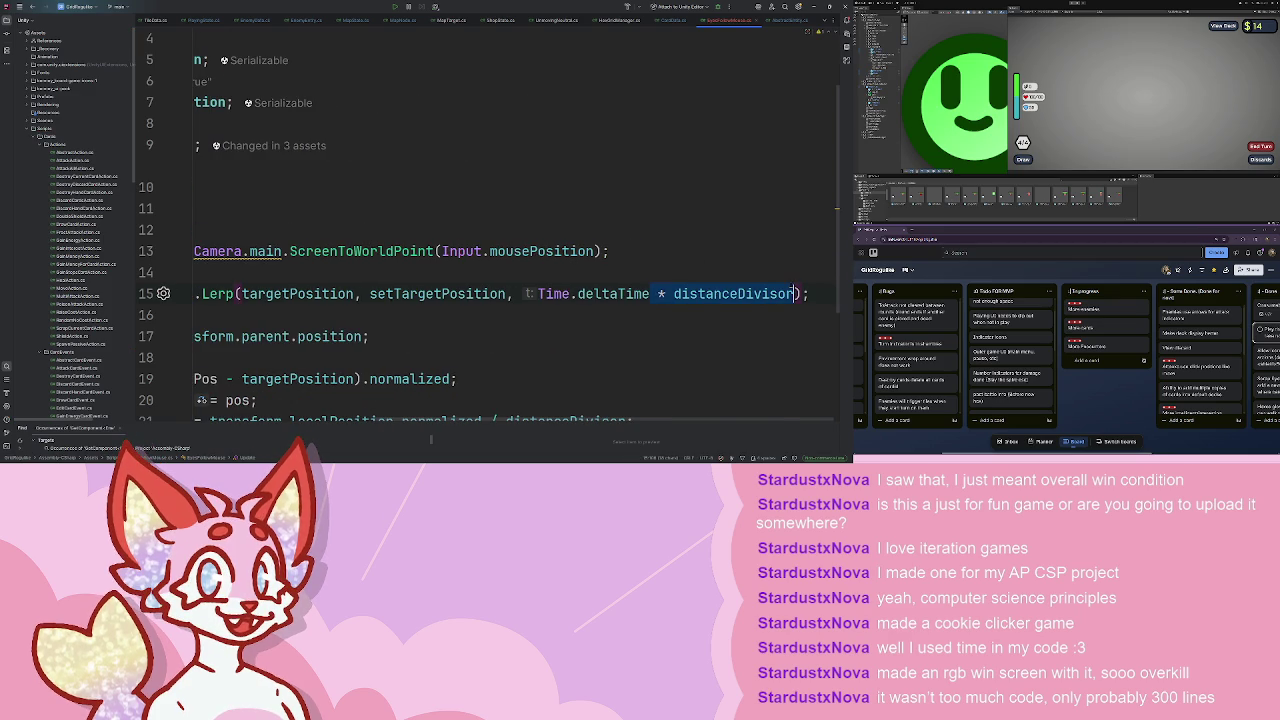
key("BackSpace")
- Declare a new field public int speed = 15 below setTargetPosition
scroll(470, 220, "up", 2)
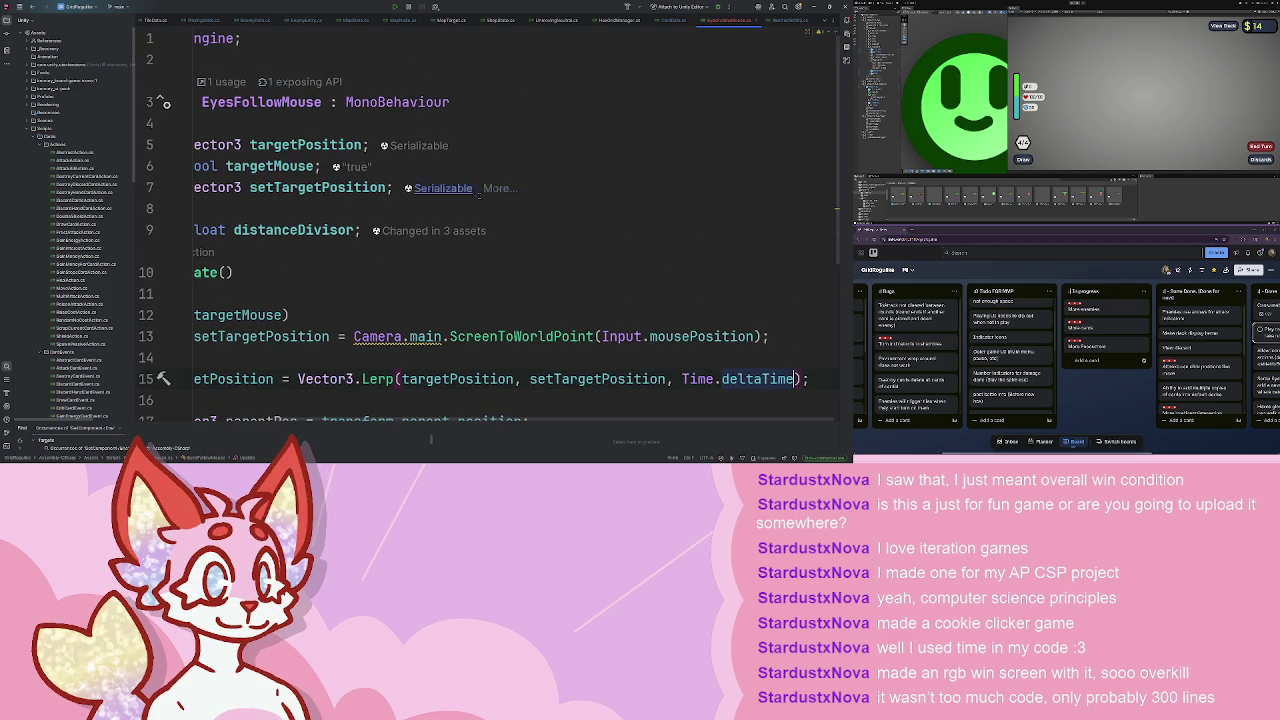
left_click(395, 187)
key("Return")
type("public ")
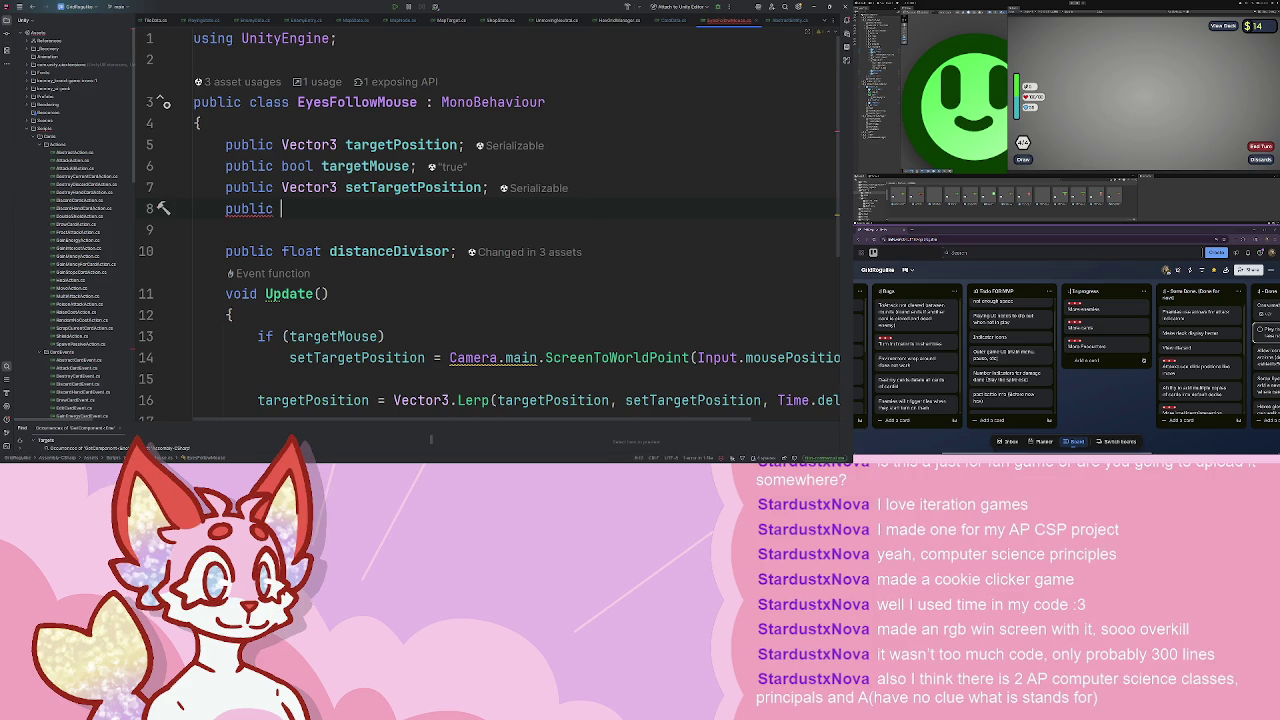
type("int speed;")
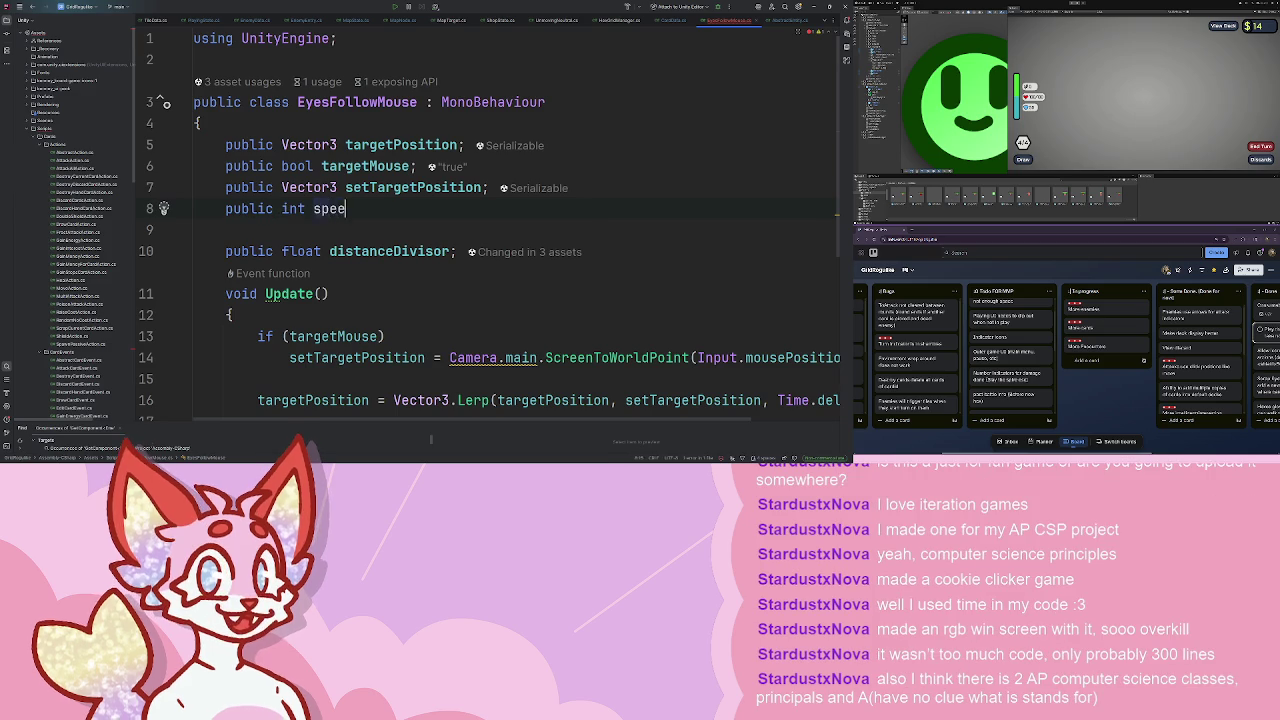
key("Left")
type("= 15")
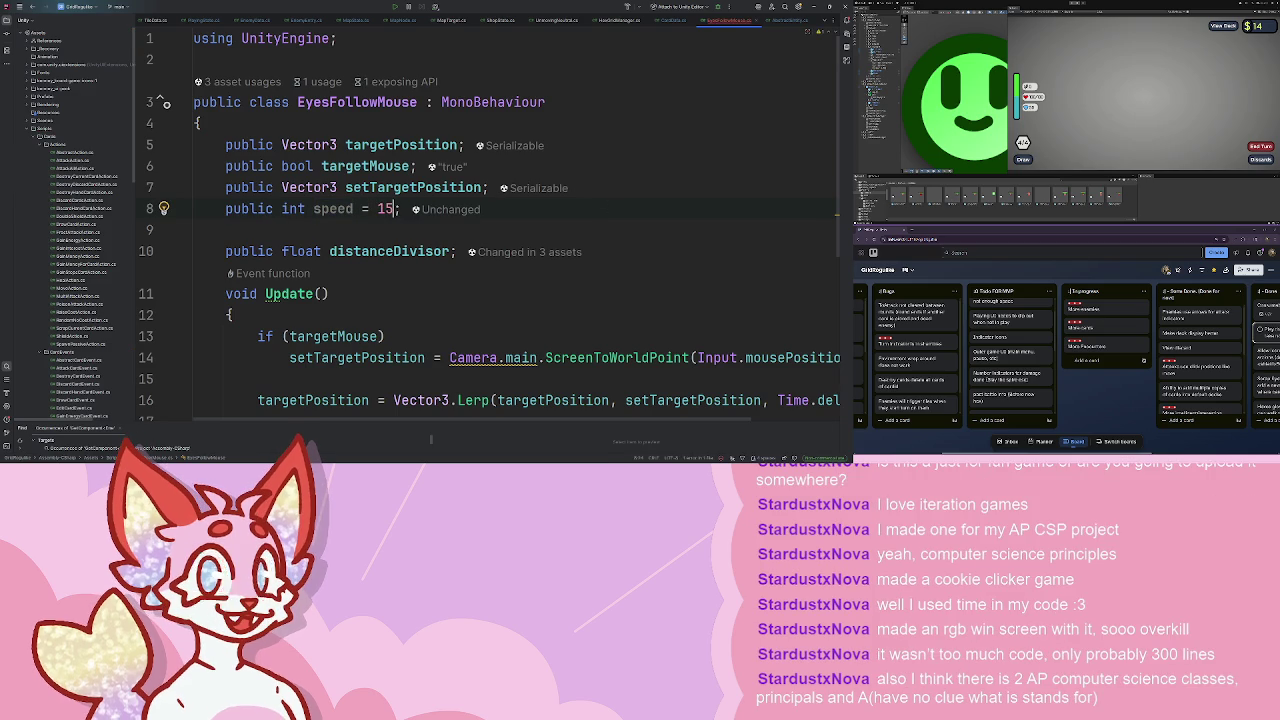
- Multiply the Lerp's Time.deltaTime by 15, then replace the 15 with speed
scroll(548, 190, "down", 2)
scroll(548, 190, "right", 2)
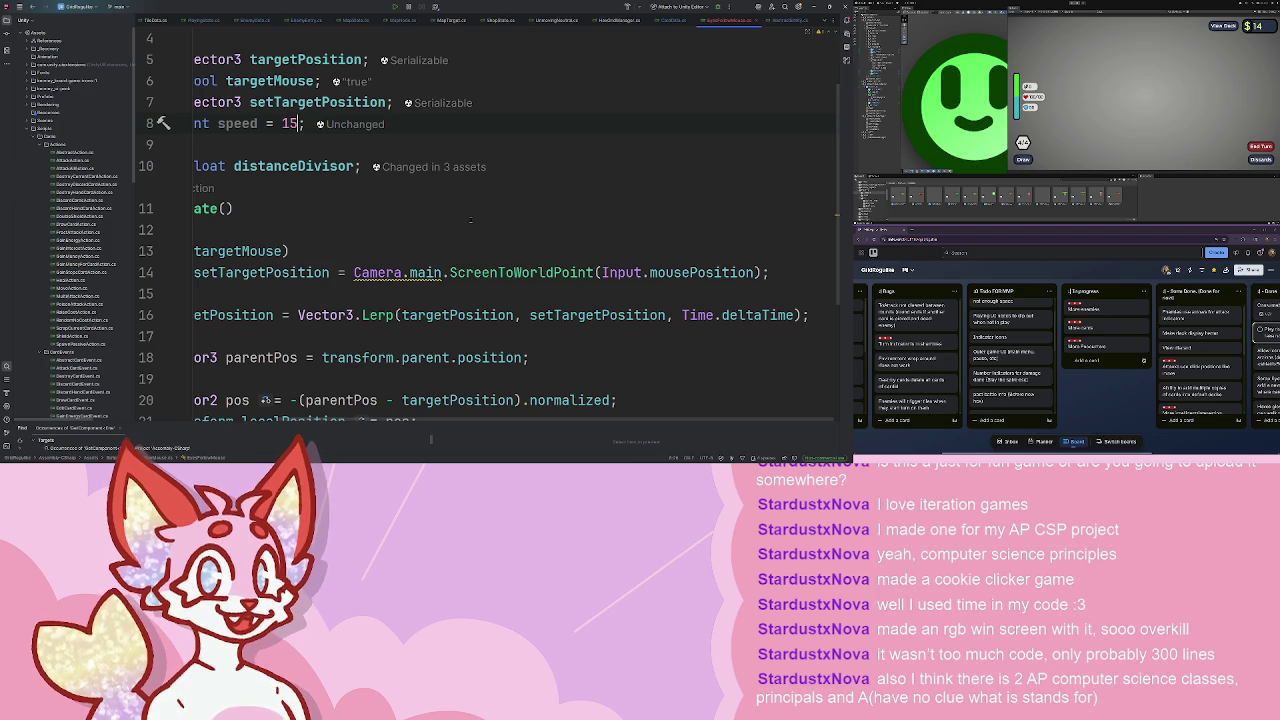
scroll(394, 233, "left", 2)
scroll(394, 233, "right", 2)
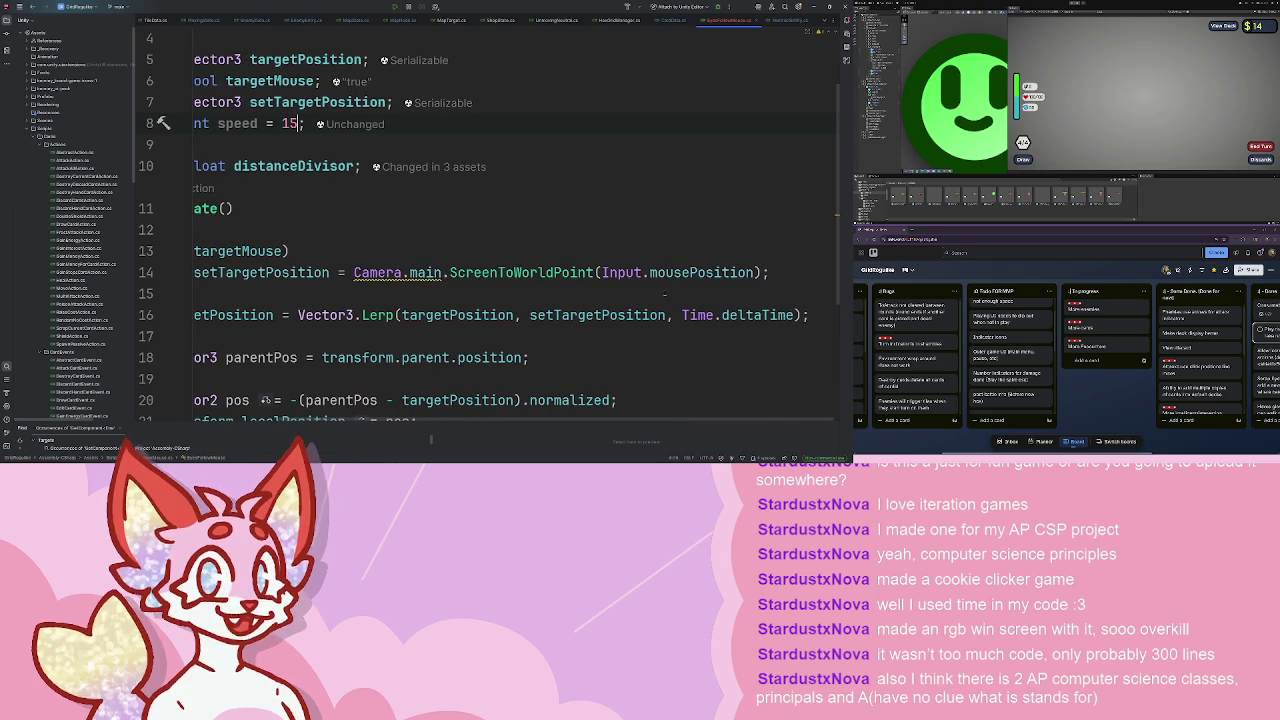
left_click(795, 315)
type("* 15")
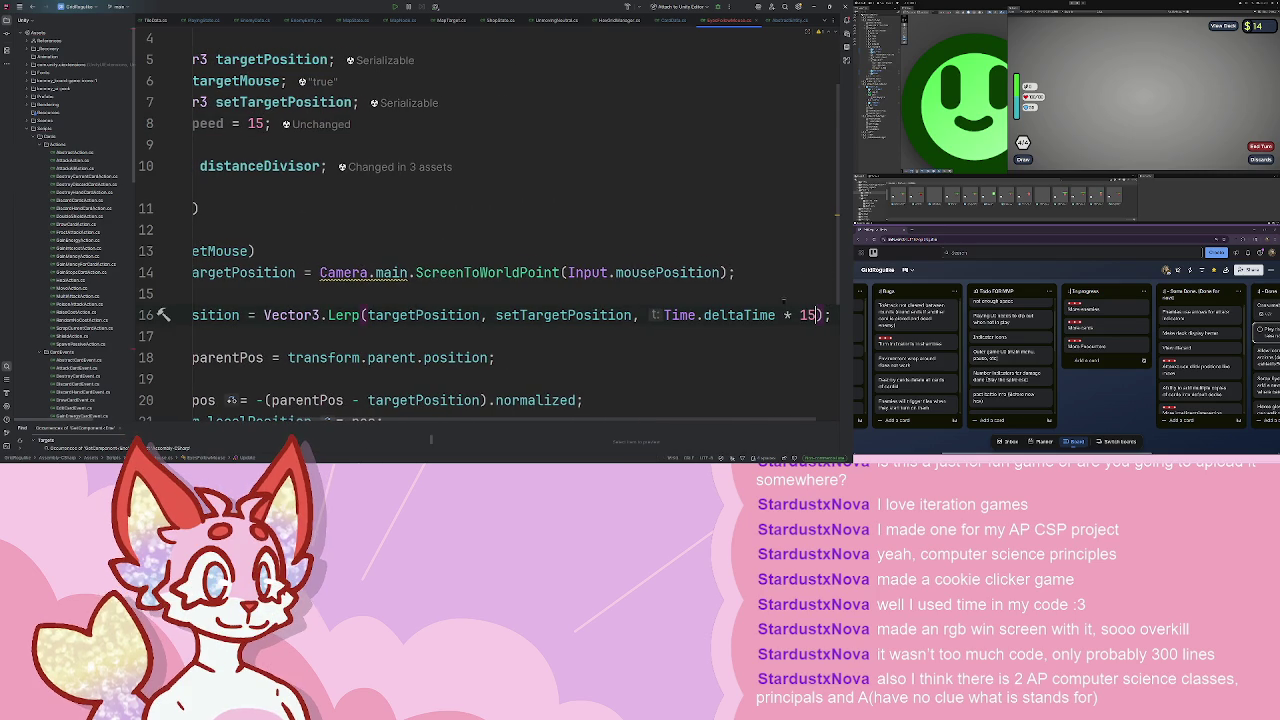
scroll(490, 230, "left", 2)
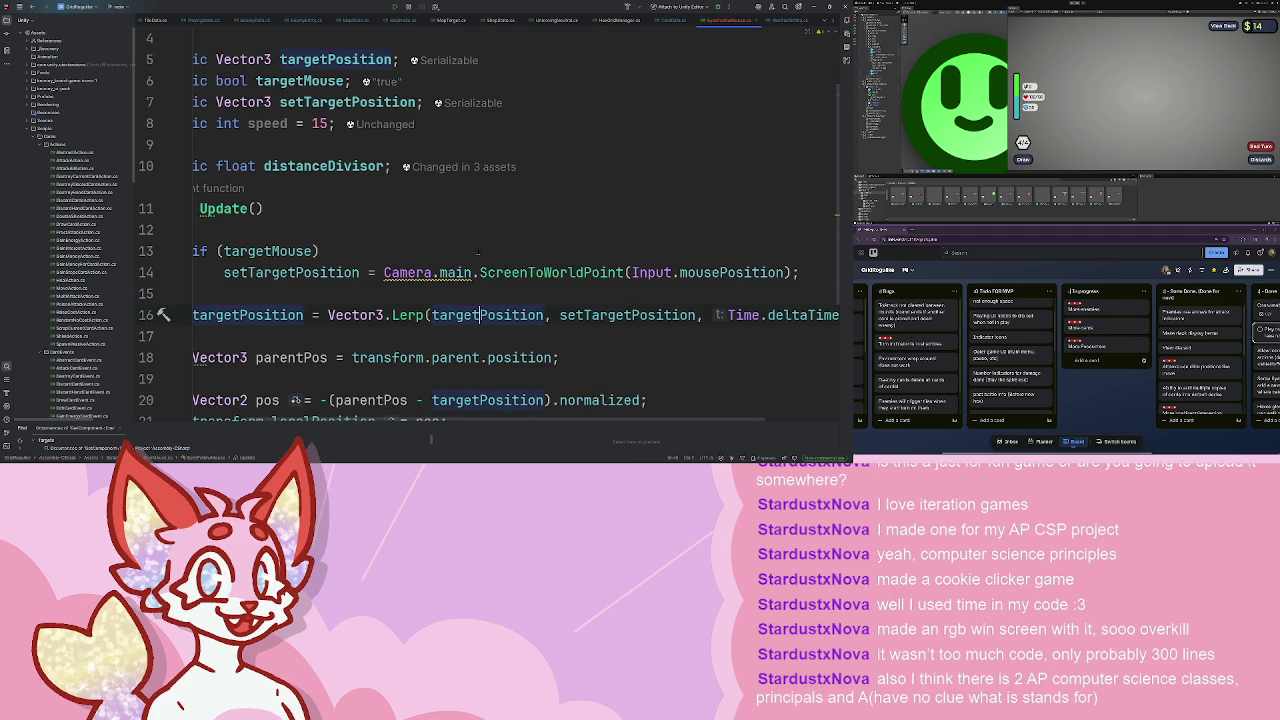
left_click(315, 290)
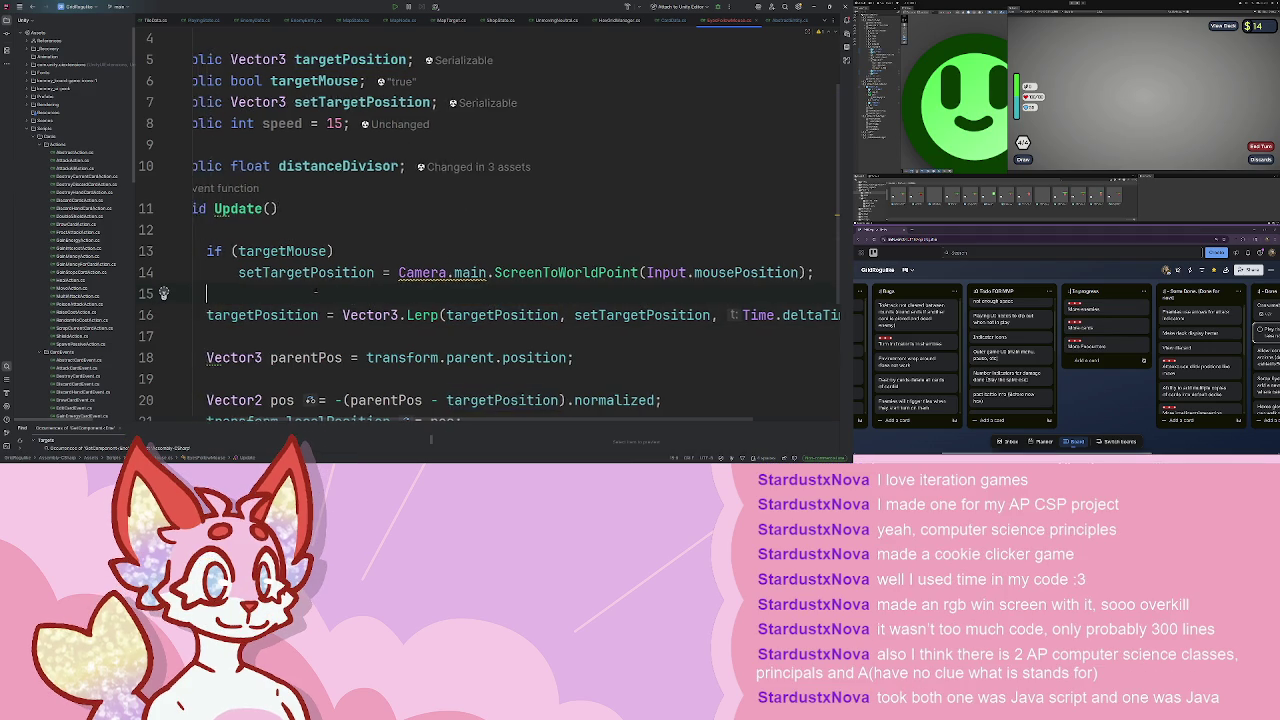
scroll(315, 291, "left", 2)
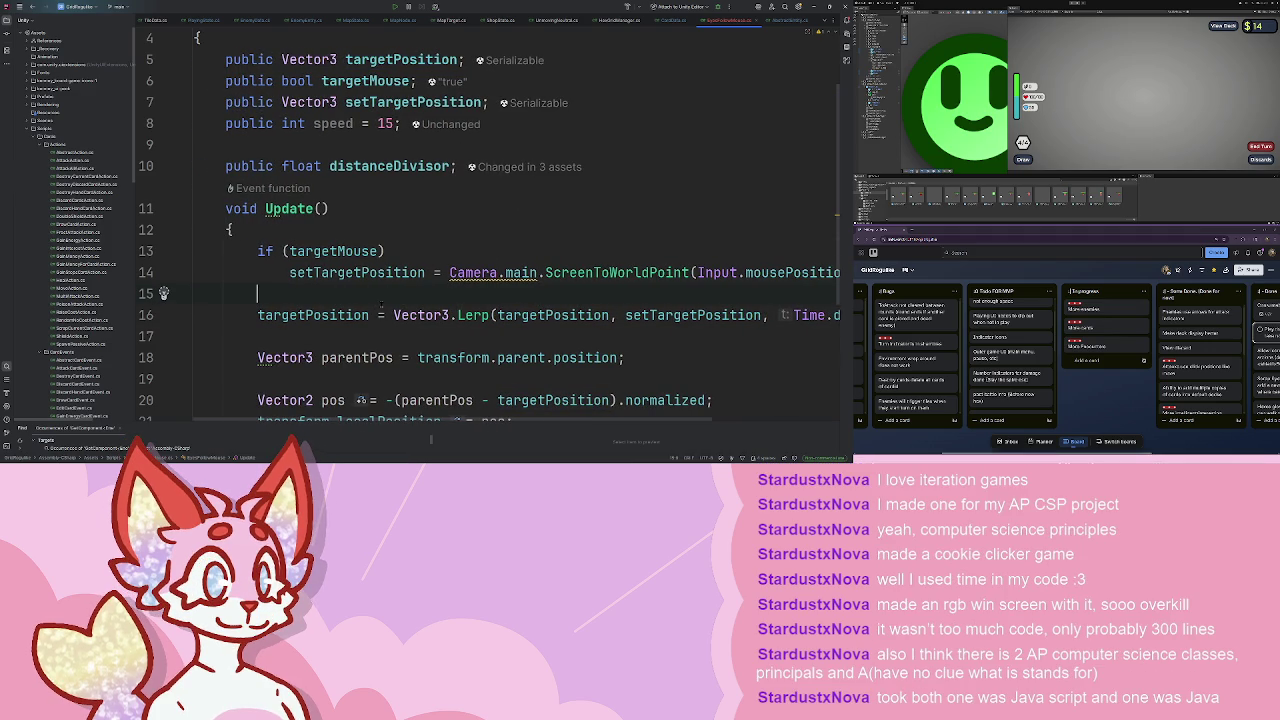
scroll(381, 305, "down", 3, "ctrl")
scroll(381, 305, "up", 2, "ctrl")
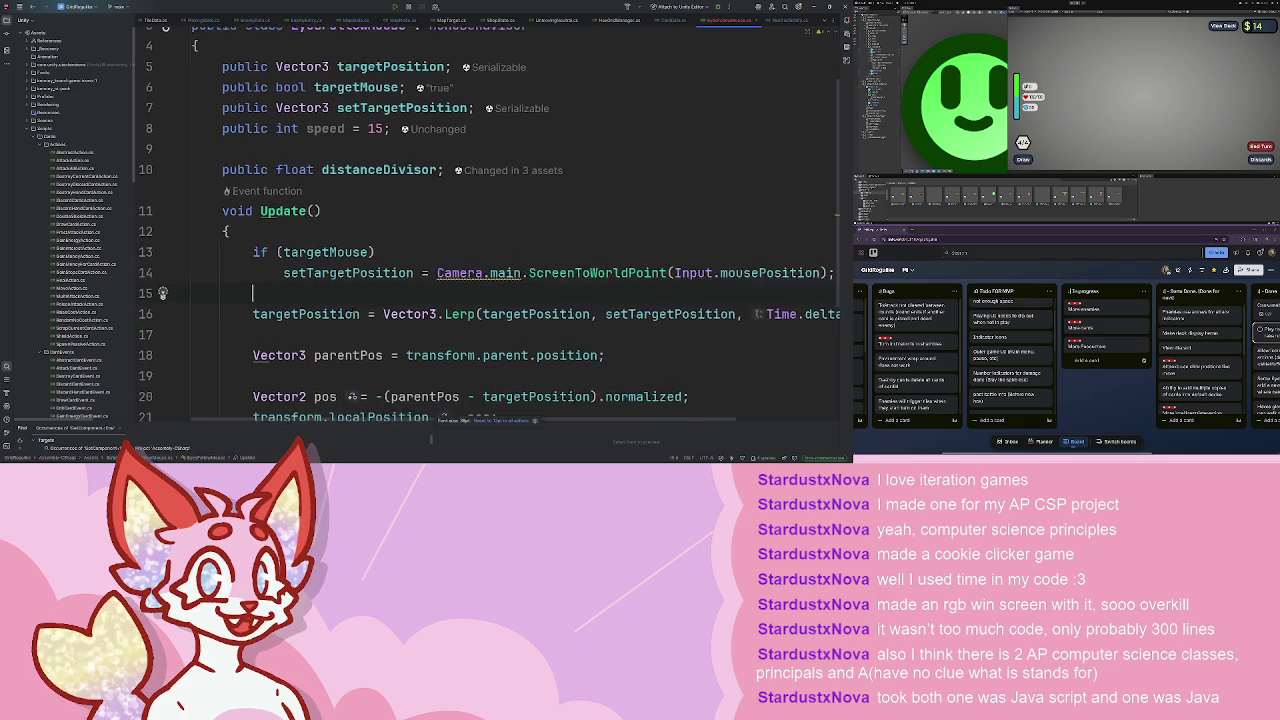
scroll(381, 305, "up", 1, "ctrl")
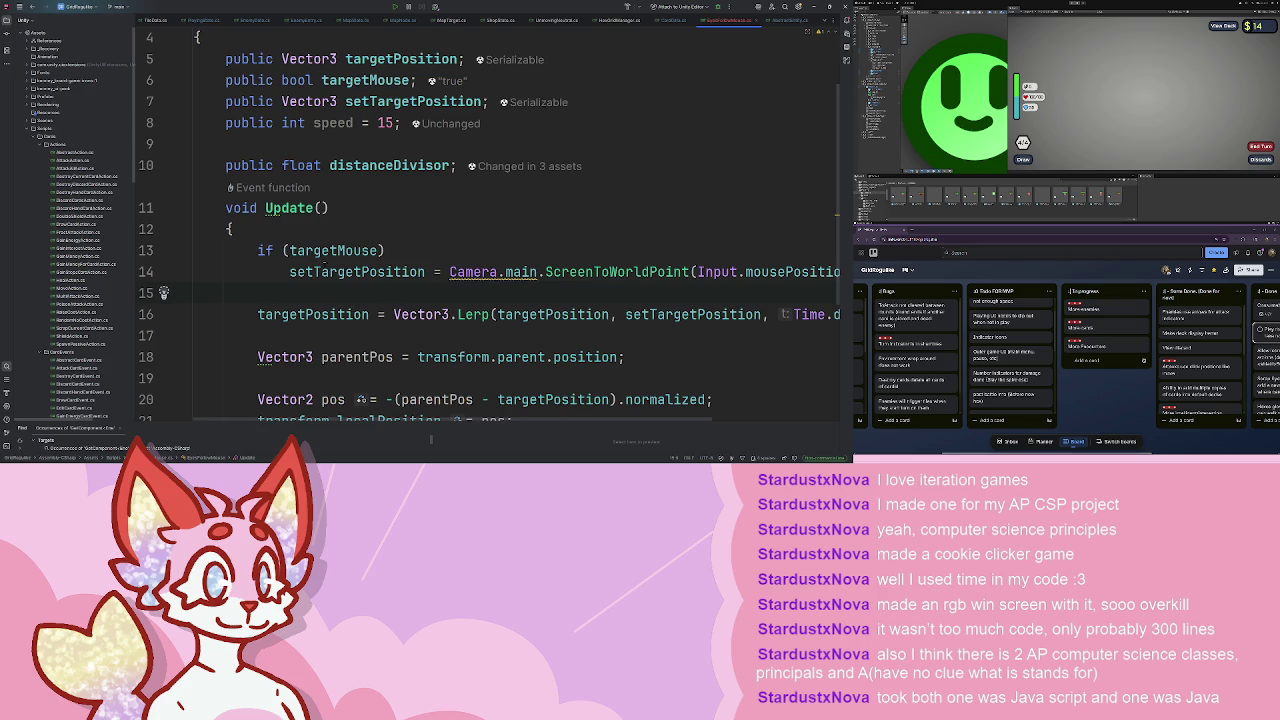
scroll(348, 271, "down", 2)
scroll(413, 283, "up", 4)
scroll(413, 283, "down", 3)
scroll(699, 289, "right", 3)
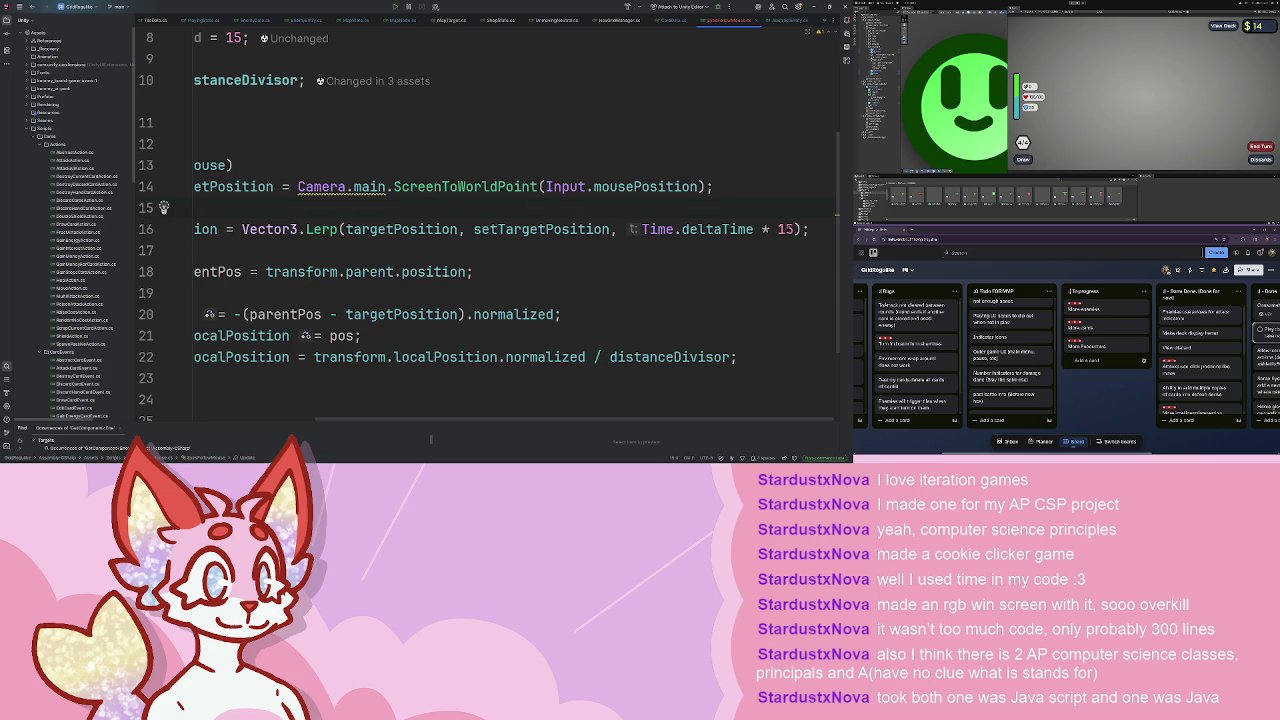
double_click(786, 229)
type("speed")
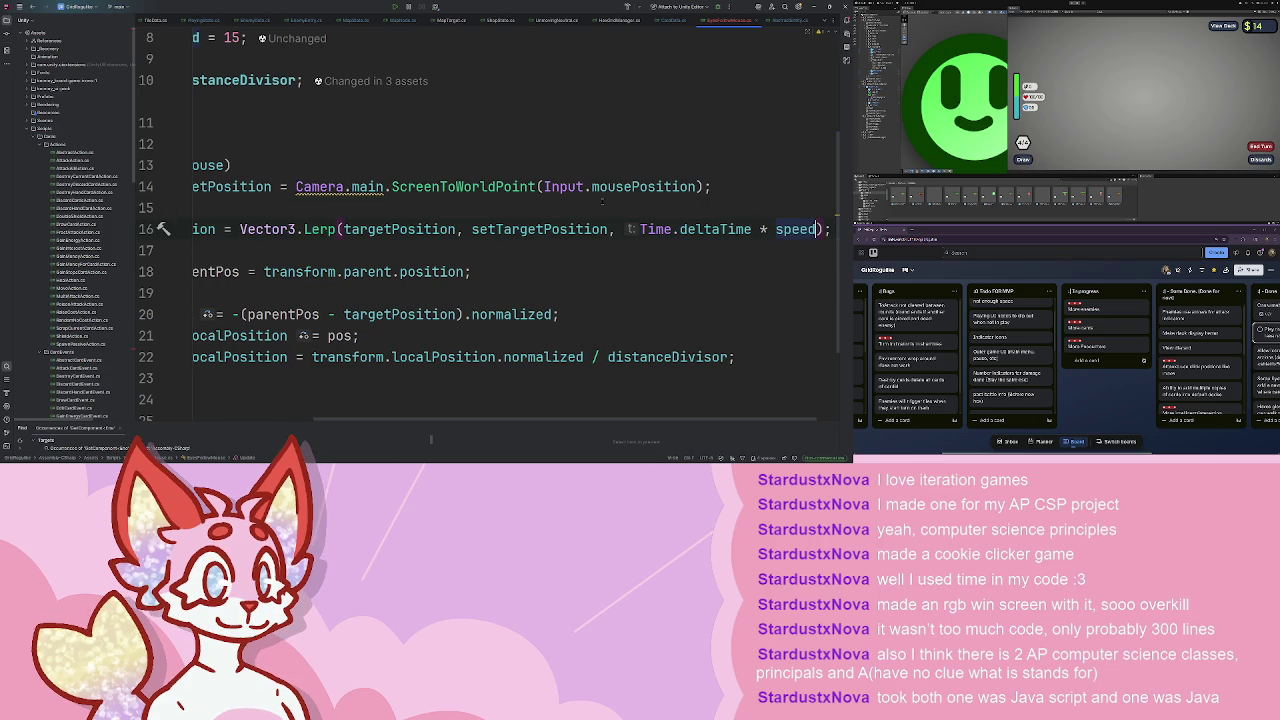
- Change the targetPosition declaration from public to private
scroll(505, 200, "left", 3)
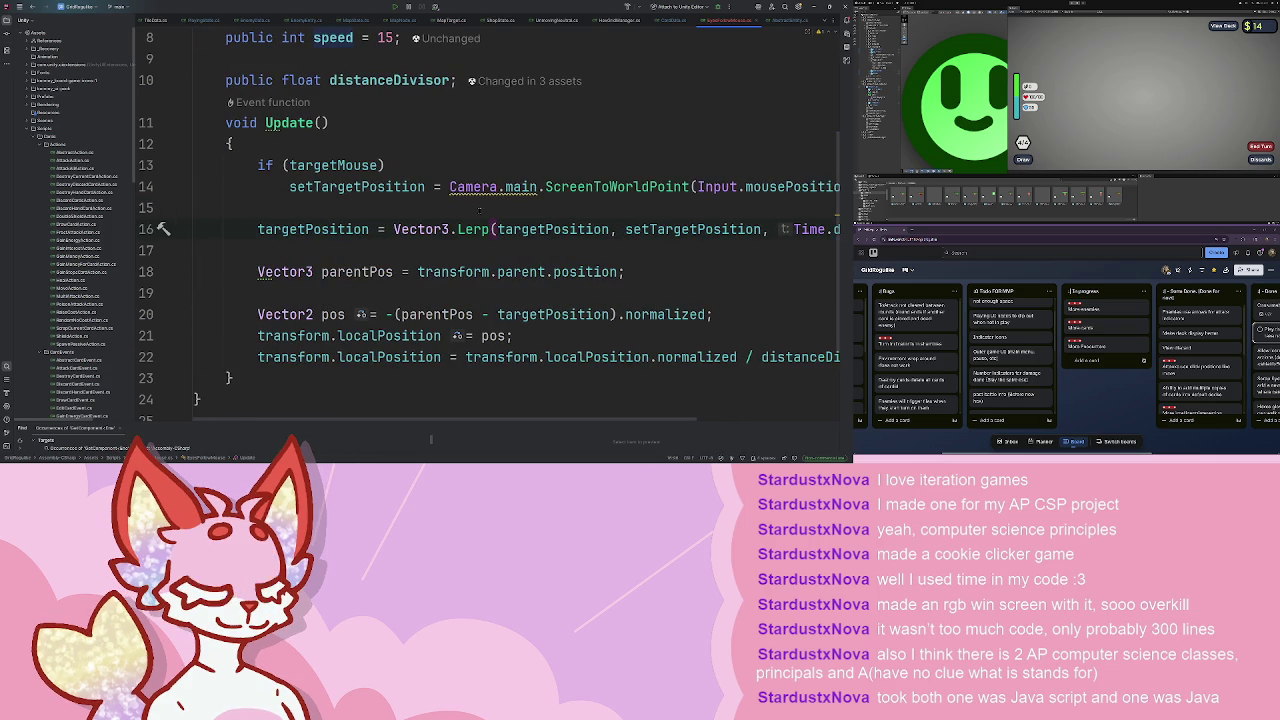
scroll(477, 210, "up", 2)
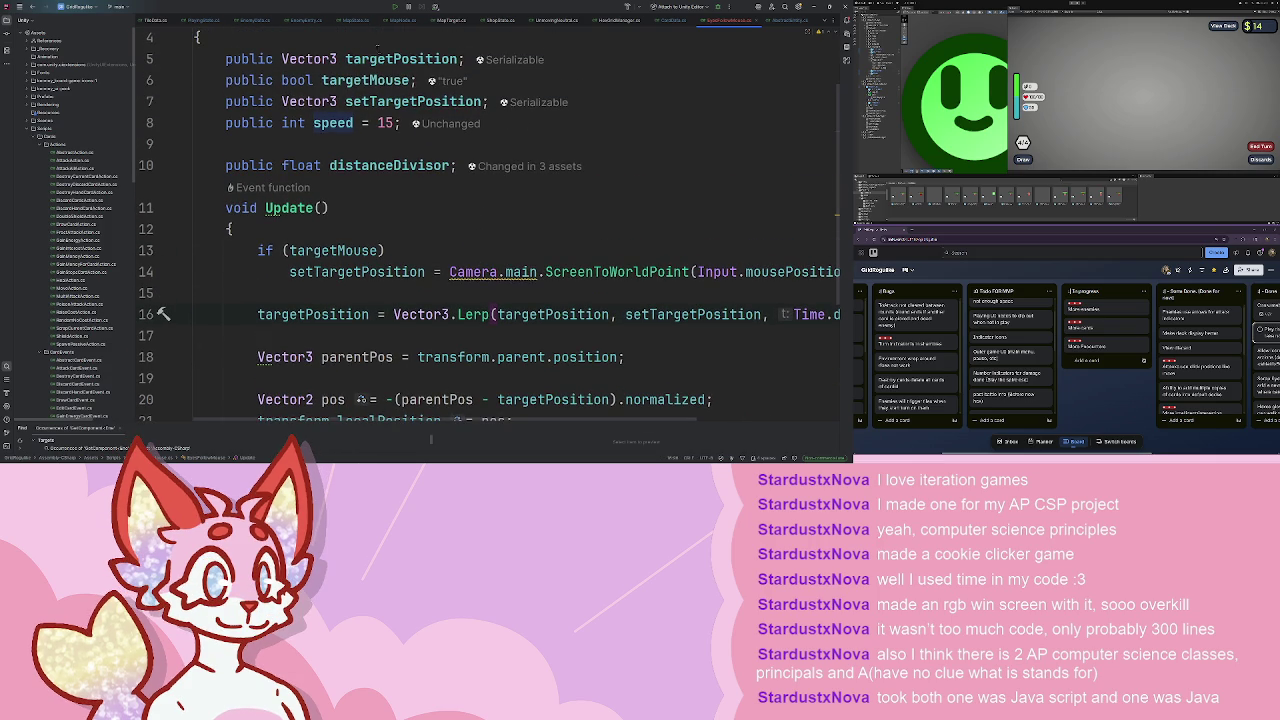
double_click(250, 59)
type("private")
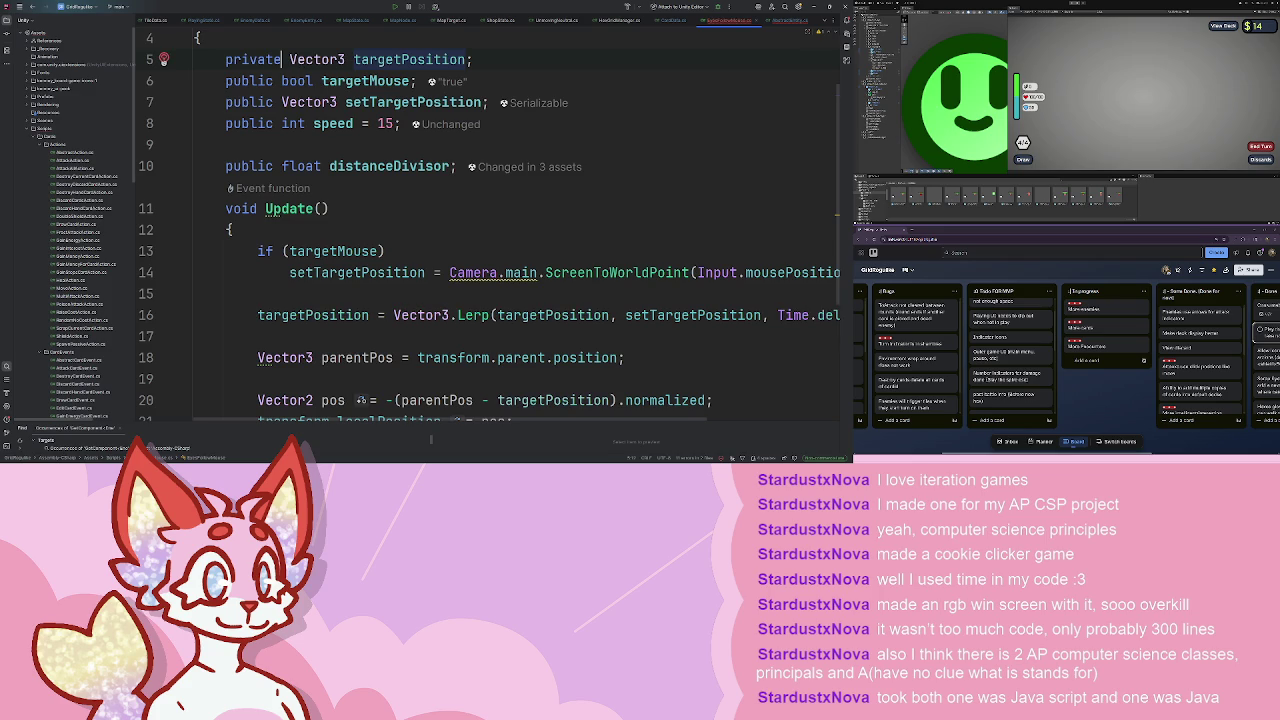
- Switch the eyesFollowMouse.targetPosition references on lines 140 and 131 to setTargetPosition
key("ctrl+alt+Left")
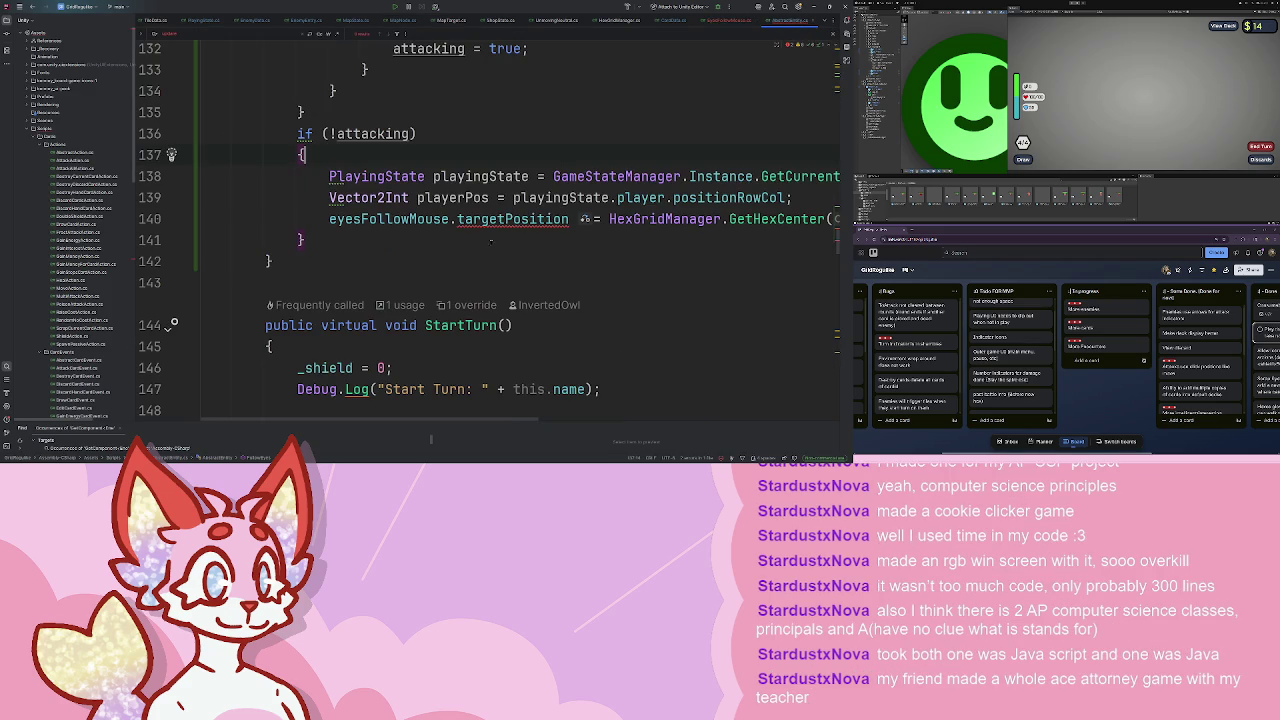
key("ctrl+shift+Left")
type("set")
key("Return")
key("Down")
key("Down")
key("Down")
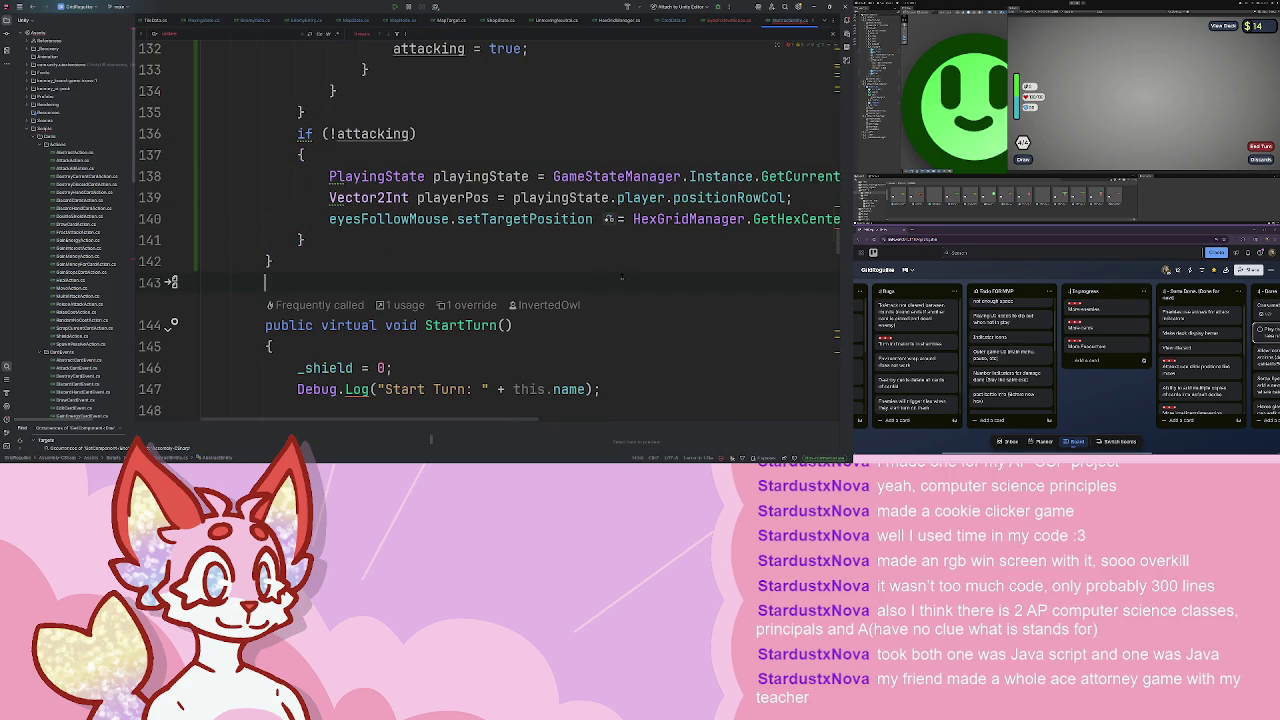
scroll(739, 138, "right", 3)
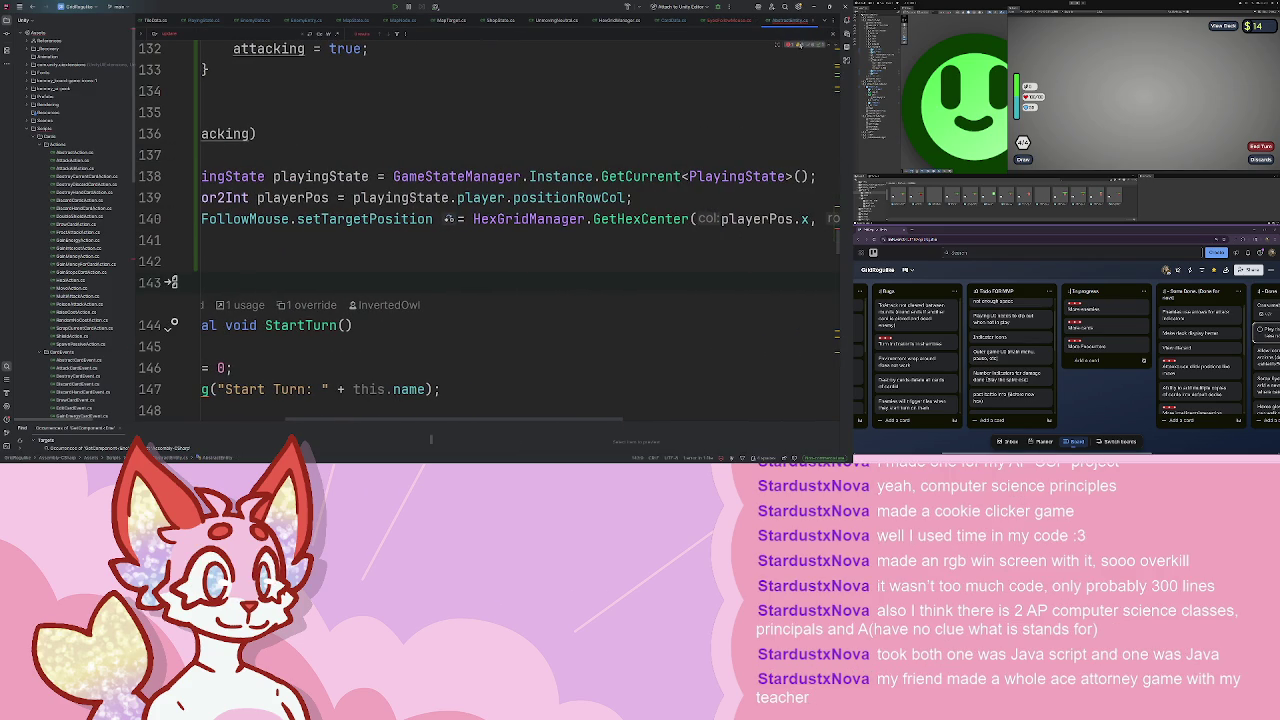
scroll(488, 91, "left", 3)
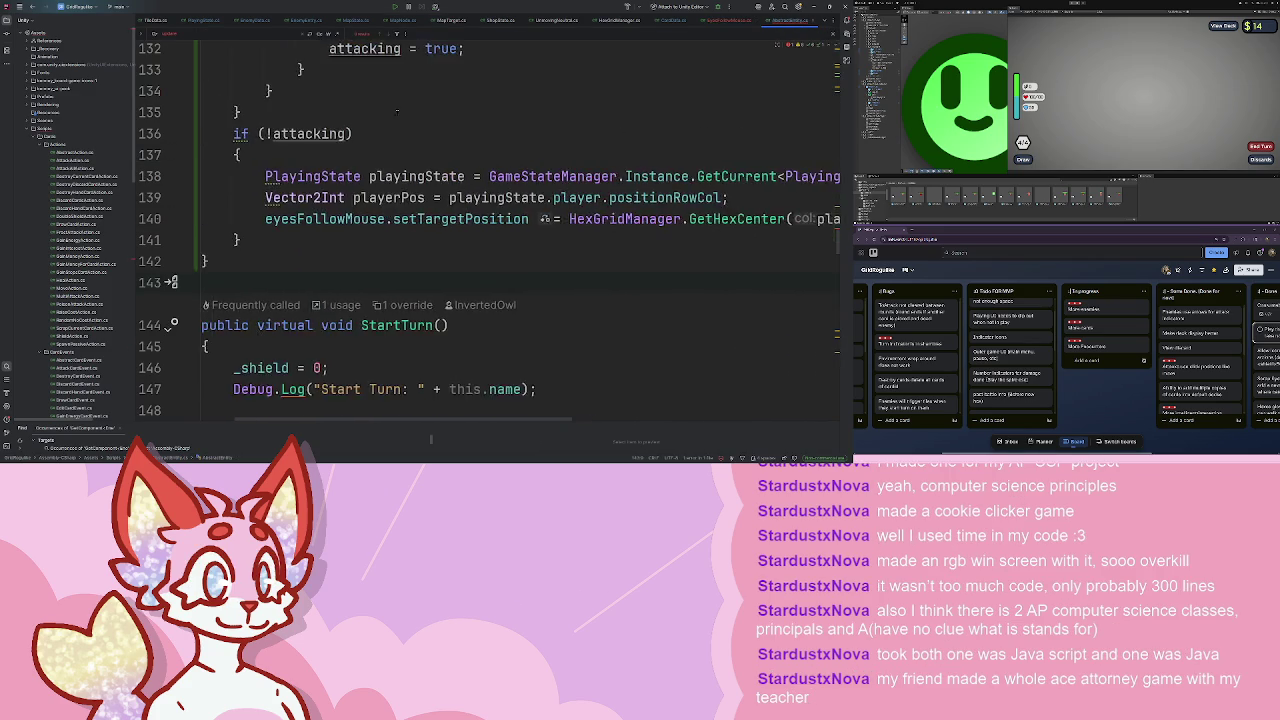
scroll(488, 91, "up", 6)
scroll(491, 318, "down", 2)
double_click(488, 283)
type("set")
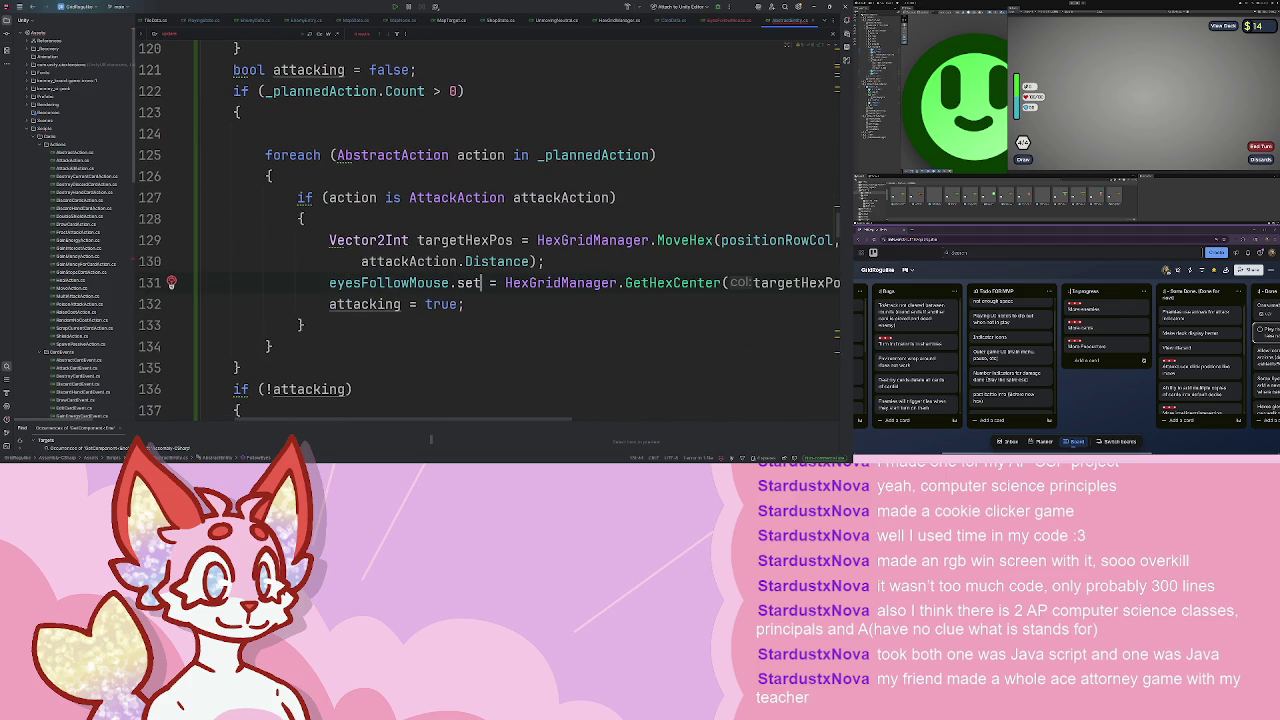
type("TargetPosition")
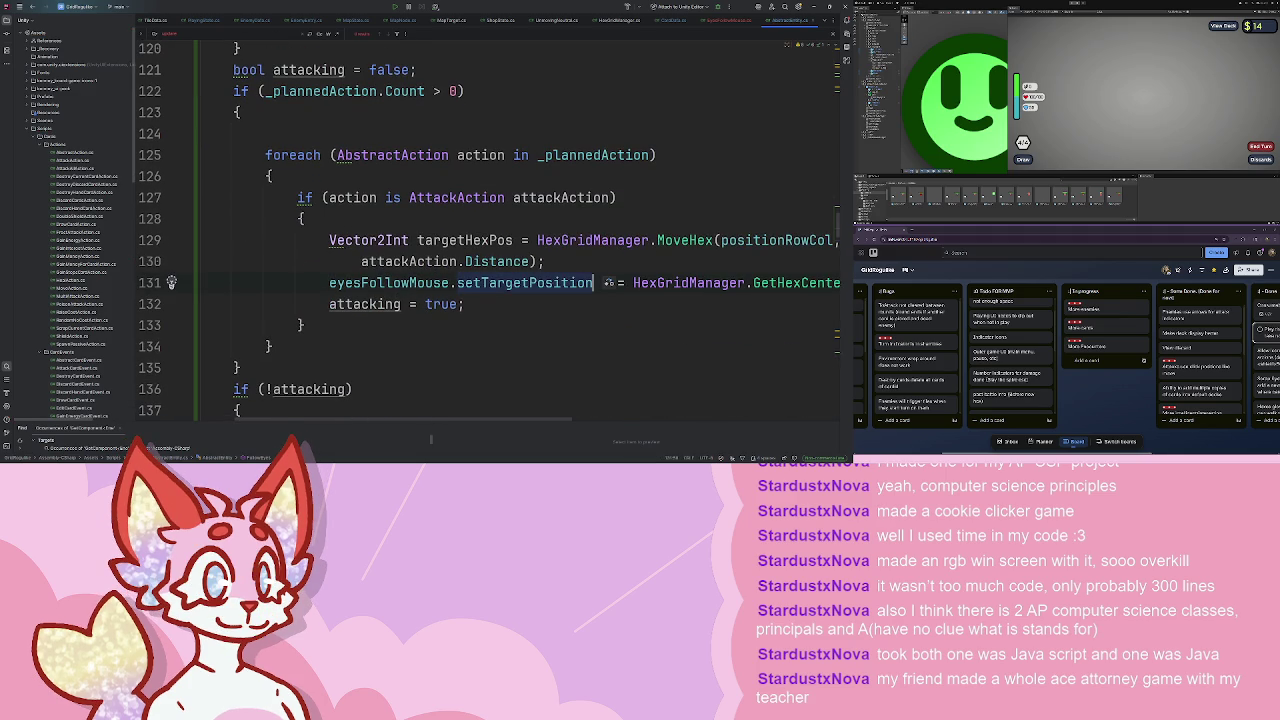
- Go to setTargetPosition's declaration in EyesFollowMouse.cs and view its Update method
key("ctrl+b")
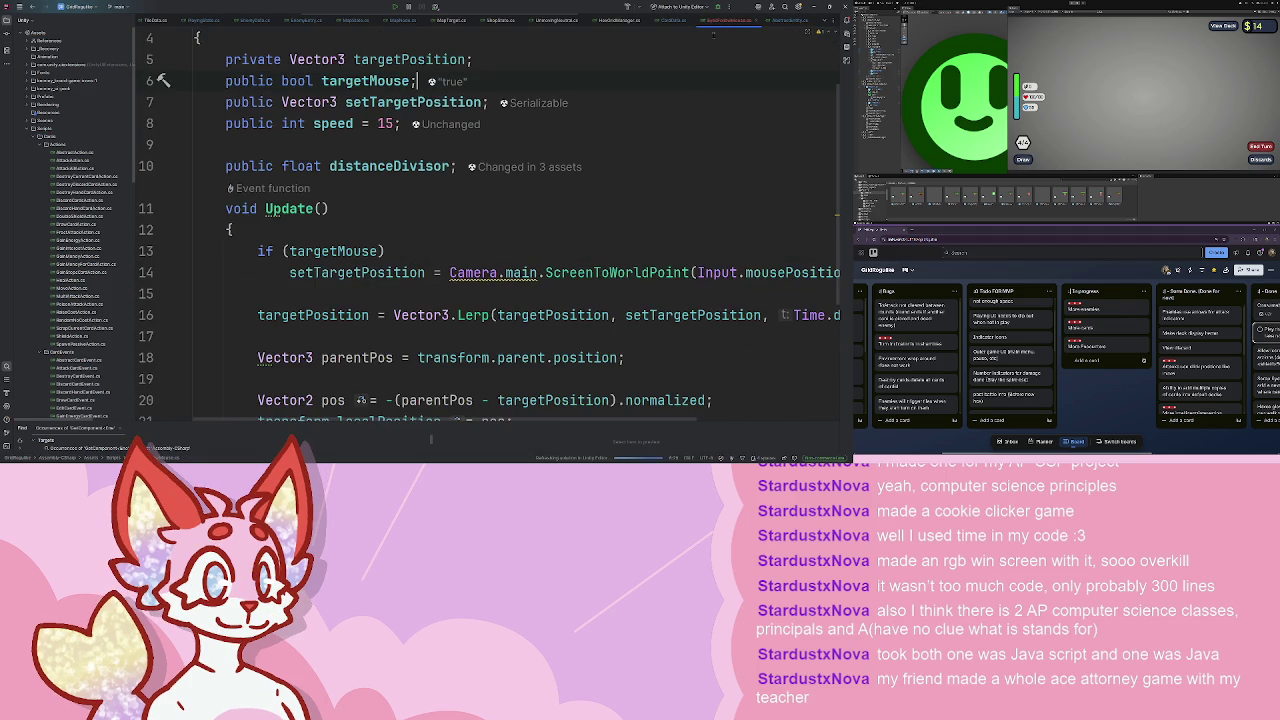
scroll(600, 218, "down", 3)
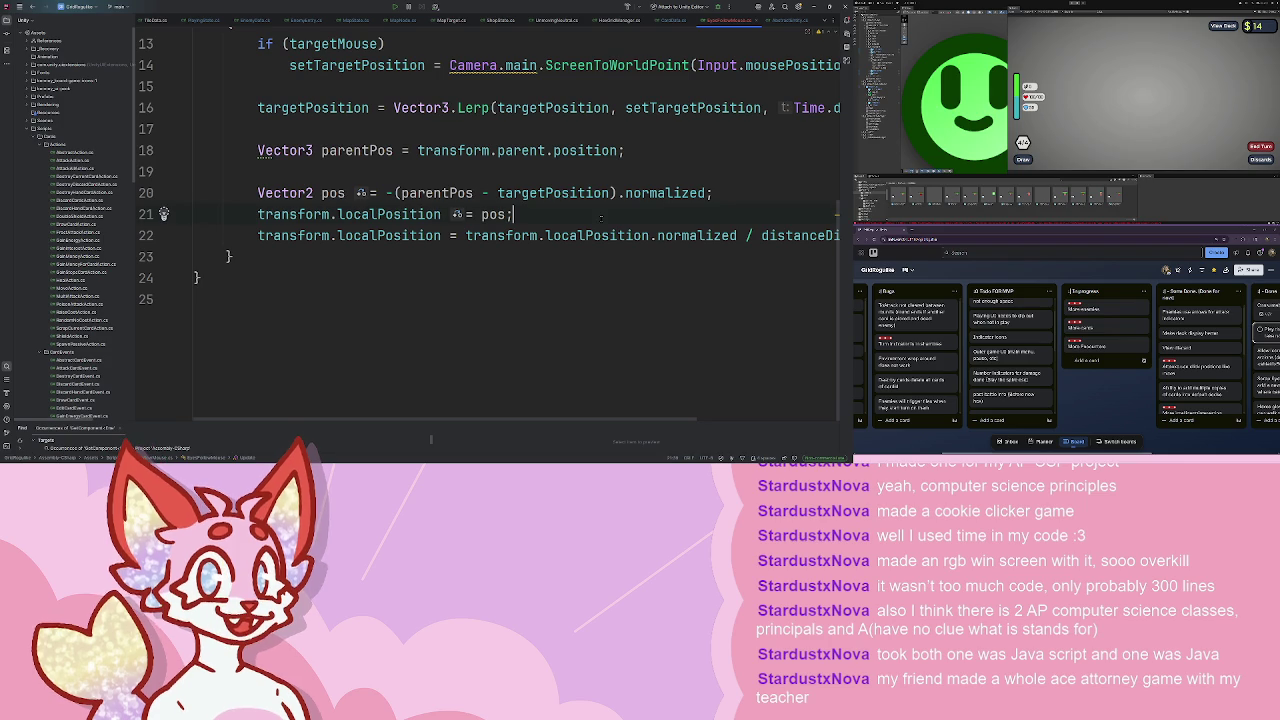
scroll(601, 218, "up", 2)
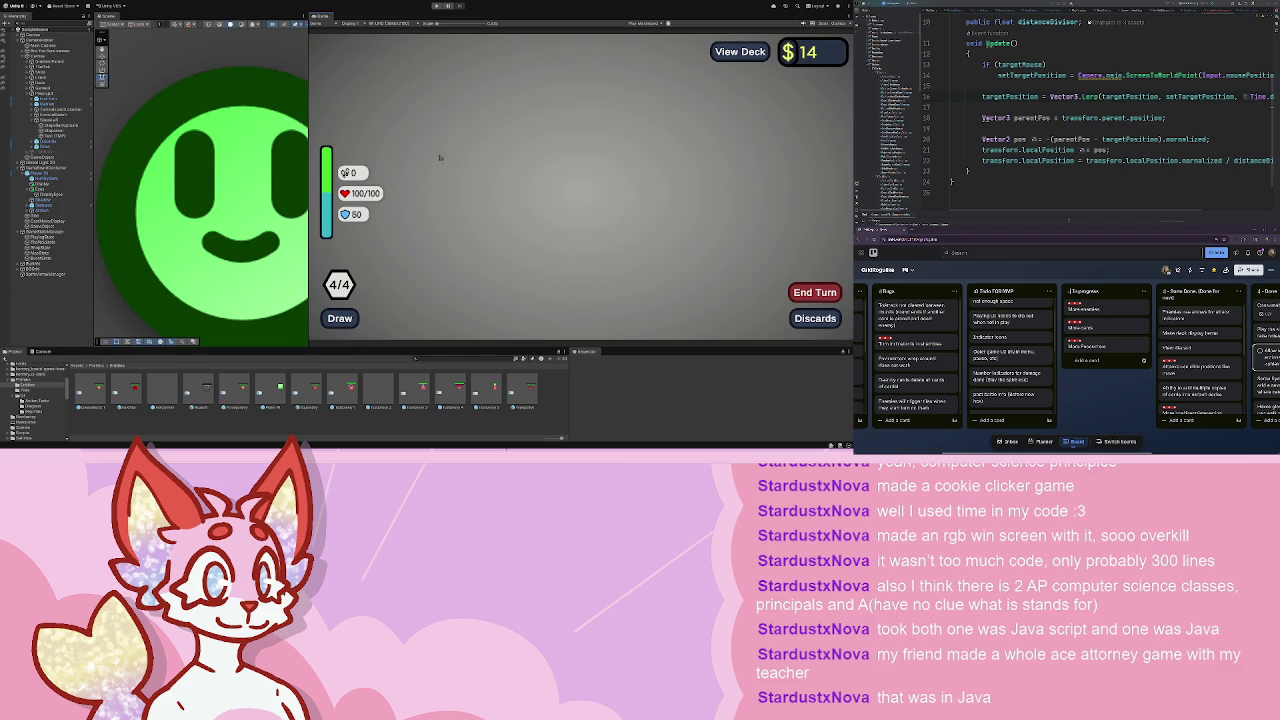
- Play the game, click Done in the shop, enter the middle sword node's battle, then stop
left_click(437, 6)
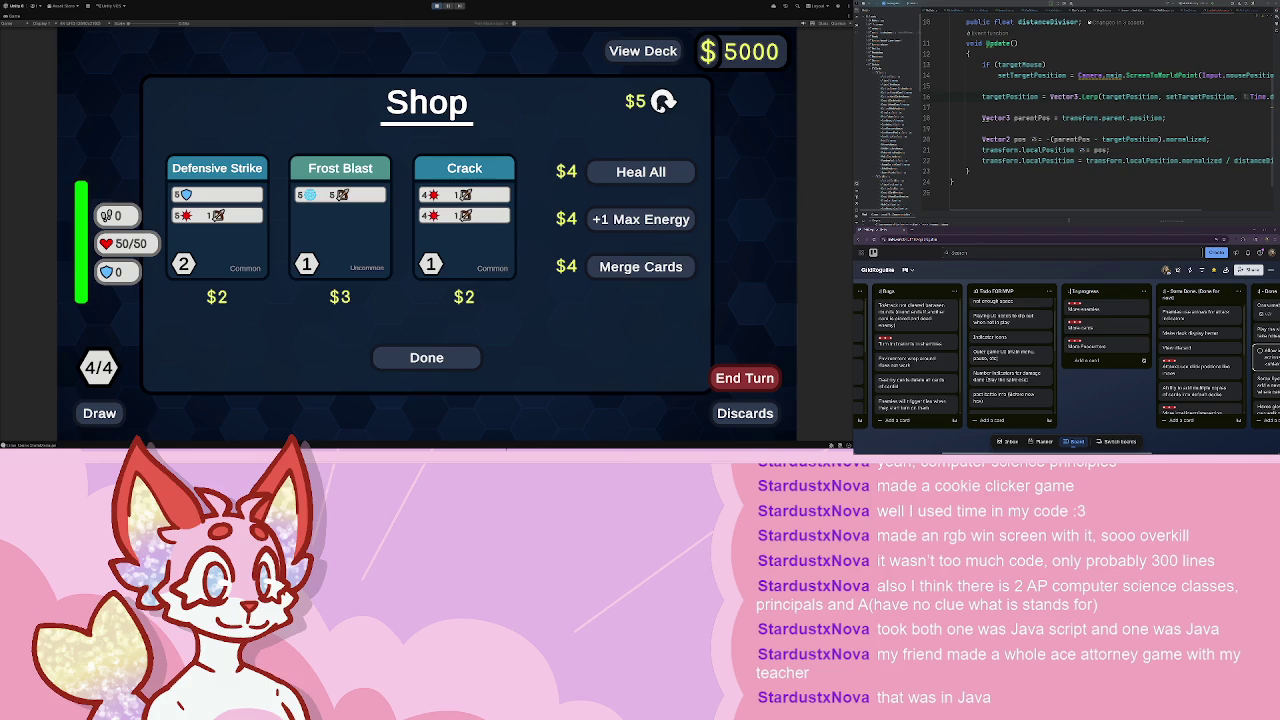
left_click(430, 357)
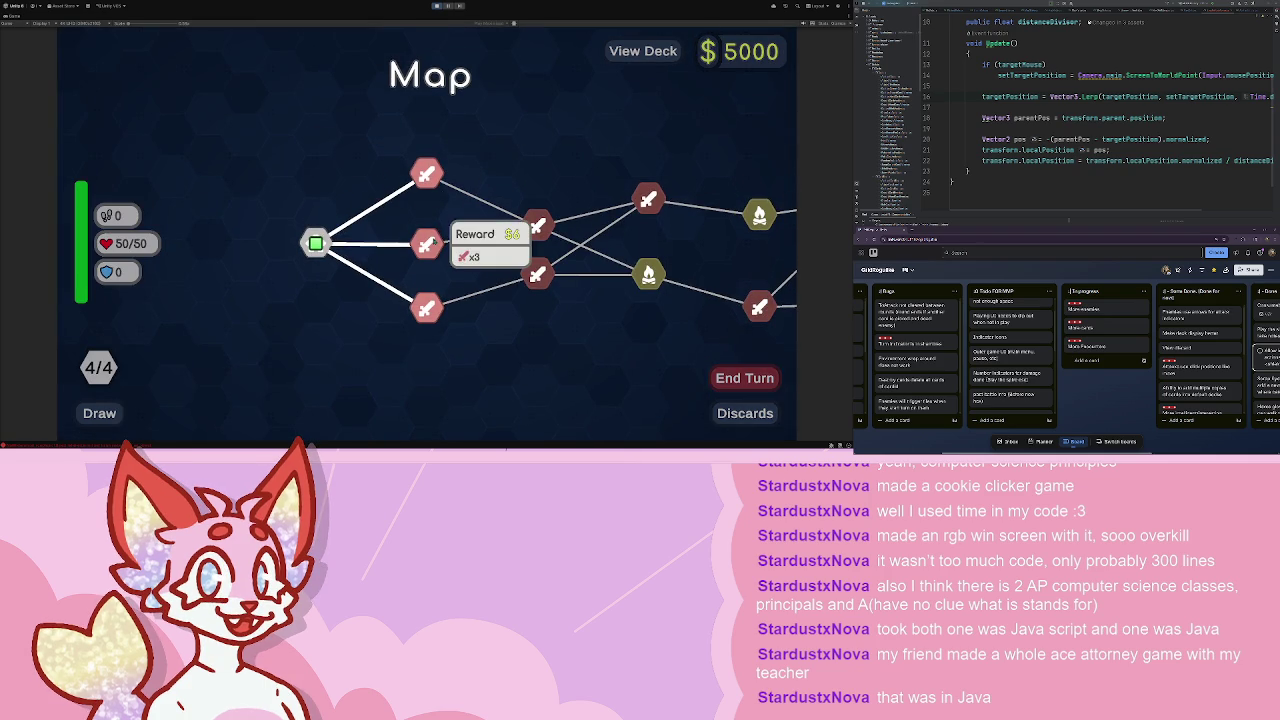
left_click(428, 215)
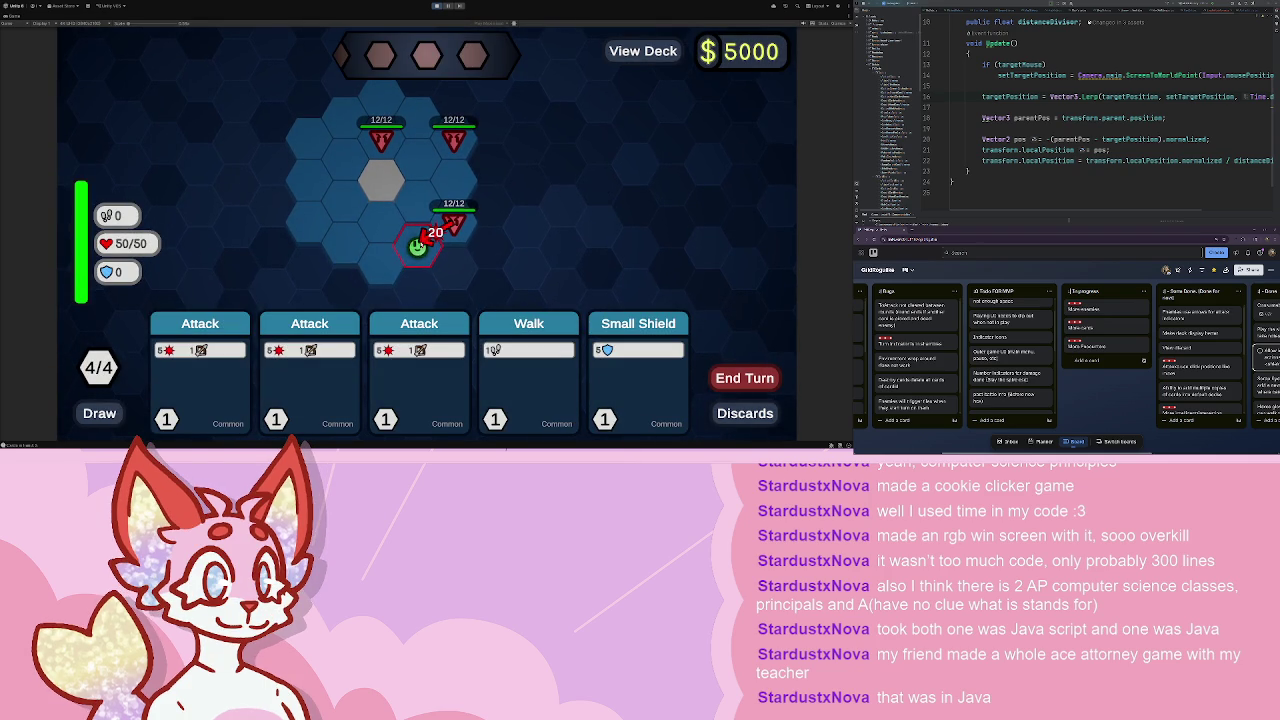
mouse_move(417, 249)
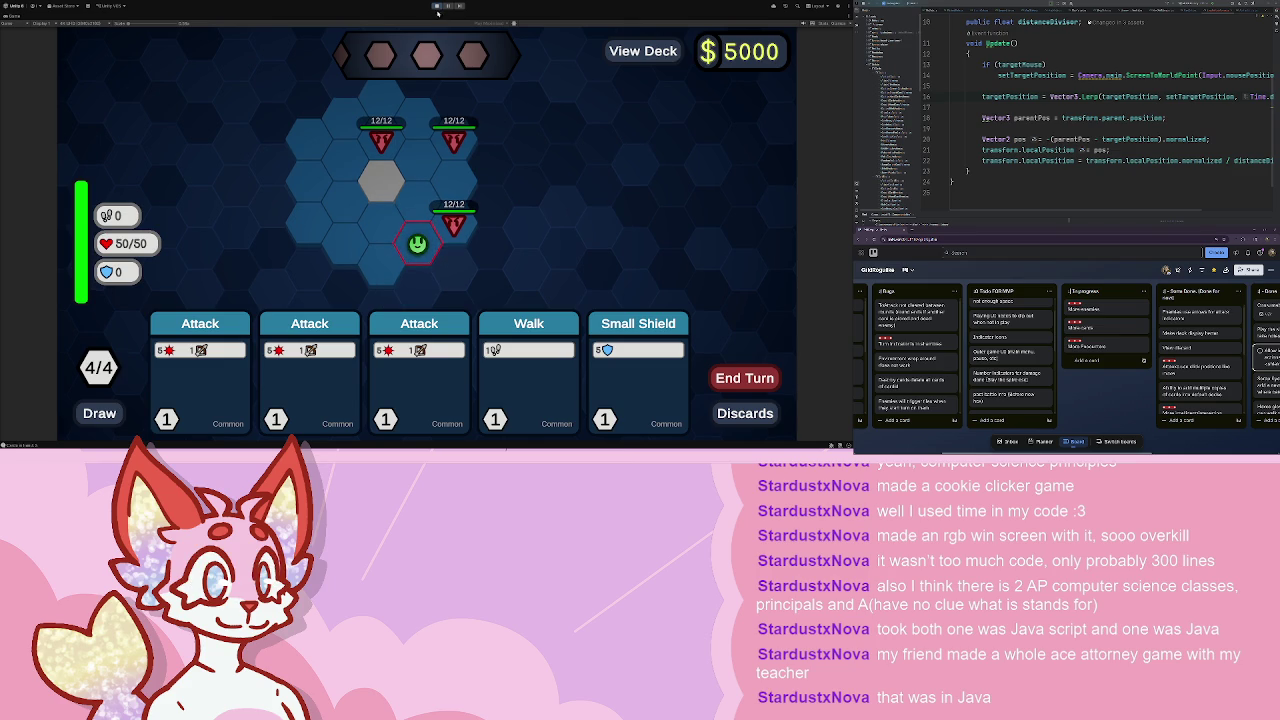
key("ctrl+p")
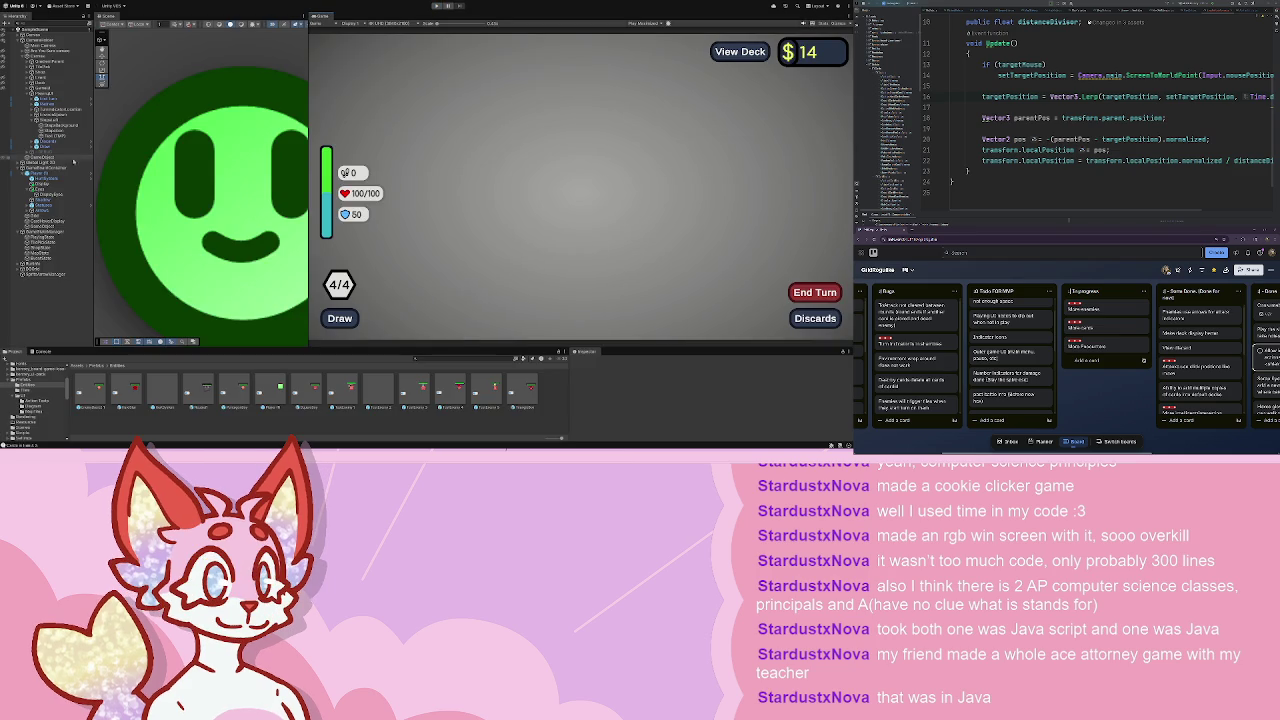
- Edit the eyes object's Speed, then play into a sword-node battle against three 12/12 enemies
left_click(52, 194)
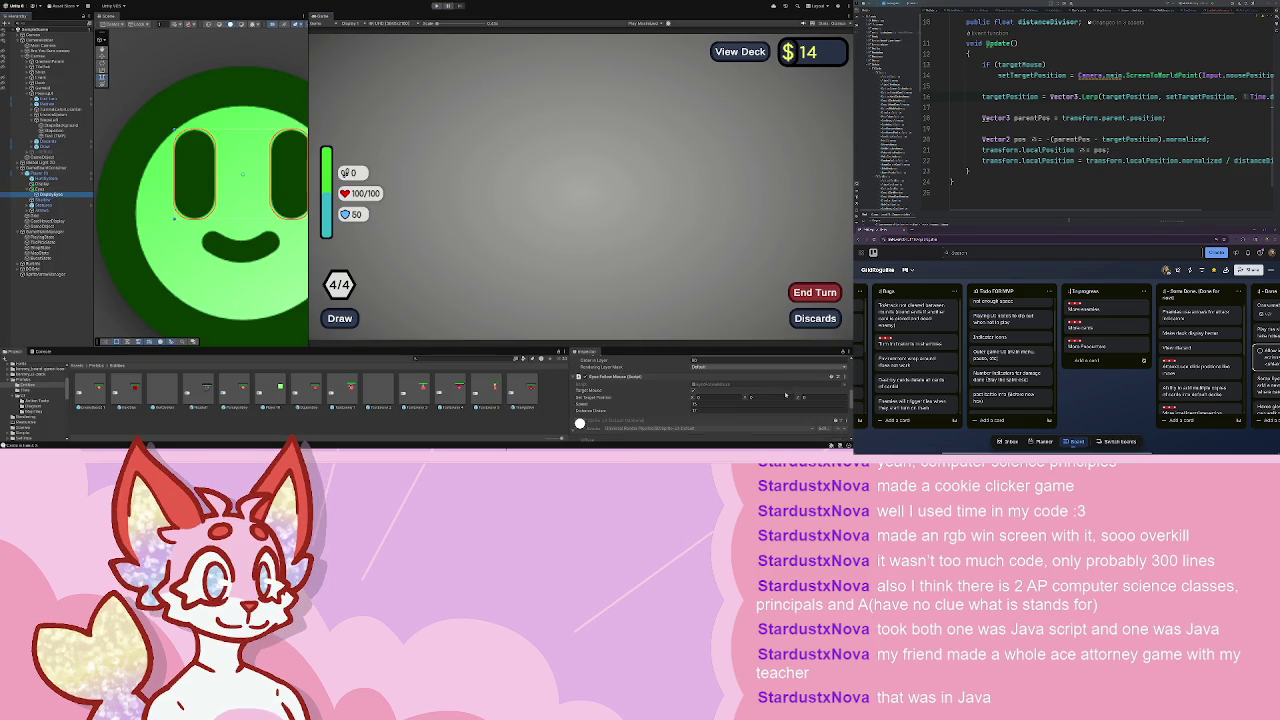
left_click(729, 405)
left_click(436, 6)
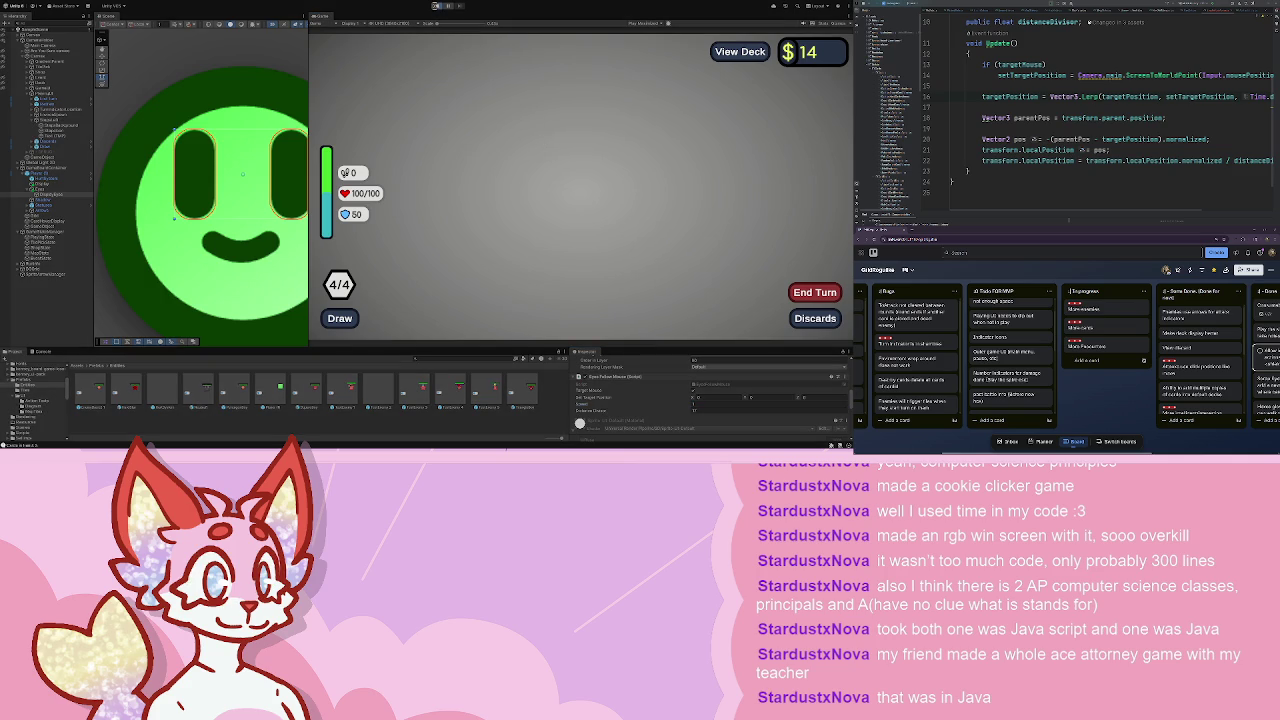
left_click(436, 6)
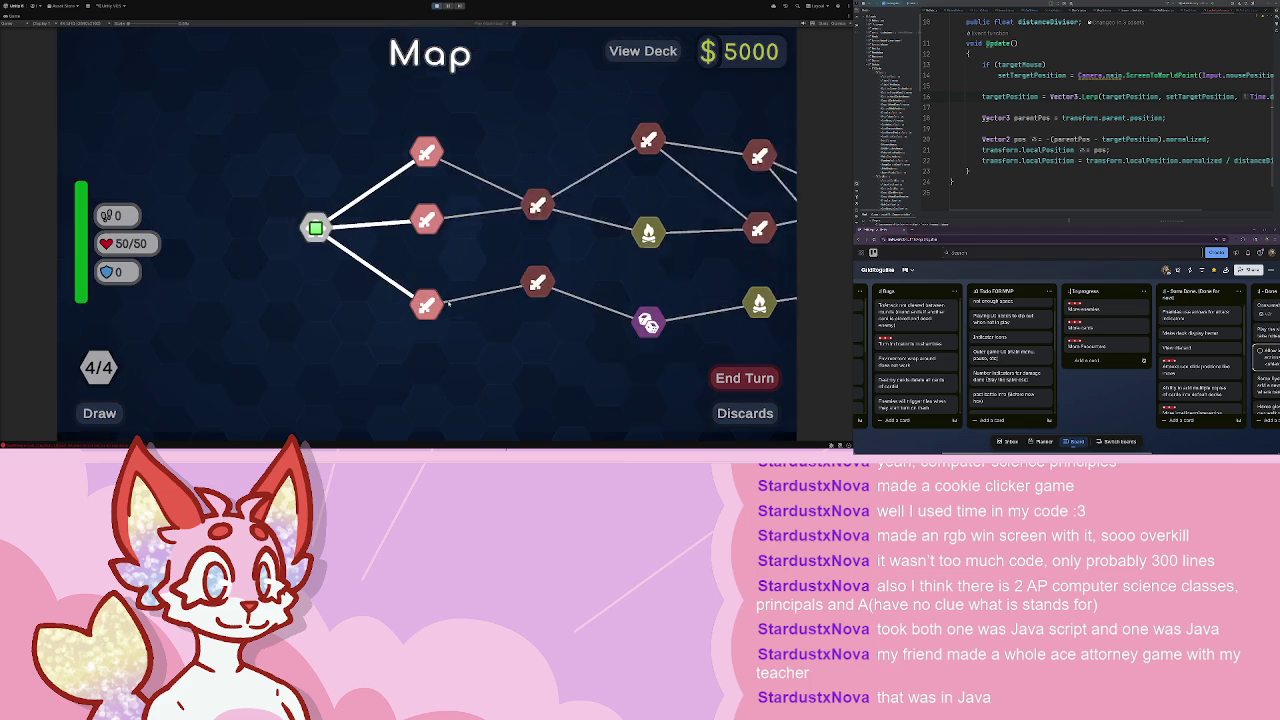
left_click(426, 219)
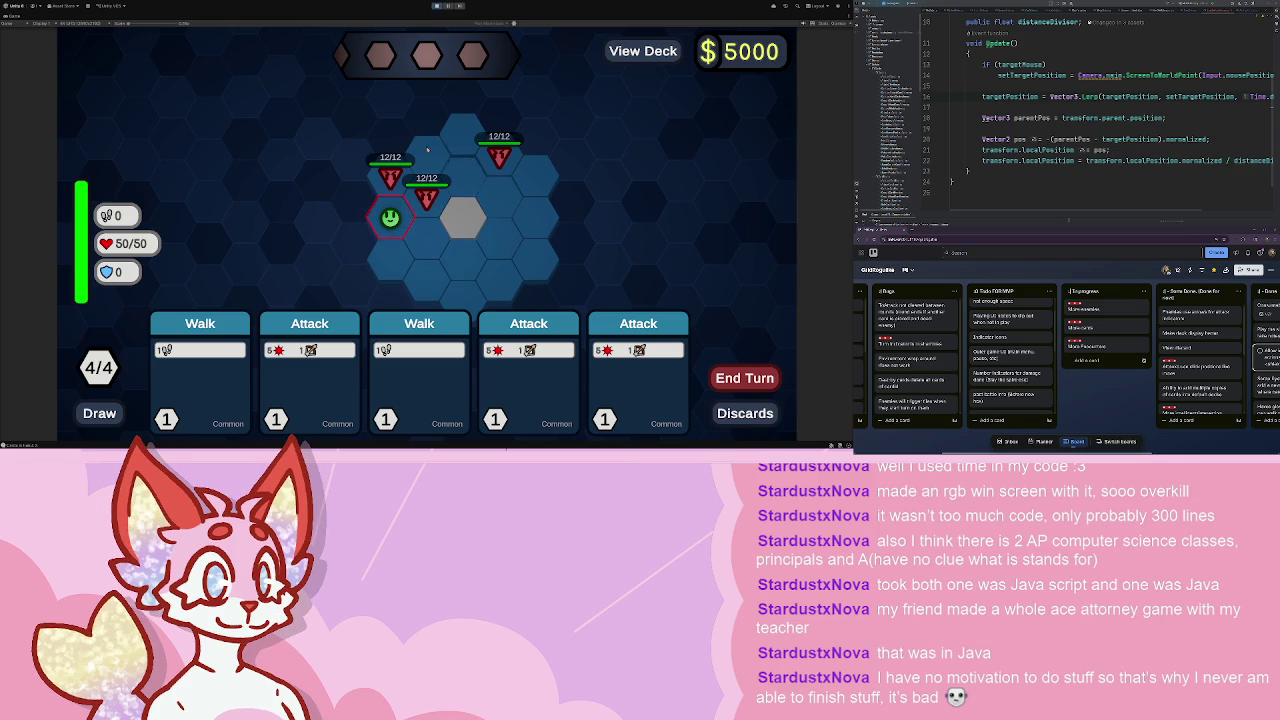
mouse_move(433, 246)
- Stop play, replay through the shop into a battle against two 25/25 enemies, then stop again
mouse_move(376, 268)
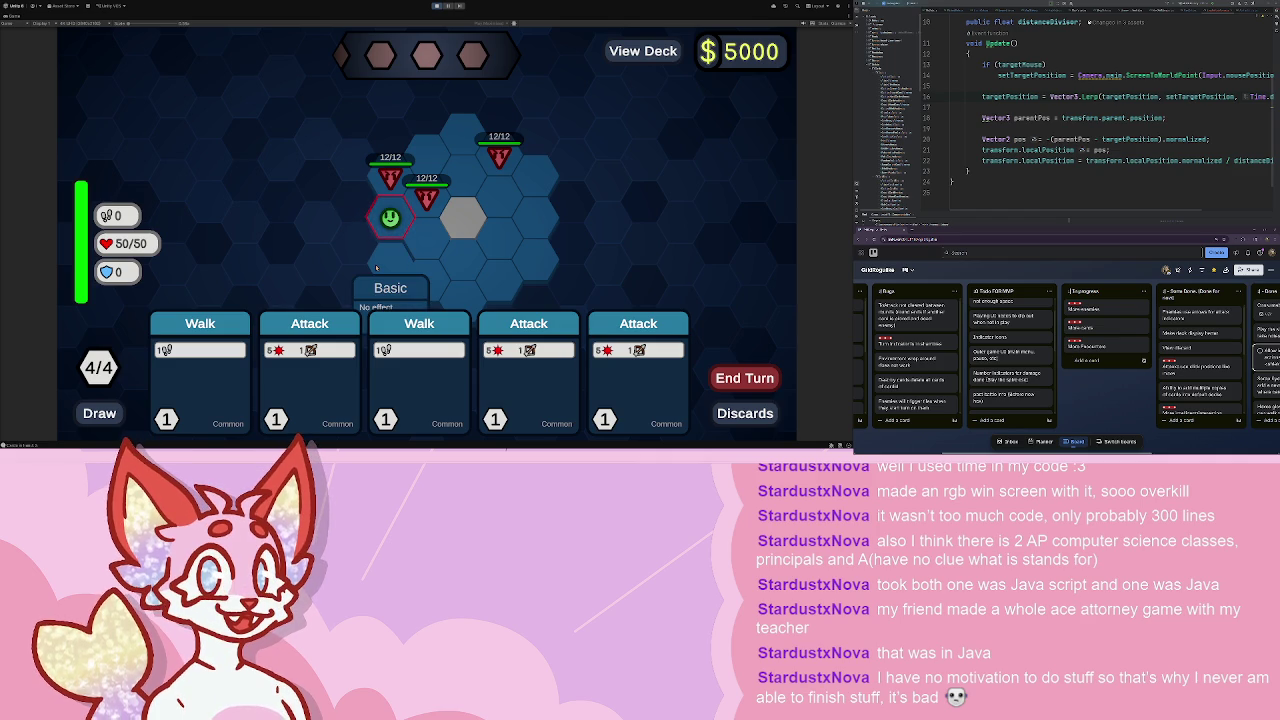
left_click(437, 7)
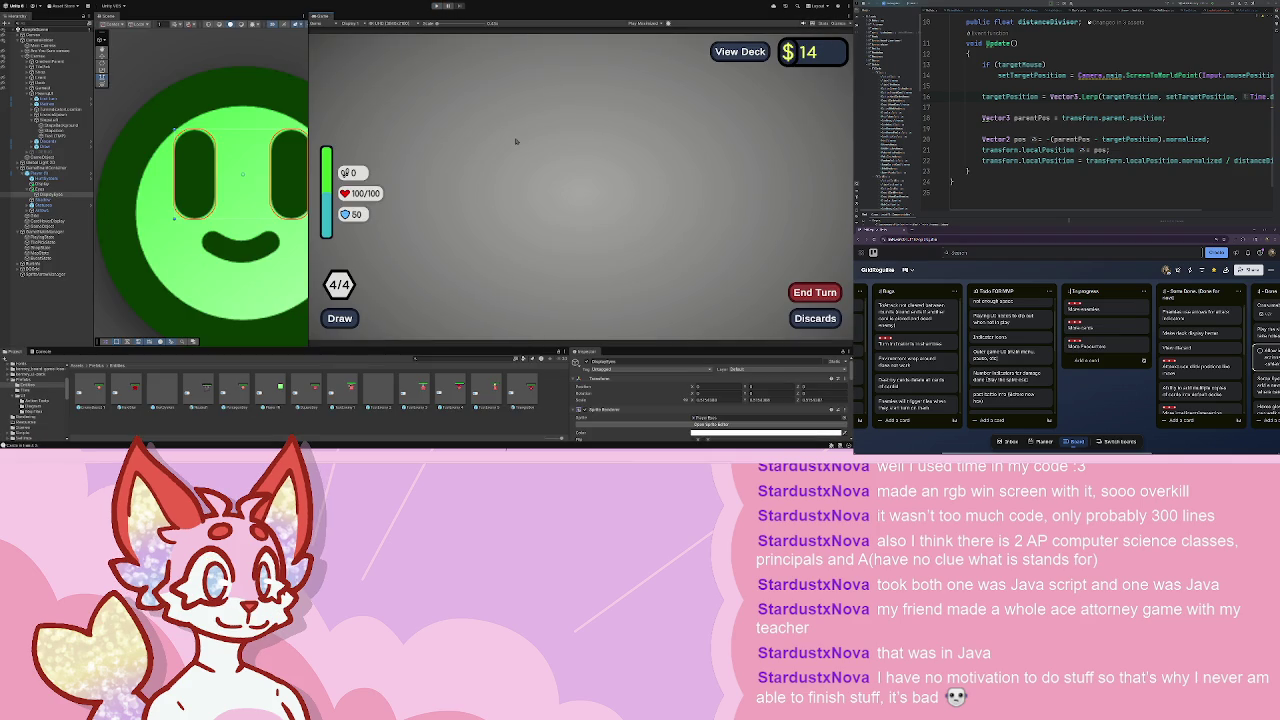
scroll(663, 378, "down", 5)
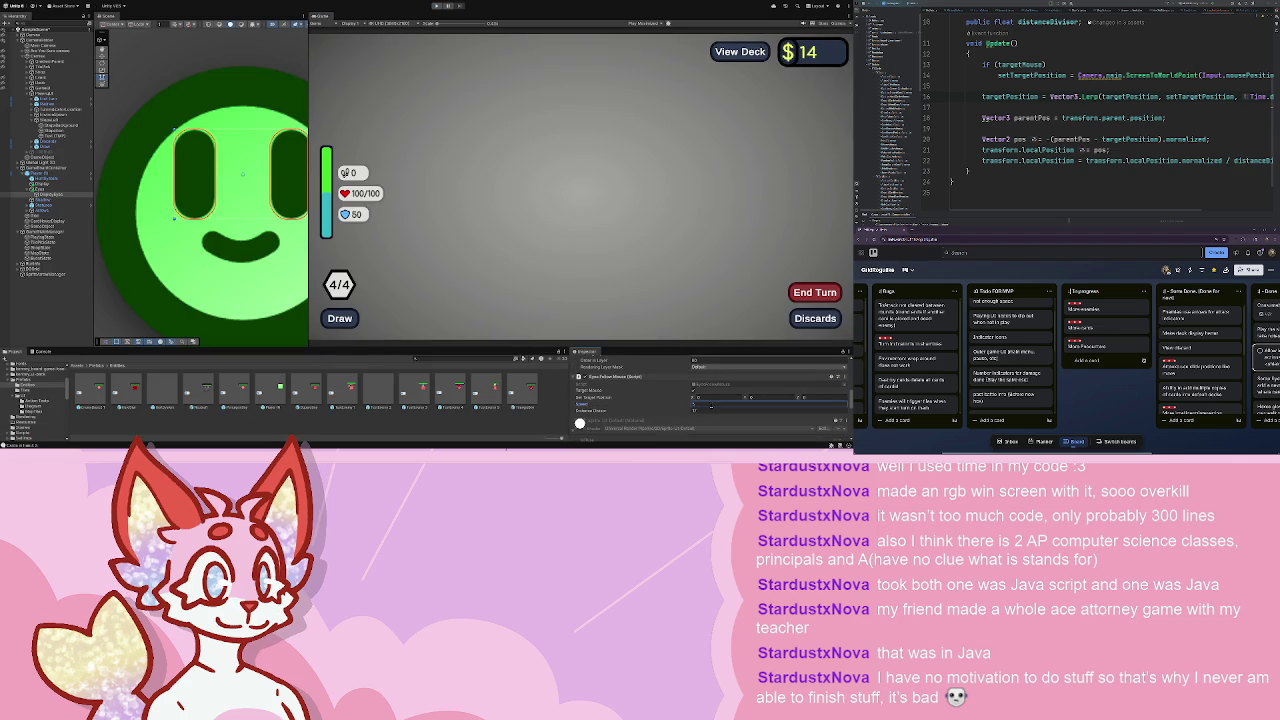
left_click(435, 6)
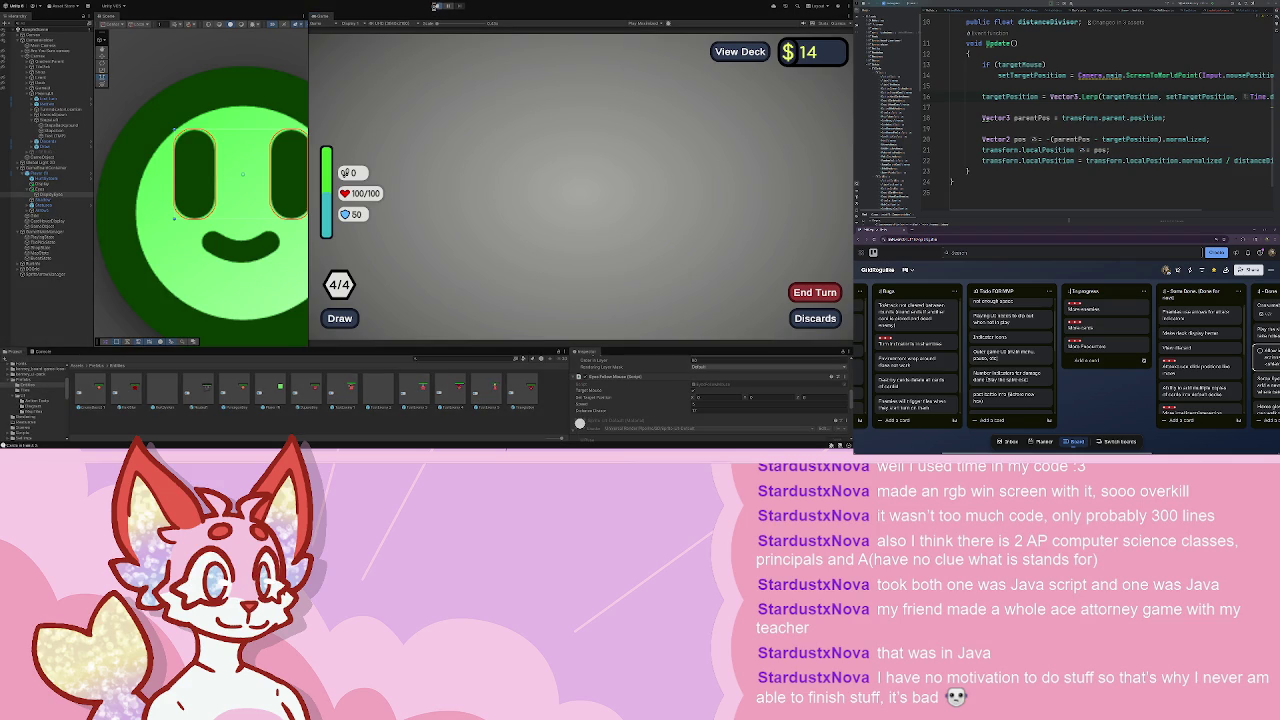
left_click(434, 6)
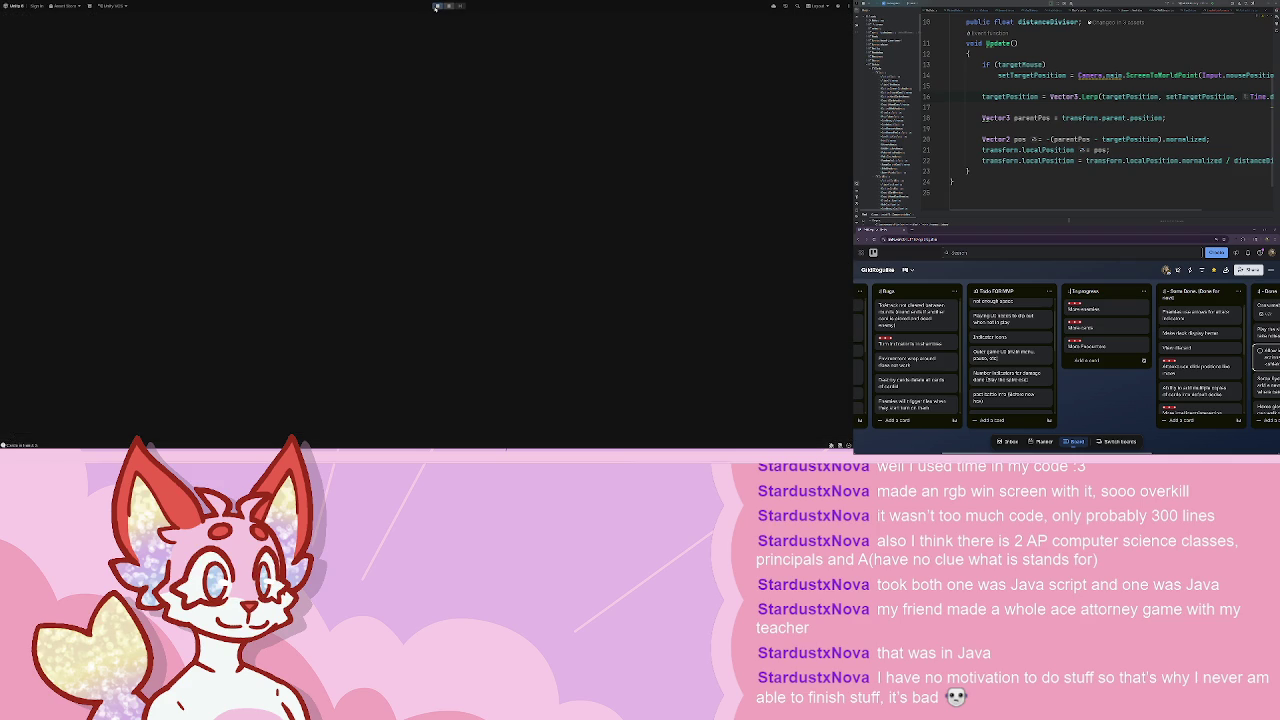
left_click(423, 358)
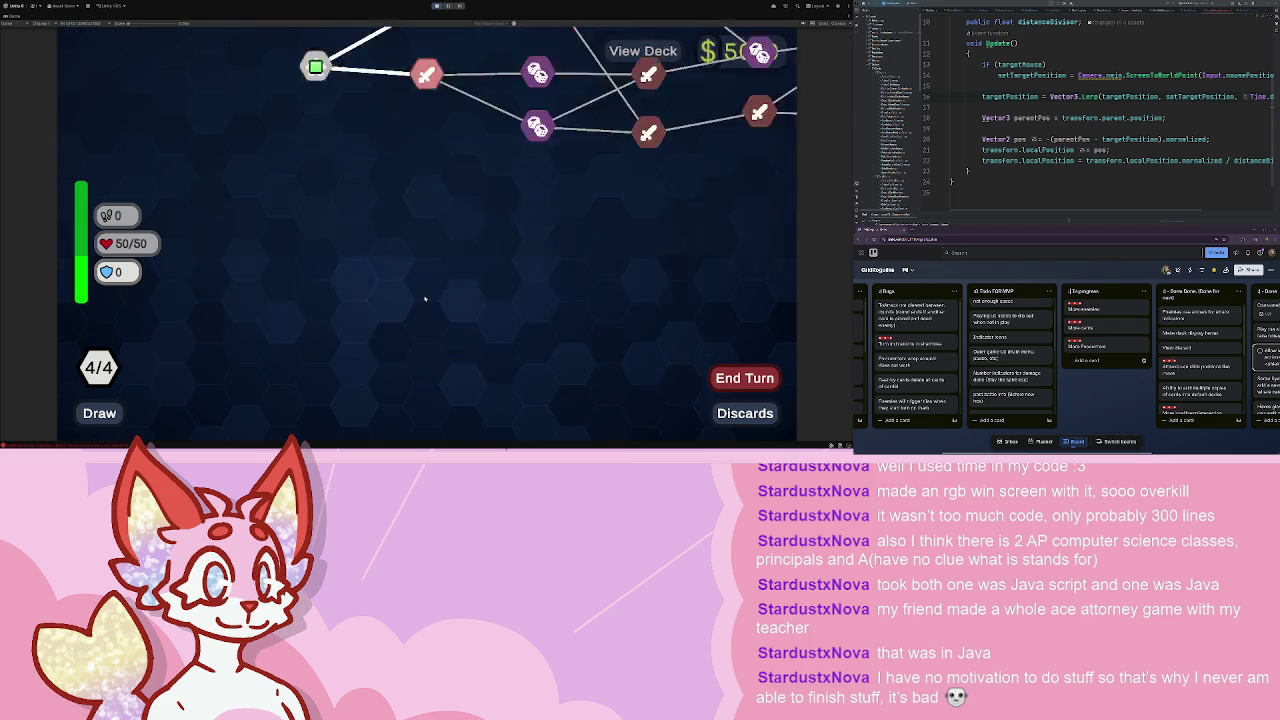
left_click(423, 274)
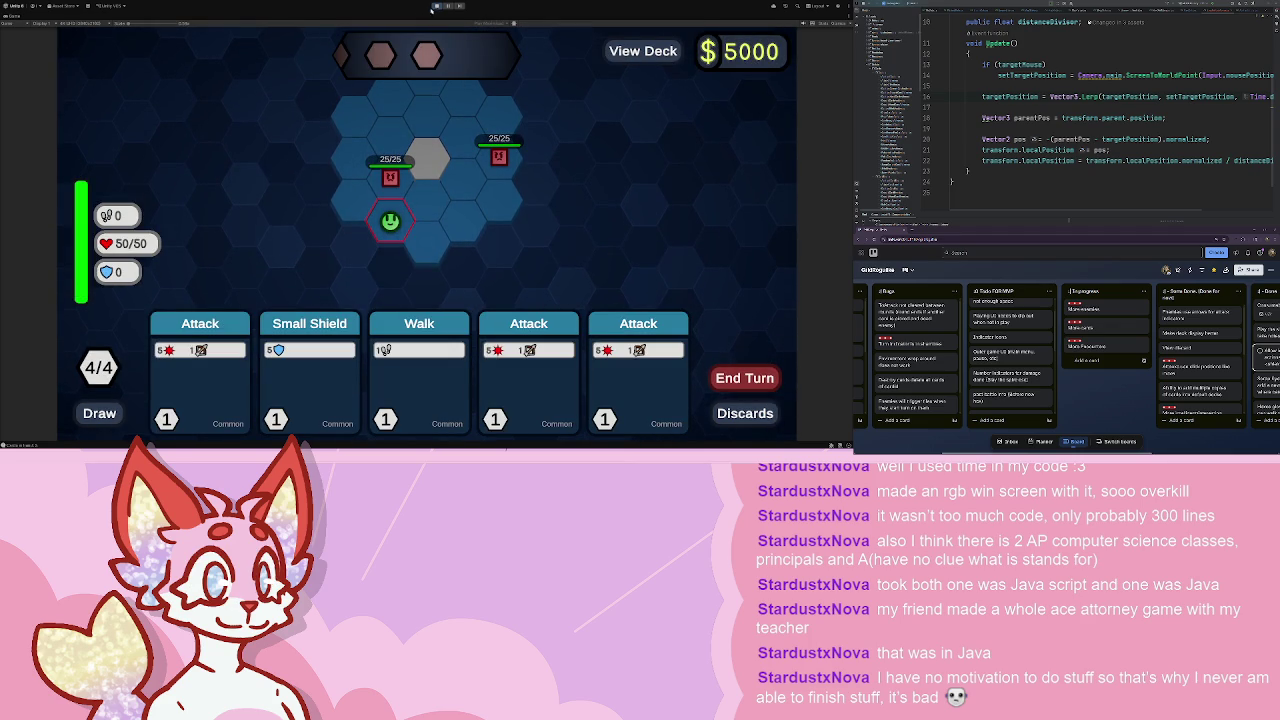
key("ctrl+p")
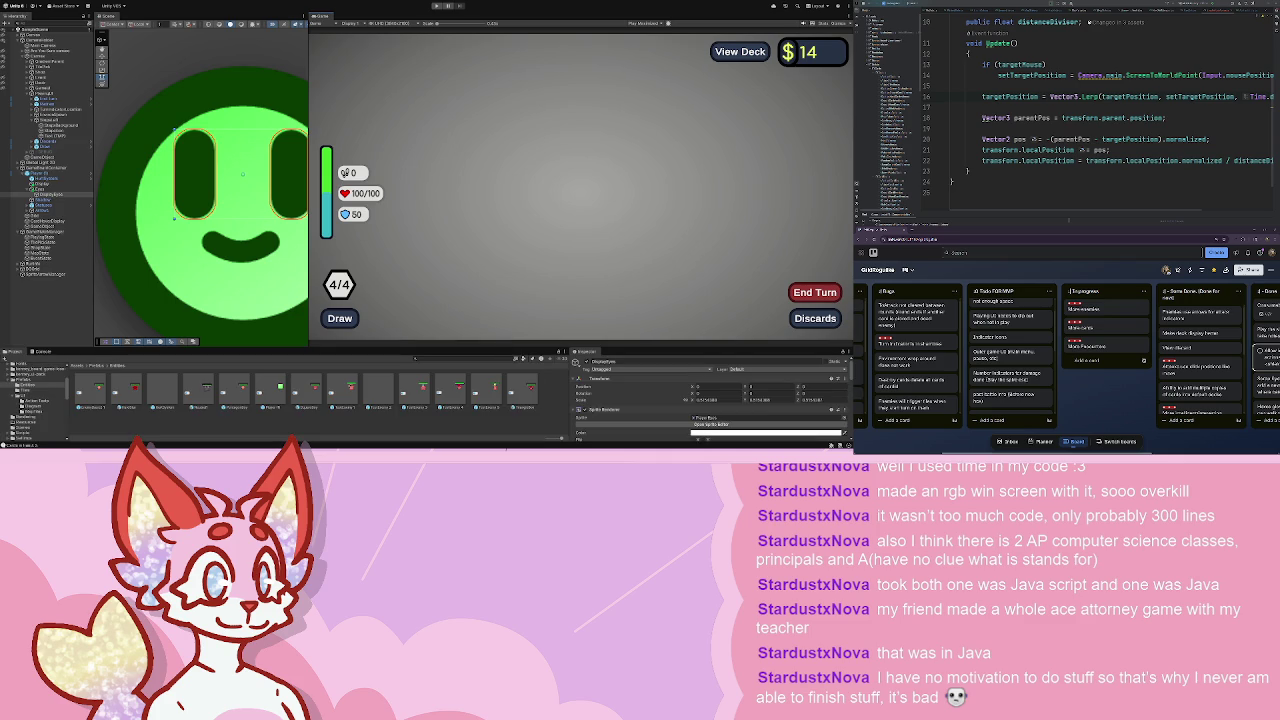
key("alt+Tab")
scroll(464, 186, "down", 3)
left_click(442, 321)
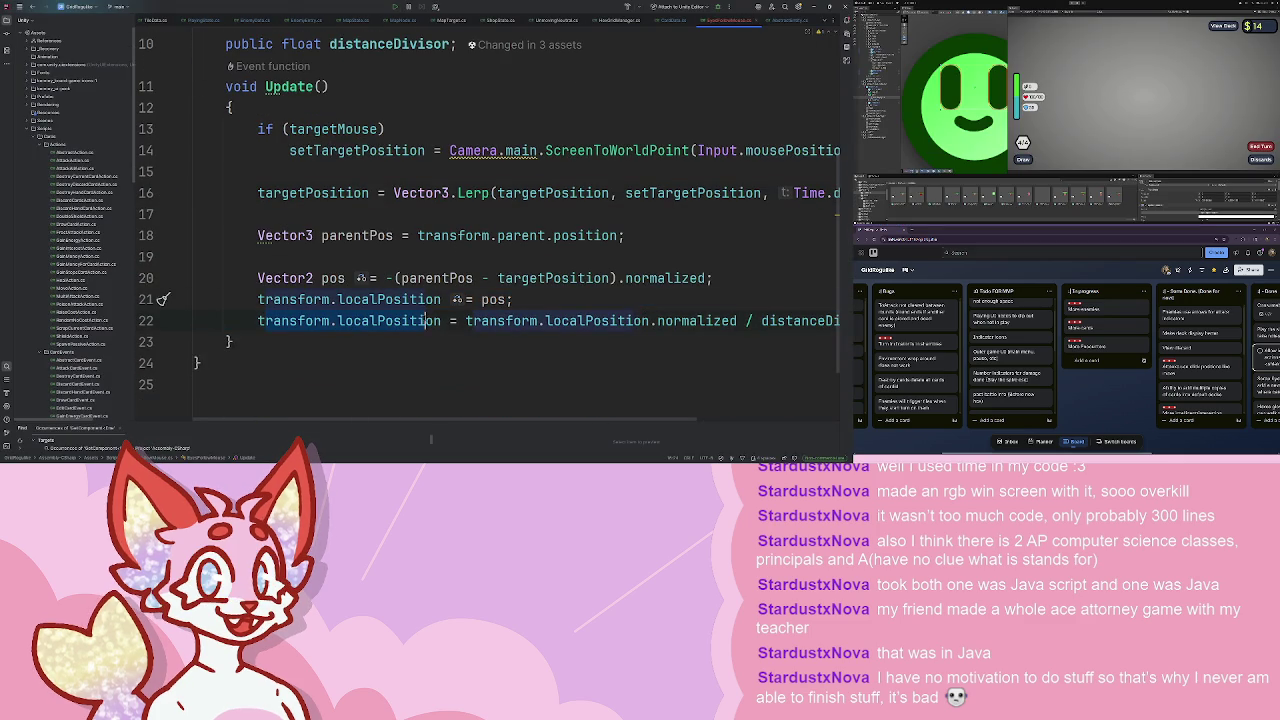
left_click_drag(442, 321, 257, 321)
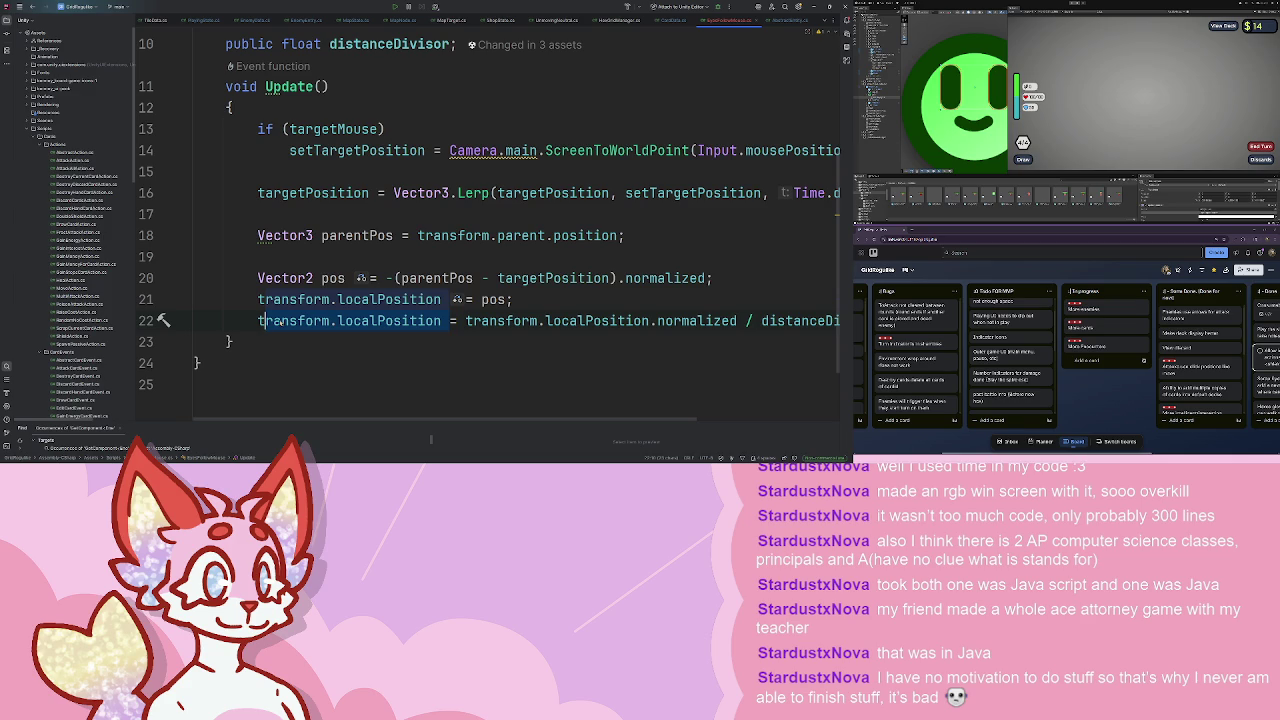
scroll(262, 321, "up", 3)
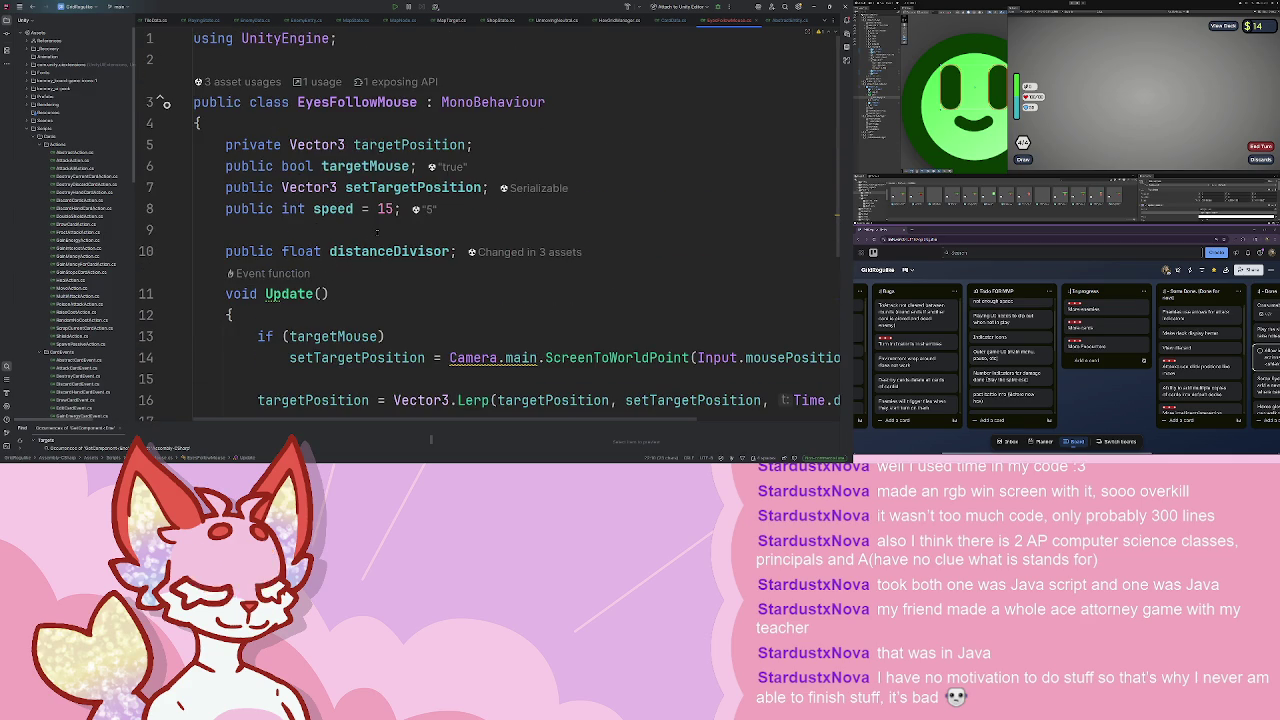
scroll(587, 293, "down", 4)
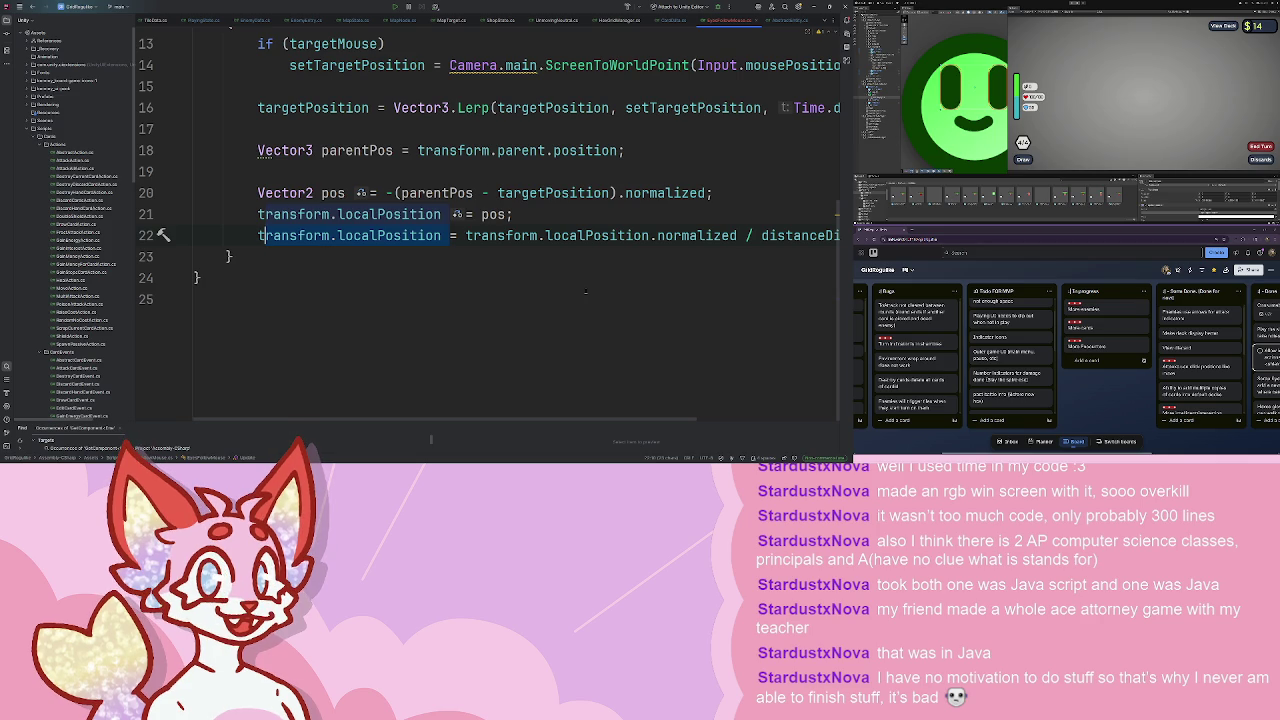
left_click(436, 7)
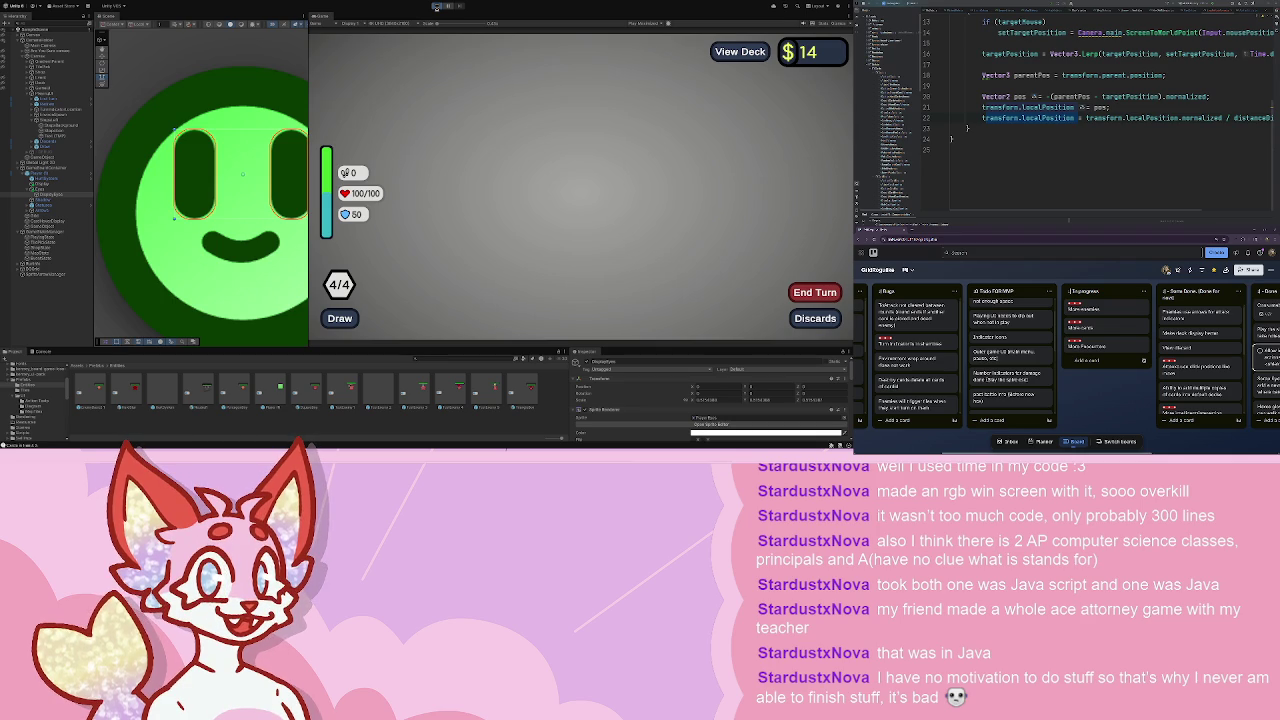
- Leave the shop, move the player two hexes with Walk cards, and end the turn
left_click(436, 7)
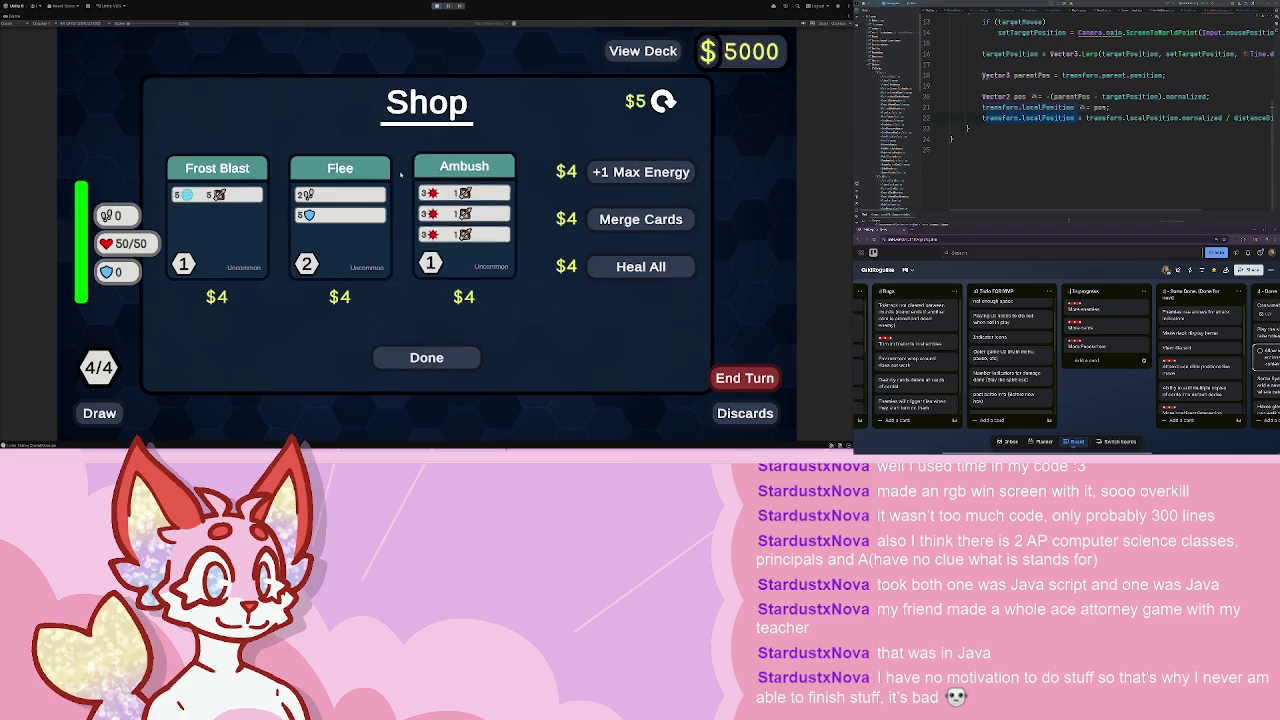
left_click(412, 358)
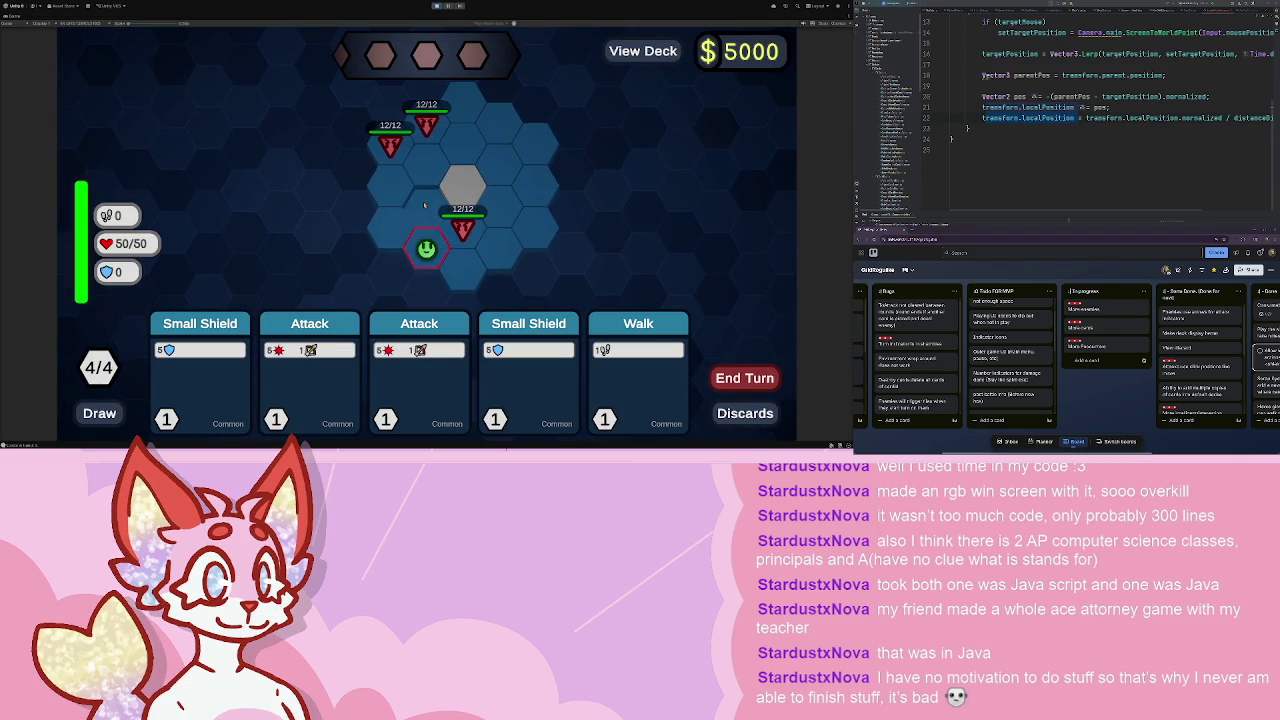
left_click(638, 365)
left_click(426, 216)
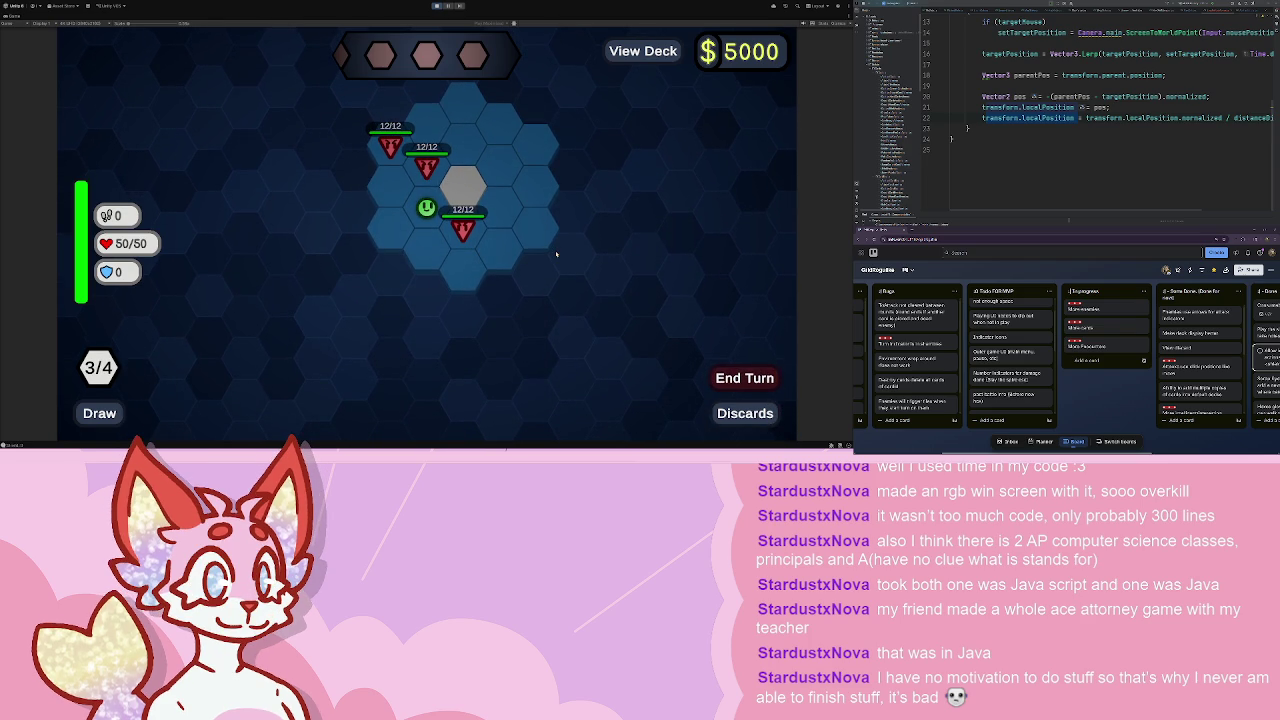
left_click(309, 380)
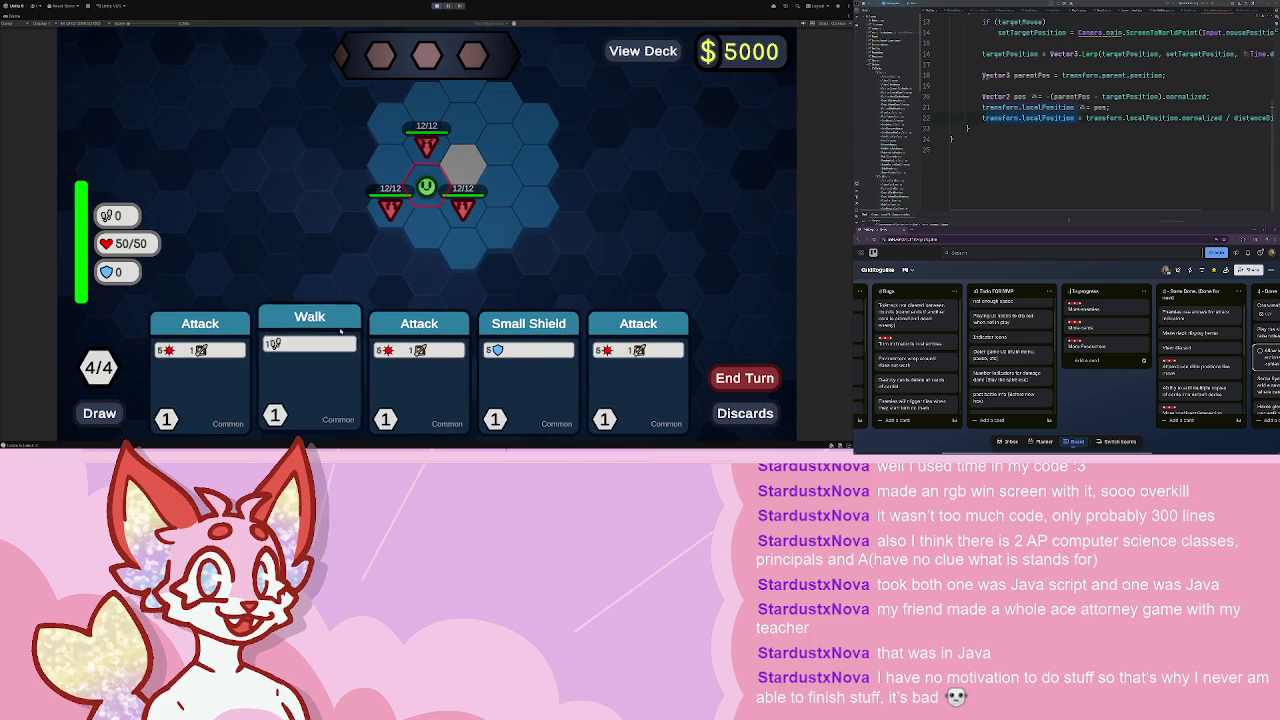
left_click(470, 158)
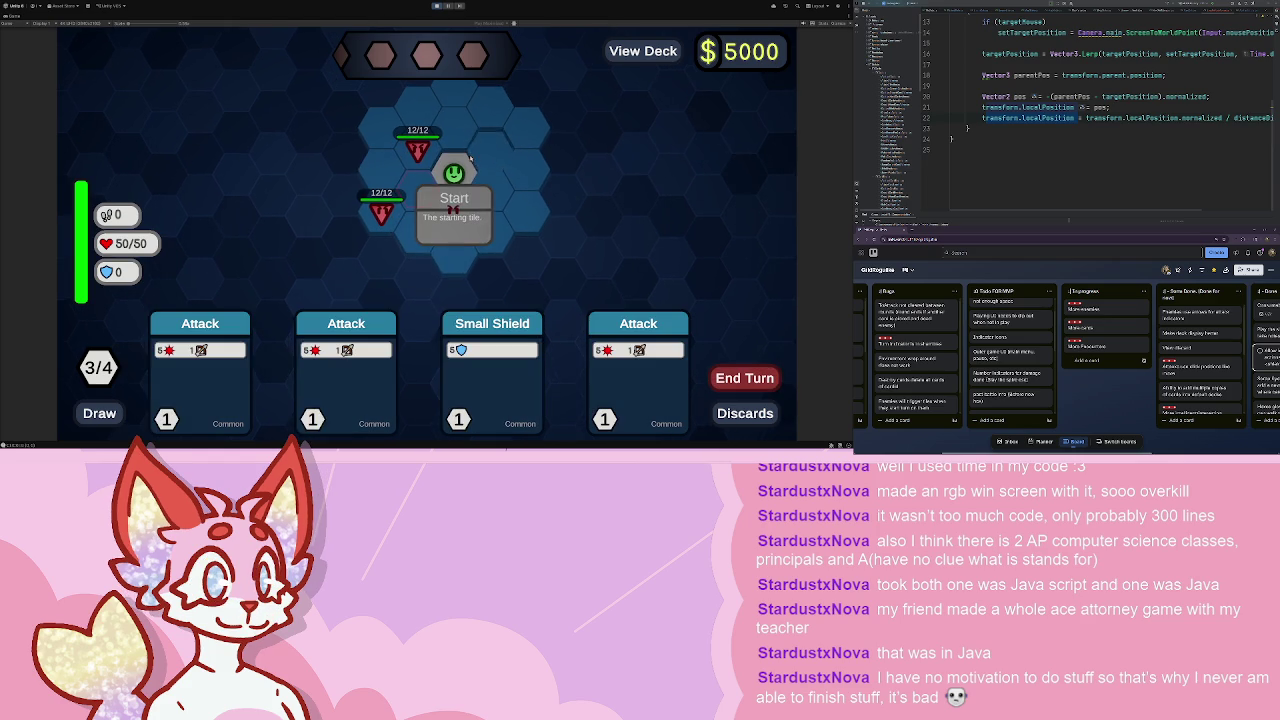
left_click(719, 369)
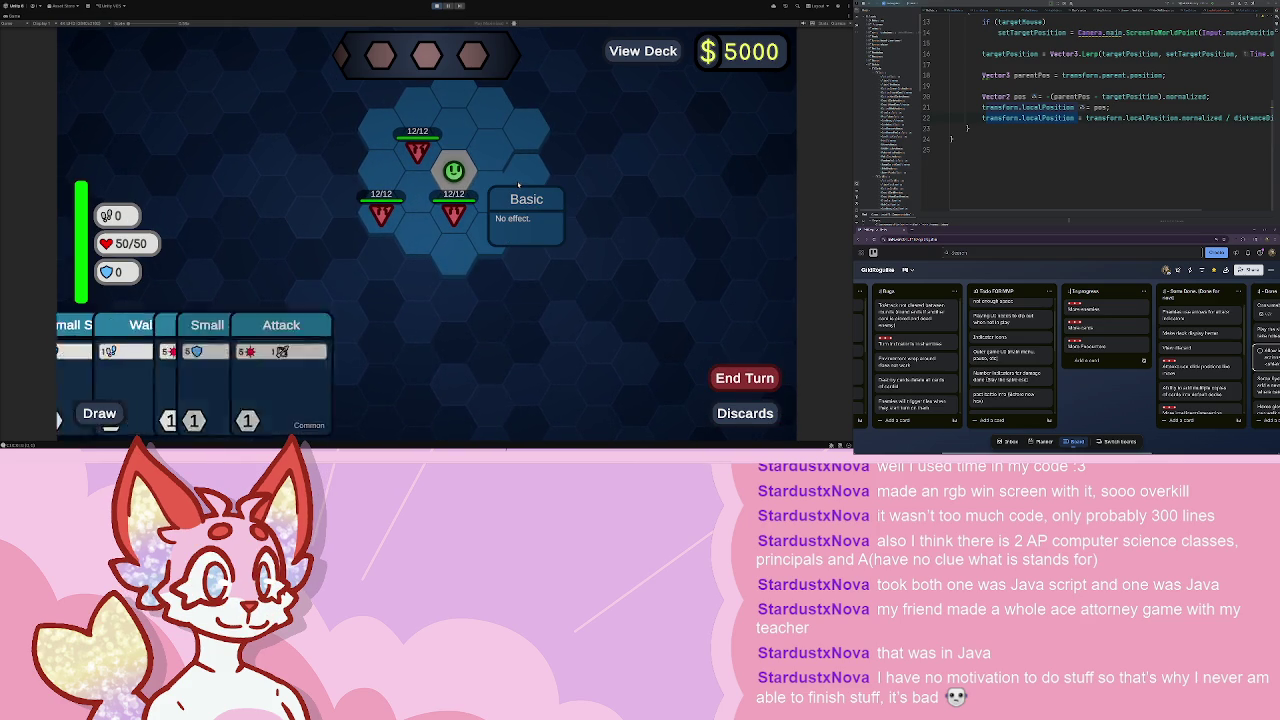
- Walk one hex, play the second Small Shield card, and end the turn
mouse_move(310, 370)
left_mouse_down()
mouse_move(400, 365)
mouse_move(485, 190)
left_mouse_up()
left_click(485, 190)
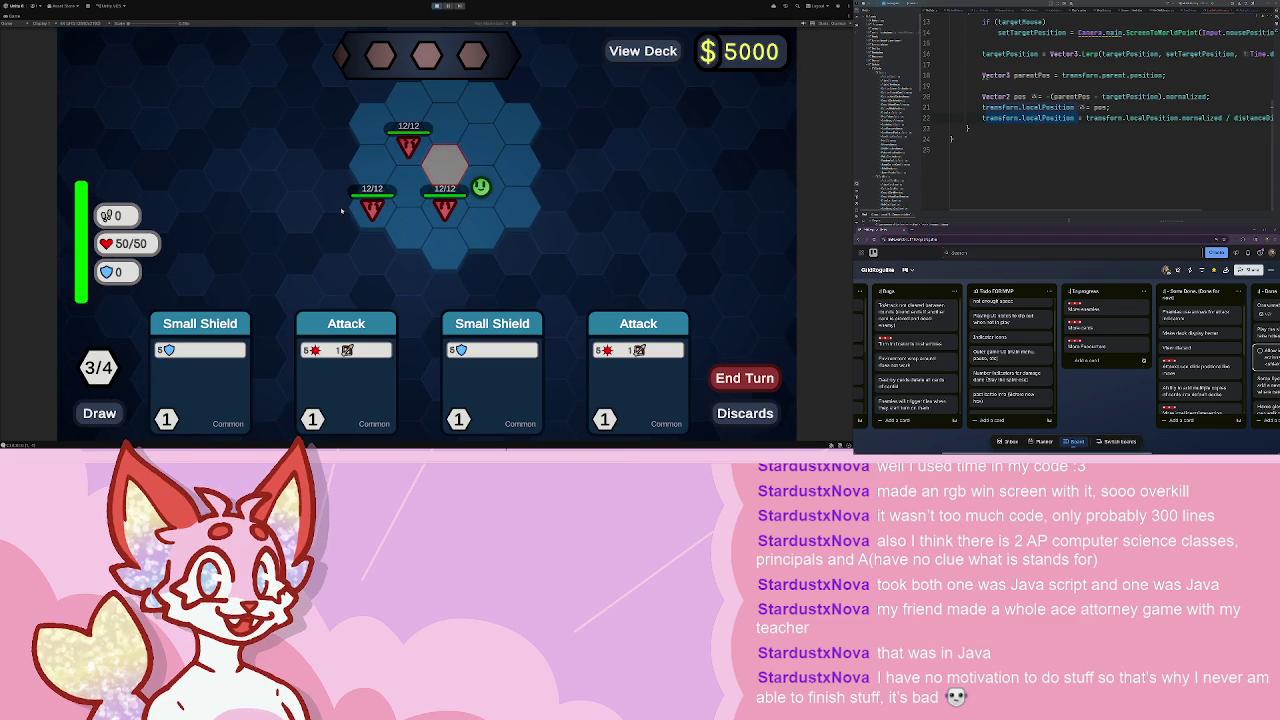
left_click(492, 375)
left_click(736, 367)
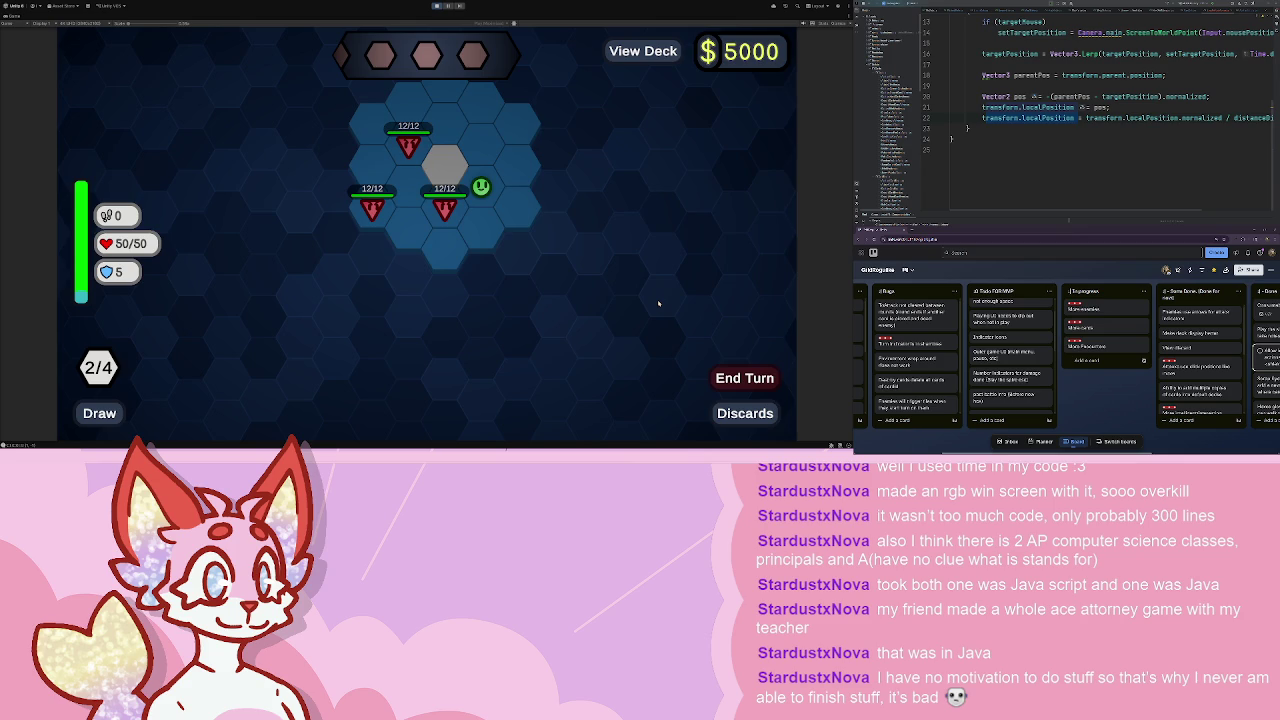
- Play both Walk cards to move two hexes down, stop, and select the player object
left_click(336, 339)
left_click(637, 350)
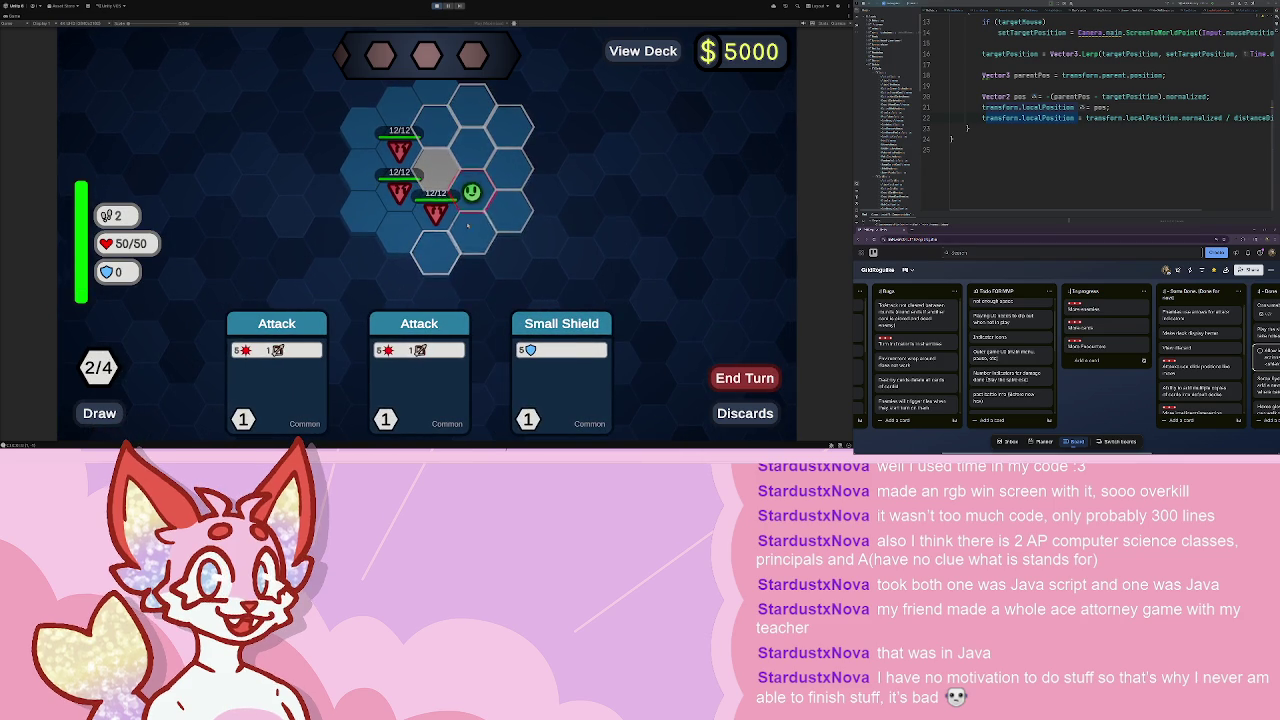
left_click(437, 250)
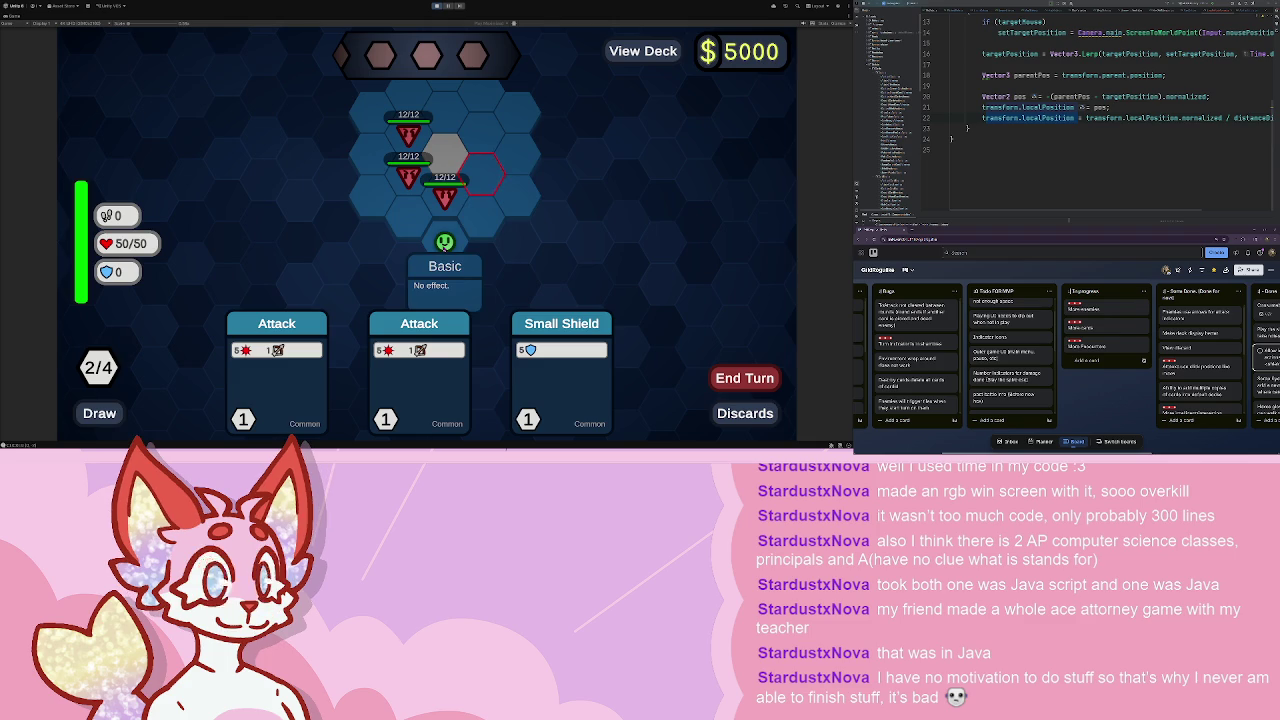
mouse_move(482, 181)
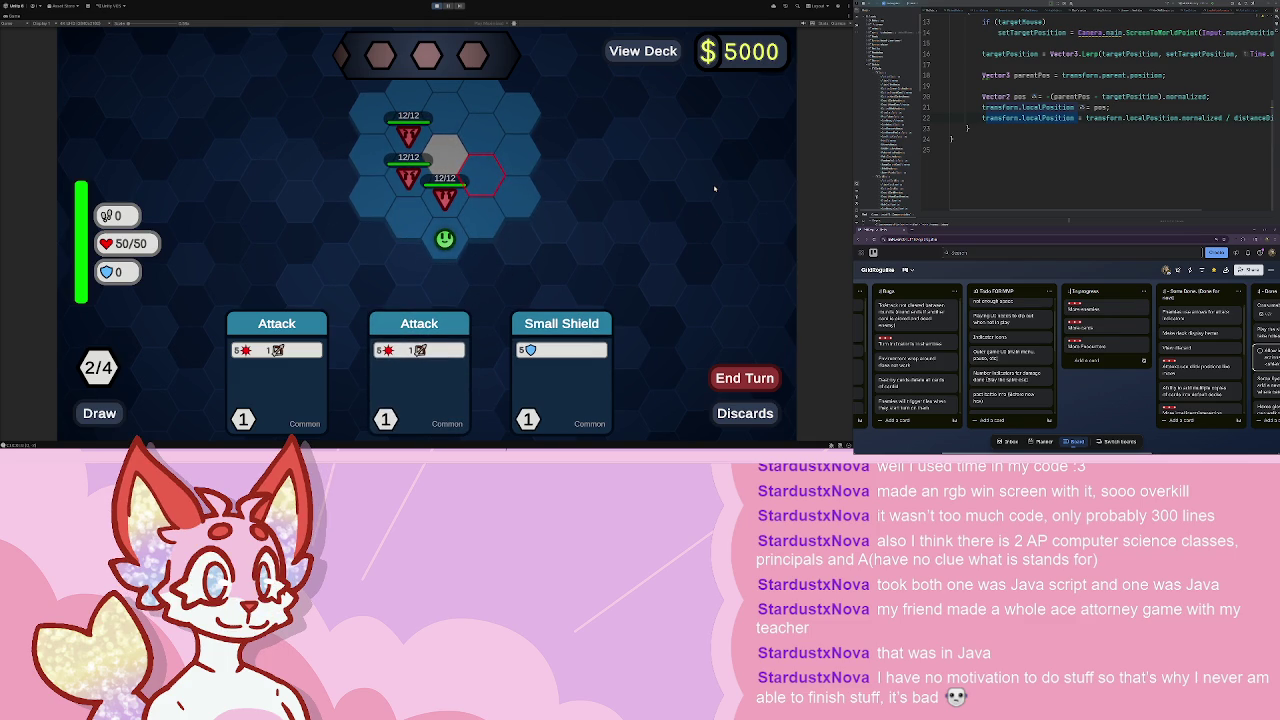
left_click(437, 6)
left_click(58, 176)
scroll(709, 422, "down", 5)
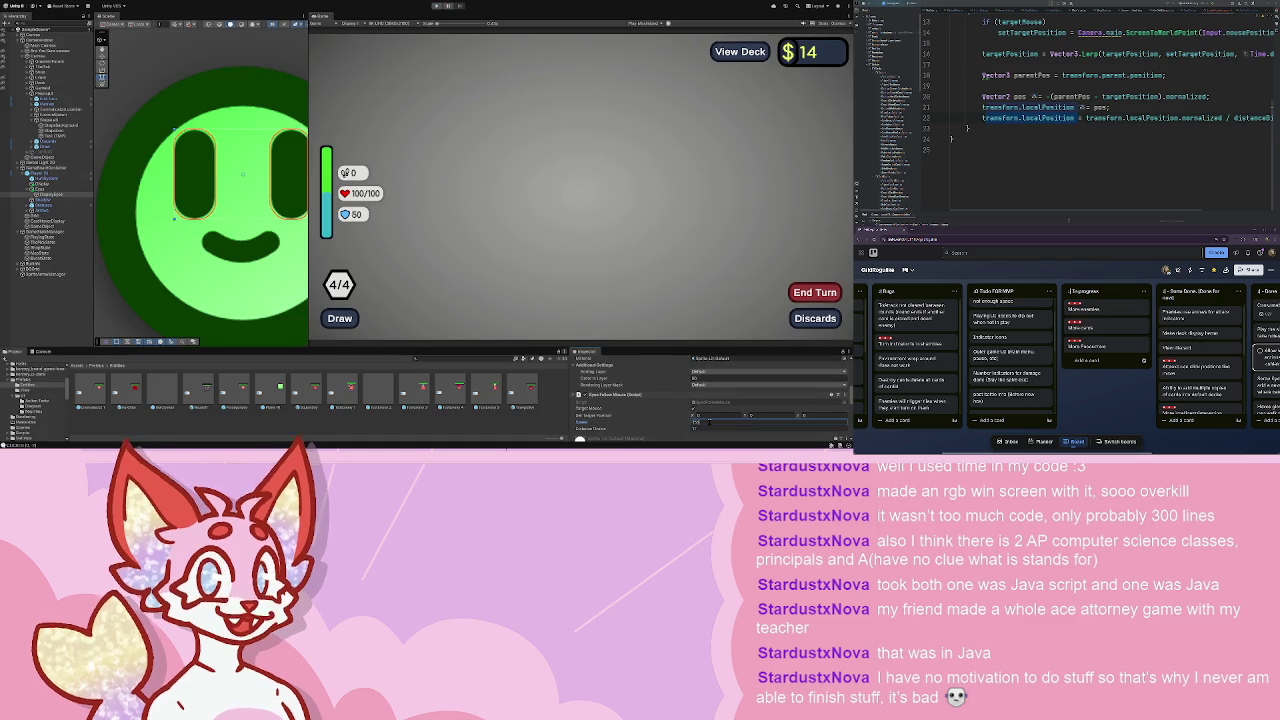
- Enter Play mode again to reach the shop selling Poison, Attack and Crack at $2
left_click(436, 6)
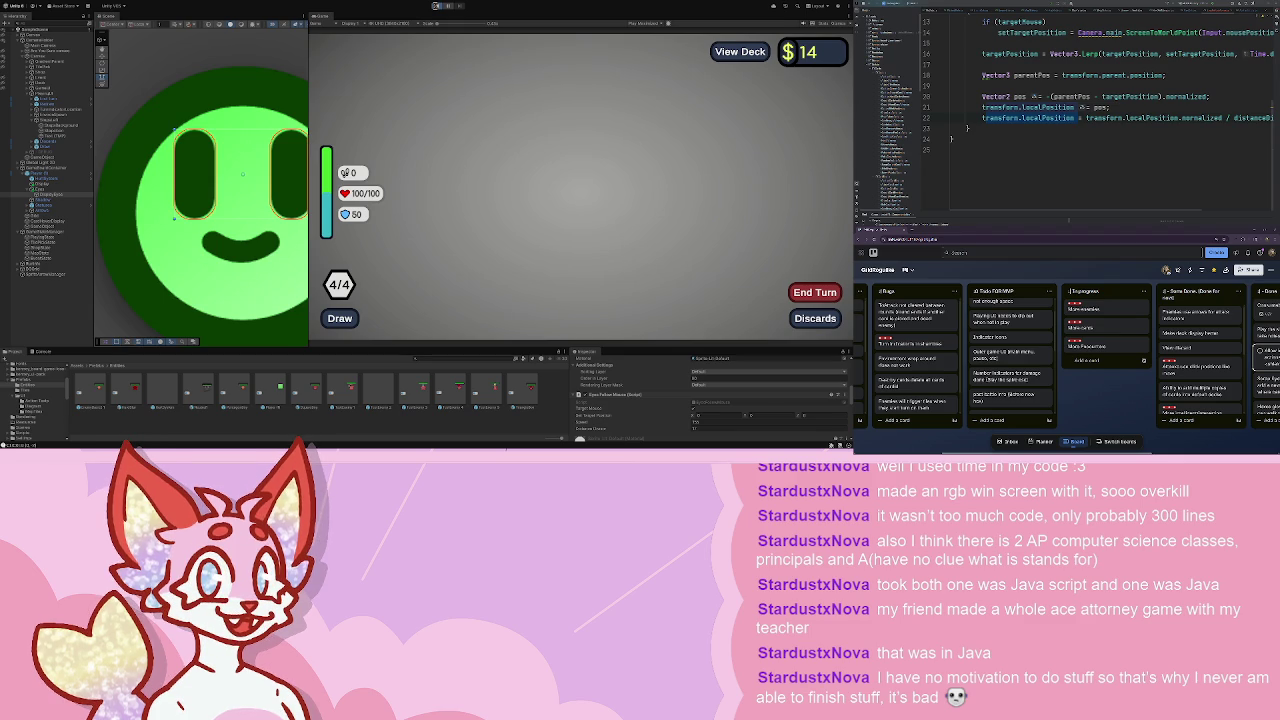
left_click(436, 6)
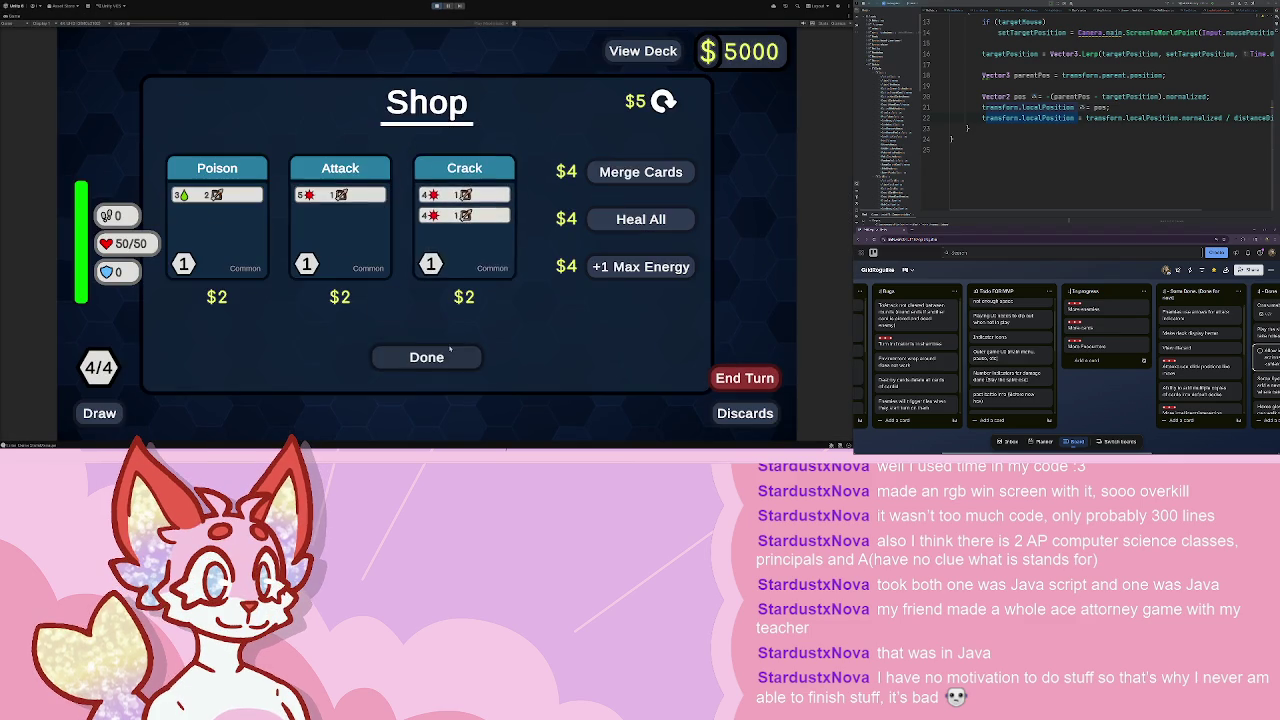
- Leave the shop, start a battle, walk one hex, gain 5 shield and end the turn
left_click(428, 356)
left_click(422, 242)
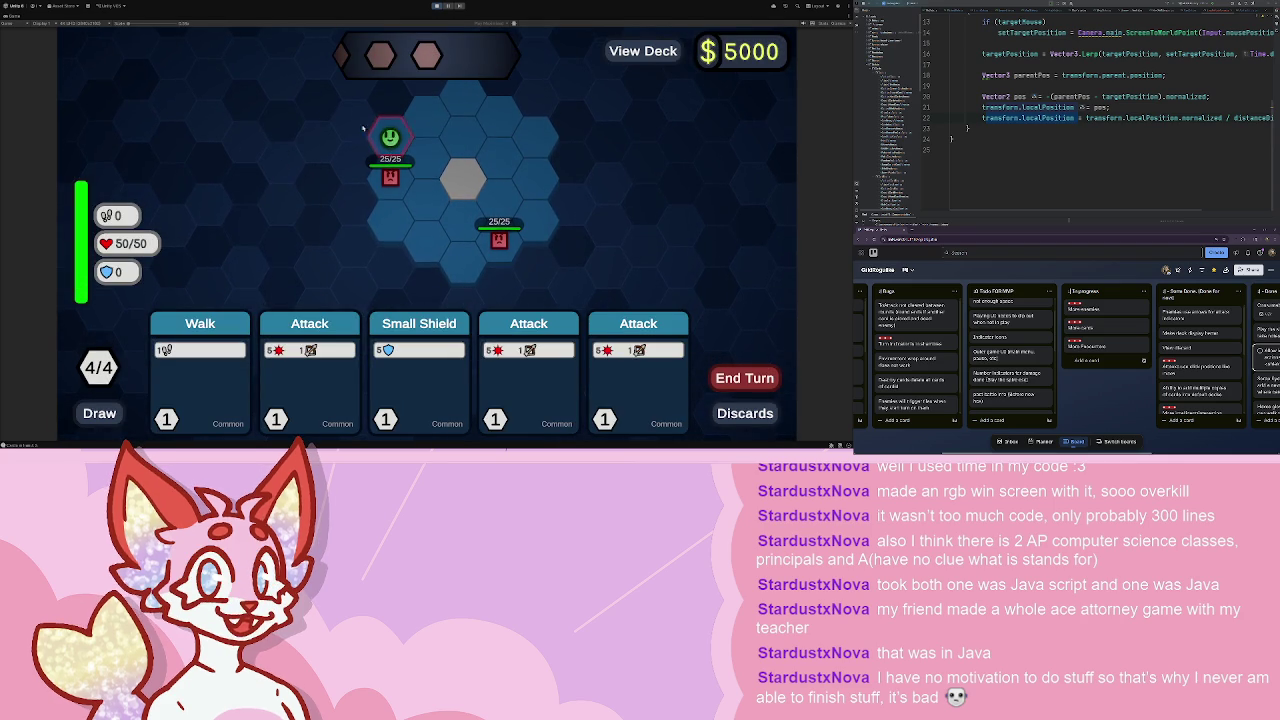
left_click(200, 375)
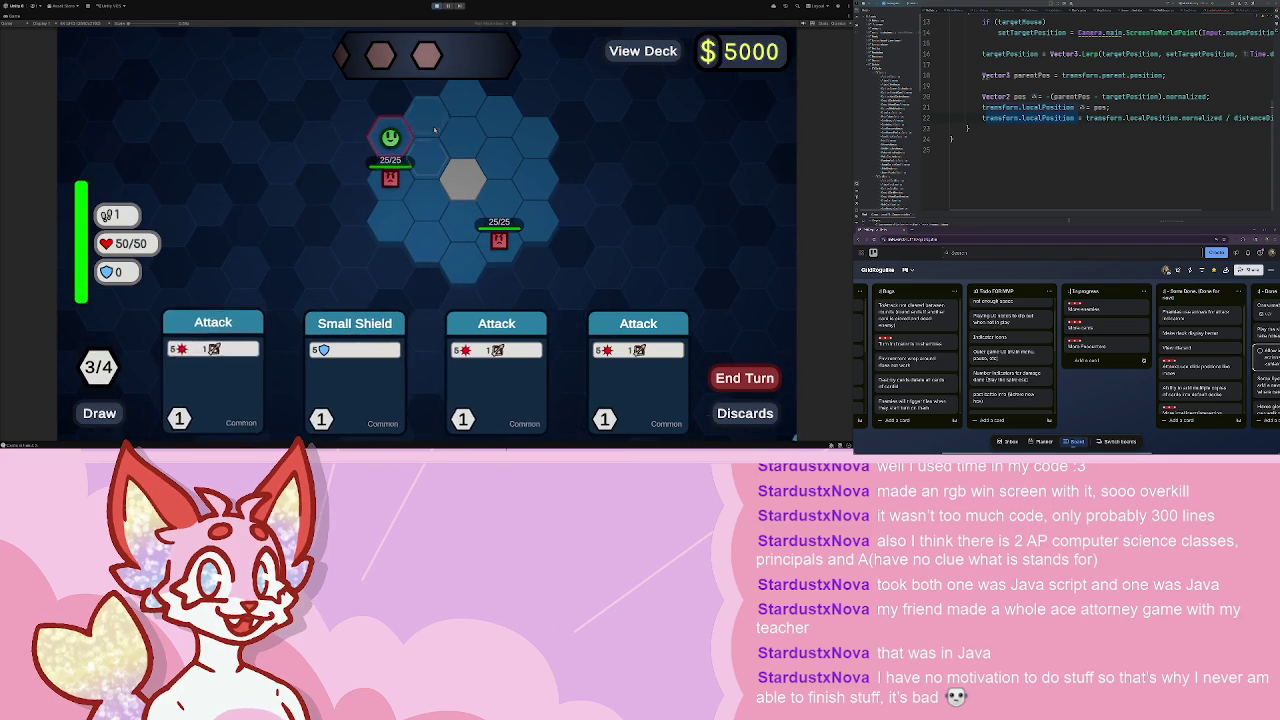
left_click(436, 119)
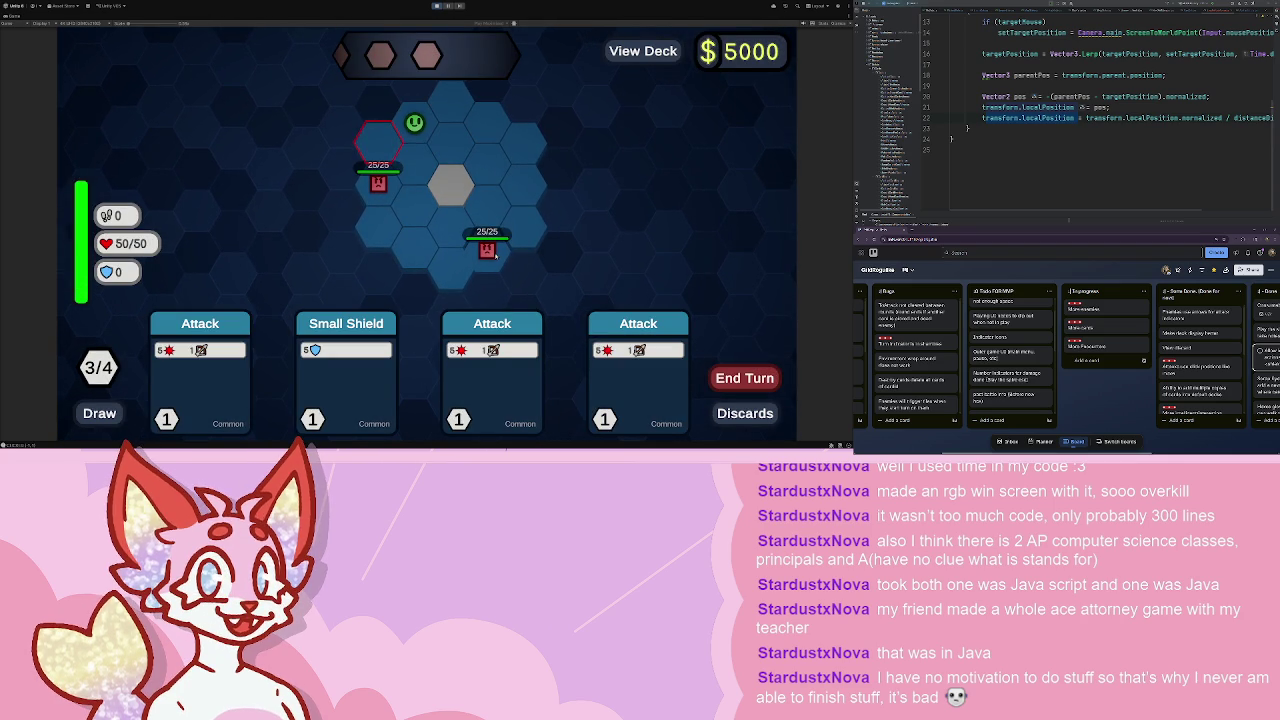
mouse_move(495, 255)
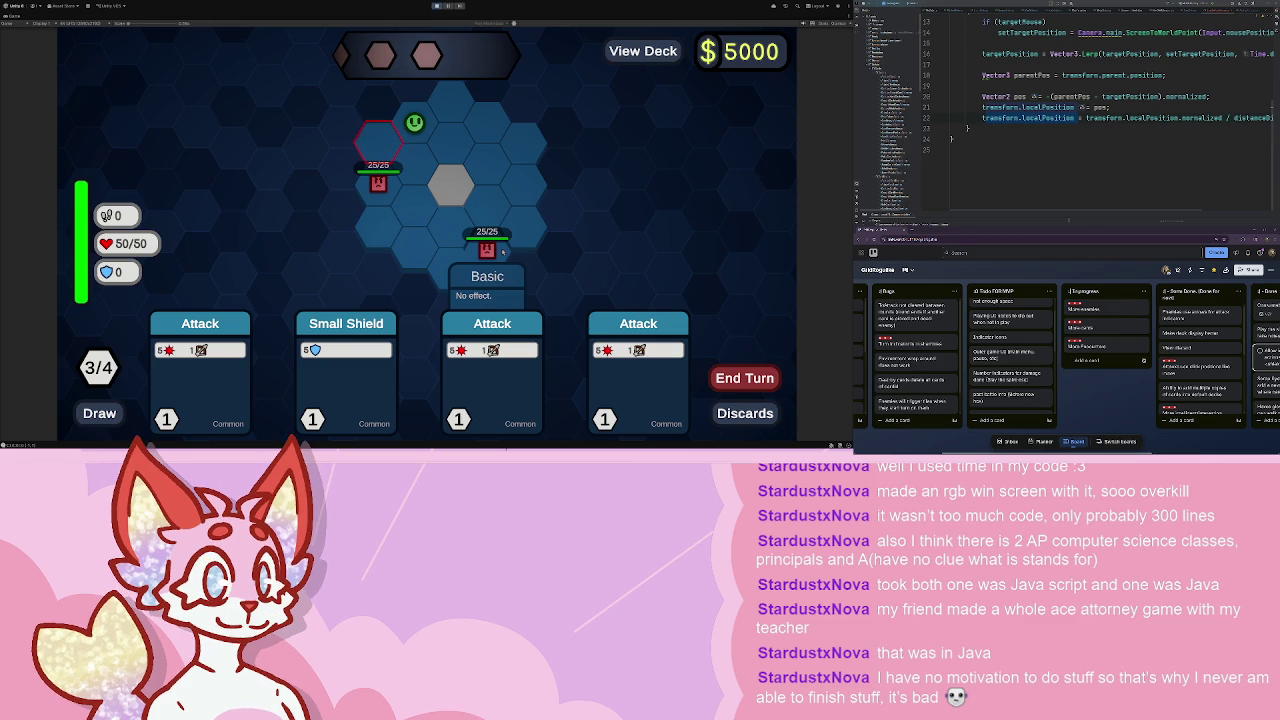
left_click(346, 365)
left_click(745, 378)
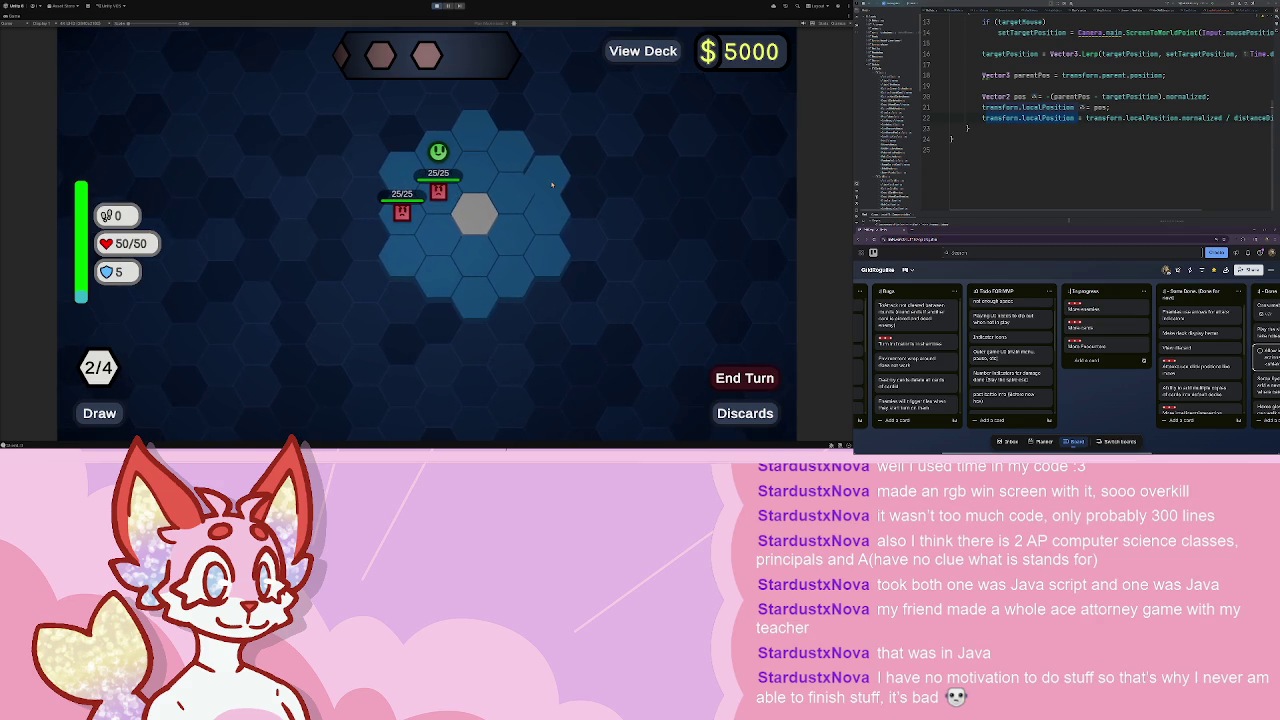
- Hit the centre enemy twice down to 10/25, walk beside the enemies, end the turn, then stop the game
left_click(155, 365)
left_click(438, 195)
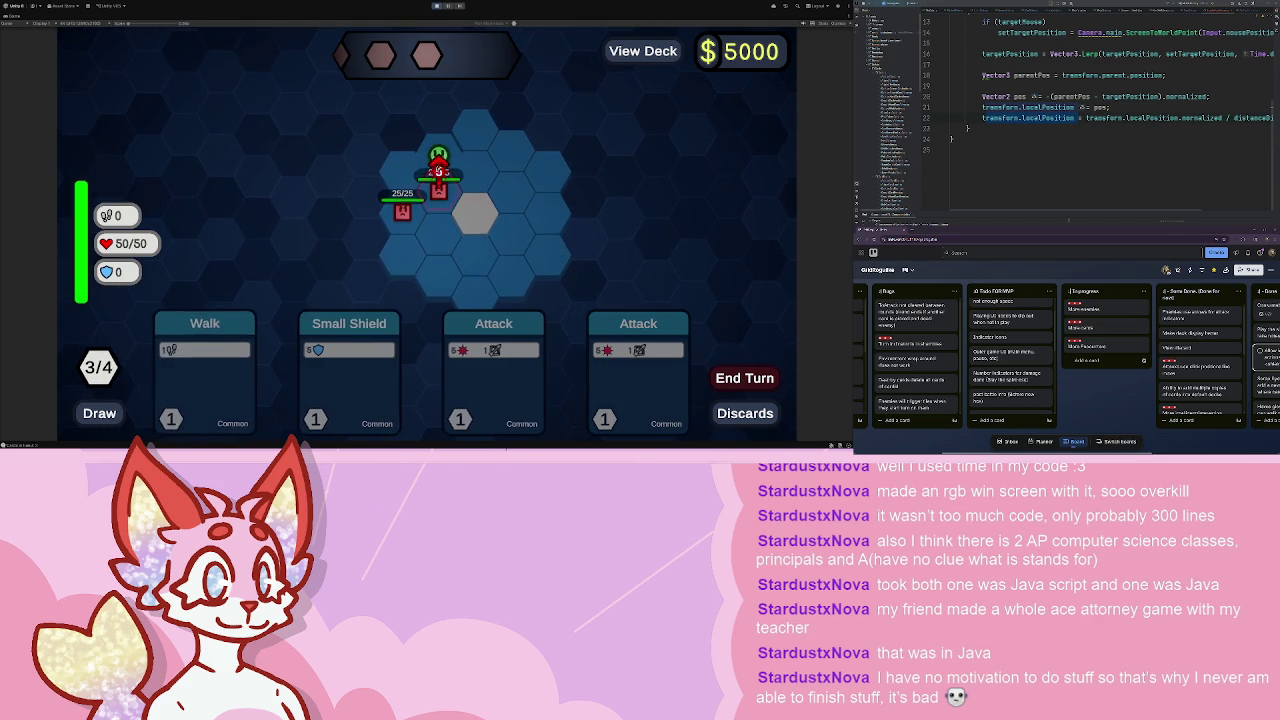
left_click(436, 195)
left_click(432, 196)
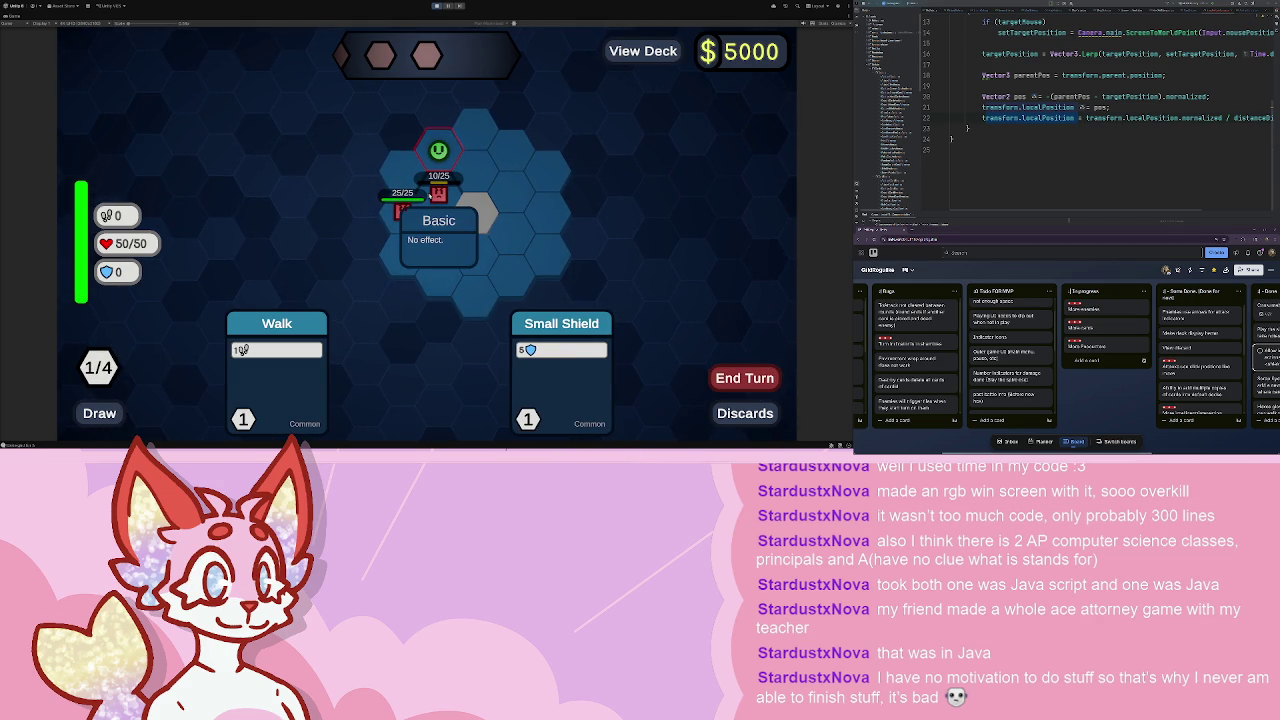
left_click(277, 370)
left_click(474, 174)
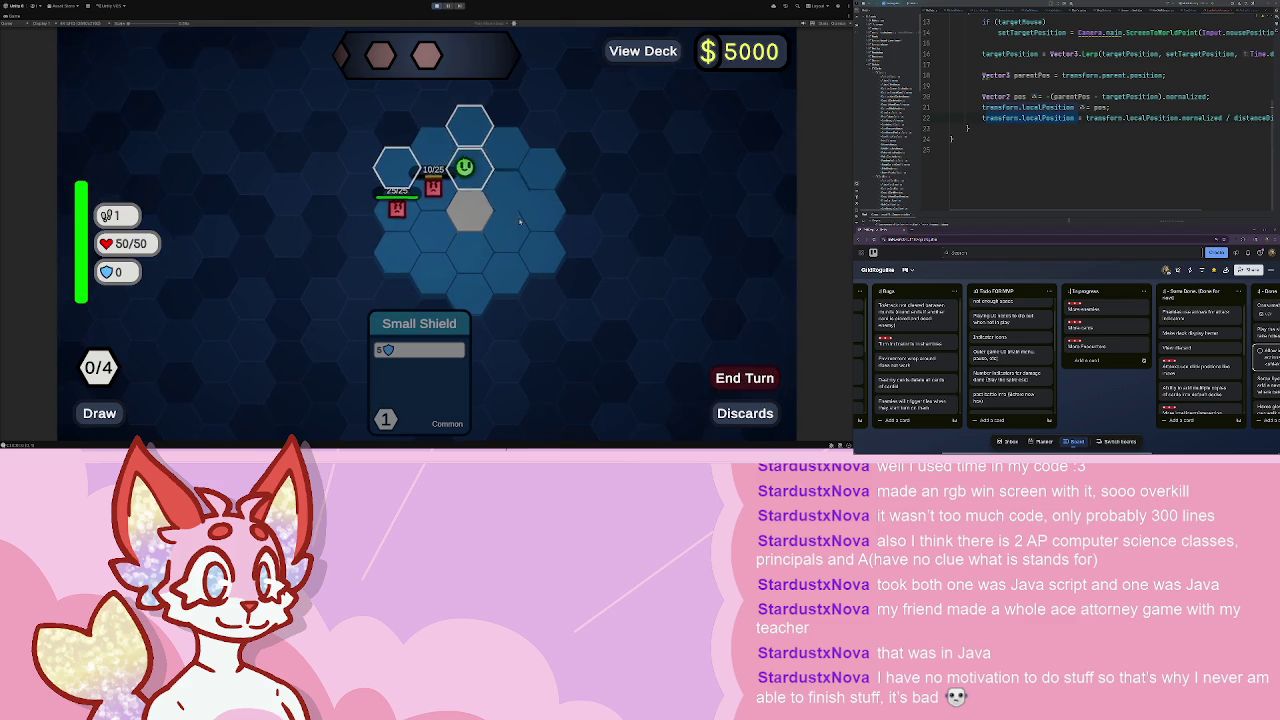
left_click(745, 378)
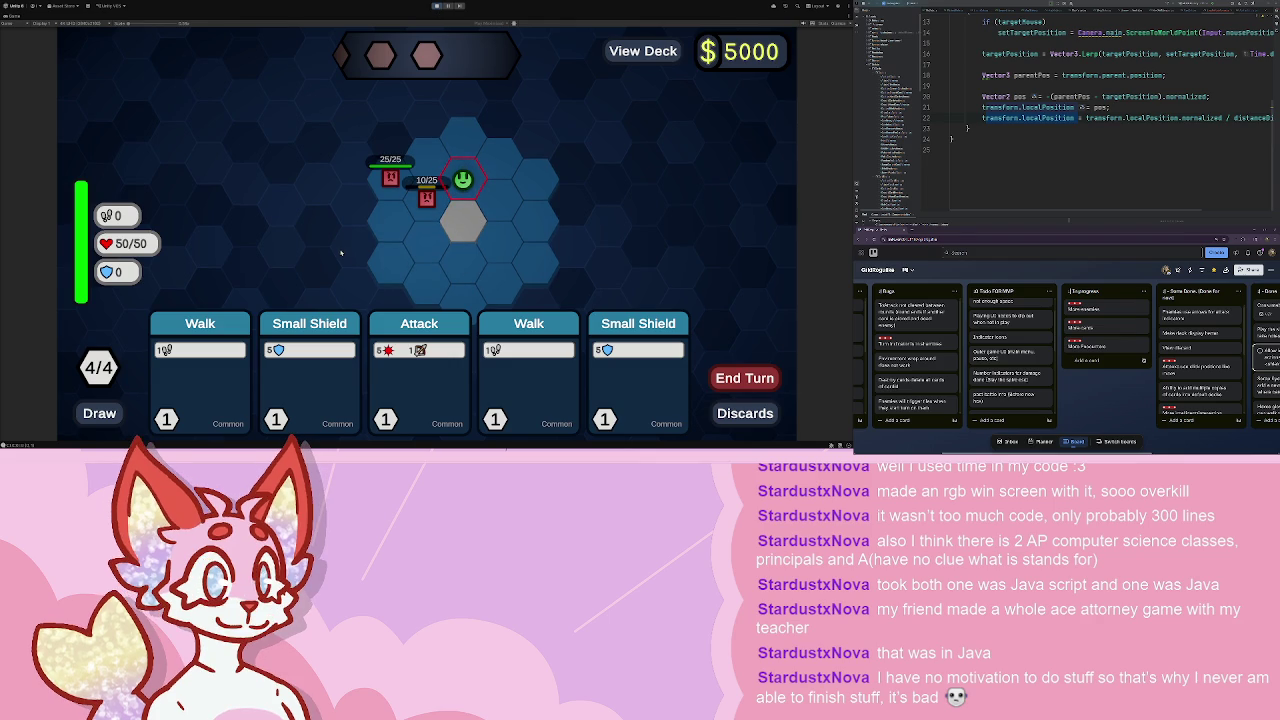
left_click(437, 6)
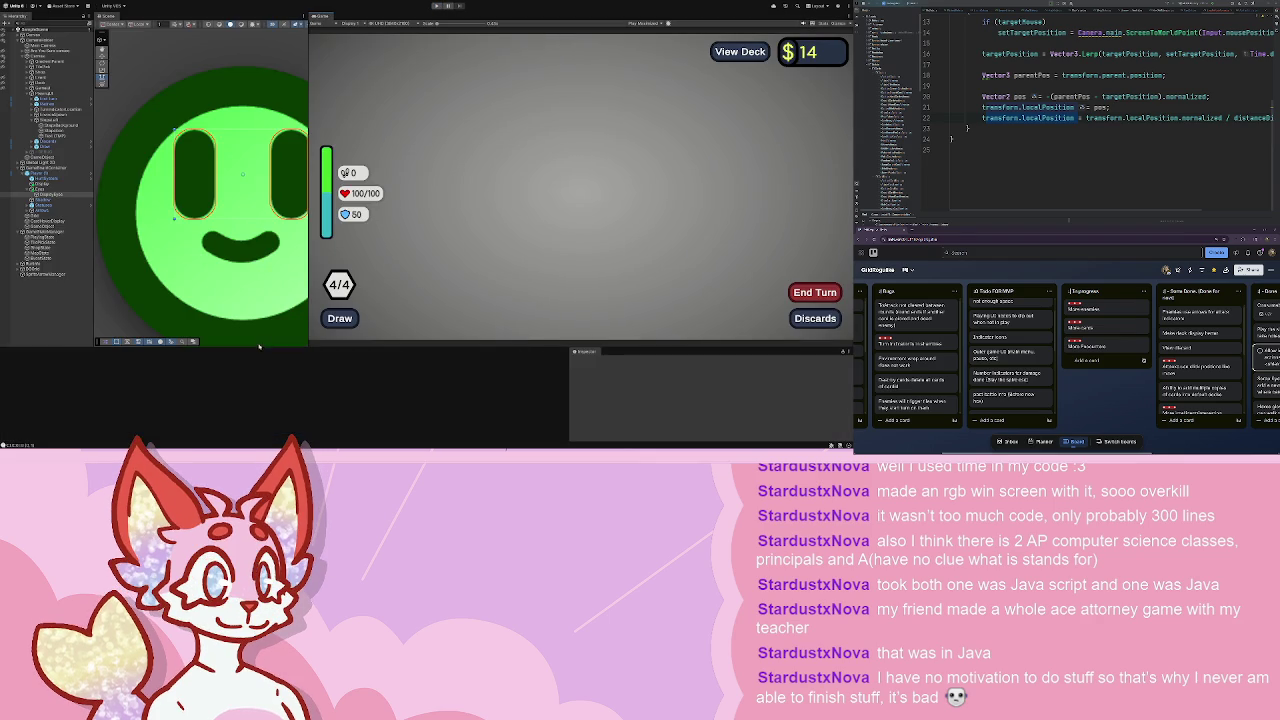
- Scale up the eyes in the SquareBey enemy prefab
double_click(308, 395)
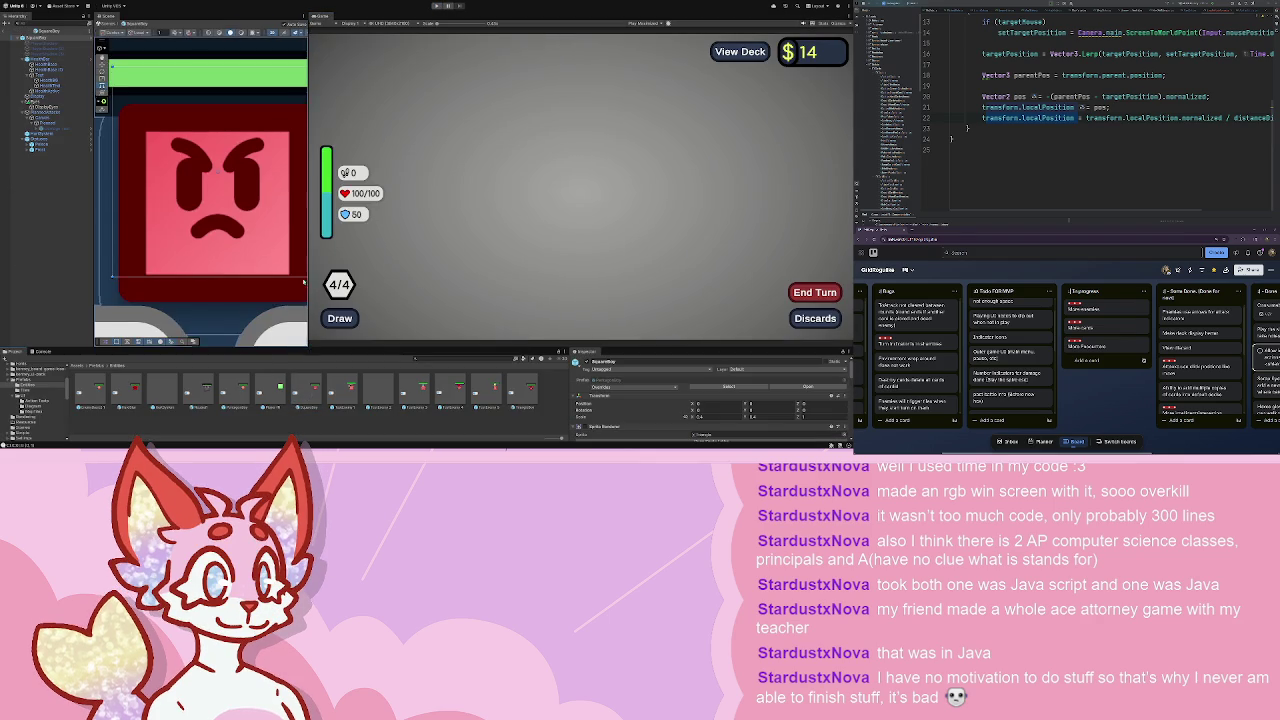
left_click(42, 102)
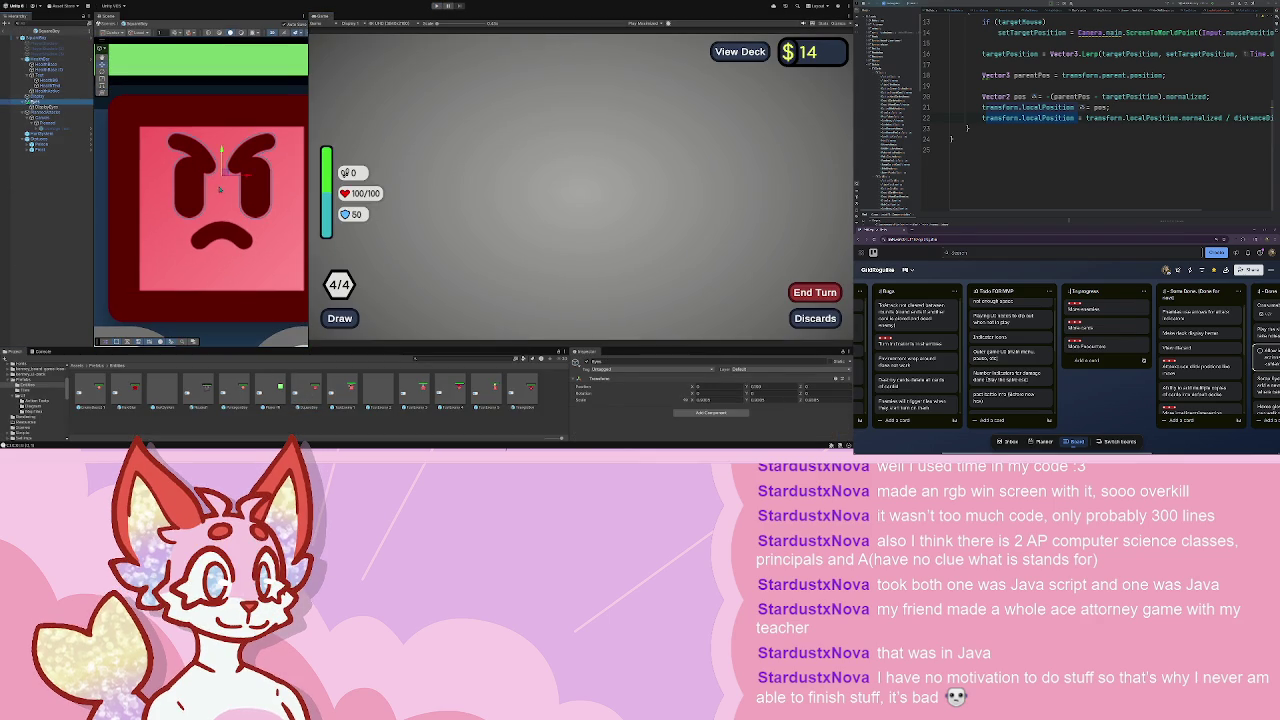
key("r")
left_click_drag(222, 176, 228, 175)
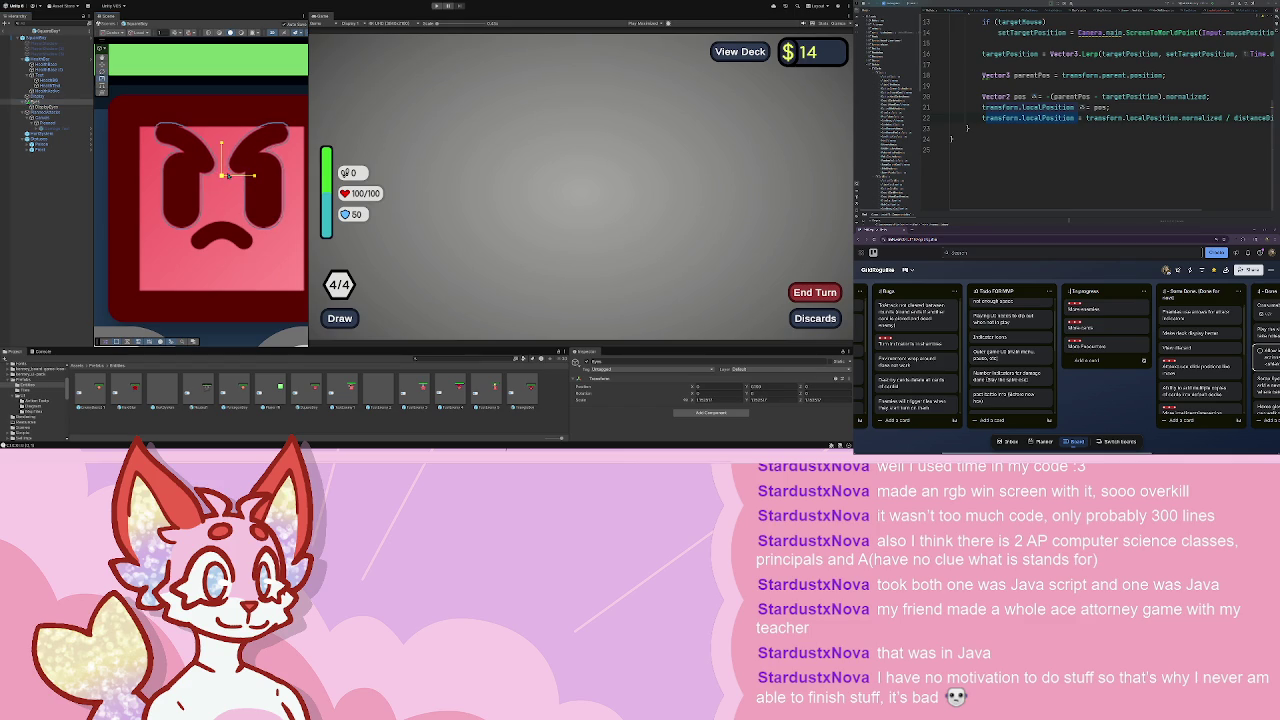
scroll(228, 175, "down", 6)
left_click(228, 175)
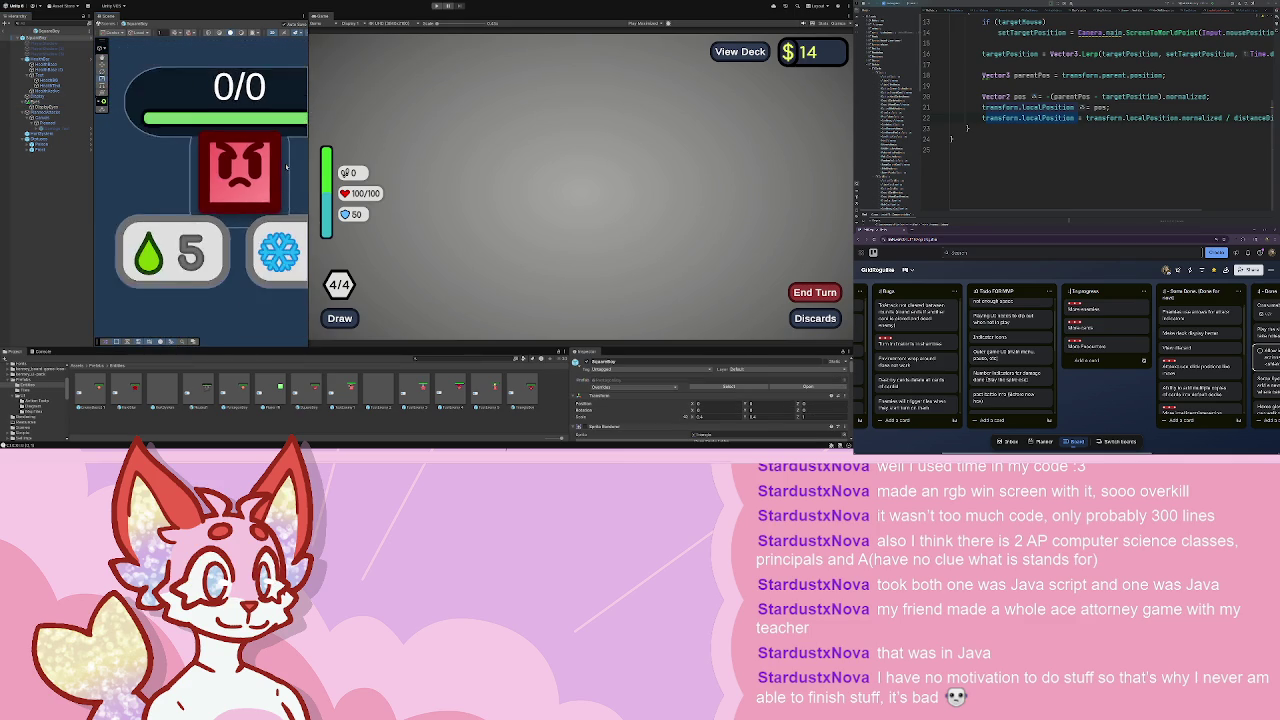
scroll(276, 168, "up", 5)
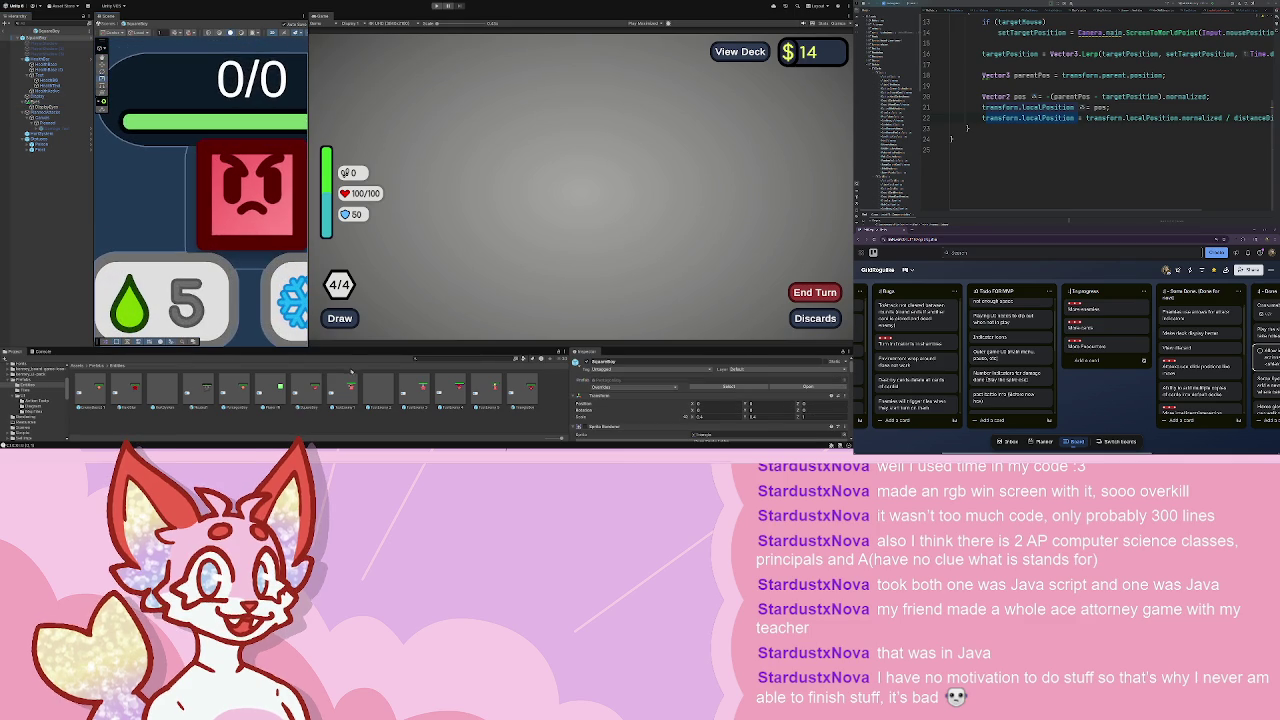
- Stretch the TriangleBey prefab's eyes horizontally so they sit further apart
double_click(520, 392)
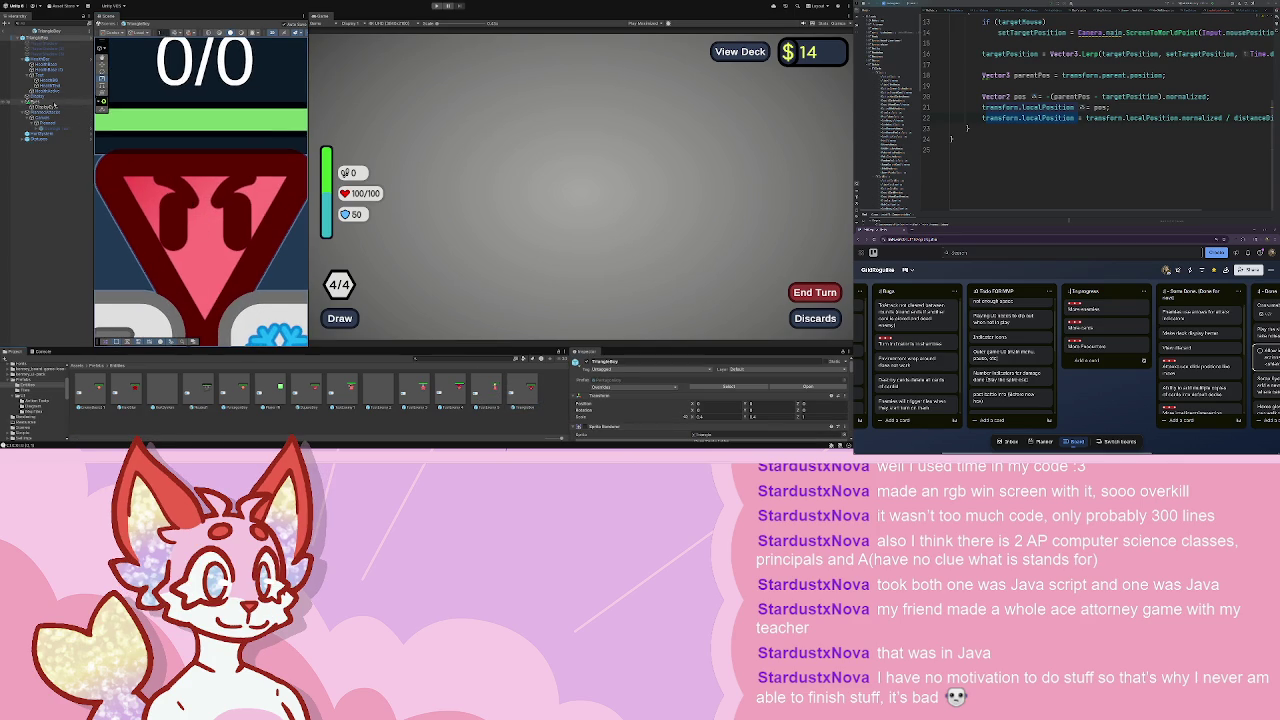
left_click(54, 103)
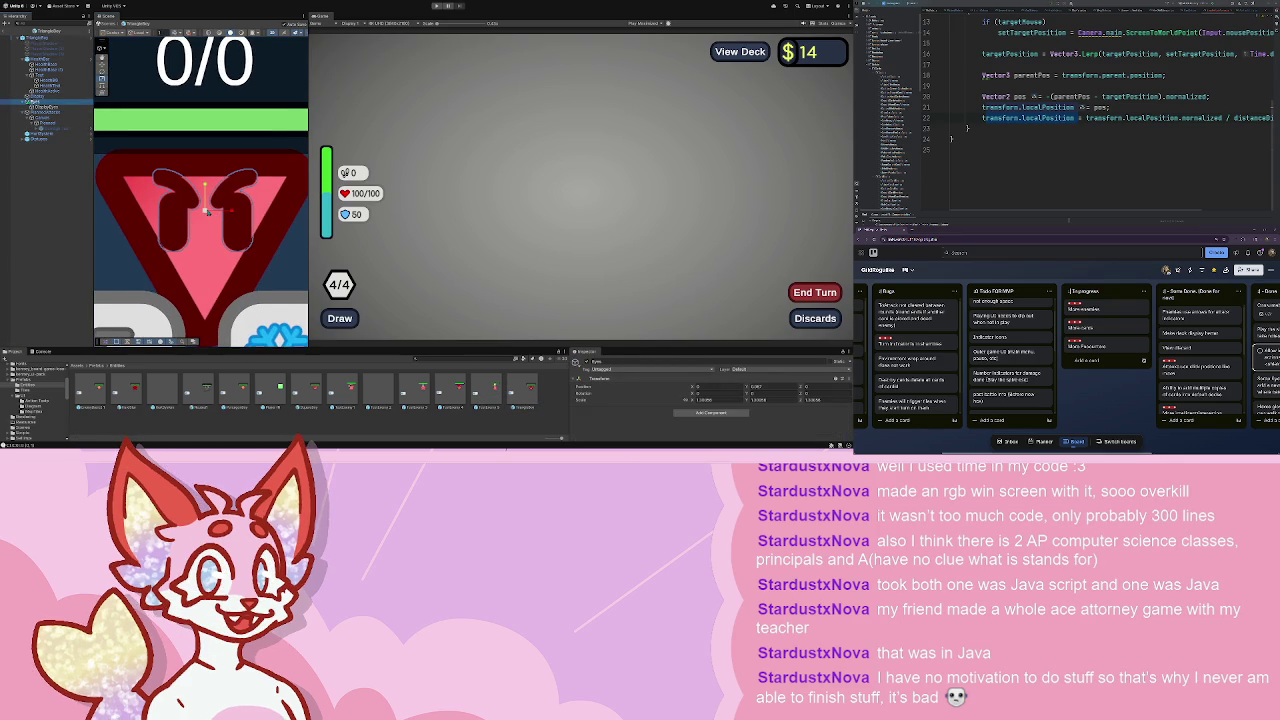
left_click_drag(228, 212, 267, 226)
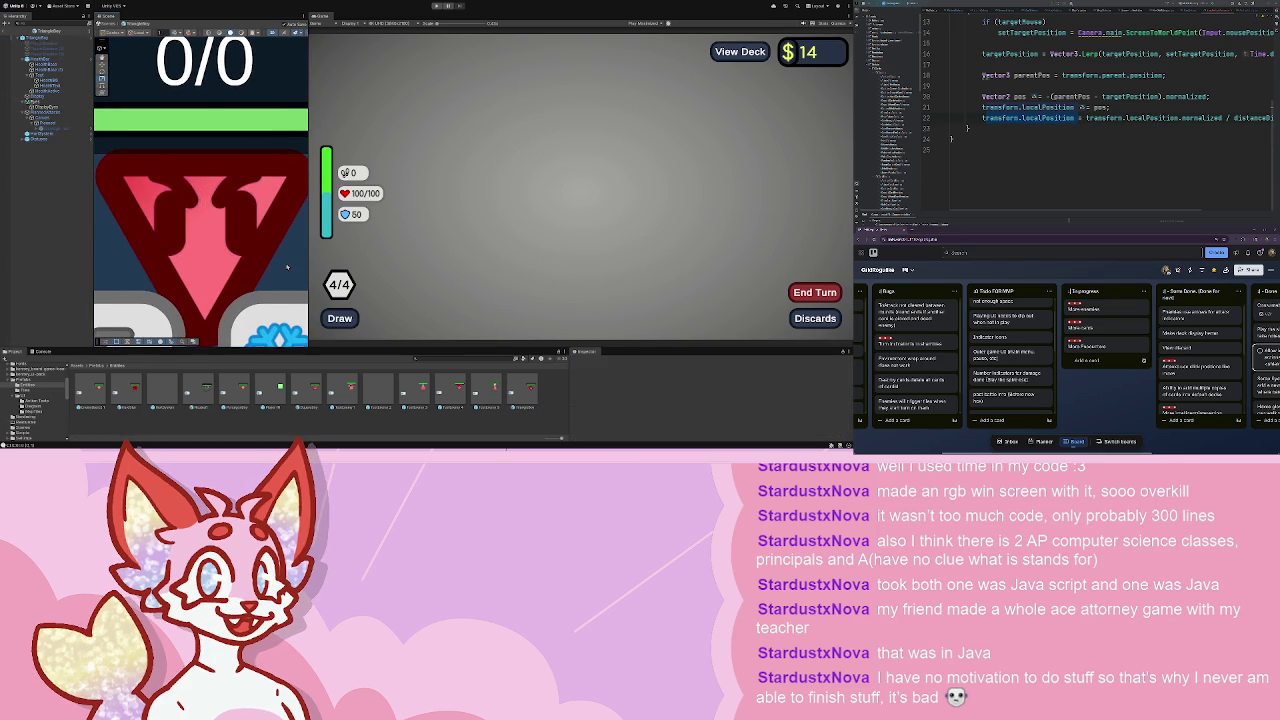
scroll(285, 262, "down", 4)
- Run the game to test the new eyes, then view the whole icon sheet in Affinity Designer
left_click(436, 6)
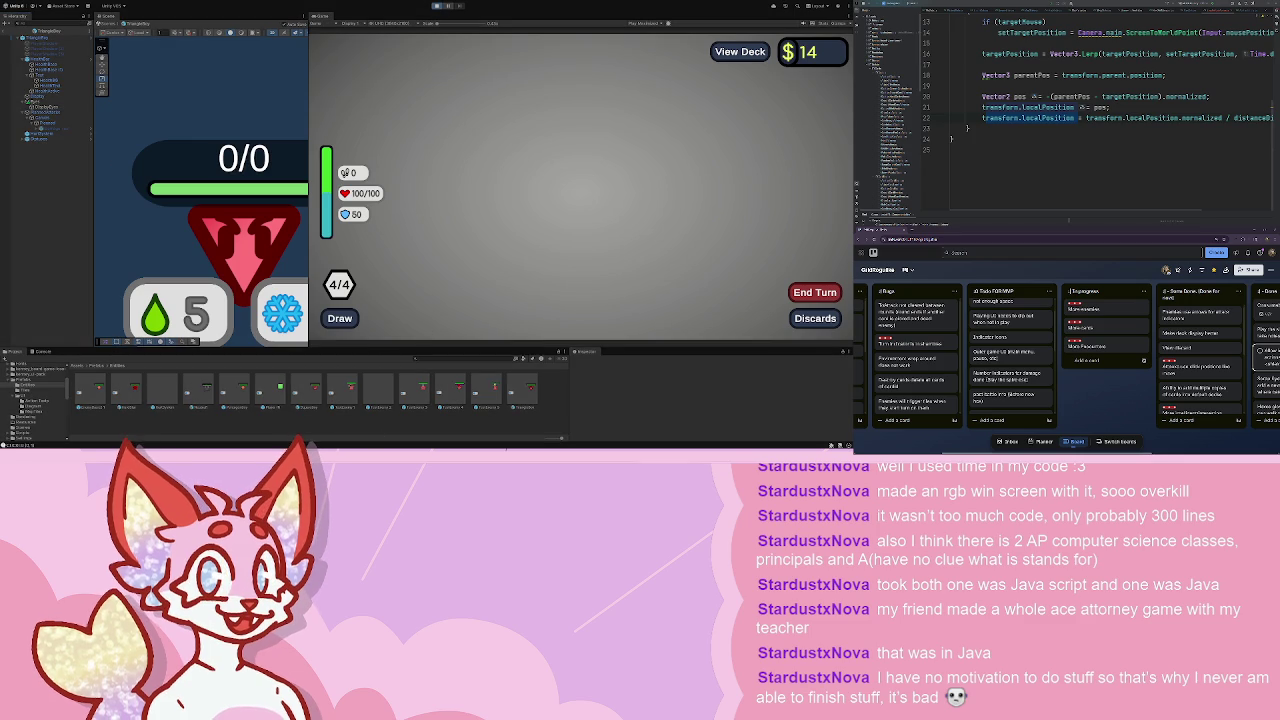
key("alt+Tab")
scroll(529, 269, "down", 1)
left_click(529, 269)
key("ctrl+0")
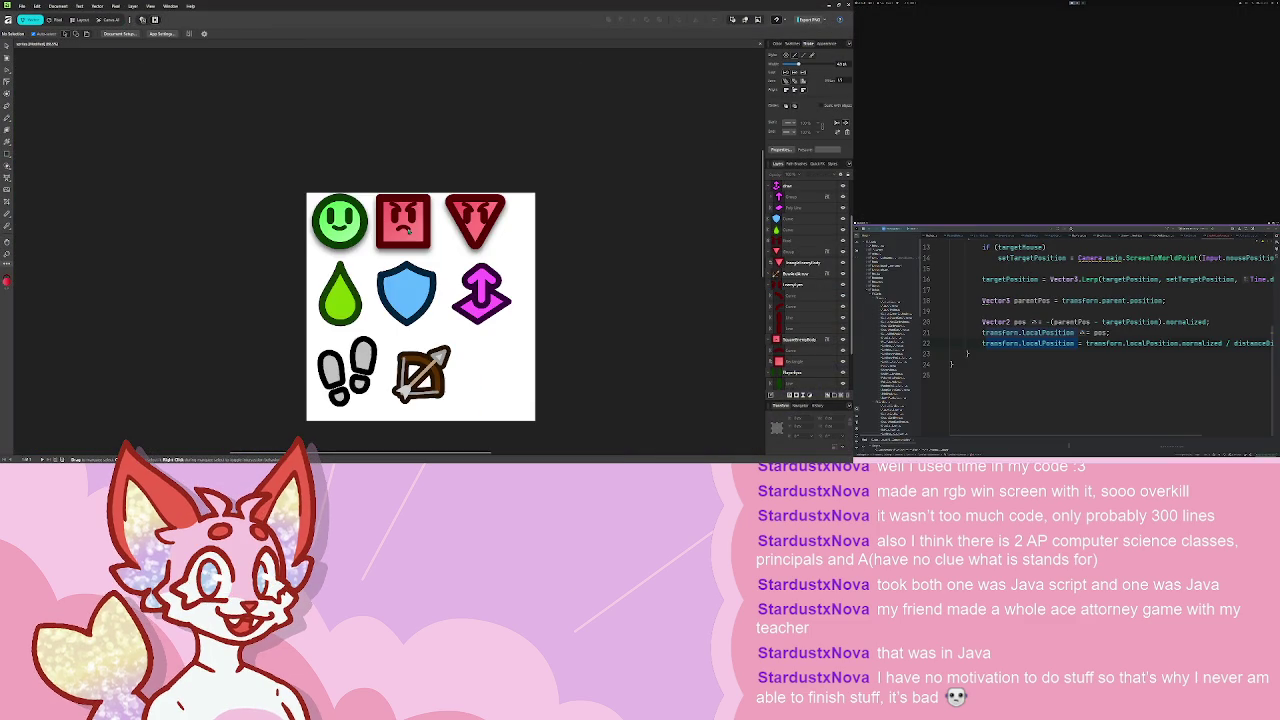
- Select and then deselect the red square enemy icon on the icon sheet
scroll(400, 242, "up", 3)
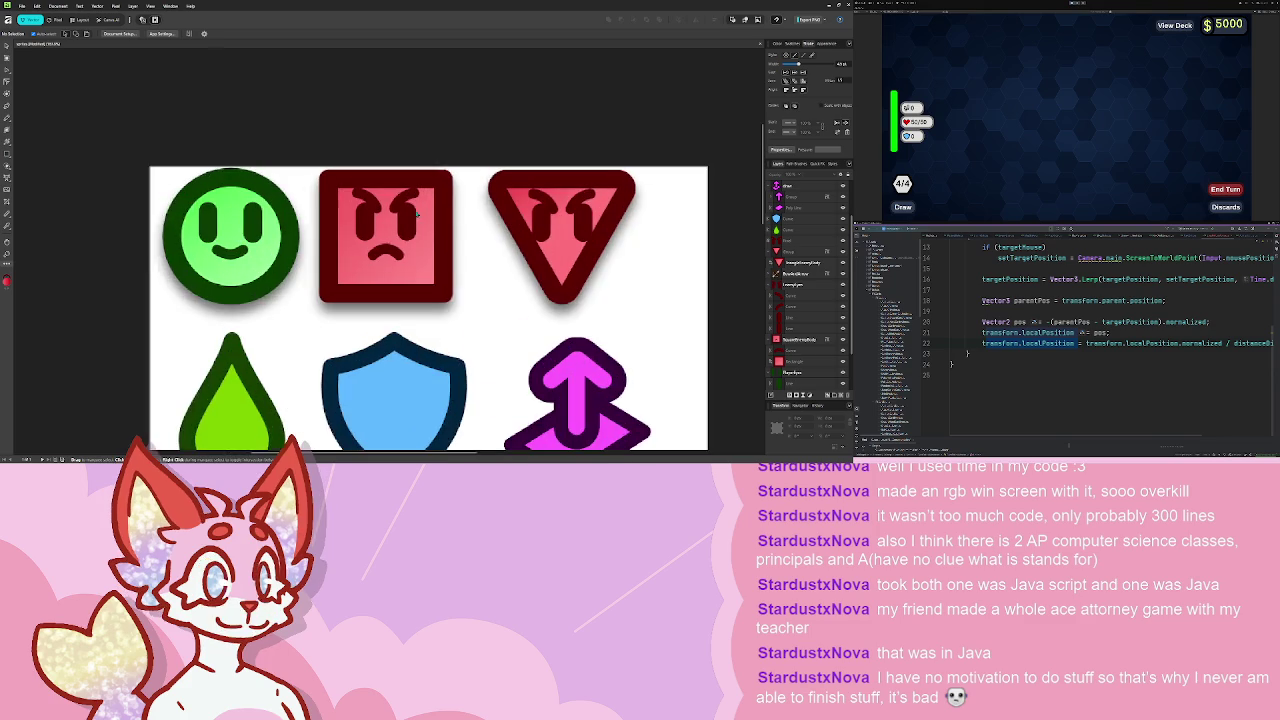
left_click(387, 235)
key("ctrl+d")
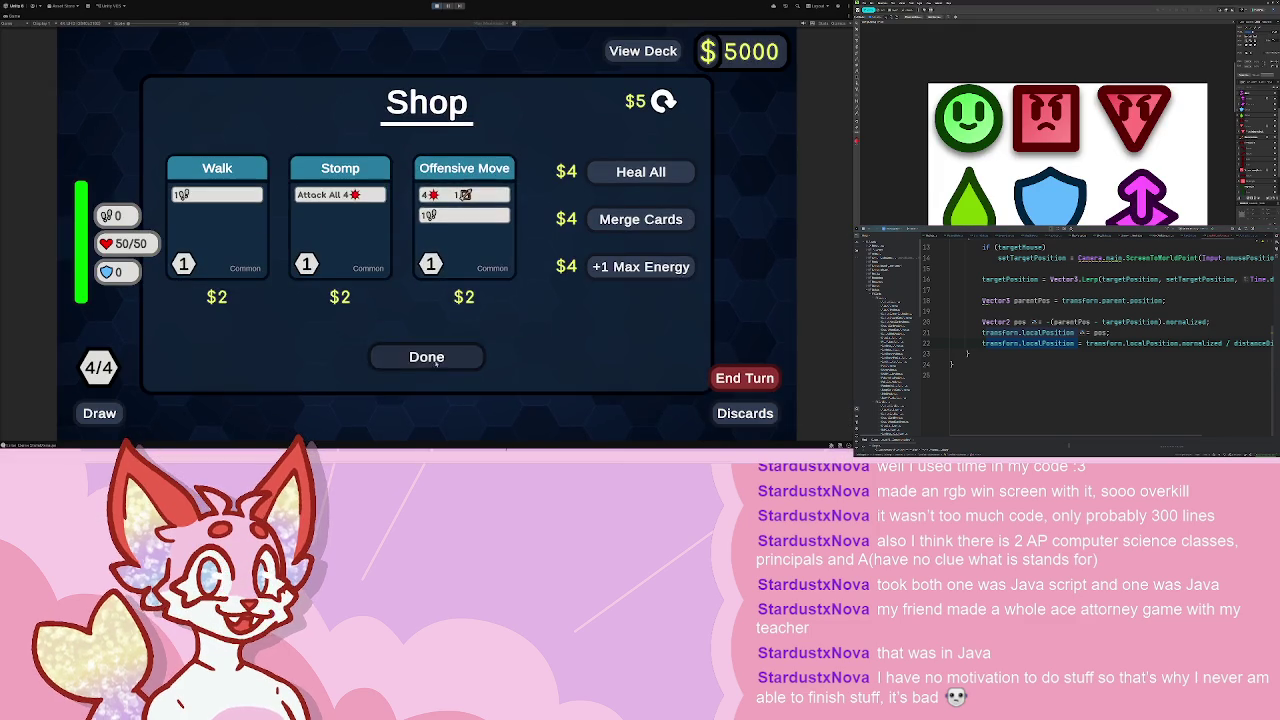
left_click(426, 357)
left_click(428, 256)
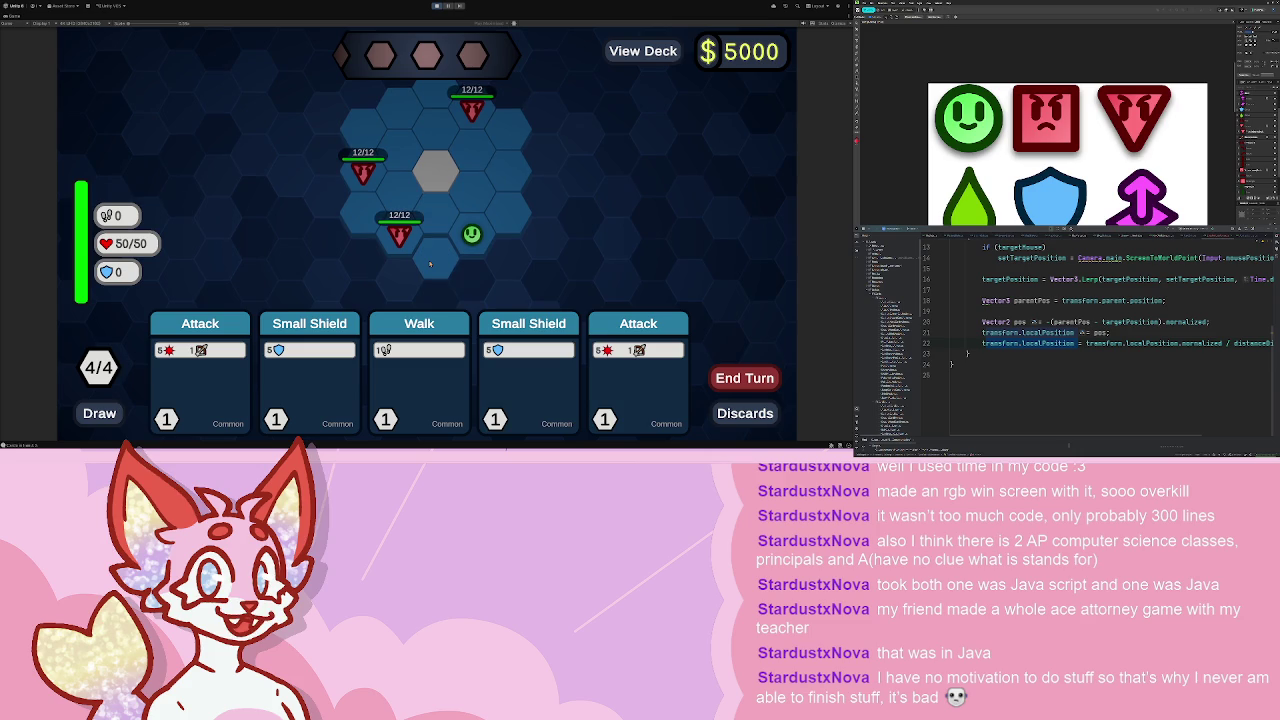
mouse_move(519, 139)
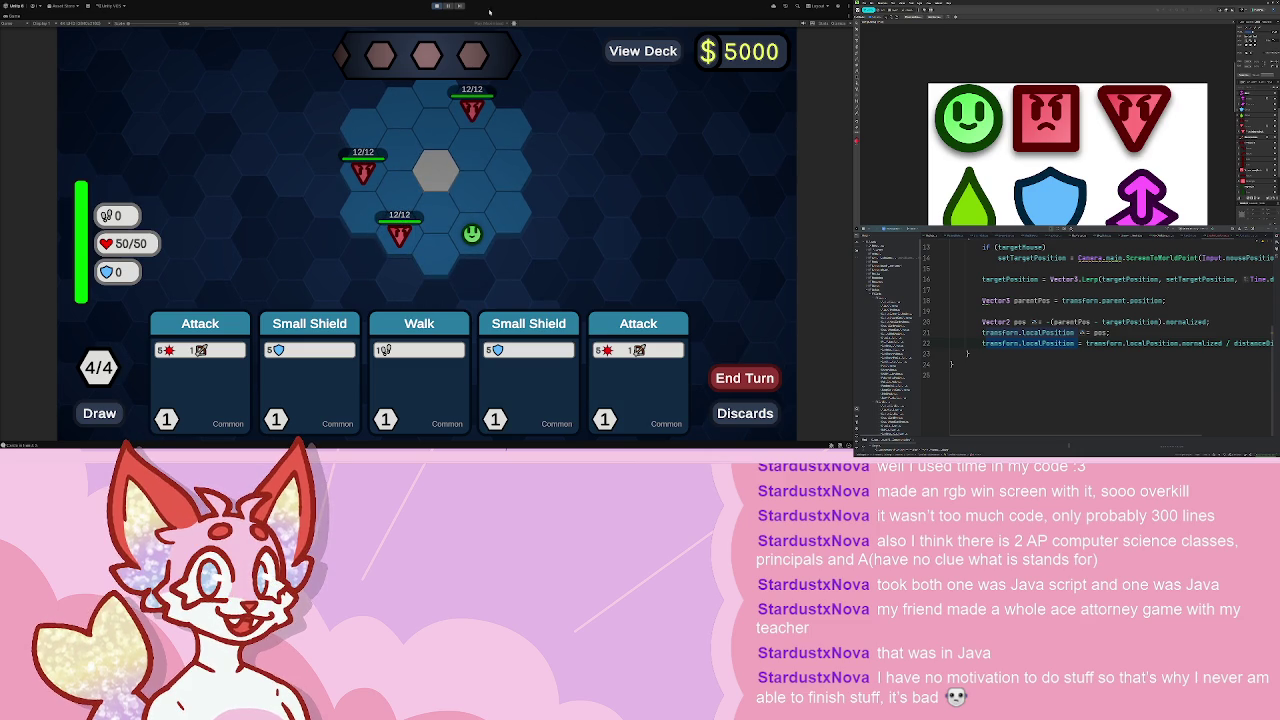
left_click(436, 5)
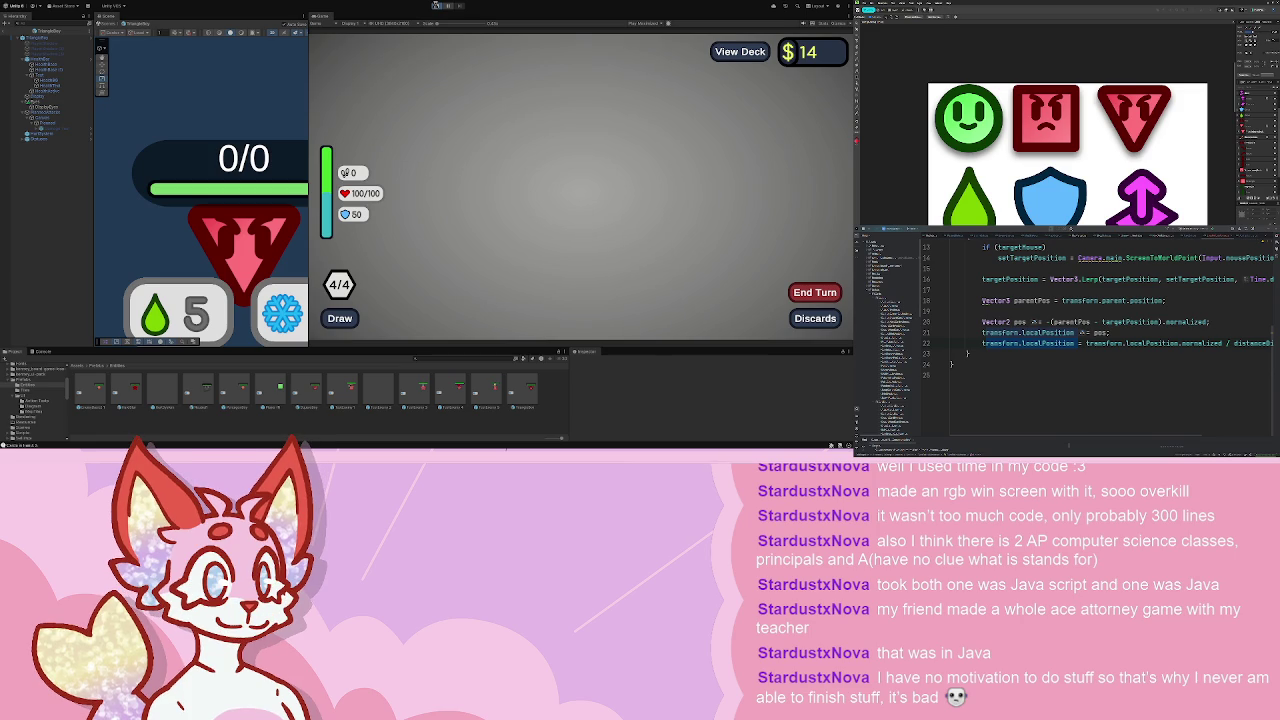
left_click(436, 5)
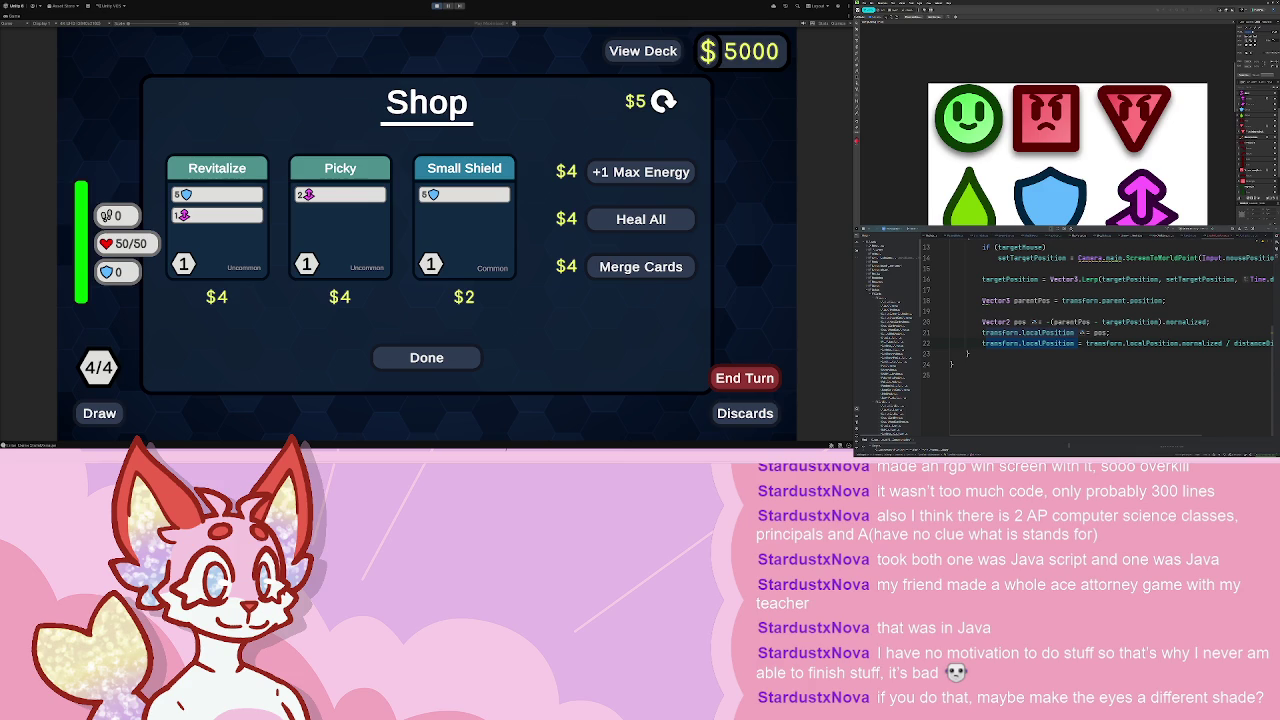
left_click(449, 357)
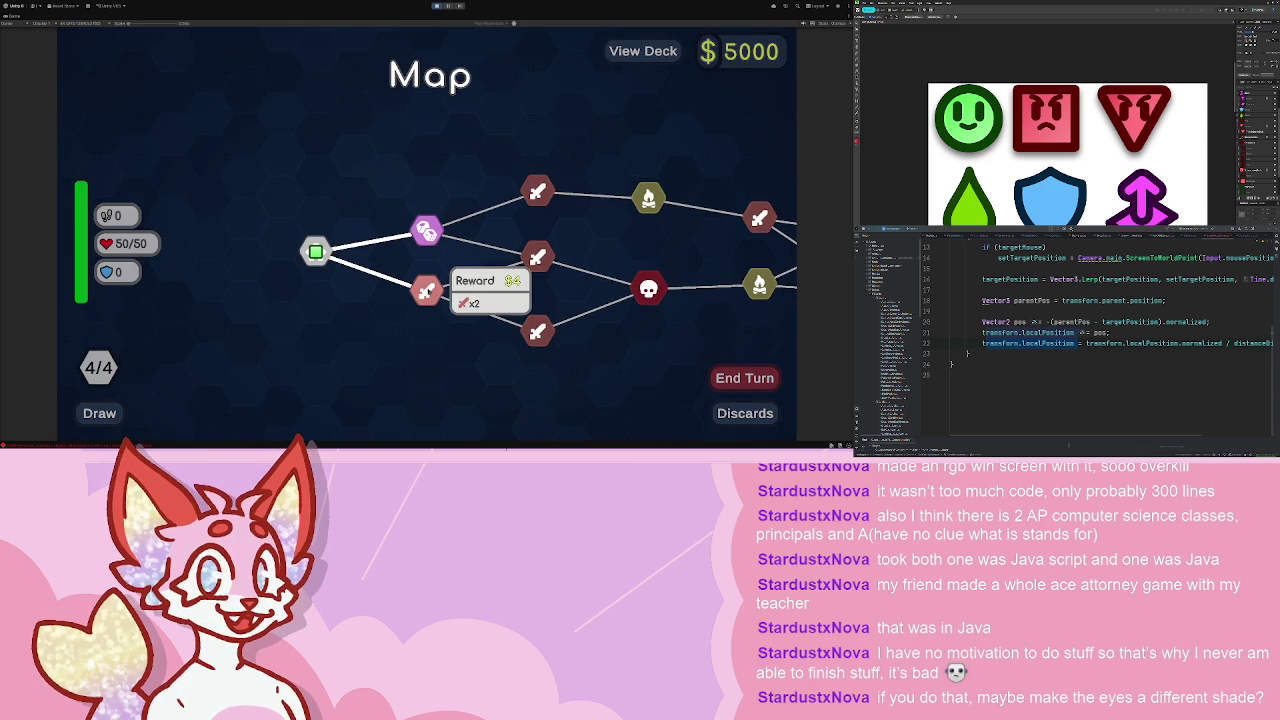
left_click(427, 289)
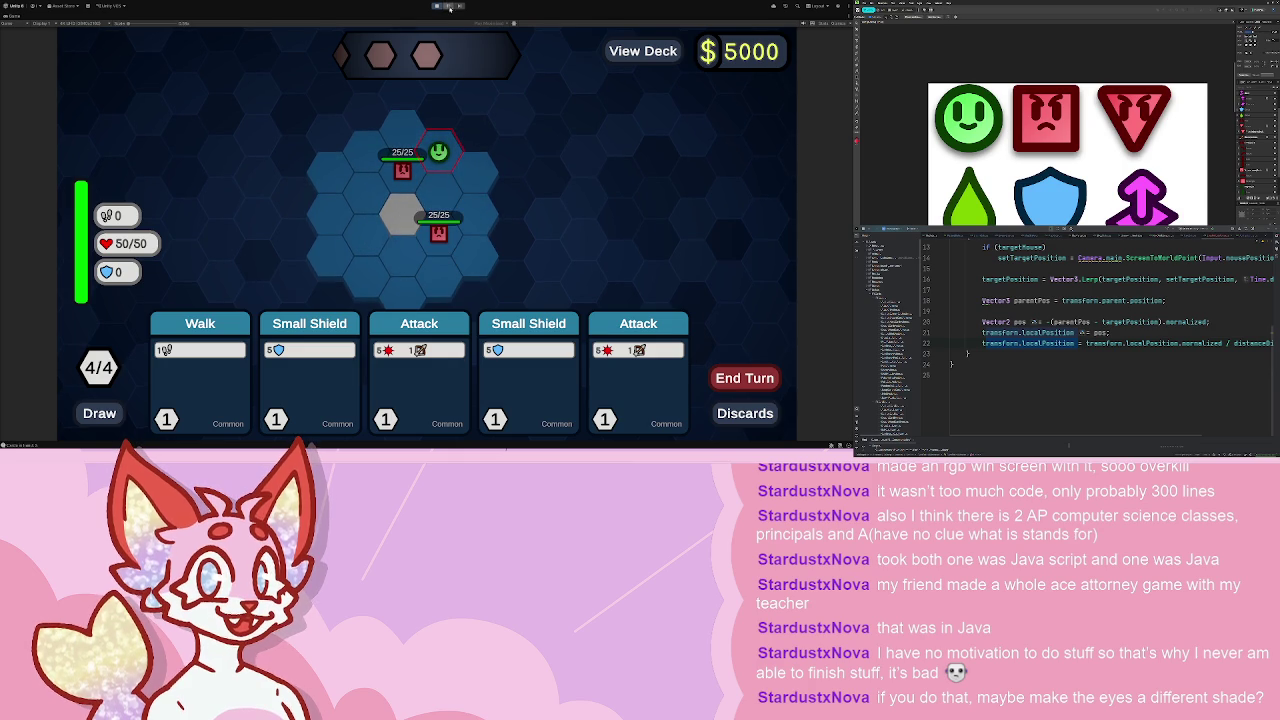
key("ctrl+p")
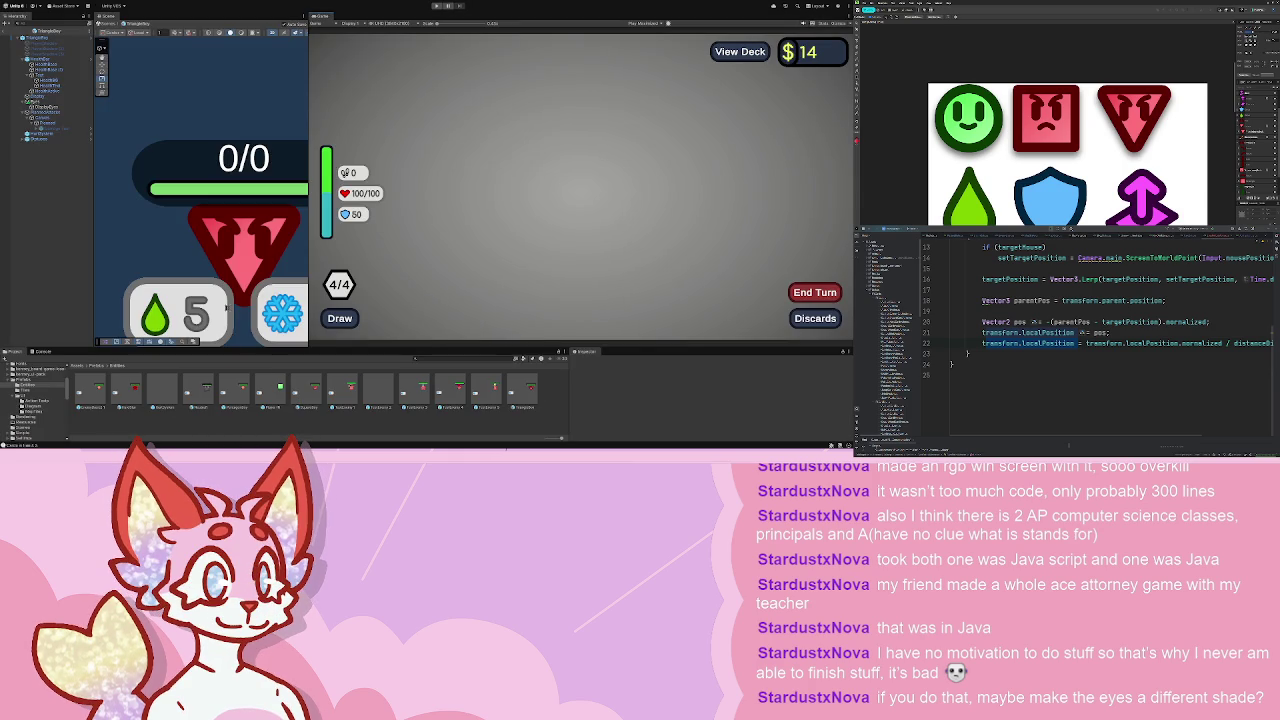
- Adjust a TriangleBoy part's draw order, then open SquareBoy and select its eyes child
left_click(45, 107)
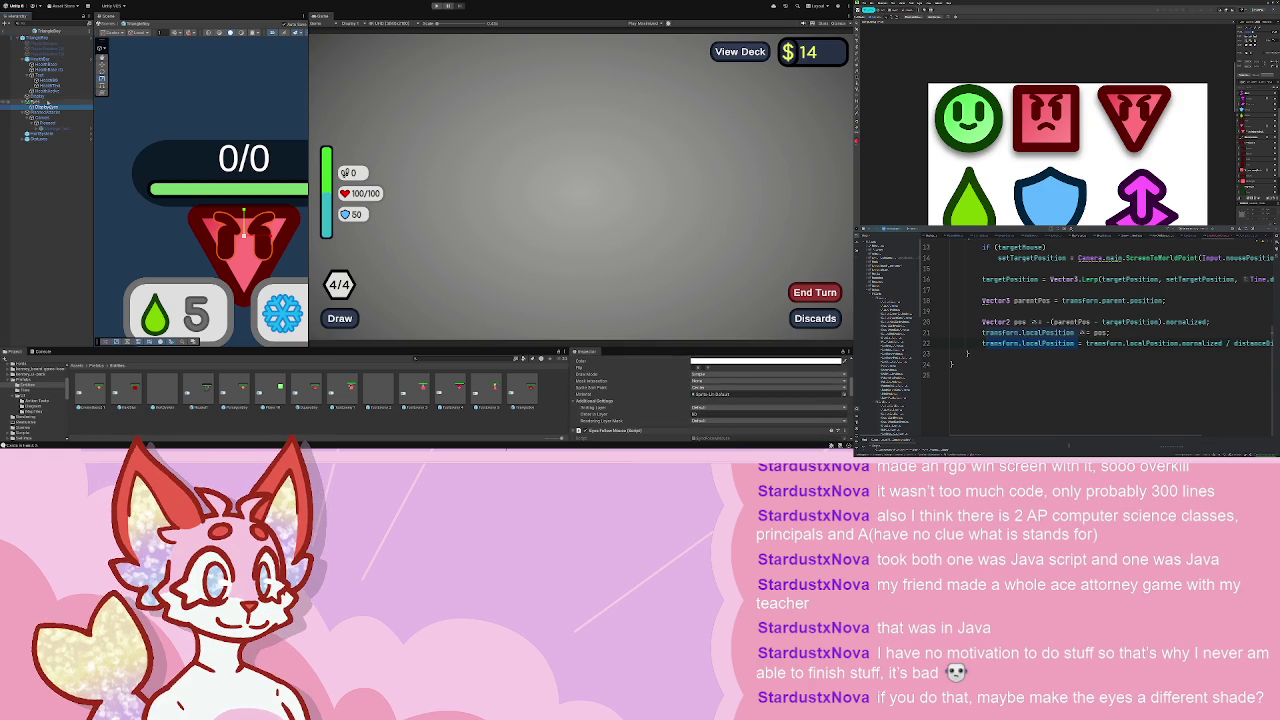
left_click(766, 413)
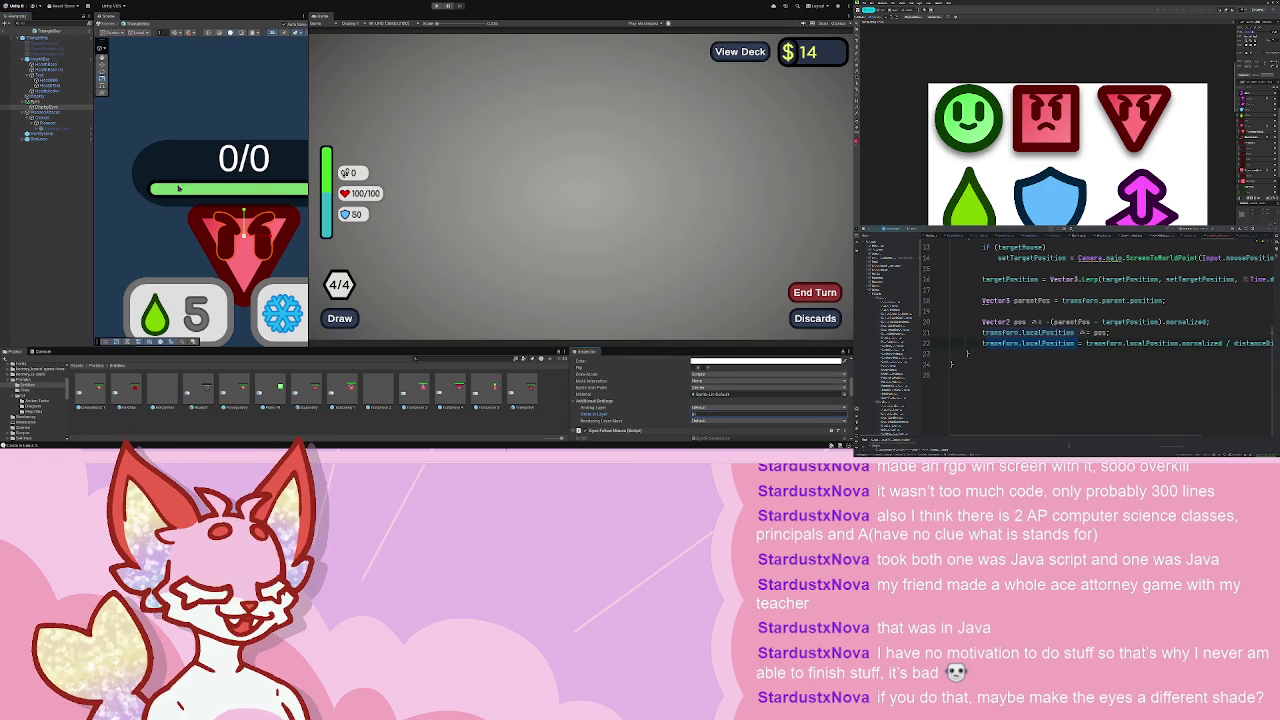
double_click(300, 395)
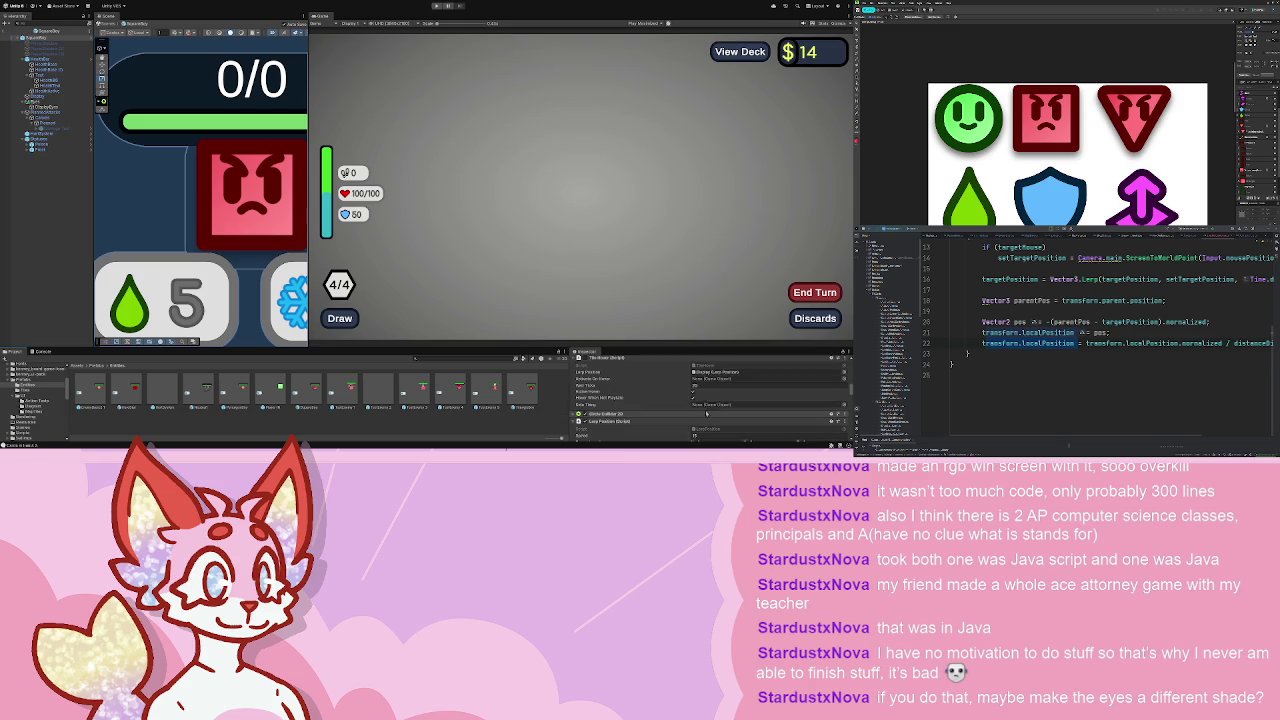
scroll(712, 405, "down", 3)
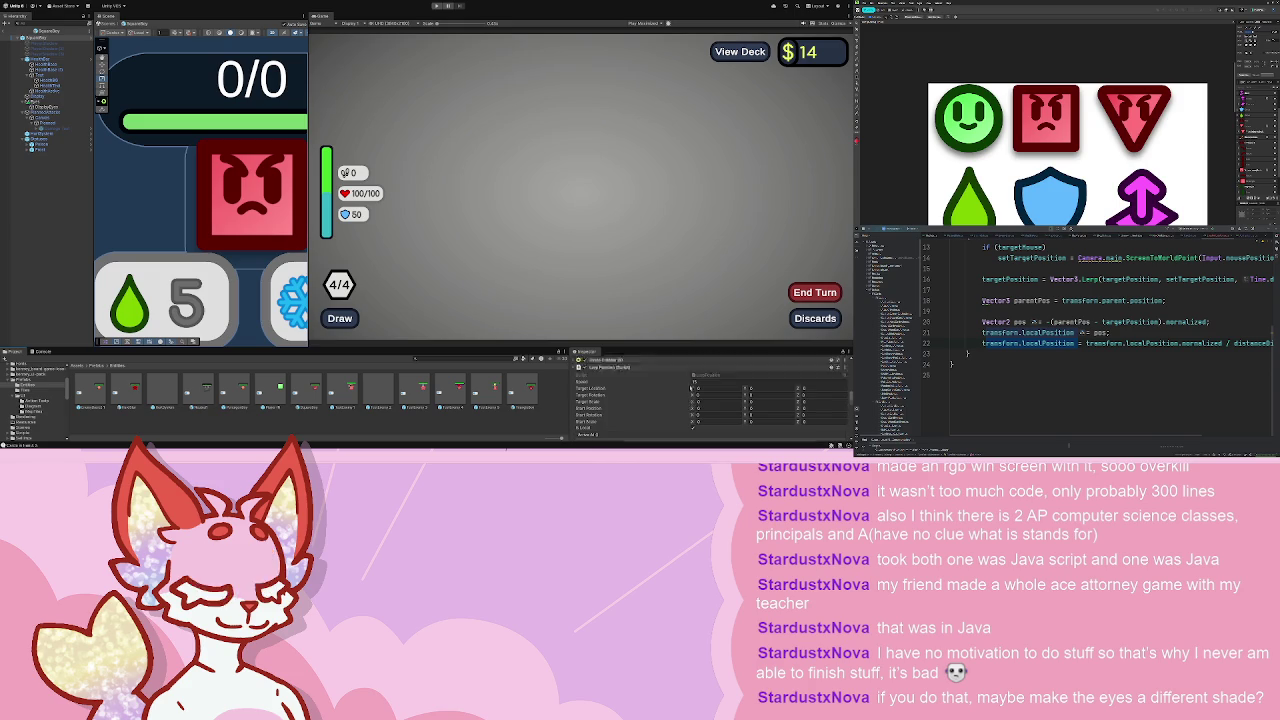
left_click(50, 106)
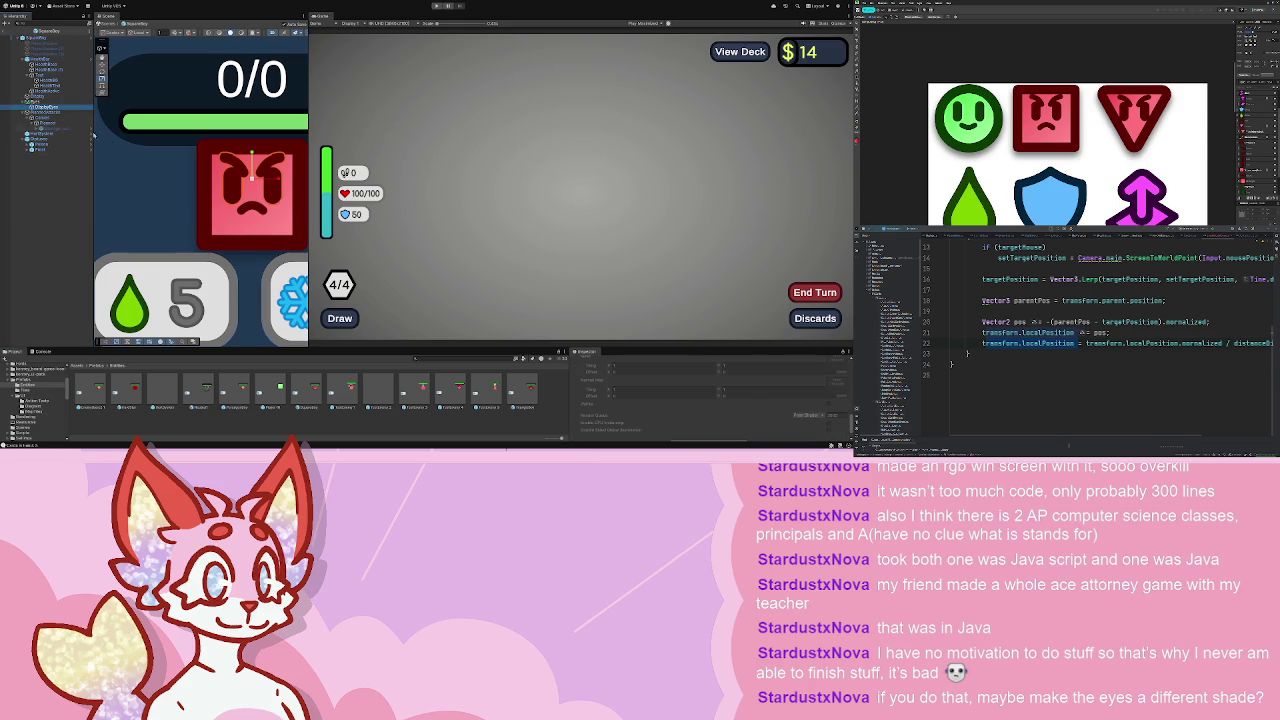
- Set the SquareBoy eyes' Order in Layer to 01, then return to the scene and select Display Eyes
scroll(694, 385, "up", 5)
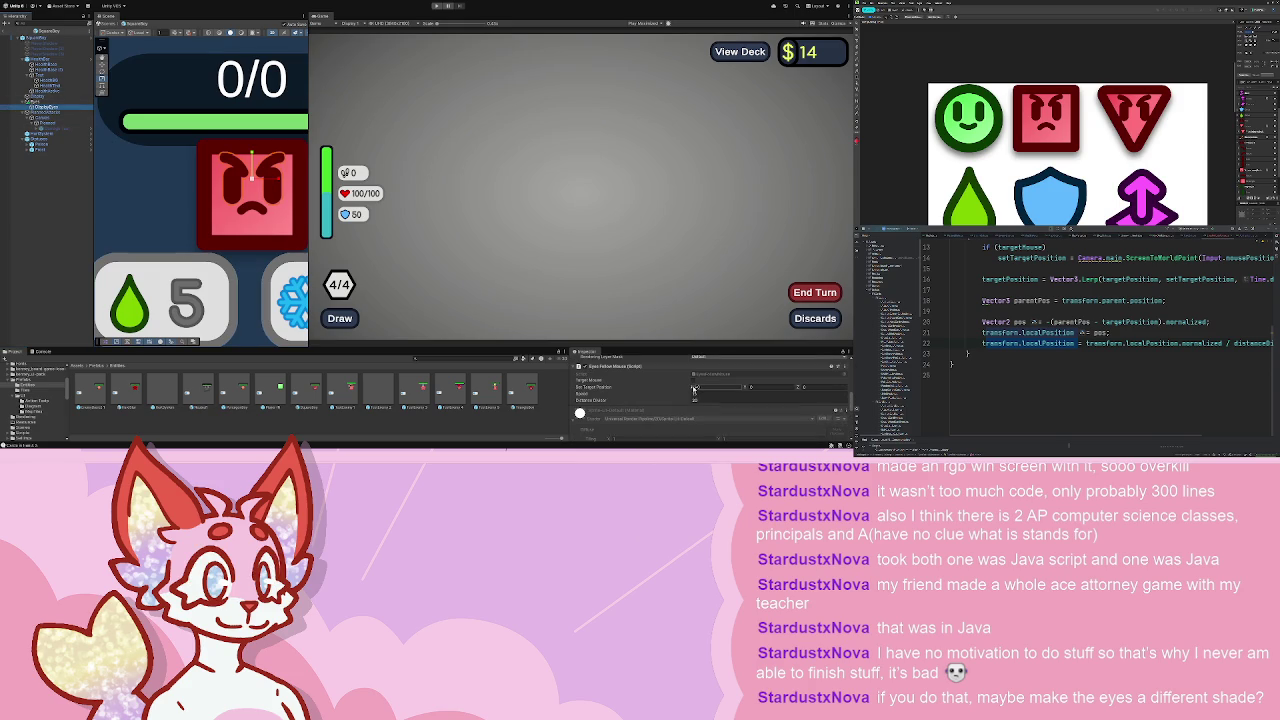
scroll(694, 387, "up", 3)
left_click(693, 386)
type("01")
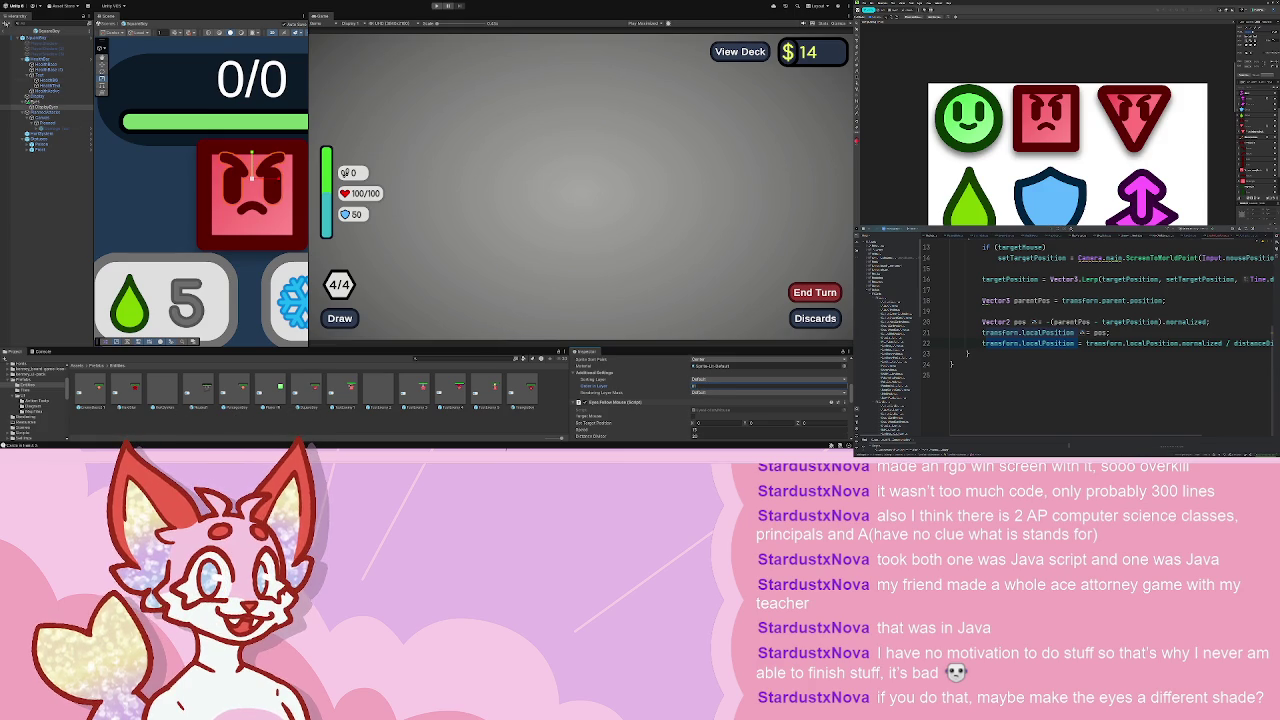
left_click(8, 30)
left_click(50, 194)
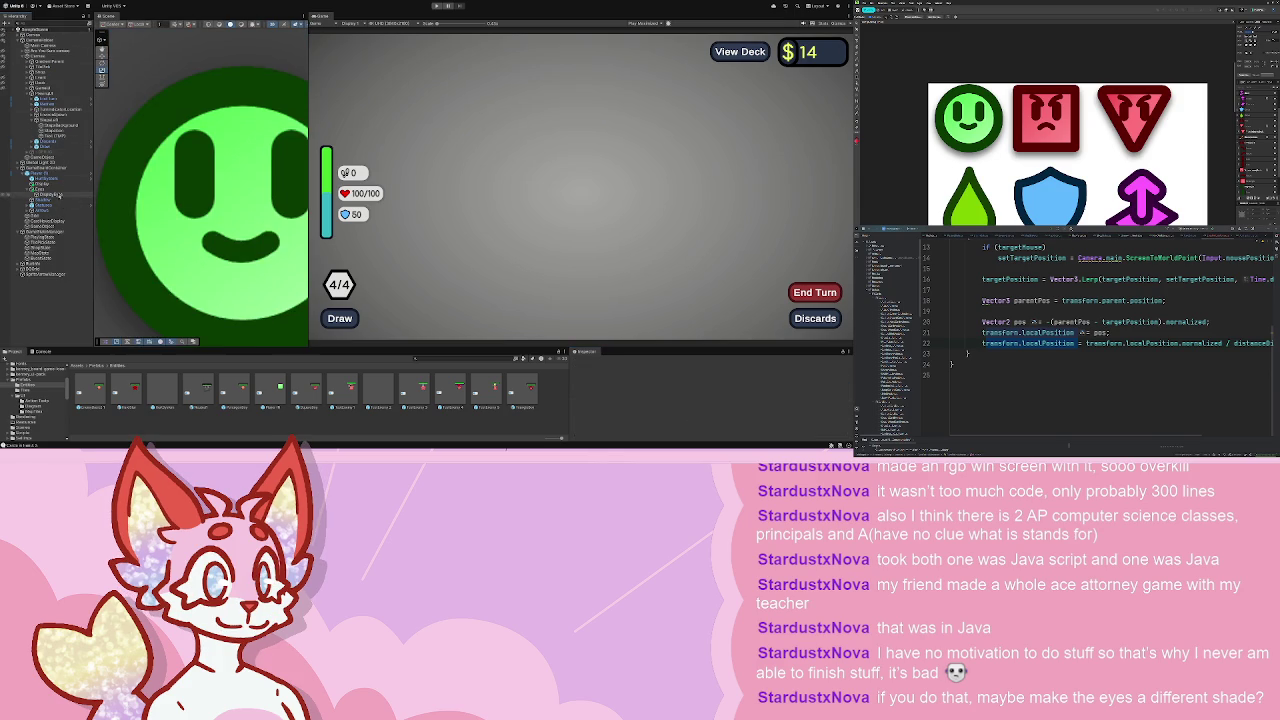
- Set the Display Eyes Order in Layer to 1
left_click(697, 413)
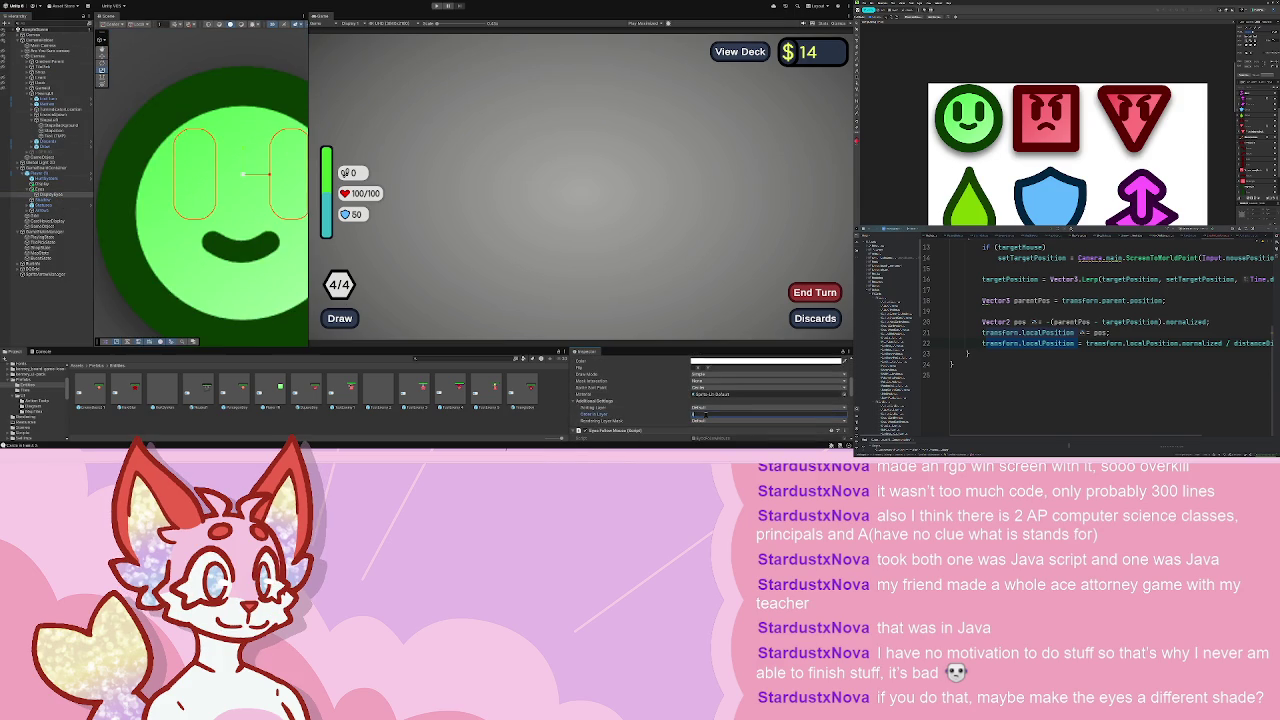
type("1")
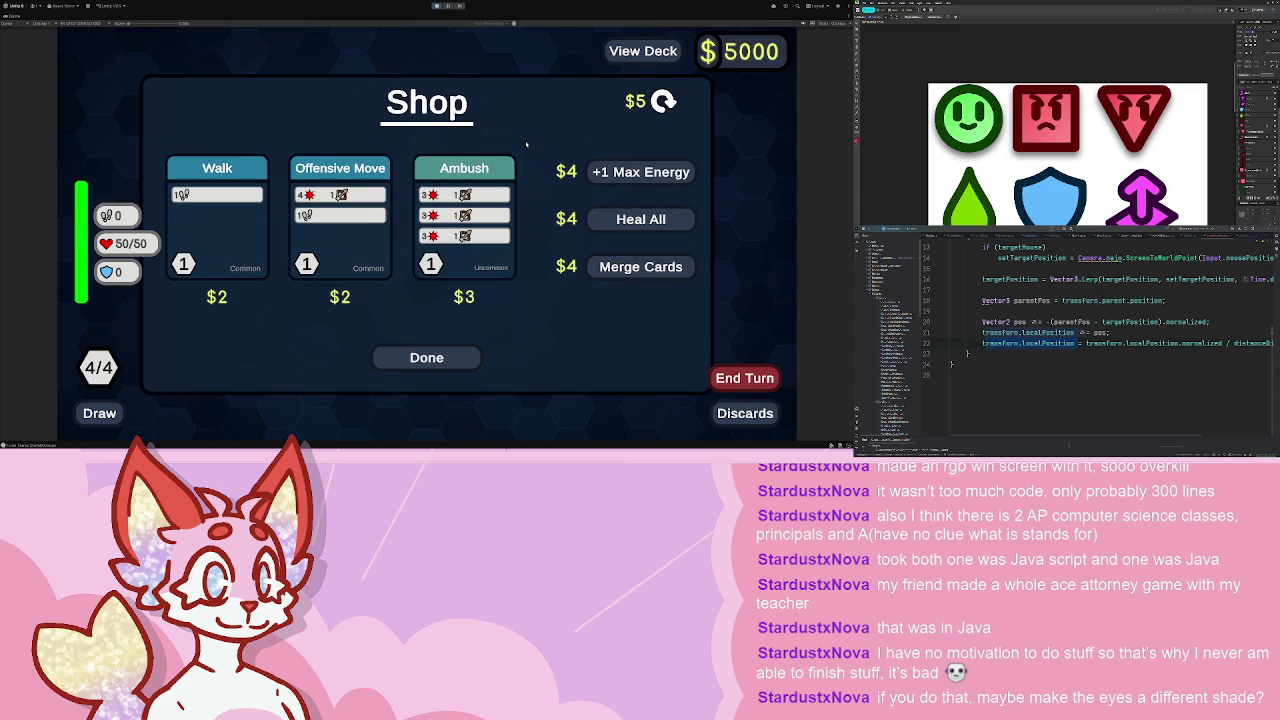
- Go from the shop into a battle against two 25/25 enemies, read tile info, then stop the playtest
left_click(443, 360)
left_click(520, 250)
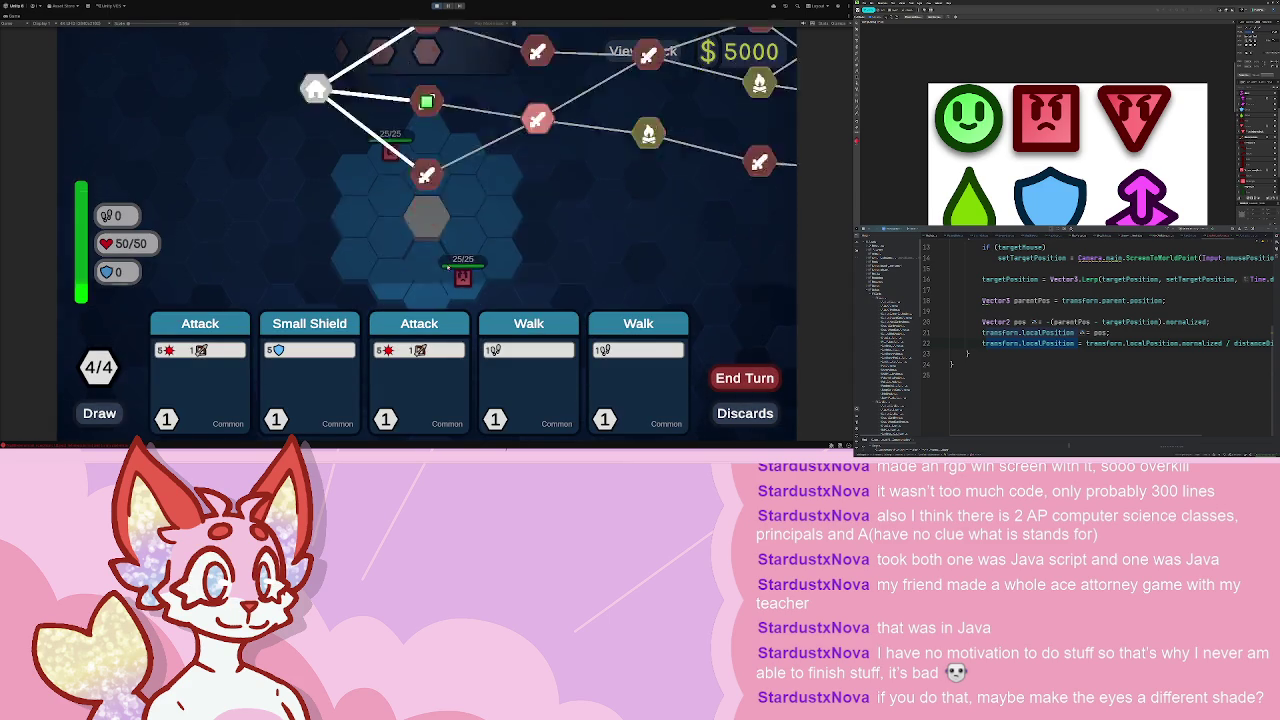
mouse_move(418, 123)
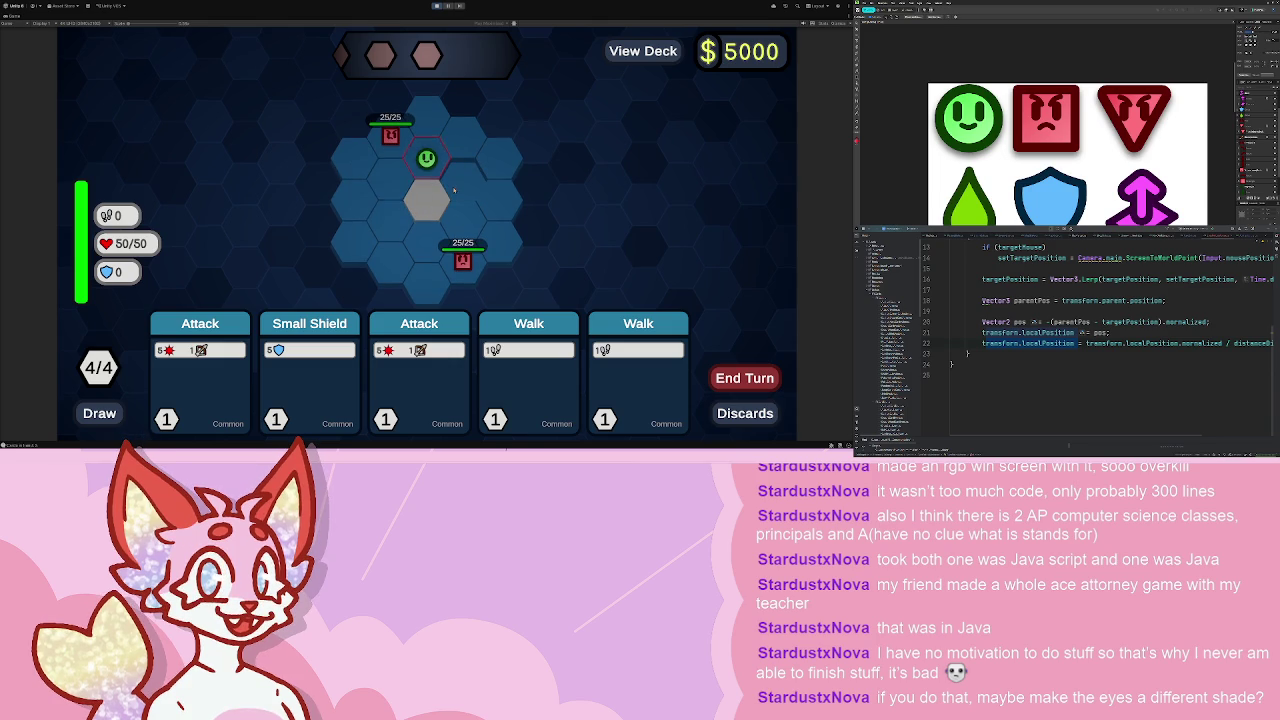
mouse_move(456, 190)
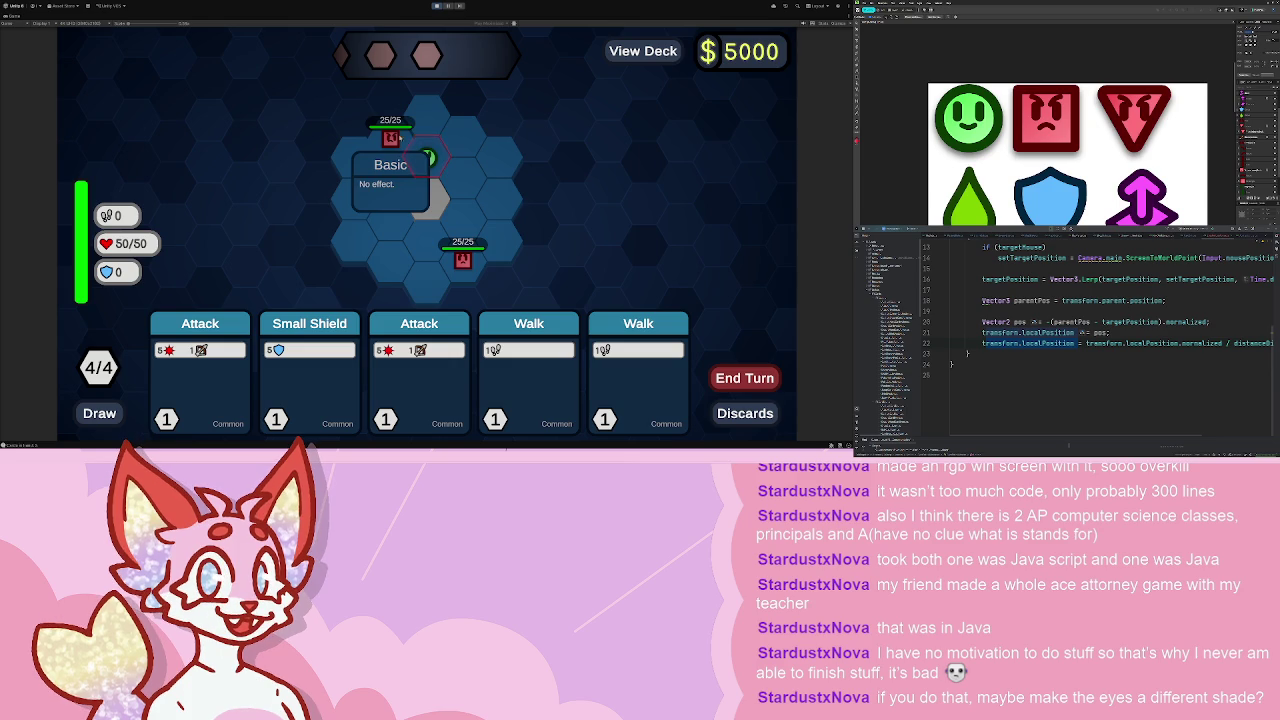
left_click(436, 6)
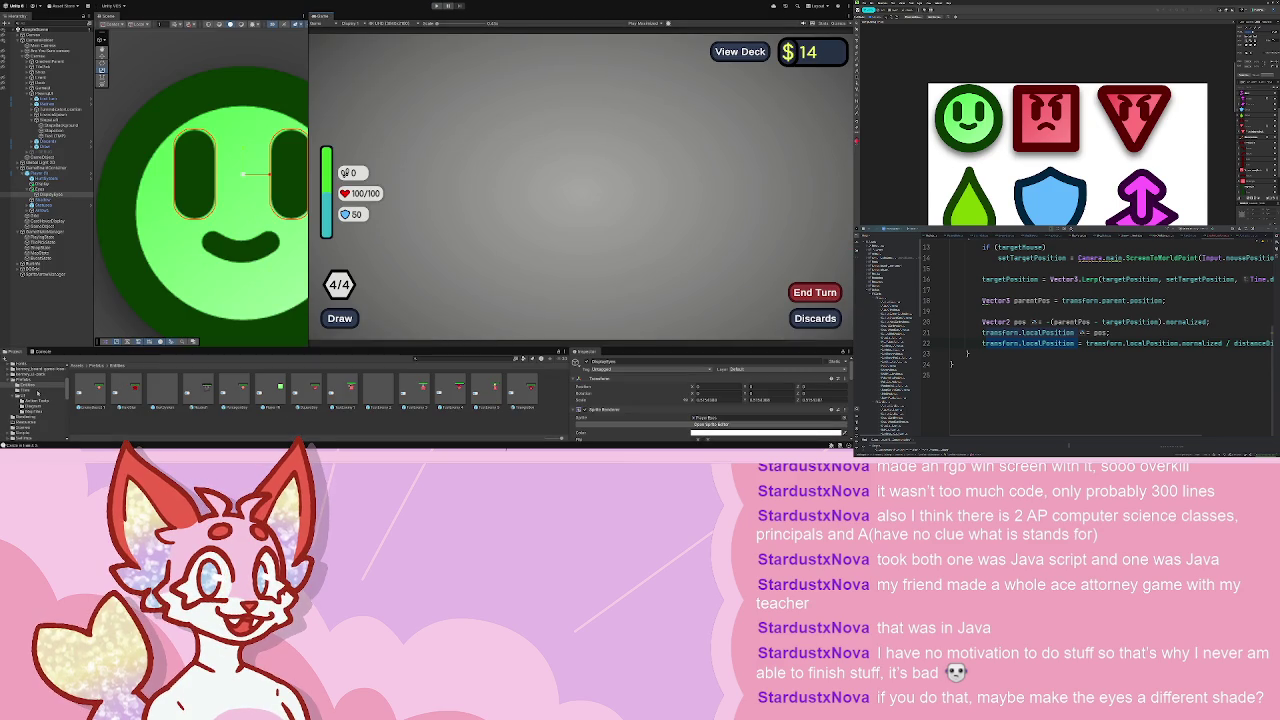
- Open the Basic Tile prefab and browse its Particle System modules
left_click(26, 390)
double_click(90, 390)
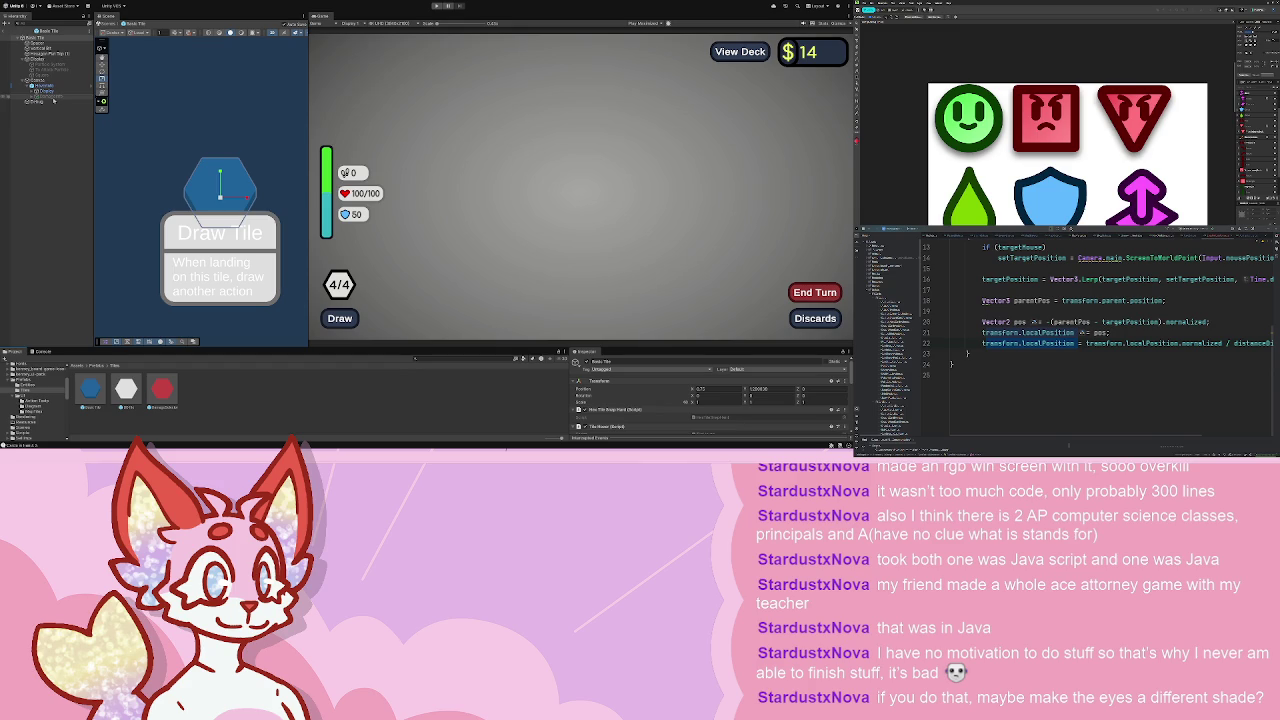
left_click(50, 64)
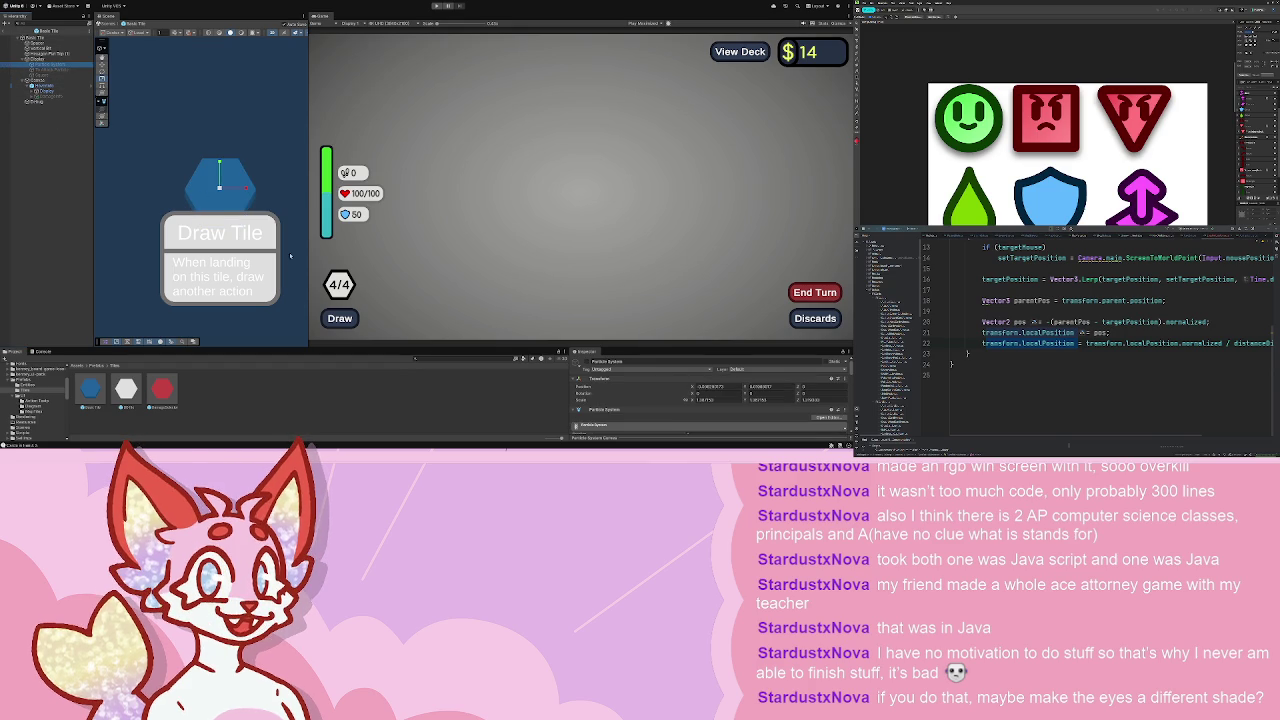
left_click(729, 403)
scroll(729, 403, "down", 5)
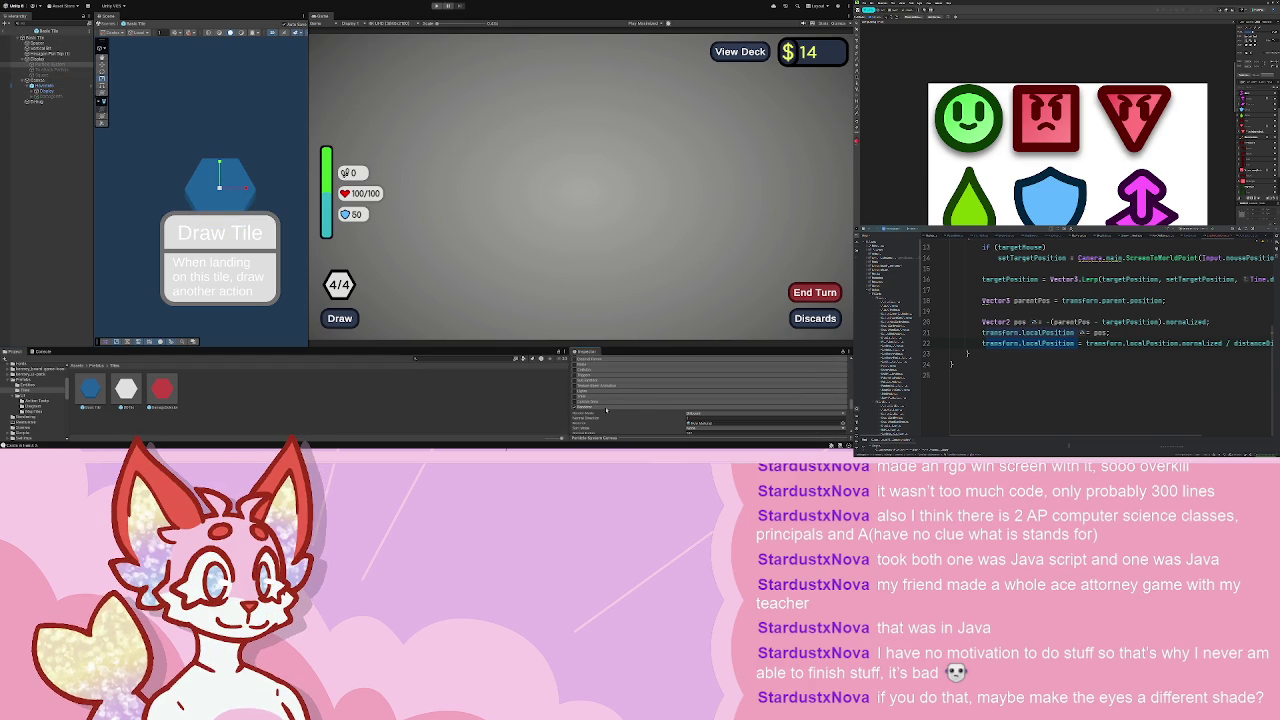
scroll(606, 409, "down", 3)
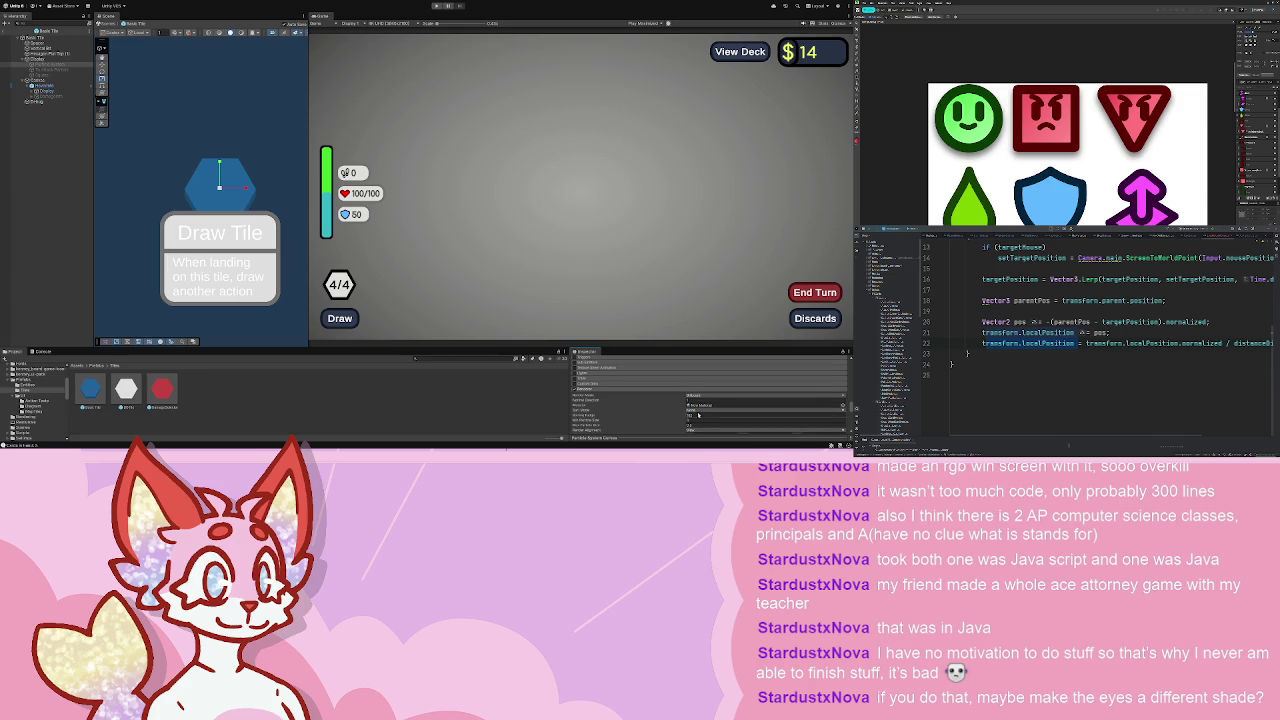
scroll(693, 411, "down", 3)
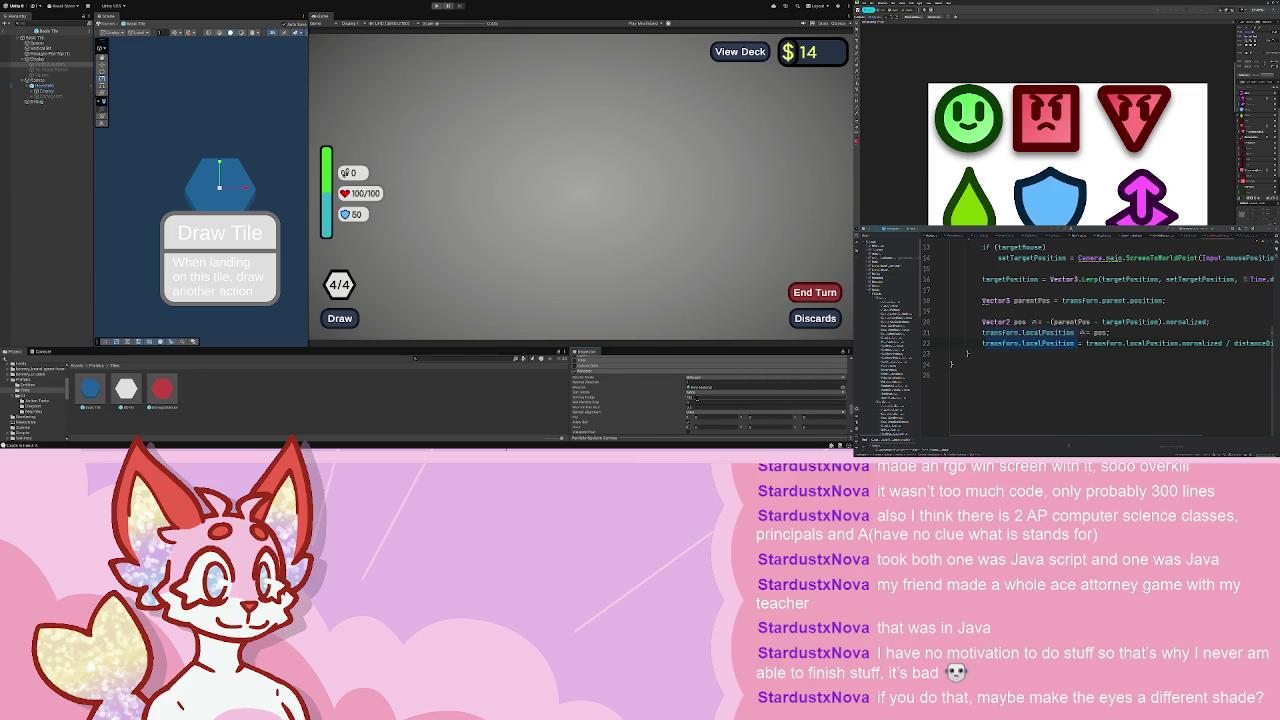
scroll(653, 395, "up", 6)
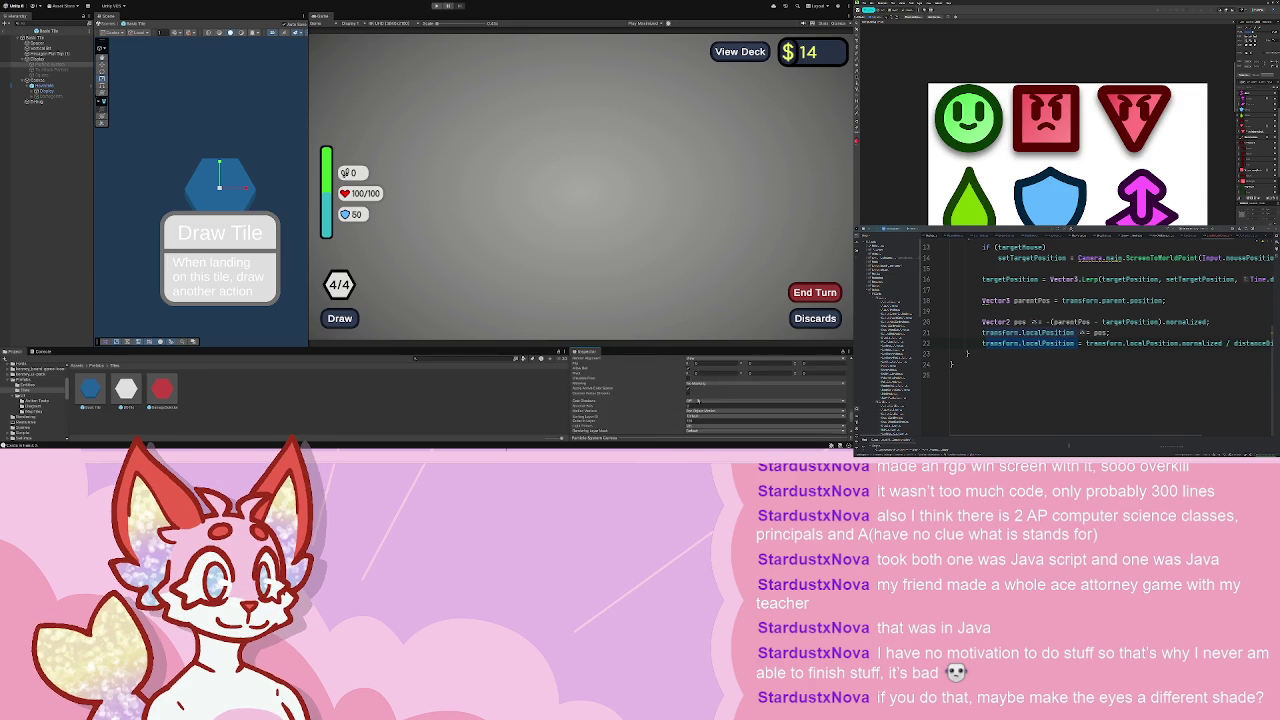
scroll(613, 380, "up", 5)
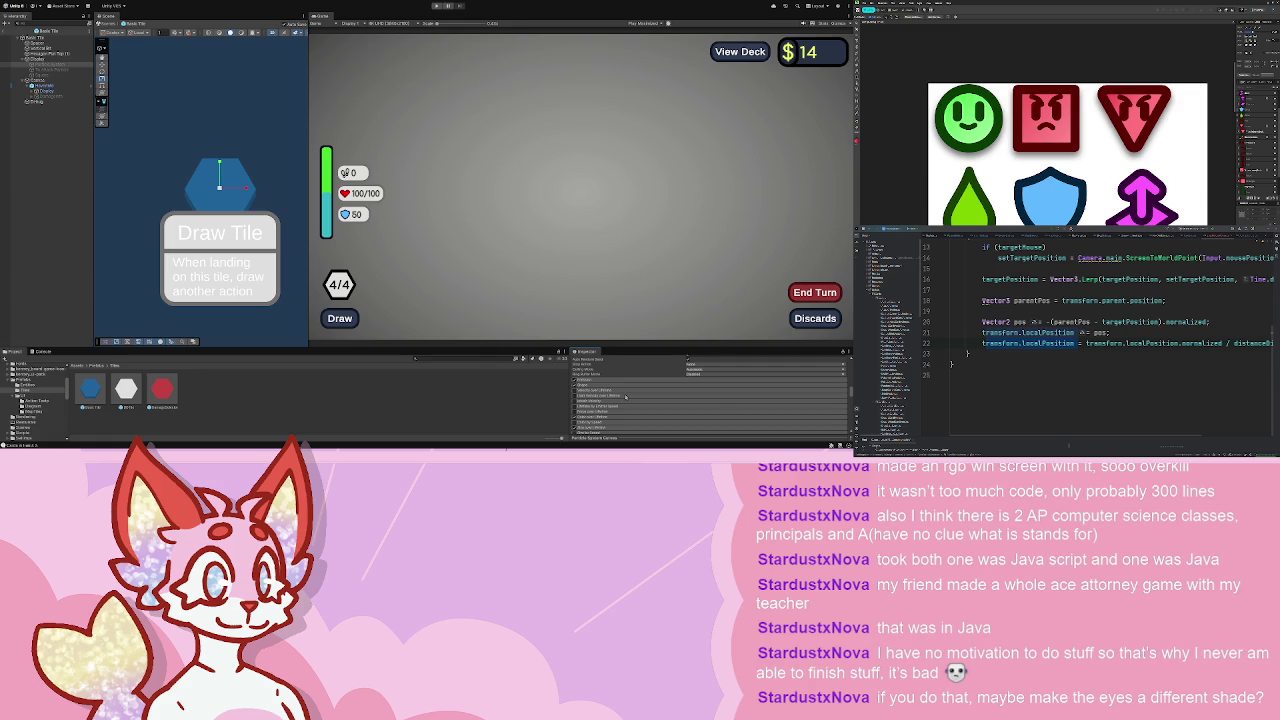
scroll(625, 396, "up", 2)
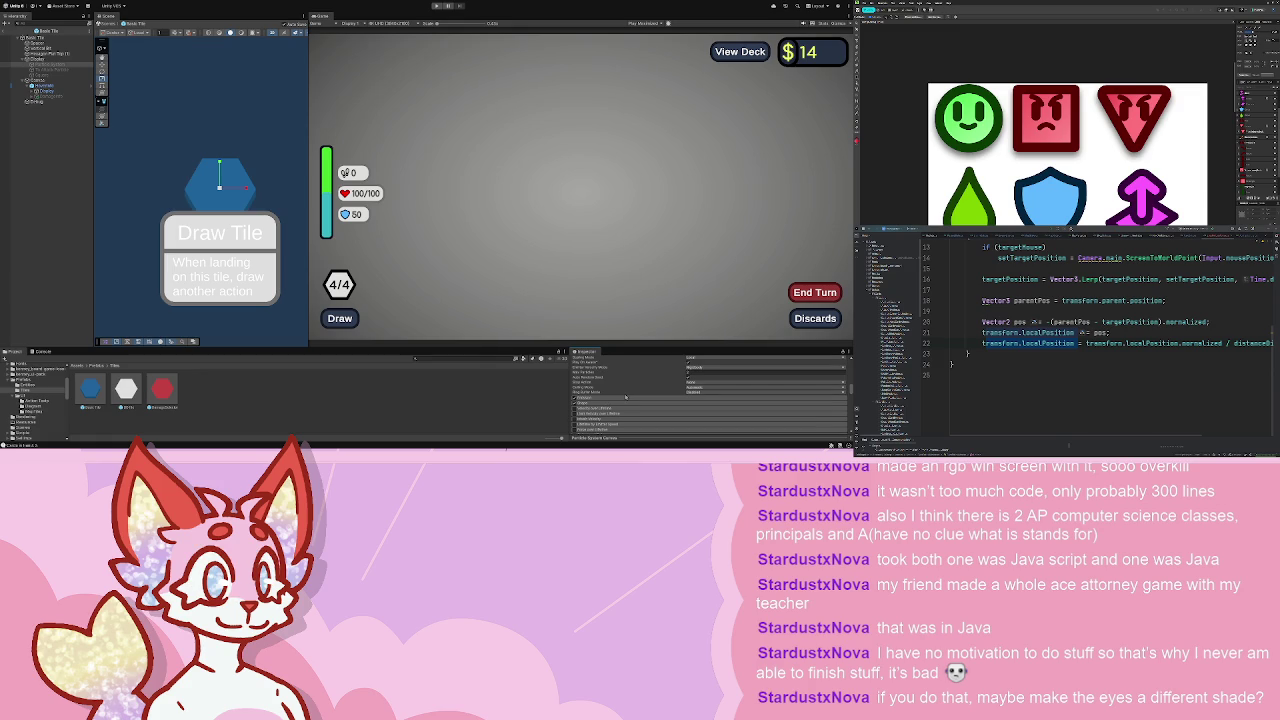
scroll(630, 394, "up", 6)
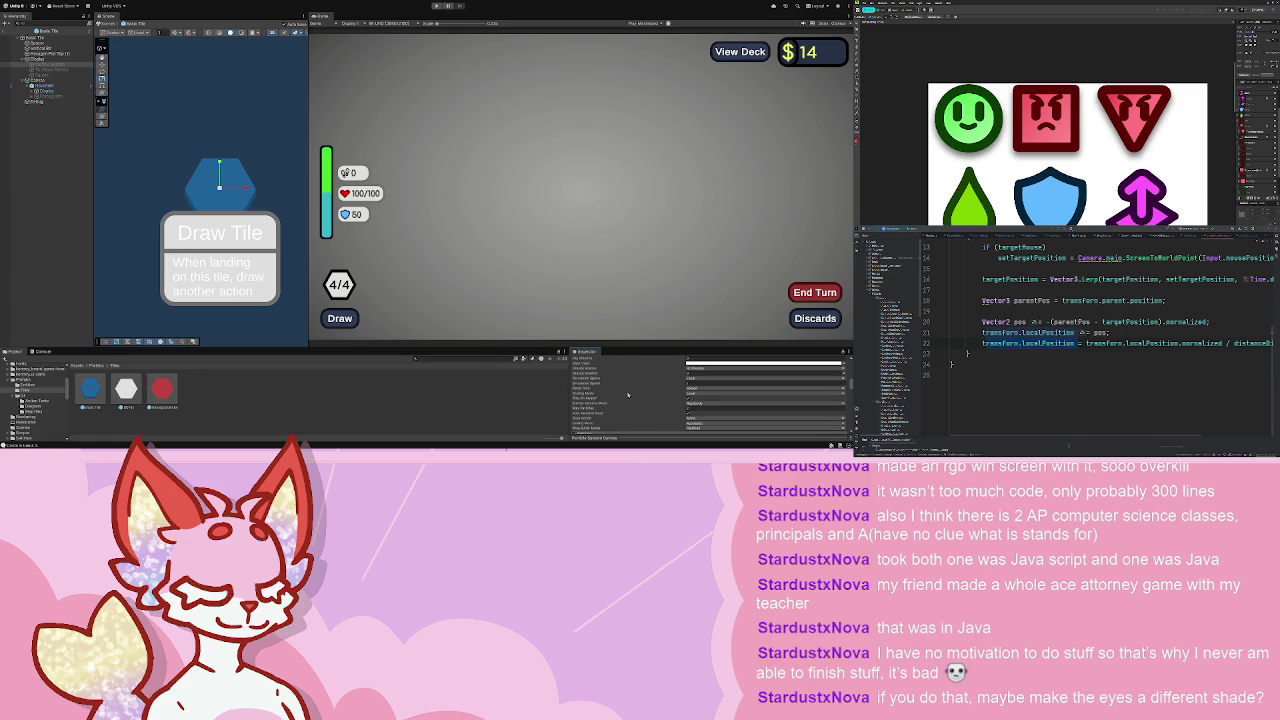
scroll(643, 388, "down", 8)
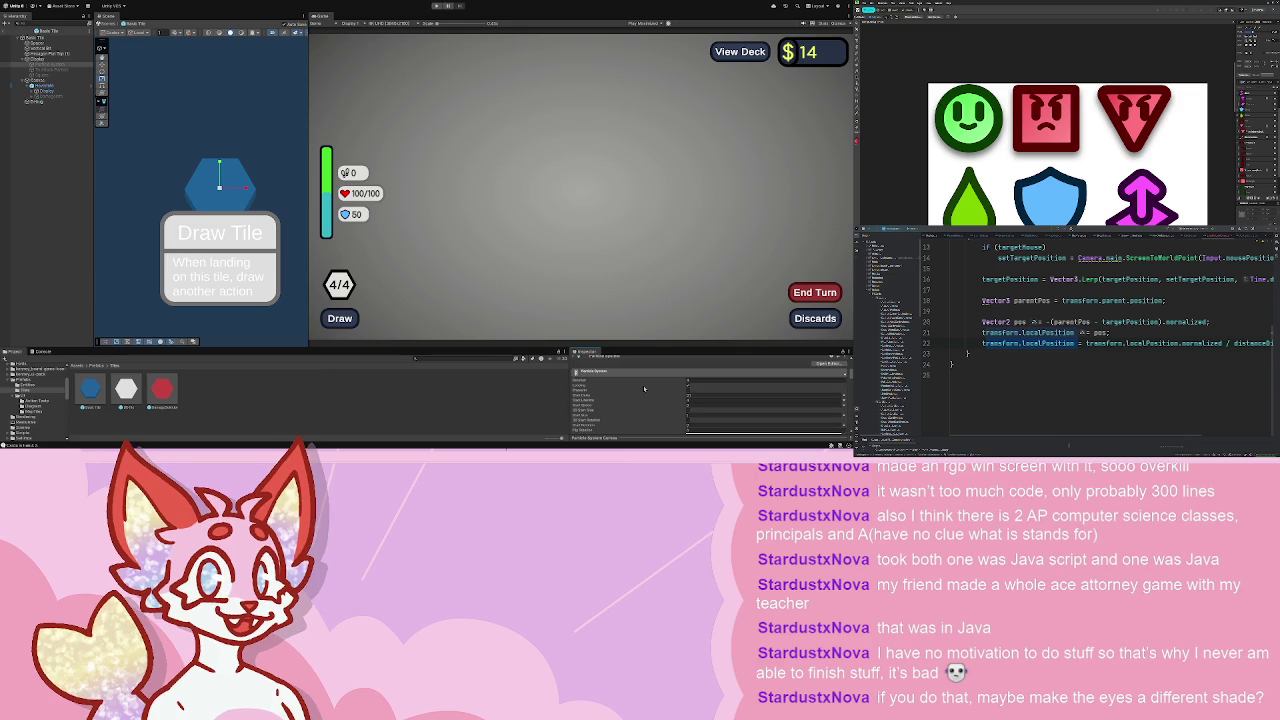
scroll(643, 385, "down", 5)
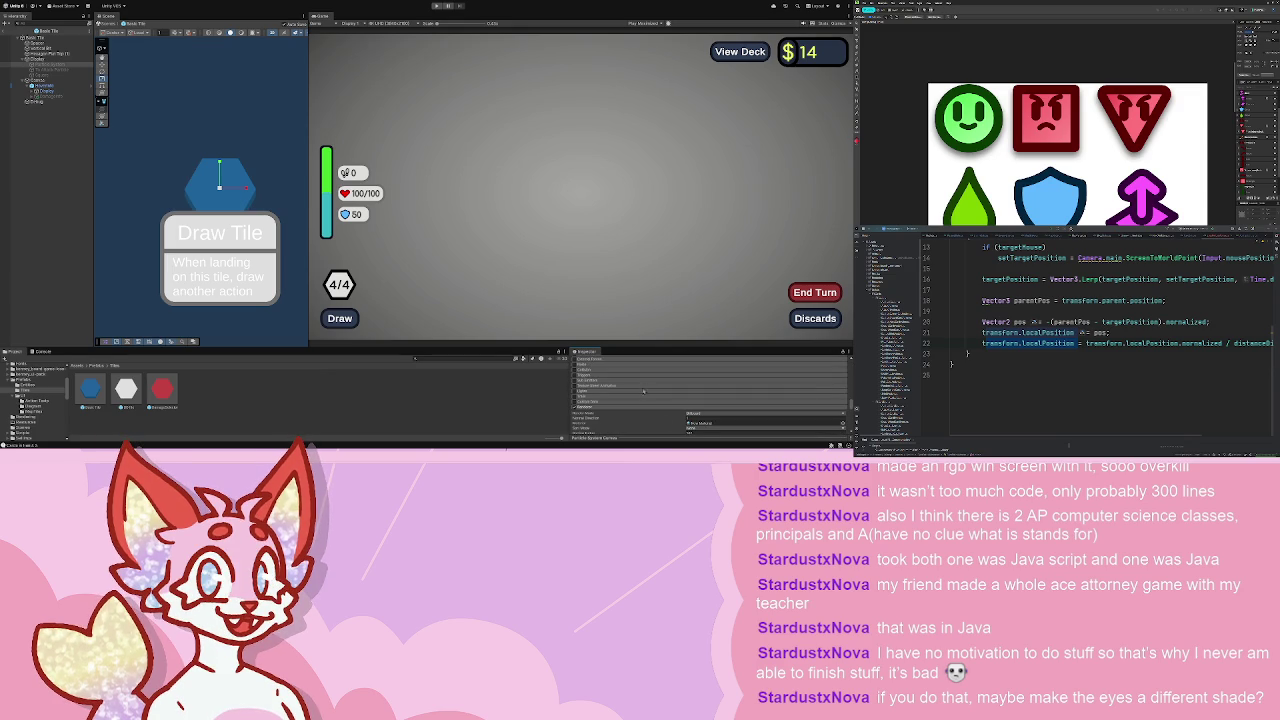
- Adjust the particle Renderer module settings, then launch the playtest into the shop
left_click(701, 417)
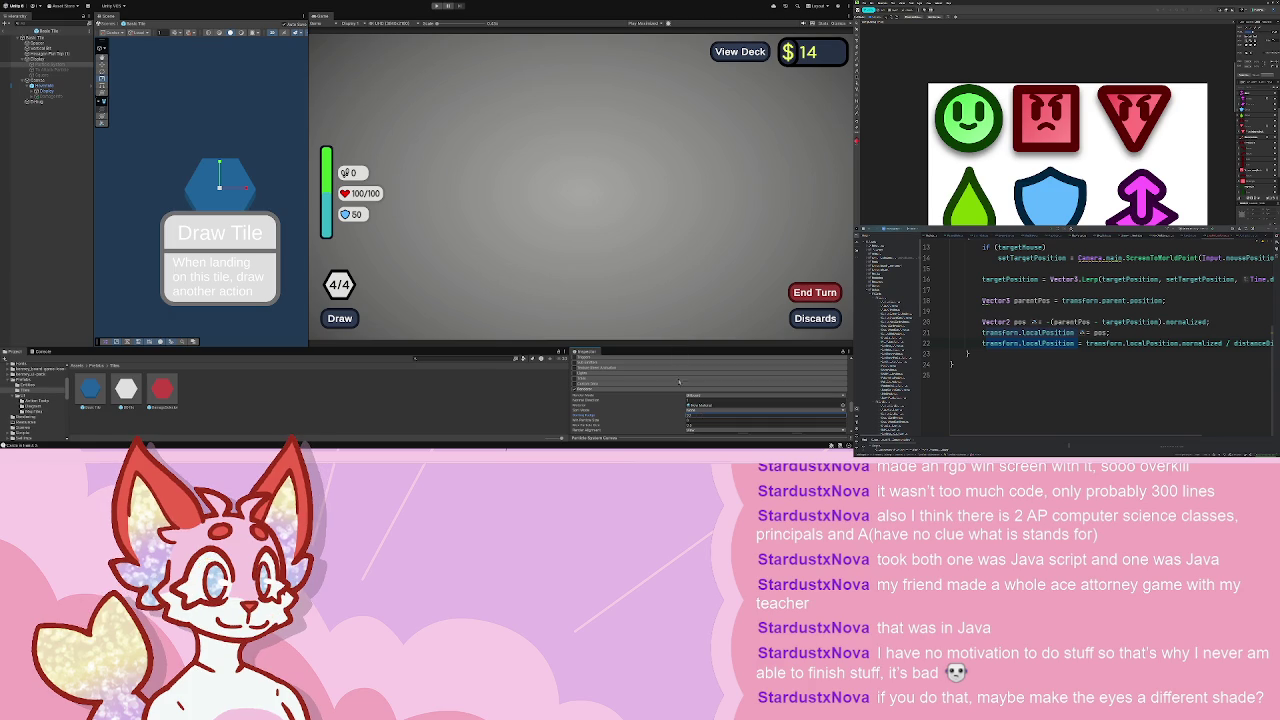
left_click(85, 71)
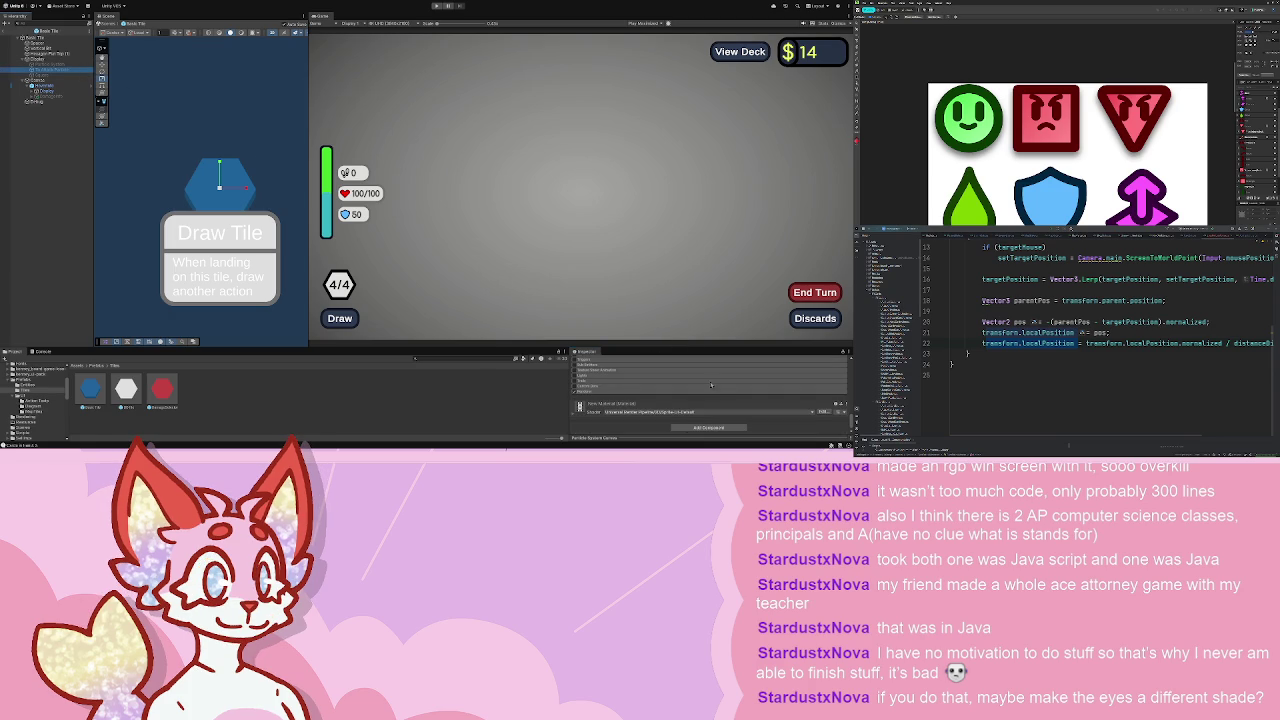
left_click(598, 392)
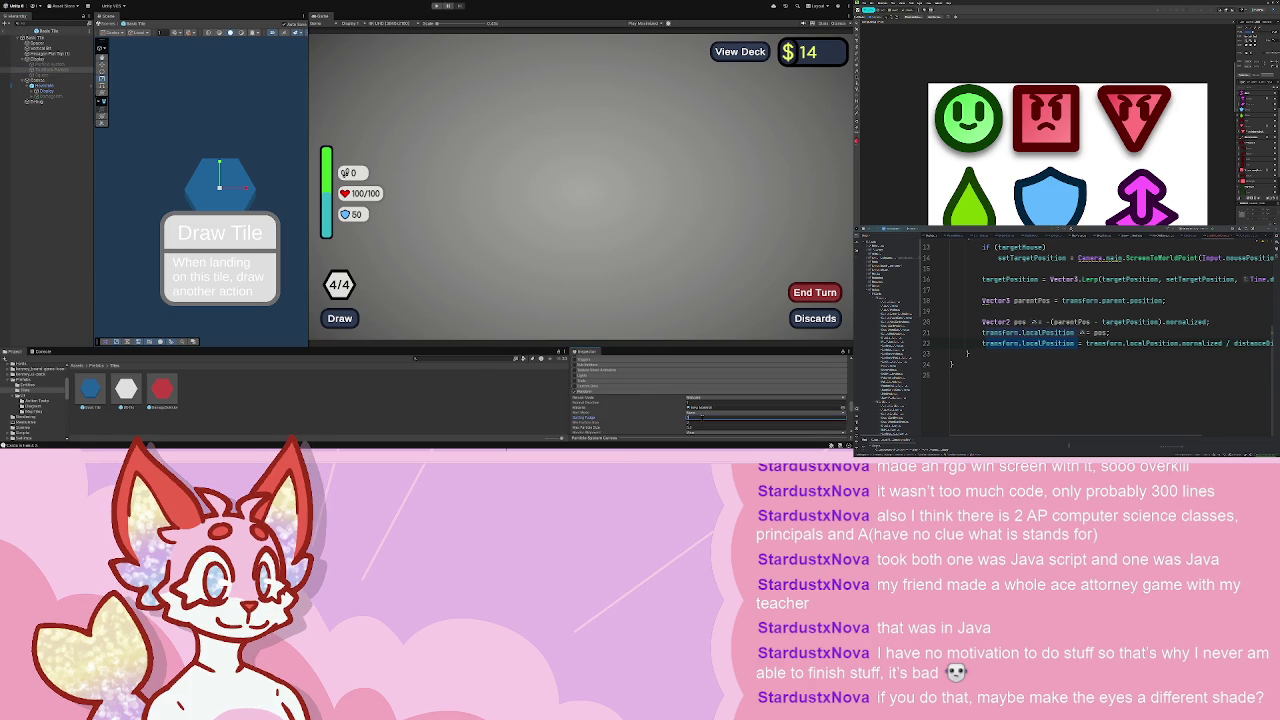
left_click(435, 6)
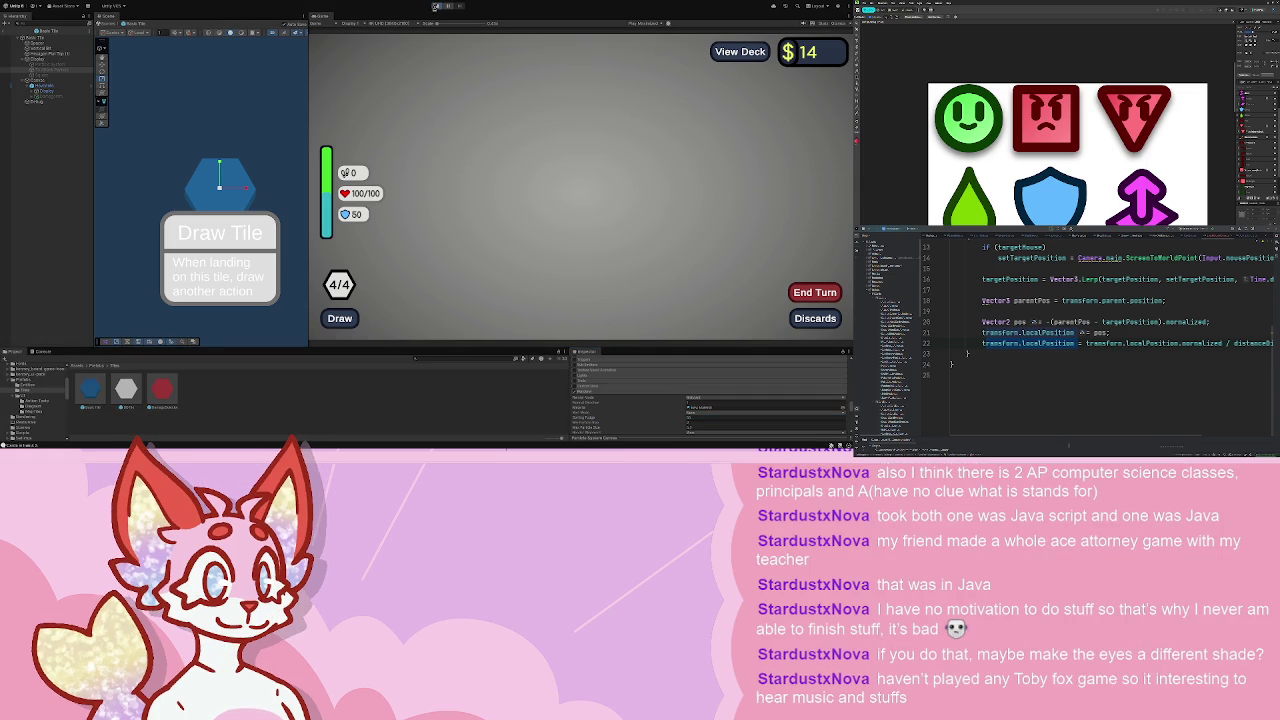
left_click(435, 6)
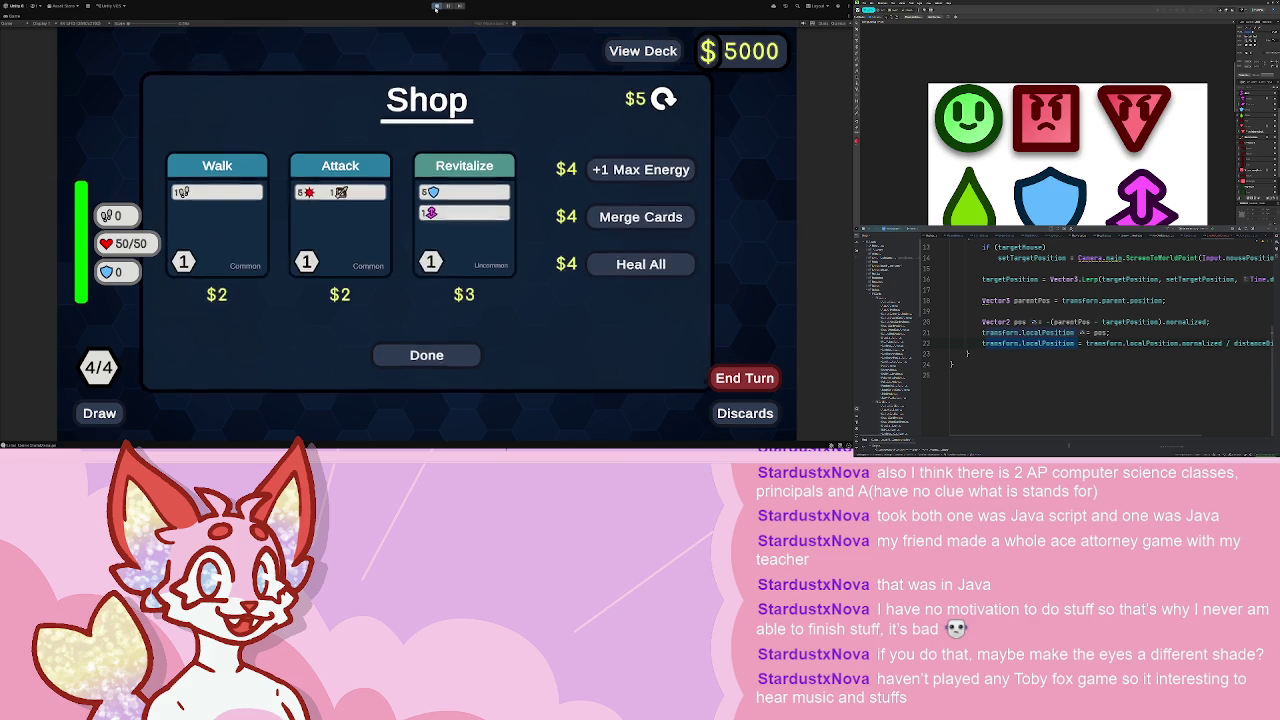
- Leave the shop, start a fight from the middle sword node, then stop the playtest
left_click(425, 357)
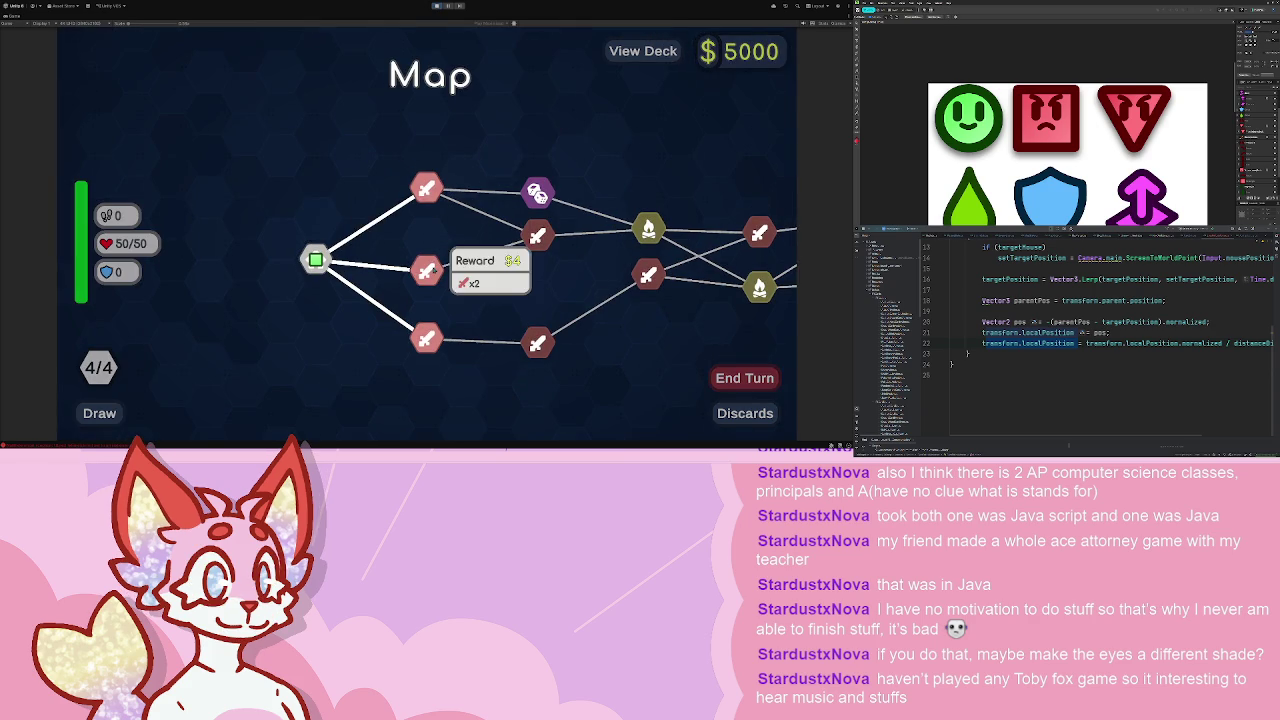
left_click(426, 261)
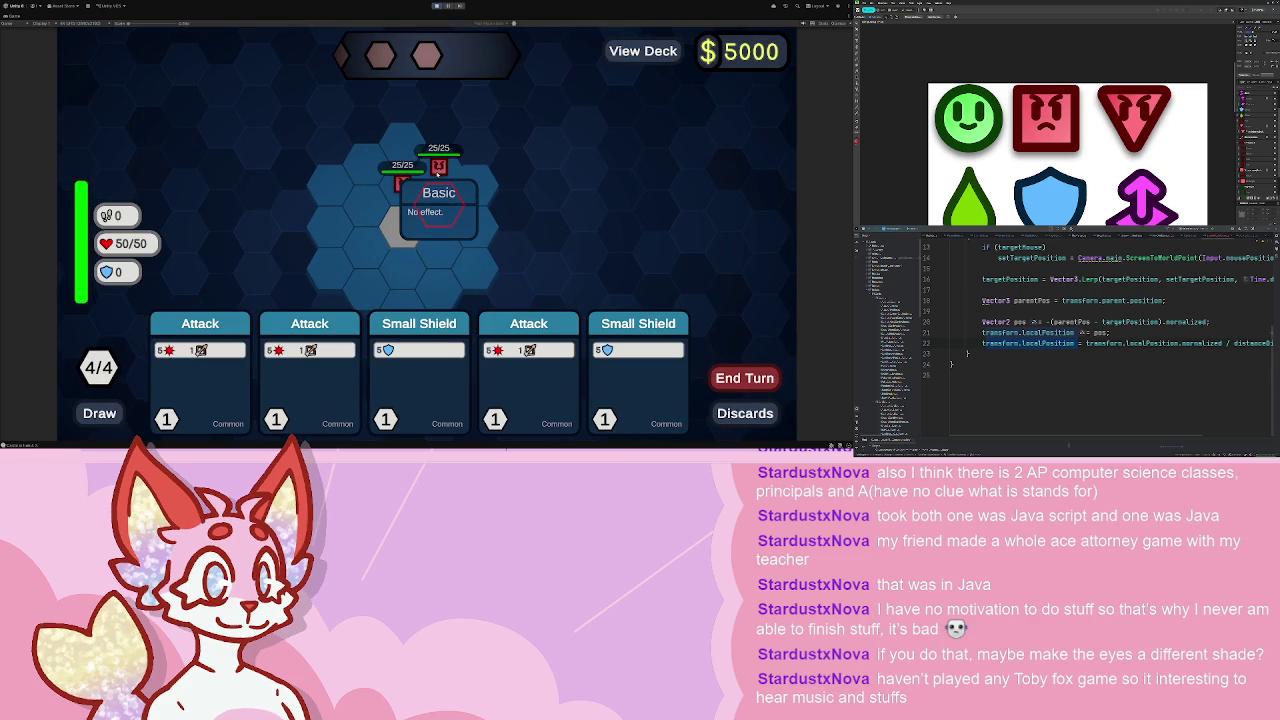
left_click(436, 6)
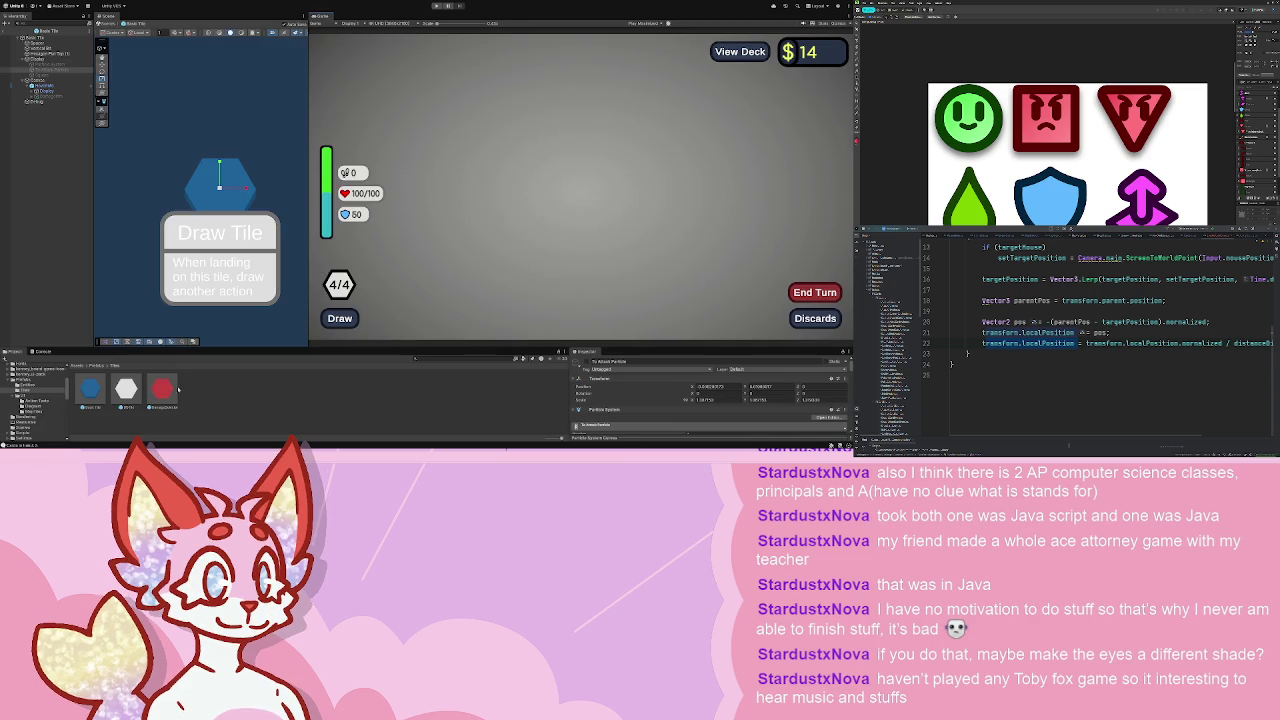
- Review the Basic Tile Particle System settings, then relaunch the playtest
left_click(90, 390)
left_click(66, 71)
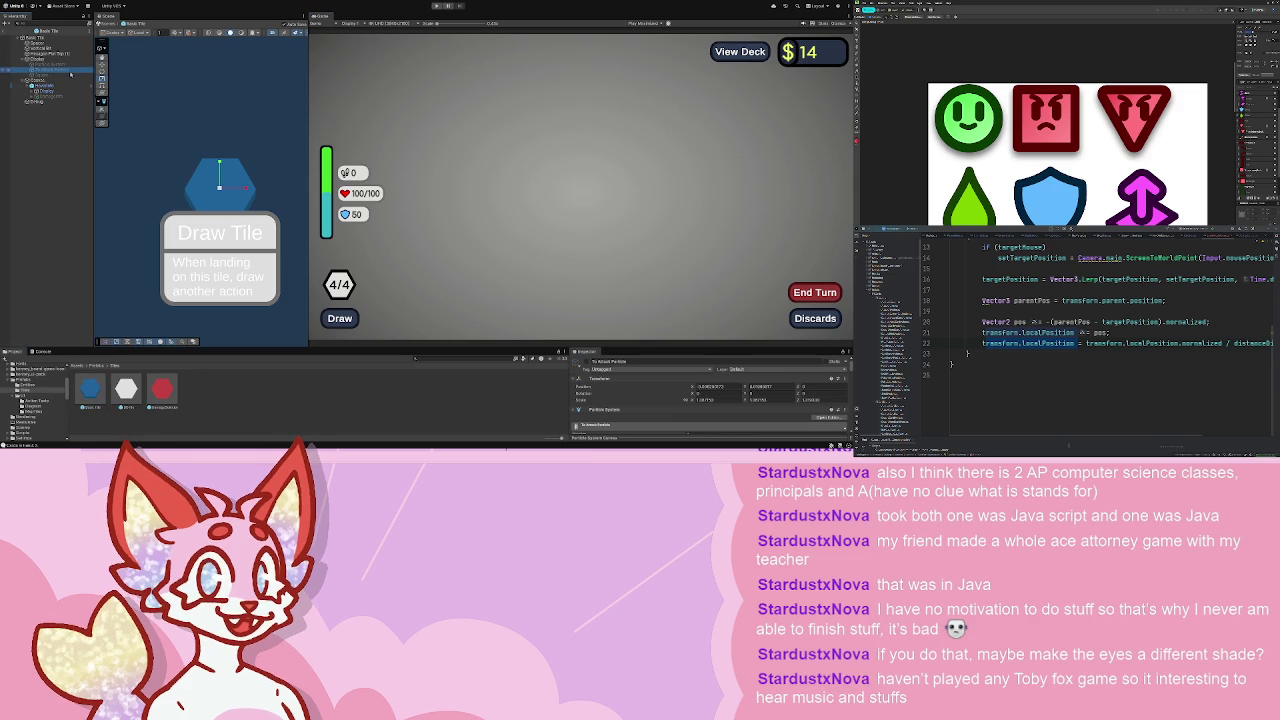
left_click(600, 409)
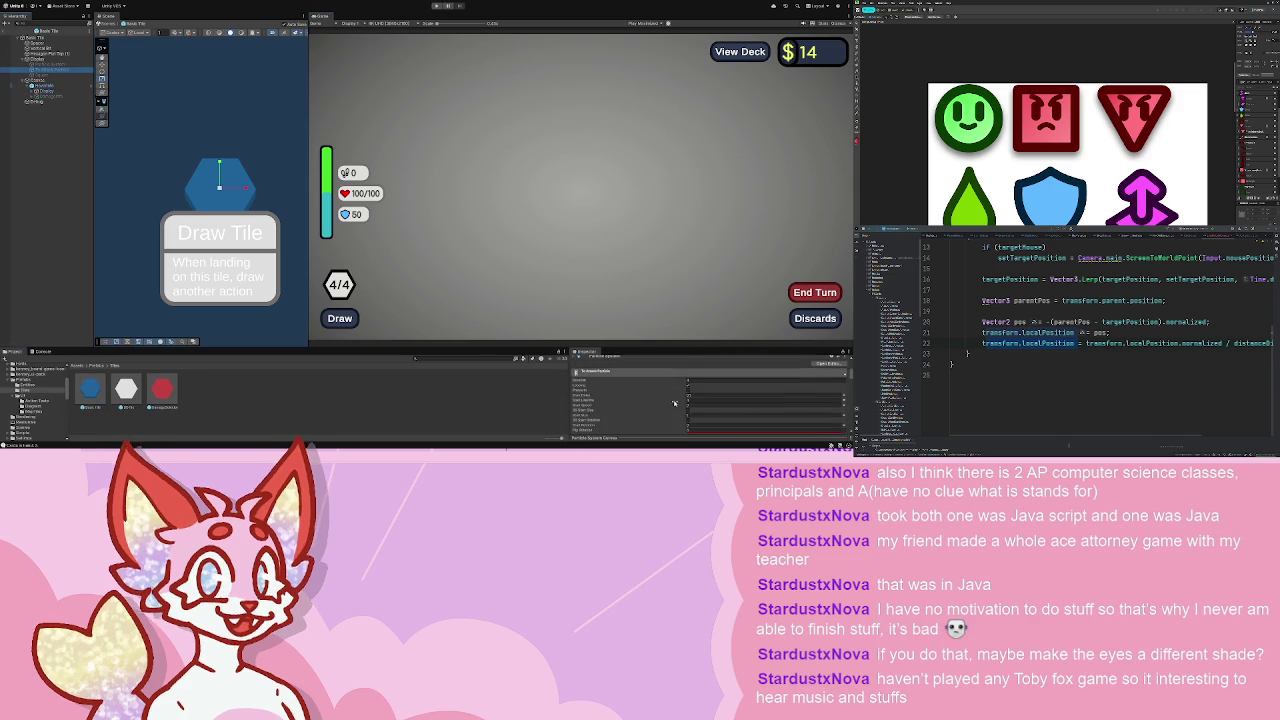
scroll(640, 400, "down", 5)
scroll(640, 405, "down", 3)
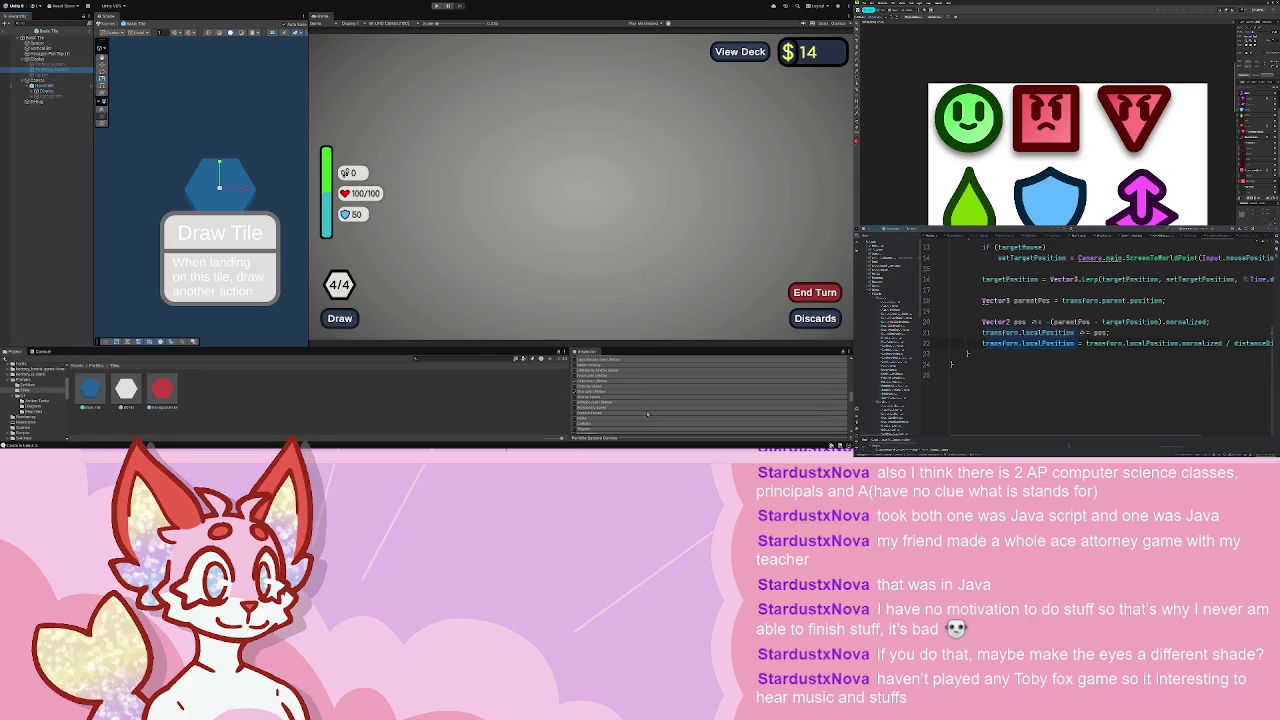
scroll(650, 410, "down", 3)
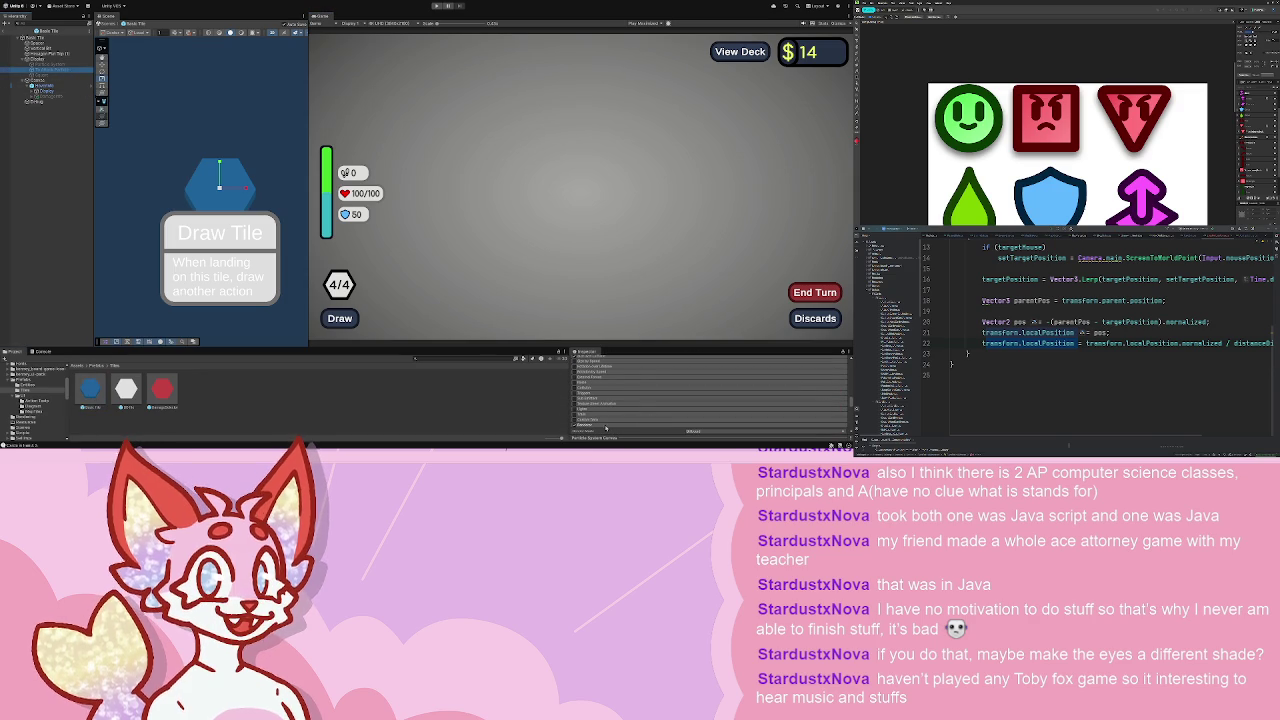
scroll(625, 412, "down", 3)
scroll(647, 416, "down", 5)
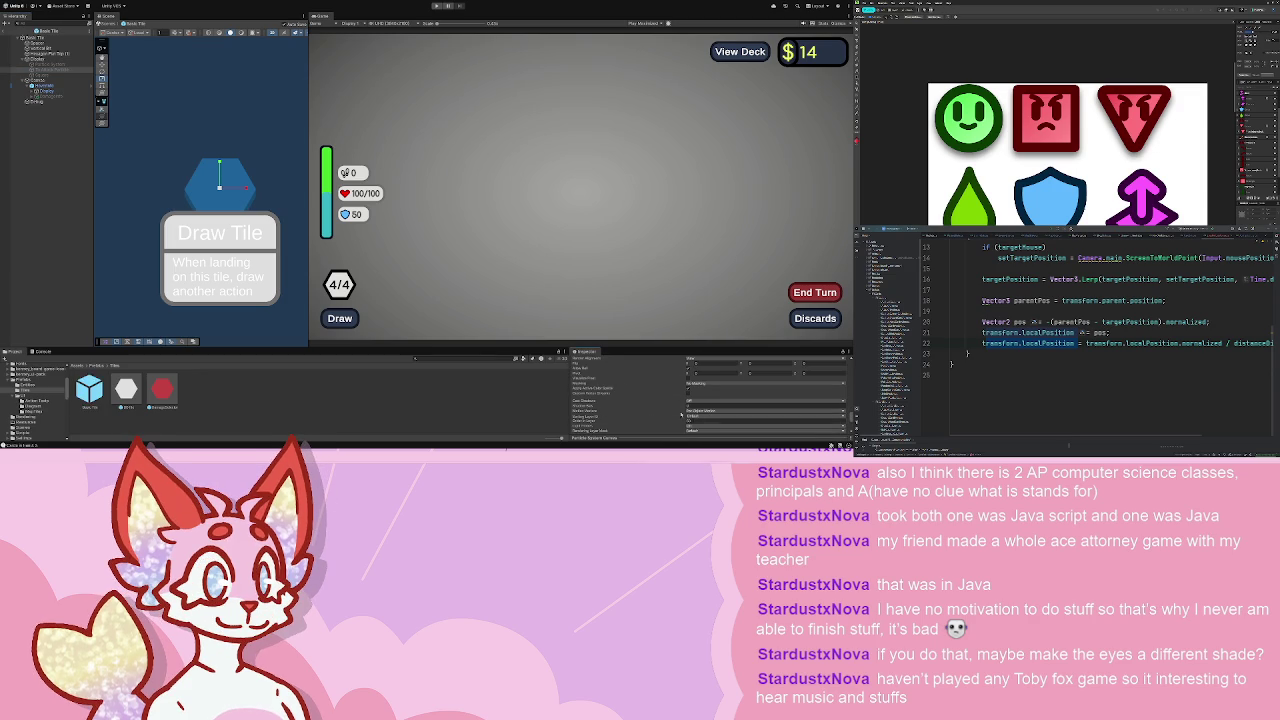
left_click(66, 66)
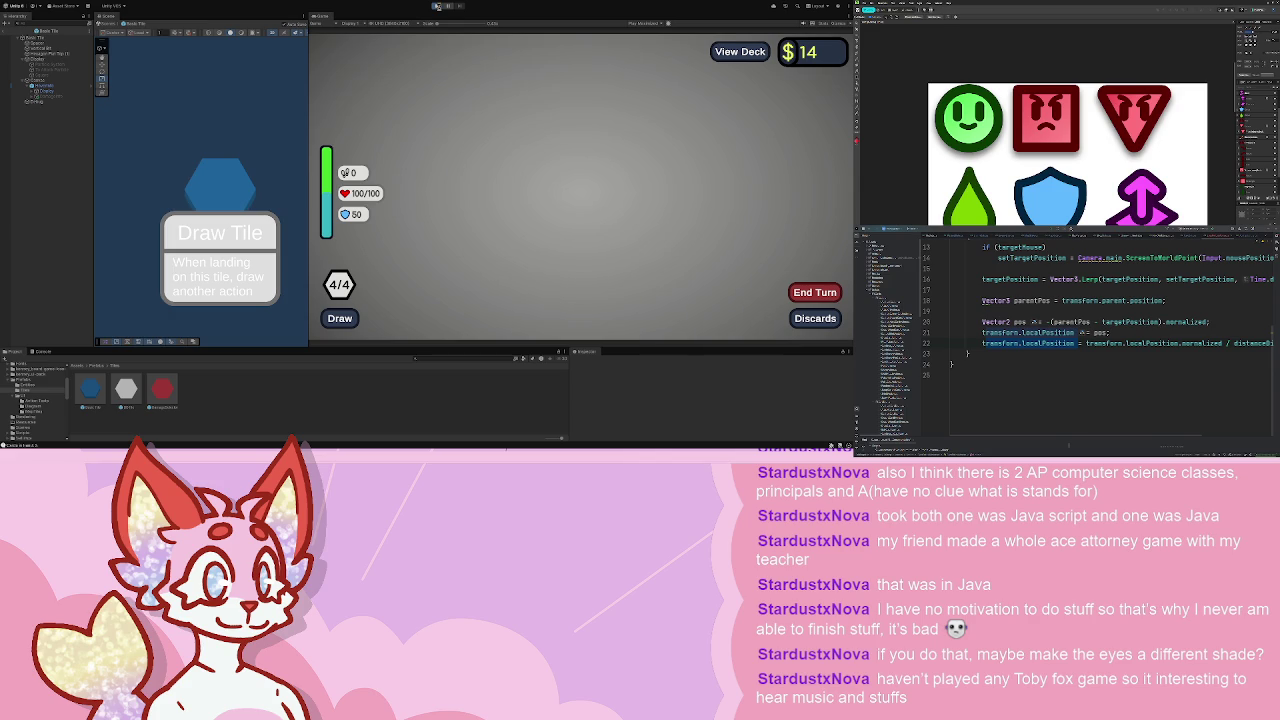
left_click(437, 7)
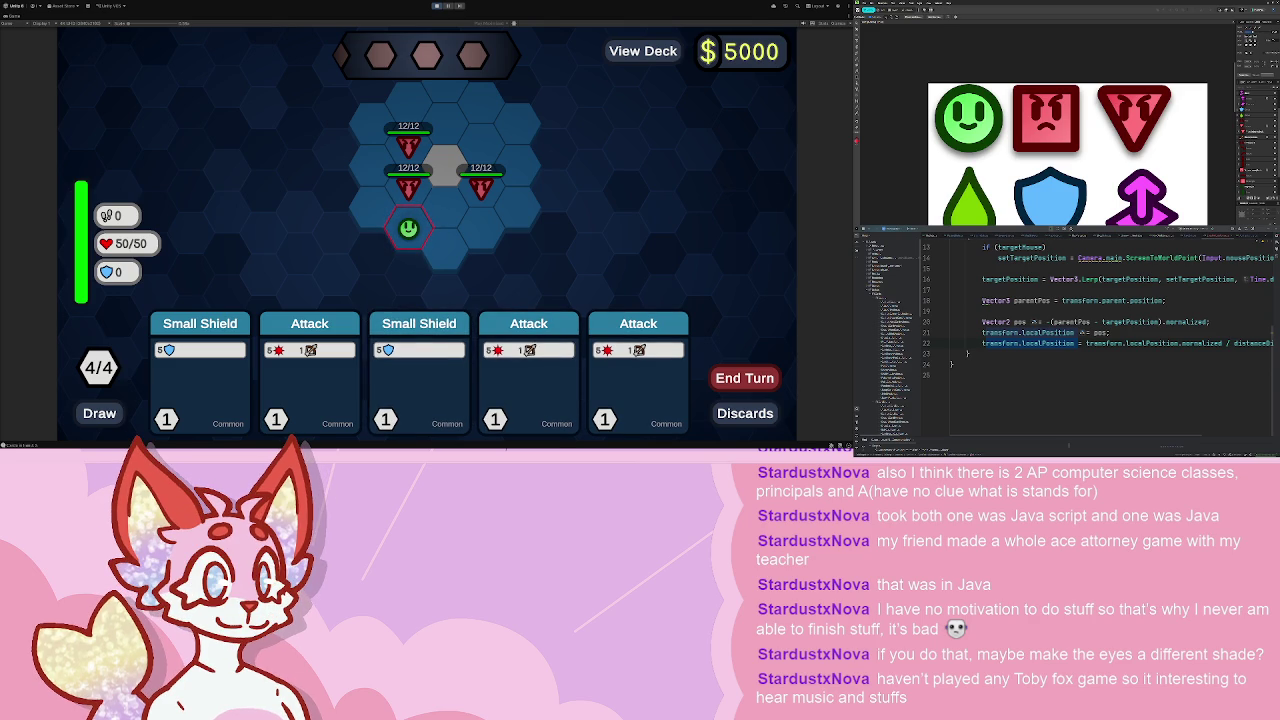
- Defeat the top-left triangle enemy with three Attacks, gain 5 shield, end the turn, then stop playing
left_click_drag(309, 370, 410, 185)
left_click_drag(471, 370, 442, 216)
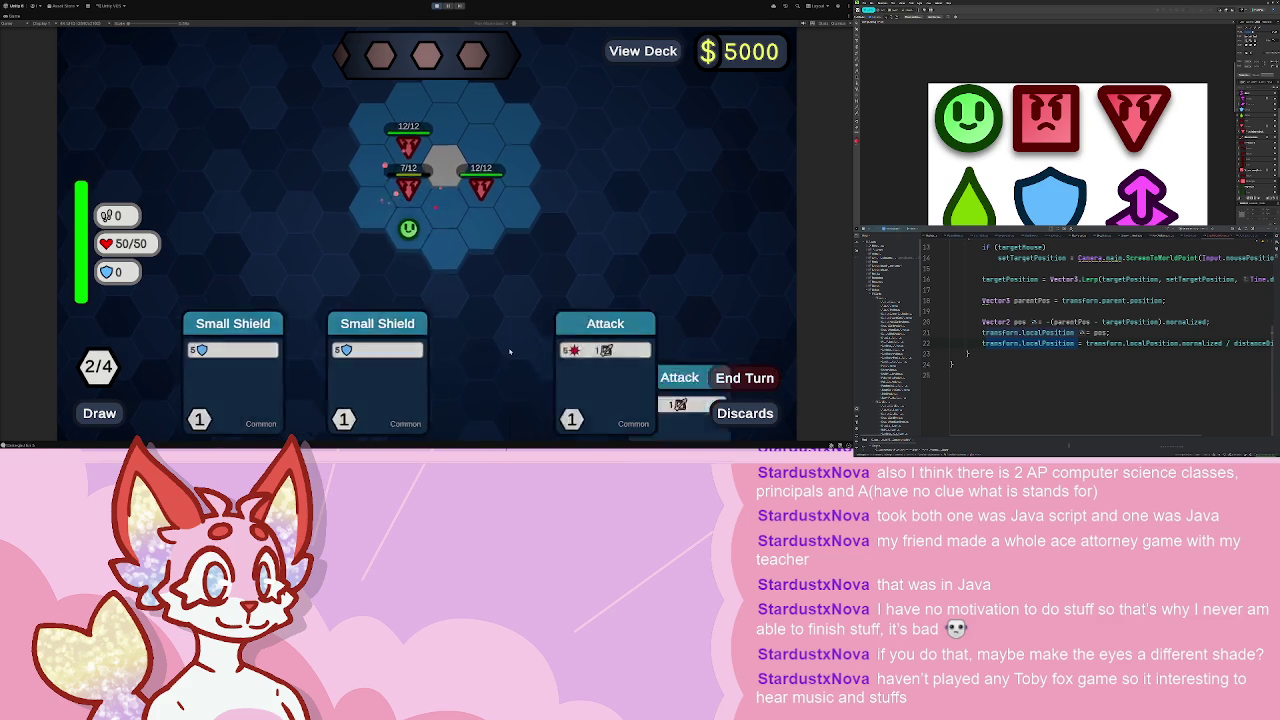
left_click_drag(562, 370, 410, 185)
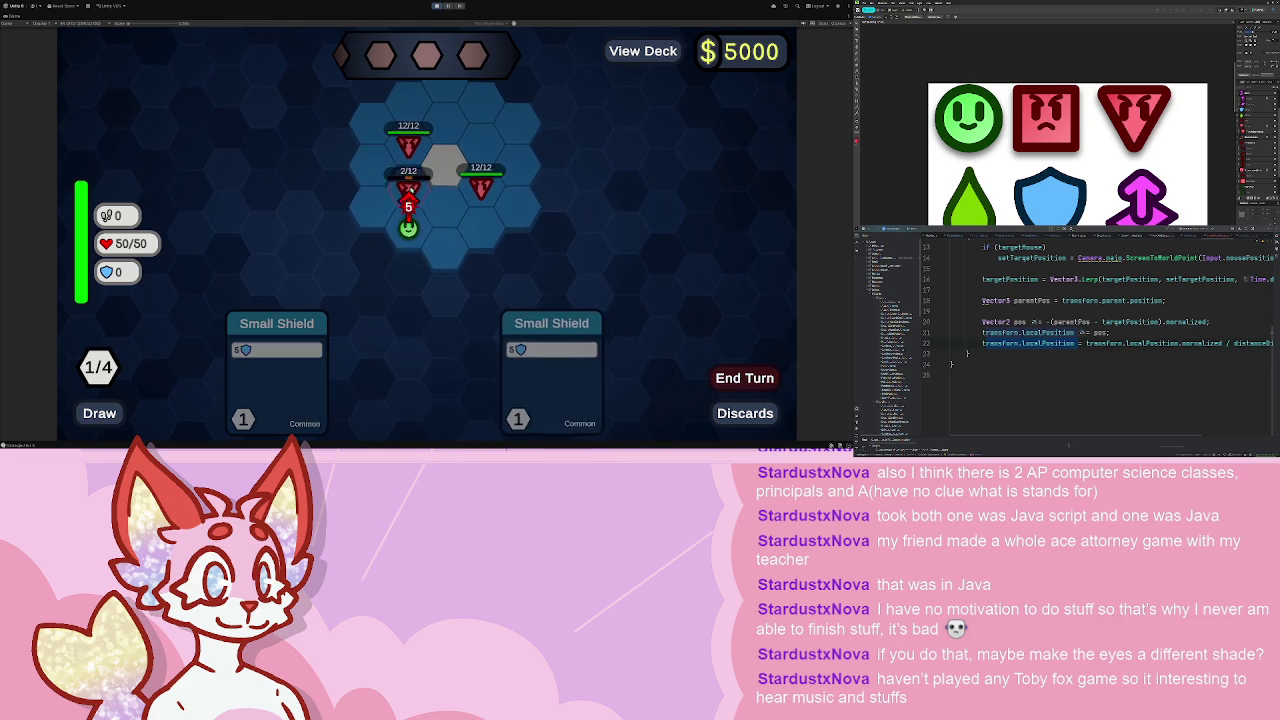
left_click(543, 351)
key("space")
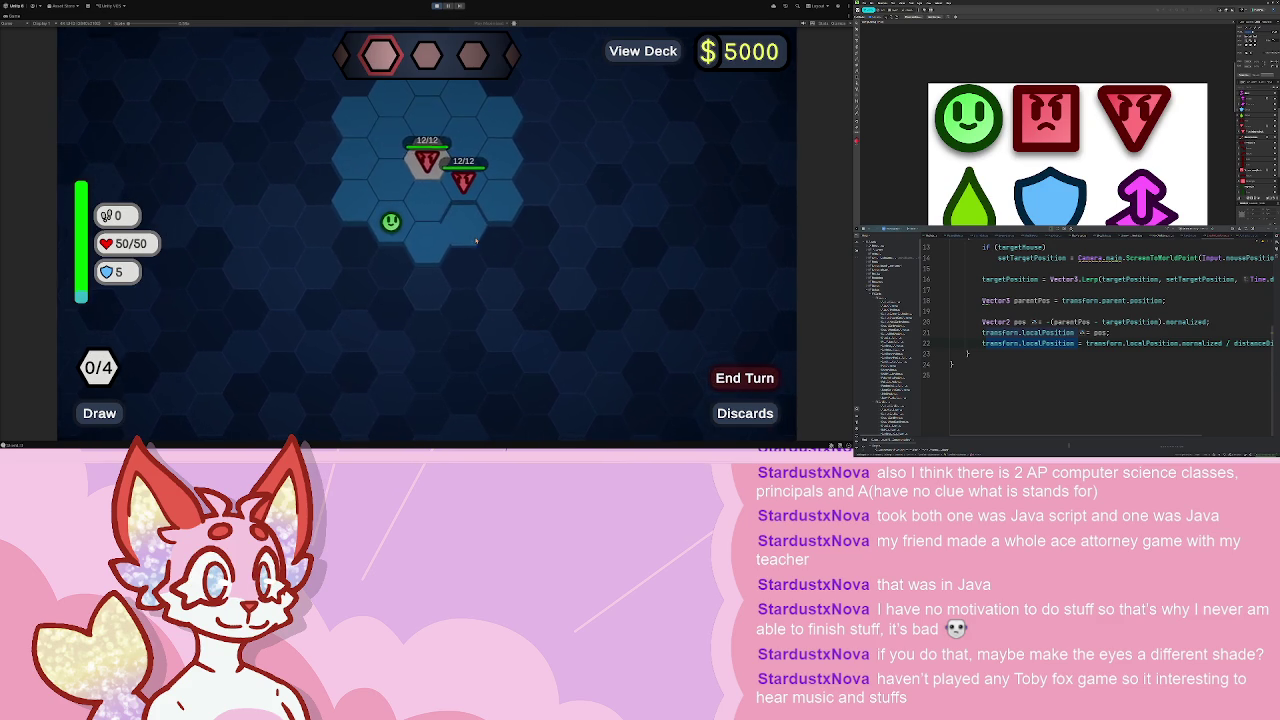
mouse_move(444, 216)
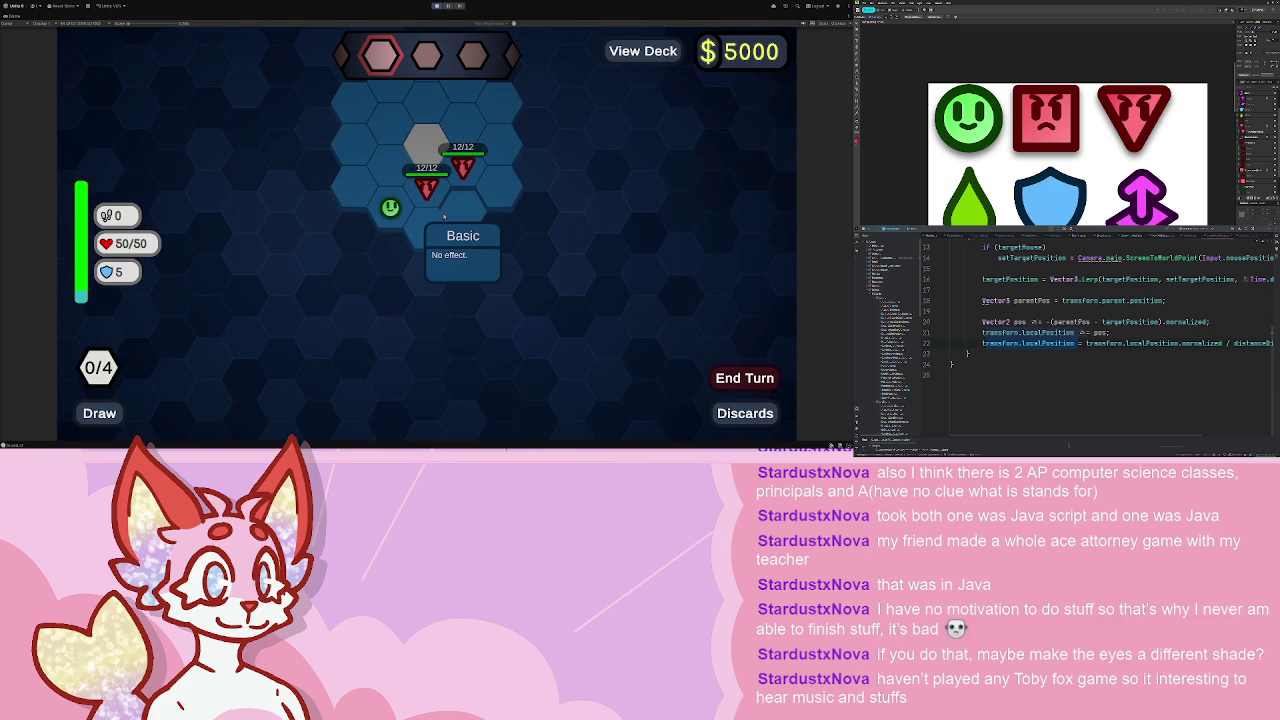
left_click(436, 6)
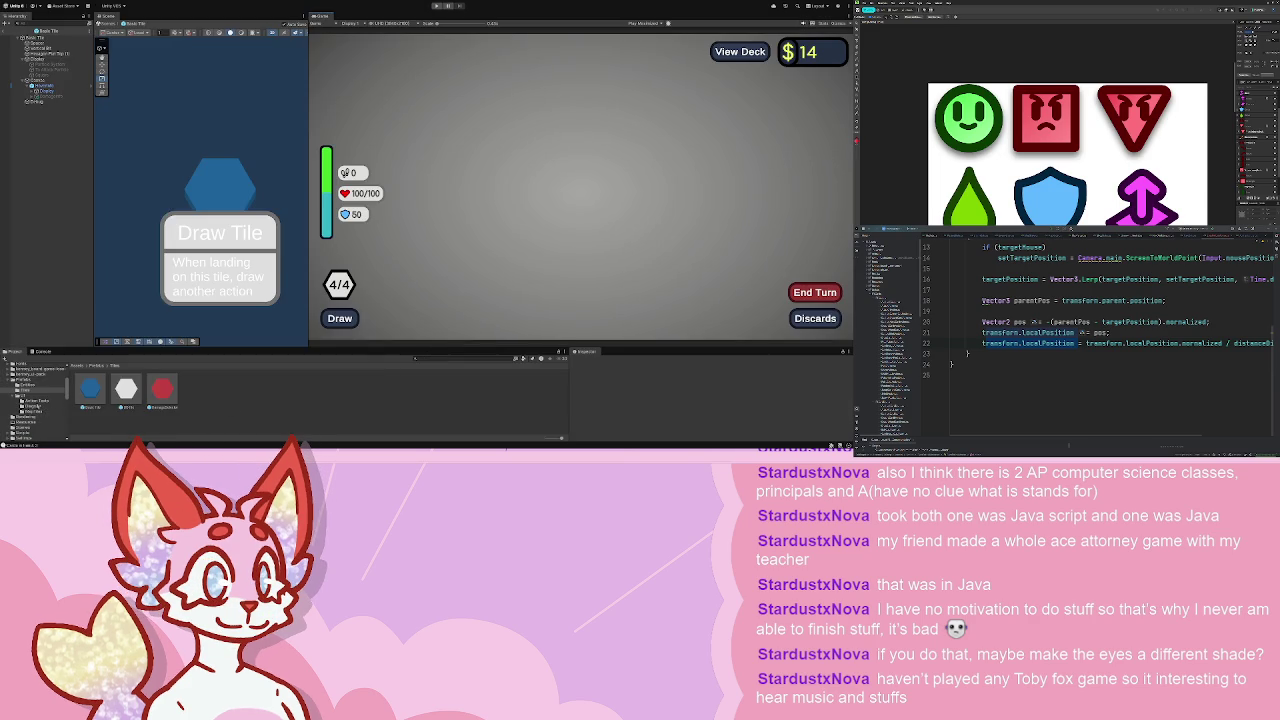
- Open the TriangleBoy prefab and inspect its parts and the square enemy prefab
left_click(25, 383)
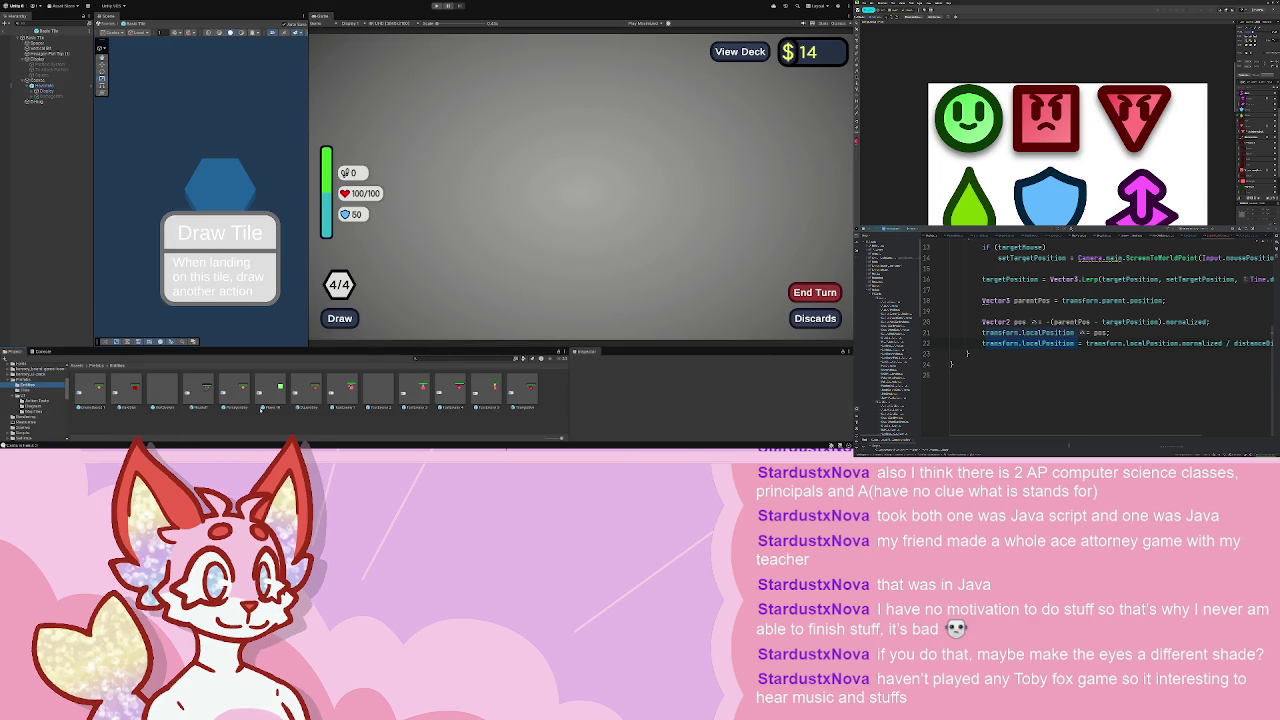
double_click(522, 392)
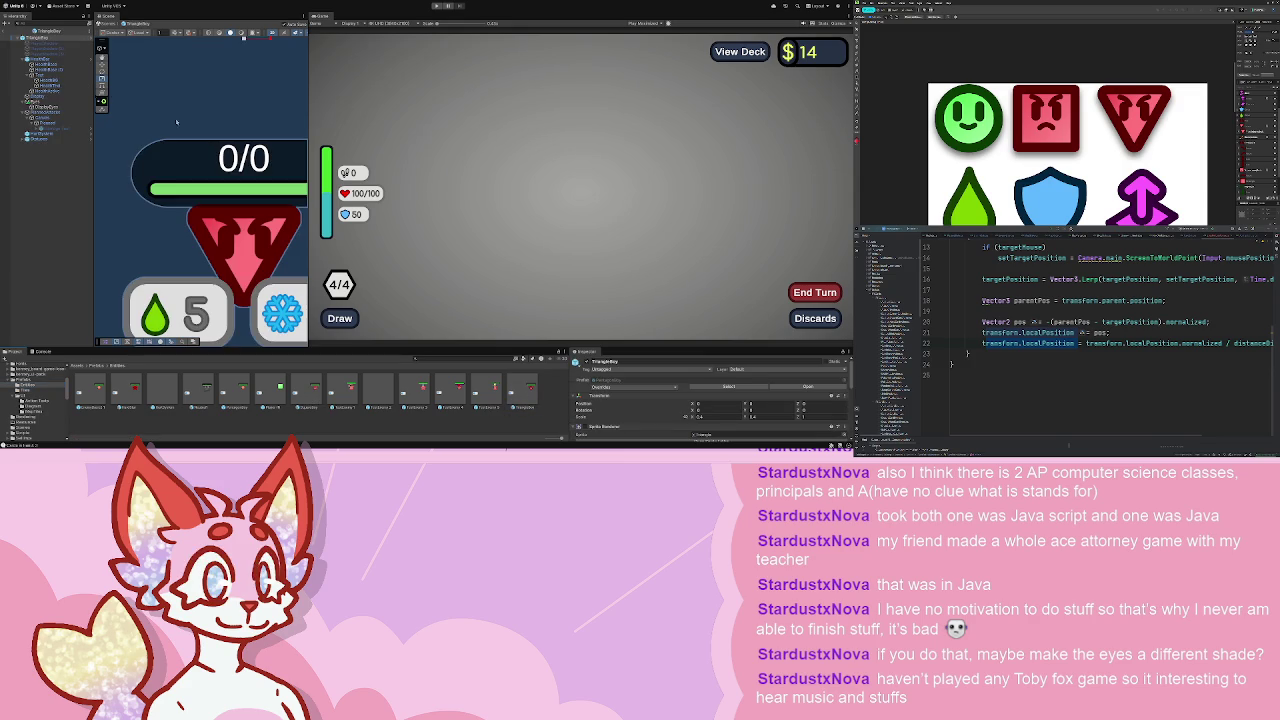
left_click(60, 111)
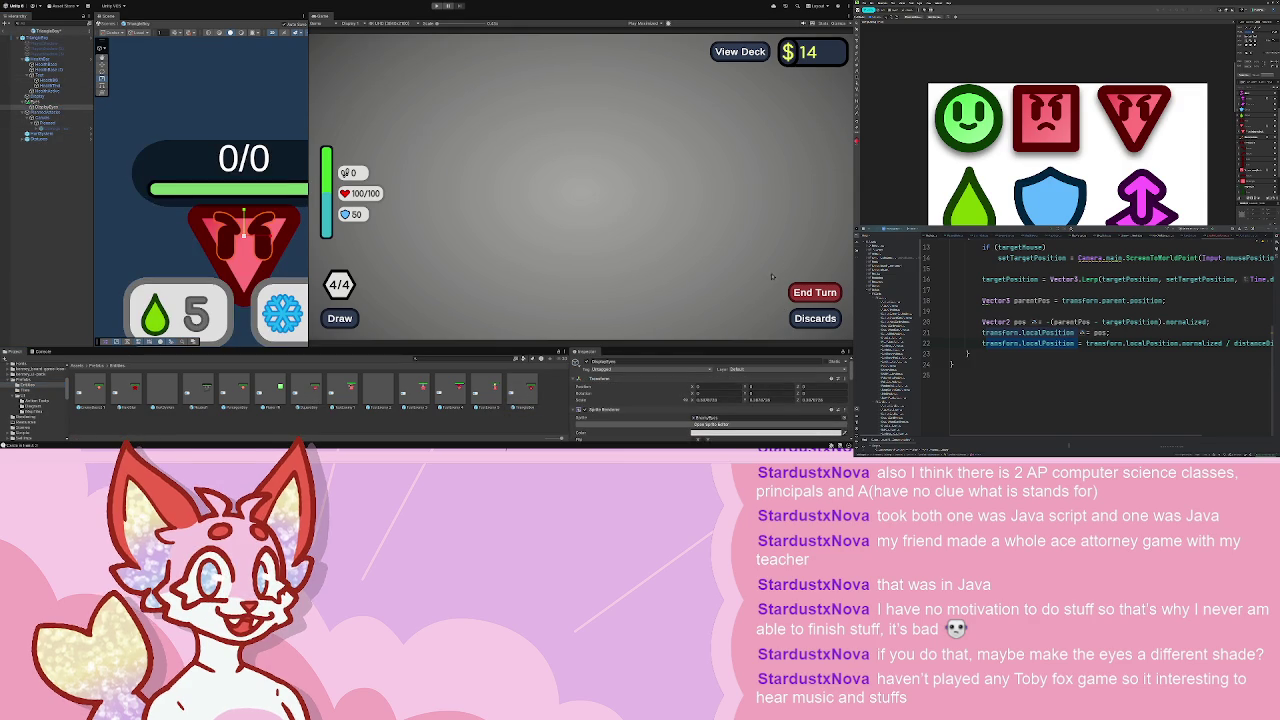
left_click(165, 226)
scroll(165, 226, "down", 4)
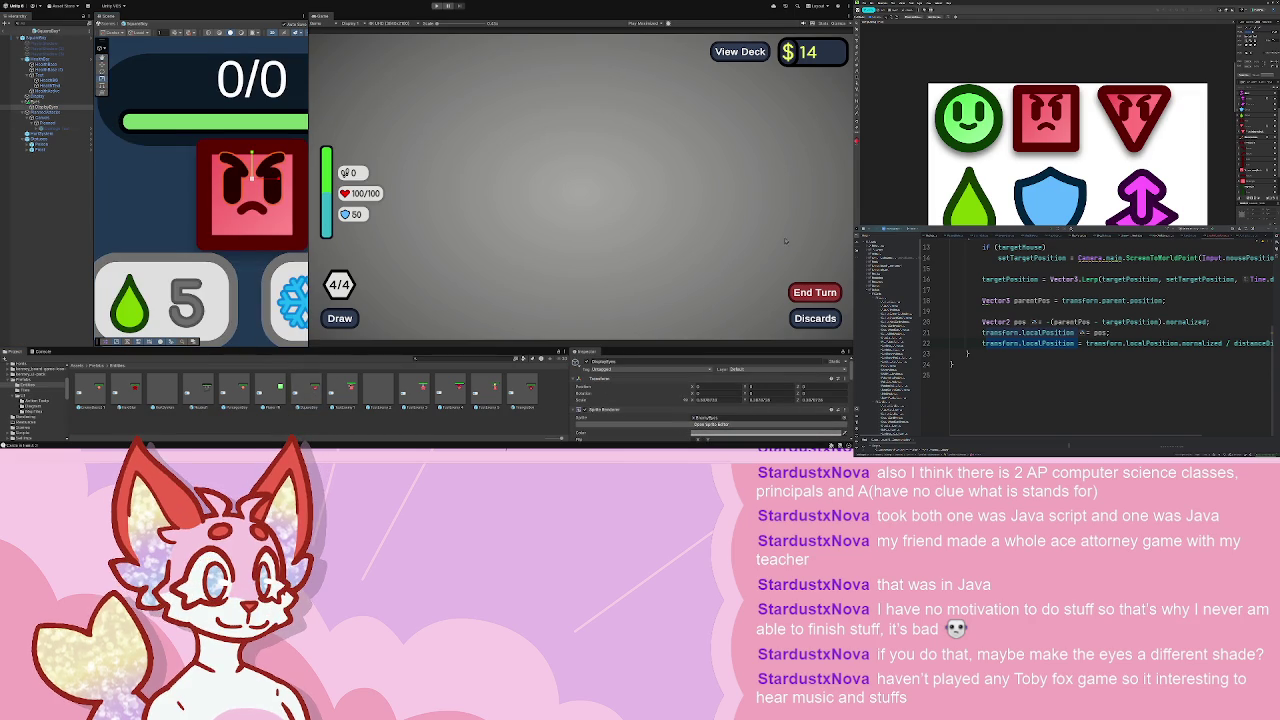
left_click(297, 380)
scroll(275, 187, "down", 4)
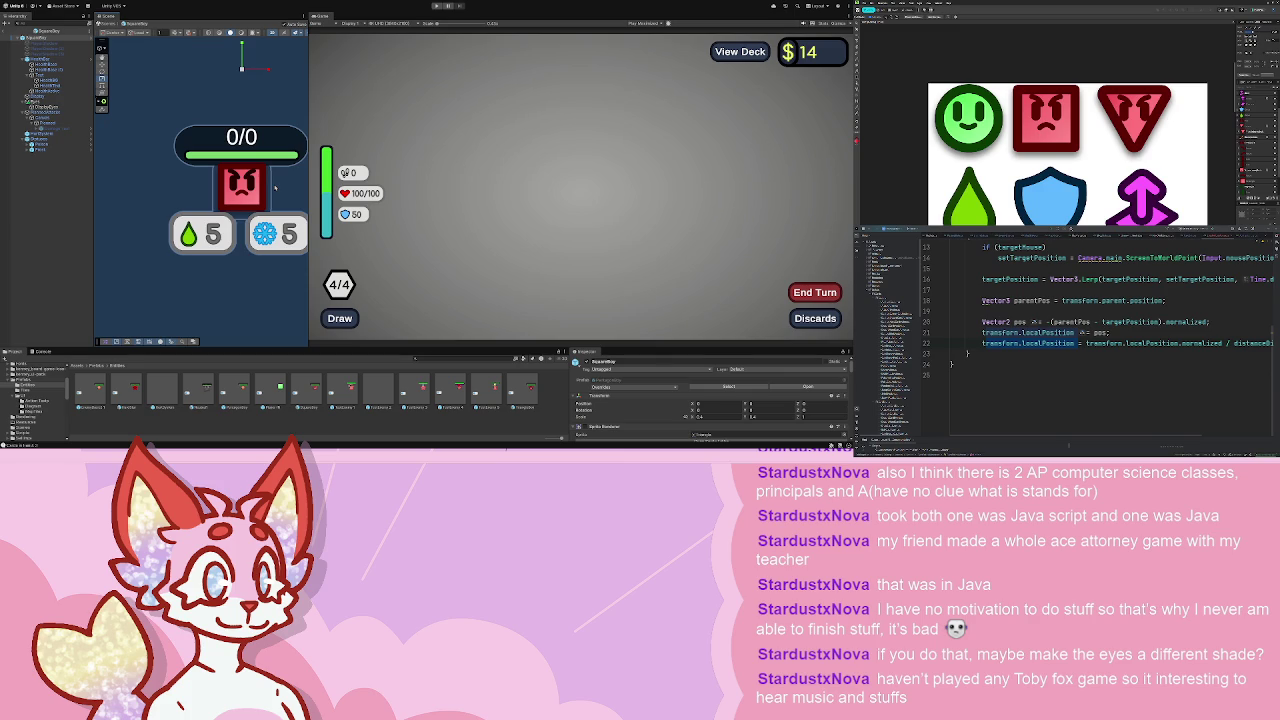
scroll(275, 187, "up", 4)
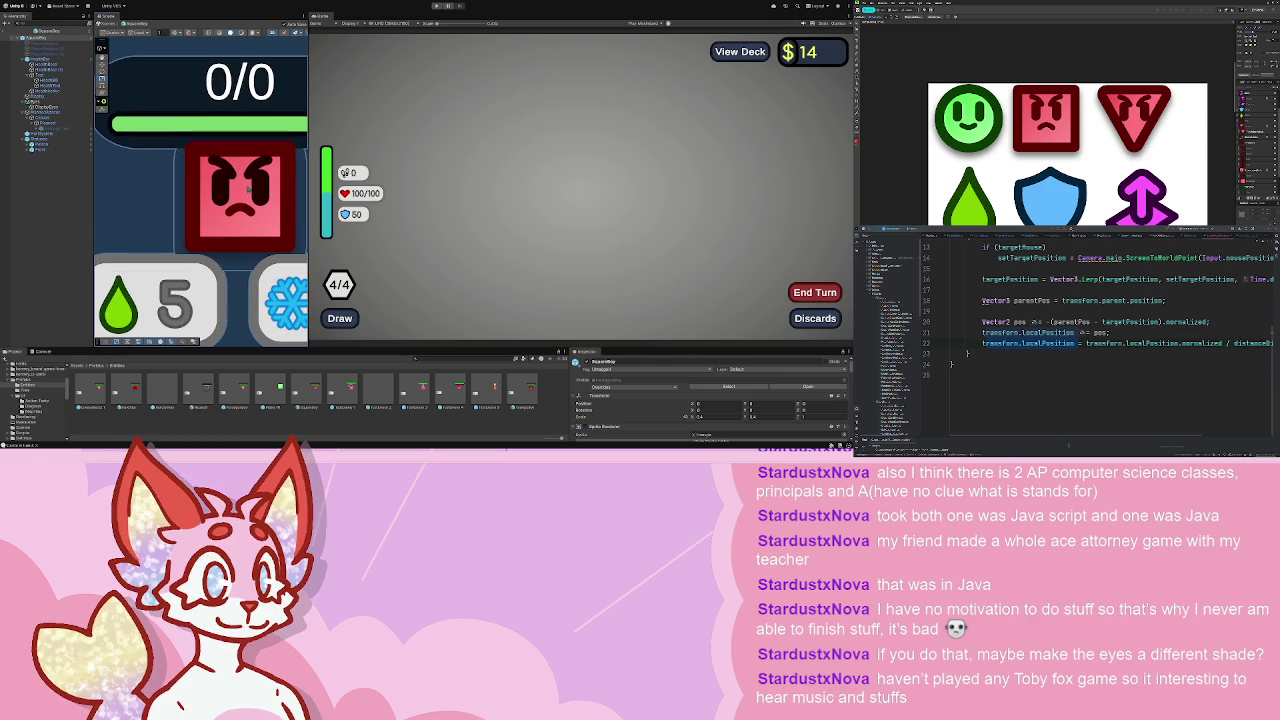
left_click(133, 172)
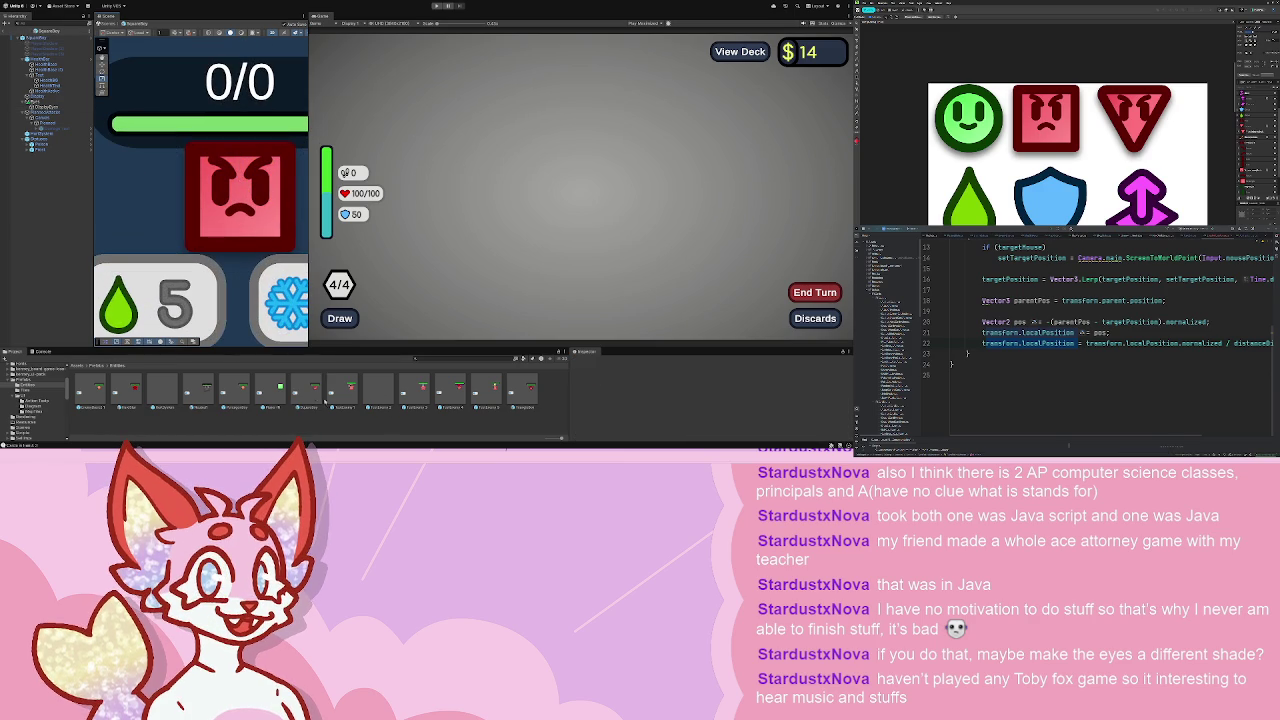
- Reopen the triangle enemy prefab, inspect its body sprite and Eyes, then start play mode
left_click(526, 396)
double_click(526, 396)
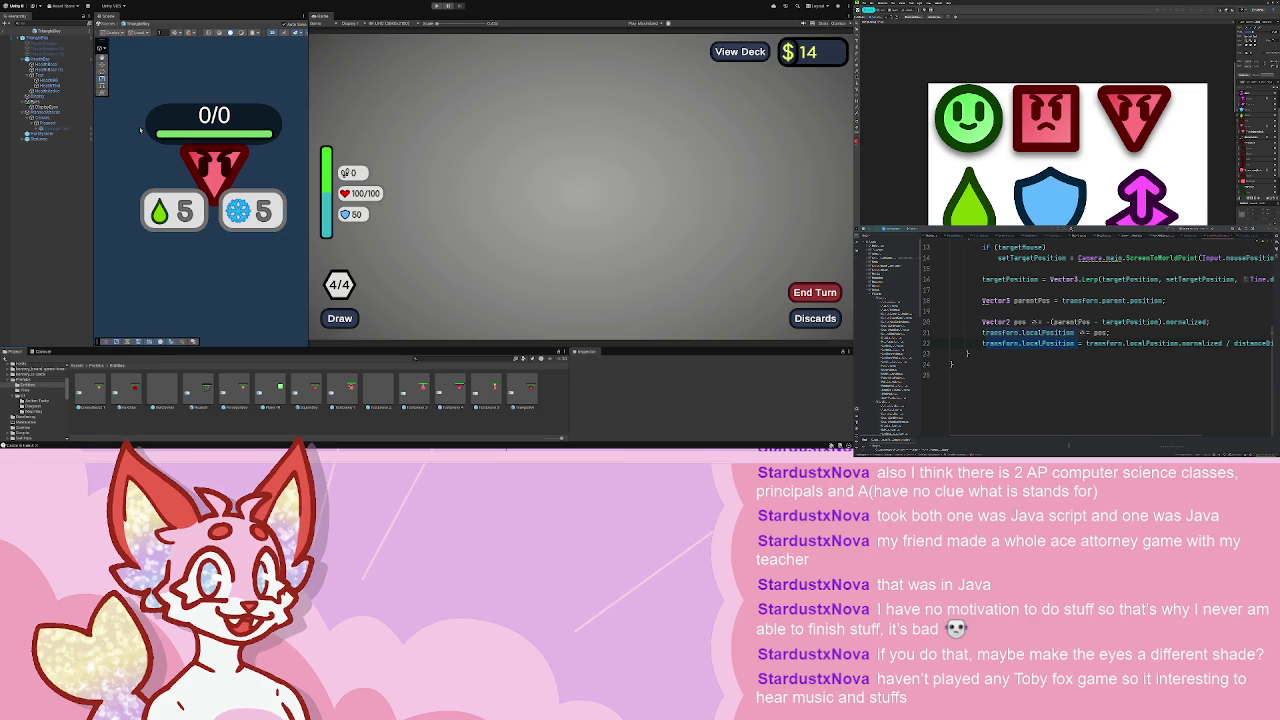
left_click(213, 160)
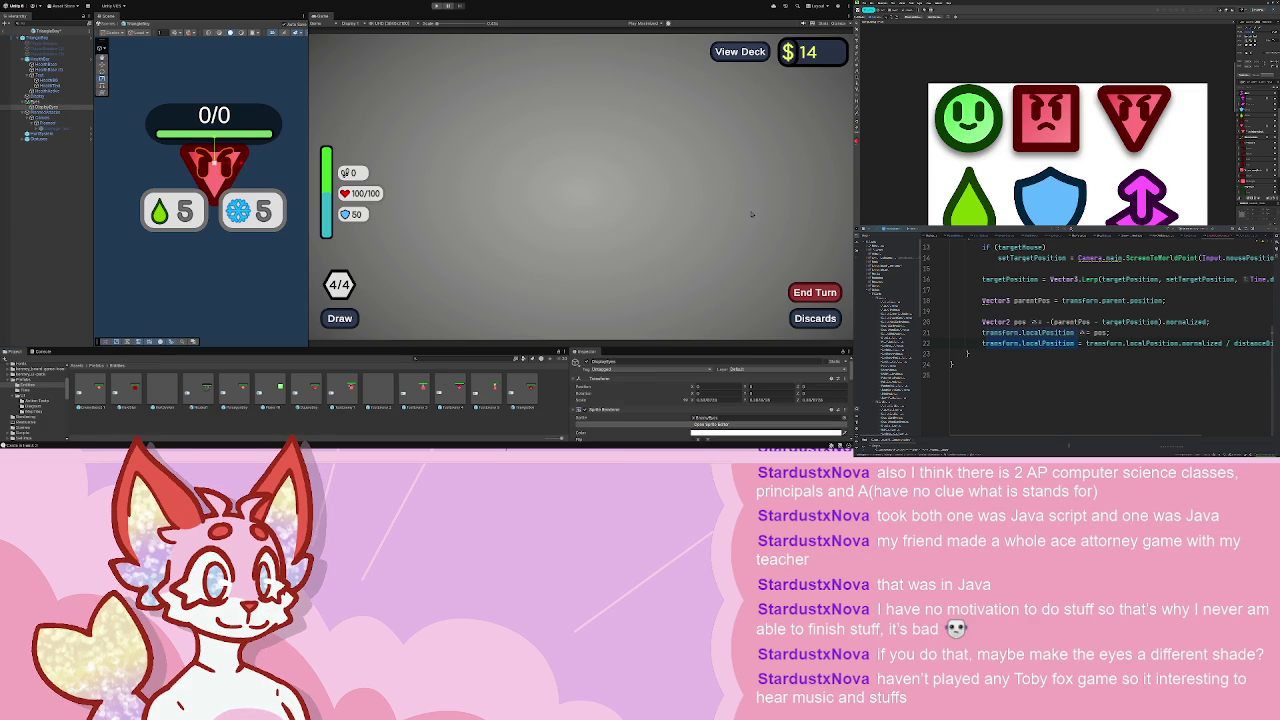
left_click(113, 141)
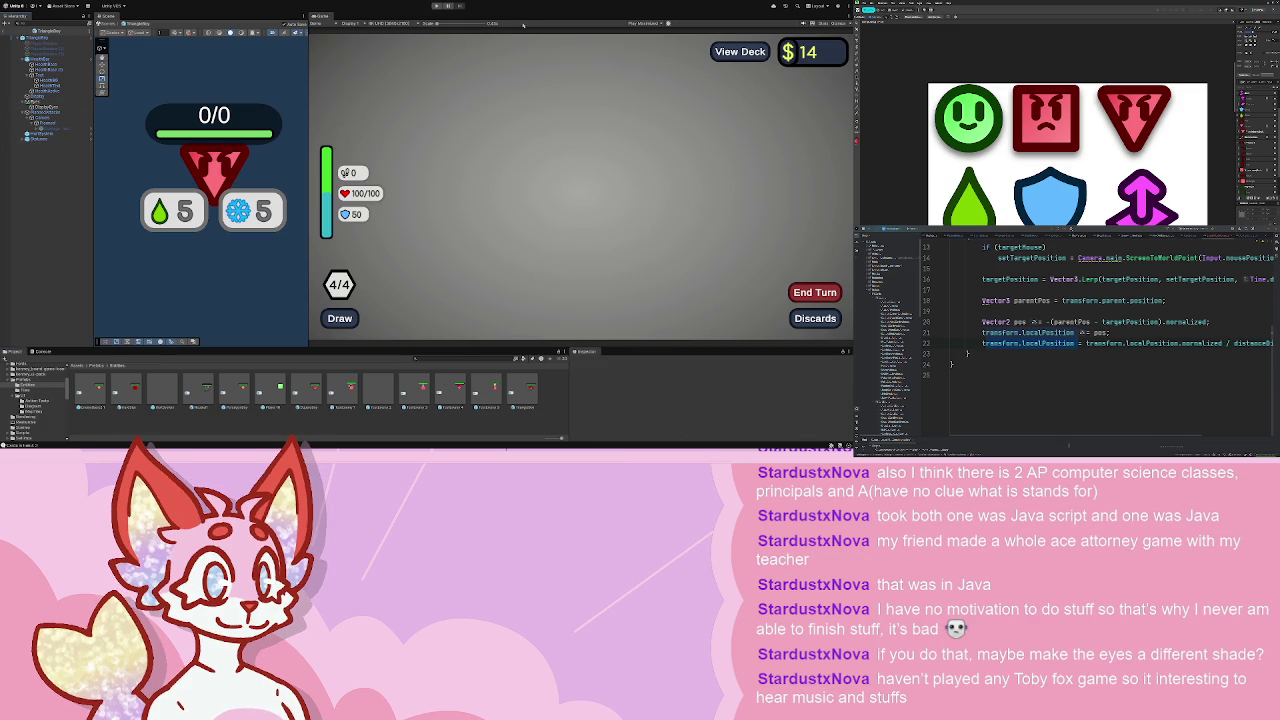
scroll(208, 168, "up", 3)
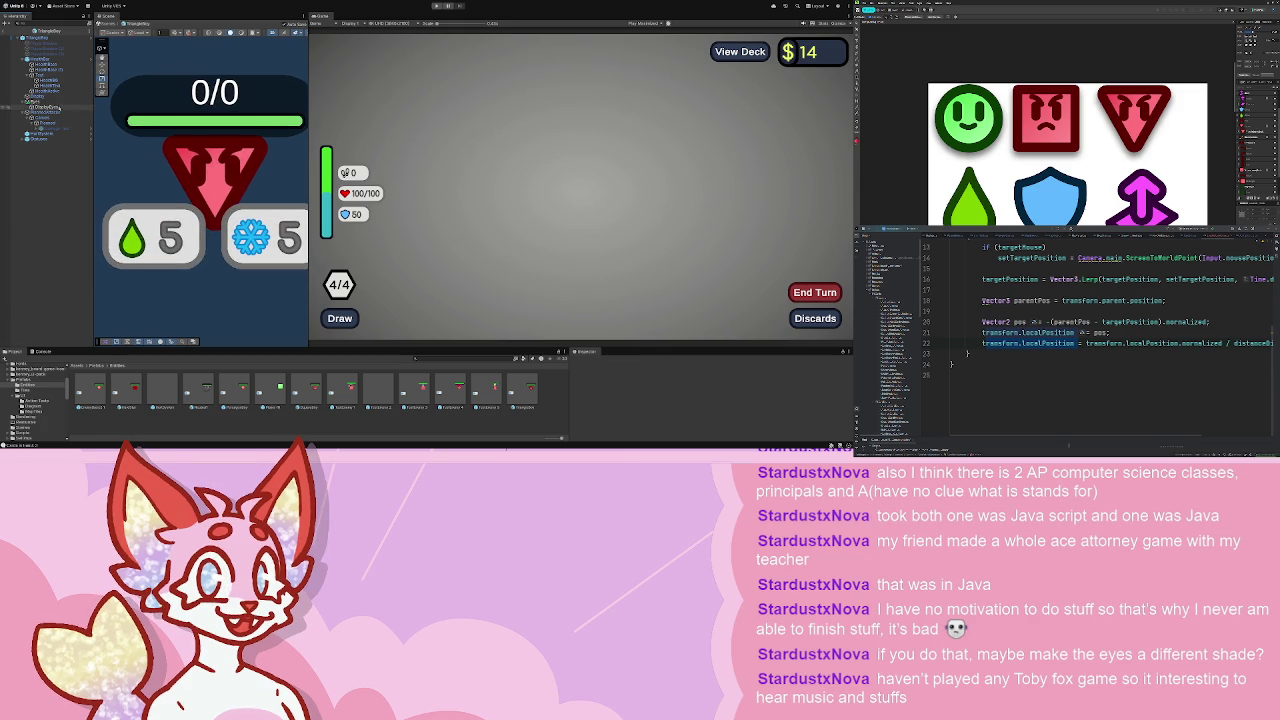
left_click(60, 108)
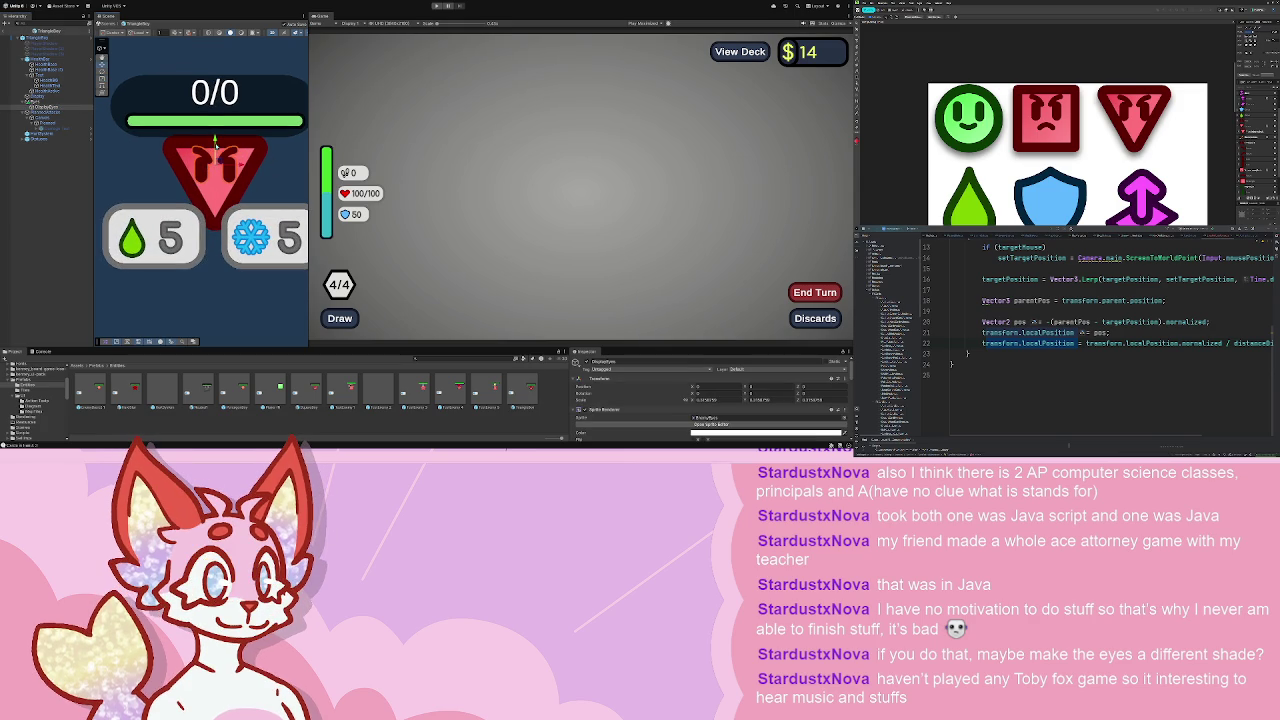
left_click(45, 102)
left_click(288, 171)
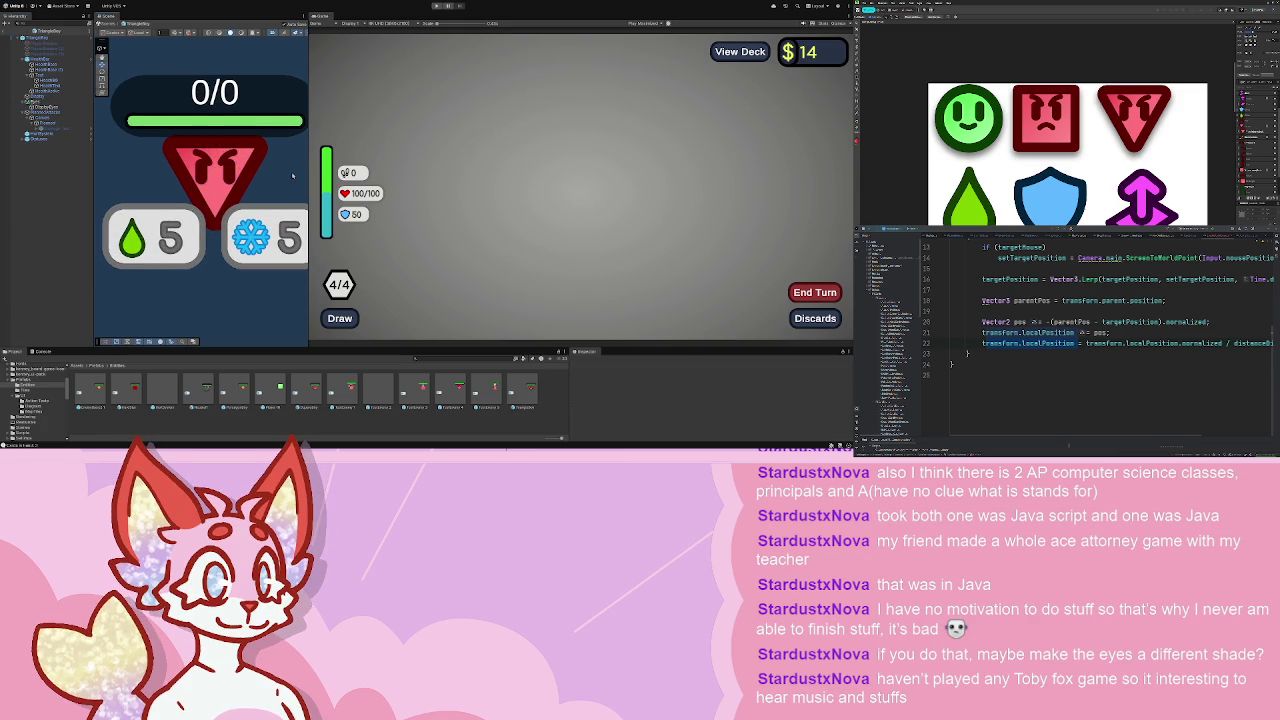
scroll(288, 171, "down", 4)
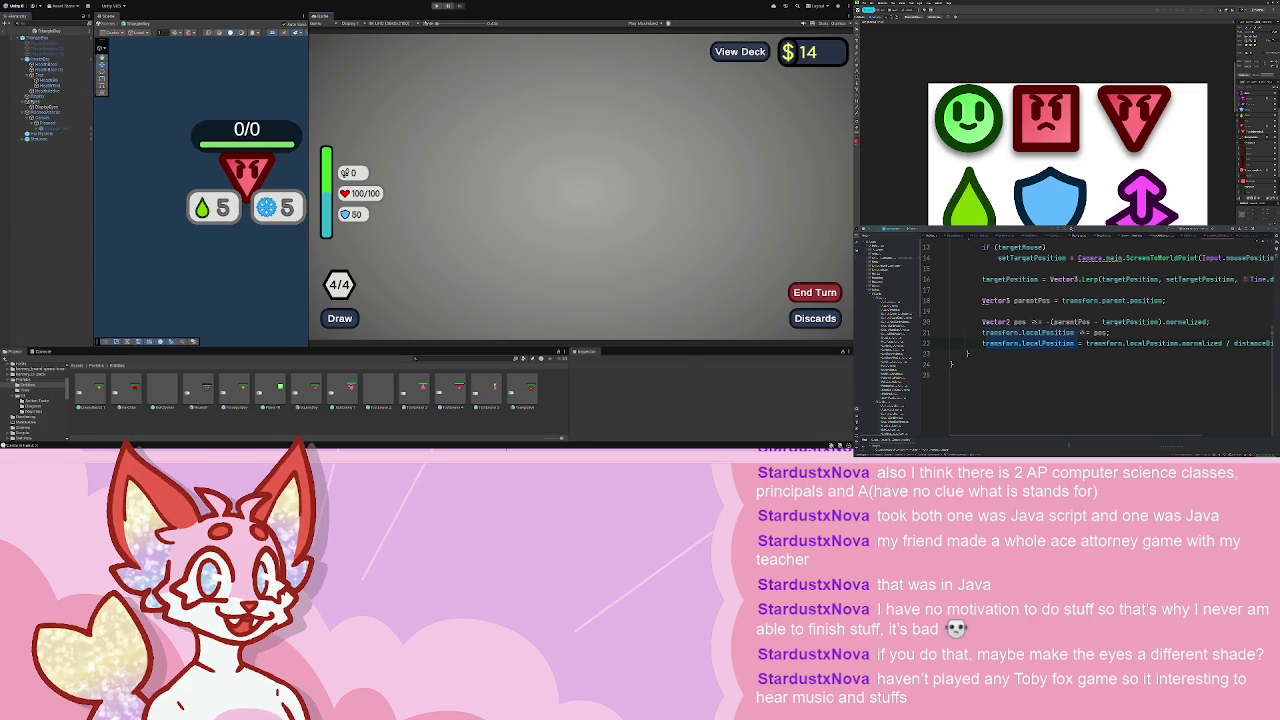
scroll(200, 165, "up", 6)
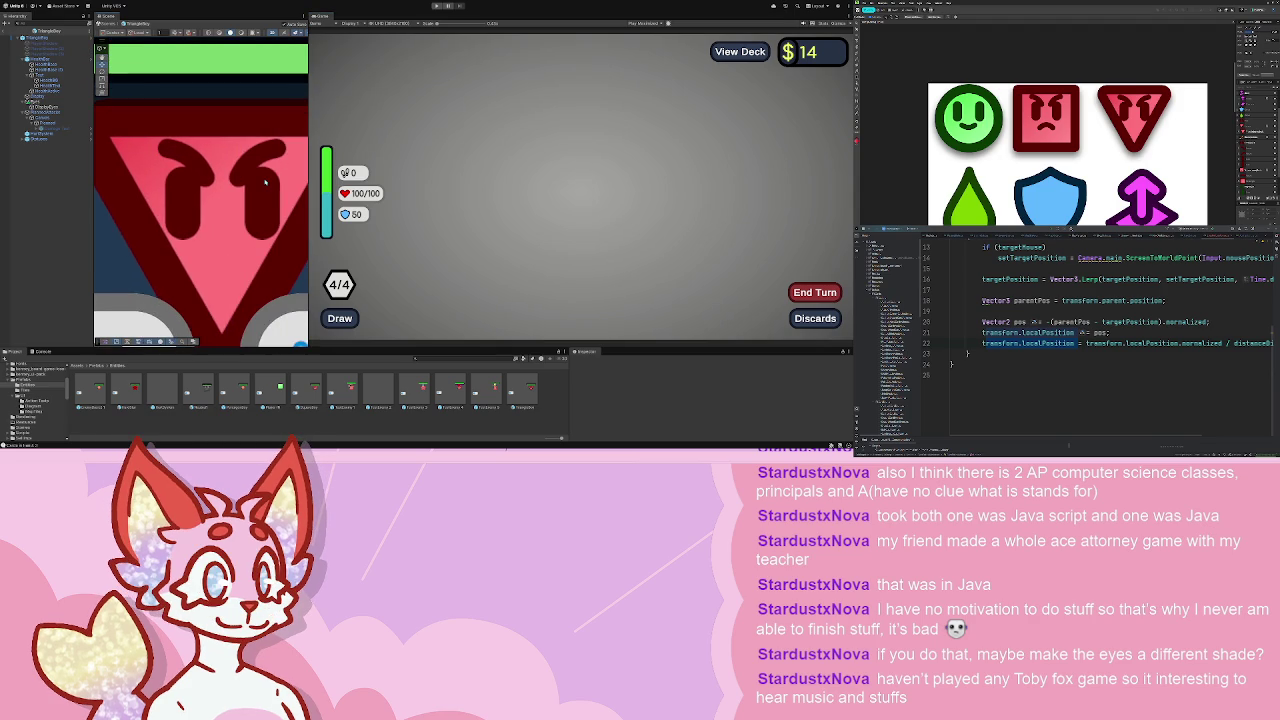
left_click(435, 5)
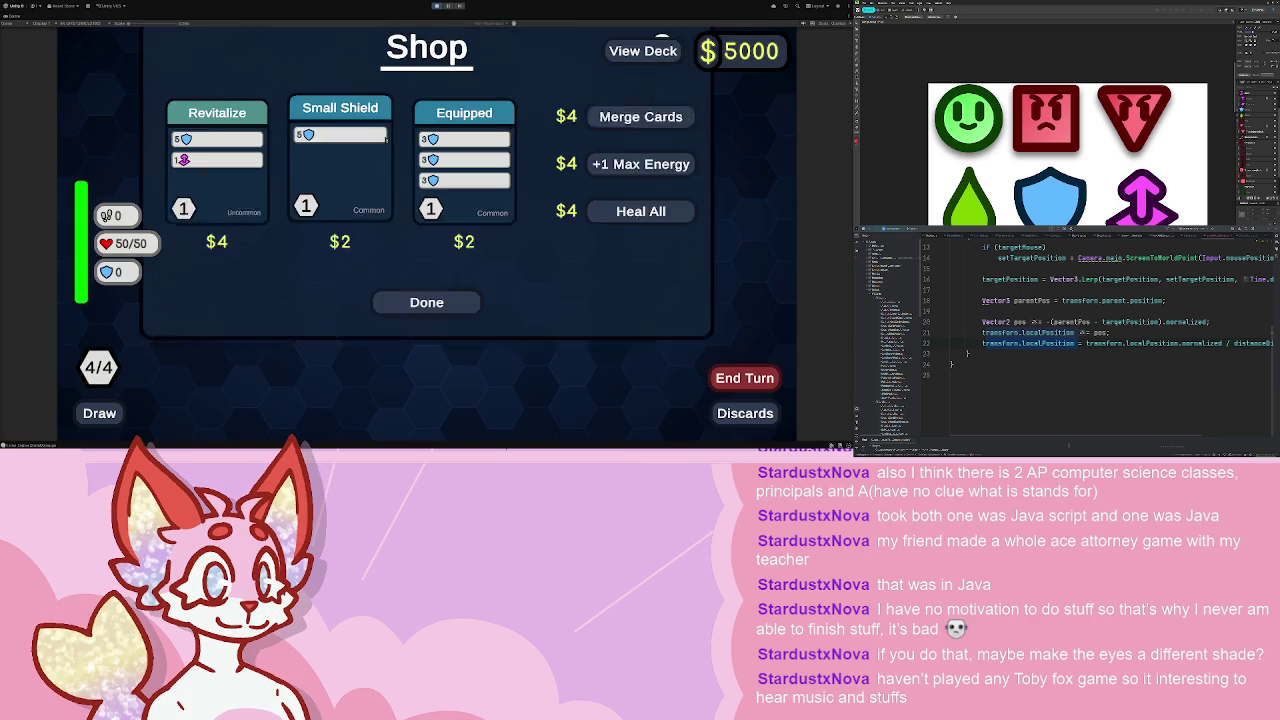
- Leave the shop and start the next map battle against three 12/12 triangle enemies
left_click(450, 298)
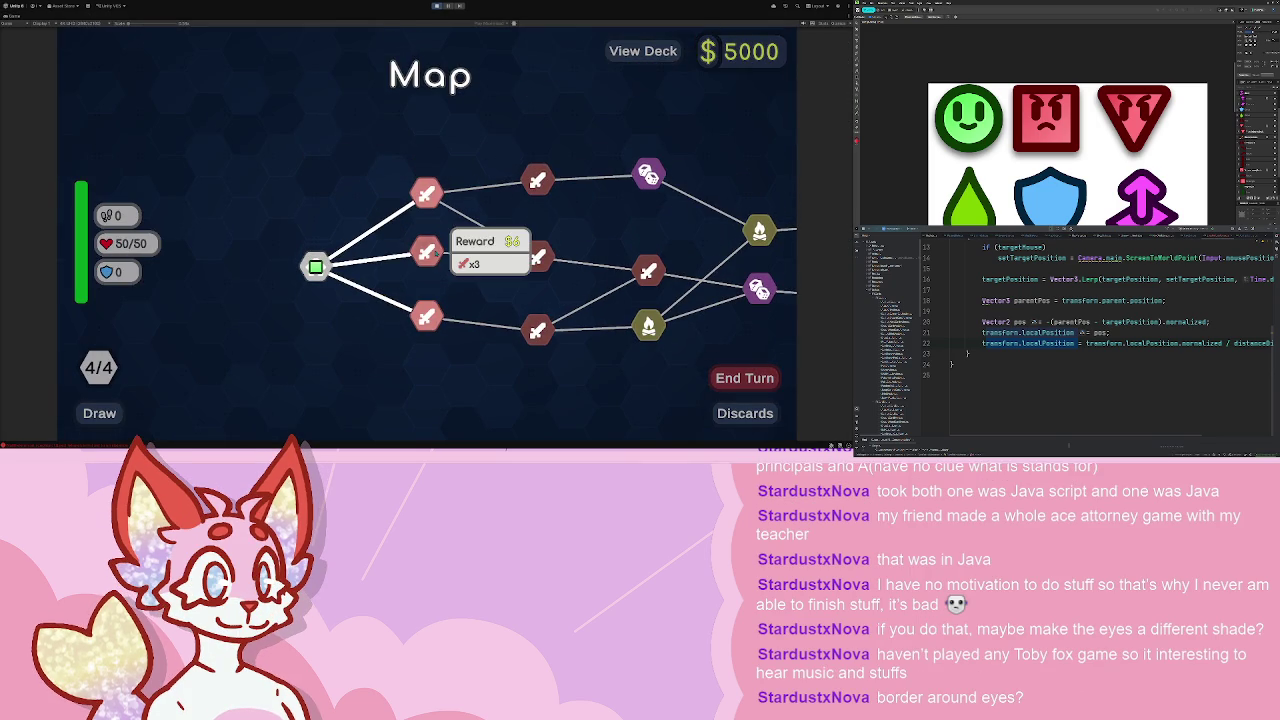
left_click(459, 222)
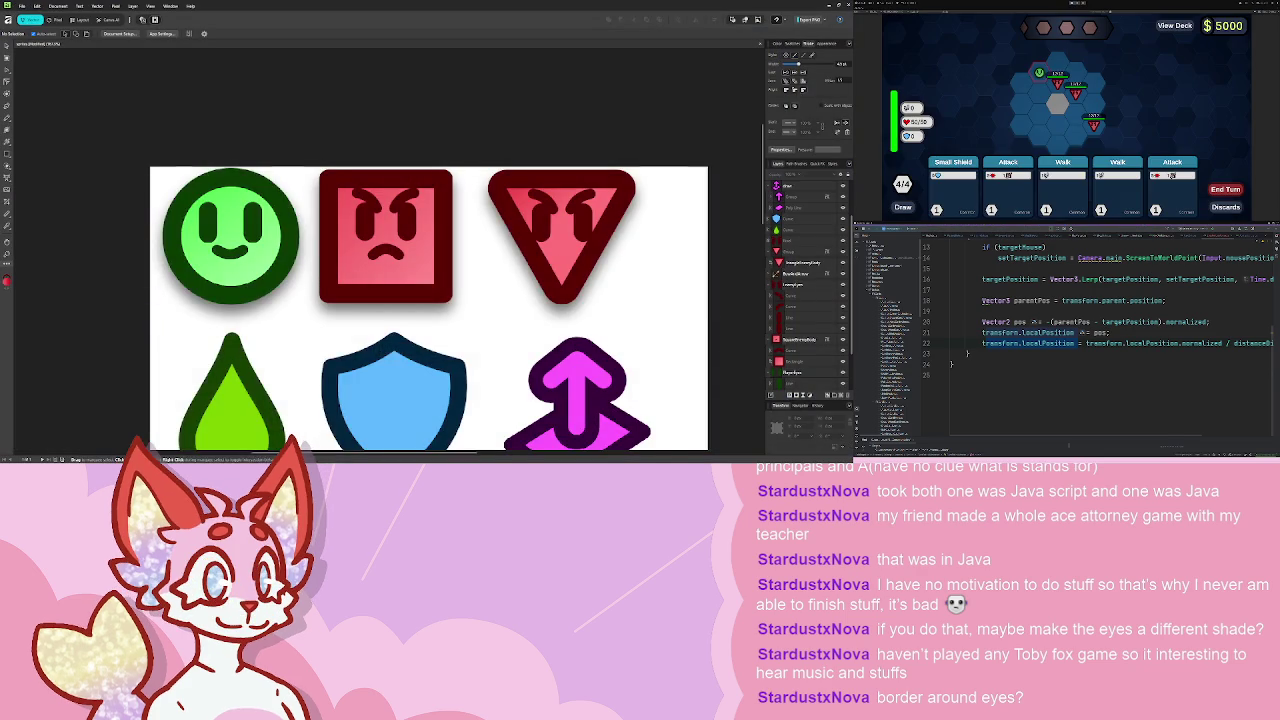
left_click_drag(571, 217, 483, 209)
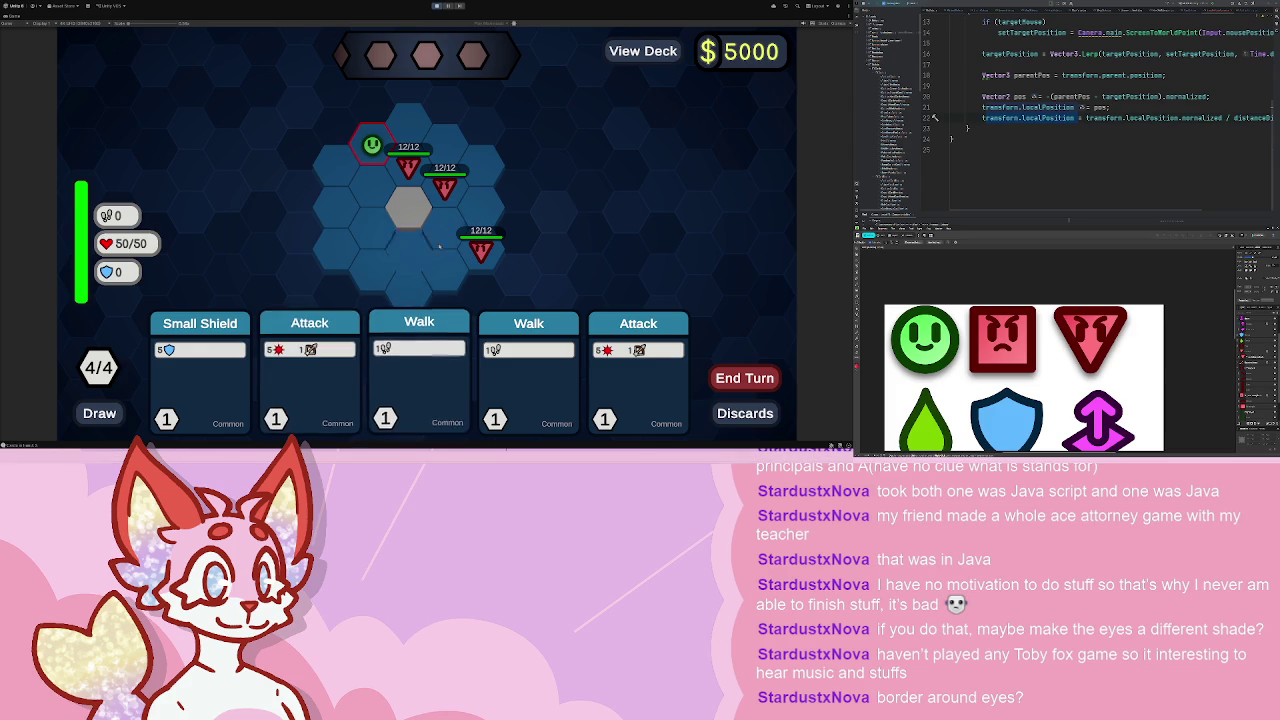
mouse_move(431, 183)
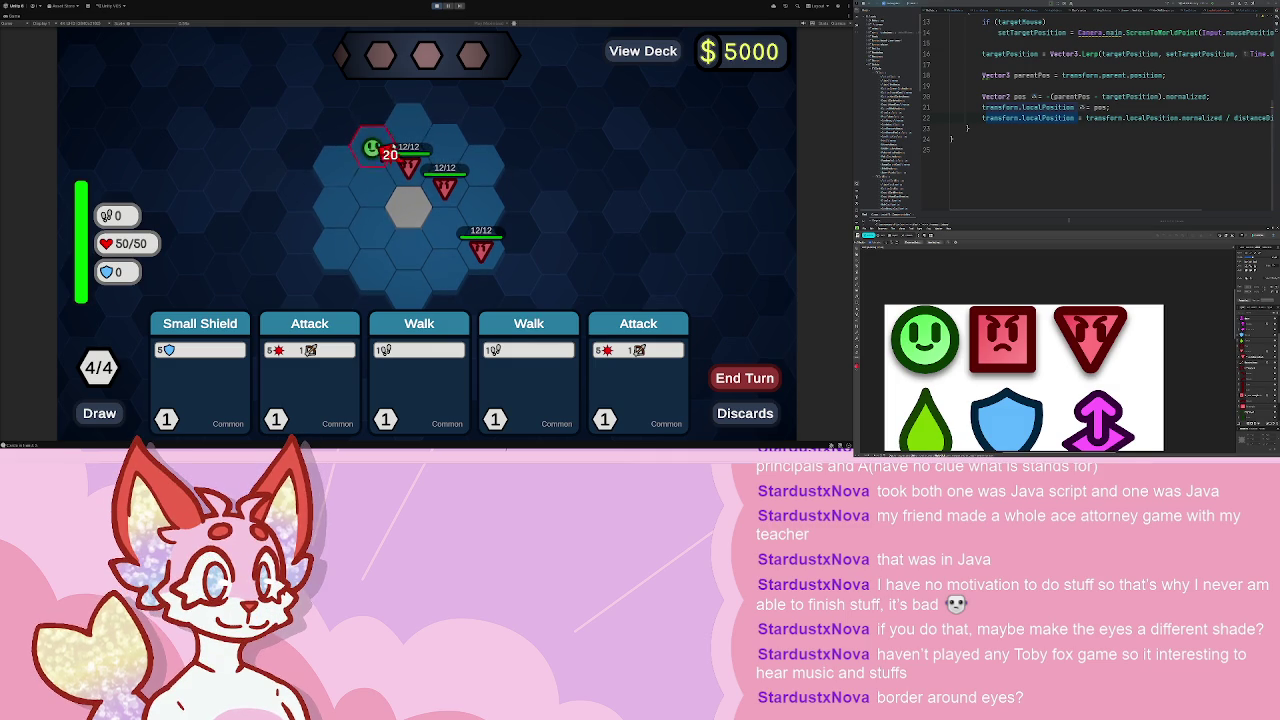
mouse_move(419, 132)
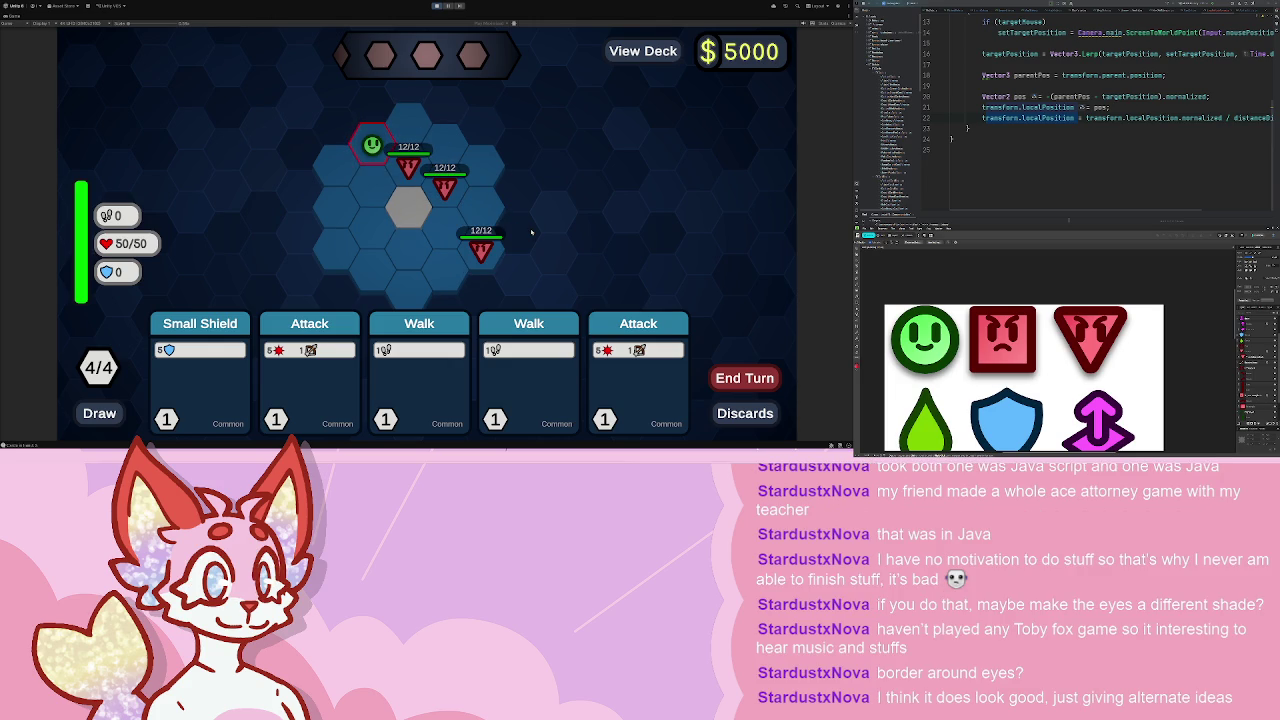
- Walk down, strike the top enemy with two Attacks, move onto the grey hex, and end the turn
left_click(529, 375)
left_click(378, 188)
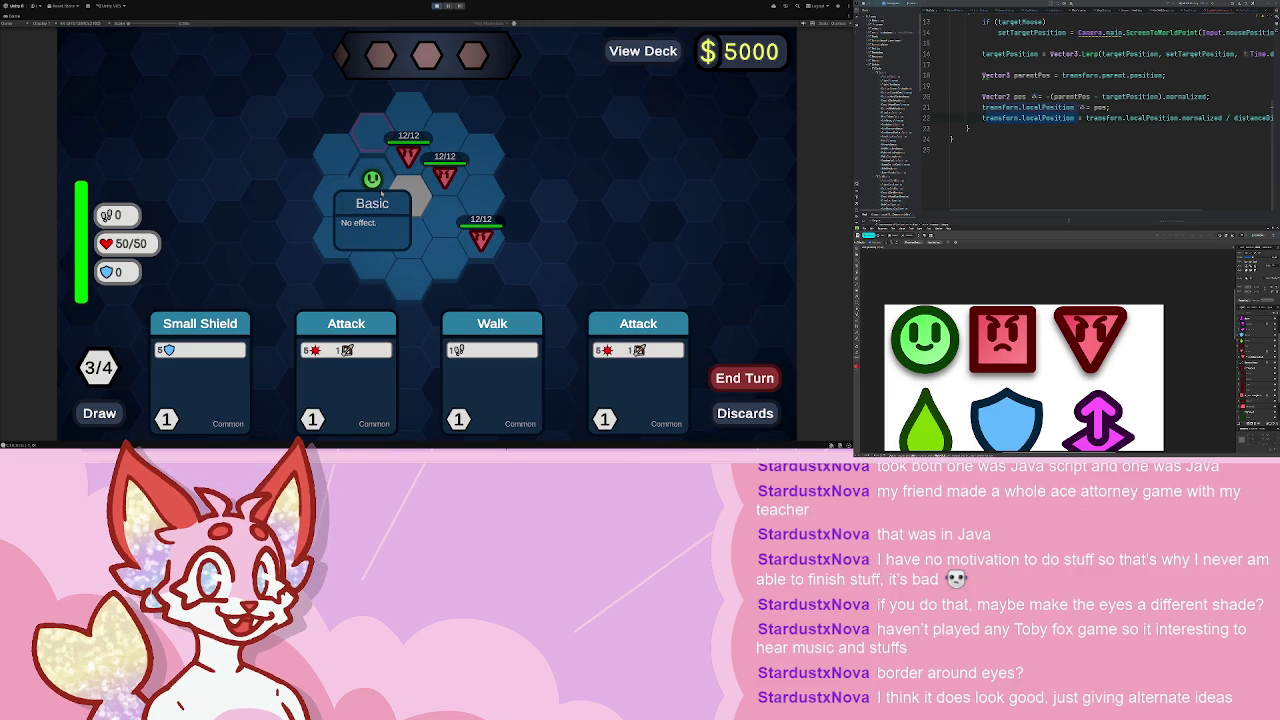
left_click(346, 375)
left_click(408, 152)
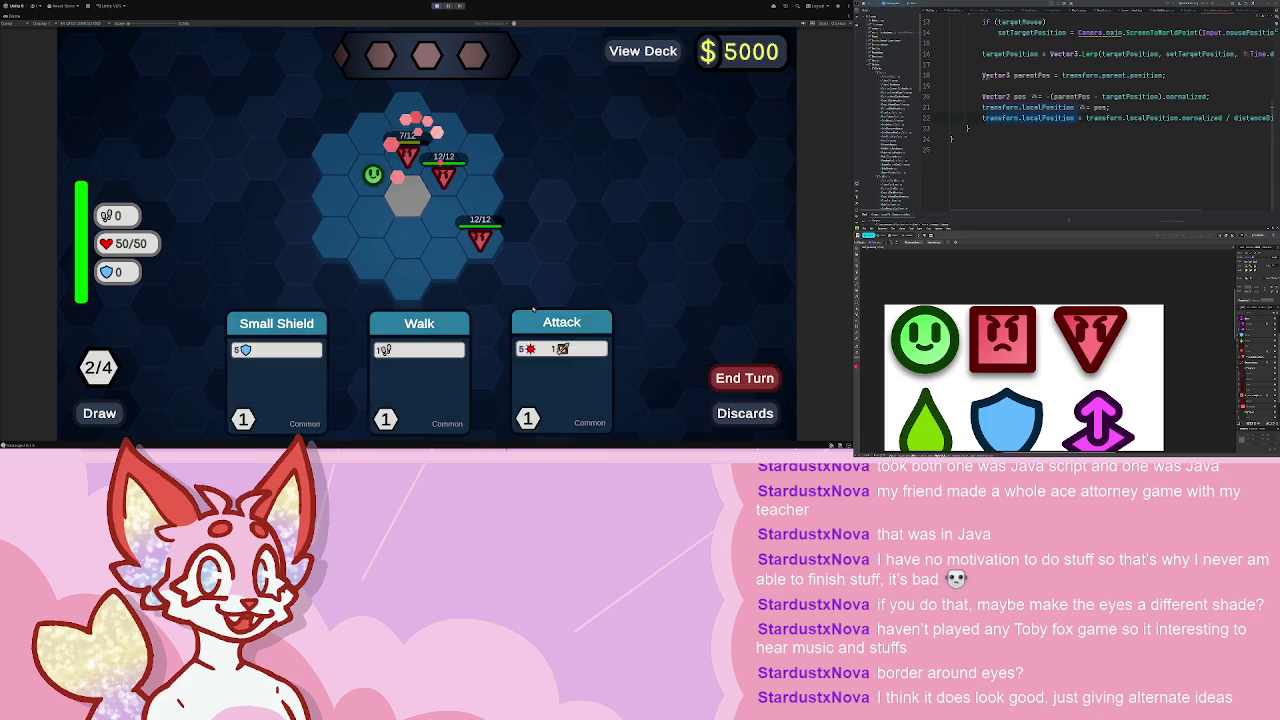
left_click(561, 375)
left_click(408, 152)
left_click(563, 375)
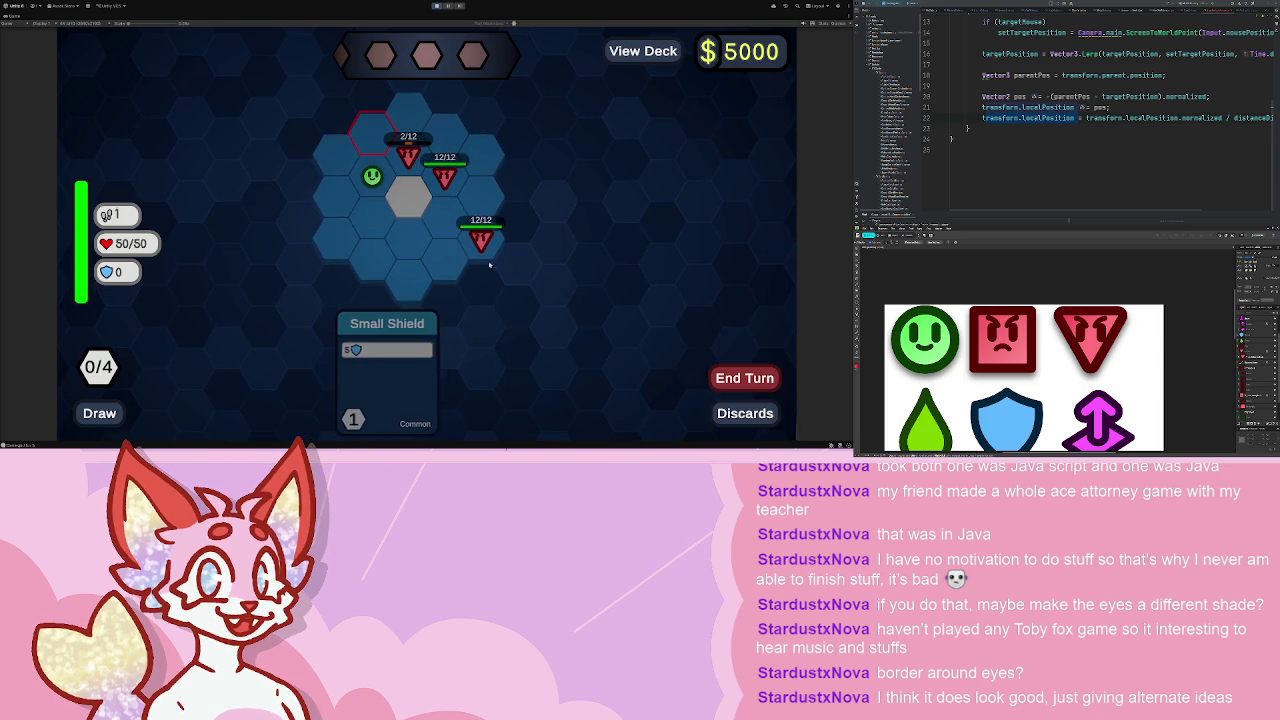
left_click(408, 197)
left_click(745, 377)
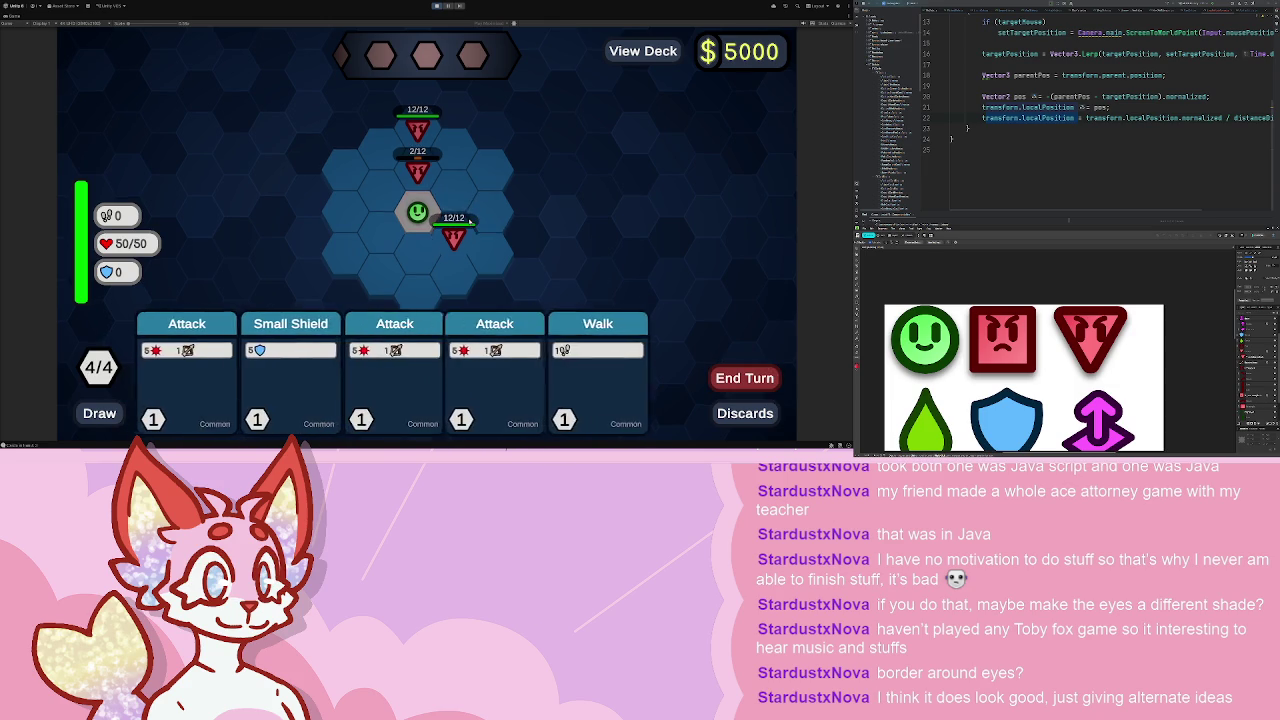
- Finish off the upper enemy, step up-right, hit the lower enemy twice, and end the turn
left_click(200, 370)
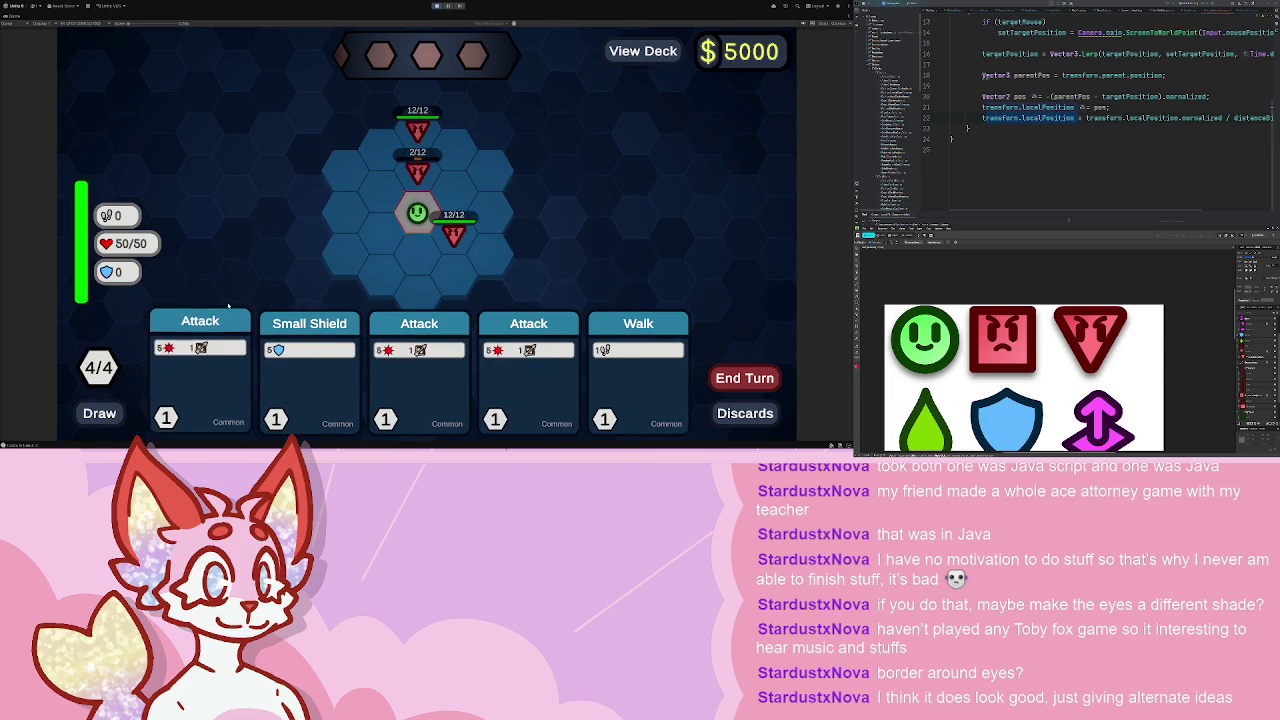
left_click(416, 172)
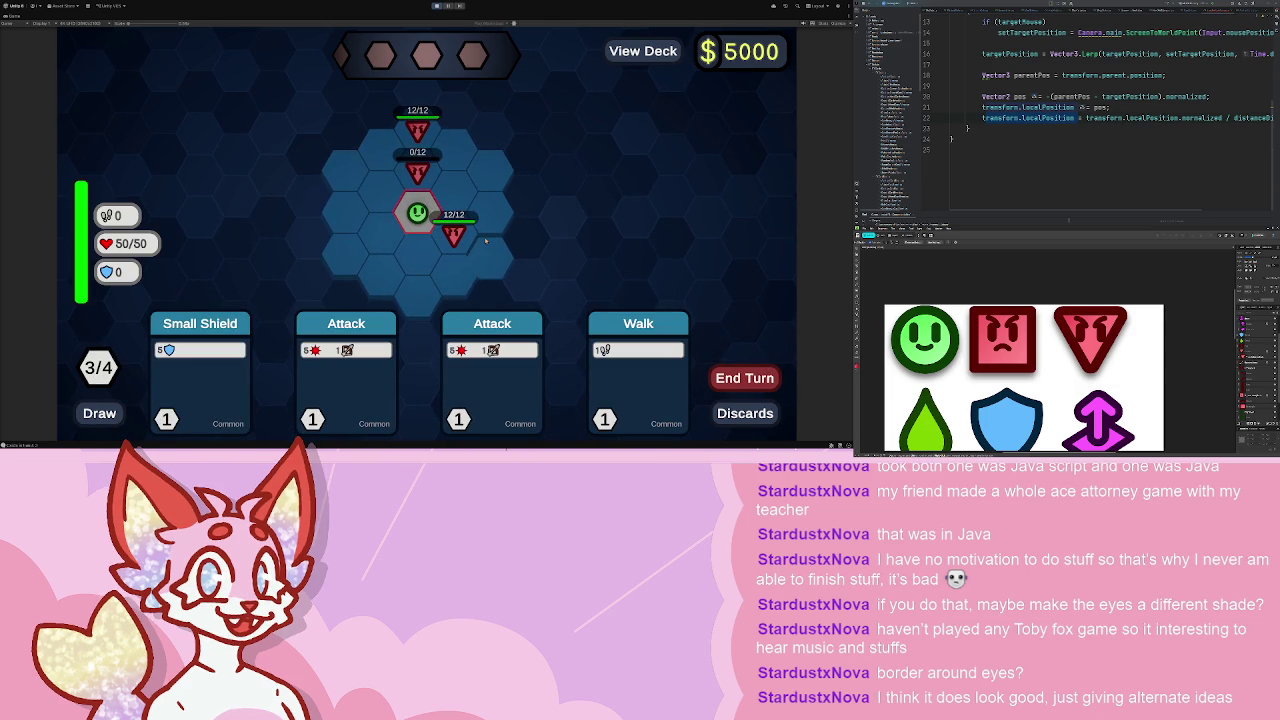
mouse_move(486, 240)
left_click(638, 370)
left_click(453, 196)
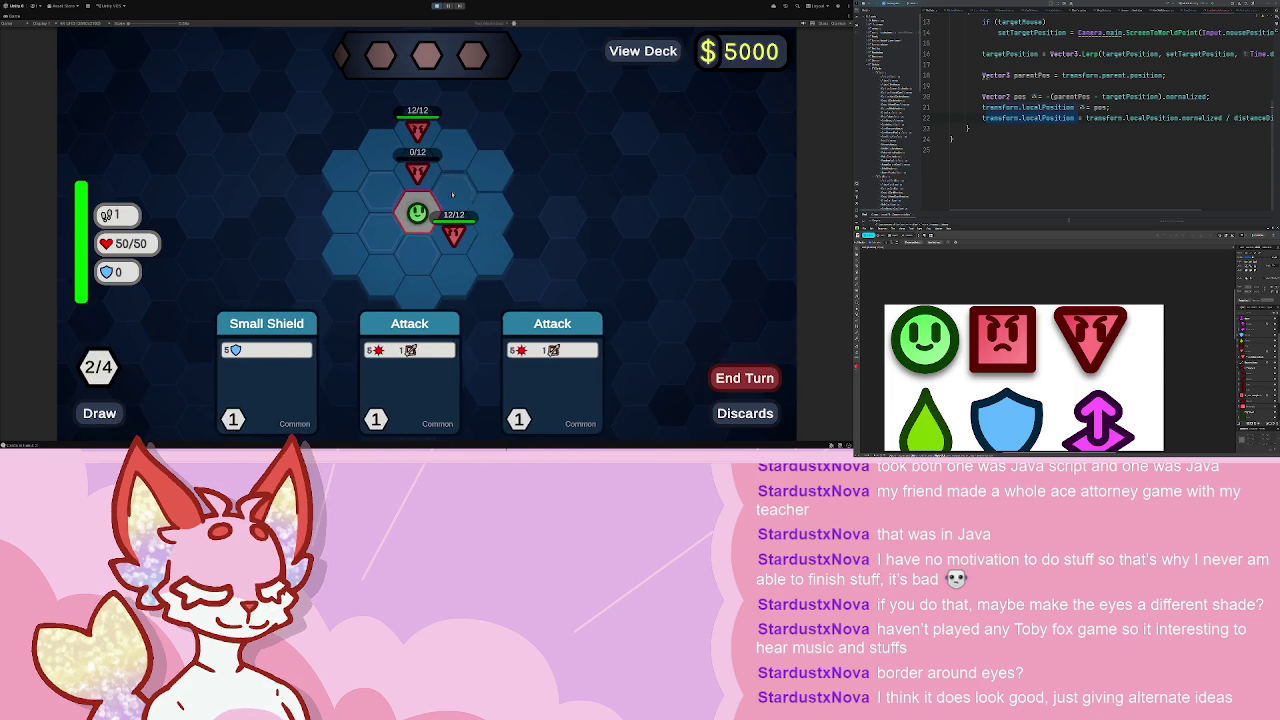
left_click(406, 370)
left_click(447, 234)
left_click(562, 348)
left_click(440, 235)
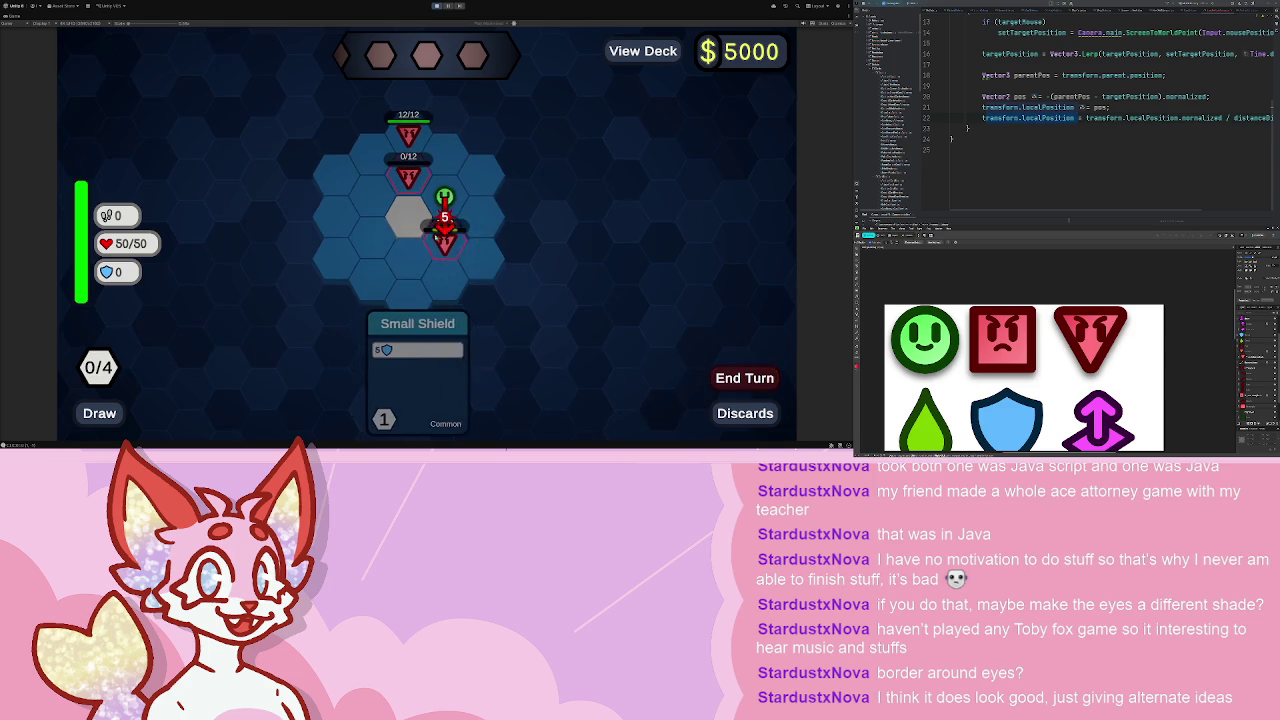
left_click(763, 378)
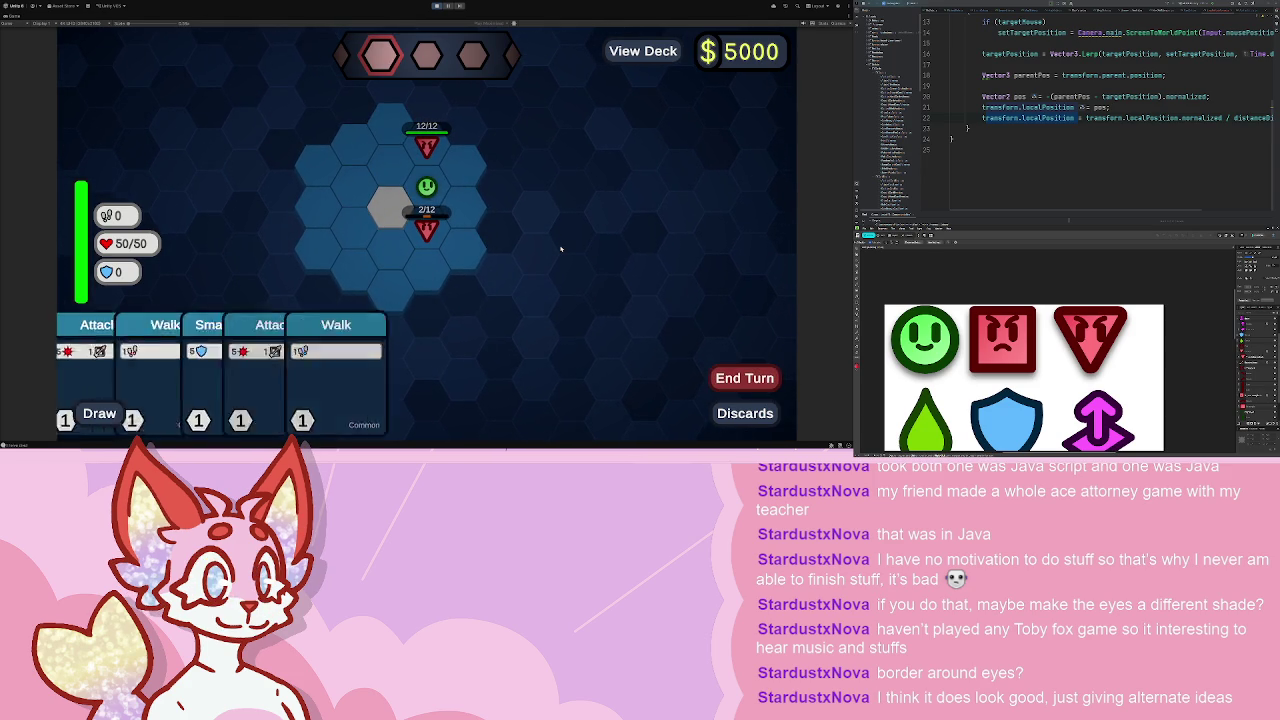
- Strike the upper enemy, move to the upper-left hex, end the turn, then defeat the last enemy
left_click(200, 375)
left_click(427, 145)
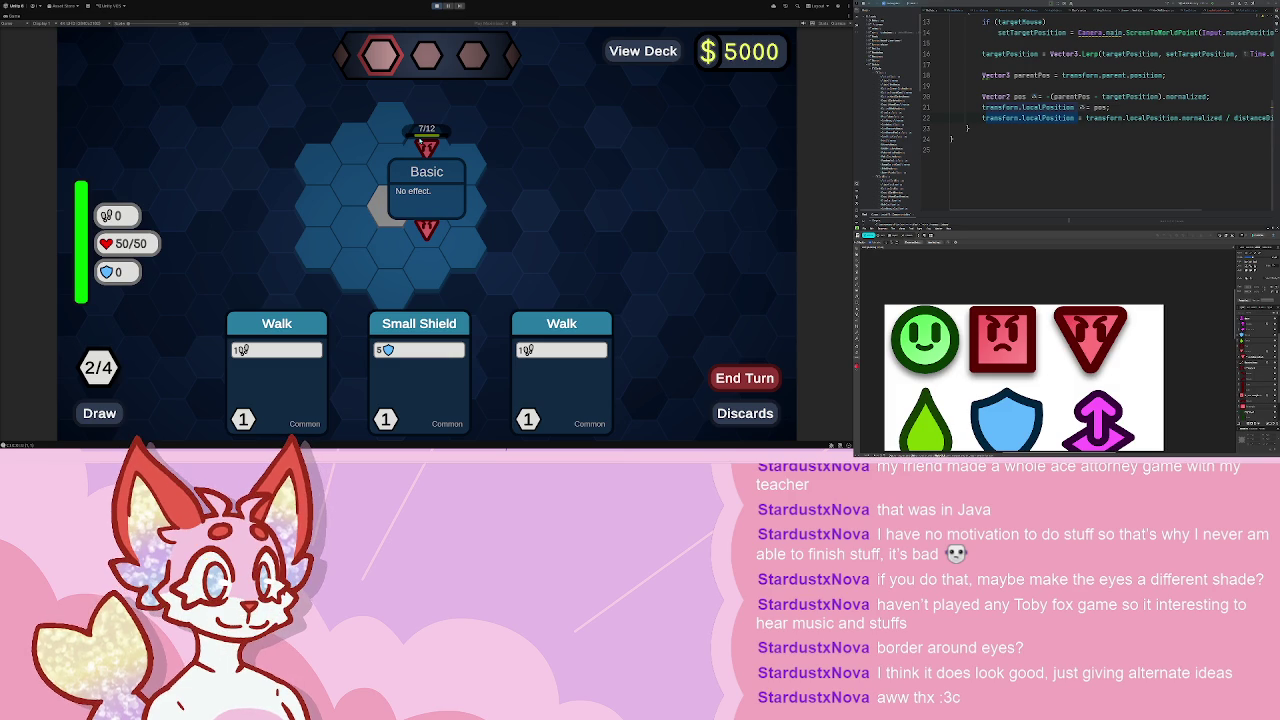
left_click(560, 340)
left_click(376, 158)
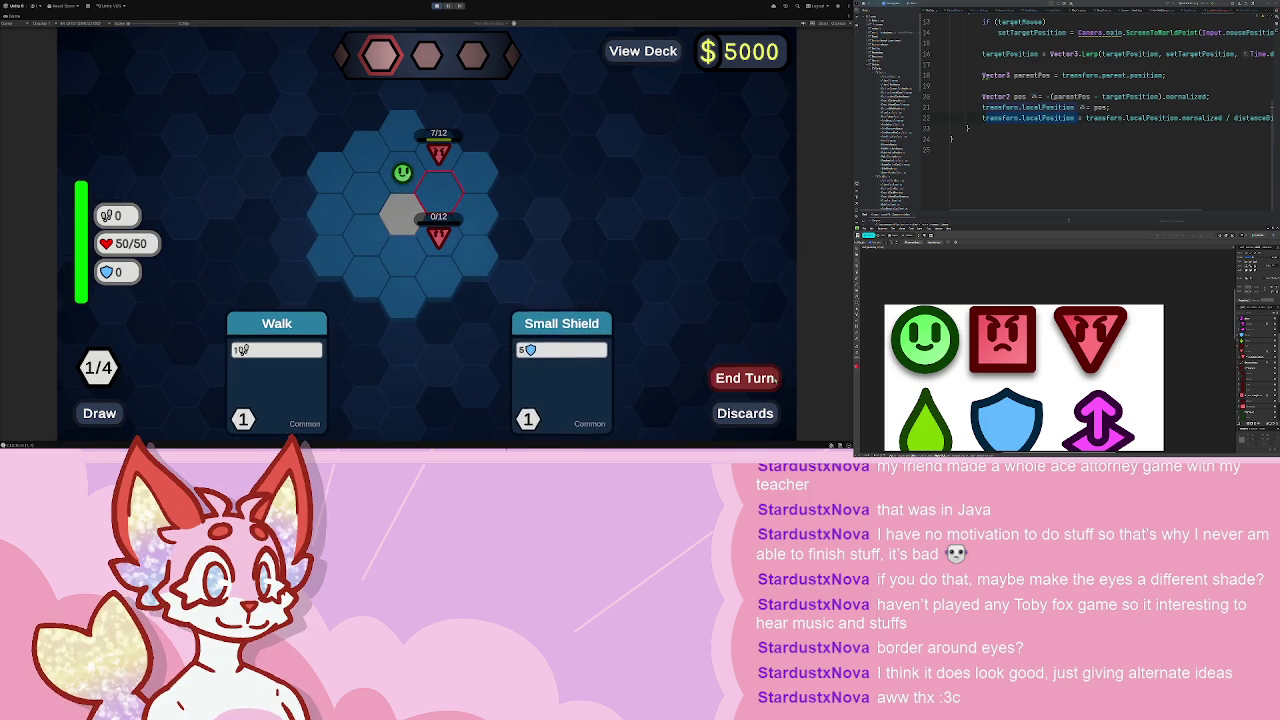
left_click(745, 378)
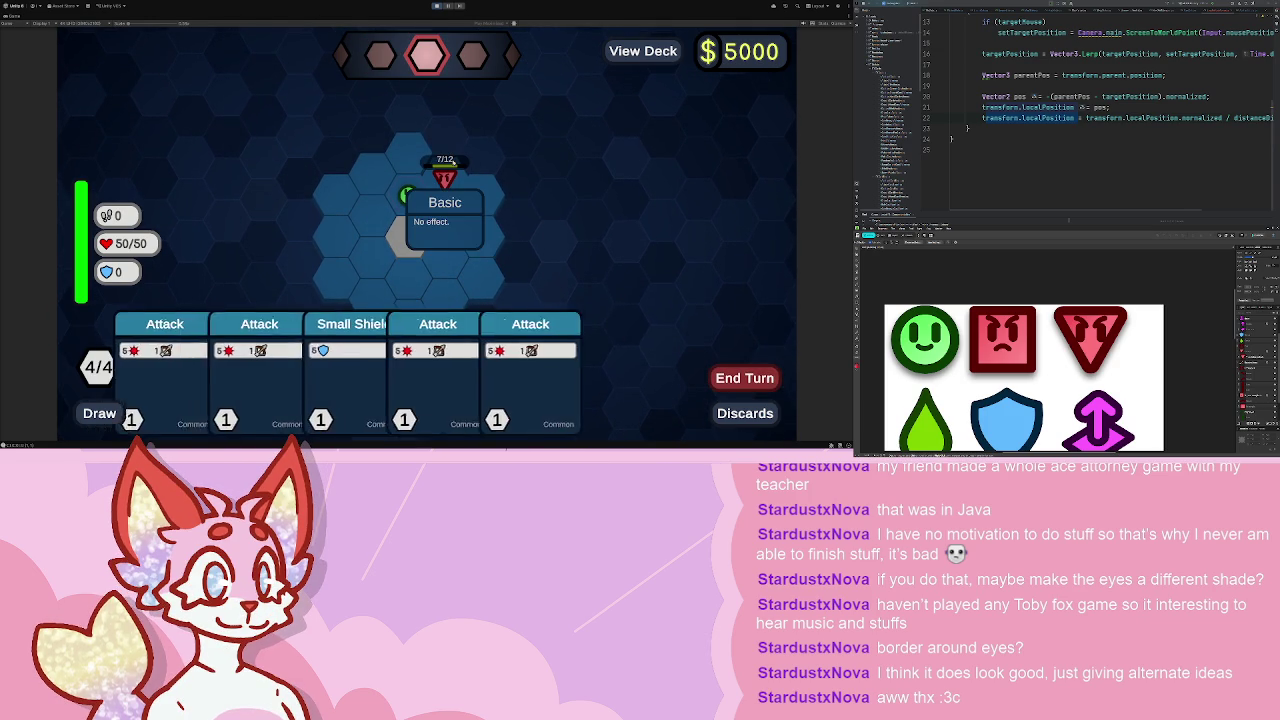
left_click(165, 370)
left_click(445, 178)
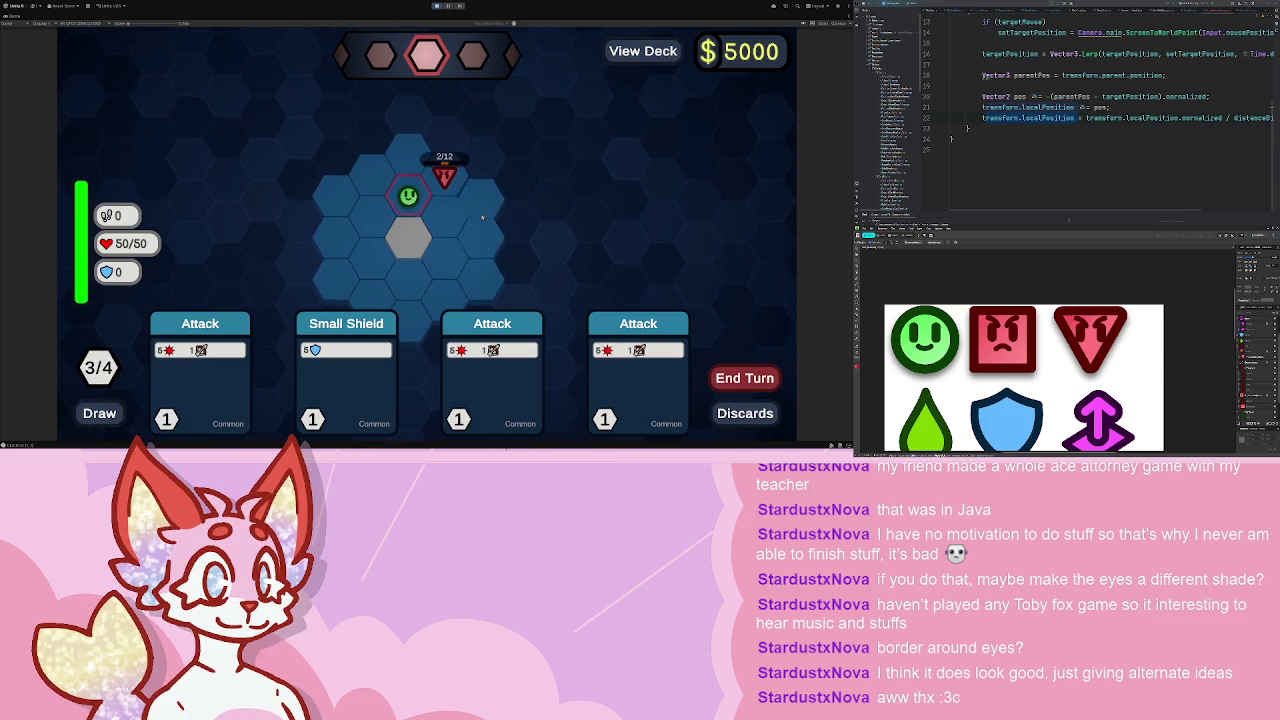
left_click(492, 370)
left_click(445, 178)
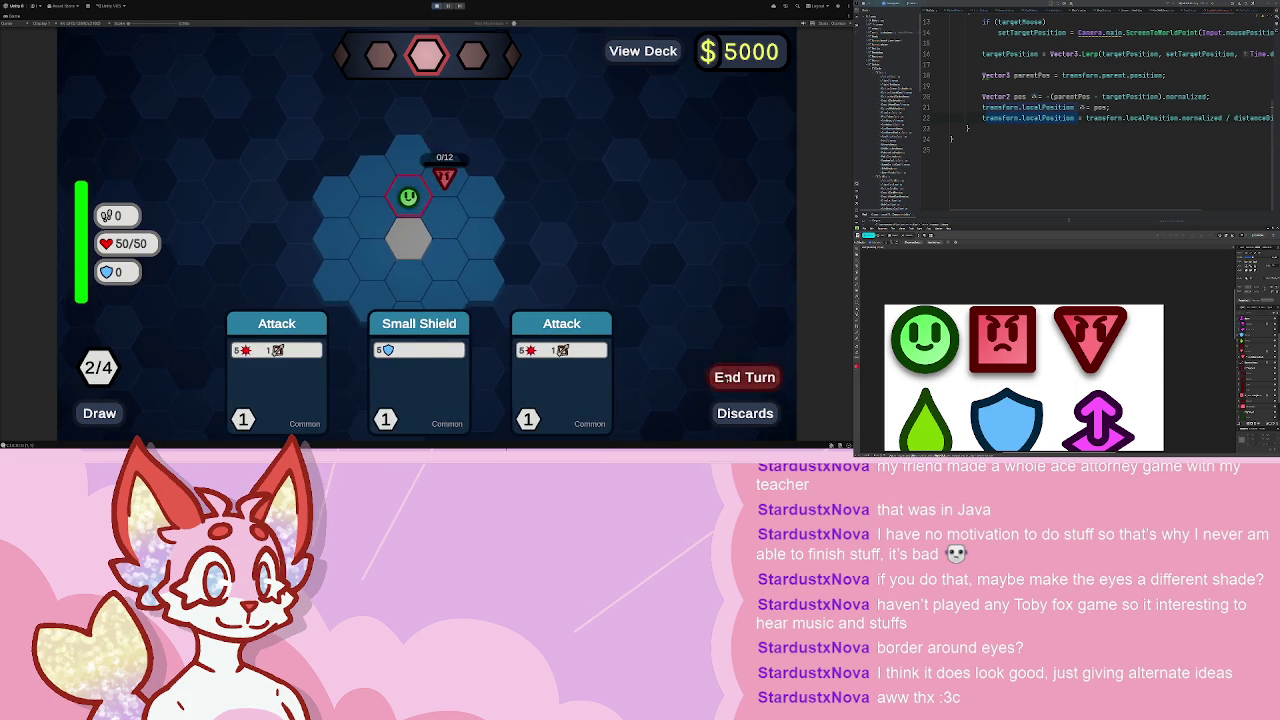
- Take the yellow Battery reward and buy the Frost Blast card in the shop
left_click(426, 206)
left_click(337, 220)
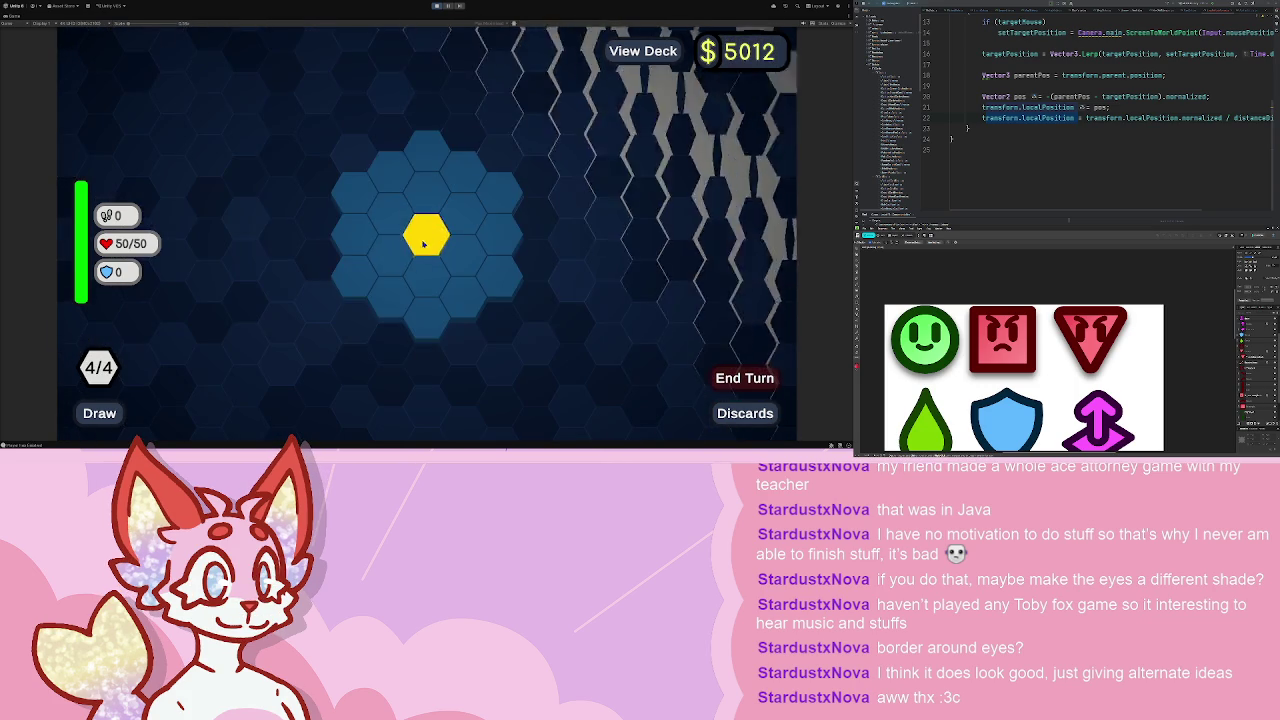
left_click(423, 243)
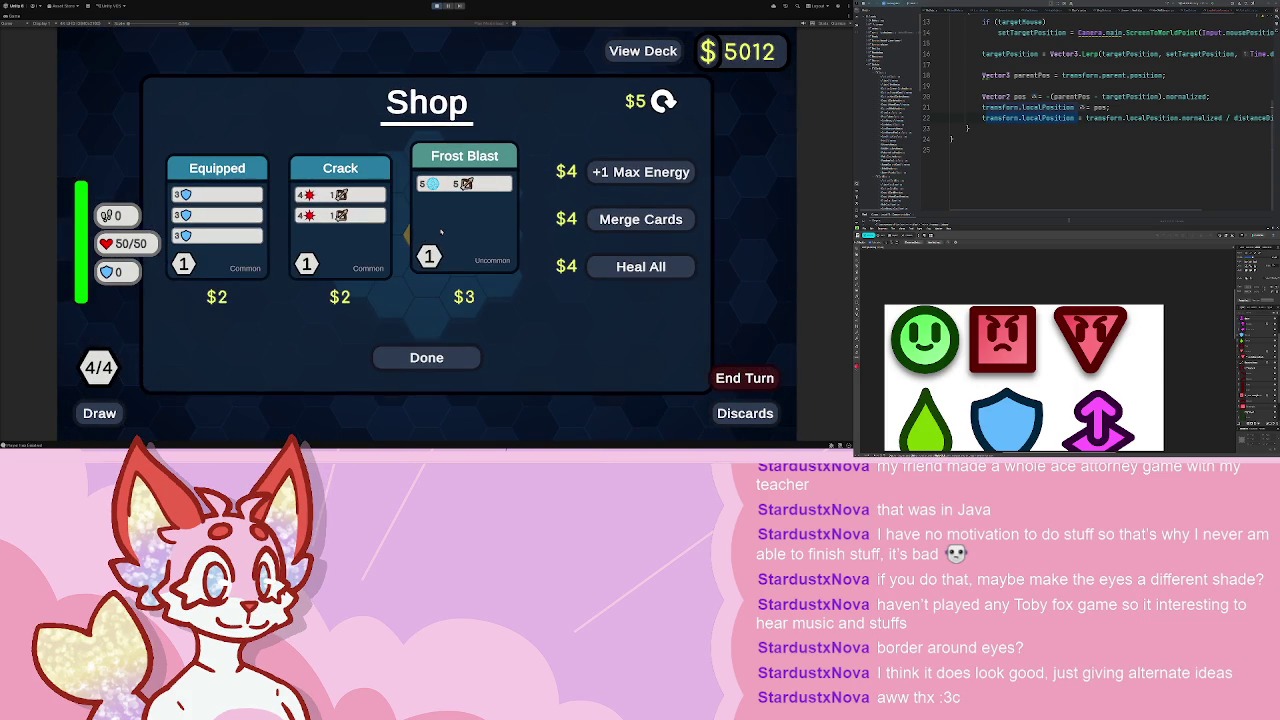
left_click(440, 232)
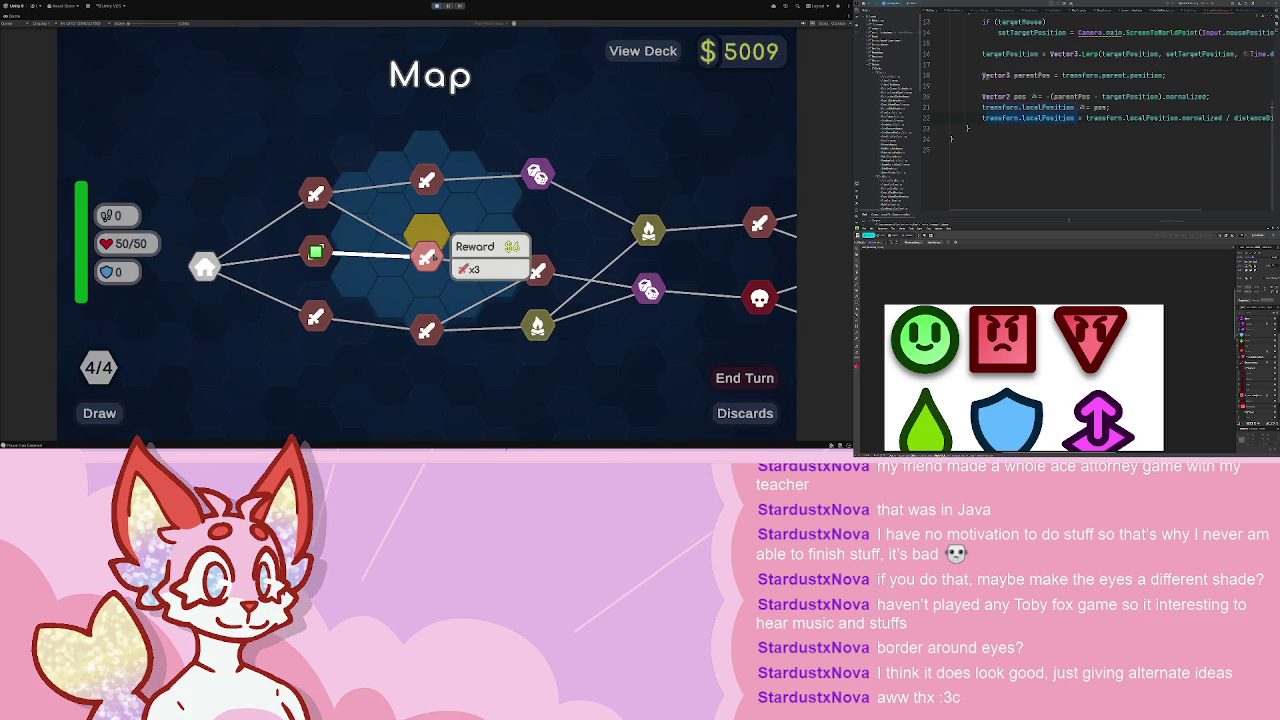
- Enter the next battle and play a Walk card to move beside the yellow hex
left_click(430, 256)
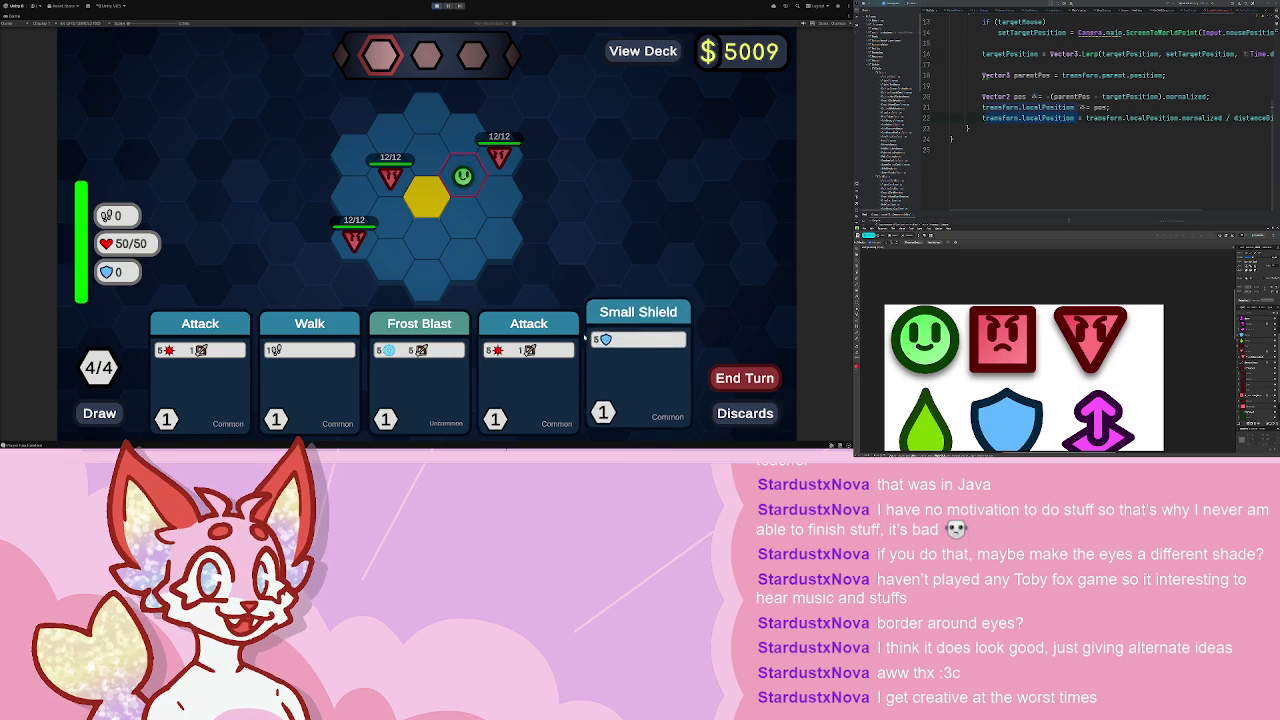
left_click(310, 325)
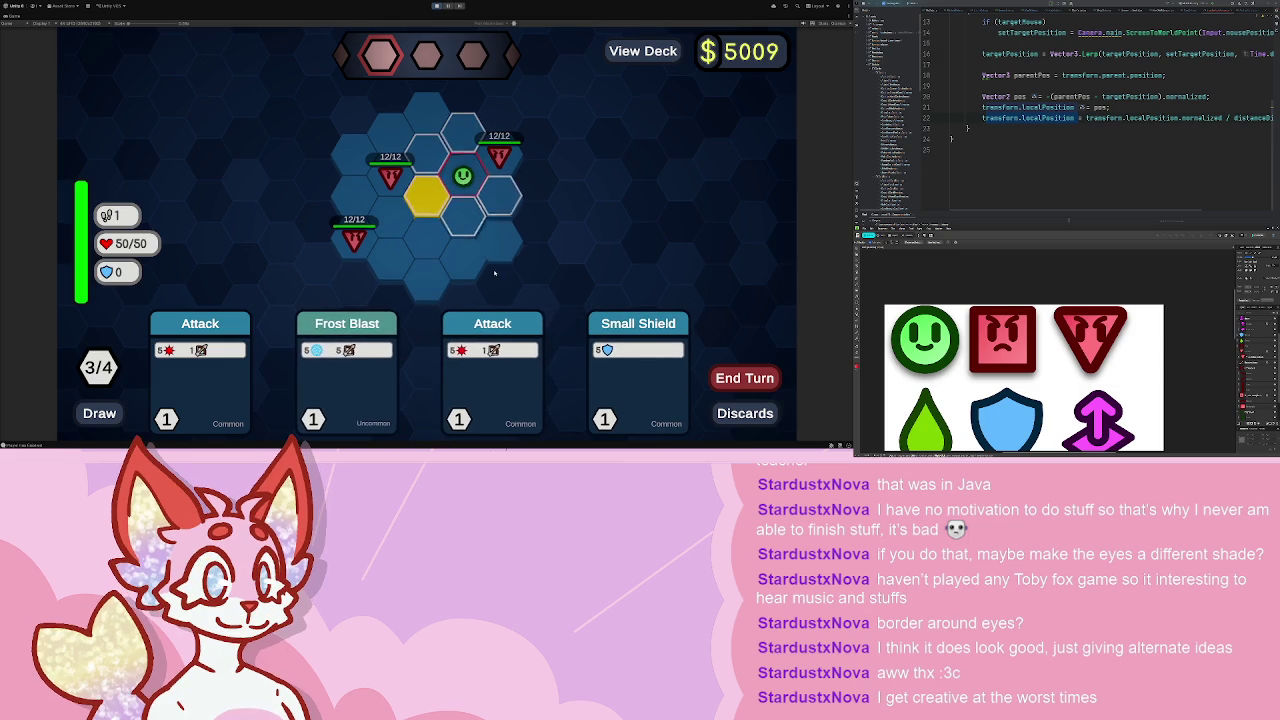
left_click(465, 210)
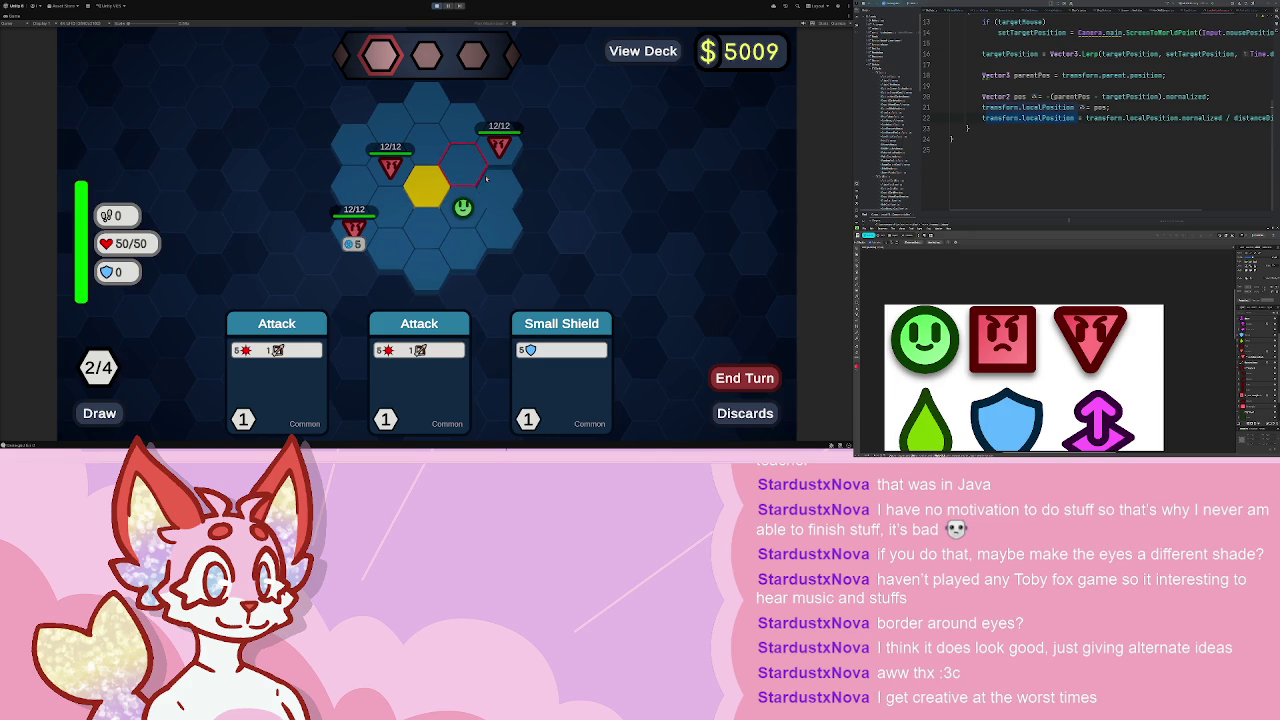
mouse_move(468, 163)
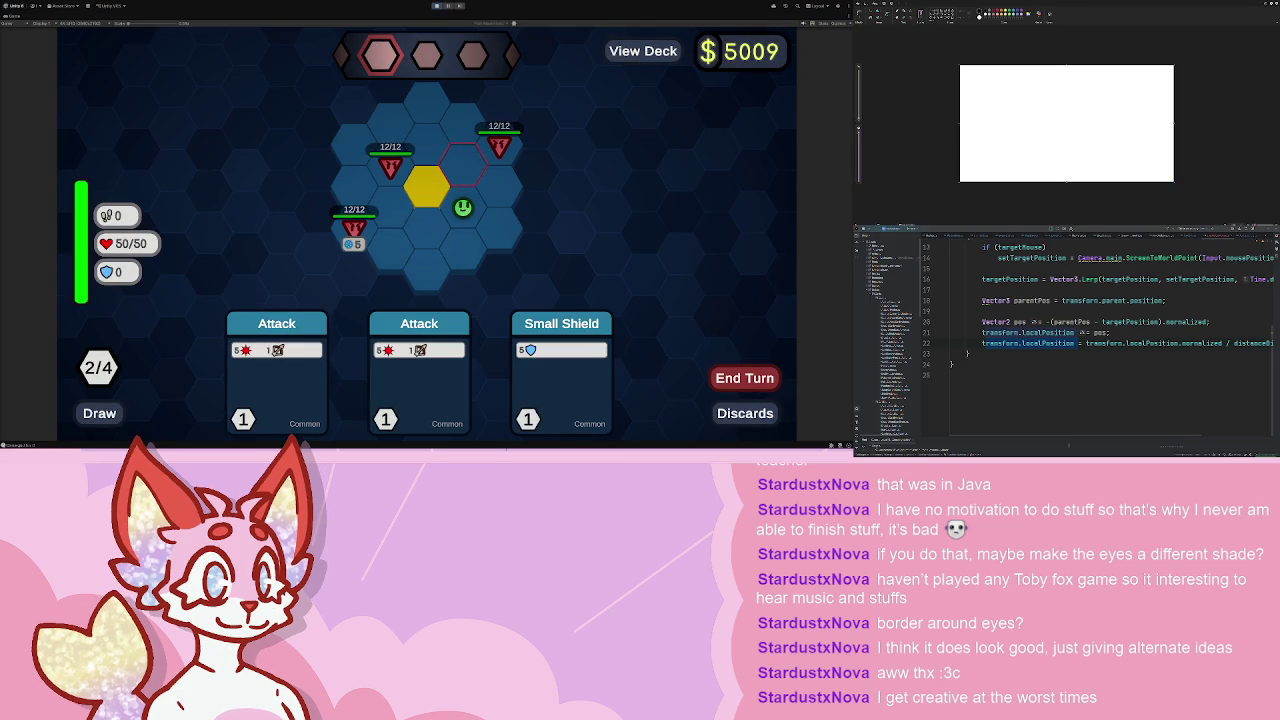
- Paste the game screenshot into Paint and sketch an outline around the movement range
key("ctrl+v")
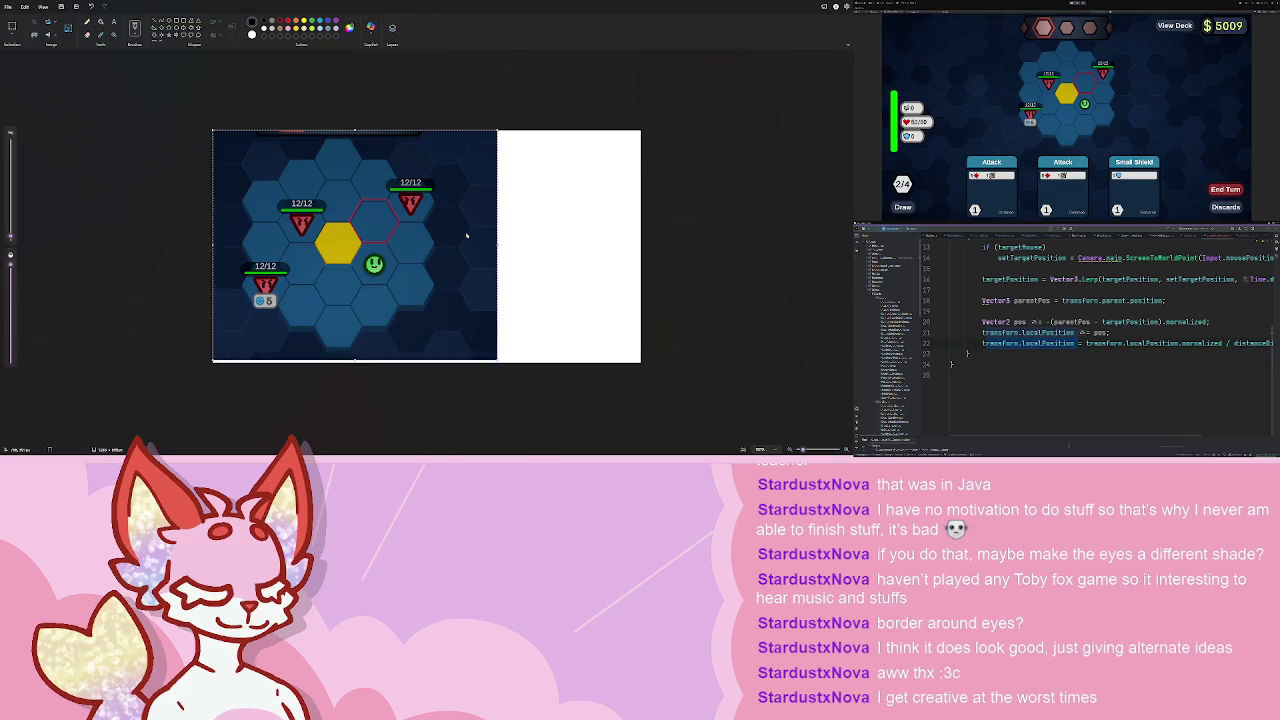
scroll(384, 277, "up", 5)
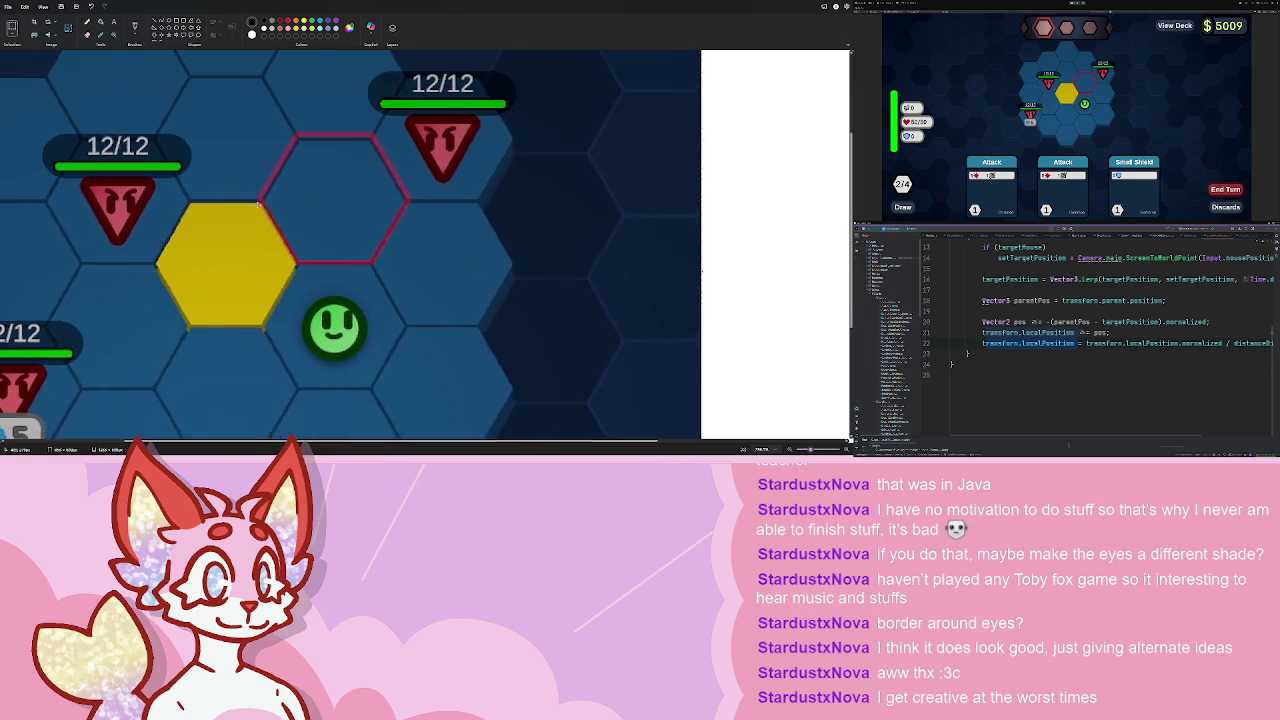
scroll(387, 196, "down", 4)
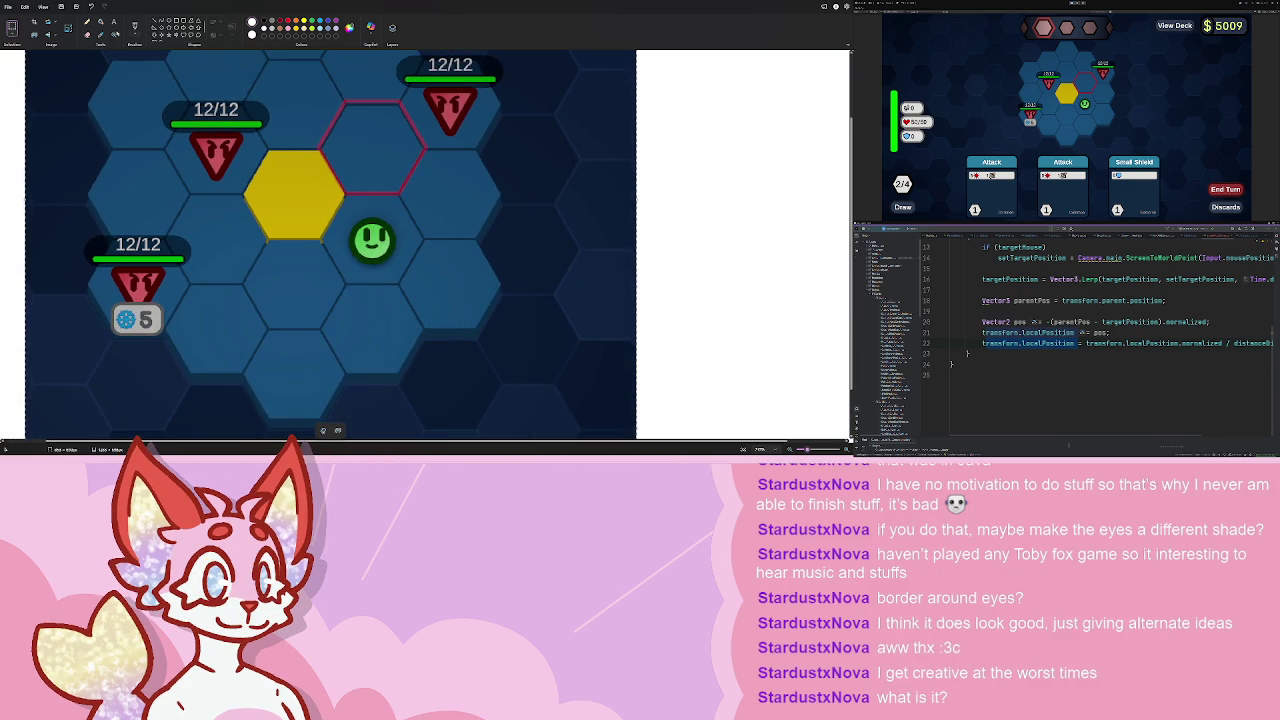
left_click_drag(244, 284, 276, 326)
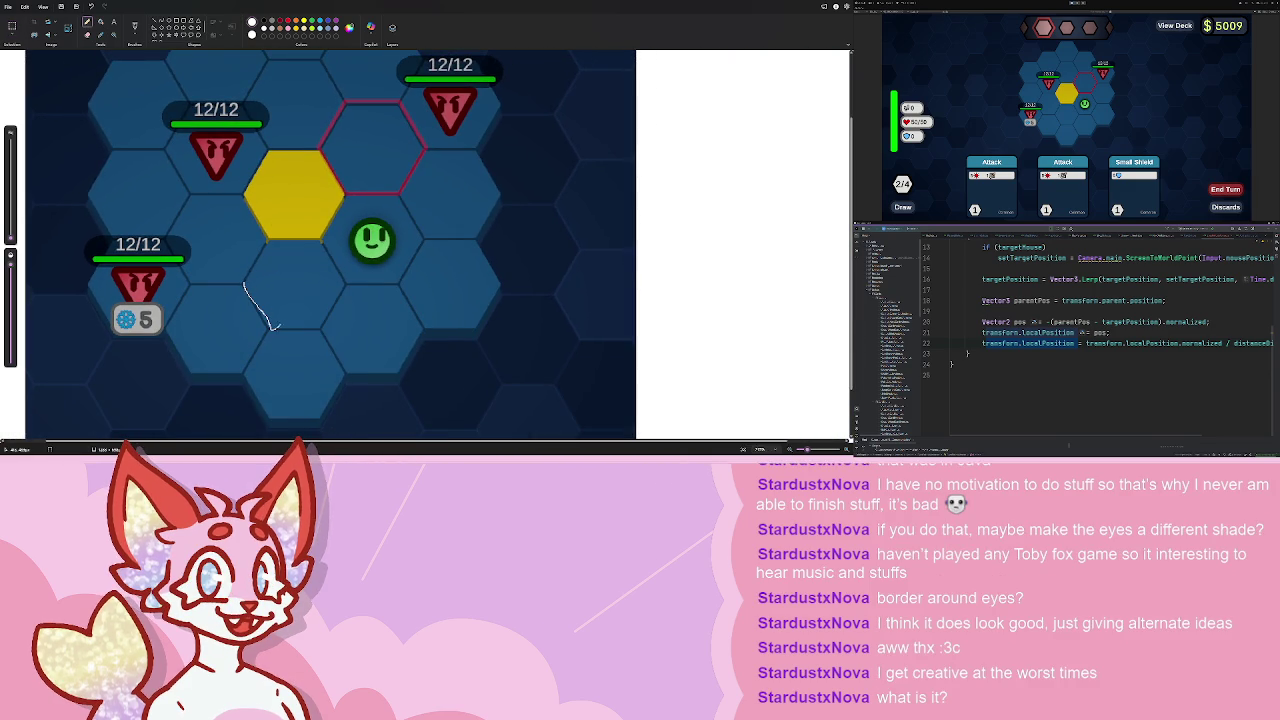
left_click_drag(343, 367, 410, 362)
mouse_move(476, 320)
left_mouse_down()
mouse_move(503, 290)
mouse_move(500, 180)
mouse_move(428, 148)
left_mouse_up()
left_click_drag(374, 100, 348, 112)
left_click_drag(244, 194, 266, 234)
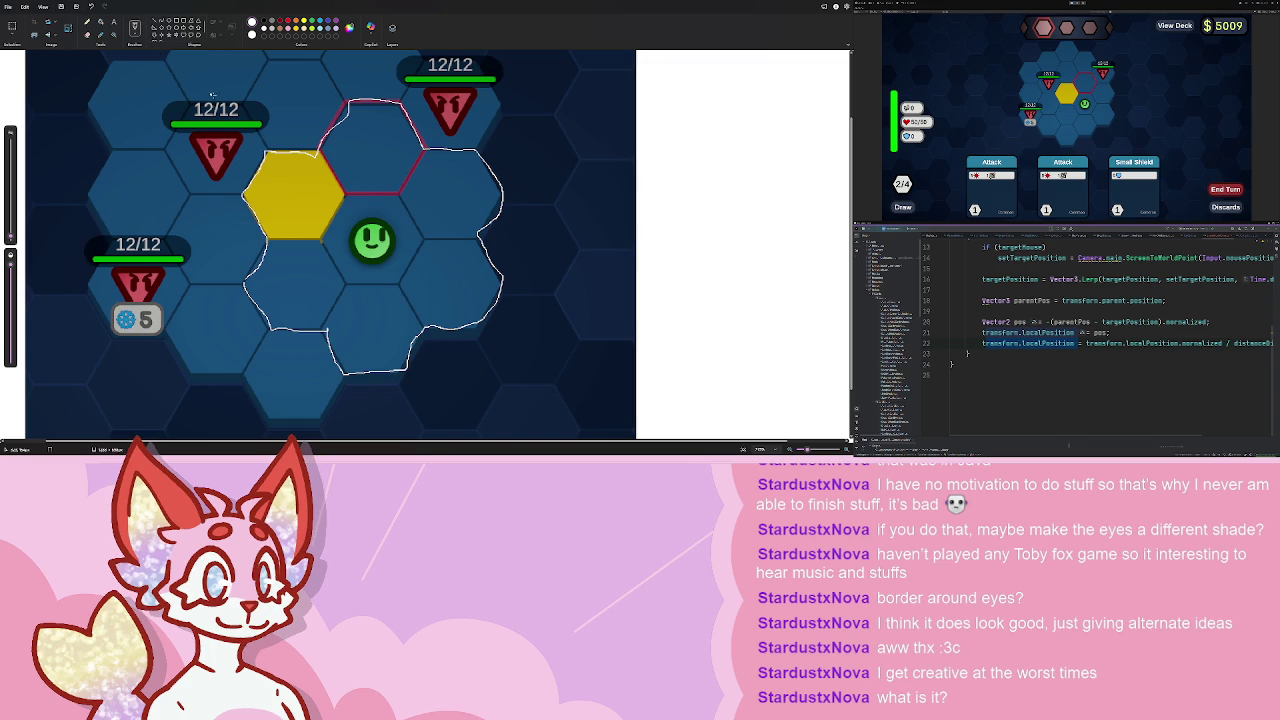
- Undo the white outline, redraw it in red, then undo a thicker test stroke
key("ctrl+z")
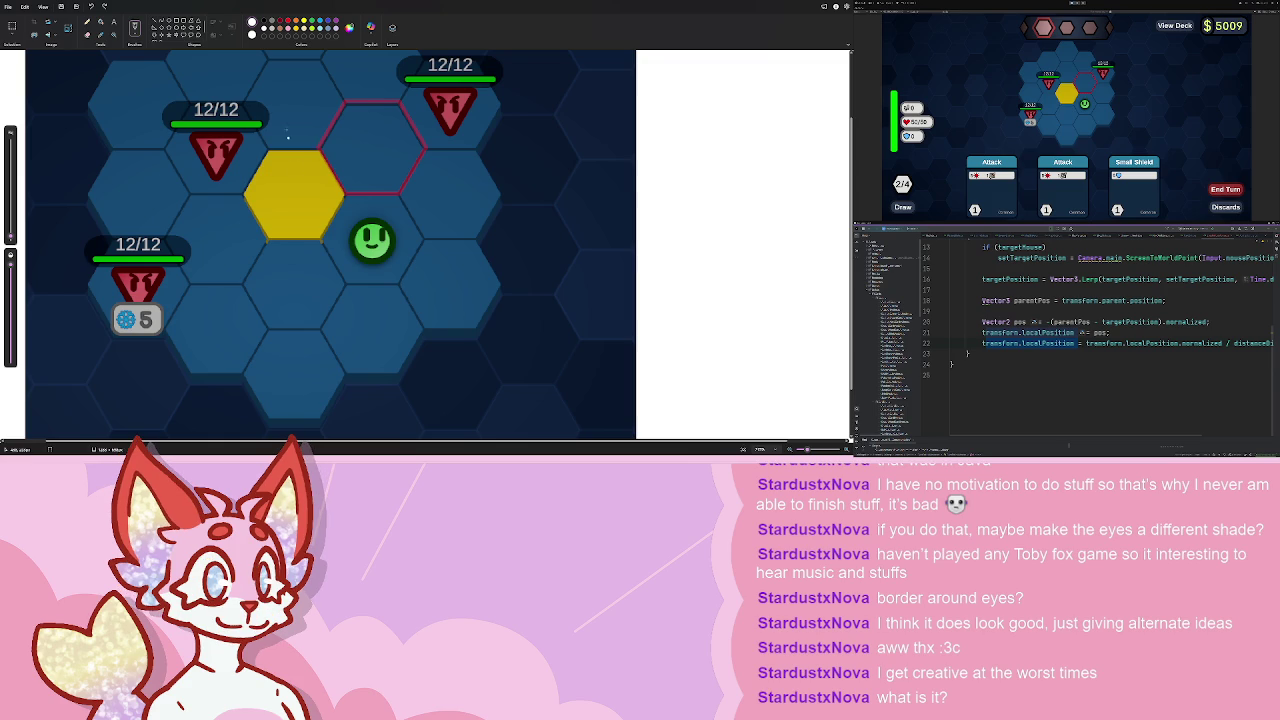
left_click(288, 21)
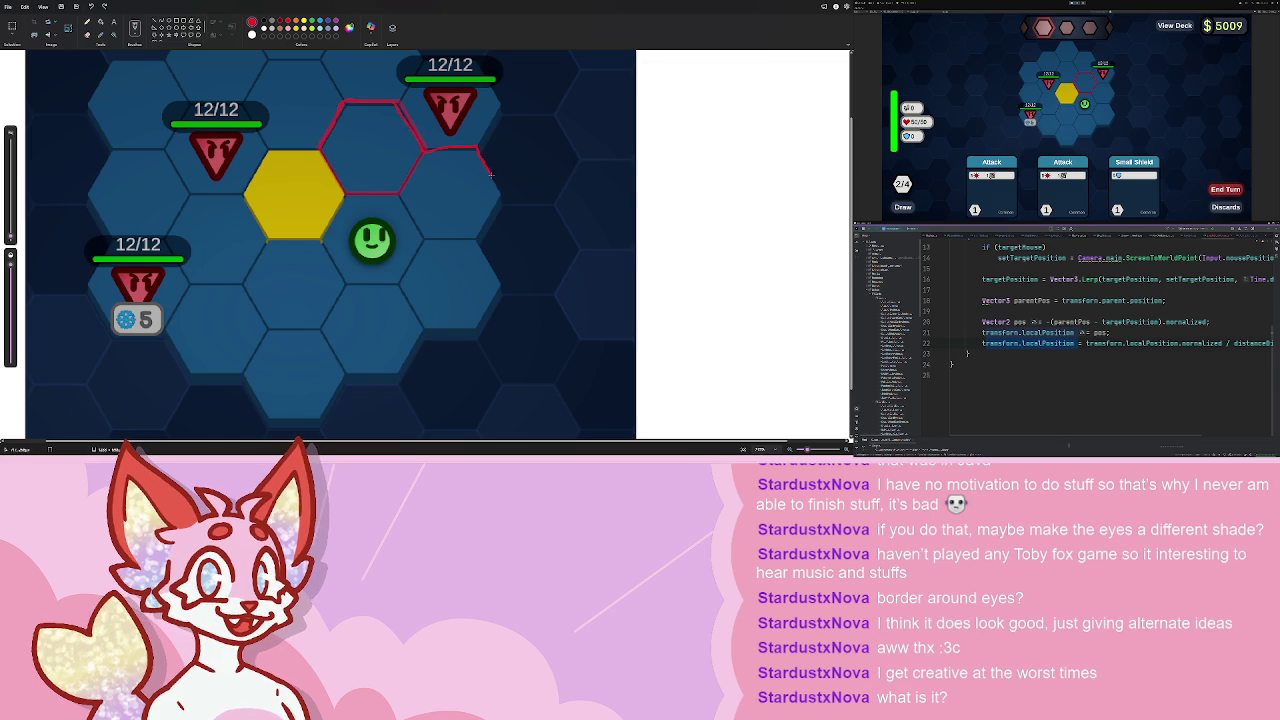
mouse_move(490, 208)
left_mouse_down()
mouse_move(498, 300)
mouse_move(434, 328)
left_mouse_up()
left_click_drag(402, 368, 362, 374)
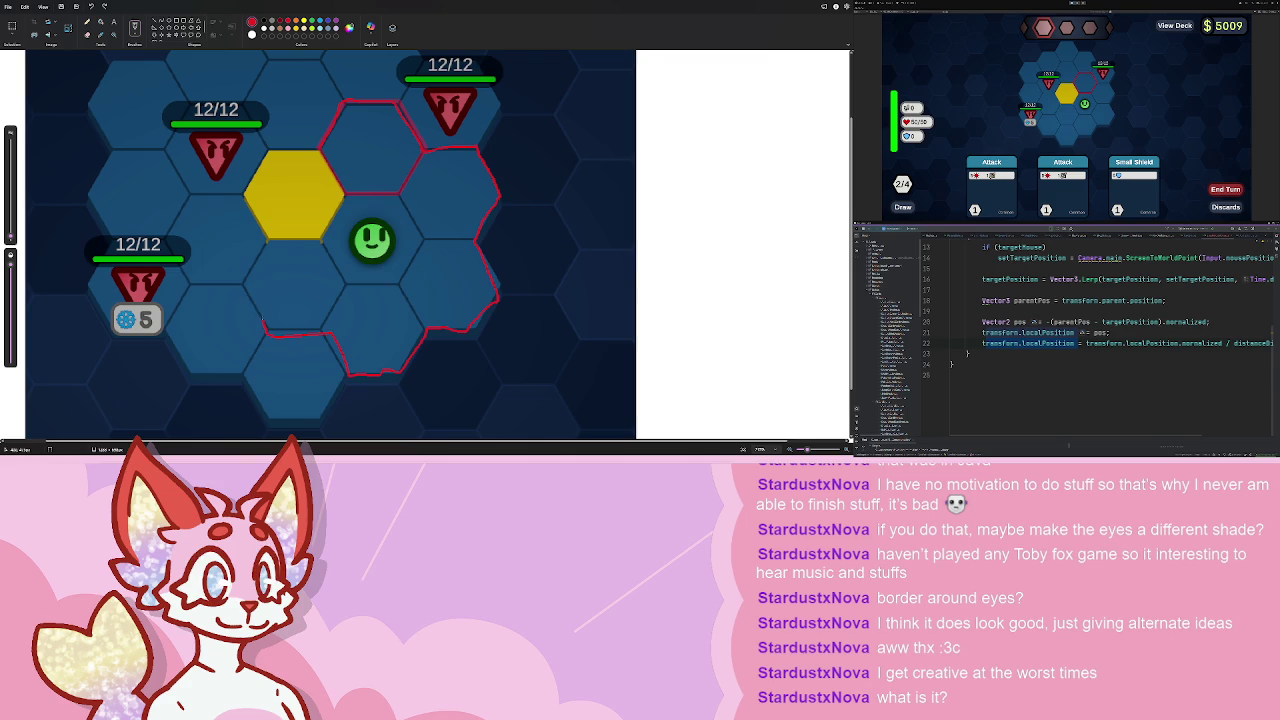
mouse_move(263, 322)
left_mouse_down()
mouse_move(243, 260)
mouse_move(260, 160)
mouse_move(320, 150)
left_mouse_up()
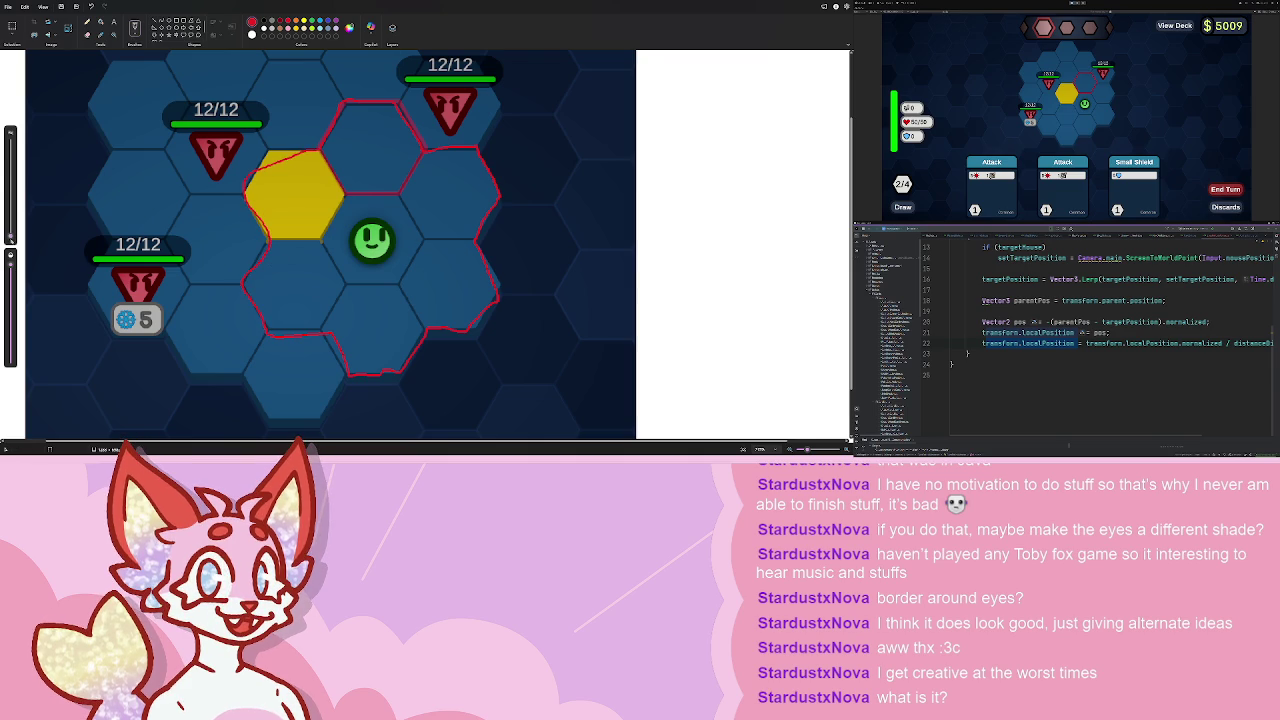
left_click_drag(398, 205, 490, 200)
key("ctrl+z")
key("ctrl+z")
key("ctrl+z")
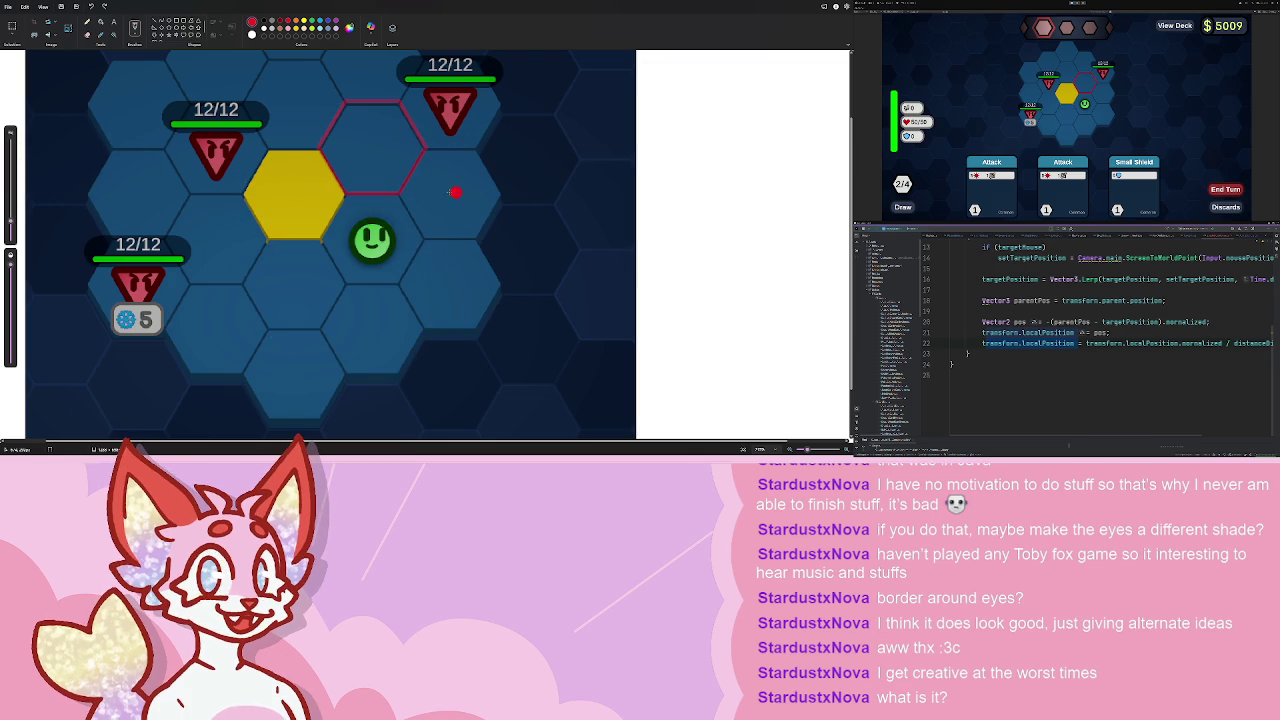
- Try a thicker red outline and a red circle on the top-right hex, undoing both
mouse_move(318, 148)
left_mouse_down()
mouse_move(386, 103)
mouse_move(414, 138)
mouse_move(481, 150)
mouse_move(495, 285)
mouse_move(390, 370)
left_mouse_up()
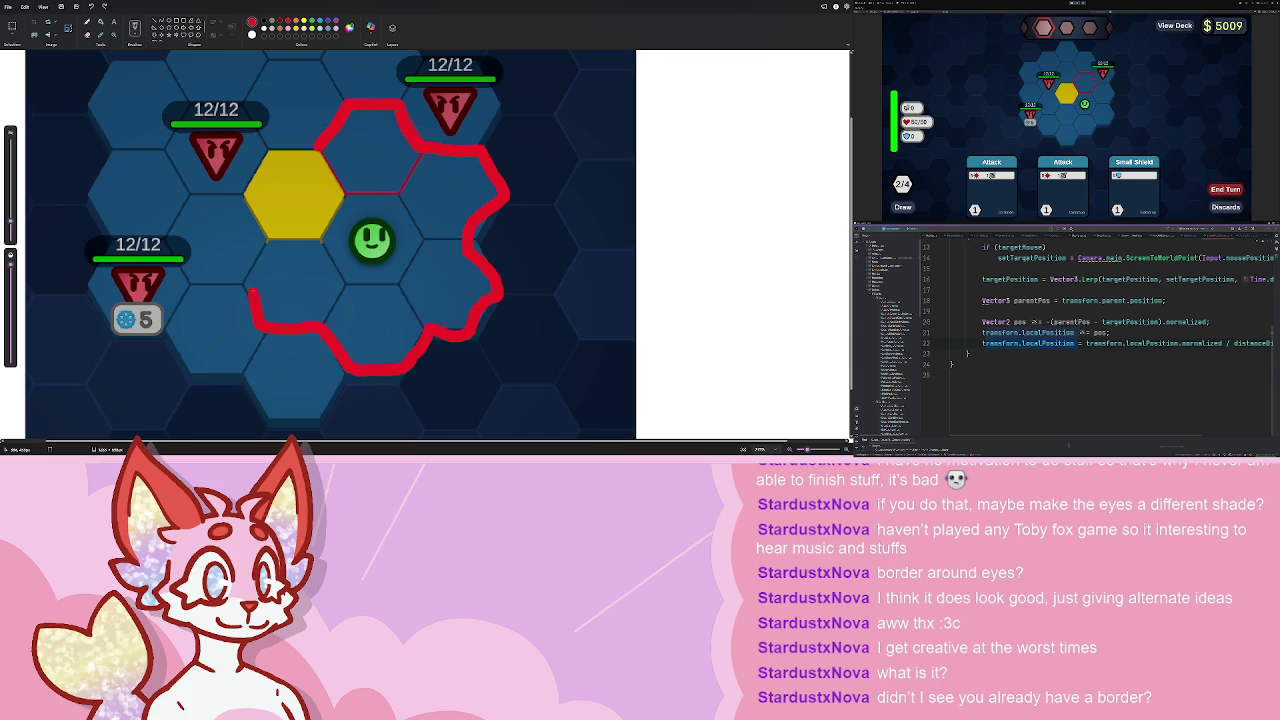
mouse_move(268, 236)
left_mouse_down()
mouse_move(252, 185)
mouse_move(306, 155)
left_mouse_up()
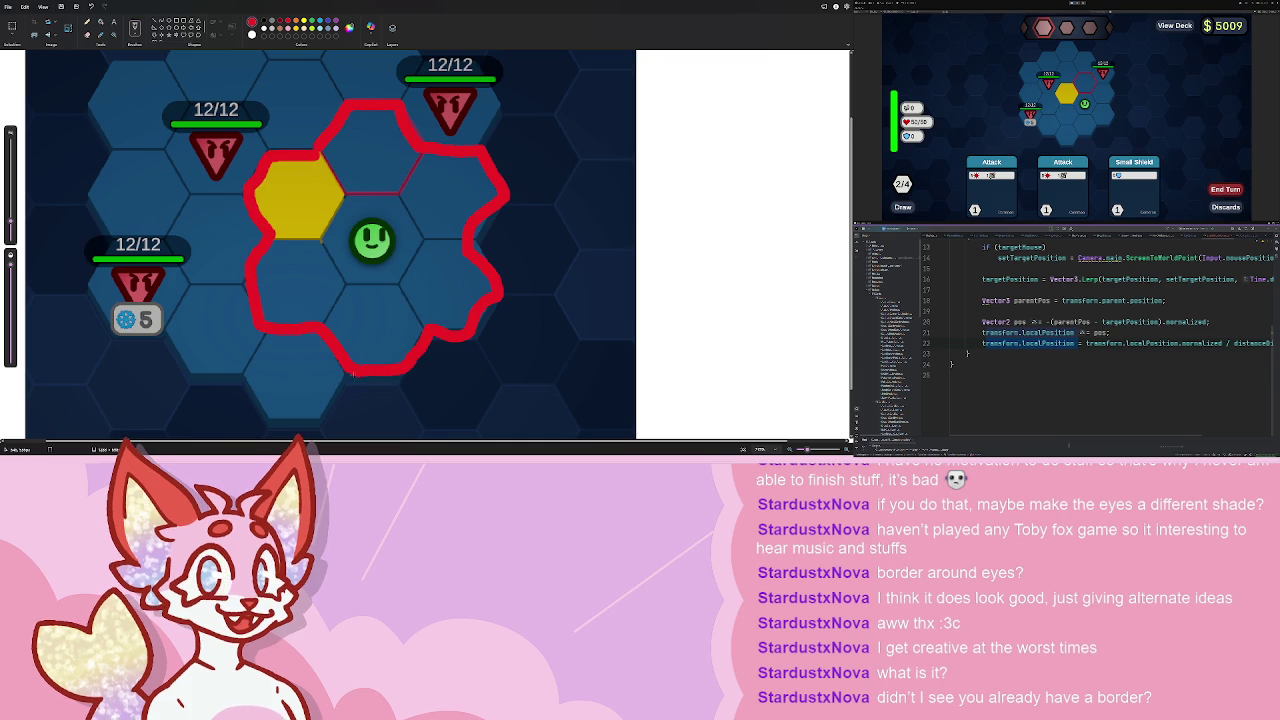
key("ctrl+z")
mouse_move(328, 126)
left_mouse_down()
mouse_move(330, 95)
mouse_move(418, 128)
left_mouse_up()
key("ctrl+z")
key("ctrl+z")
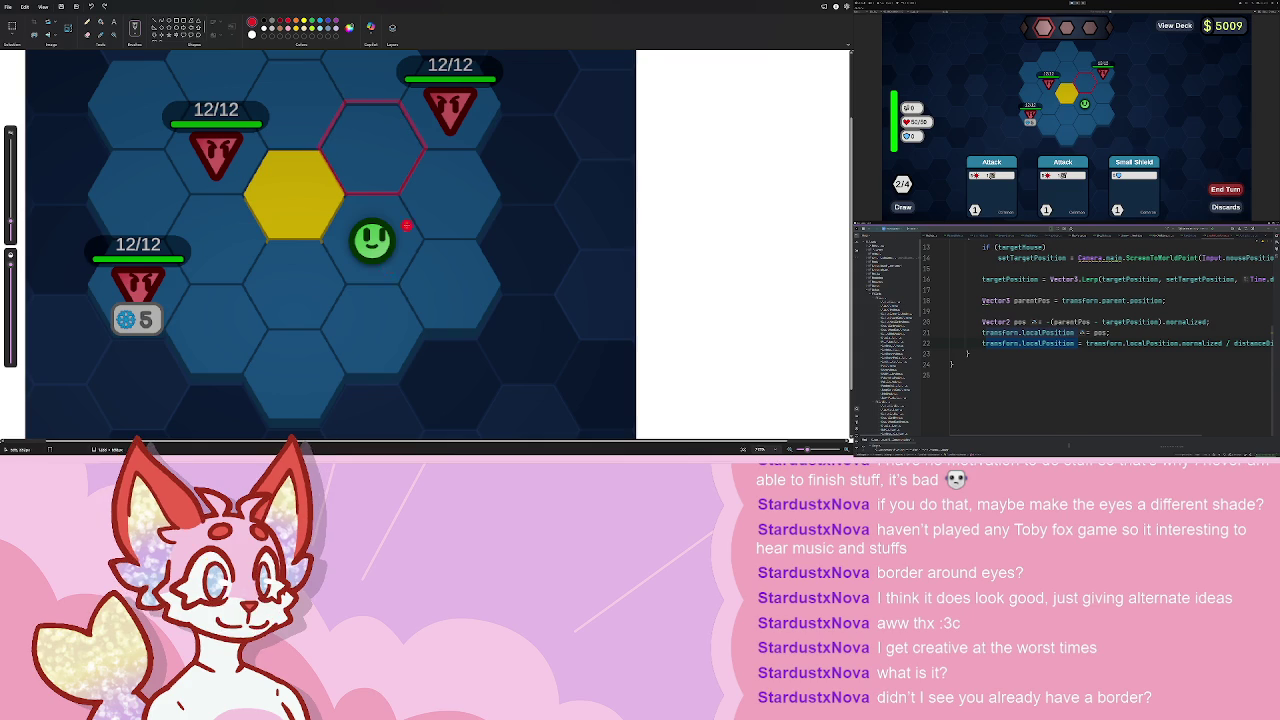
key("Escape")
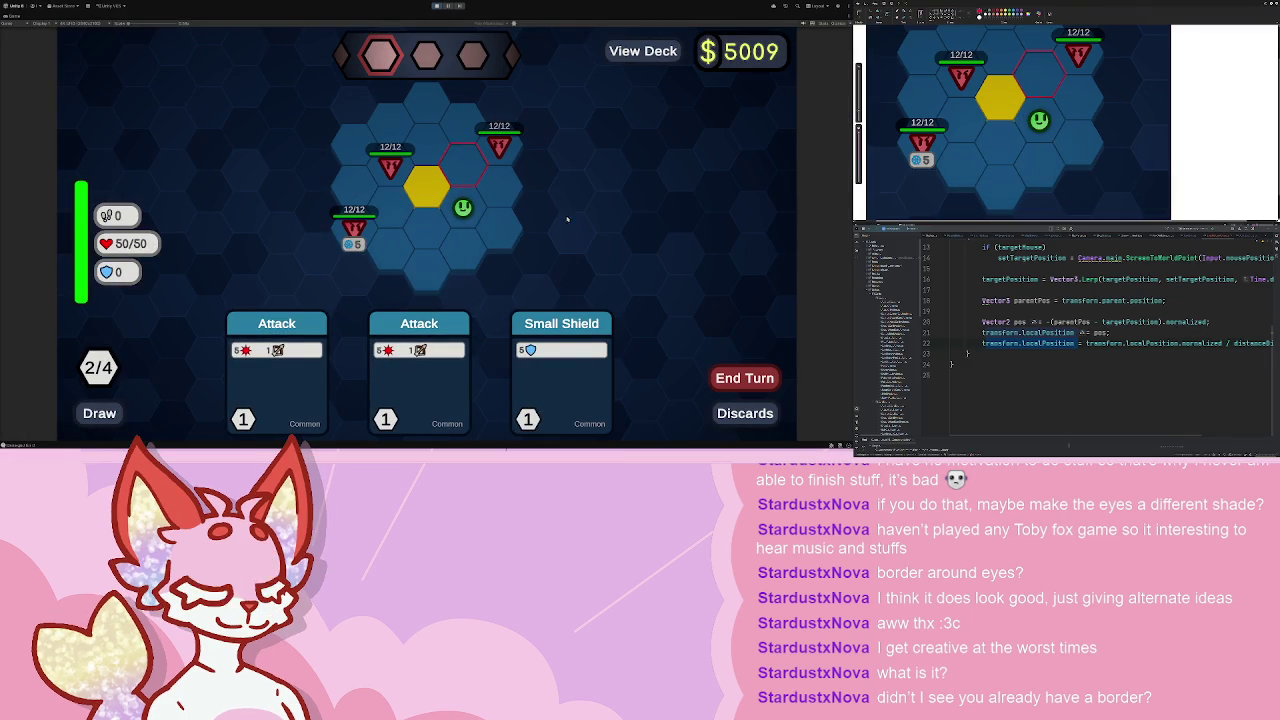
- End the turn and move the player onto the yellow hex
left_click(737, 377)
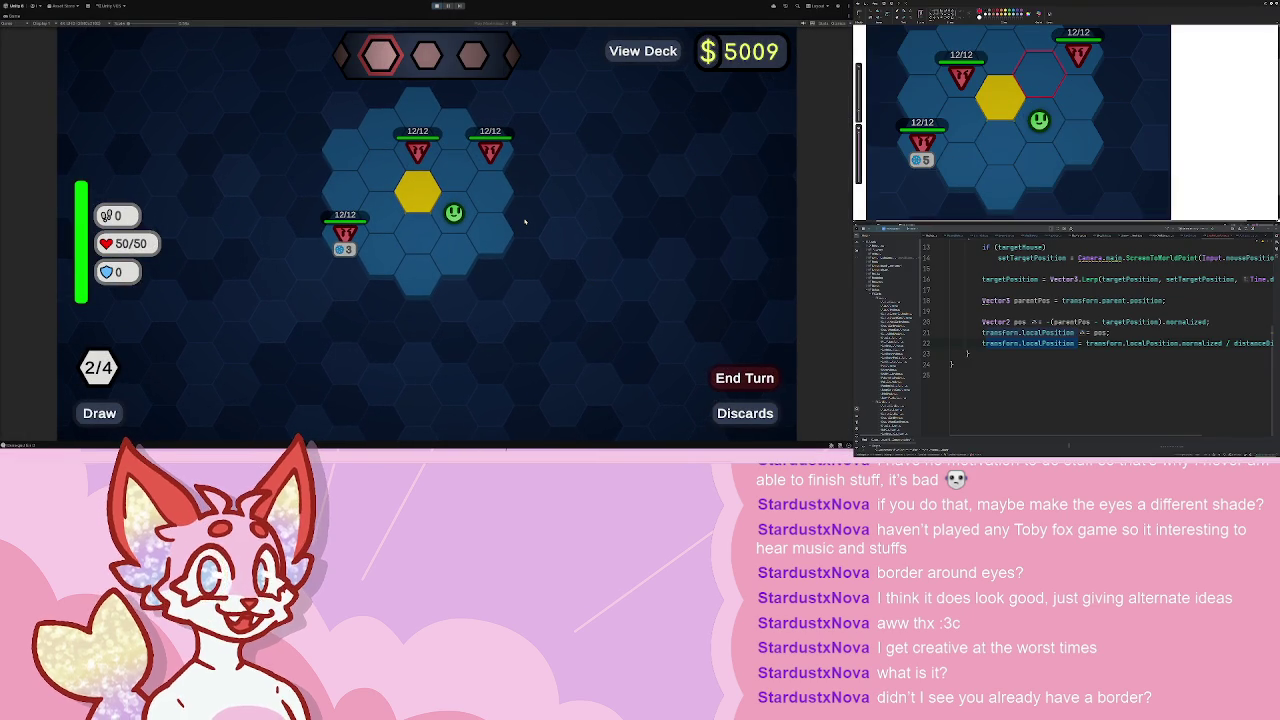
left_click(404, 193)
left_click(494, 335)
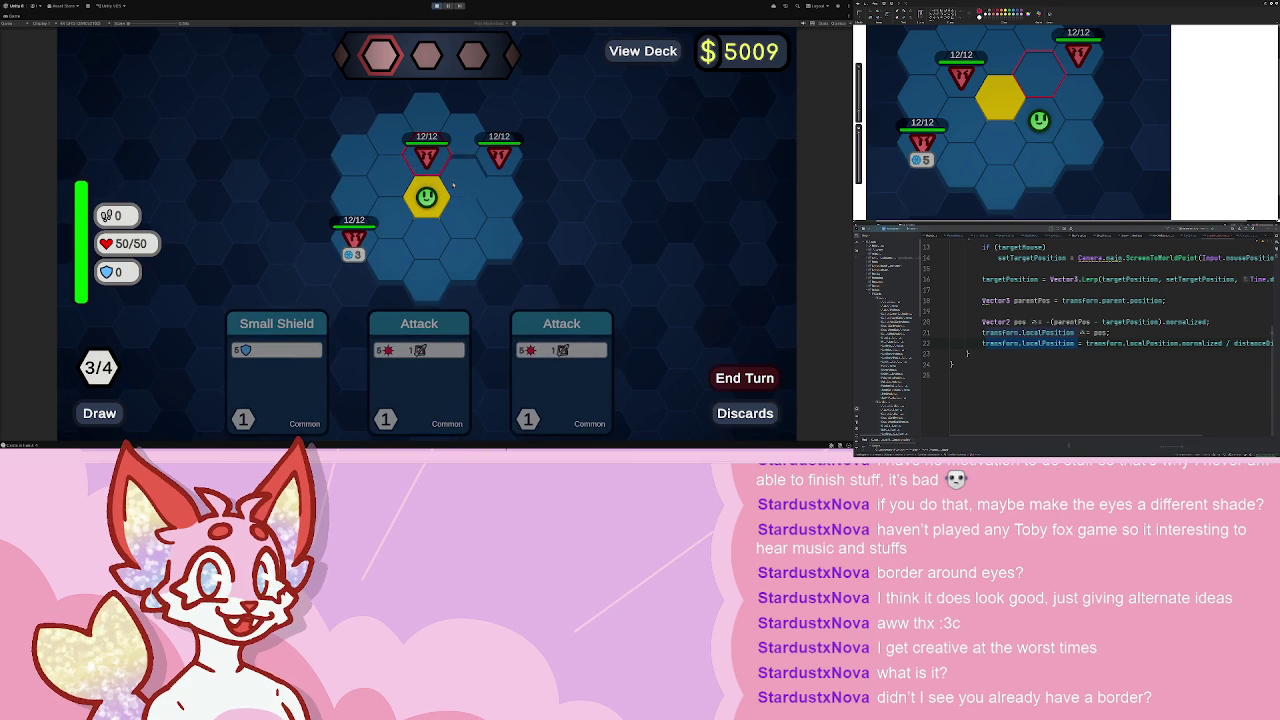
- Draw a rough thick red loop around the reachable hexes, including the yellow one
mouse_move(476, 211)
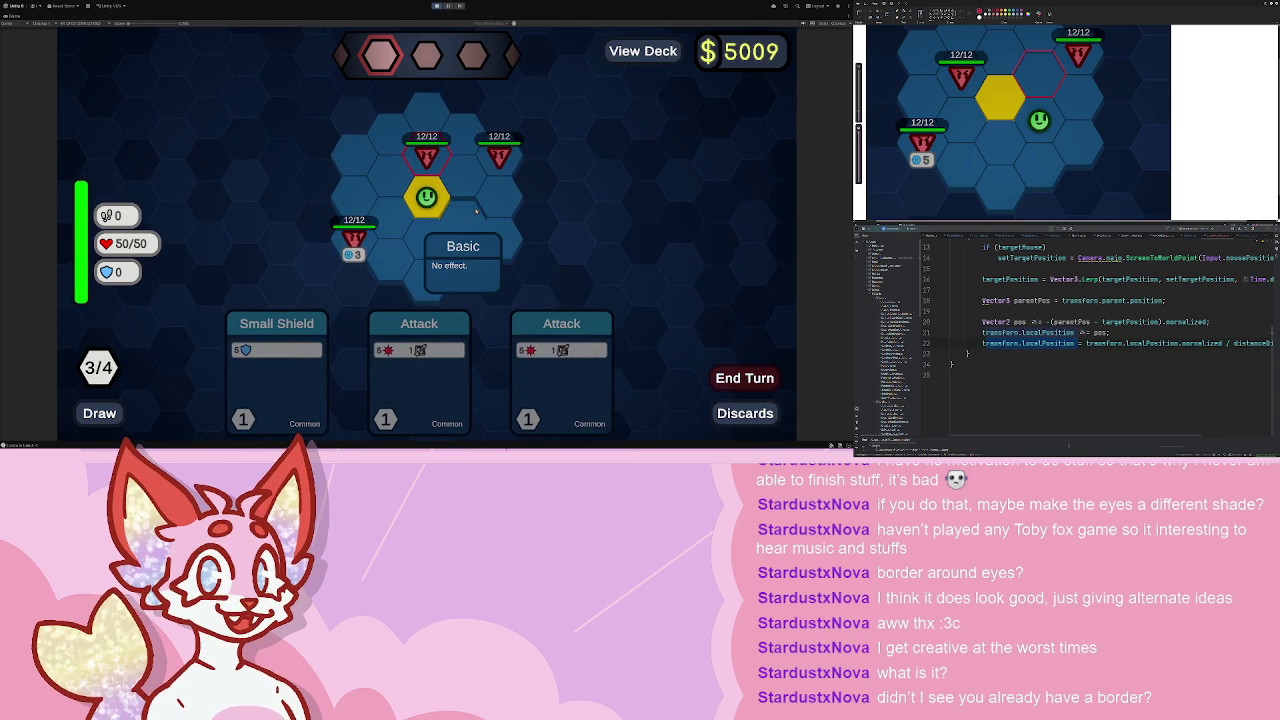
mouse_move(426, 162)
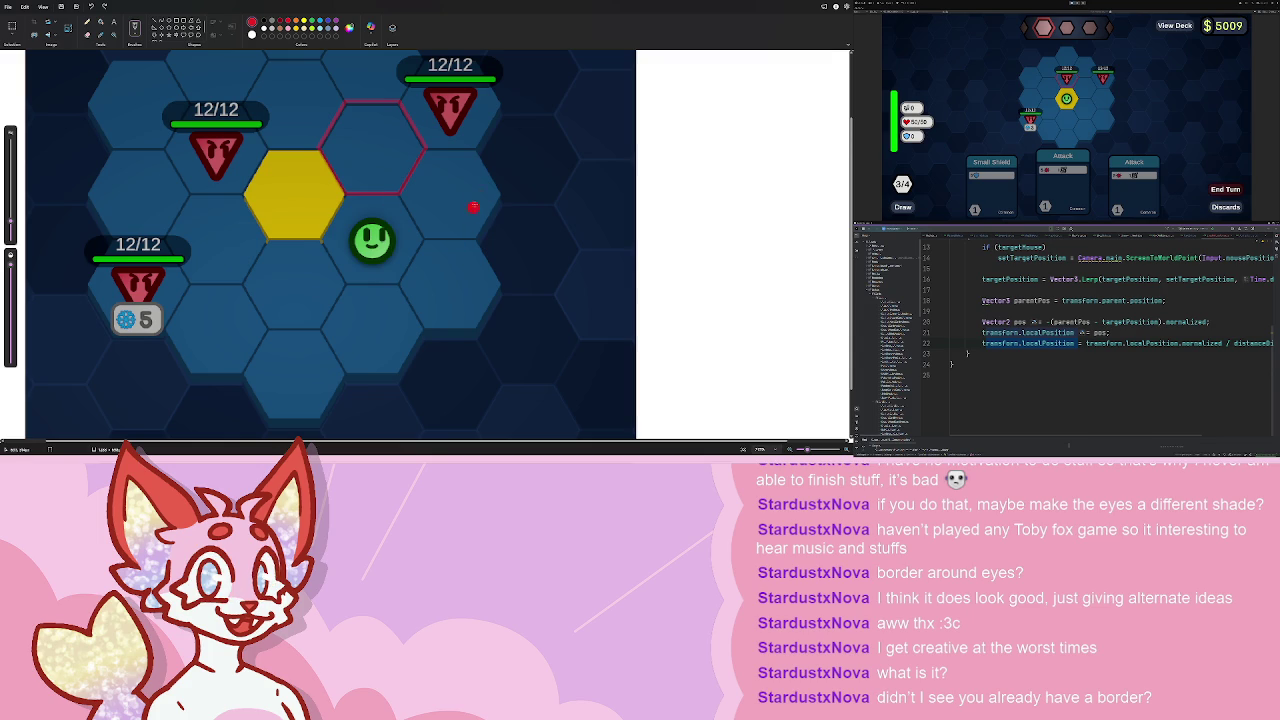
left_click_drag(474, 203, 505, 250)
mouse_move(262, 154)
left_mouse_down()
mouse_move(314, 147)
mouse_move(352, 92)
mouse_move(505, 210)
mouse_move(440, 338)
left_mouse_up()
left_click_drag(302, 326, 254, 164)
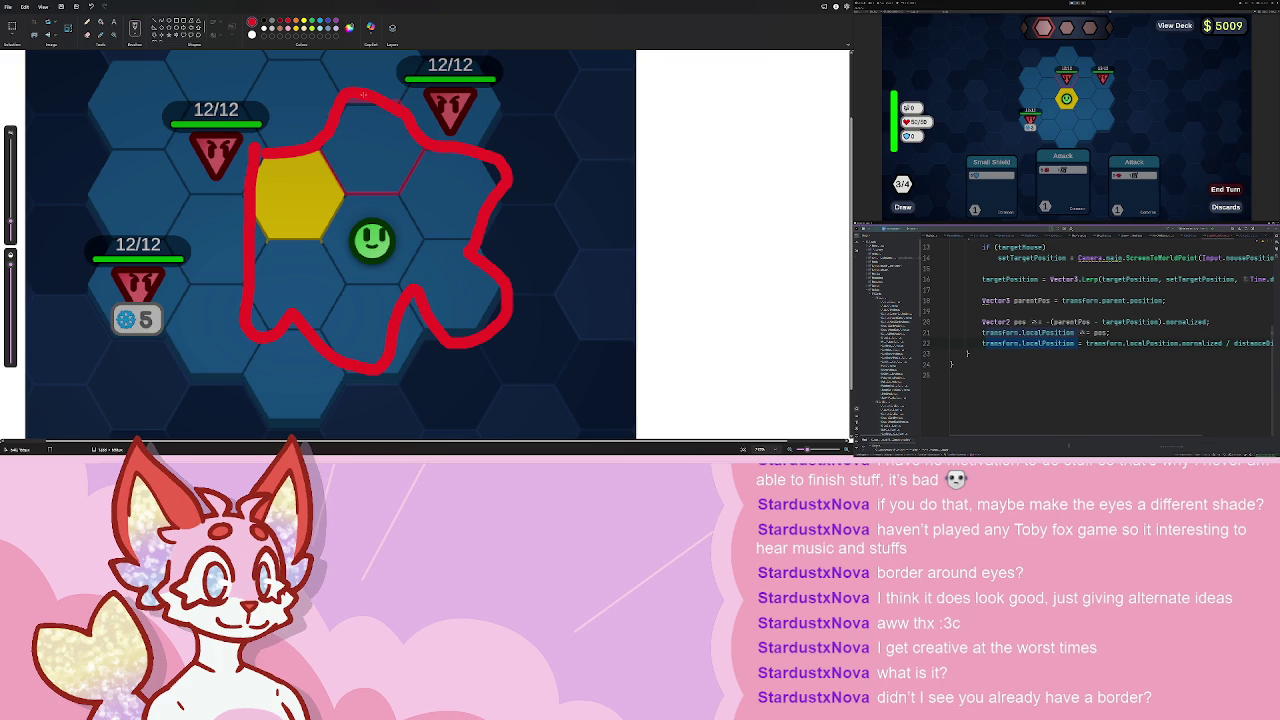
- Clear the Paint canvas and paste a fresh screenshot of the hex board
key("ctrl+a")
key("Delete")
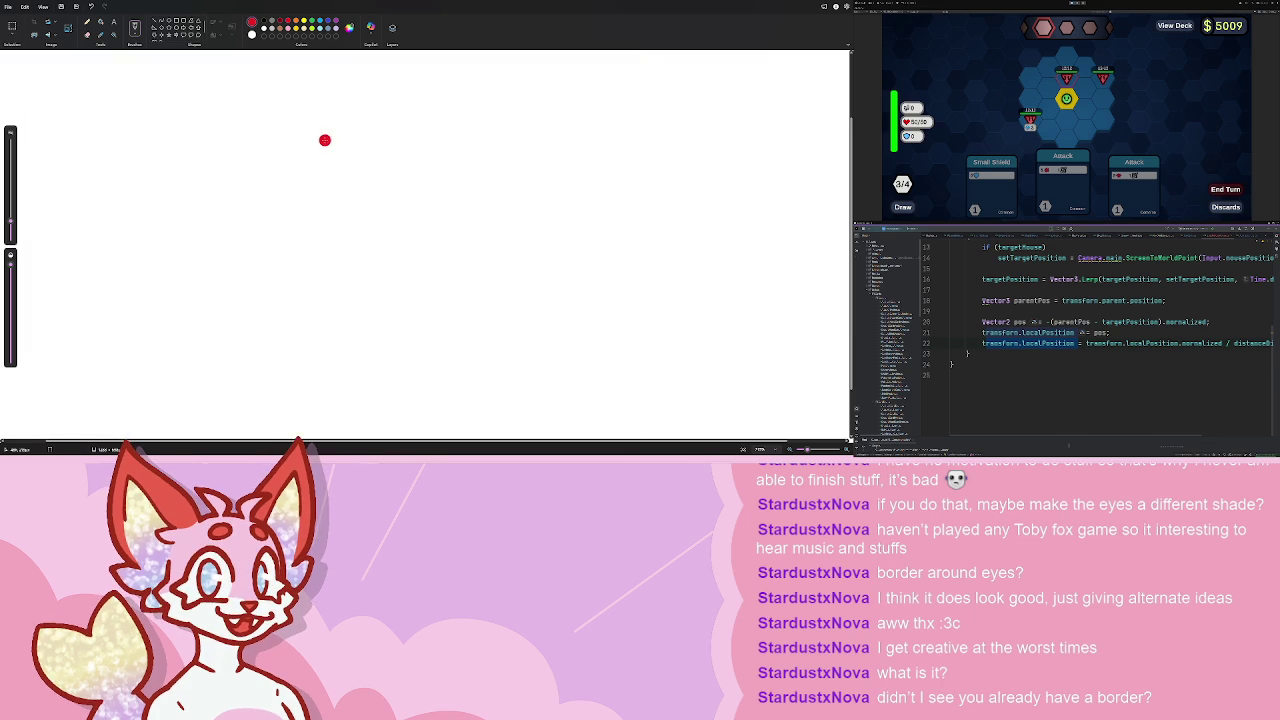
key("ctrl+v")
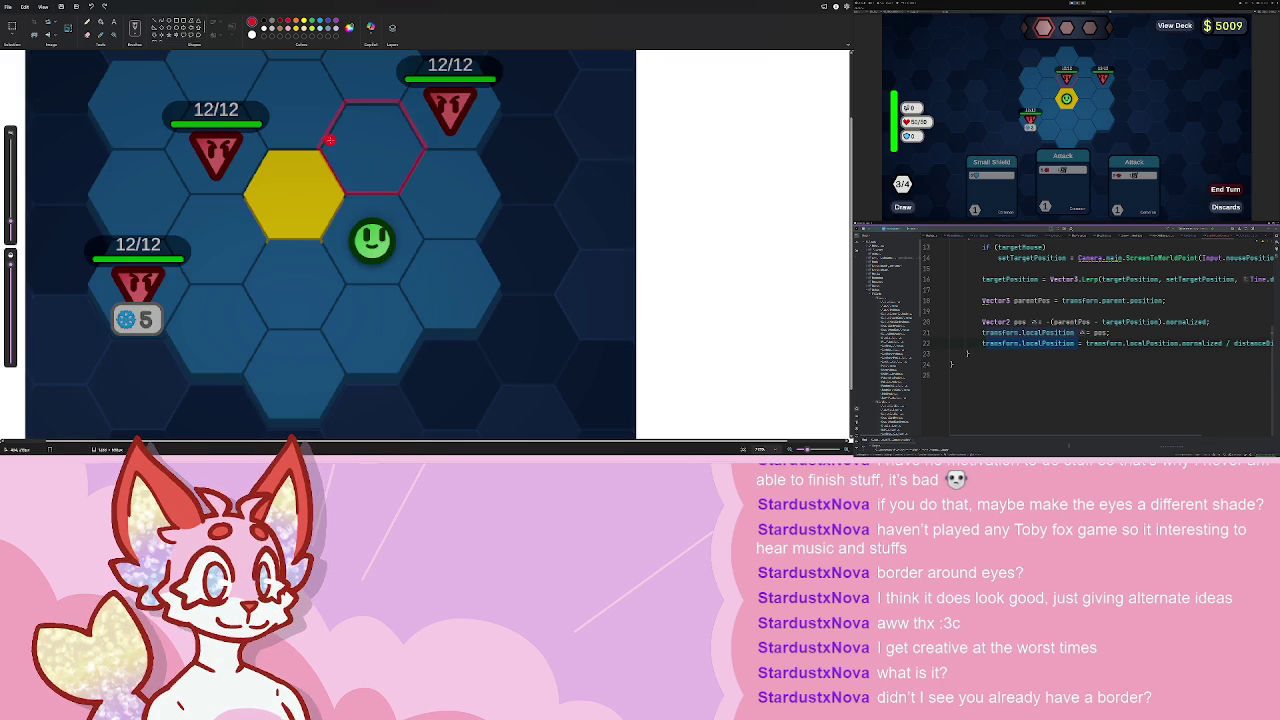
- Trace a red outline around the movement range and zoom in to check it
left_click_drag(430, 150, 499, 197)
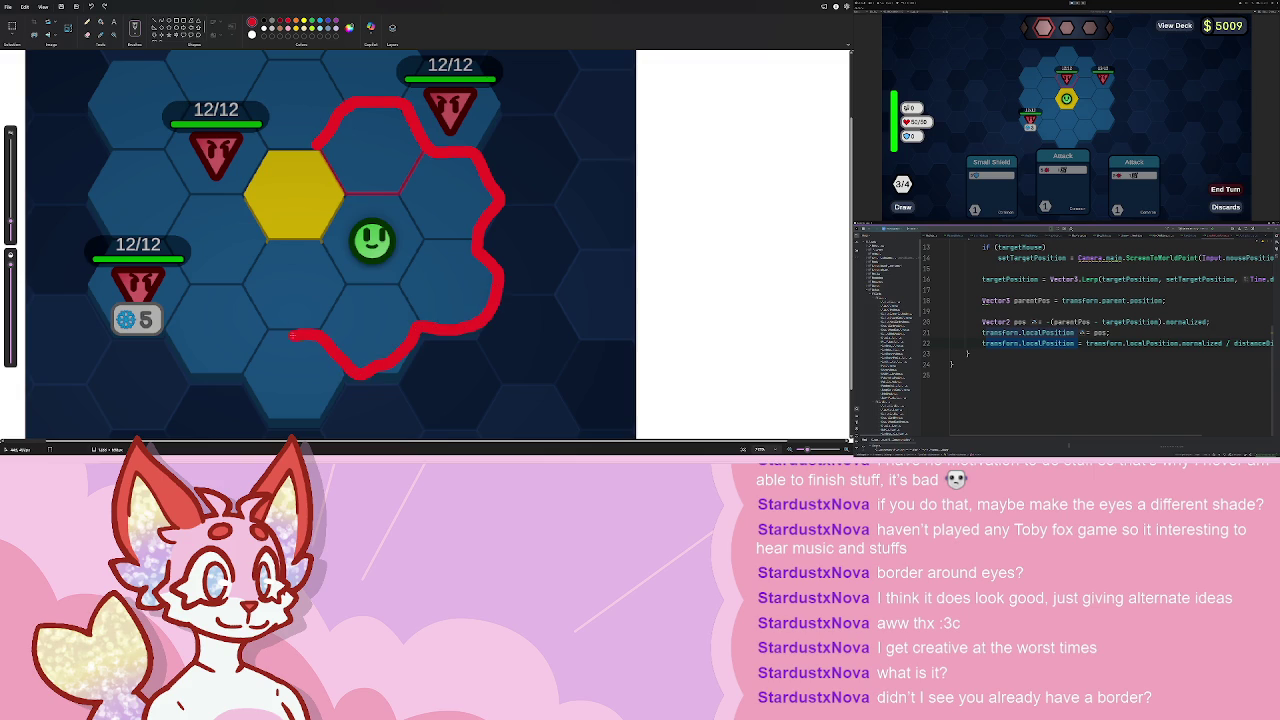
mouse_move(292, 335)
left_mouse_down()
mouse_move(258, 215)
mouse_move(318, 152)
left_mouse_up()
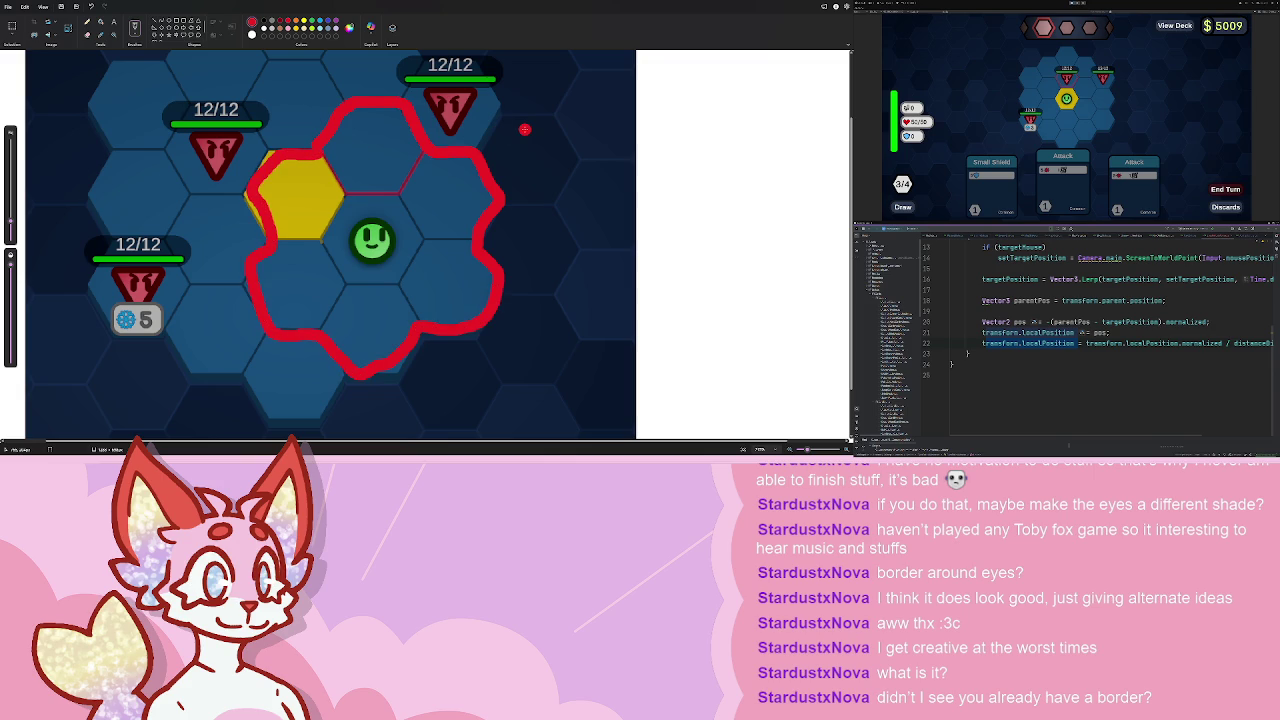
scroll(525, 129, "down", 3)
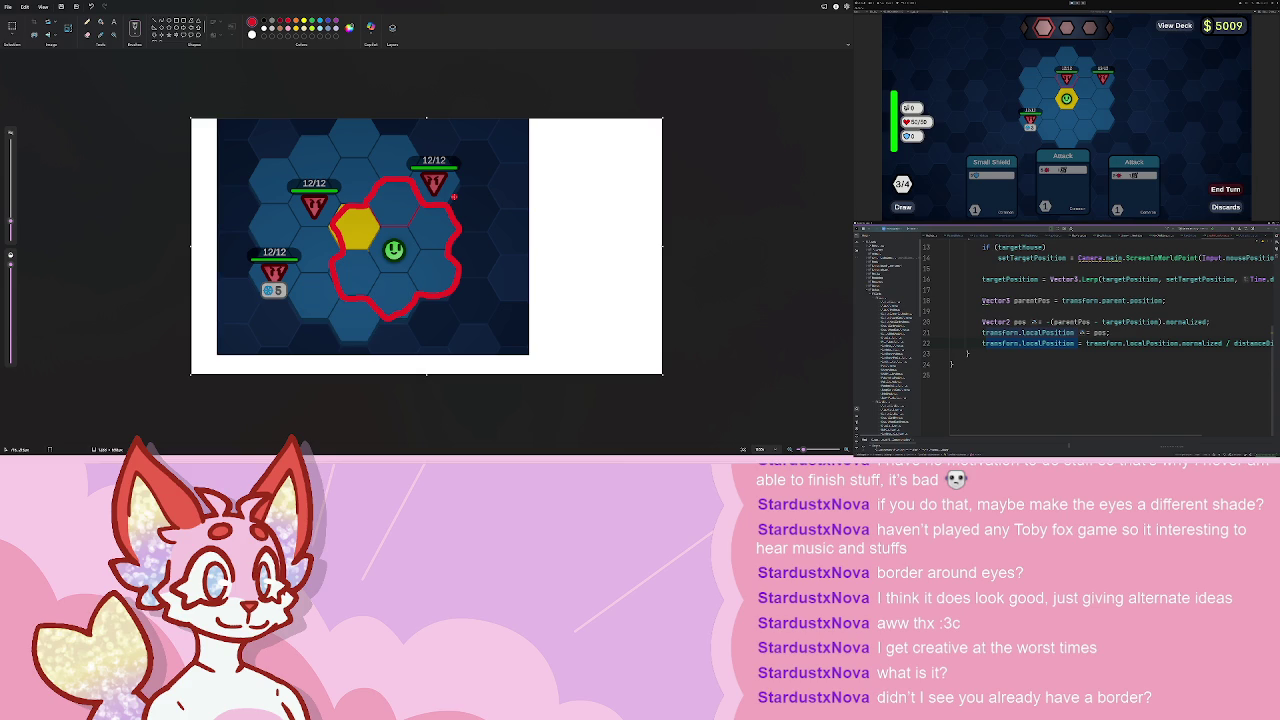
scroll(430, 218, "up", 3)
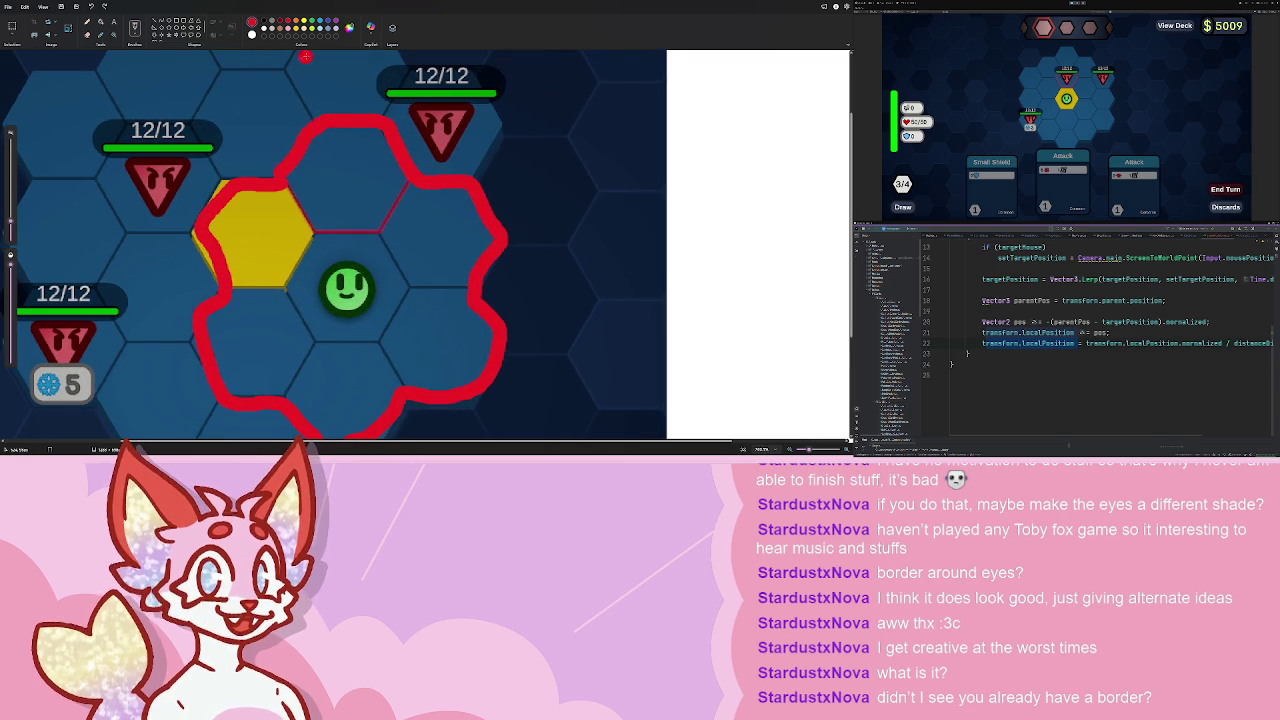
scroll(216, 248, "right", 2)
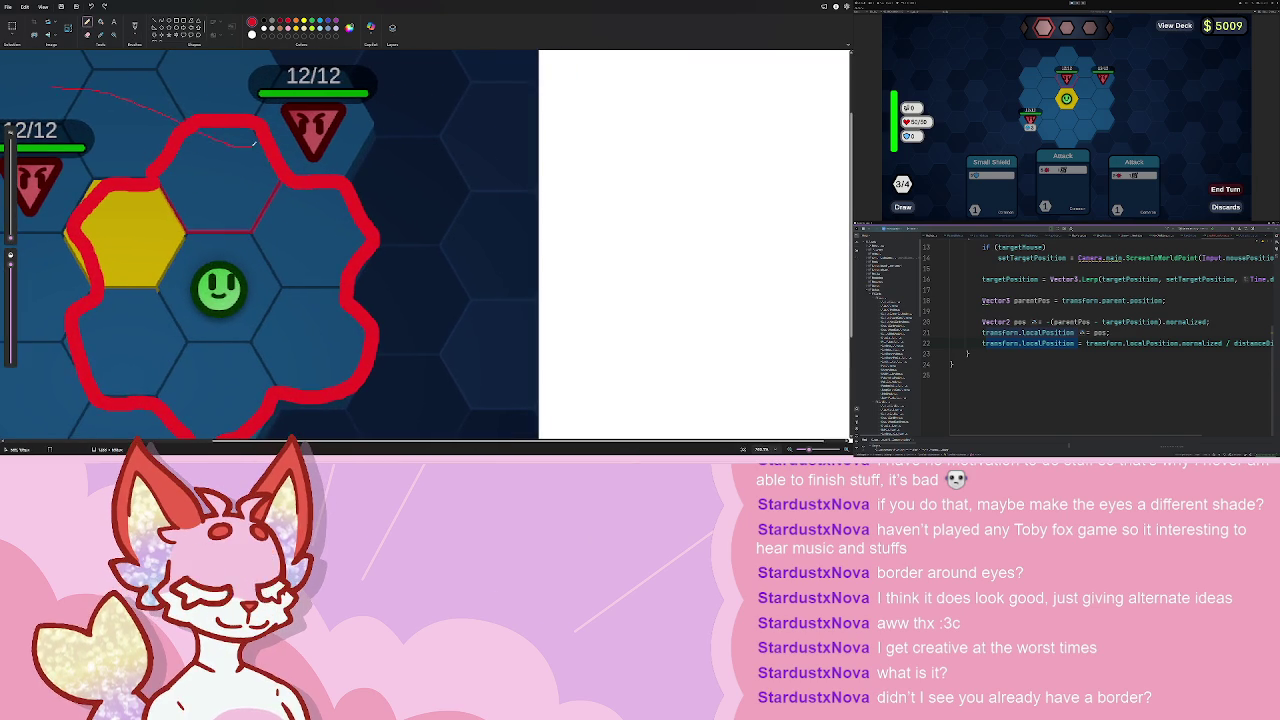
scroll(216, 248, "up", 2)
scroll(216, 248, "up", 1)
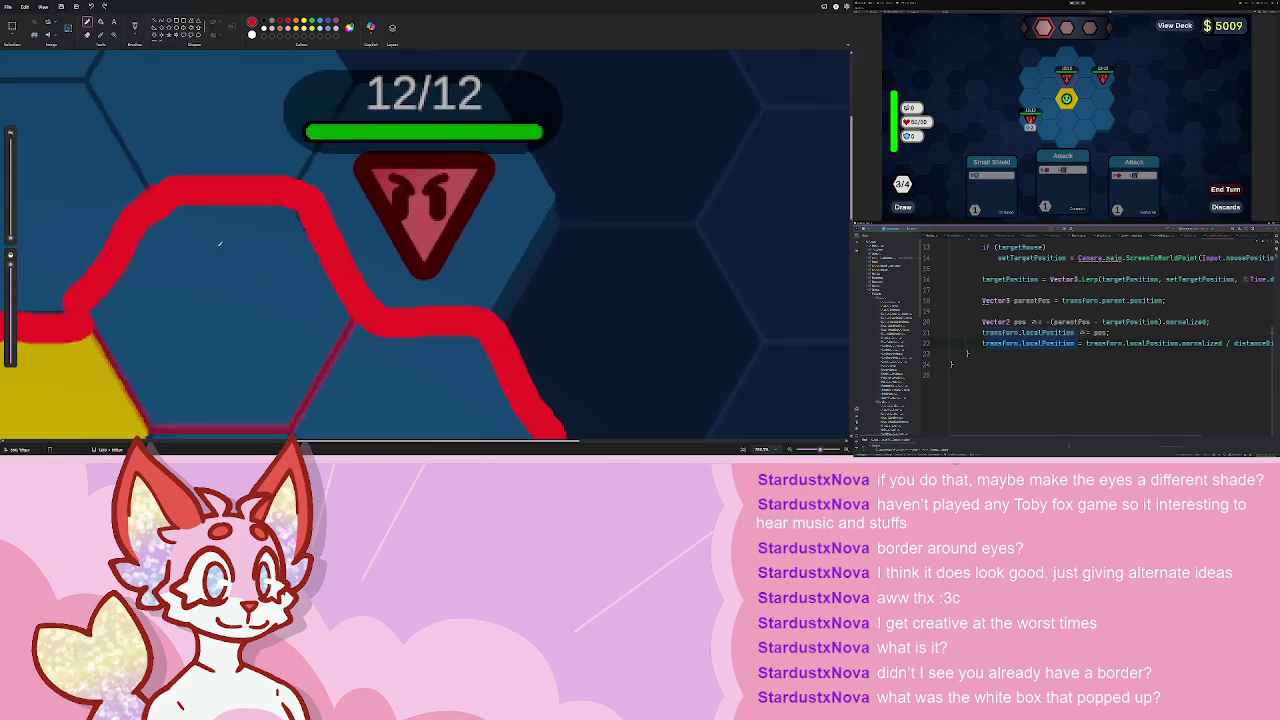
scroll(200, 200, "down", 4)
scroll(170, 92, "up", 3)
scroll(170, 92, "up", 1)
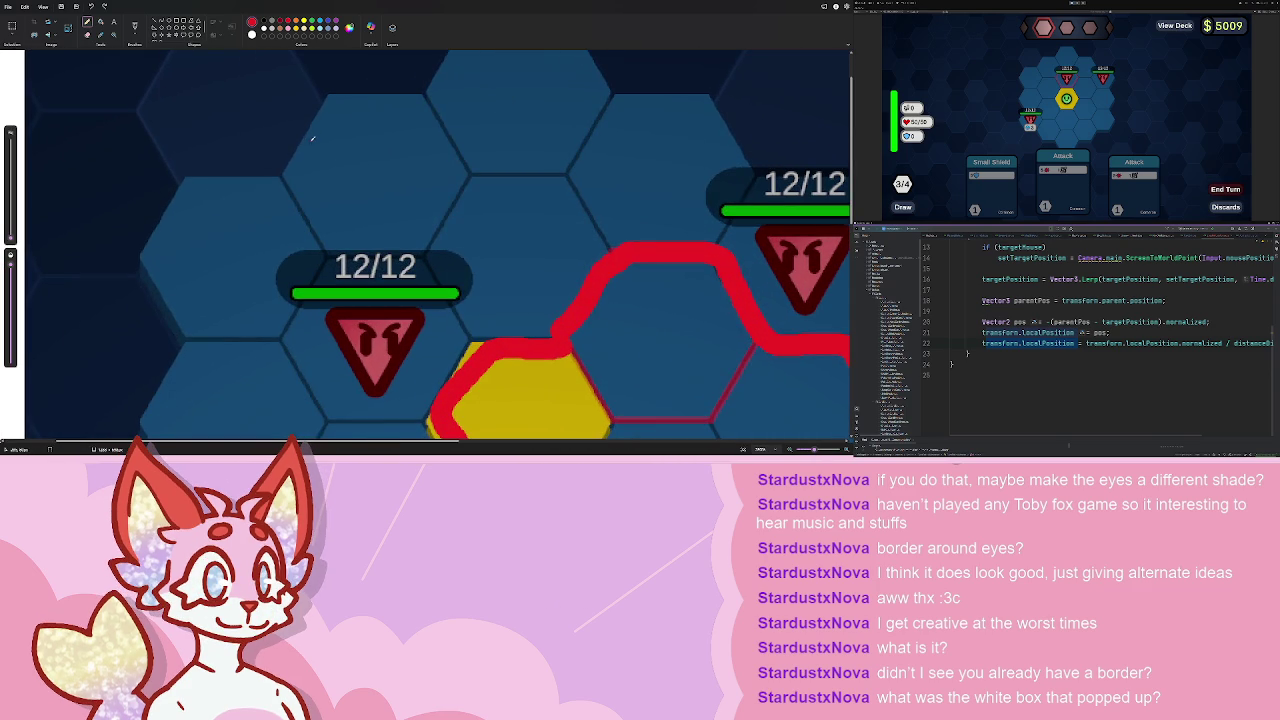
scroll(564, 295, "down", 3)
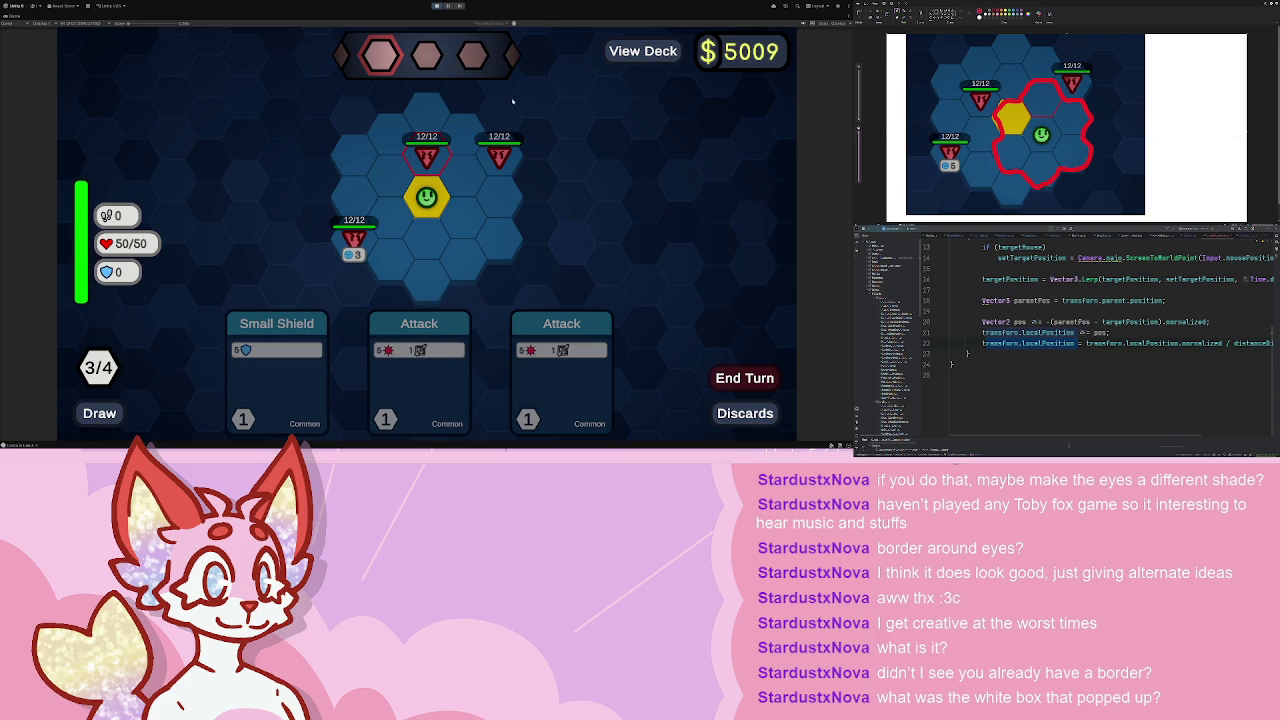
- Restart the playtest and play a Walk card against the two 25/25 enemies, leaving 3/4 energy
left_click(436, 6)
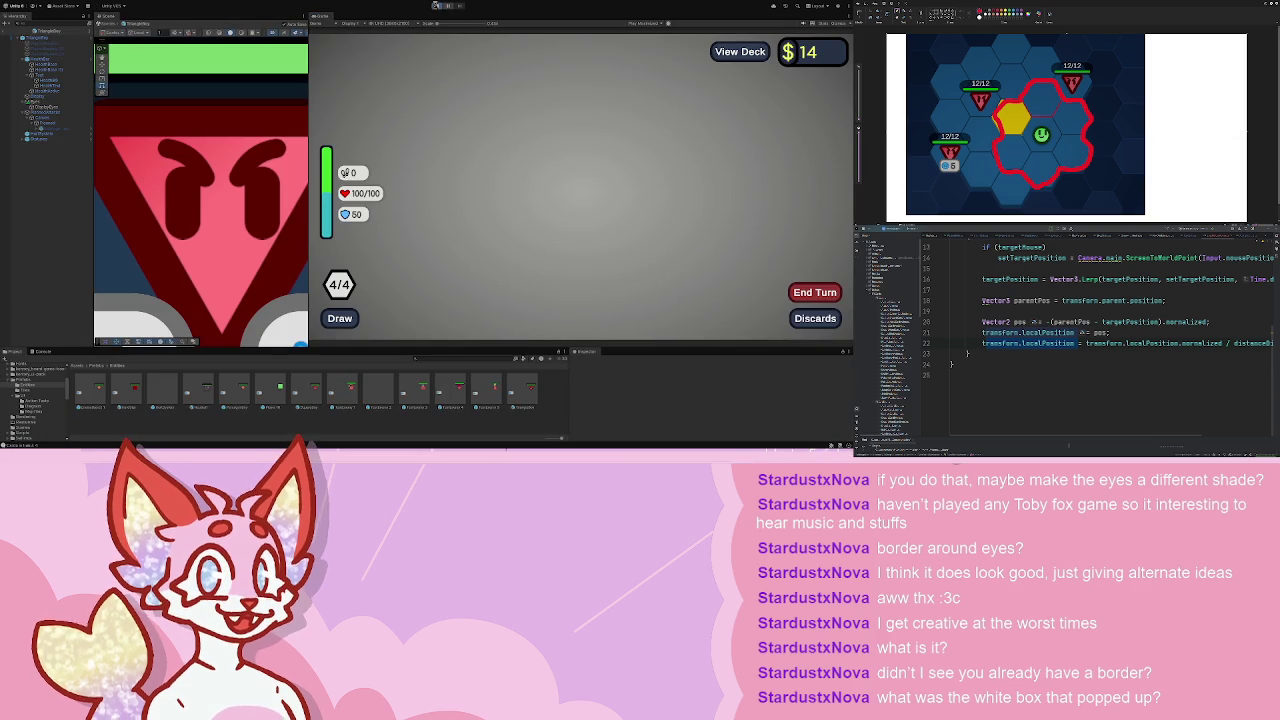
left_click(436, 6)
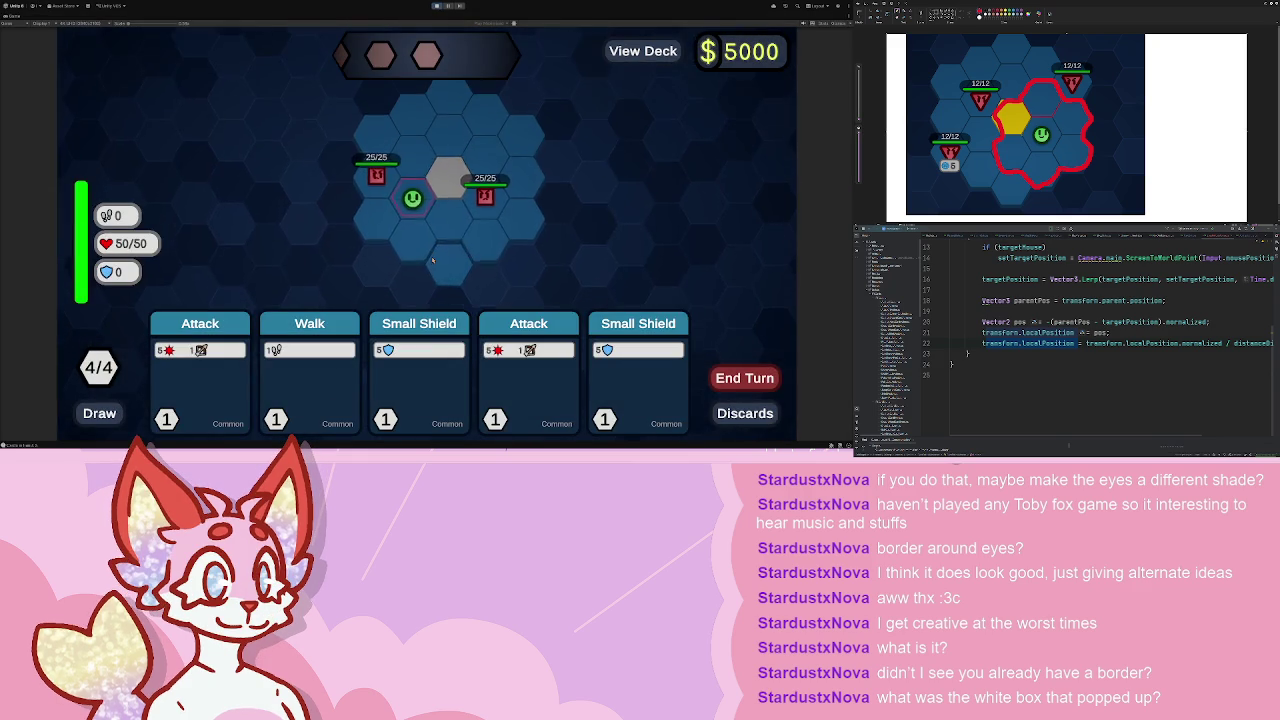
left_click(310, 370)
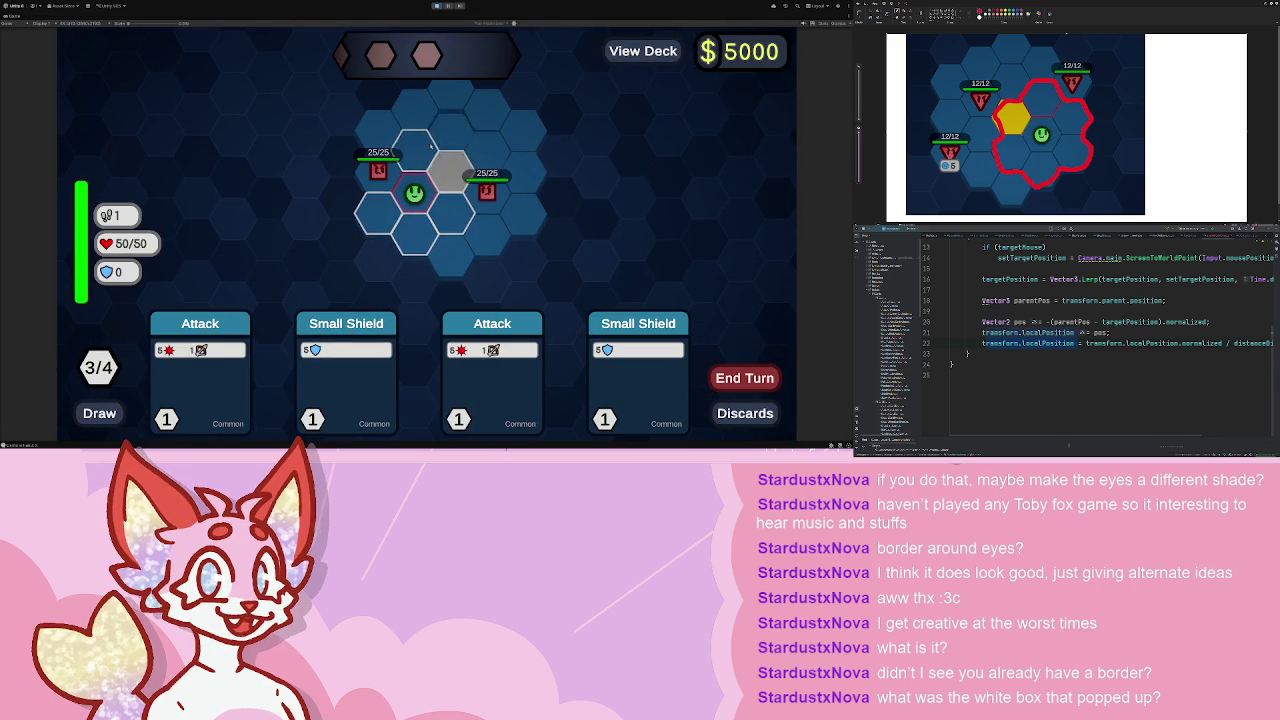
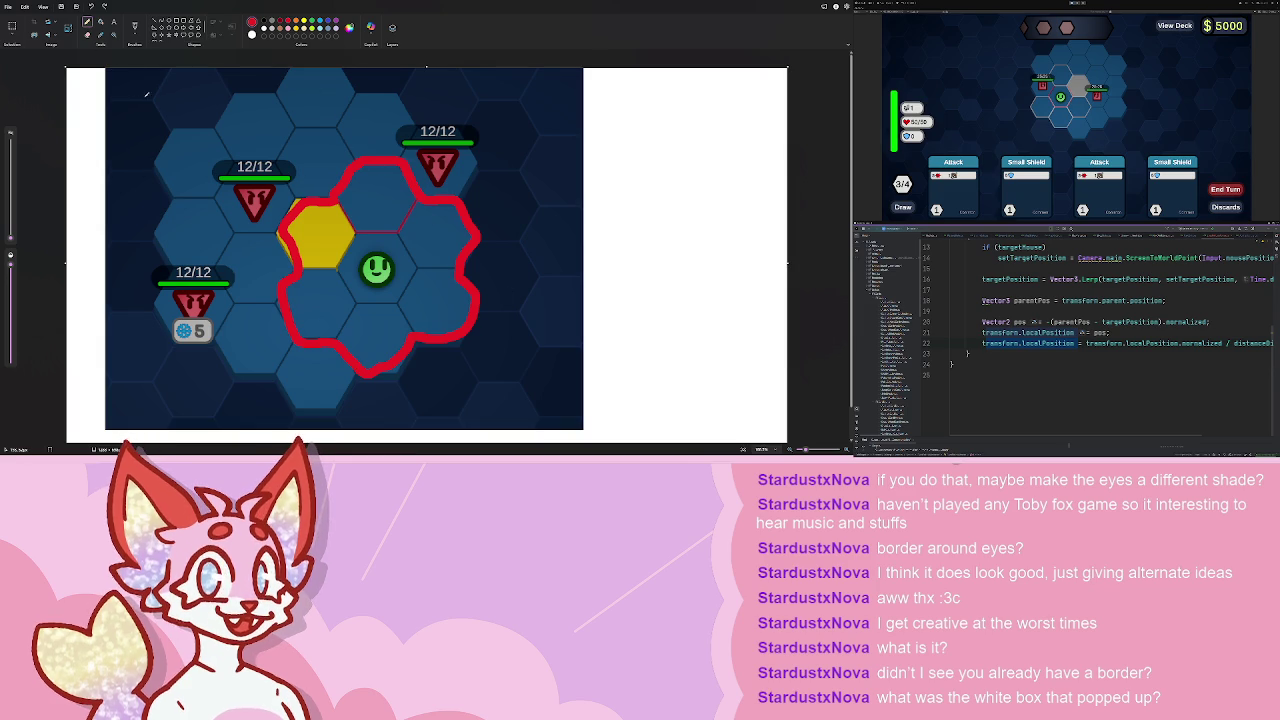
- Sketch red freehand '+2' marks beside the upper-left hexagon, redoing the first outline
scroll(237, 91, "up", 3)
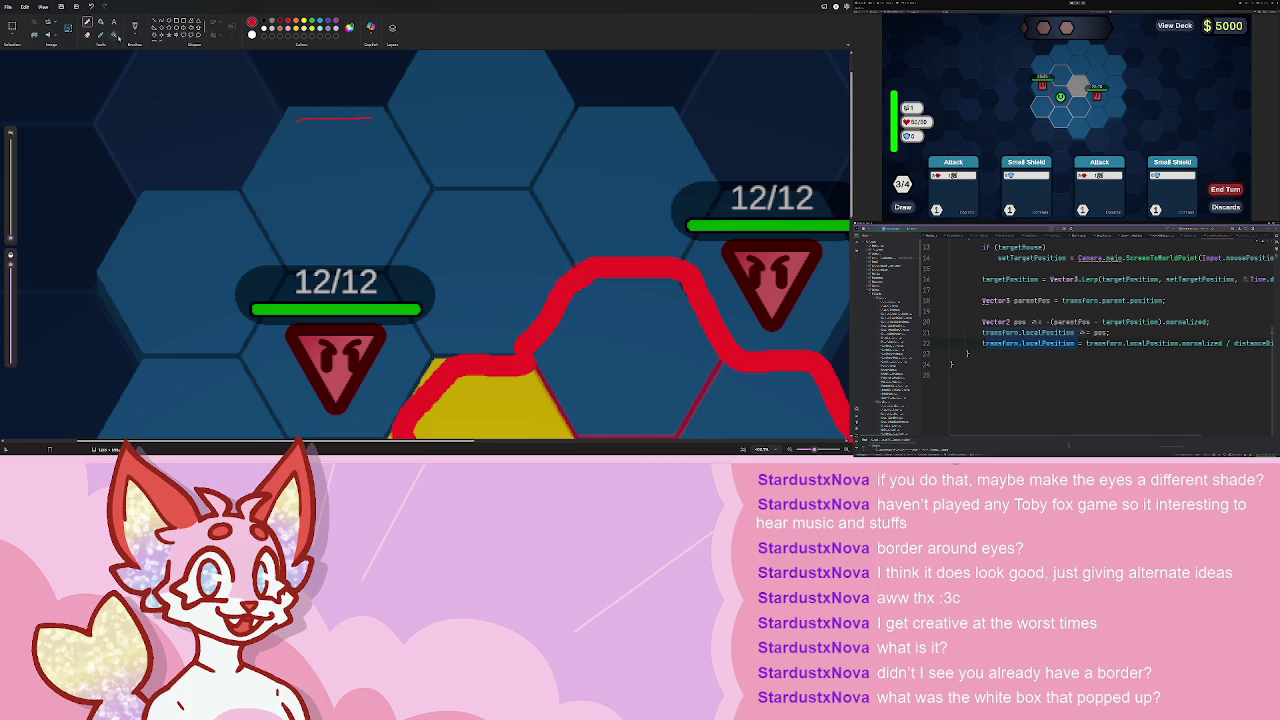
mouse_move(280, 112)
left_mouse_down()
mouse_move(400, 110)
mouse_move(432, 184)
mouse_move(380, 270)
mouse_move(278, 262)
mouse_move(248, 170)
mouse_move(296, 100)
left_mouse_up()
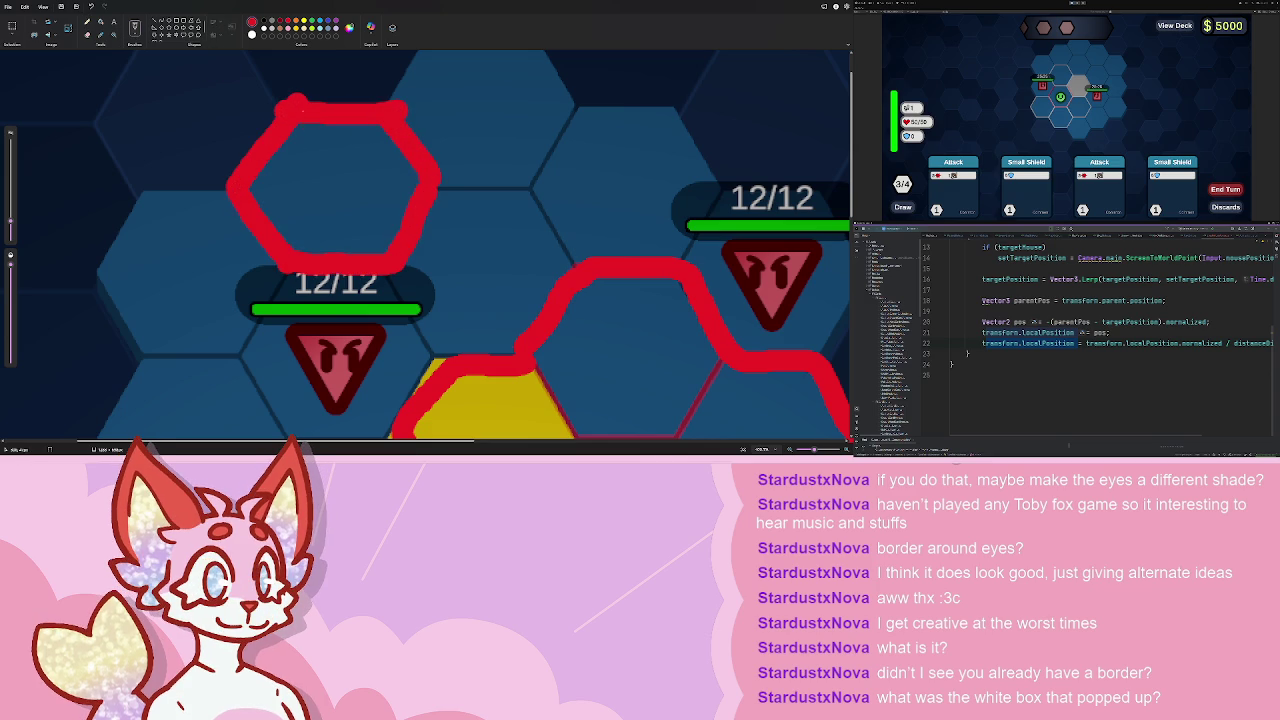
key("ctrl+z")
key("ctrl+z")
key("ctrl+z")
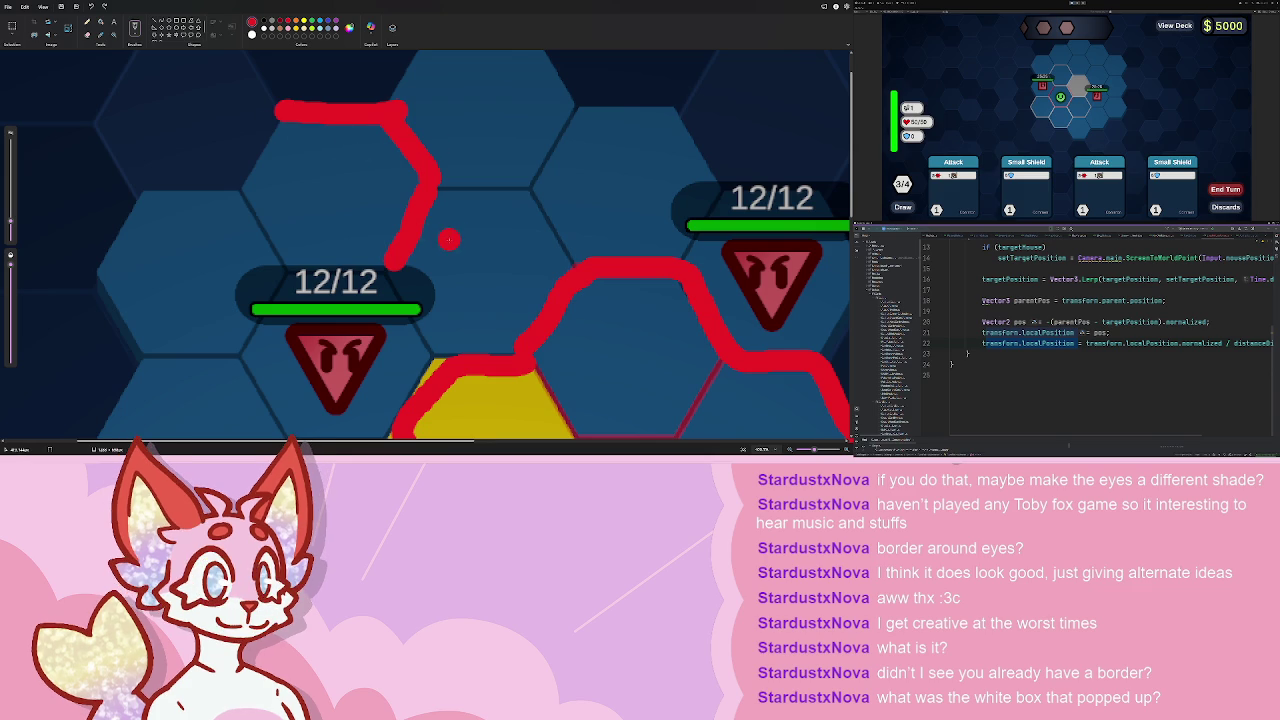
left_click_drag(233, 128, 289, 177)
mouse_move(237, 255)
left_mouse_down()
mouse_move(296, 256)
mouse_move(317, 302)
left_mouse_up()
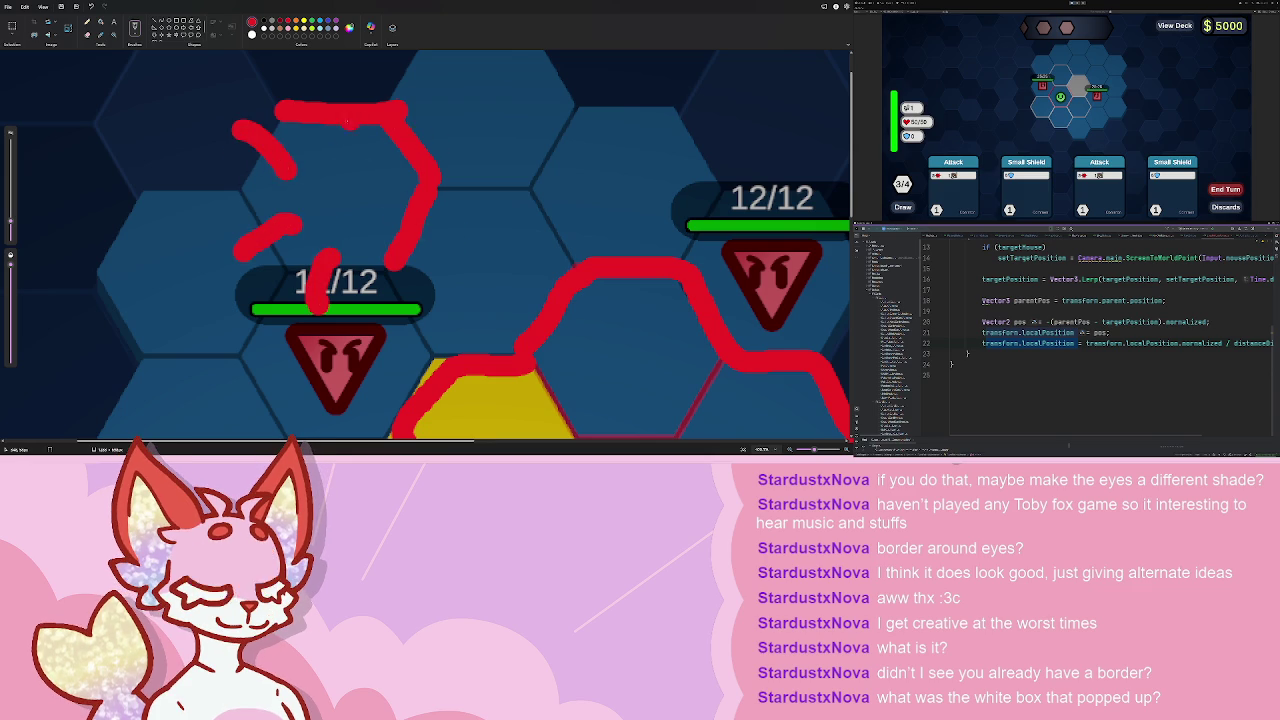
scroll(371, 222, "right", 3)
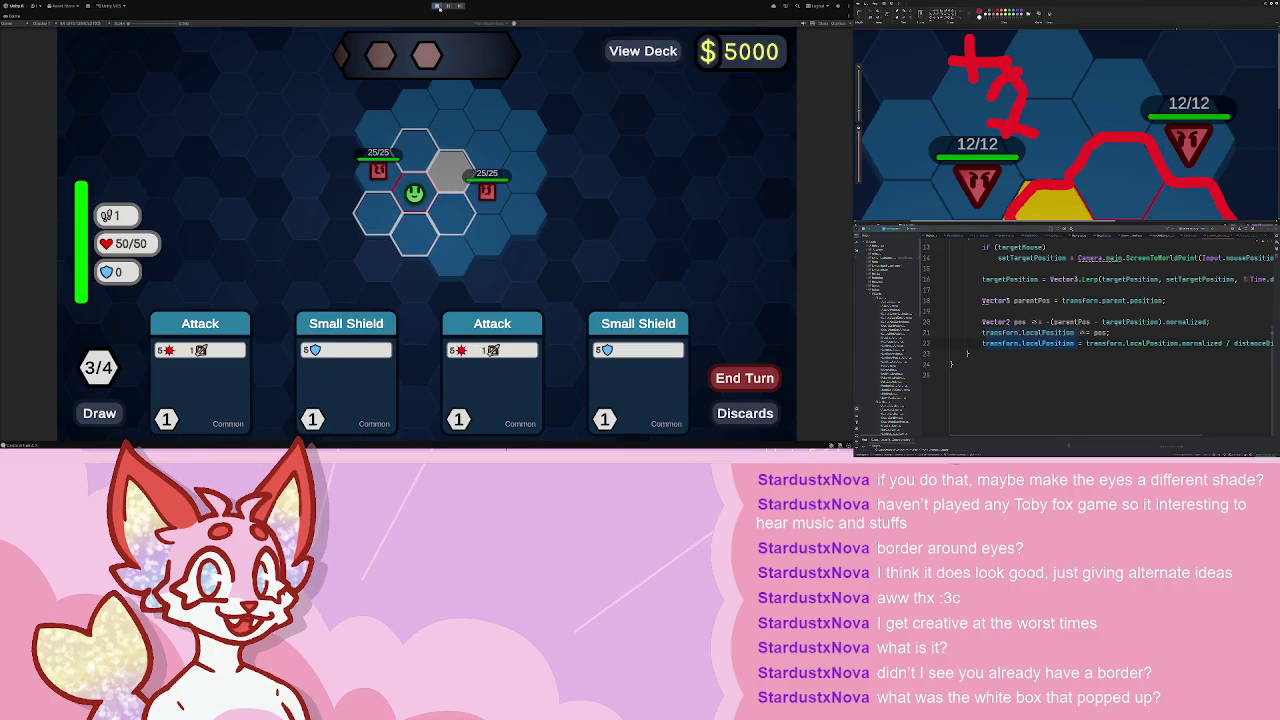
left_click(436, 6)
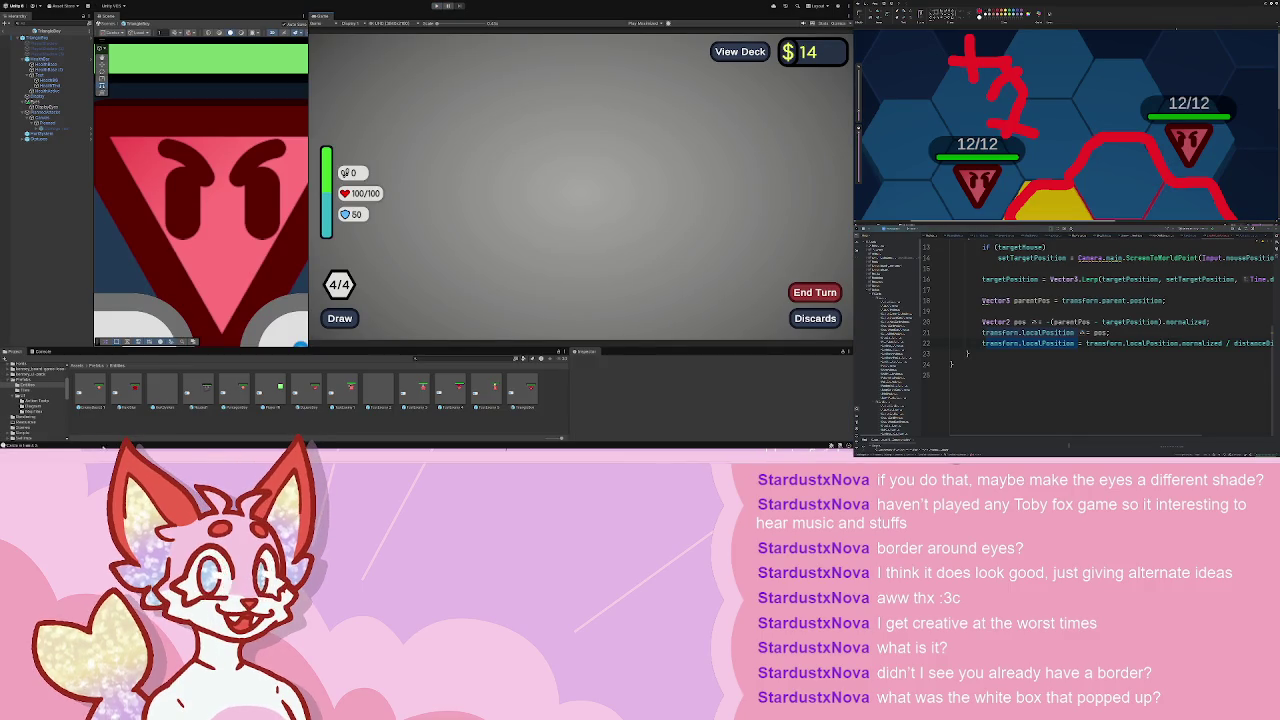
- Open the Basic Tile prefab from the Prefabs/Tiles folder
left_click(30, 394)
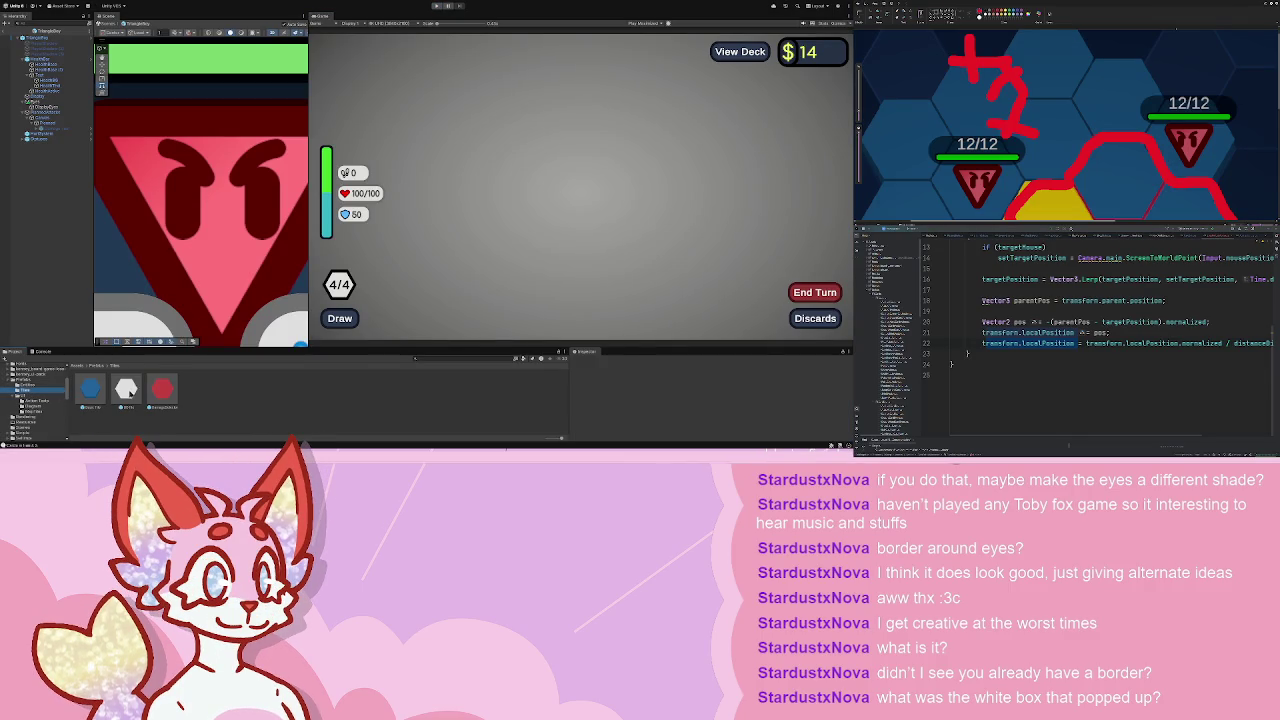
double_click(90, 389)
scroll(224, 174, "up", 3)
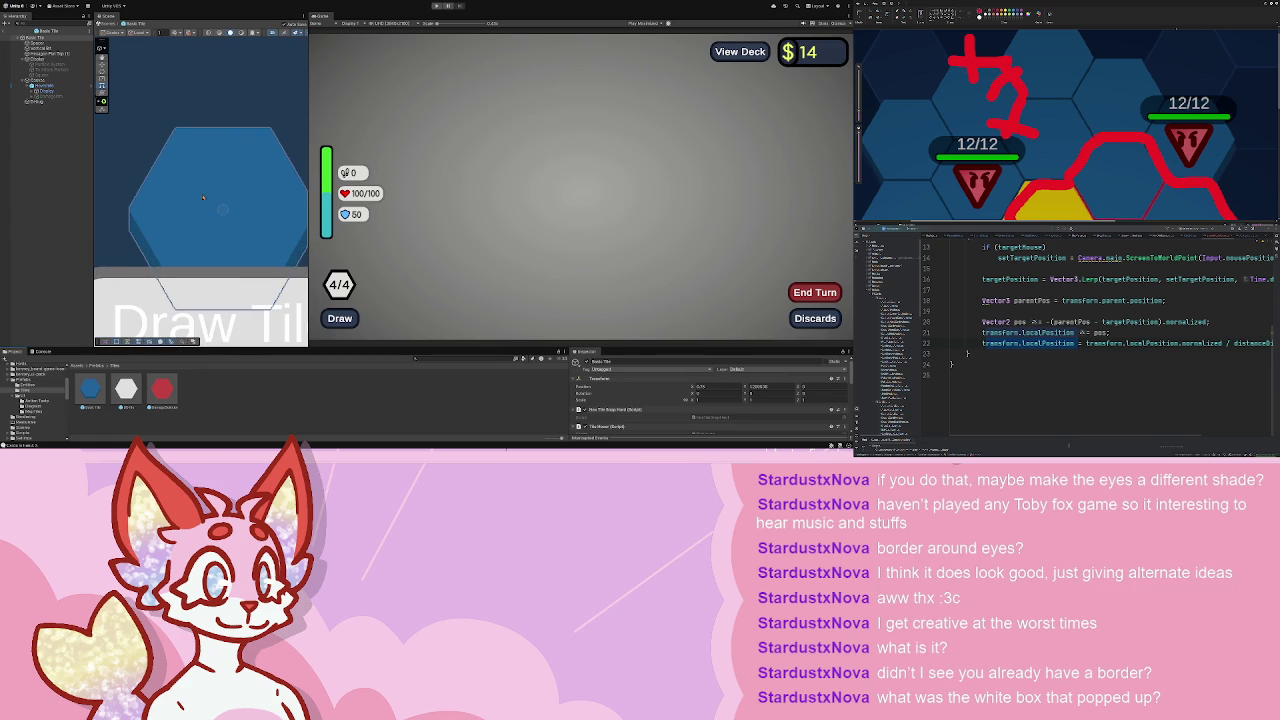
- Select the tile's hexagon sprite and add a white Square sprite to it
left_click(24, 81)
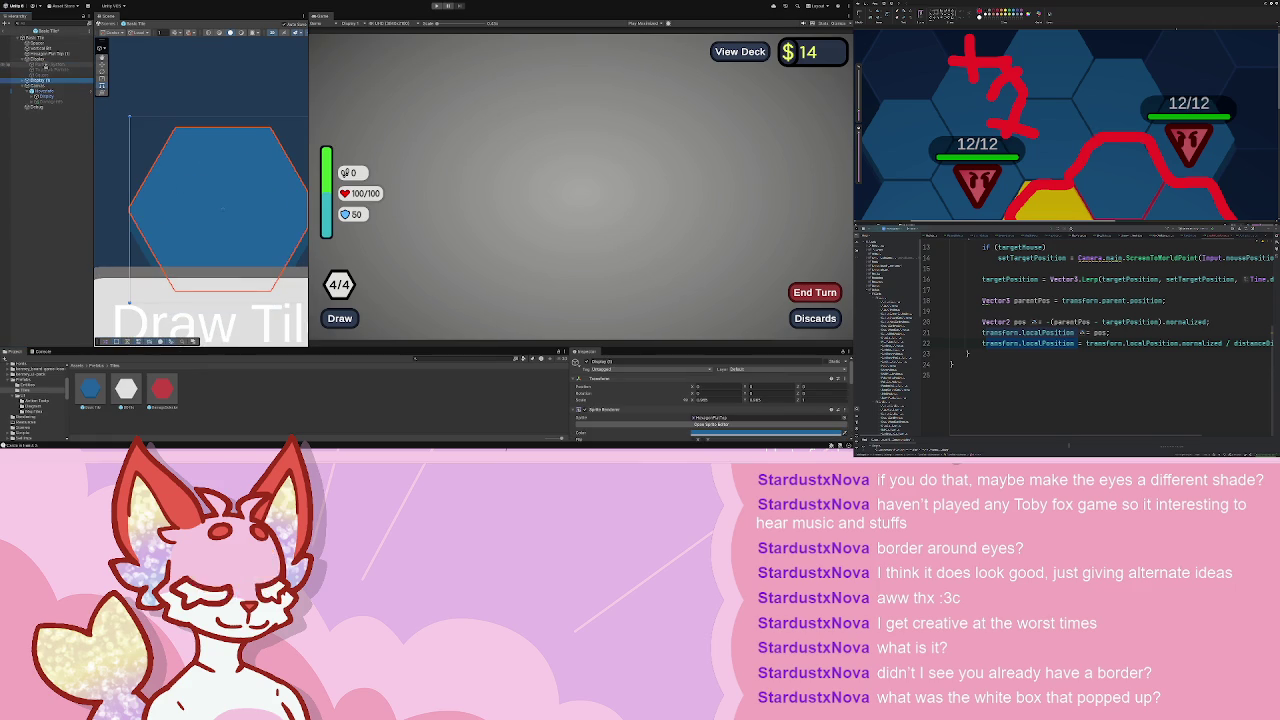
left_click(45, 107)
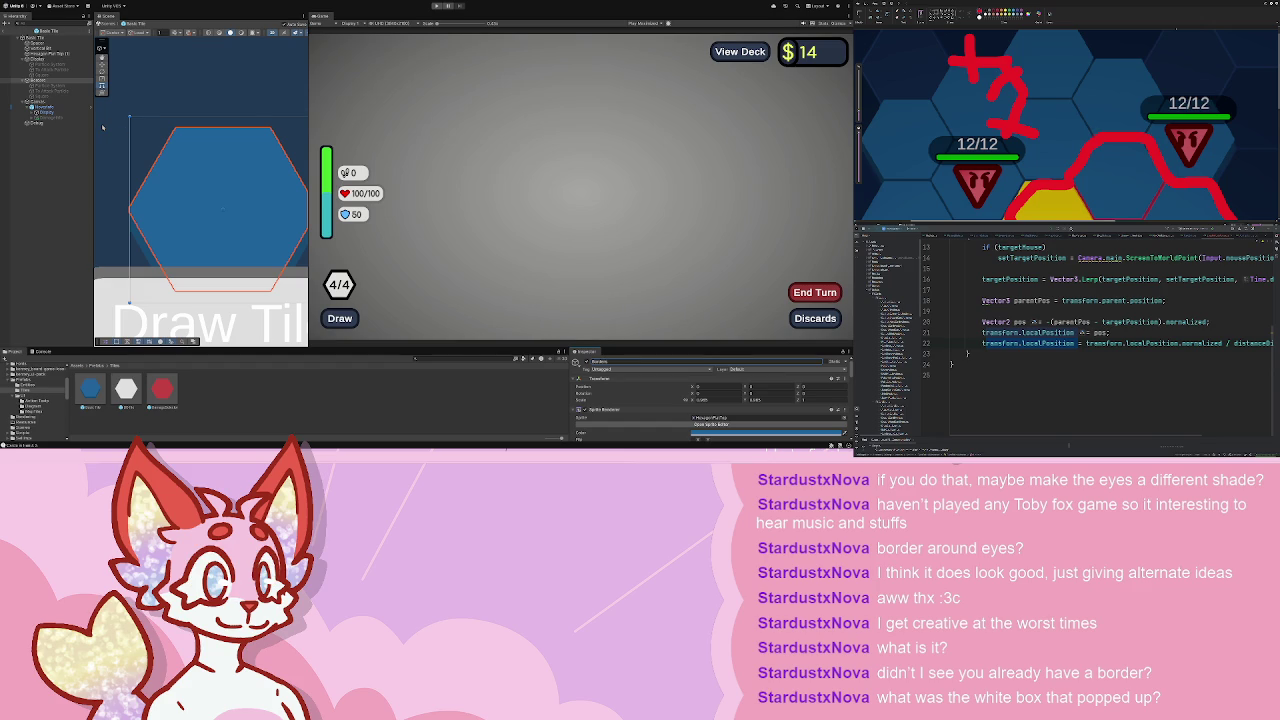
left_click(42, 88)
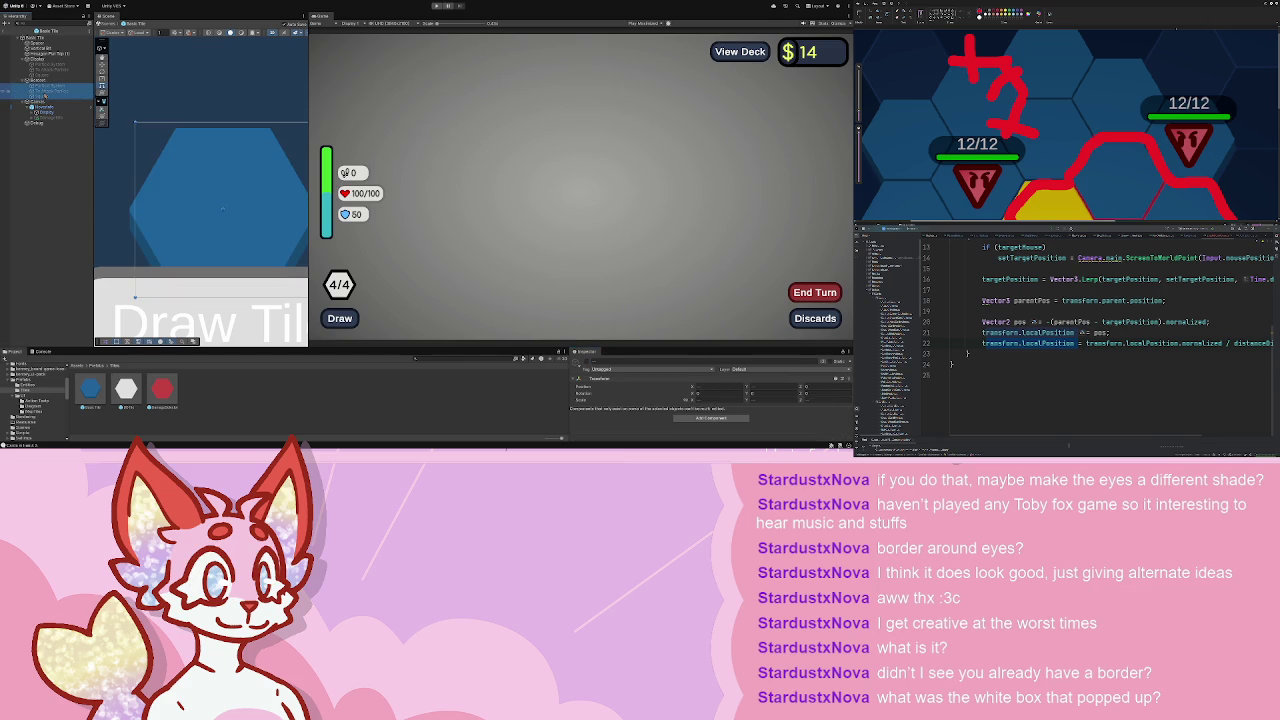
double_click(45, 82)
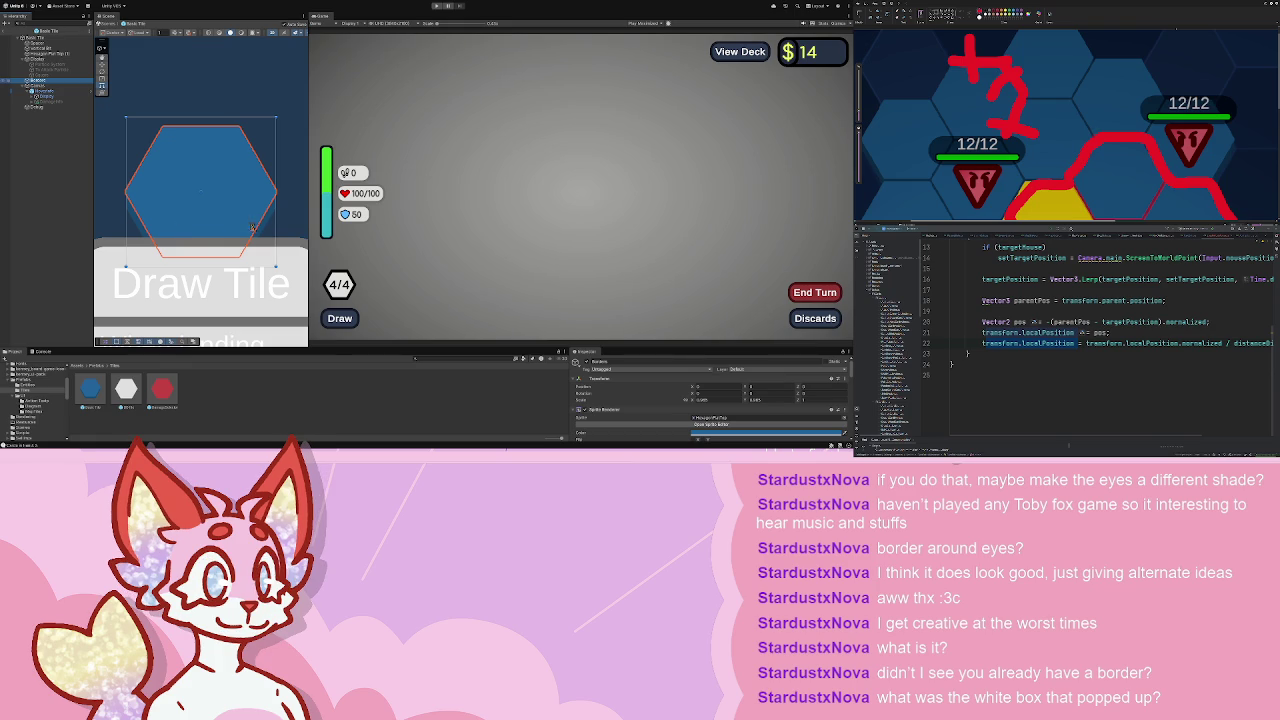
key("ctrl+z")
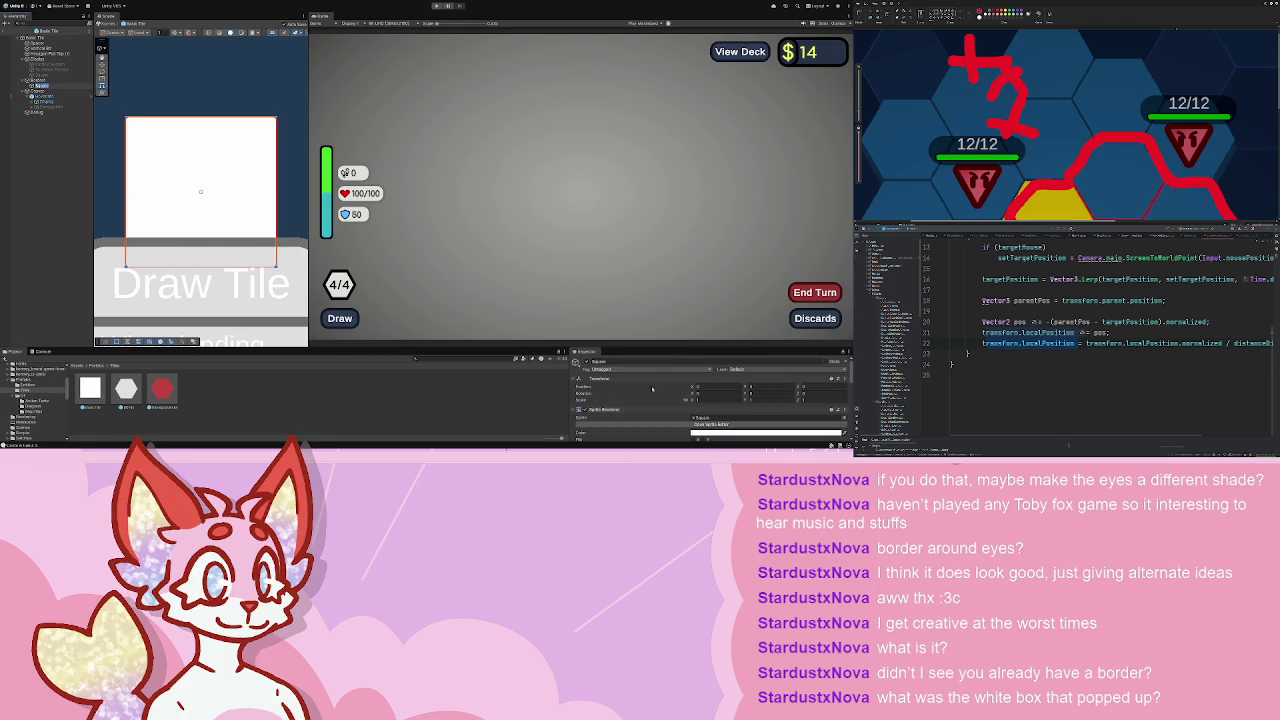
- Shrink the white square into a thin strip along the hexagon's top edge
mouse_move(275, 117)
left_mouse_down()
mouse_move(194, 194)
mouse_move(209, 245)
mouse_move(226, 132)
left_mouse_up()
scroll(226, 132, "up", 3)
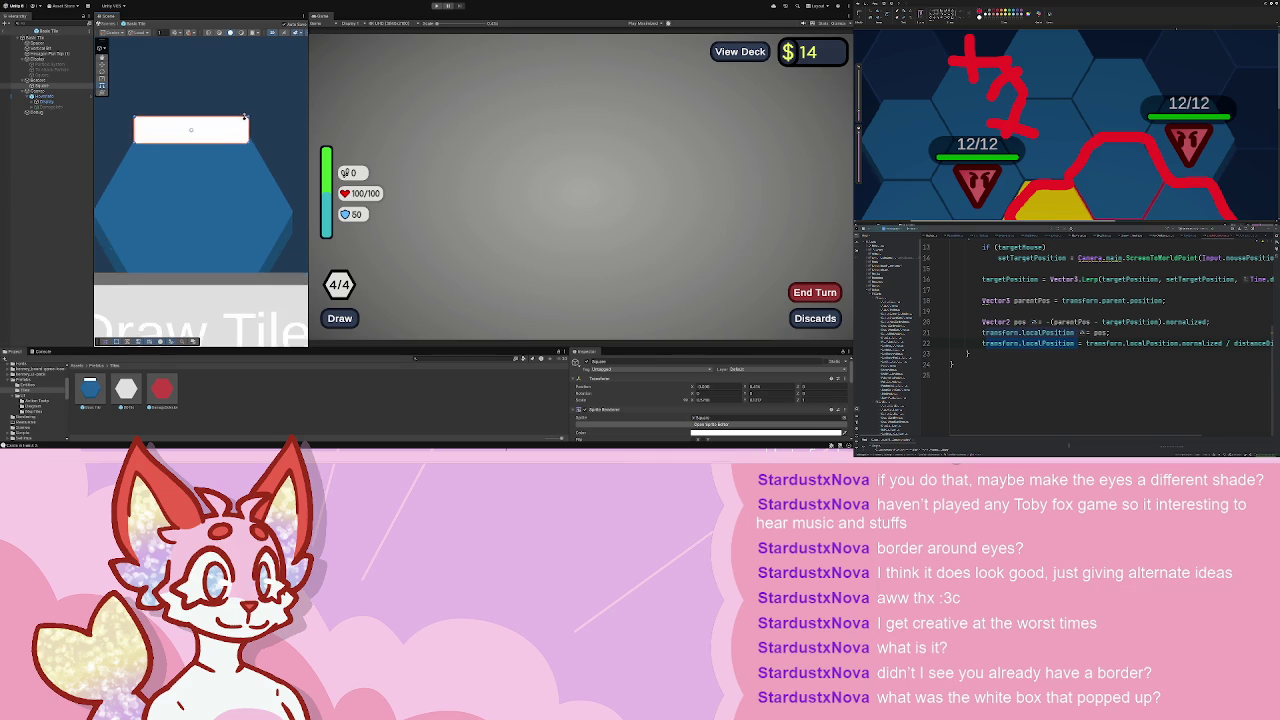
left_click_drag(226, 118, 223, 137)
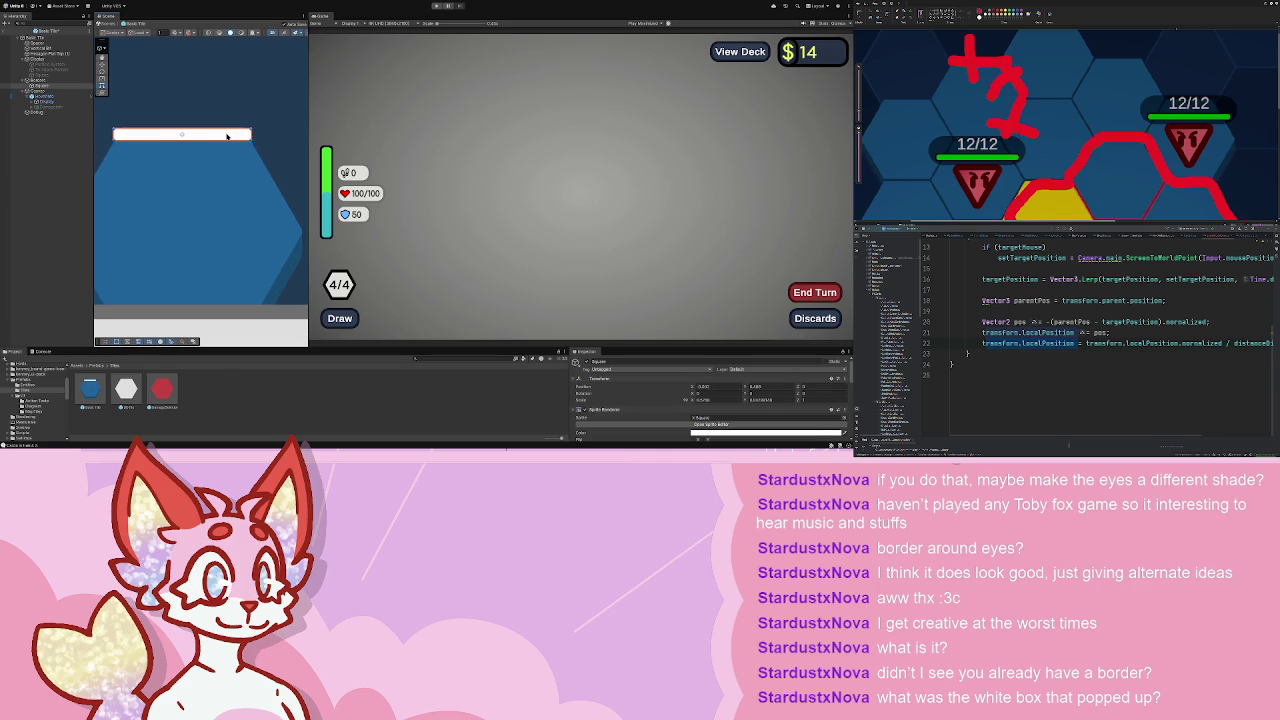
- Duplicate the strip, rotate the copy 60° and place it along the upper-left edge
key("ctrl+d")
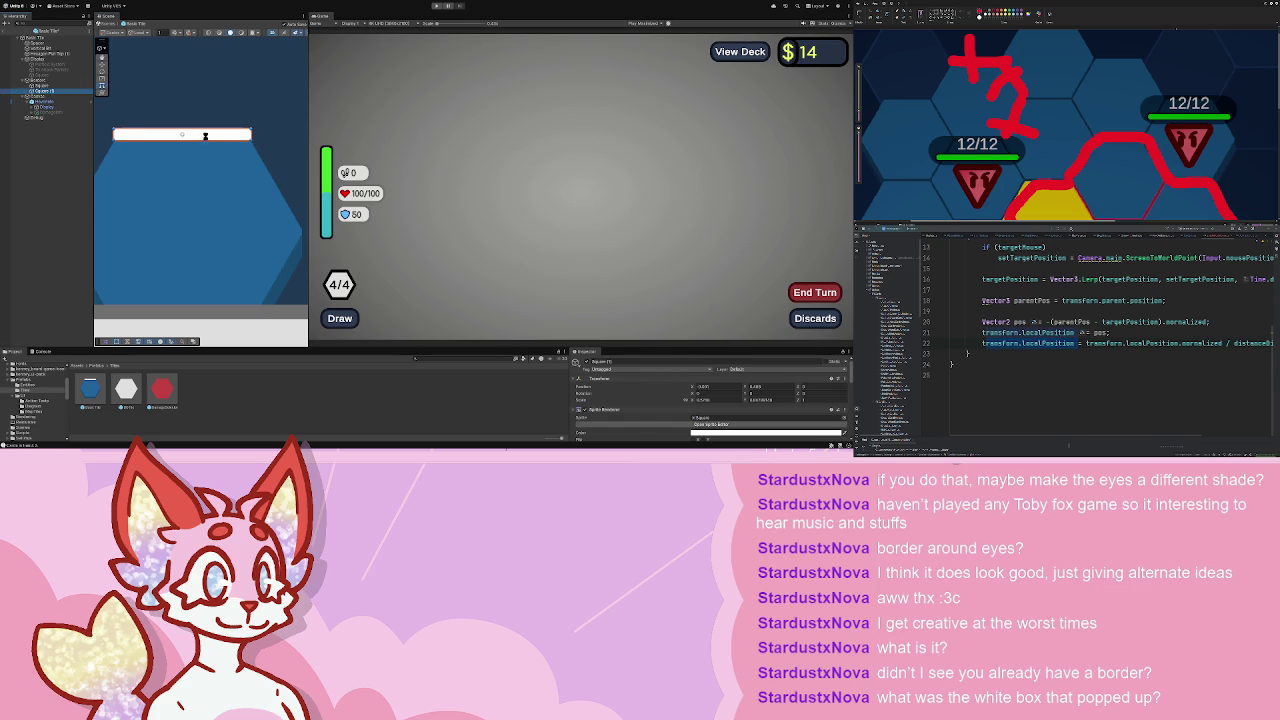
left_click_drag(224, 134, 297, 233)
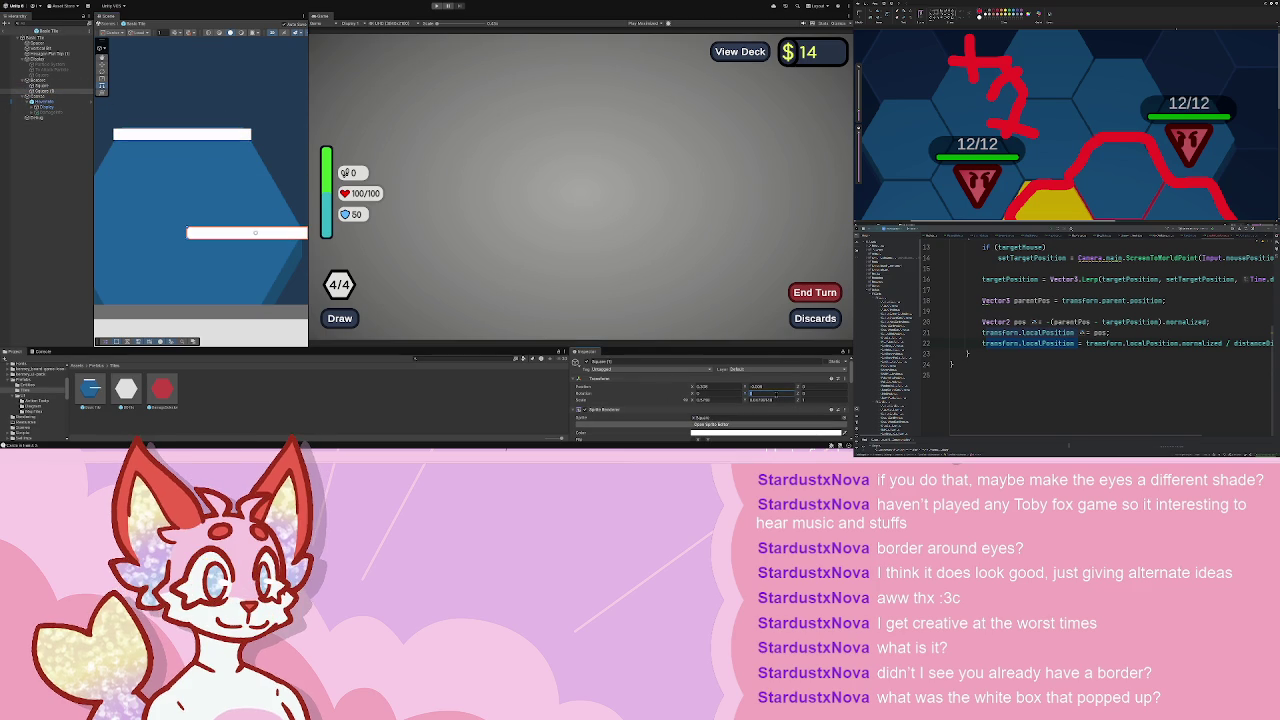
left_click(805, 393)
type("60")
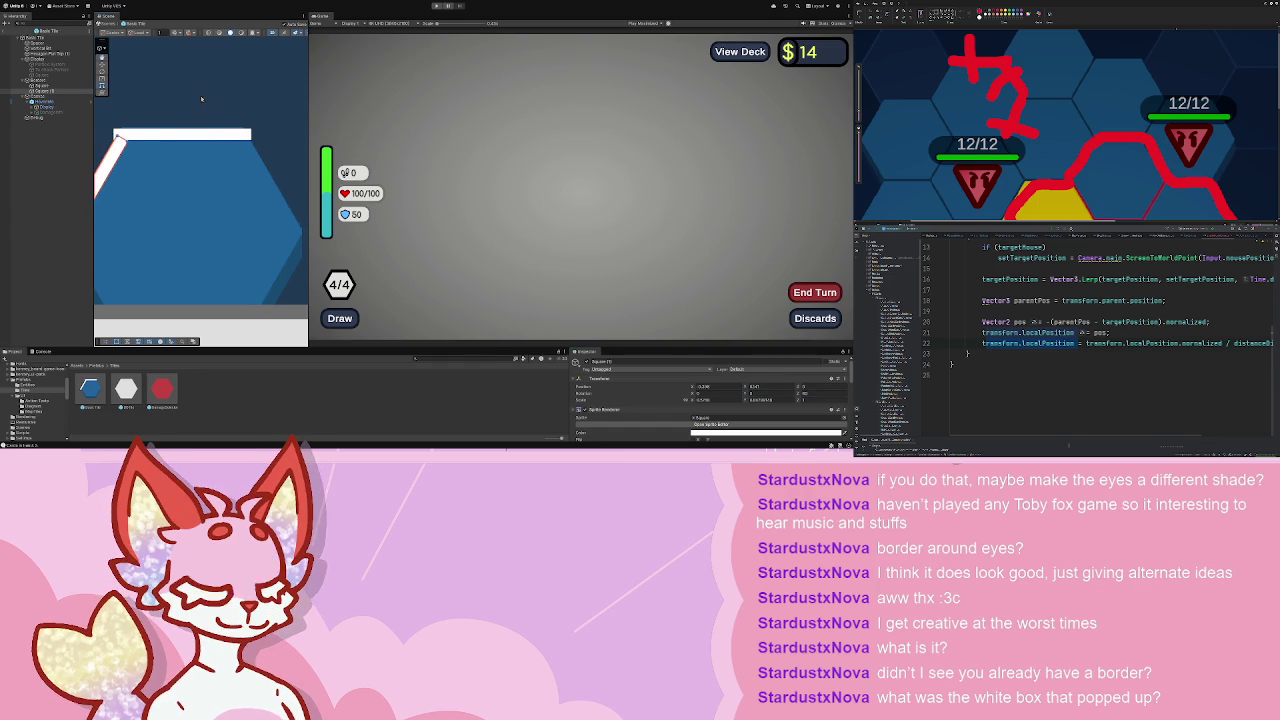
type("f")
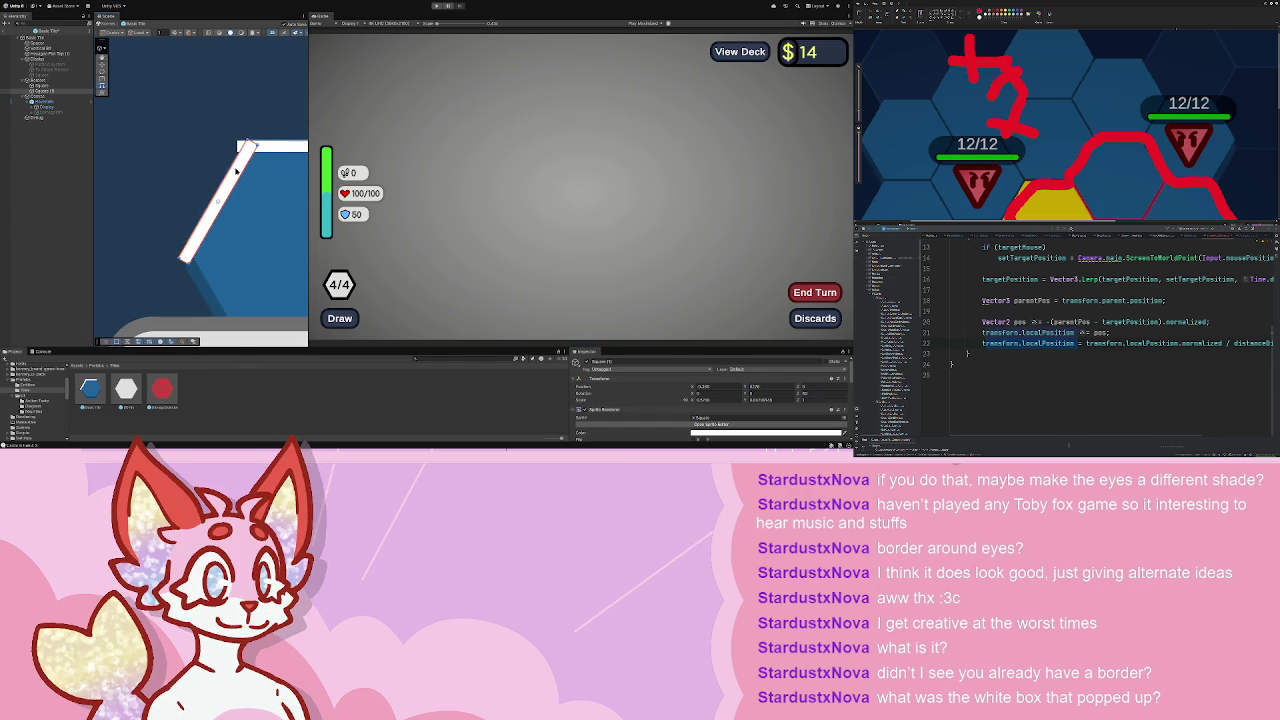
scroll(250, 150, "up", 5)
mouse_move(262, 124)
left_mouse_down()
mouse_move(205, 128)
mouse_move(187, 166)
mouse_move(214, 176)
mouse_move(150, 165)
mouse_move(190, 172)
mouse_move(194, 204)
left_mouse_up()
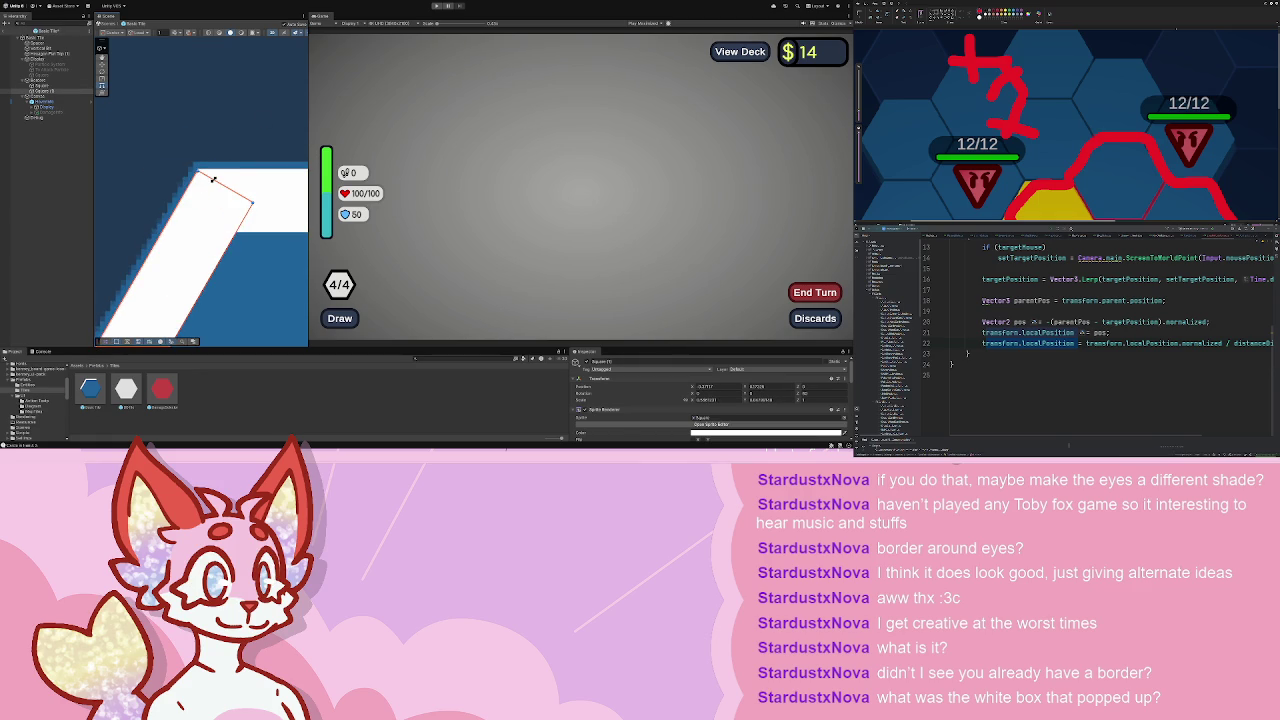
left_click(213, 178)
scroll(195, 140, "up", 3)
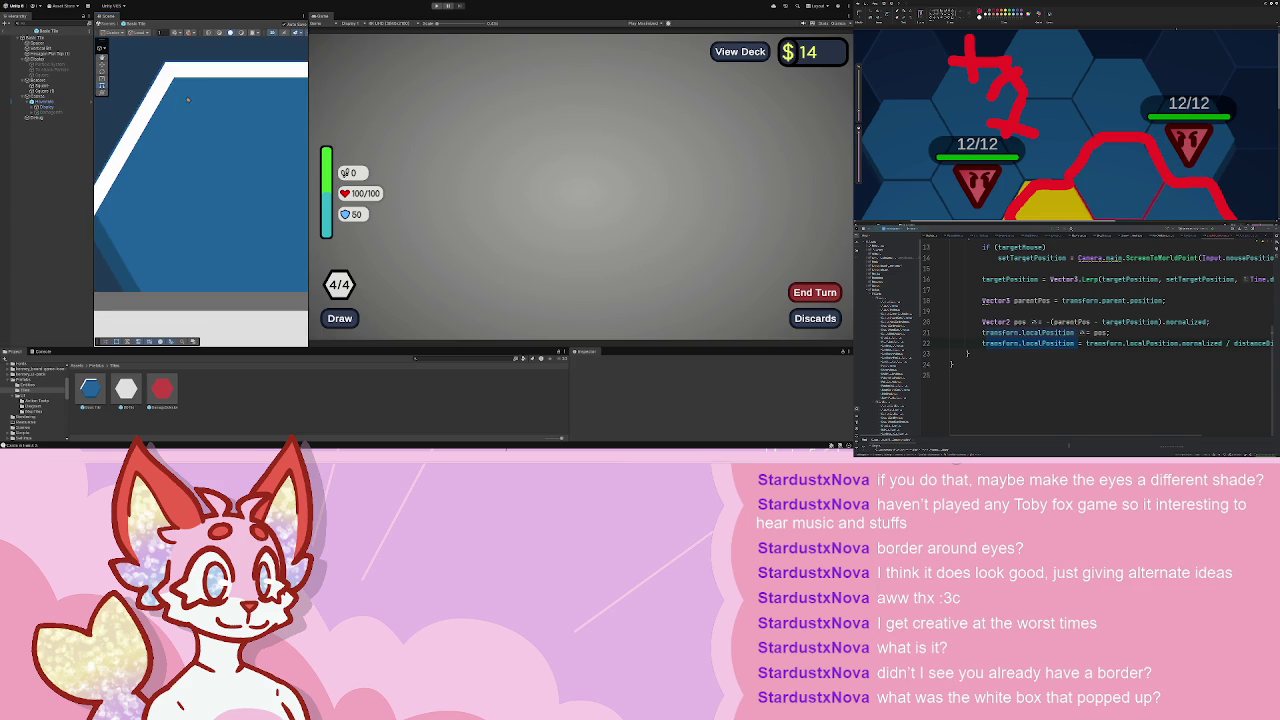
- Set Square (1)'s Z rotation to 30 and hide the Draw Tile card
scroll(180, 172, "down", 3)
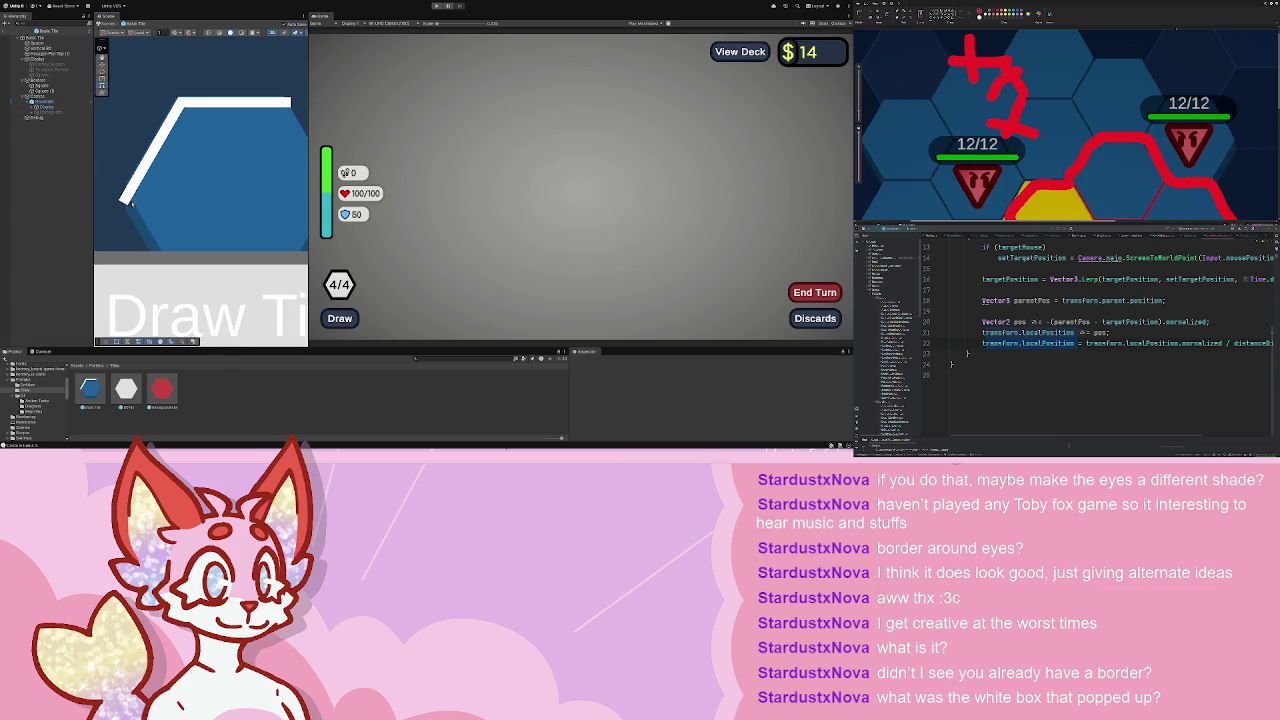
left_click(53, 93)
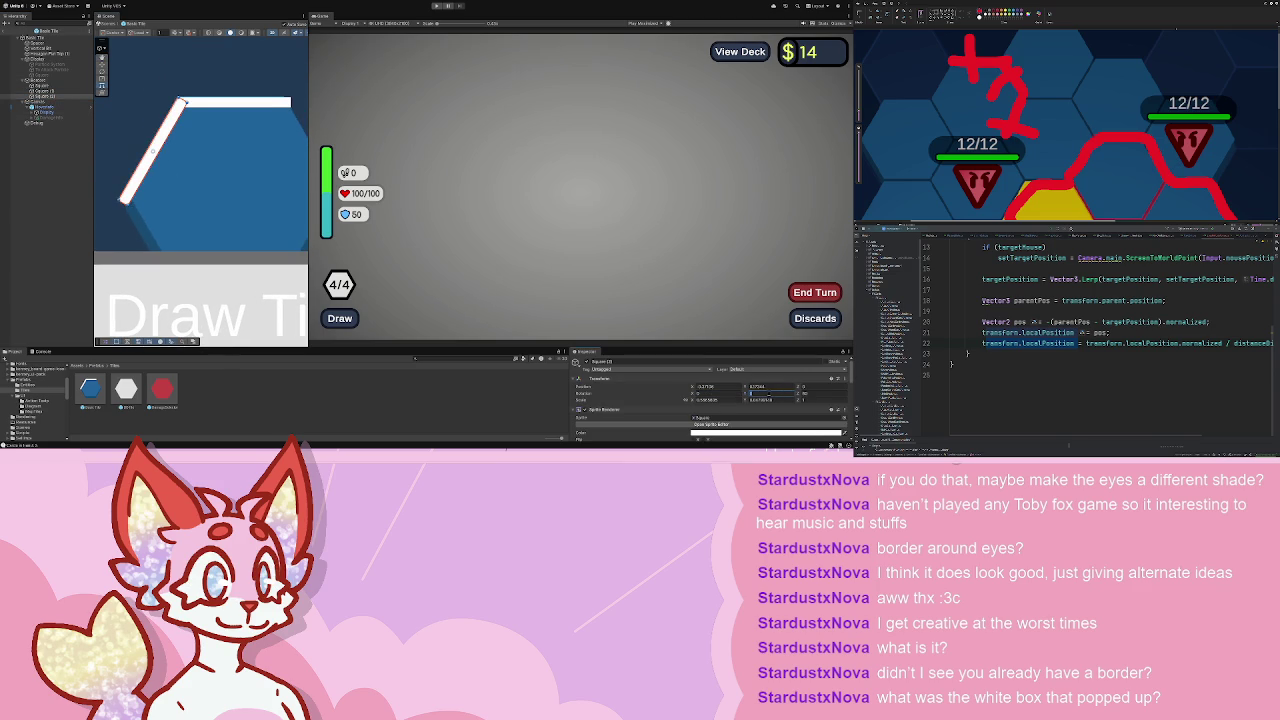
type("30")
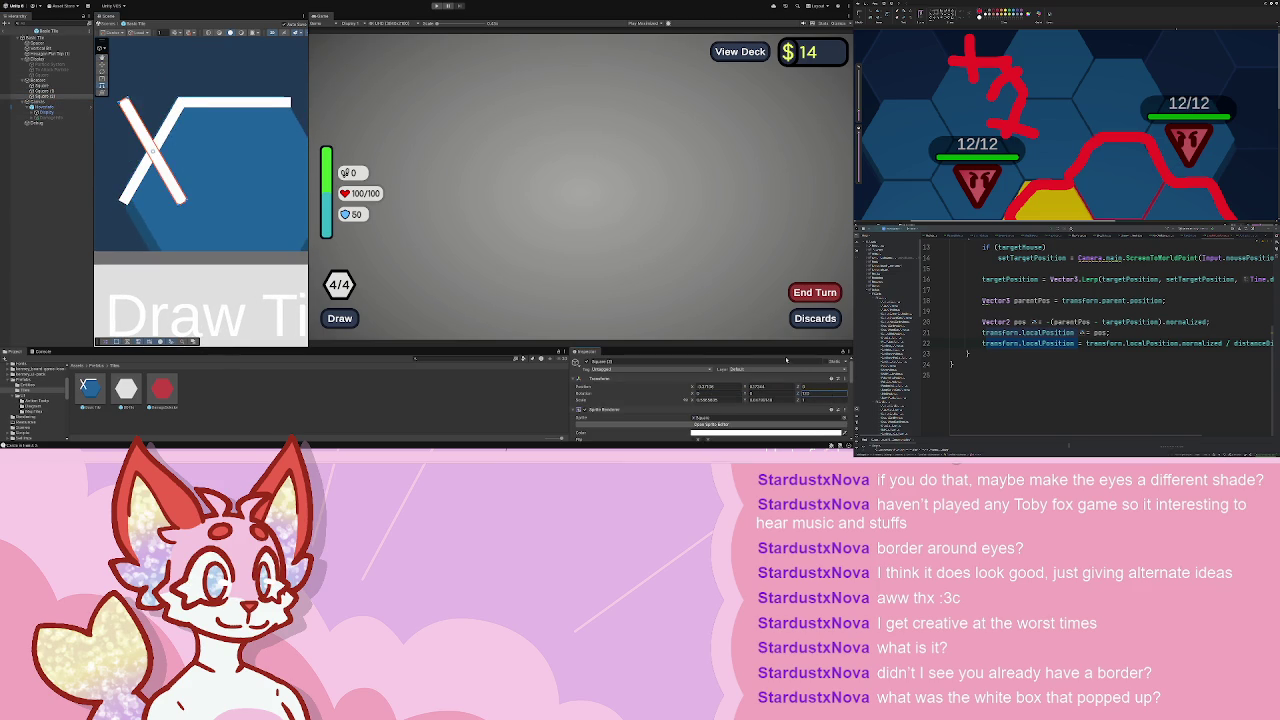
type("f")
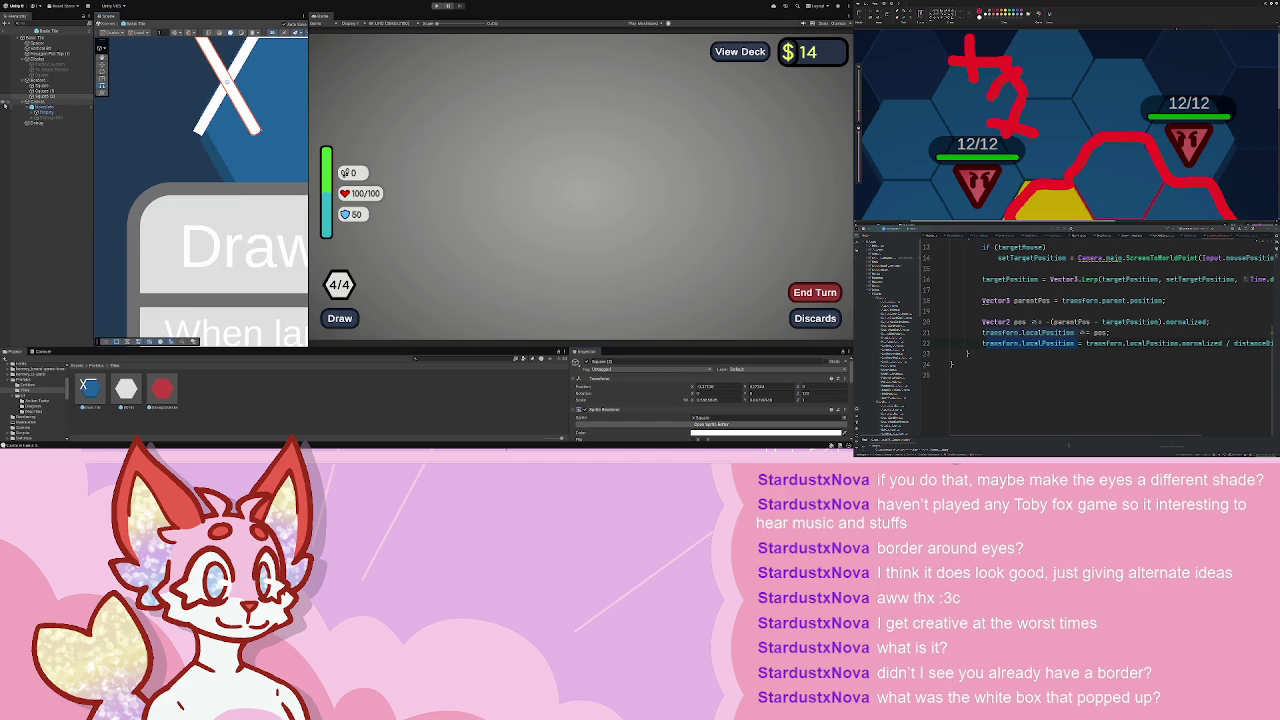
left_click(5, 102)
- Slide, shorten and pivot the angled white bars to line the hexagon's lower-left edge
left_click_drag(233, 98, 240, 170)
scroll(193, 75, "up", 2)
scroll(193, 75, "up", 3)
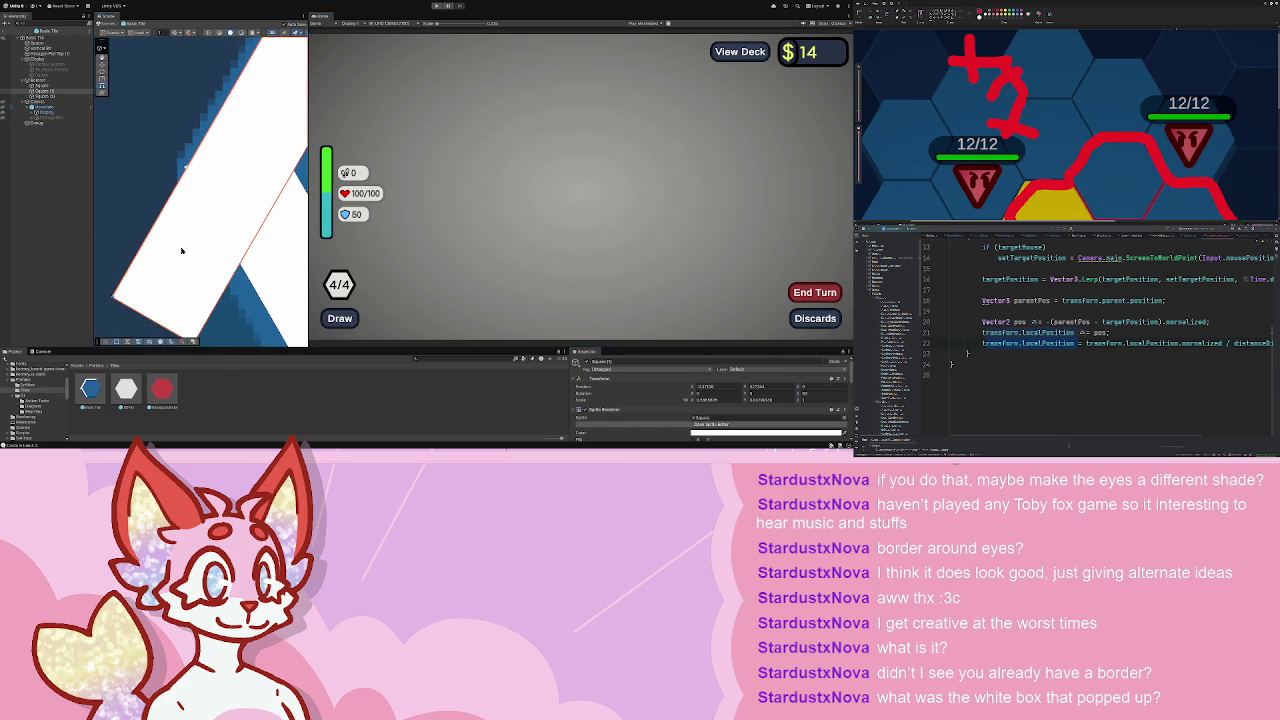
left_click_drag(146, 317, 243, 199)
left_click(210, 190)
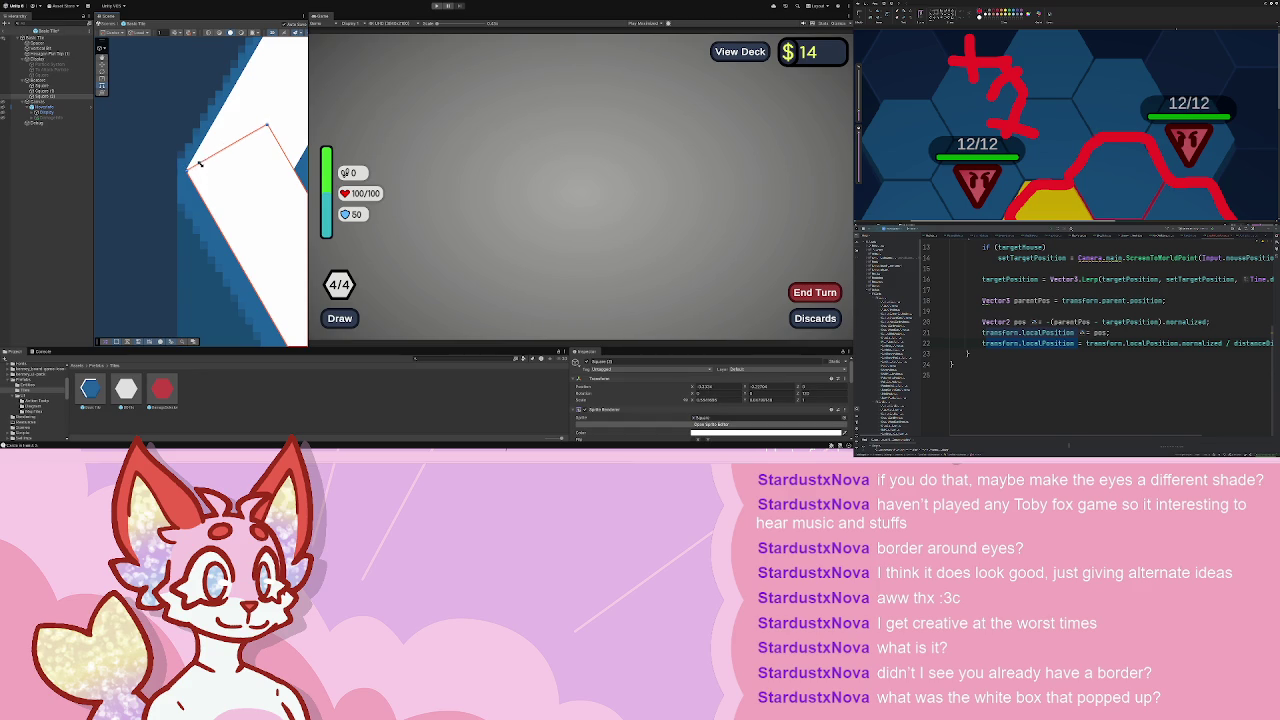
mouse_move(204, 157)
left_mouse_down()
mouse_move(171, 177)
mouse_move(163, 141)
left_mouse_up()
scroll(170, 136, "down", 10)
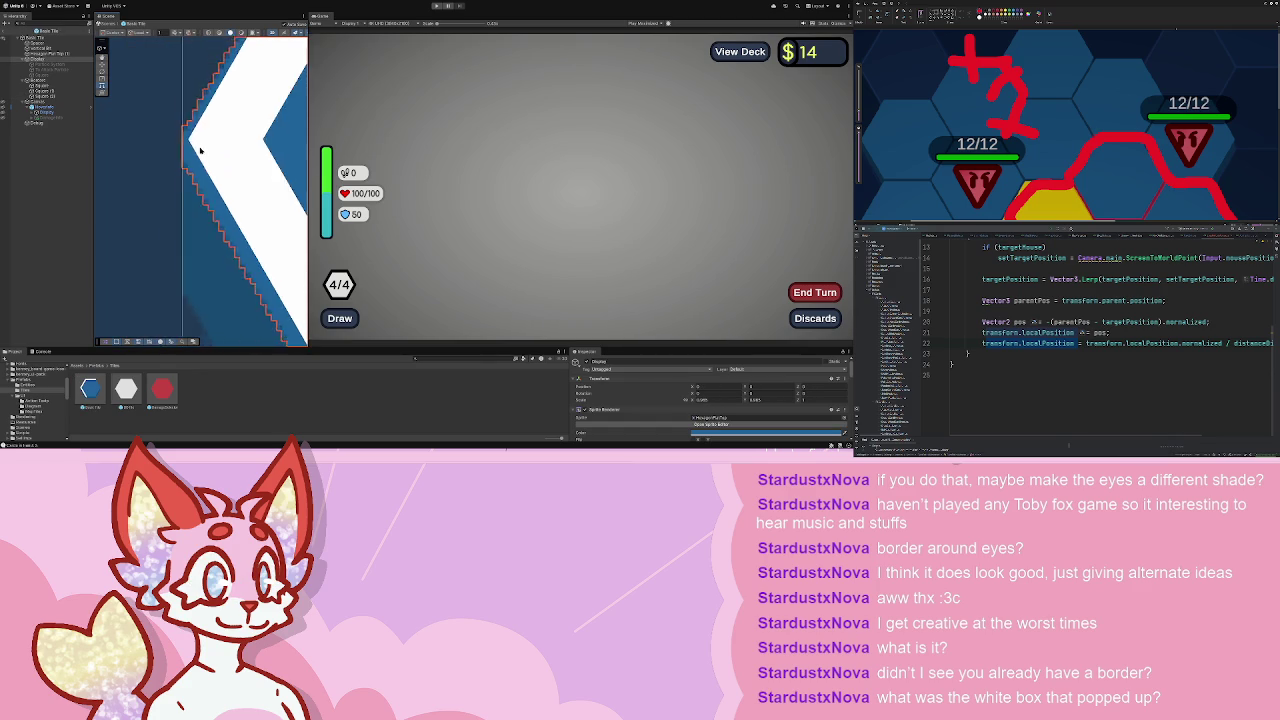
scroll(224, 136, "up", 6)
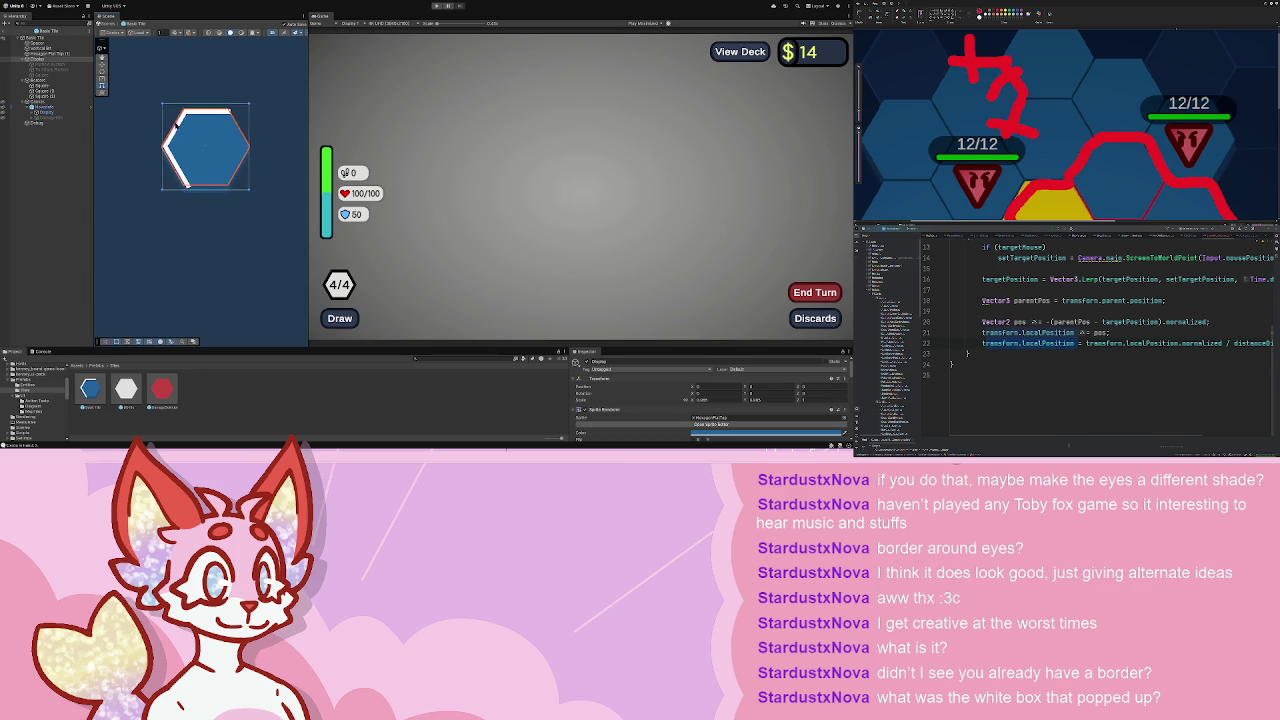
- Select the border pieces and step back and forth through recent border edits
left_click_drag(237, 113, 212, 120)
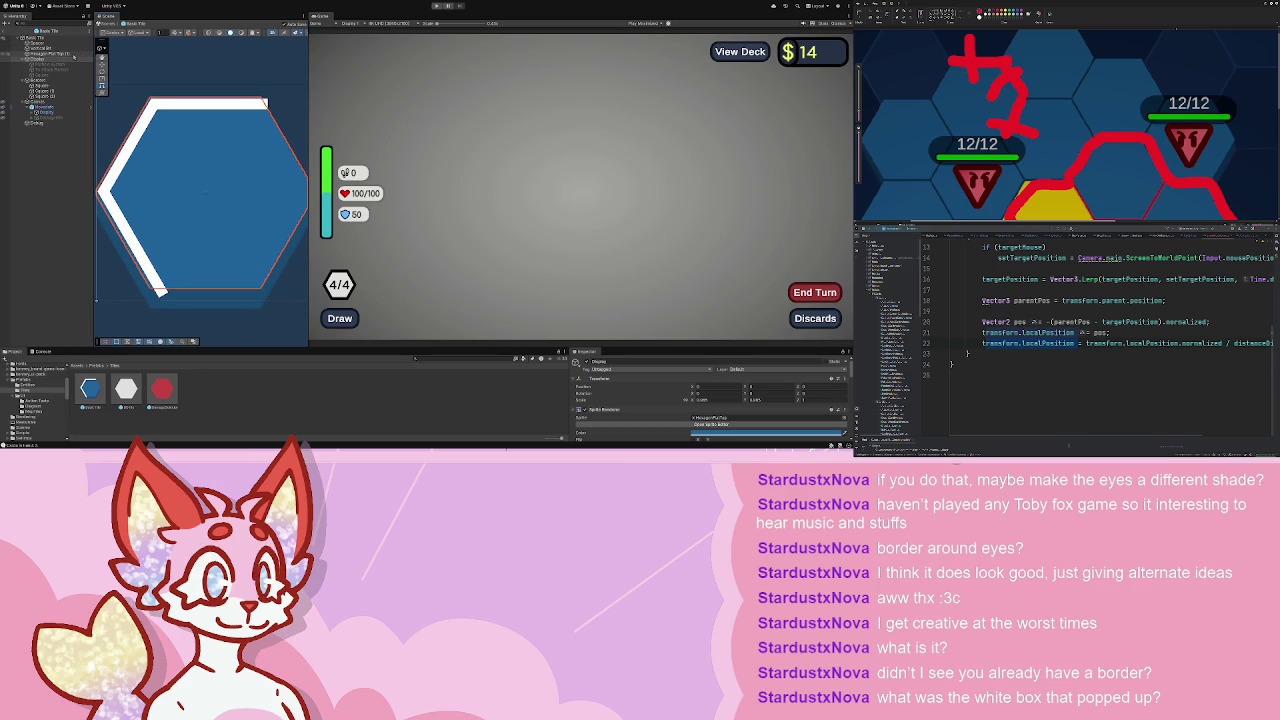
left_click(52, 88, "shift")
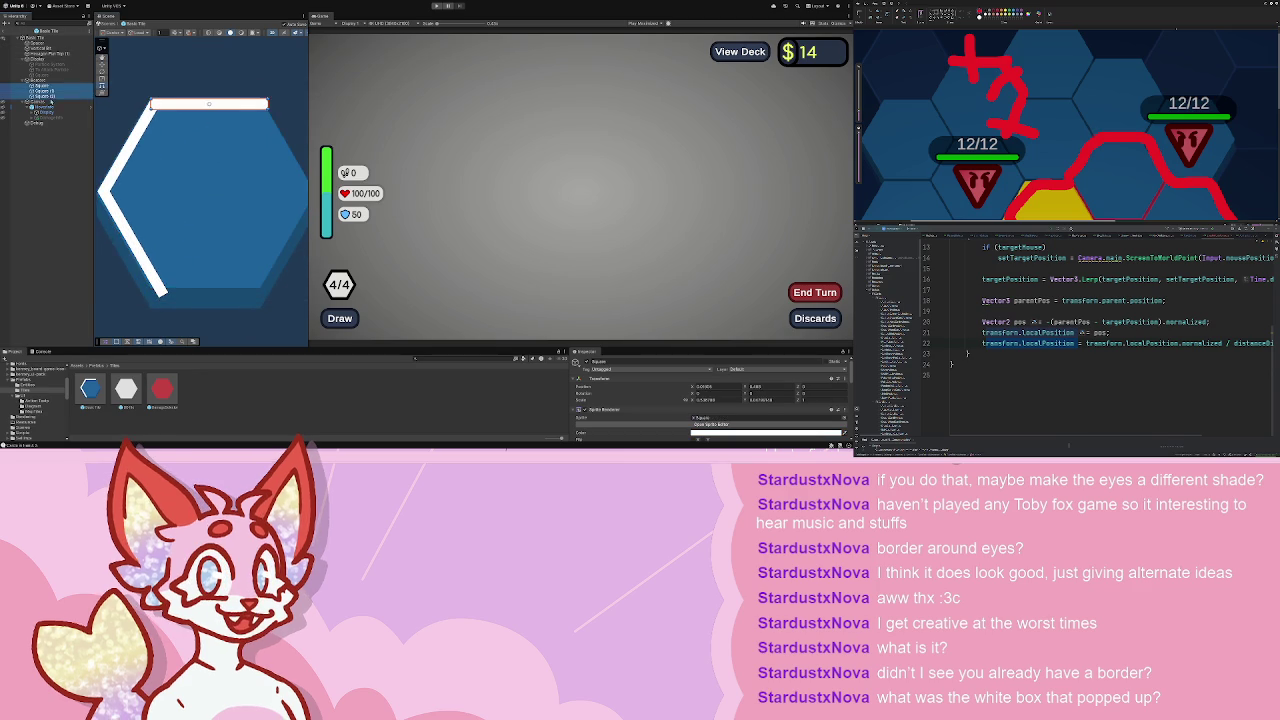
left_click(812, 393)
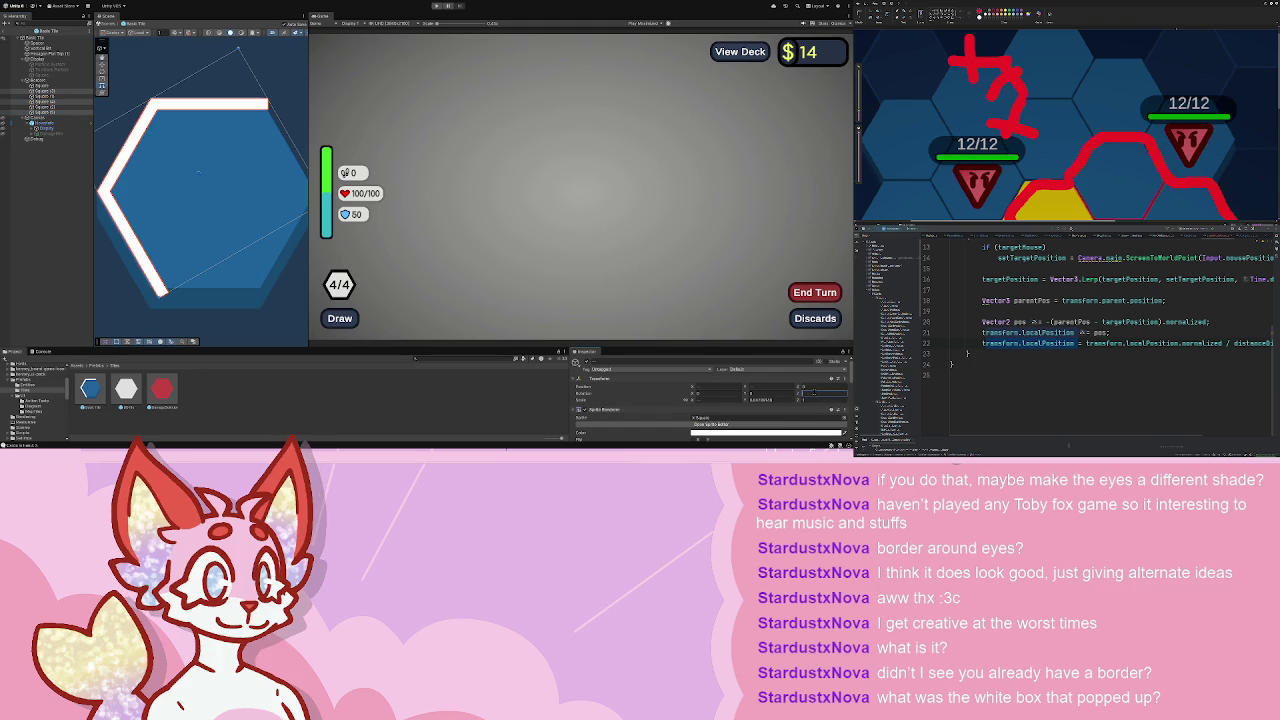
key("ctrl+z")
key("ctrl+z")
key("ctrl+y")
key("ctrl+y")
key("ctrl+z")
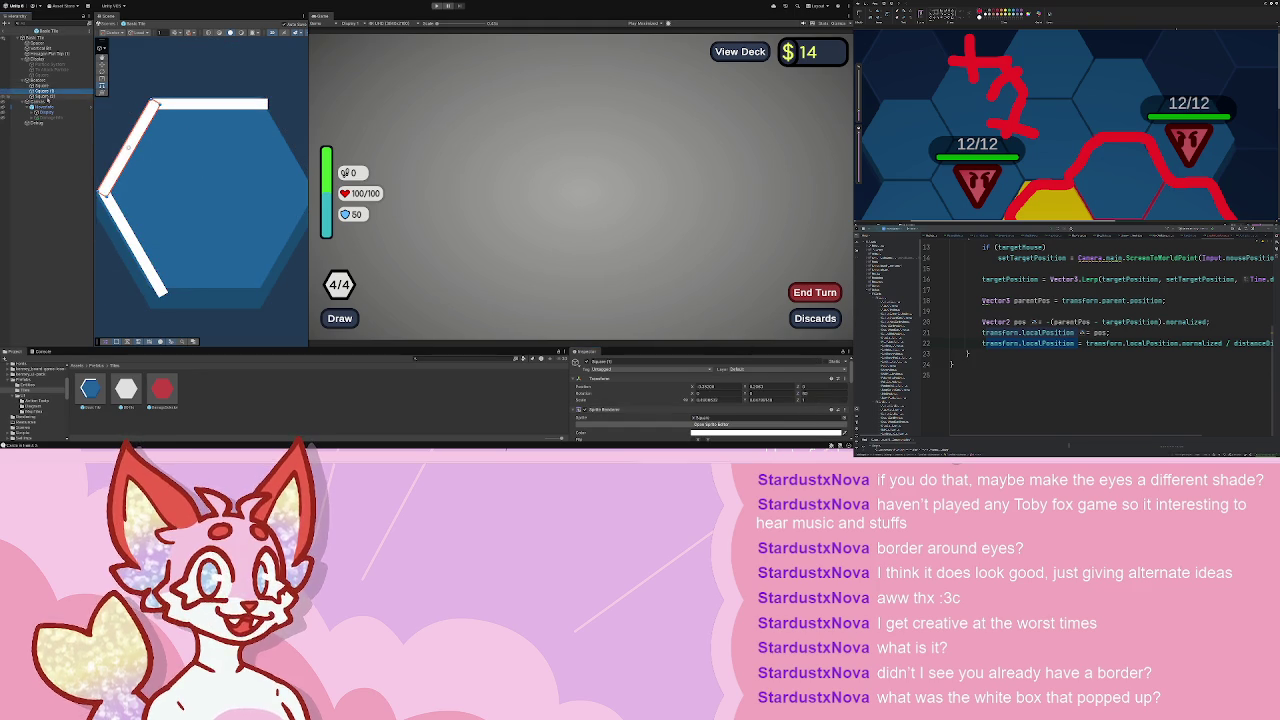
- Duplicate the top border bar and move the copy to the hexagon's lower edges
left_click(40, 80)
left_click(40, 87)
key("ctrl+d")
left_click_drag(208, 108, 208, 281)
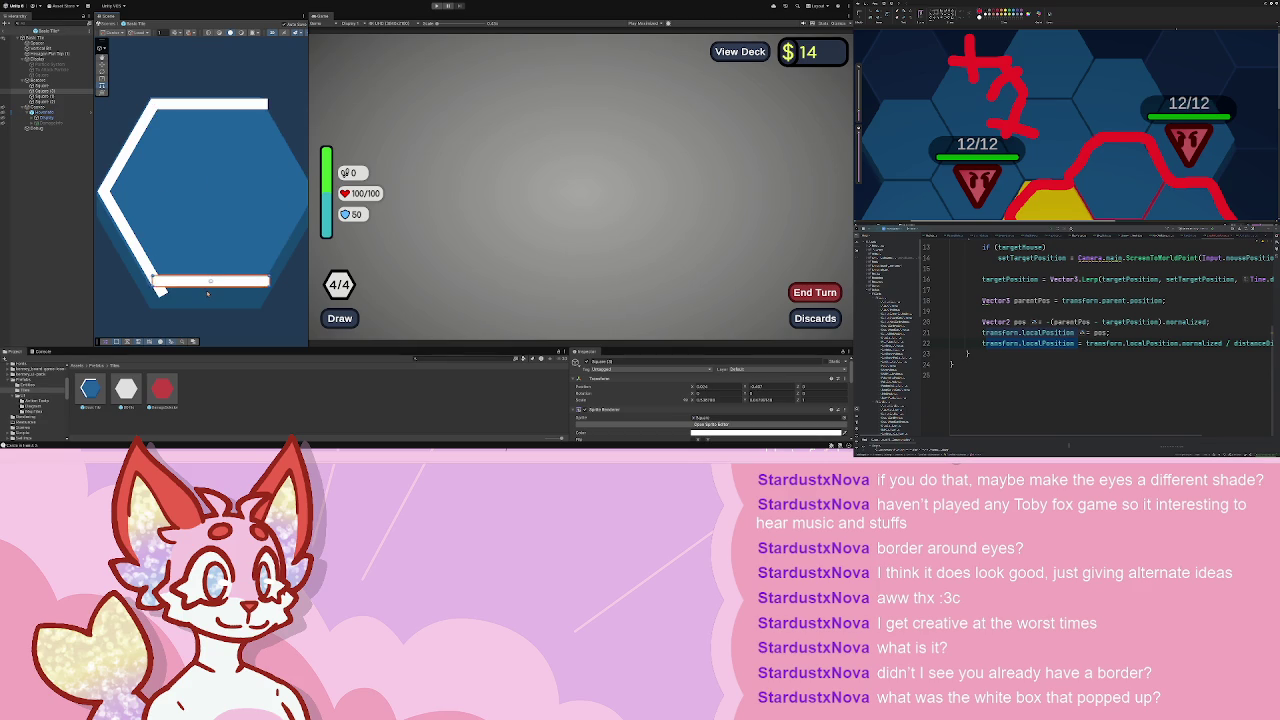
scroll(120, 275, "up", 4)
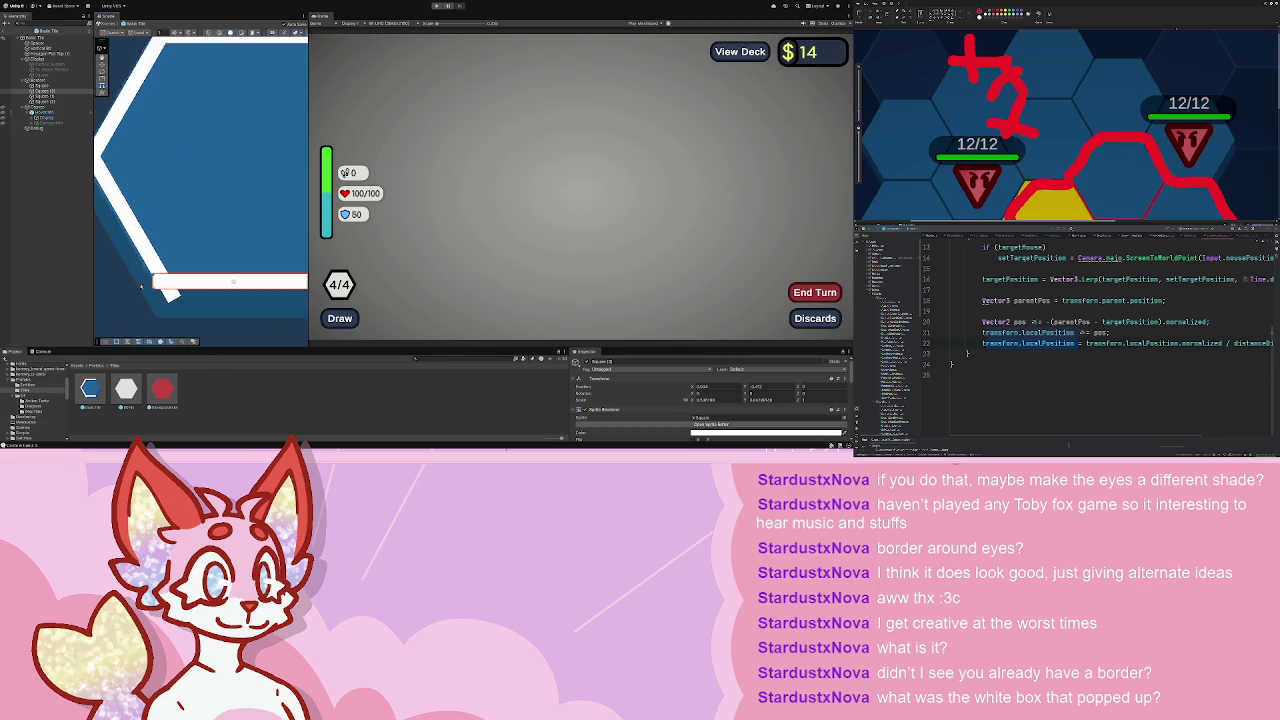
mouse_move(206, 100)
left_mouse_down()
mouse_move(229, 257)
mouse_move(232, 206)
left_mouse_up()
key("ctrl+z")
- Adjust the horizontal bottom bar and diagonal bar so they meet at the lower-left corner
left_click(194, 196)
left_click_drag(188, 184, 222, 184)
left_click(211, 187)
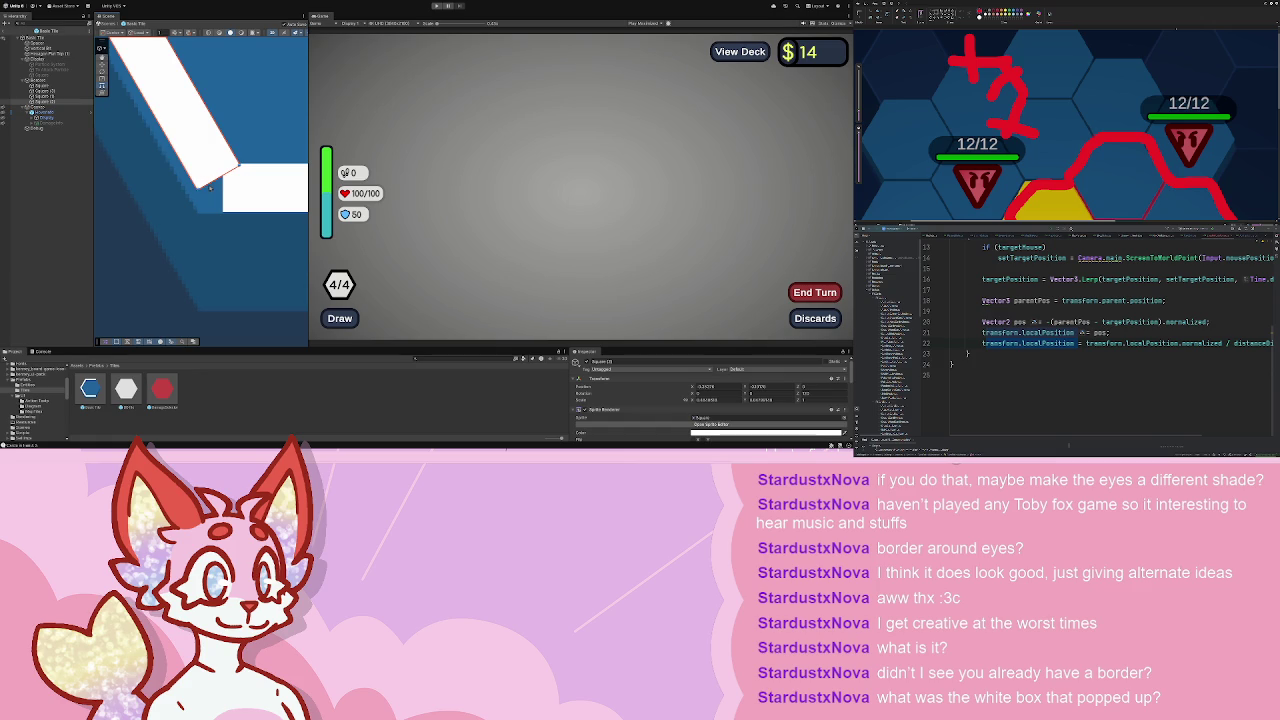
left_click(233, 205)
left_click(215, 201)
scroll(222, 205, "down", 5)
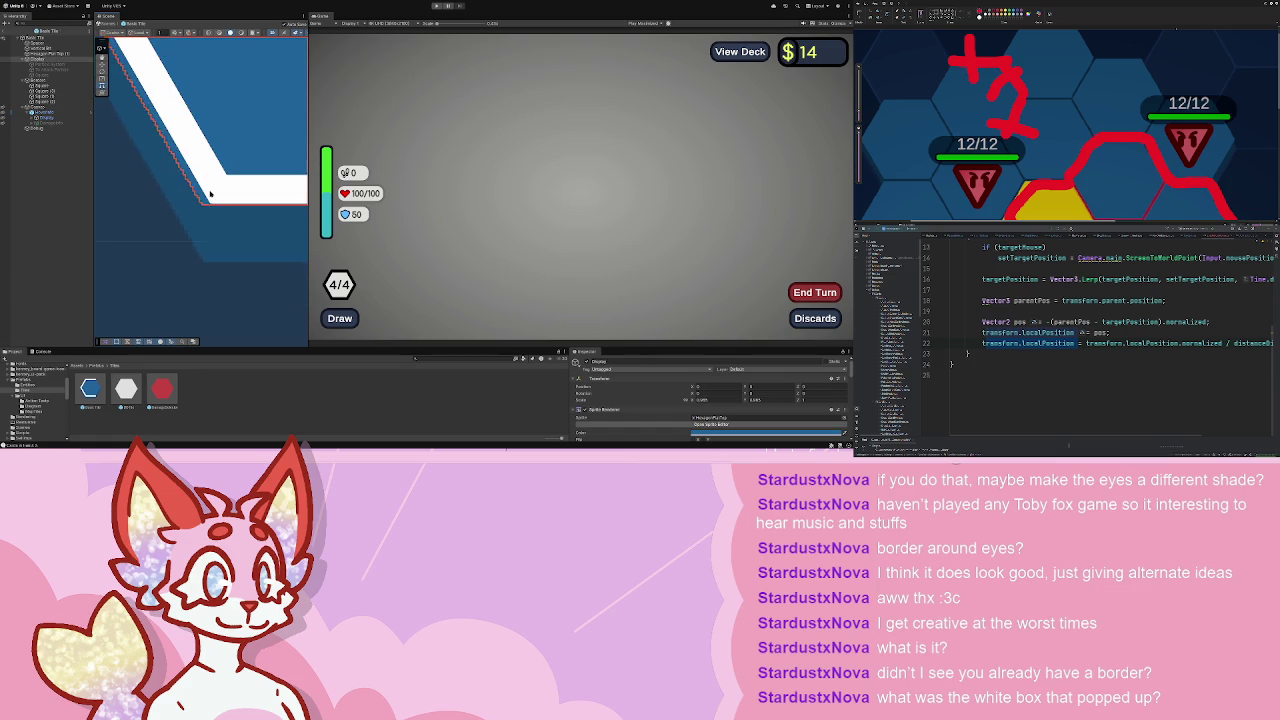
left_click(238, 193)
scroll(238, 193, "down", 2)
scroll(169, 180, "up", 3)
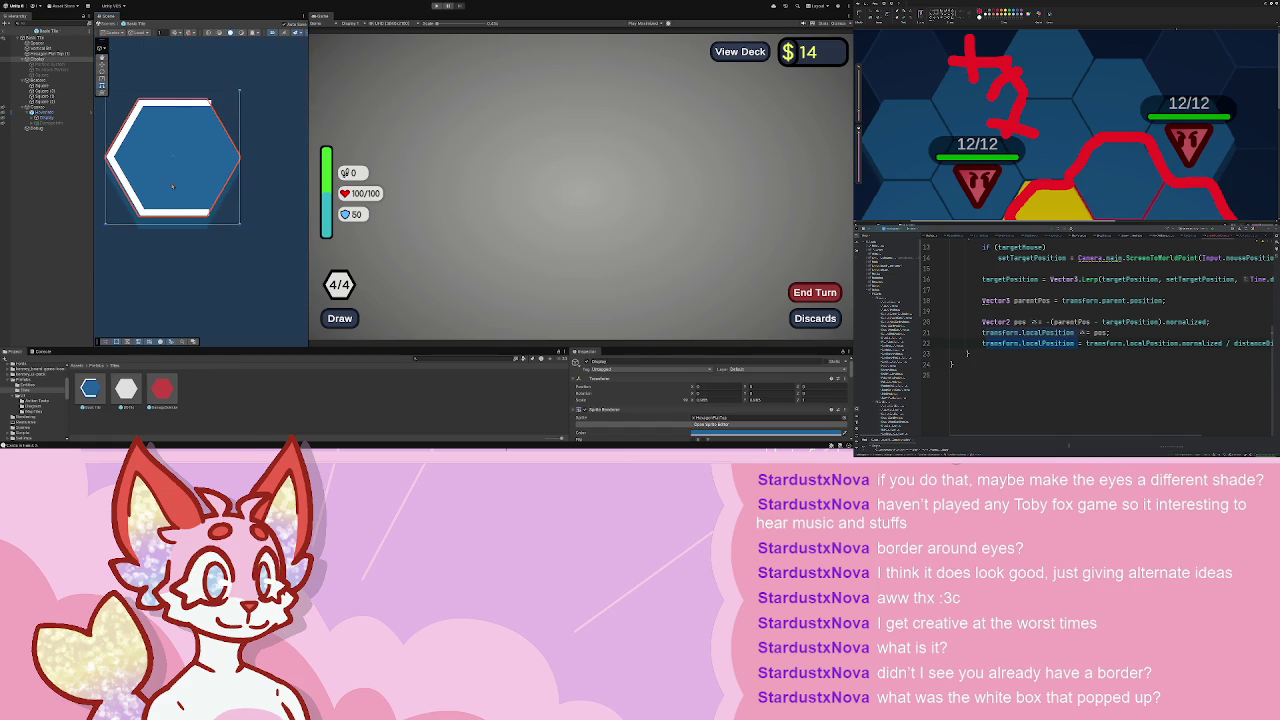
left_click(60, 100)
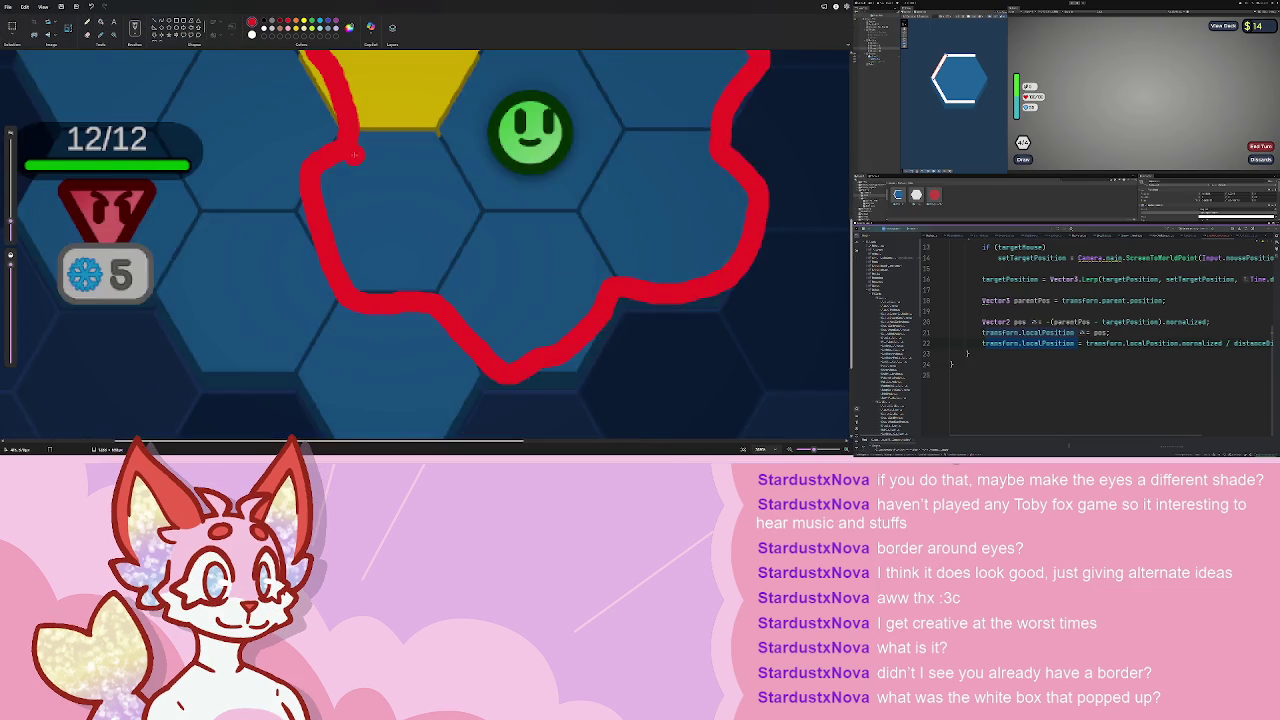
scroll(362, 163, "down", 4)
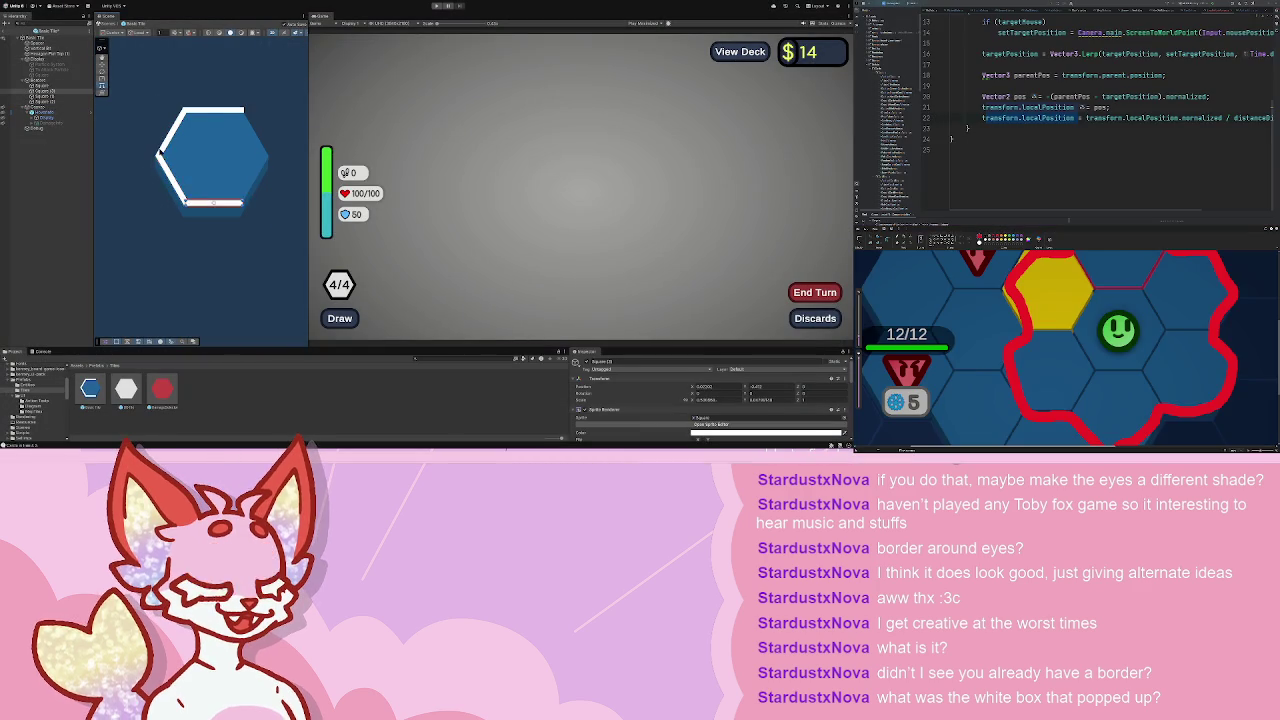
- Delete the Borders group holding all of the tile's white border bars
left_click(42, 86)
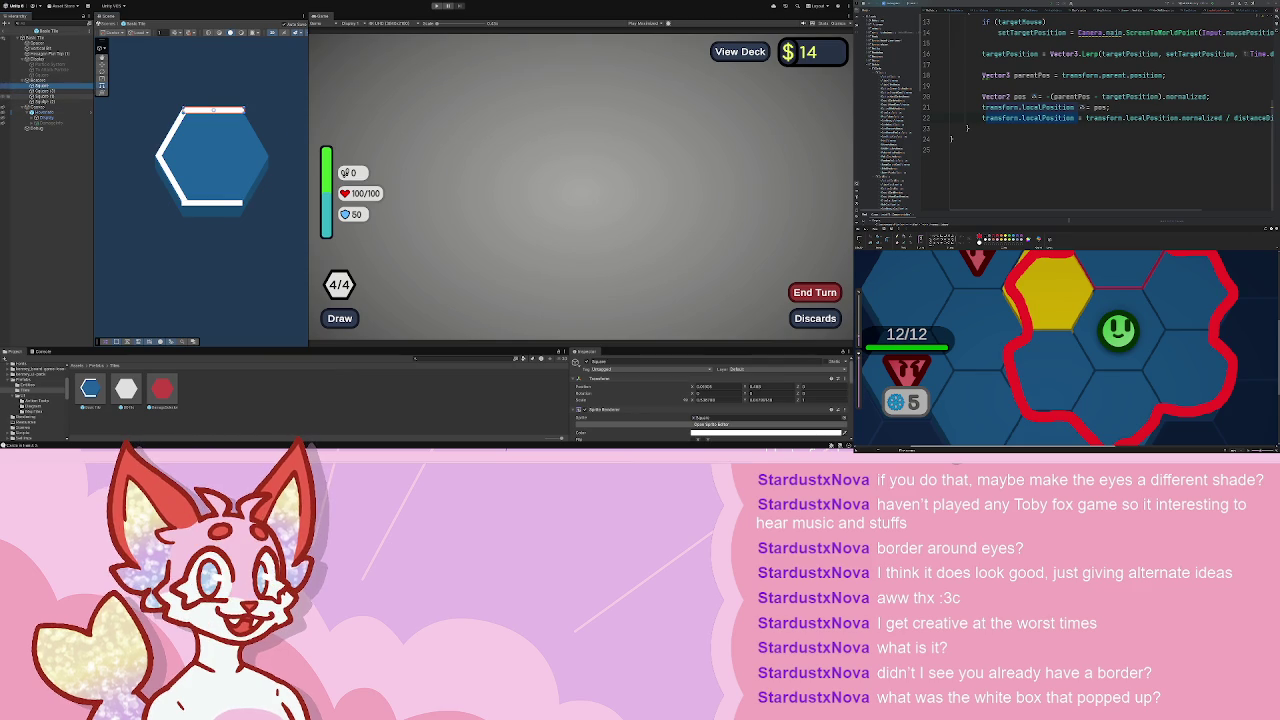
left_click(40, 96, "shift")
left_click(40, 101, "shift")
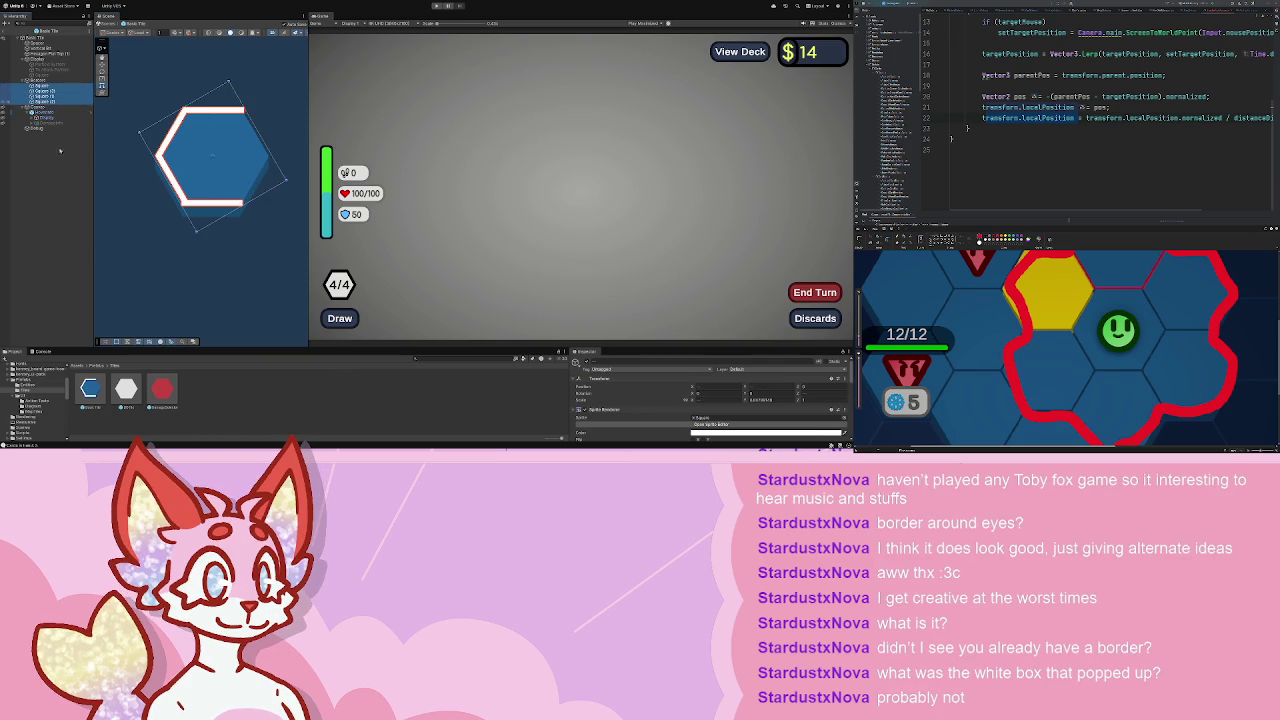
left_click(40, 80)
left_click(72, 131)
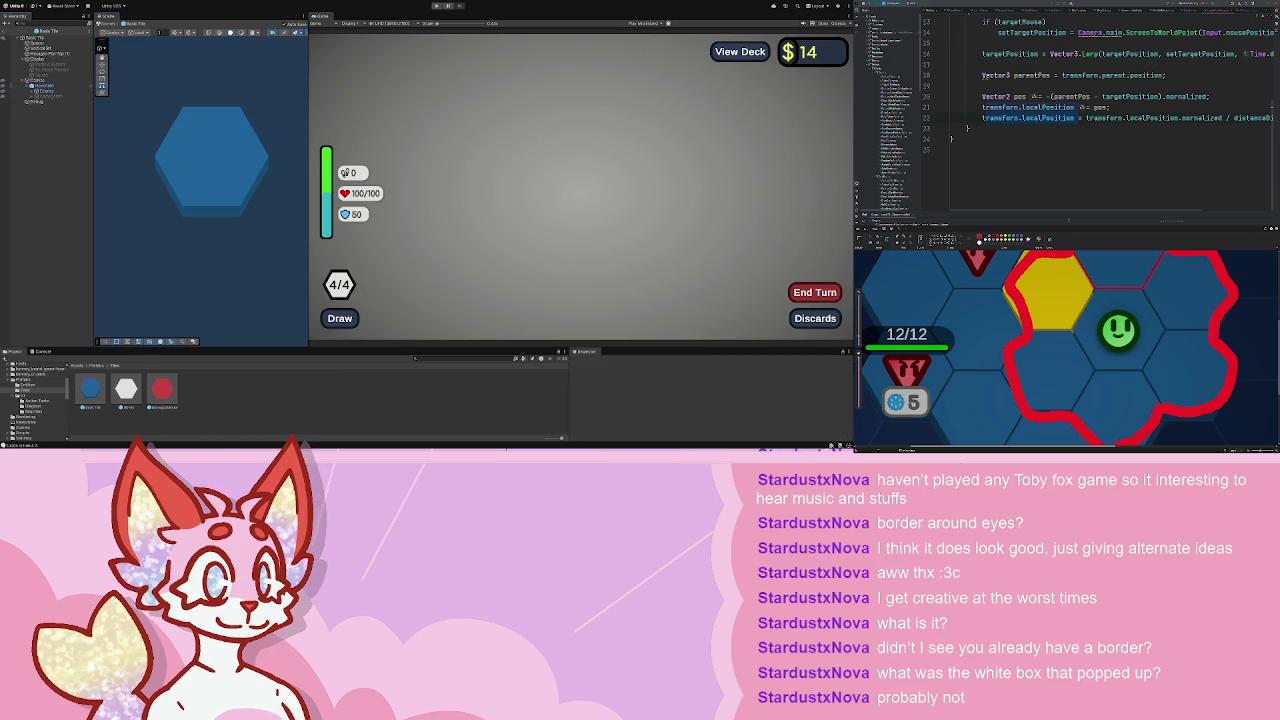
scroll(269, 392, "left", 5)
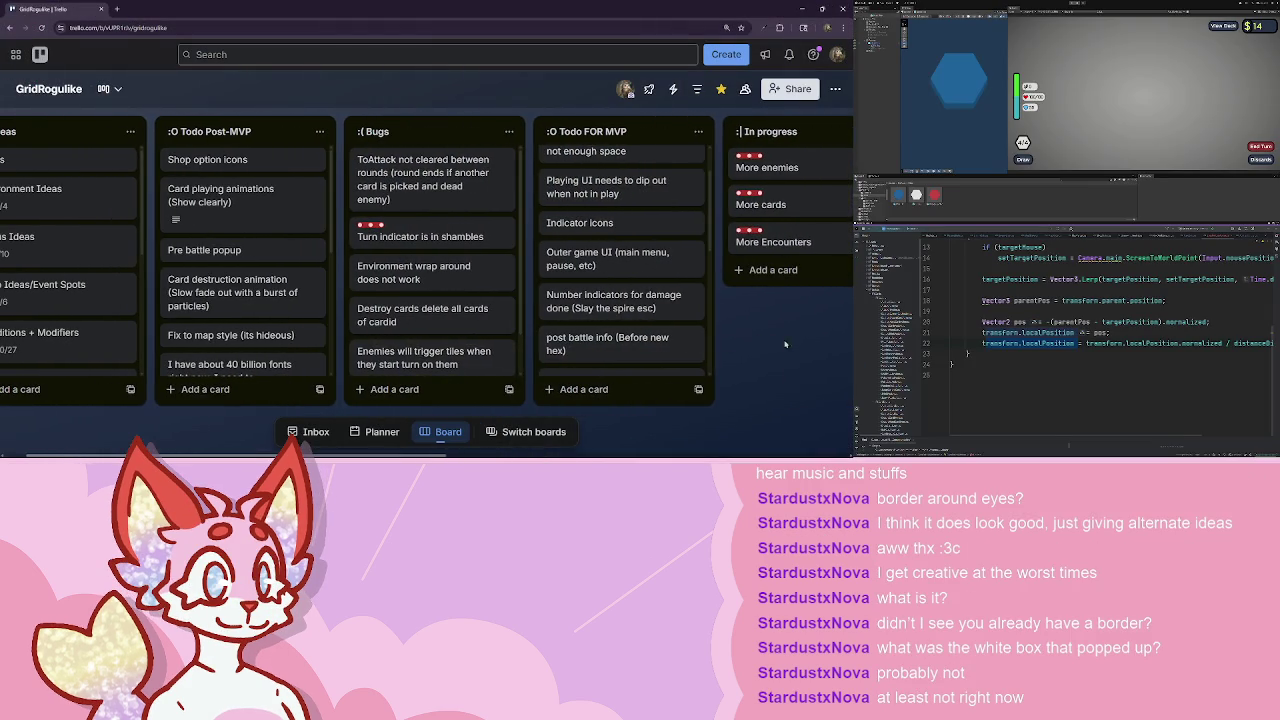
- Create the card 'Wrapped border around tiles' in the Todo Post-MVP list
left_click(205, 389)
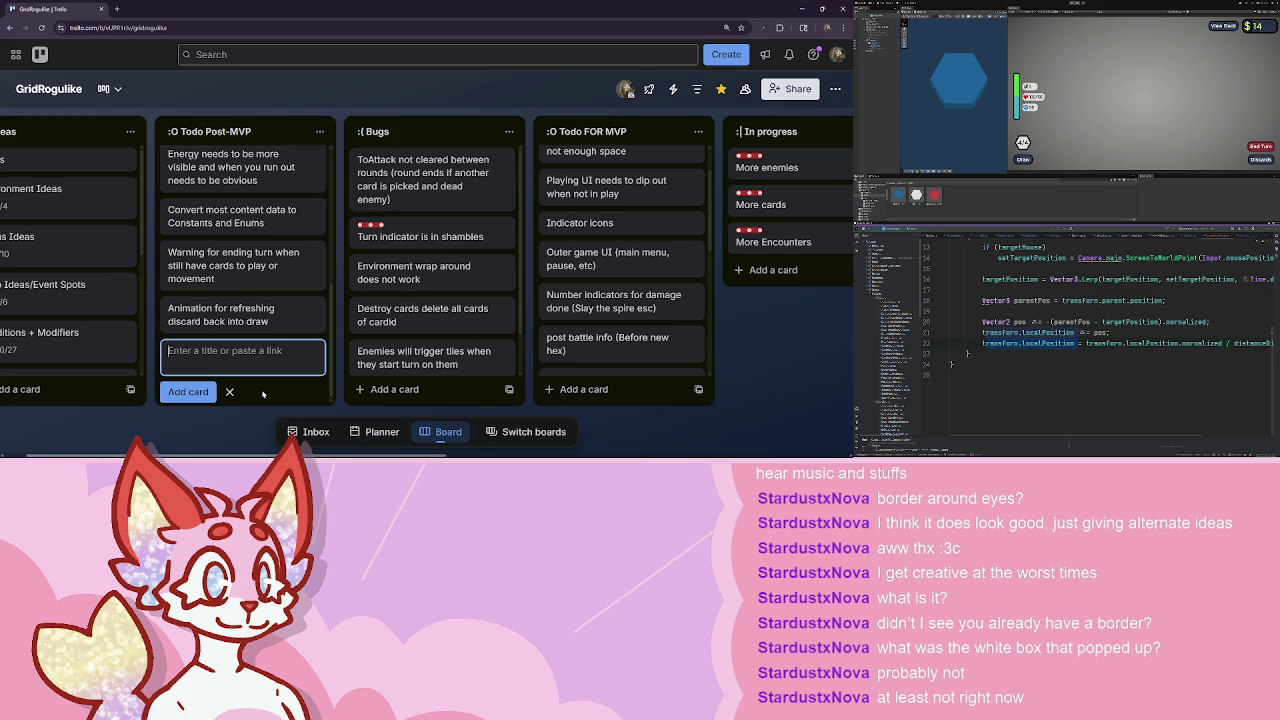
type("Wrapped border around")
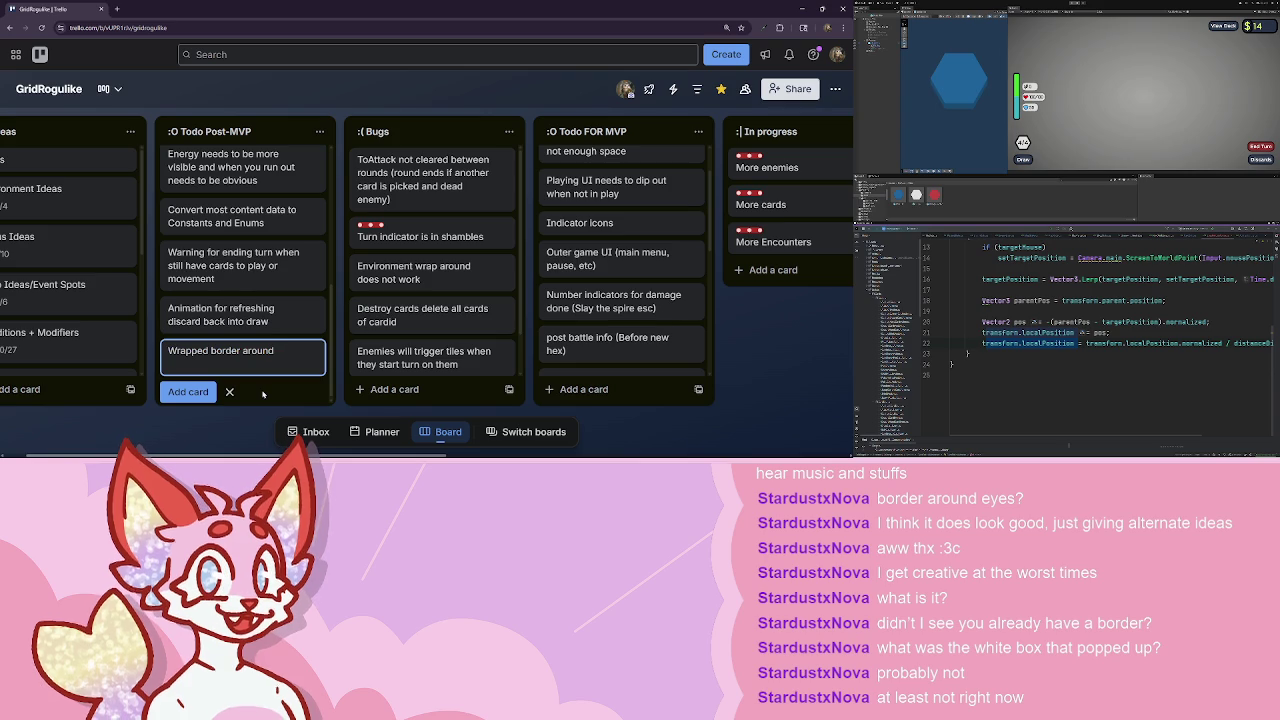
type(" tiles")
key("Return")
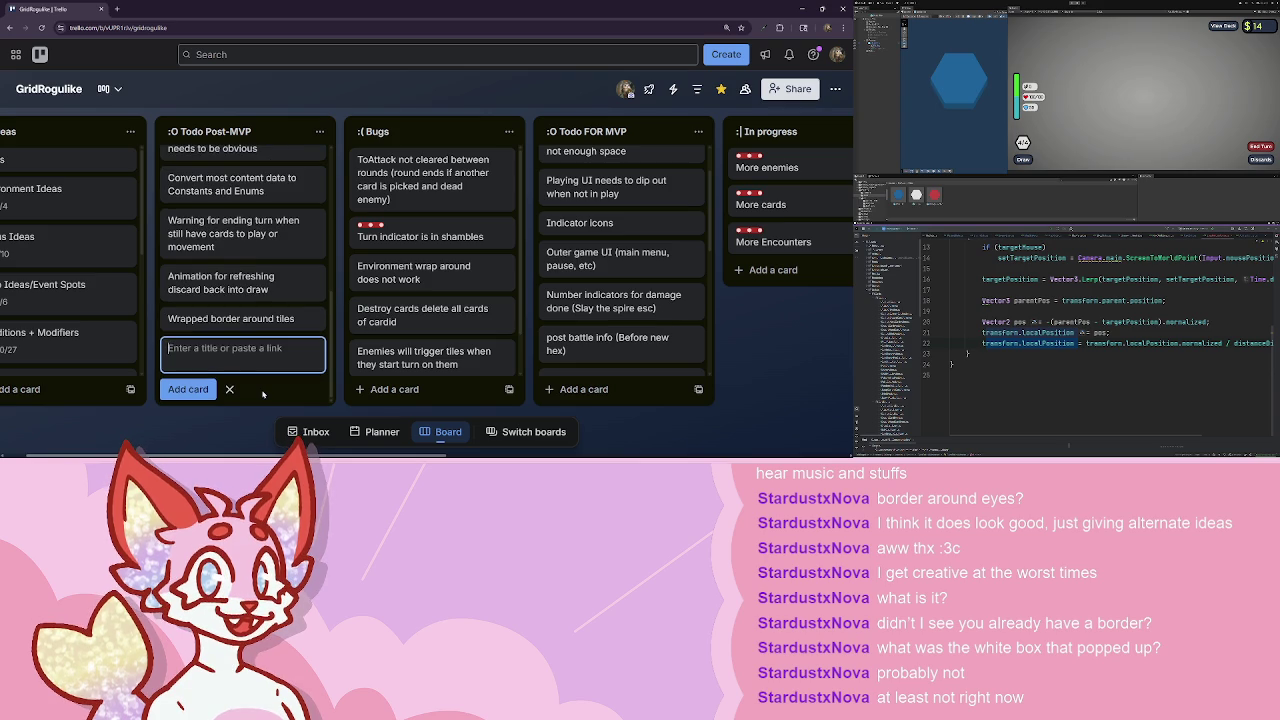
key("Escape")
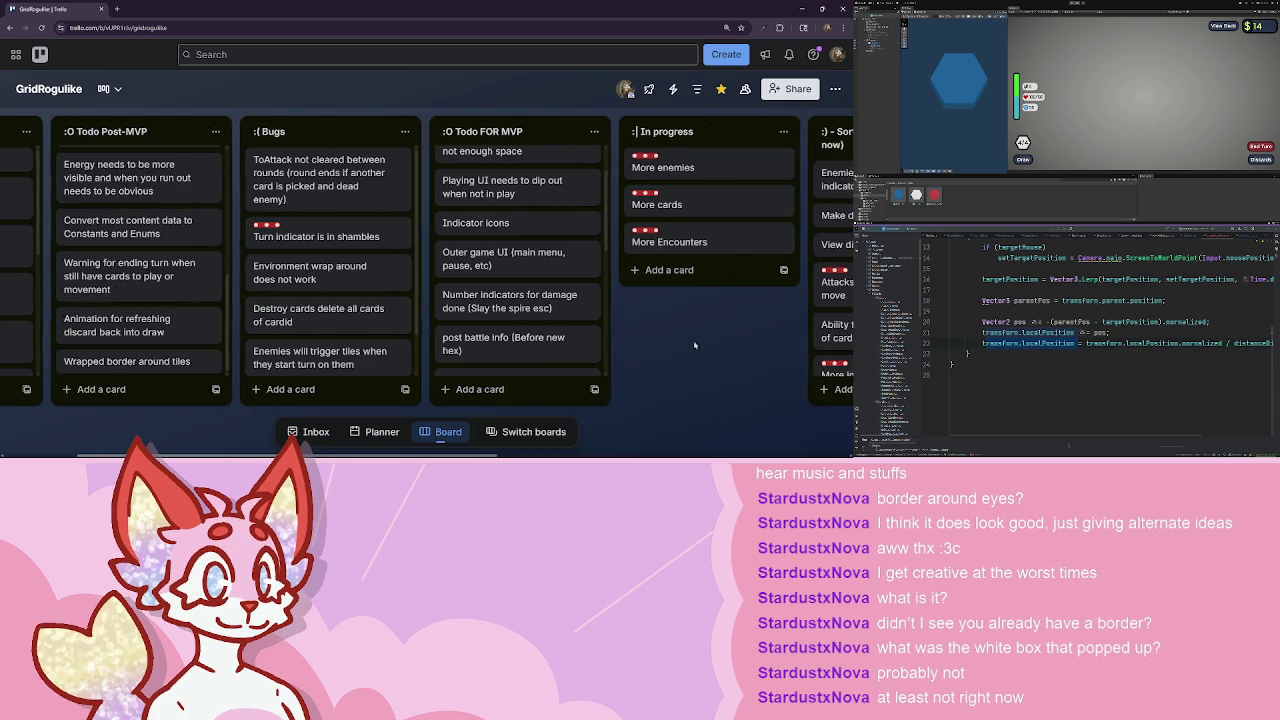
key("alt+Tab")
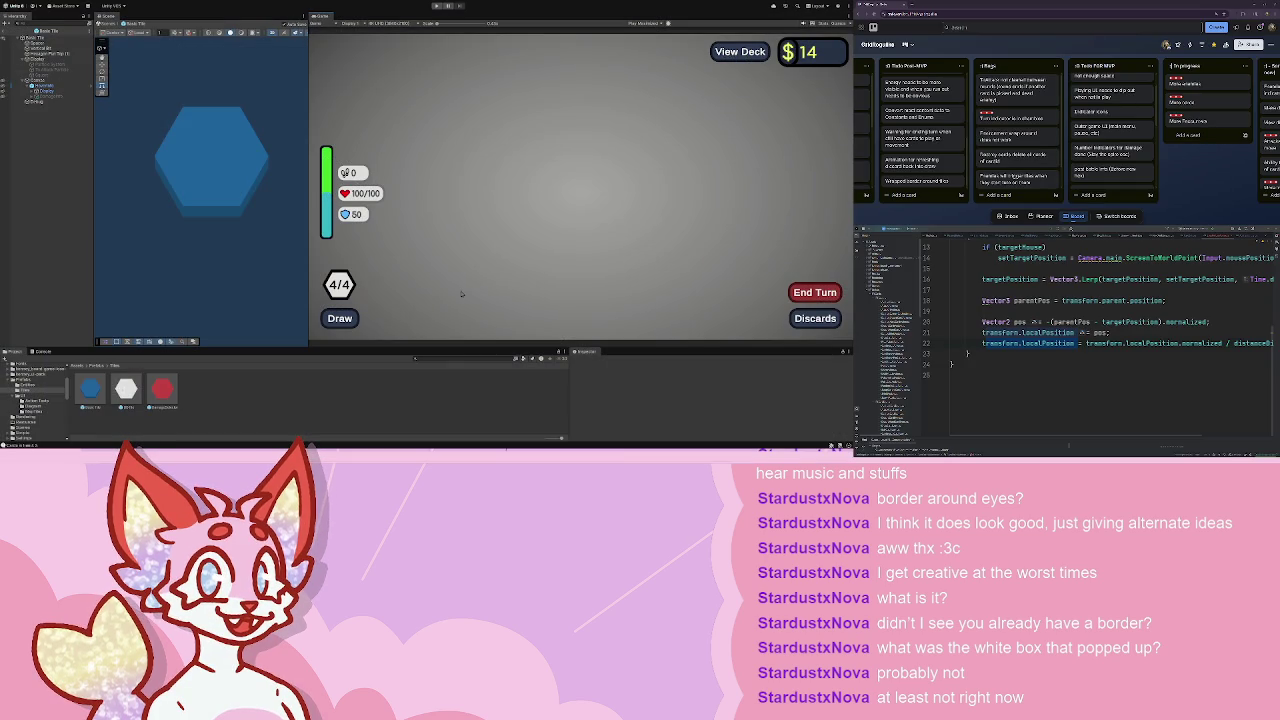
- Move the purple arrow icon down to the bottom row of the status icon sheet
key("alt+Tab")
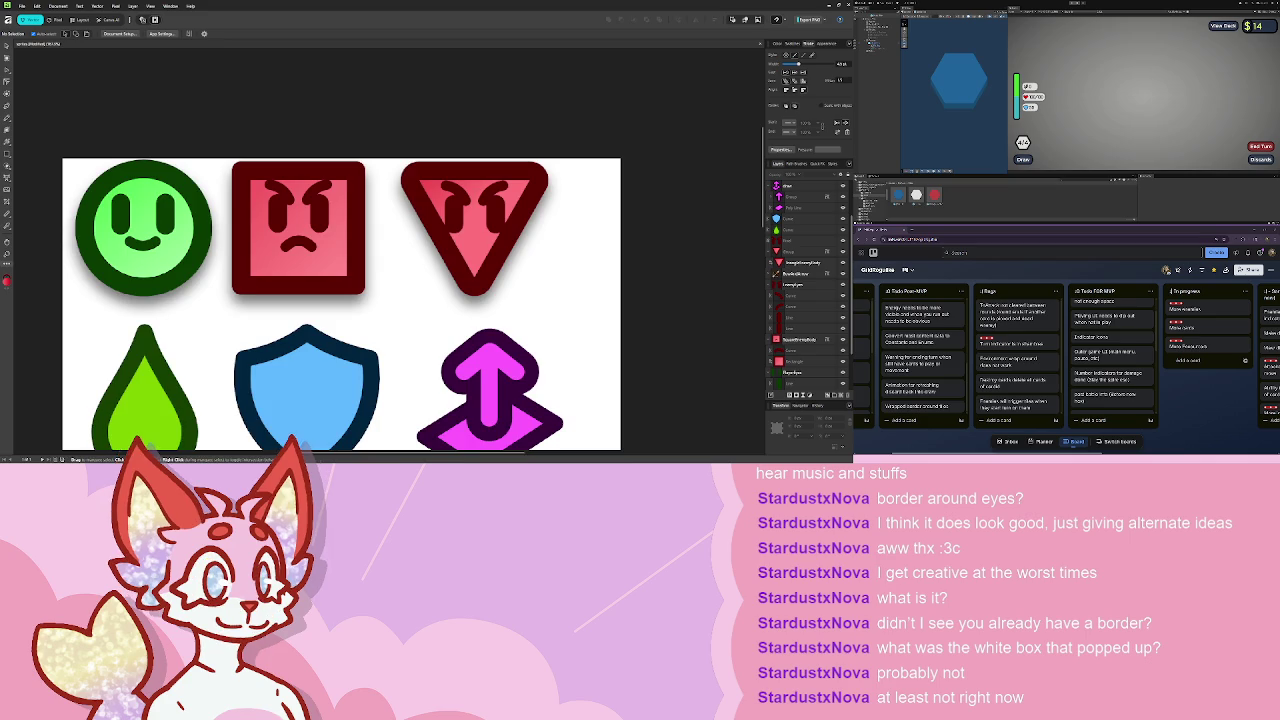
scroll(486, 131, "down", 5)
left_click_drag(390, 215, 396, 297)
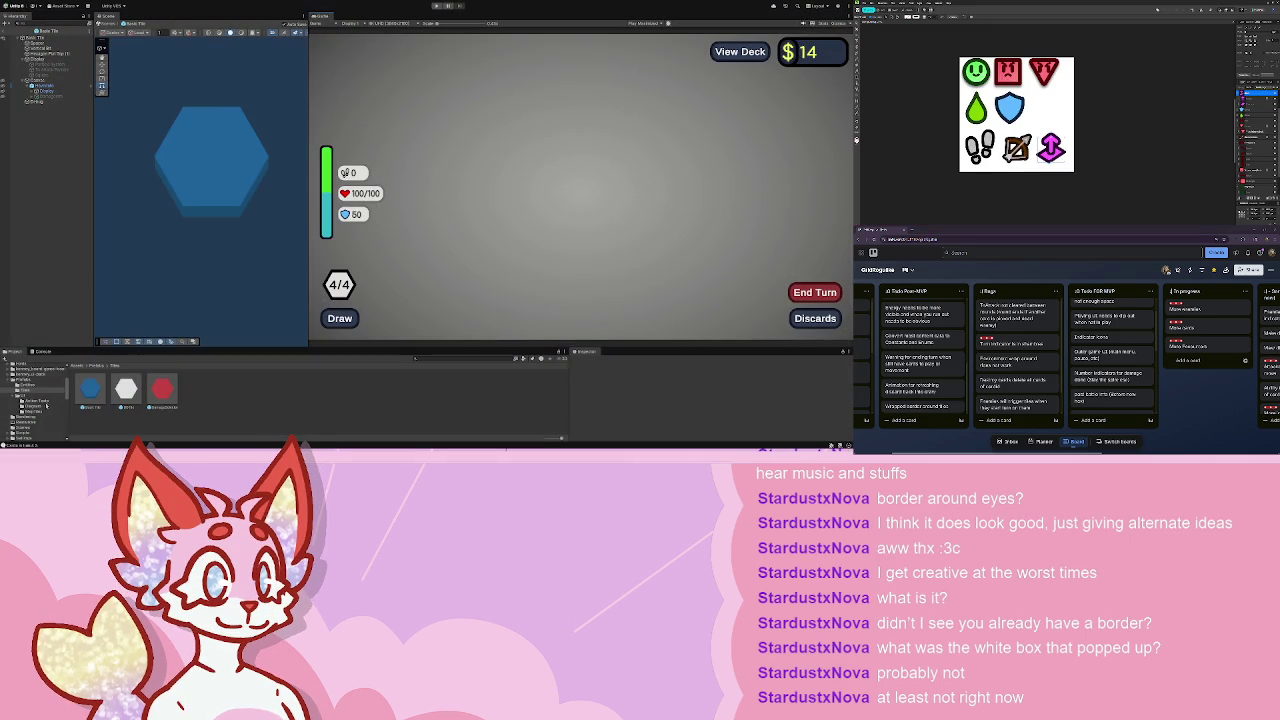
- Show the Entities prefab folder and inspect the first entity prefab
scroll(40, 386, "up", 3)
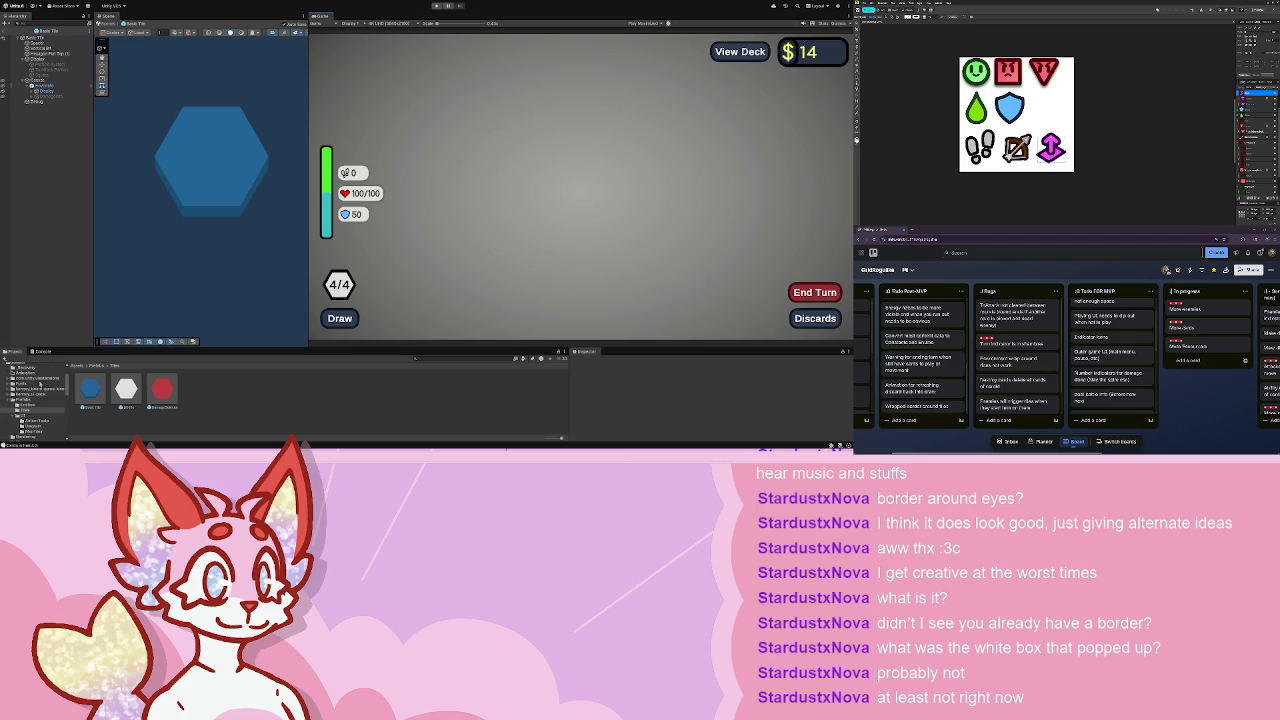
left_click(28, 404)
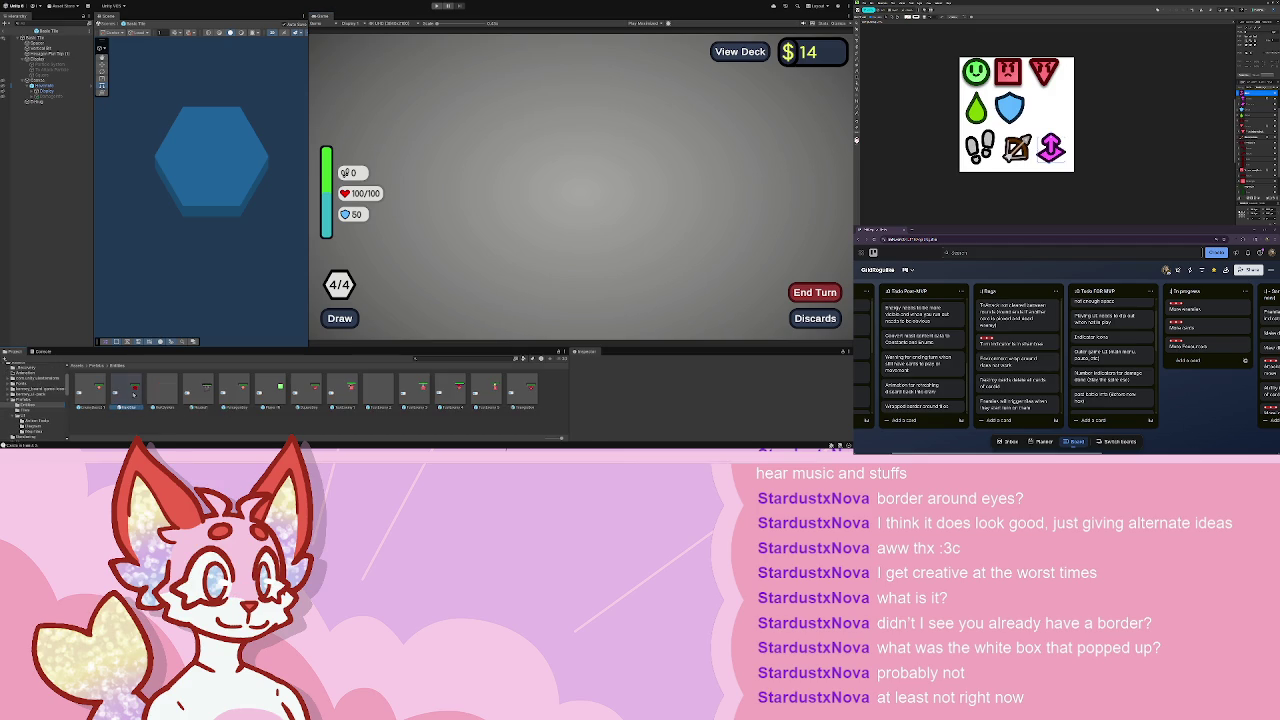
left_click(133, 394)
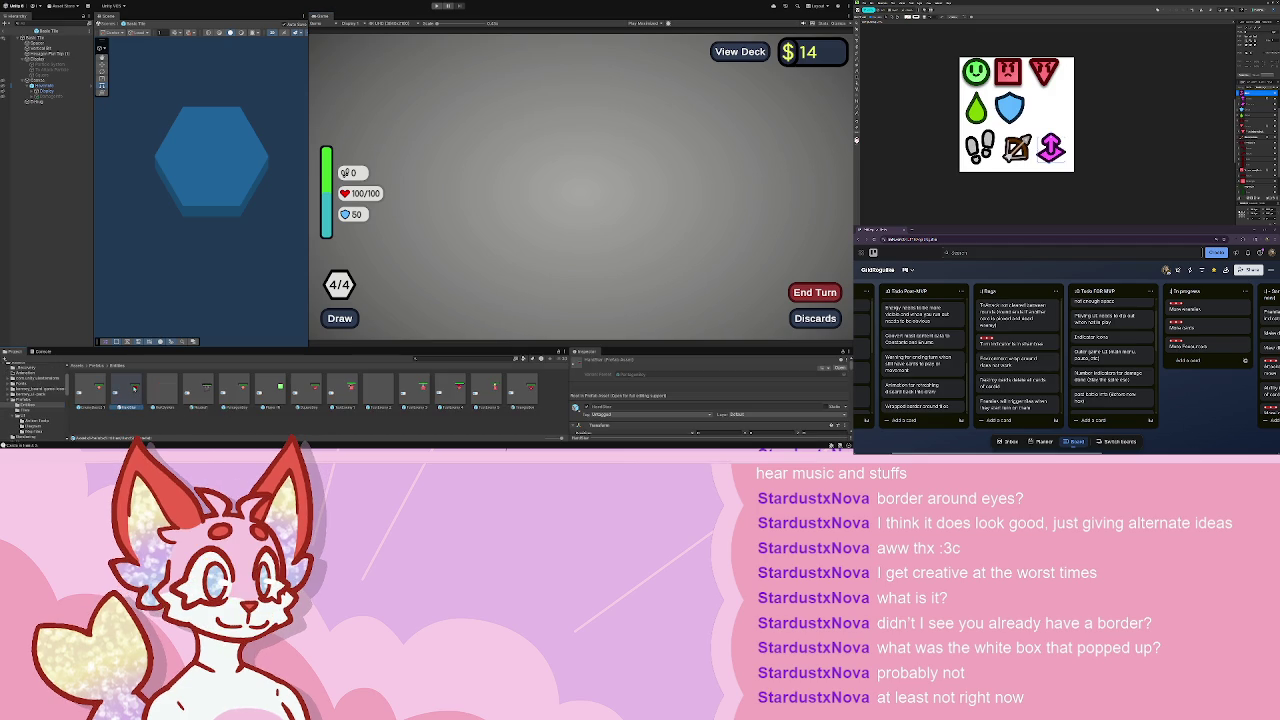
left_click(99, 396)
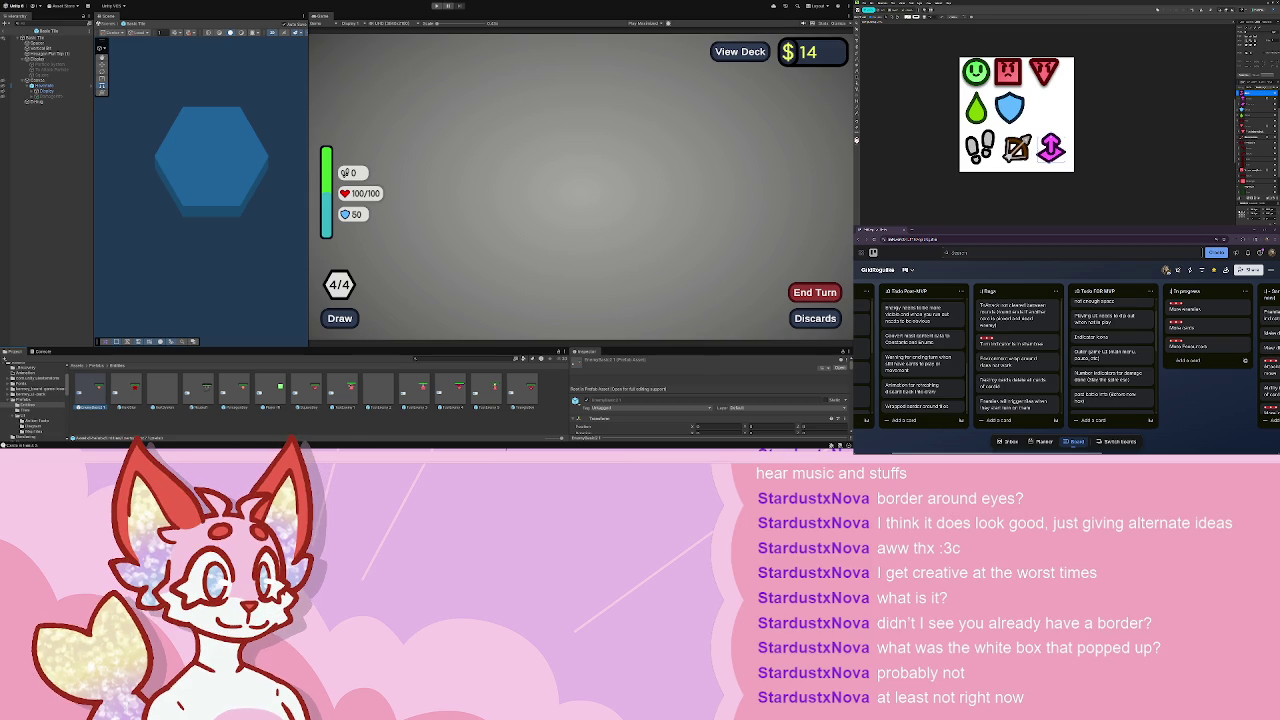
scroll(406, 193, "up", 2)
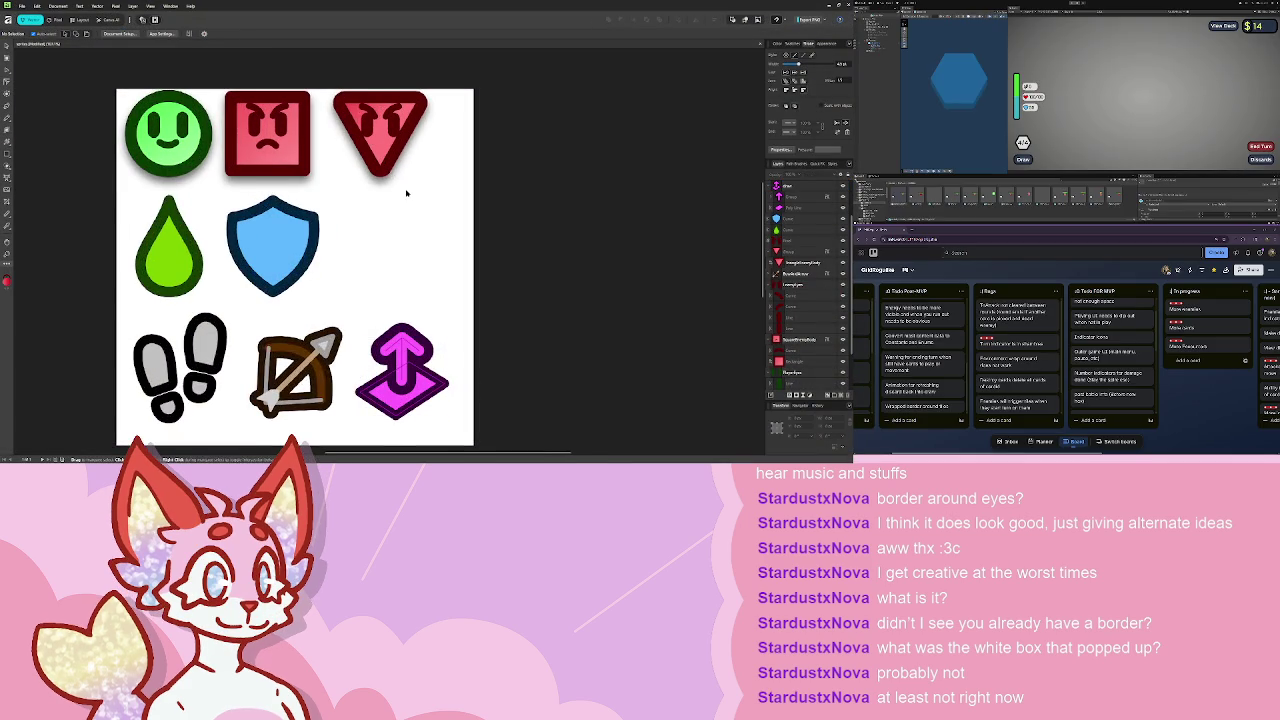
- Draw a pink pentagon in the empty cell right of the blue shield
left_click_drag(406, 193, 377, 219)
left_click(8, 152)
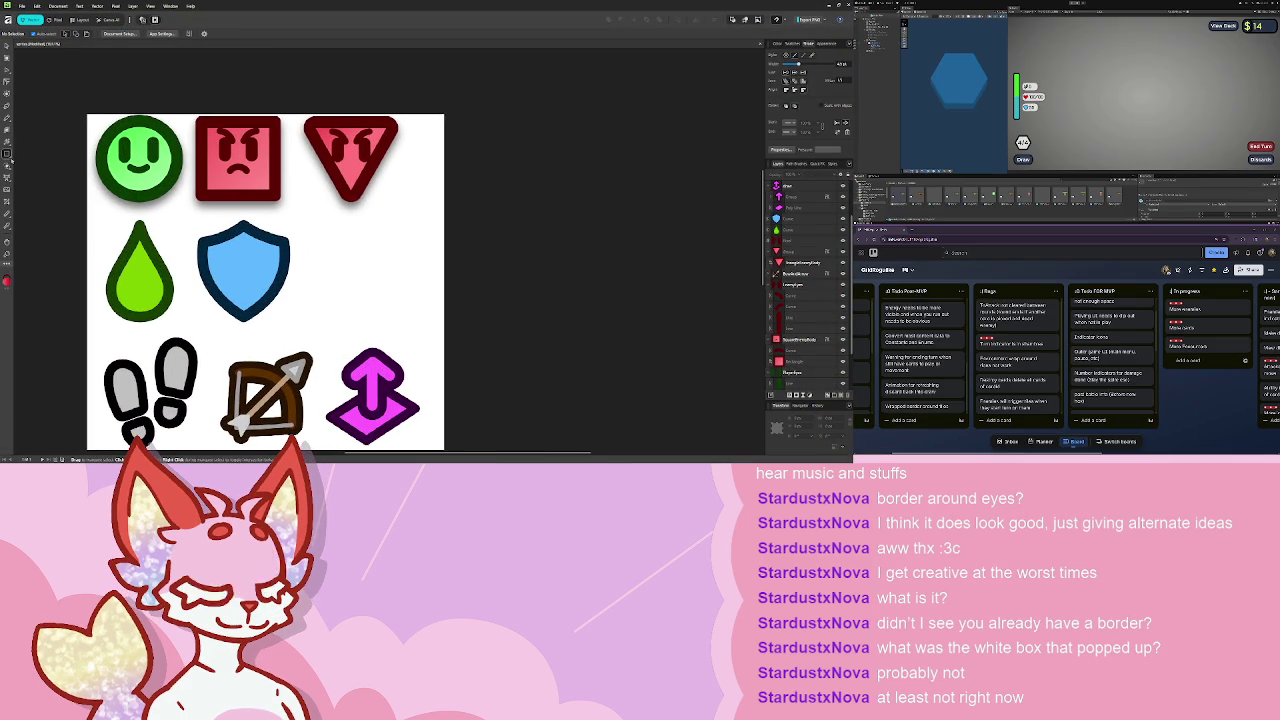
left_click(43, 236)
left_click_drag(326, 217, 410, 300)
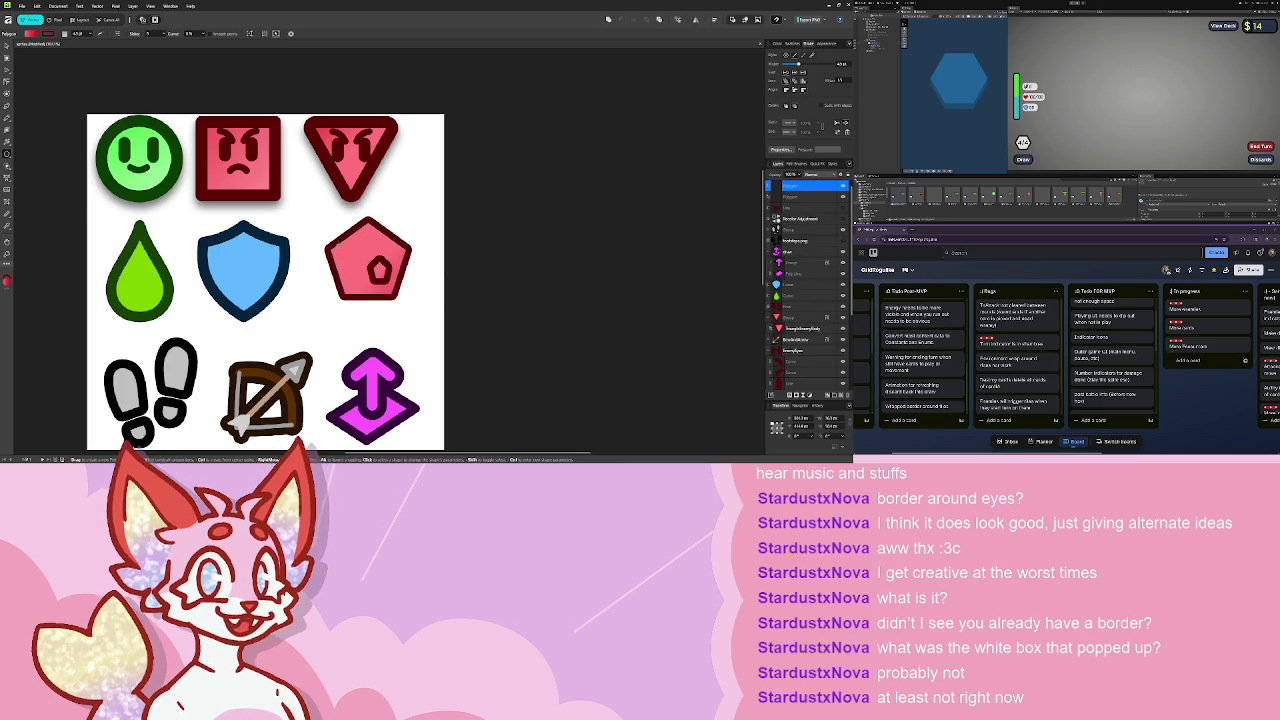
mouse_move(362, 255)
left_mouse_down()
mouse_move(308, 168)
mouse_move(224, 158)
mouse_move(388, 281)
mouse_move(348, 262)
left_mouse_up()
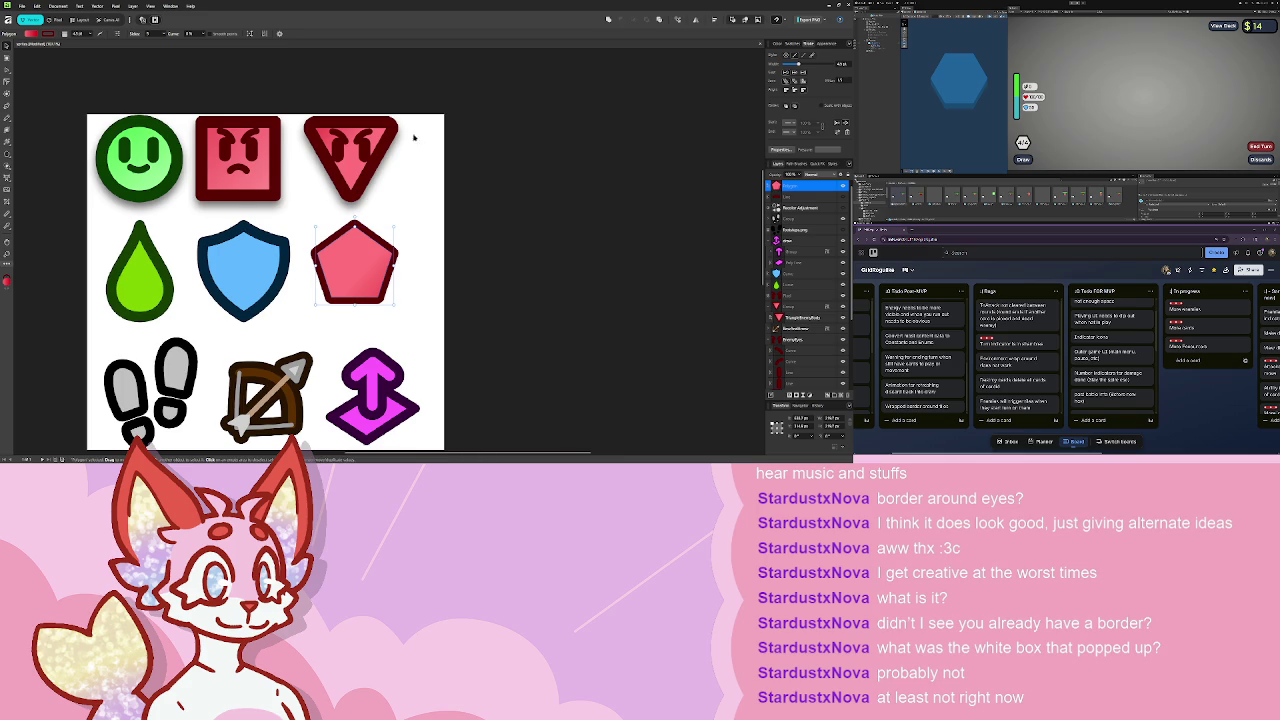
- Give the pentagon the angry square's thick dark outline and shrink it slightly
left_click(800, 295)
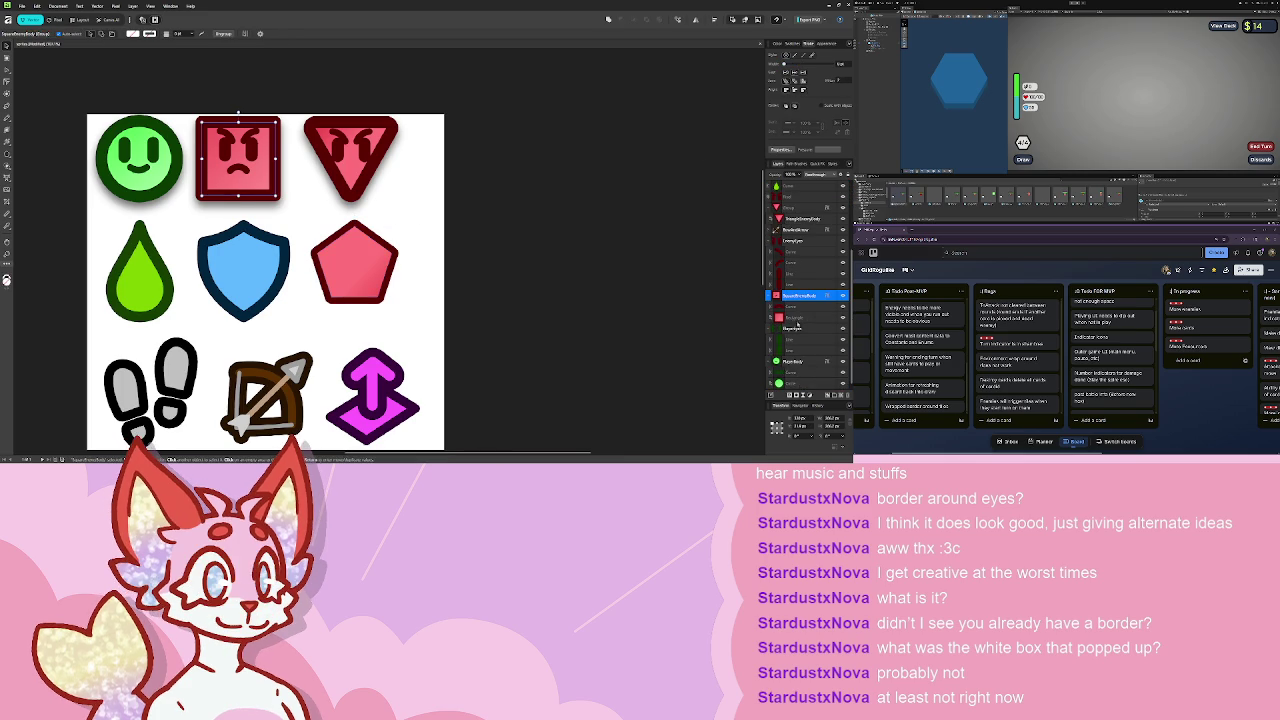
left_click(797, 318)
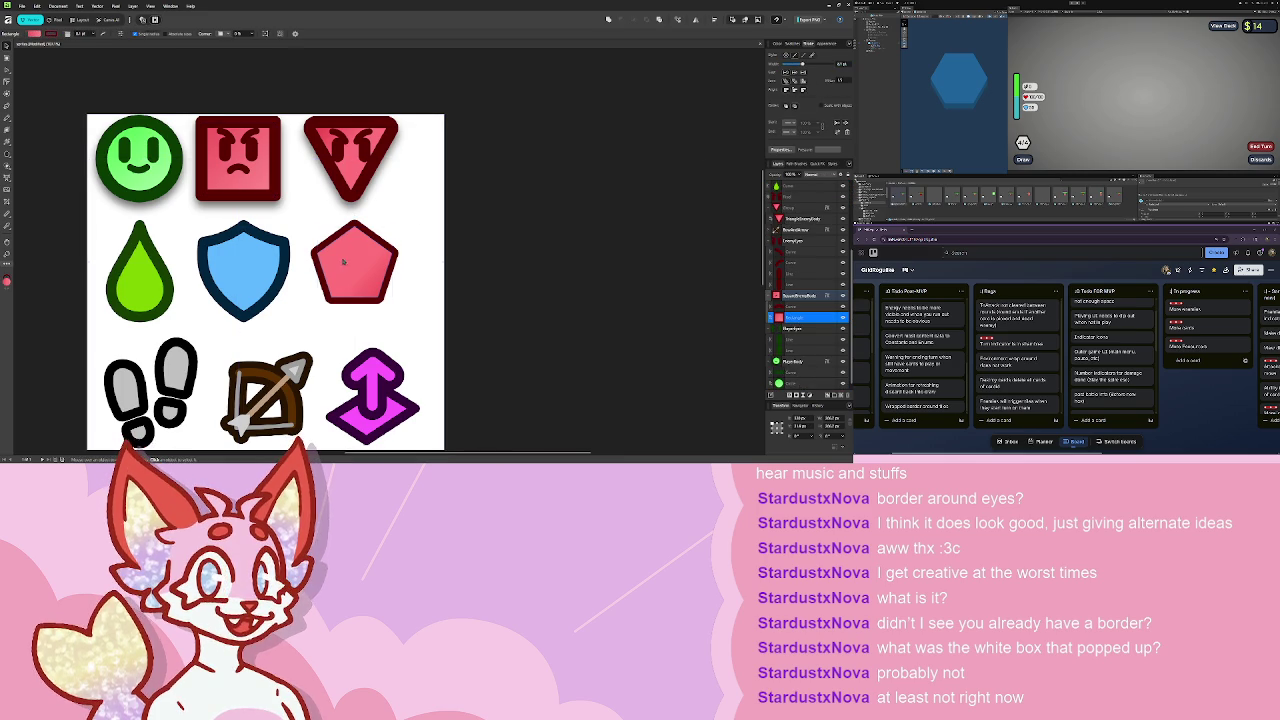
left_click(421, 217)
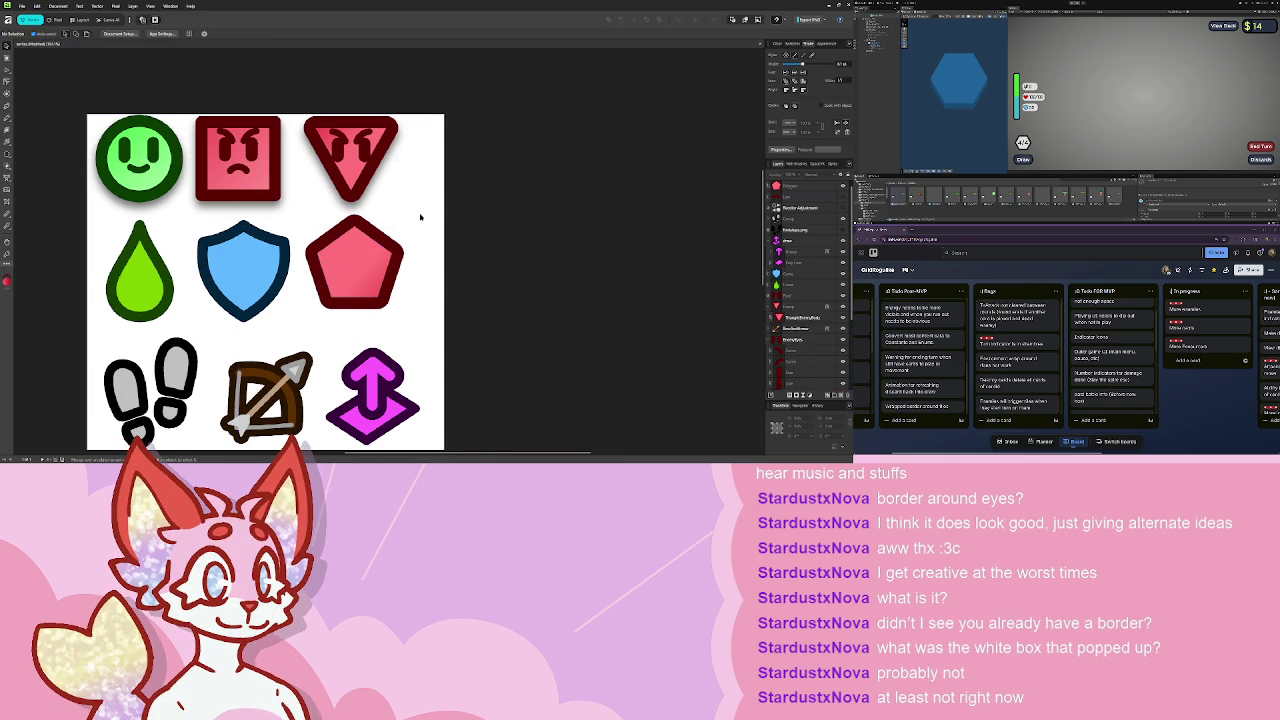
left_click(394, 266)
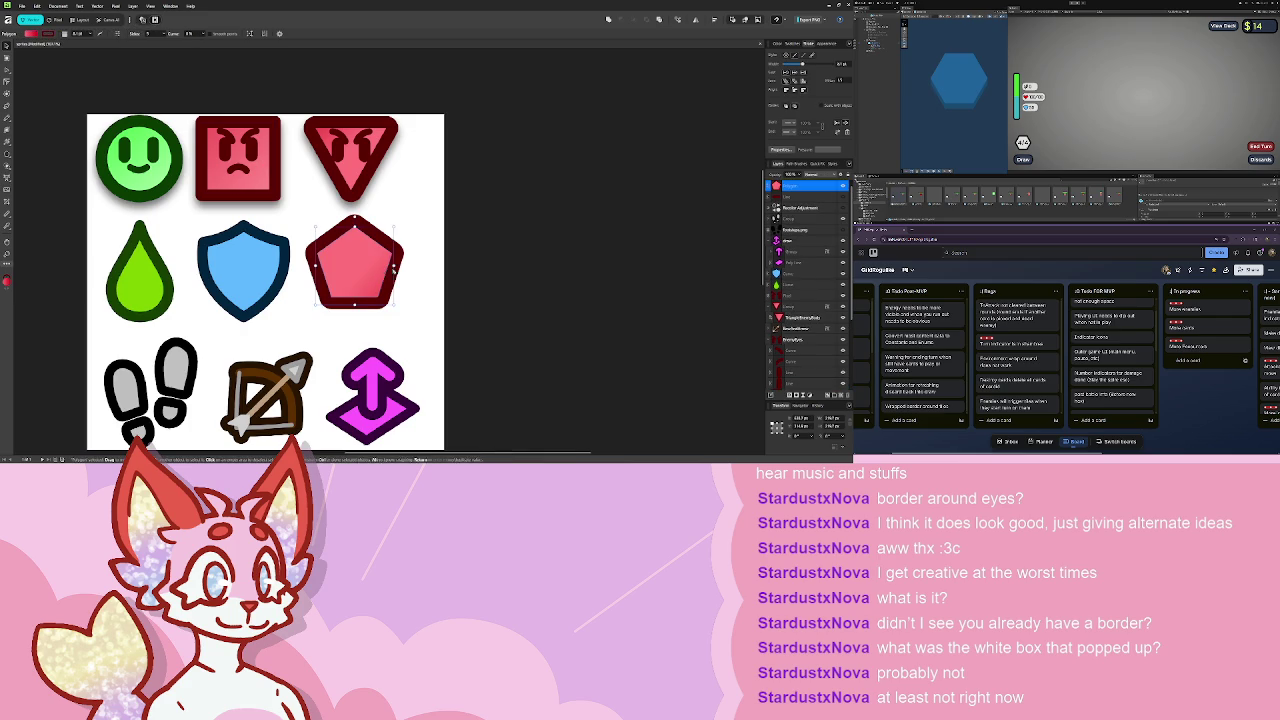
left_click(798, 91)
- Move the pentagon onto the angry square, then back beside the blue shield
mouse_move(367, 257)
left_mouse_down()
mouse_move(252, 152)
mouse_move(242, 160)
left_mouse_up()
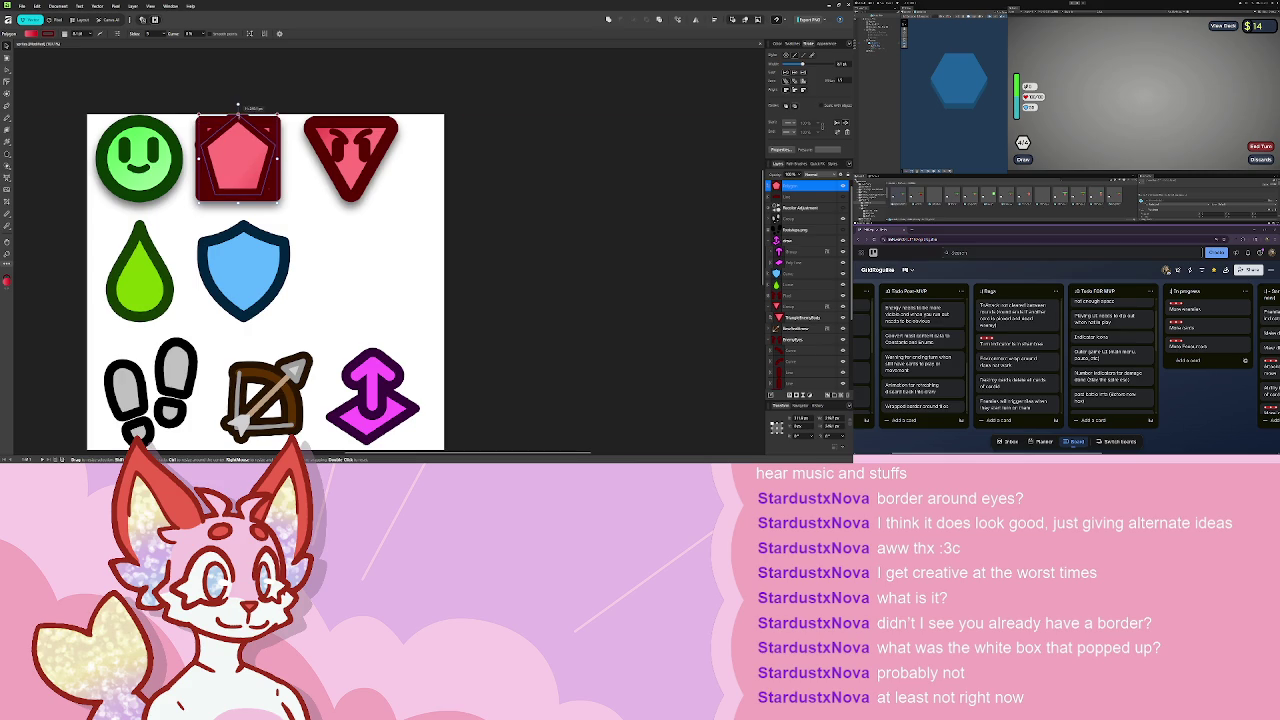
key("Escape")
left_click(242, 141)
left_click_drag(242, 141, 365, 263)
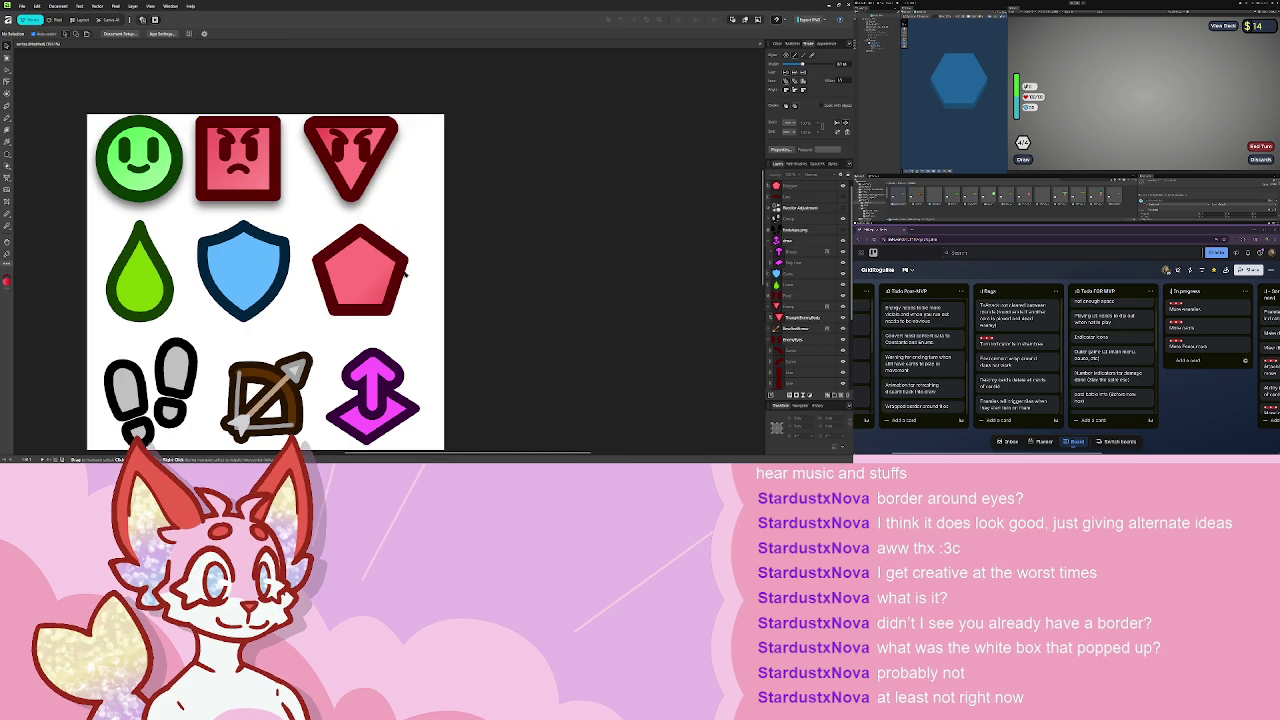
key("Escape")
scroll(365, 263, "up", 2)
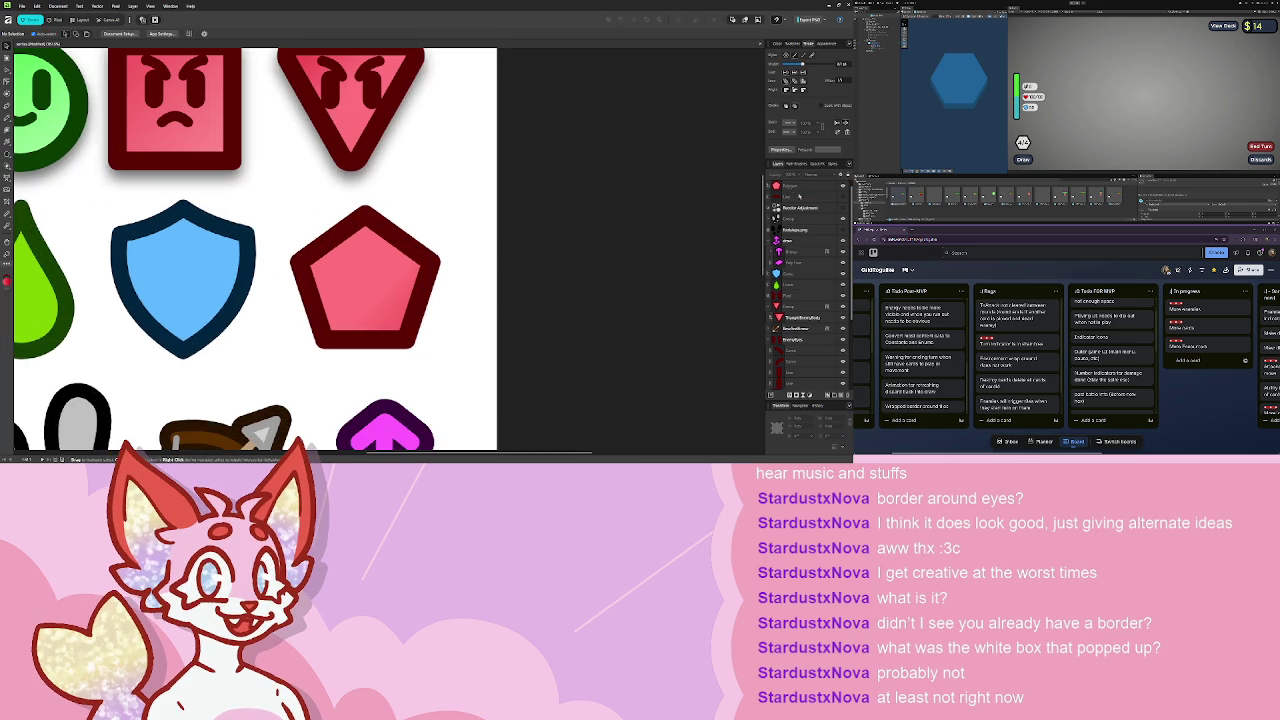
- Copy the angry square's eyes onto the pentagon and raise them above it
left_click(805, 295)
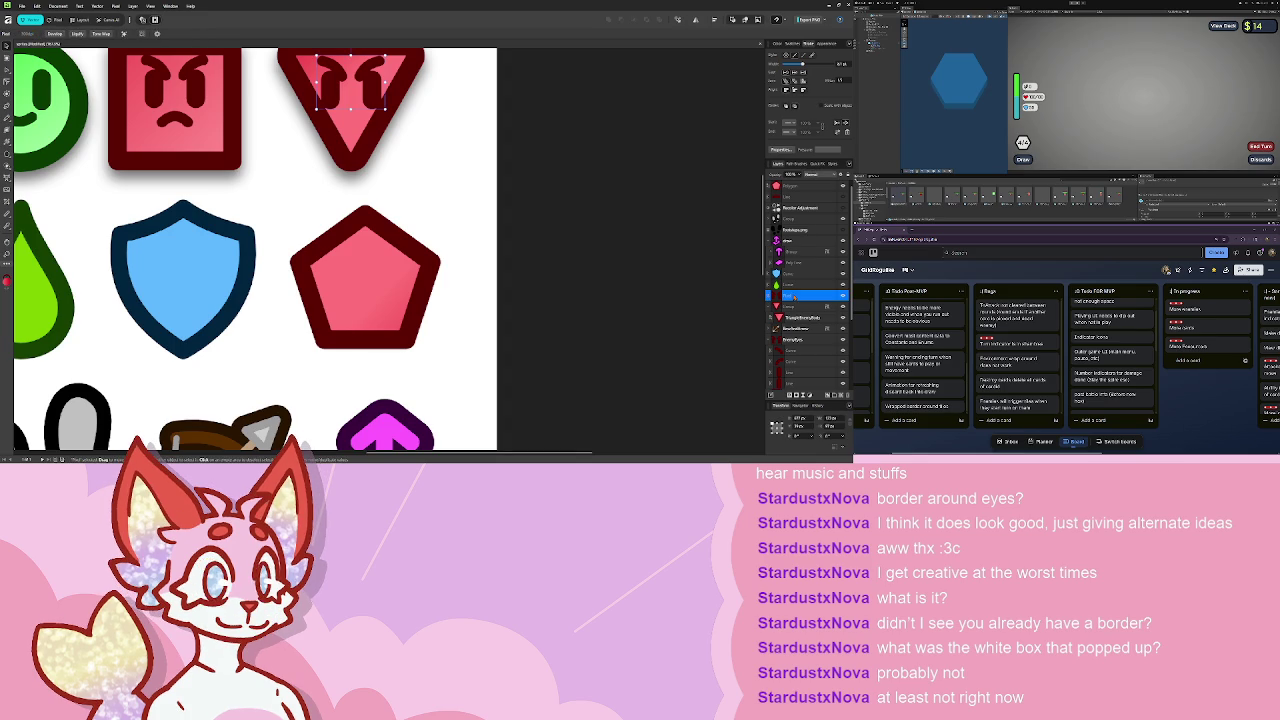
key("Escape")
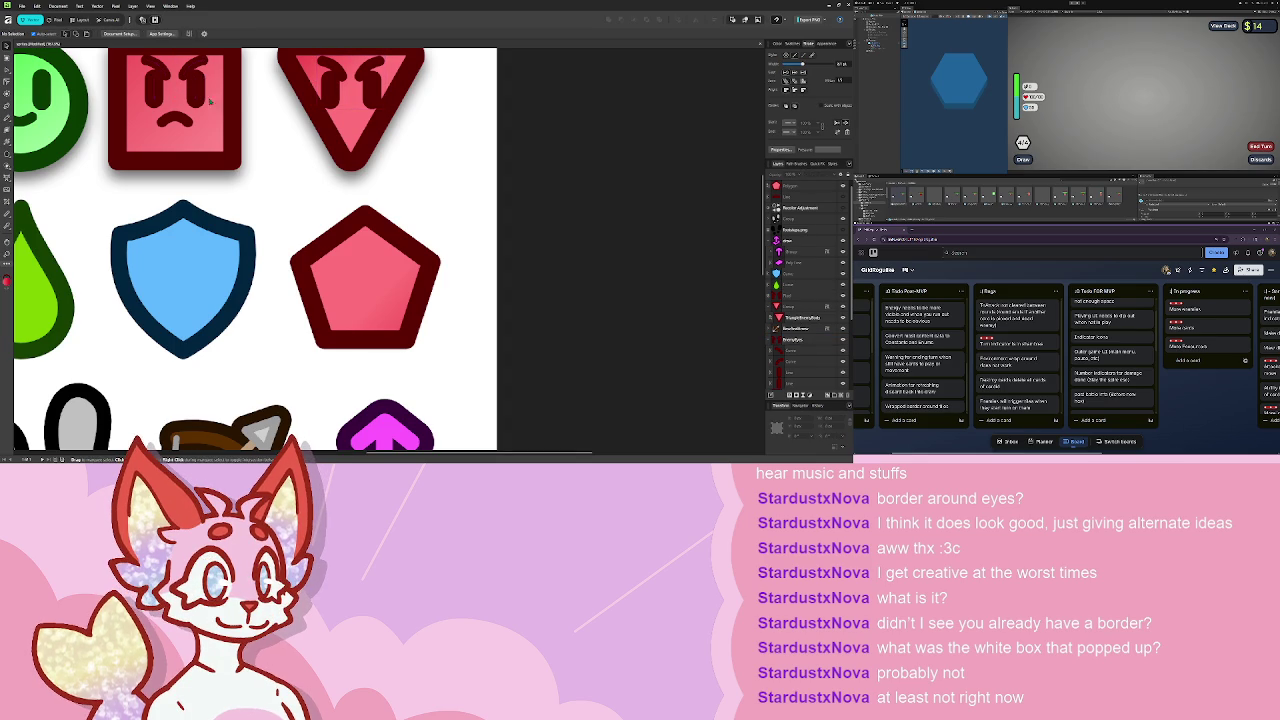
left_click(172, 88)
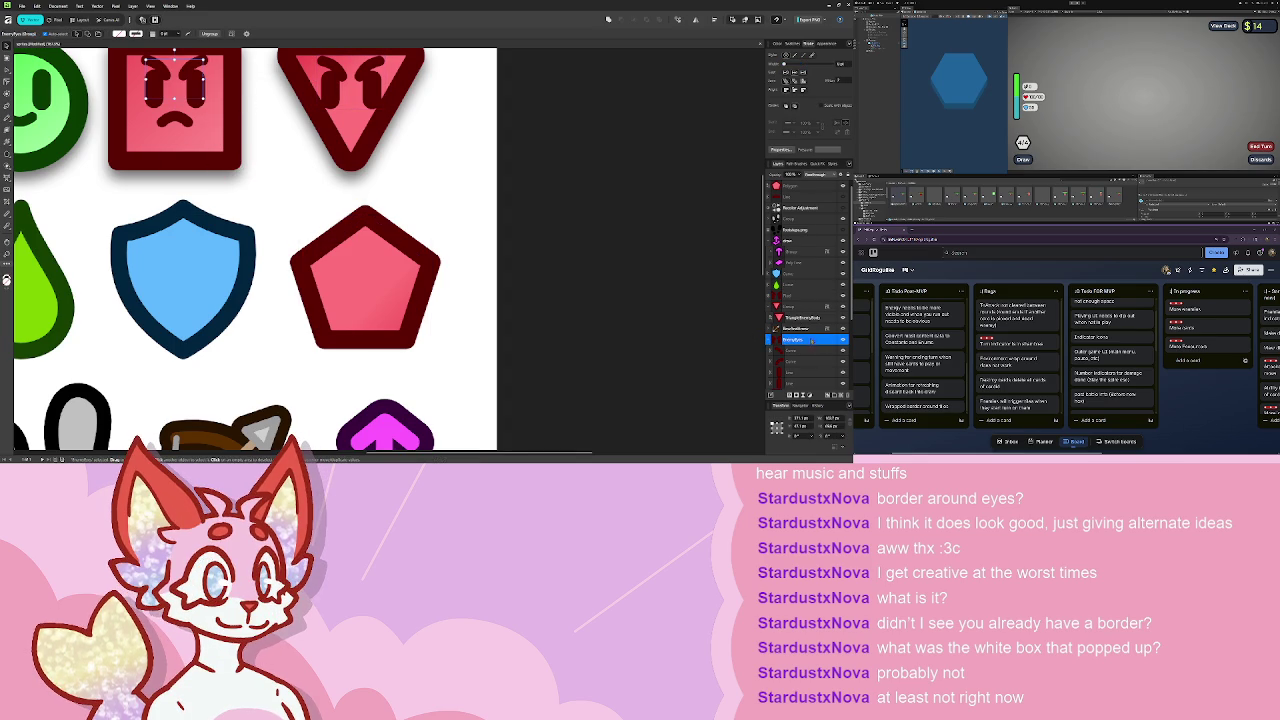
left_click_drag(175, 85, 365, 270)
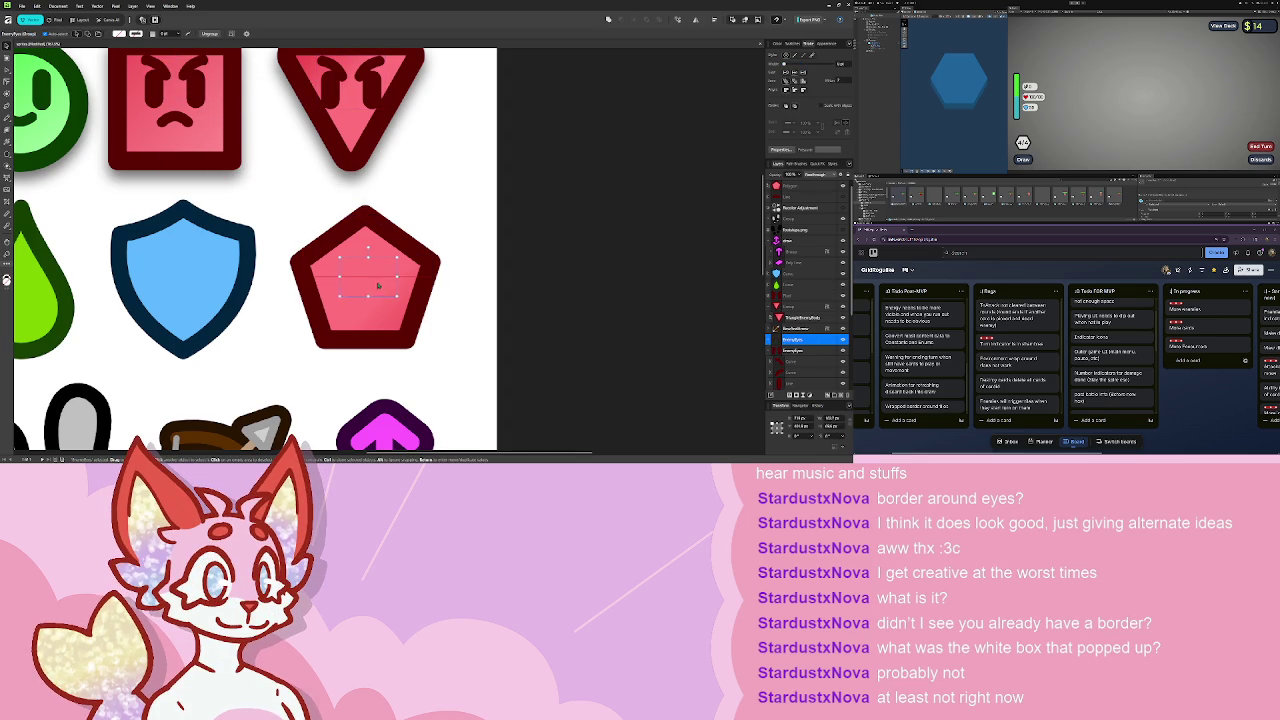
left_click_drag(810, 340, 800, 188)
left_click(470, 277)
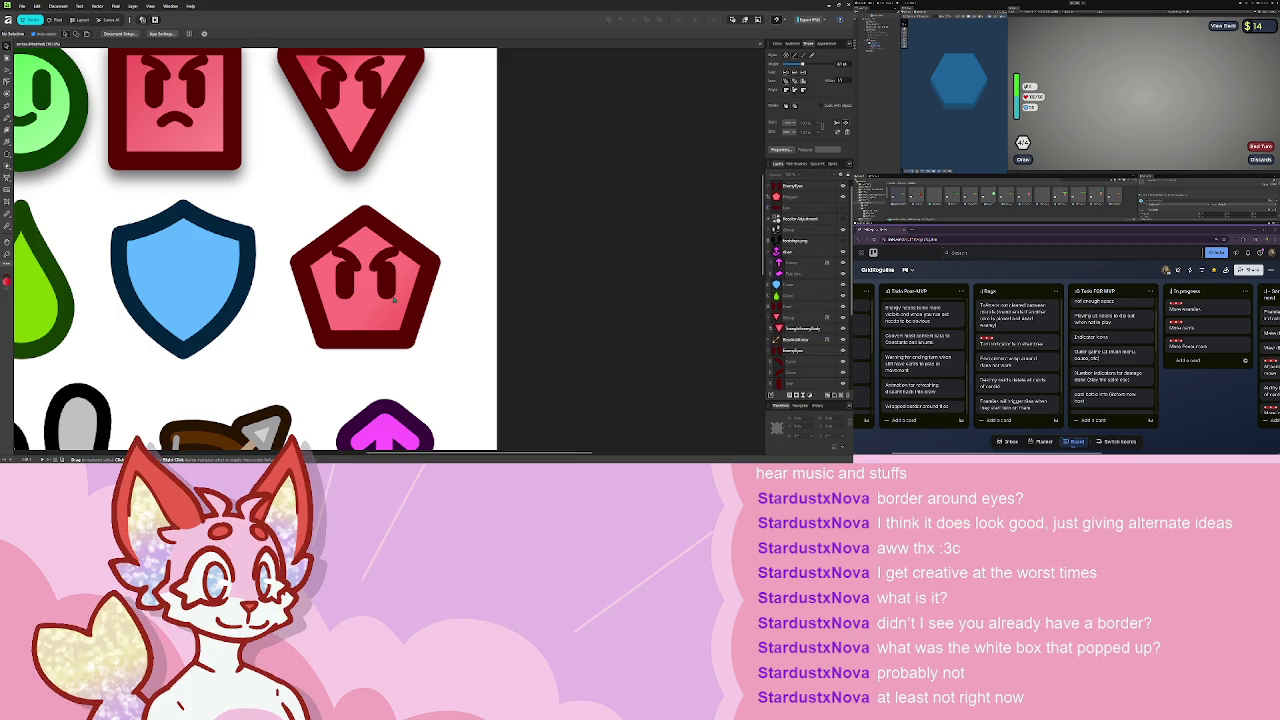
- Draw a straight, flat mouth stroke across the pentagon with the Pen tool
scroll(365, 312, "up", 2)
scroll(330, 250, "down", 5)
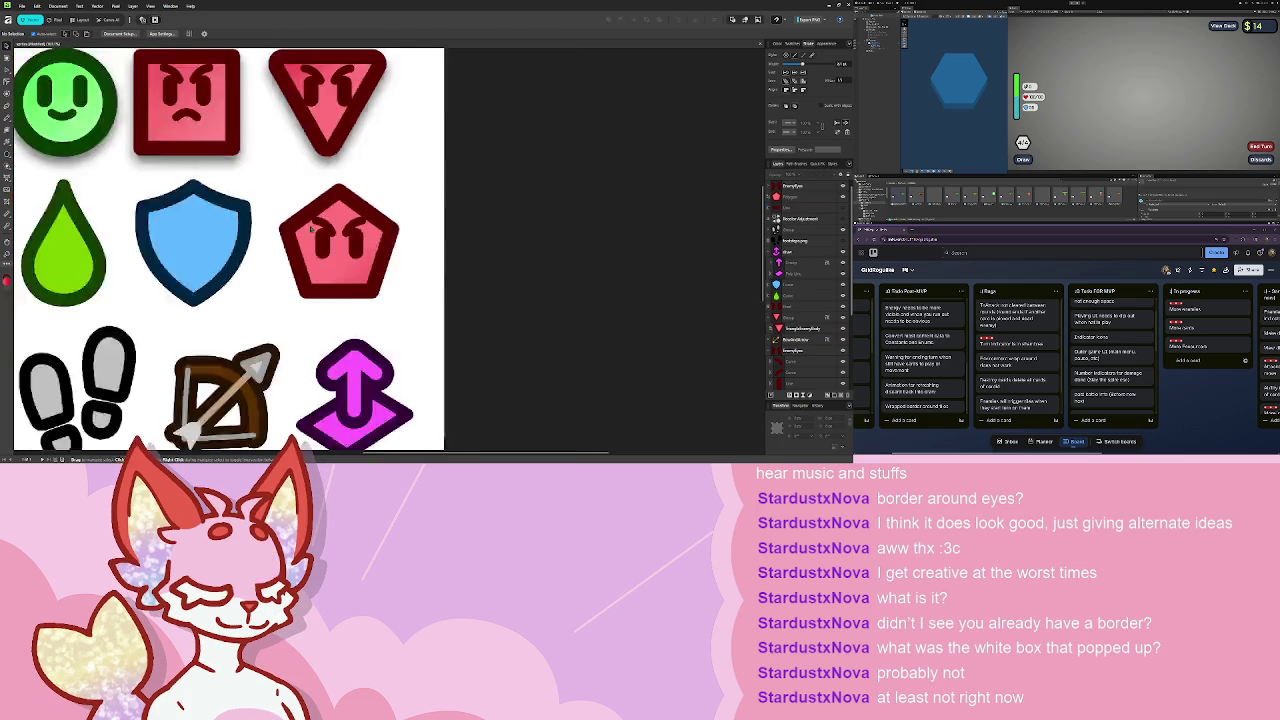
scroll(322, 235, "up", 4)
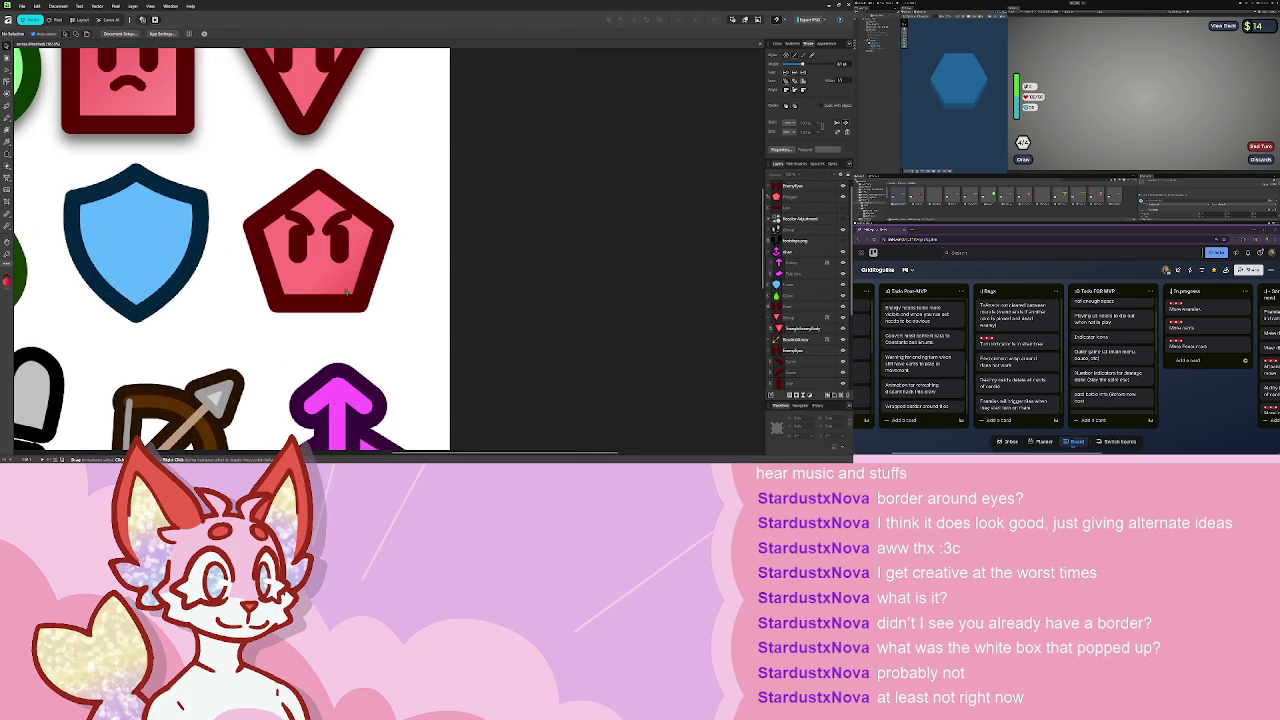
scroll(346, 292, "up", 3)
key("p")
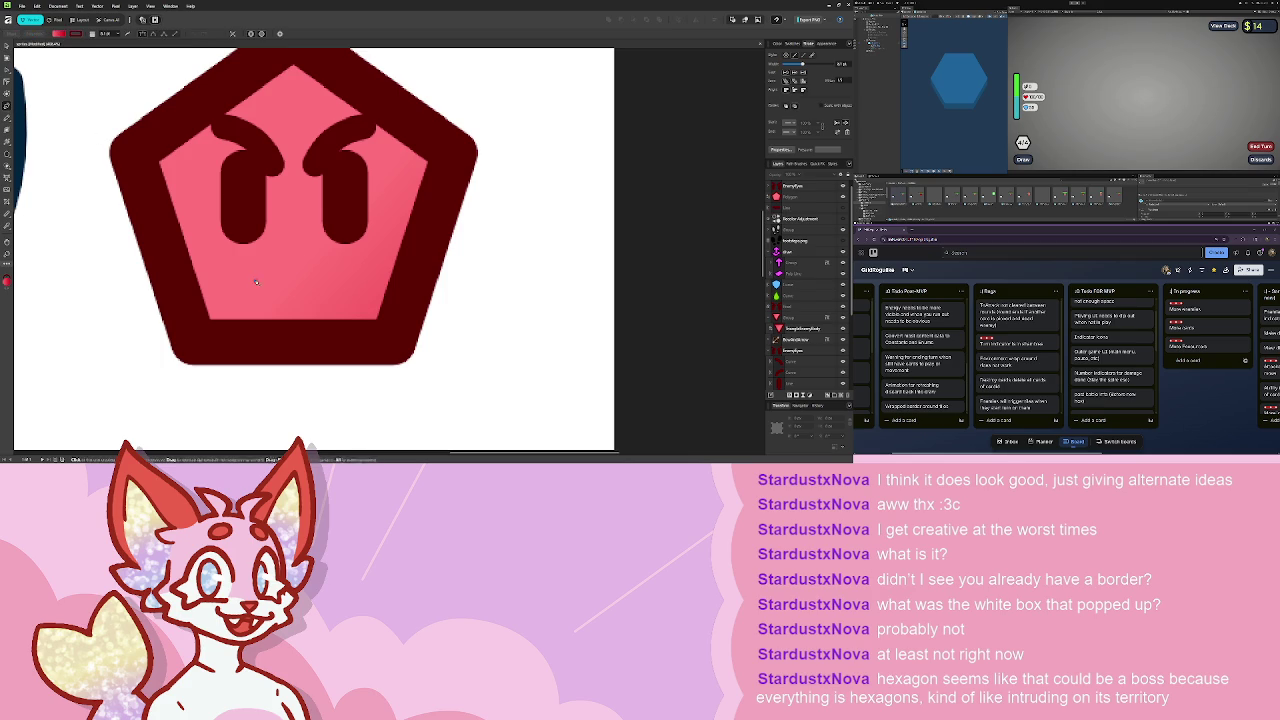
left_click(256, 283)
left_click(336, 282)
key("Escape")
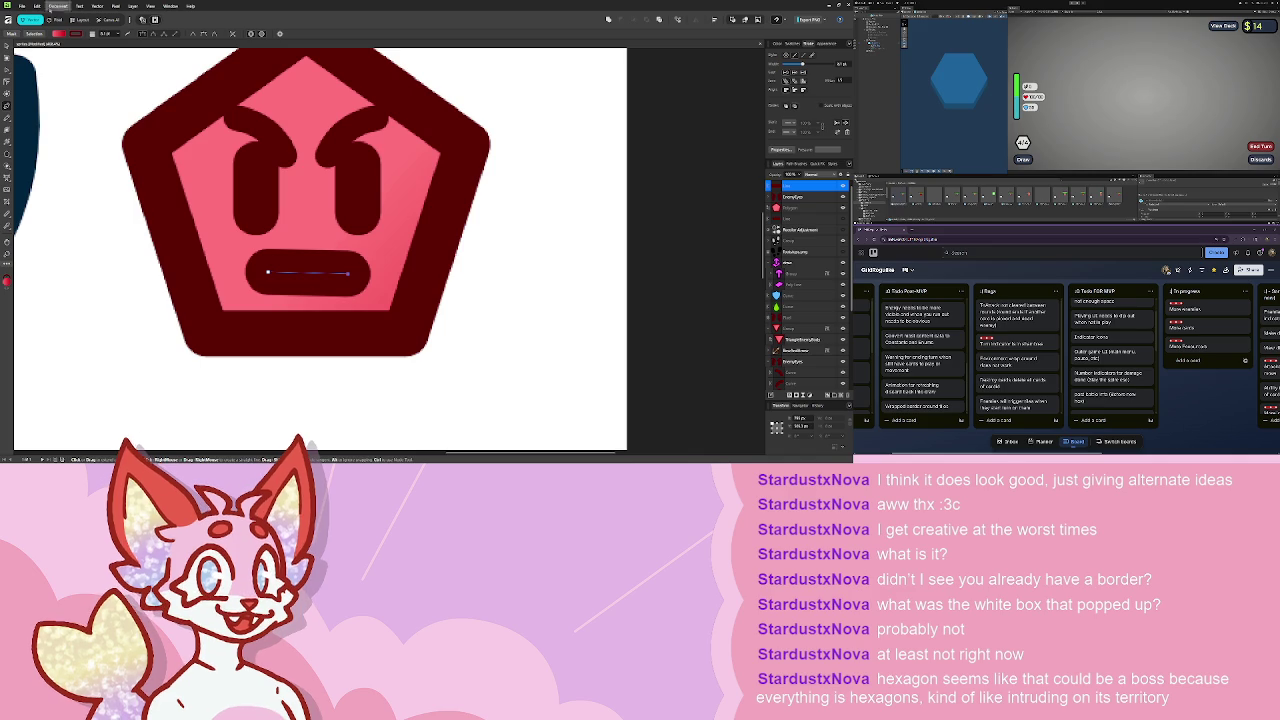
- Scroll the Trello Ideas list and open the Enemies card
key("a")
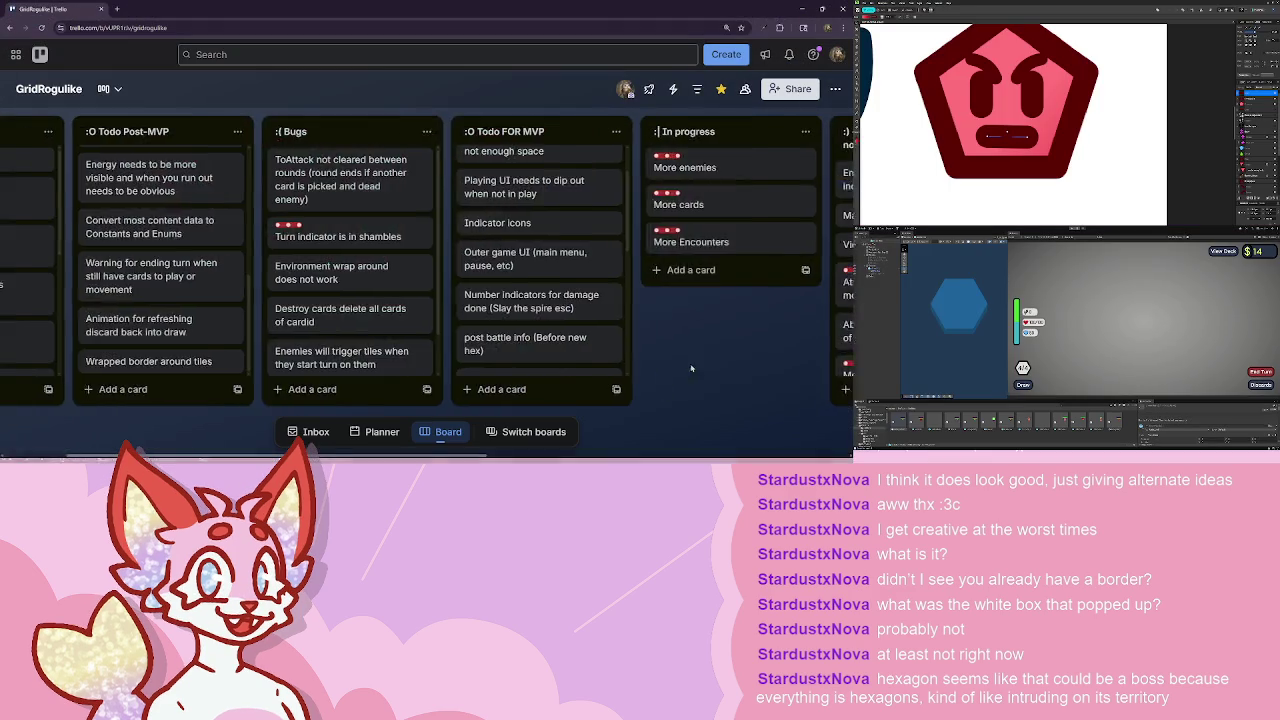
scroll(140, 320, "left", 2)
scroll(140, 320, "down", 5)
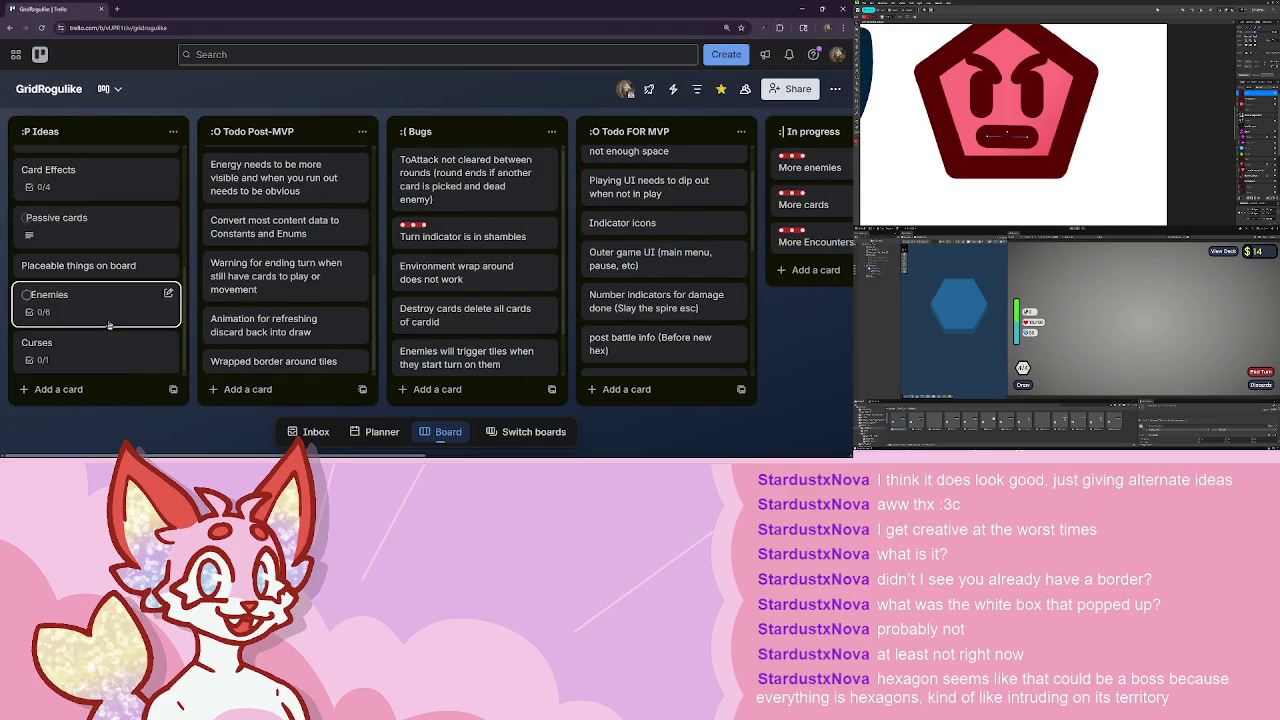
scroll(100, 260, "up", 3)
scroll(97, 240, "down", 4)
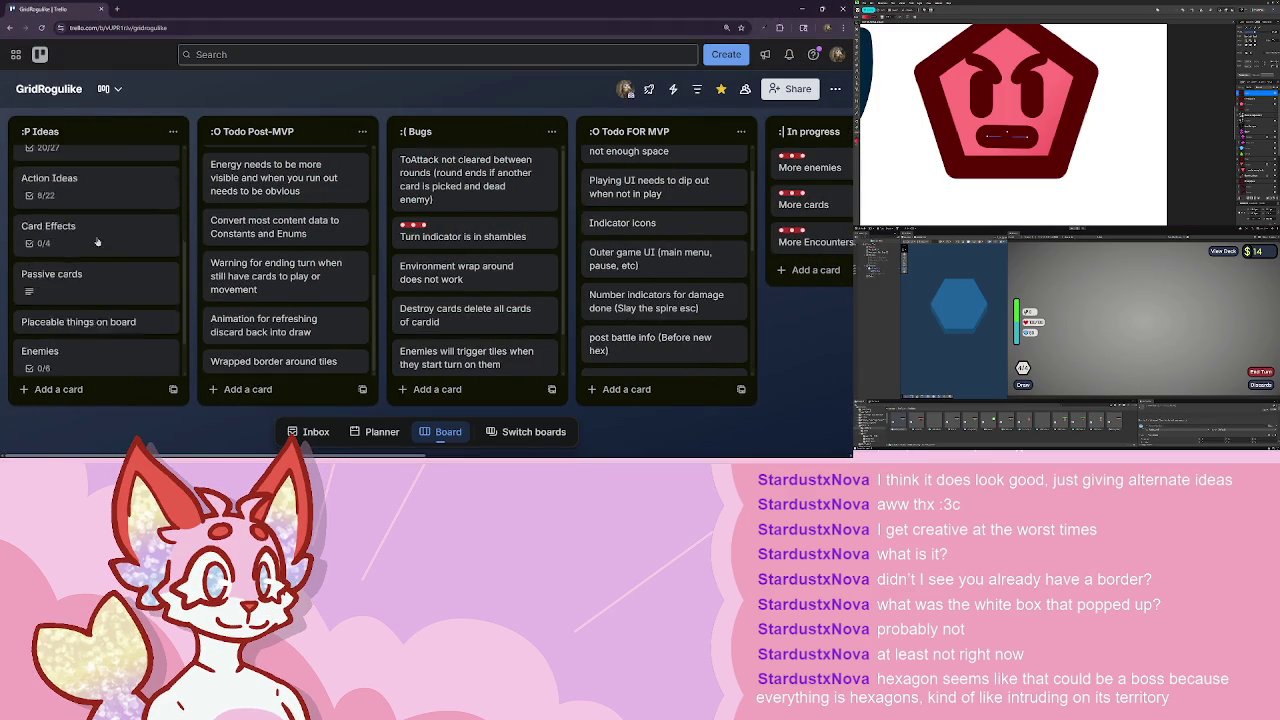
left_click(105, 300)
scroll(303, 300, "down", 3)
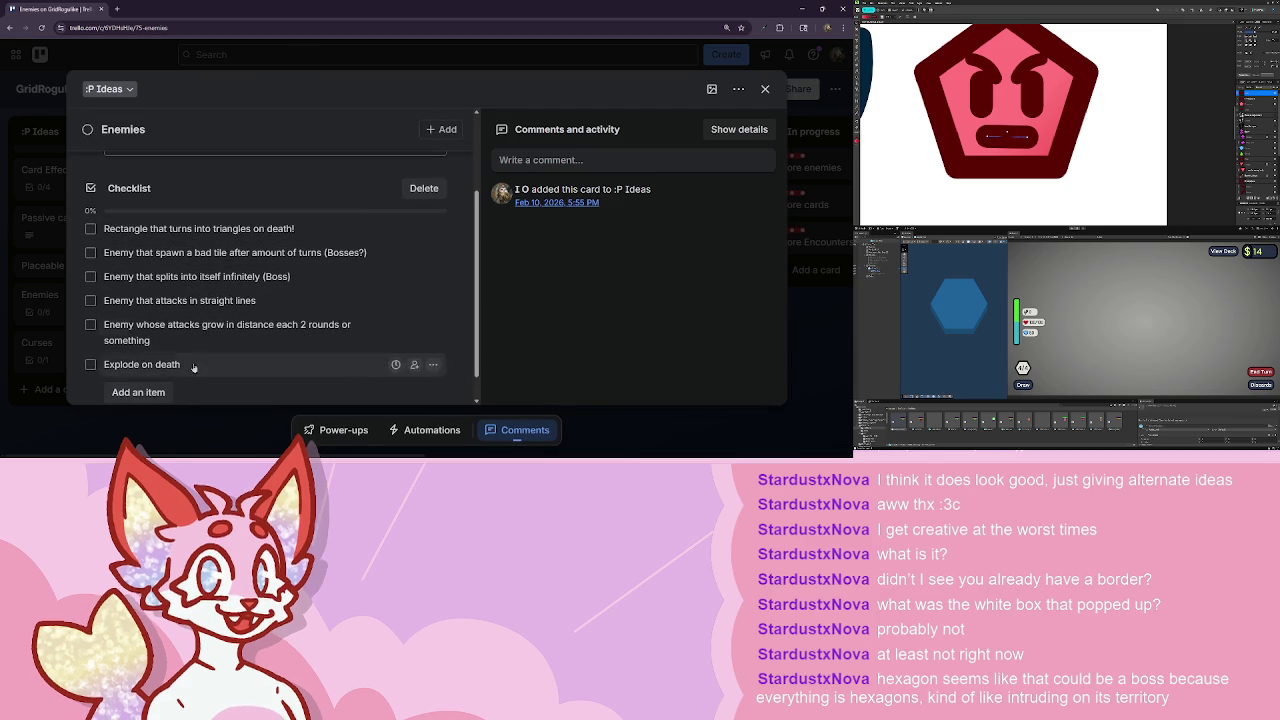
- Add the checklist item 'Hexagon boss: everything is hexagons so the theme…' to the Enemies card
left_click(138, 392)
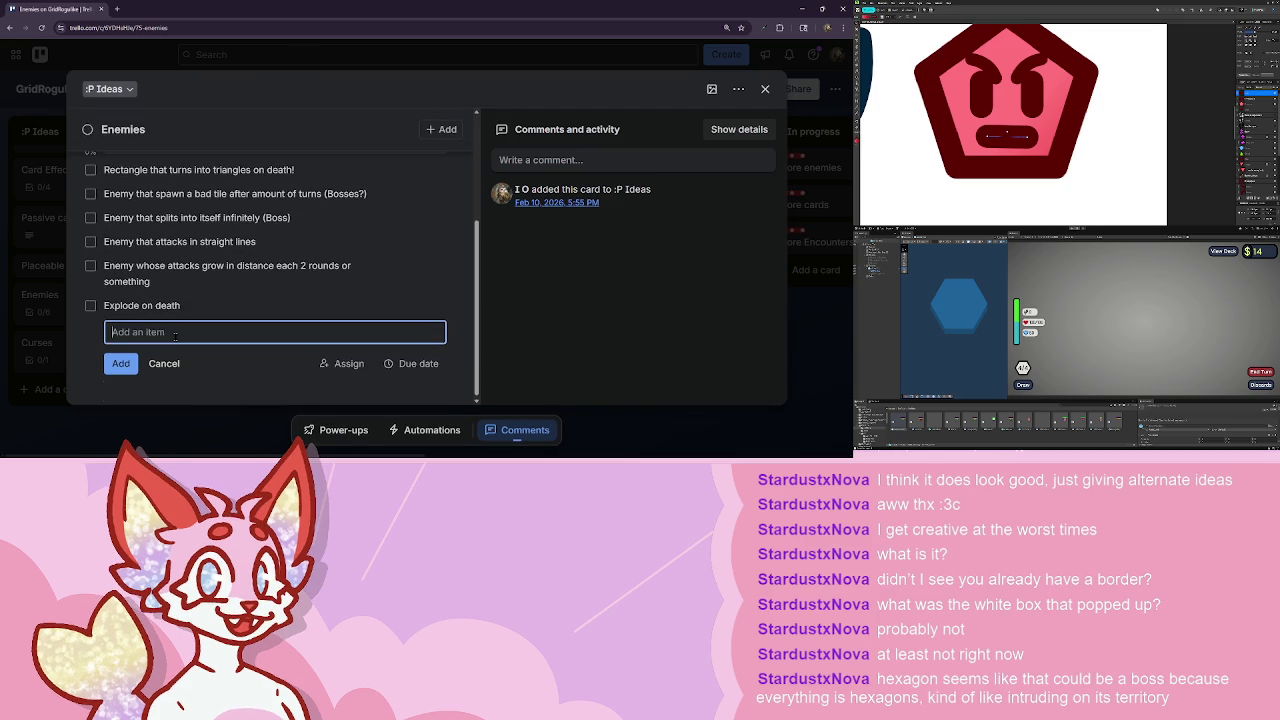
type("Hexagon ")
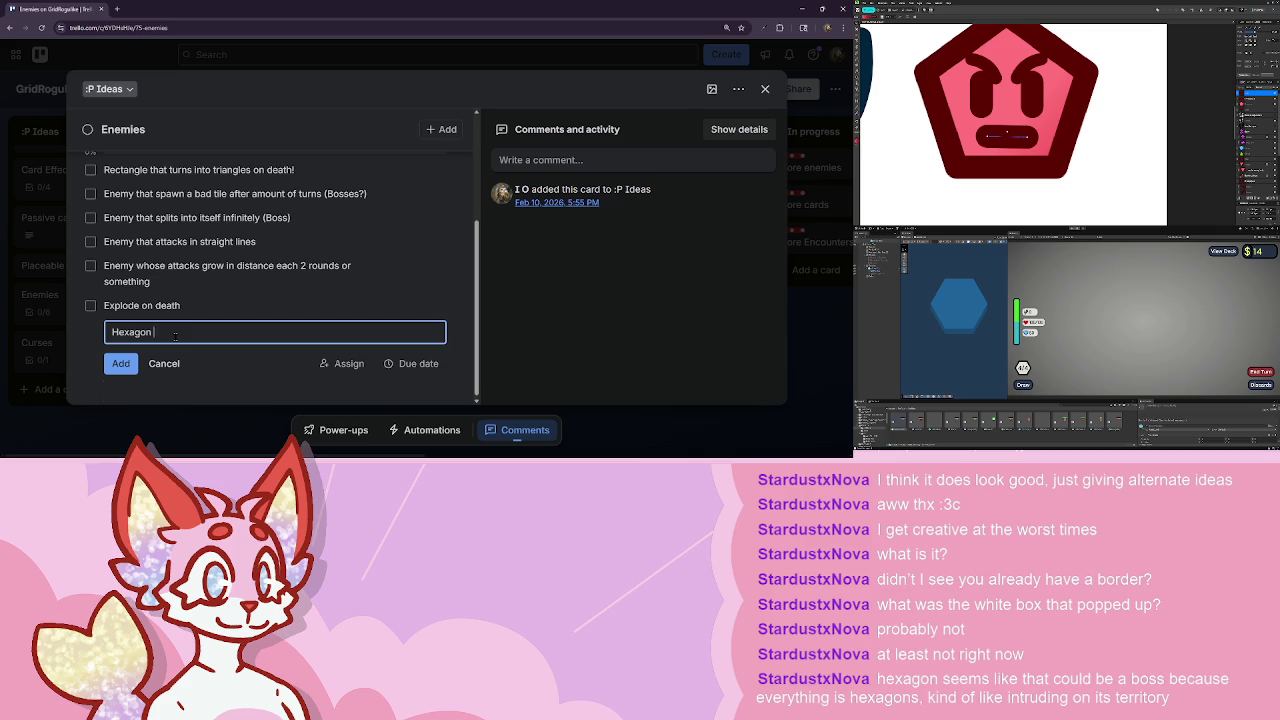
type("bosseverythi")
type("ng is ehexagons so tht")
key("BackSpace")
type("e theme f")
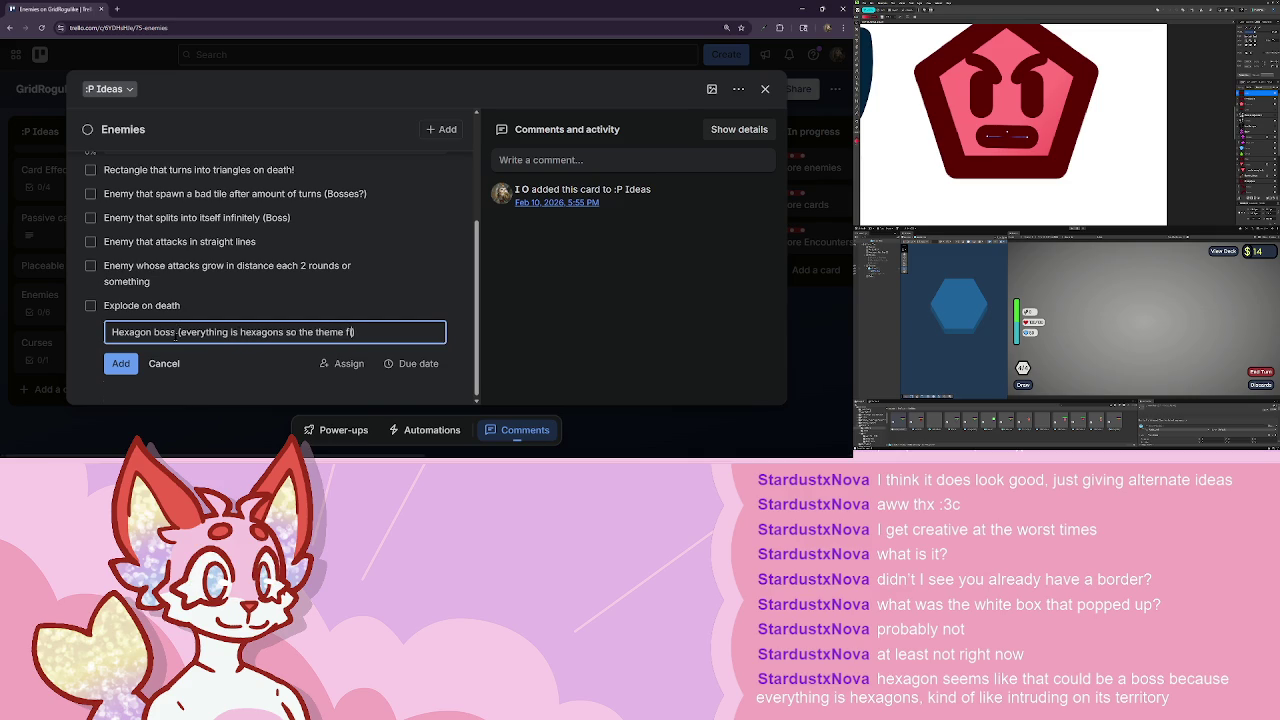
key("Return")
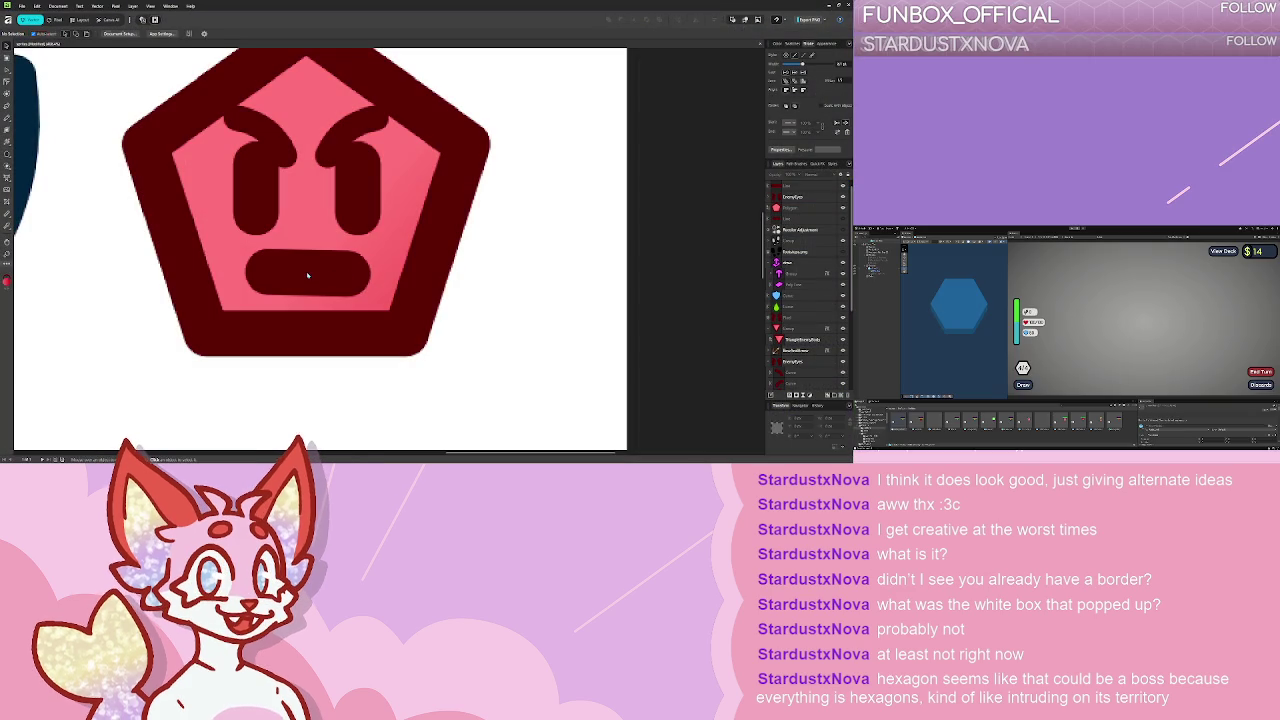
- Replace the pentagon's old mouth with a new straight pen stroke about 42.8 thick
key("Delete")
key("p")
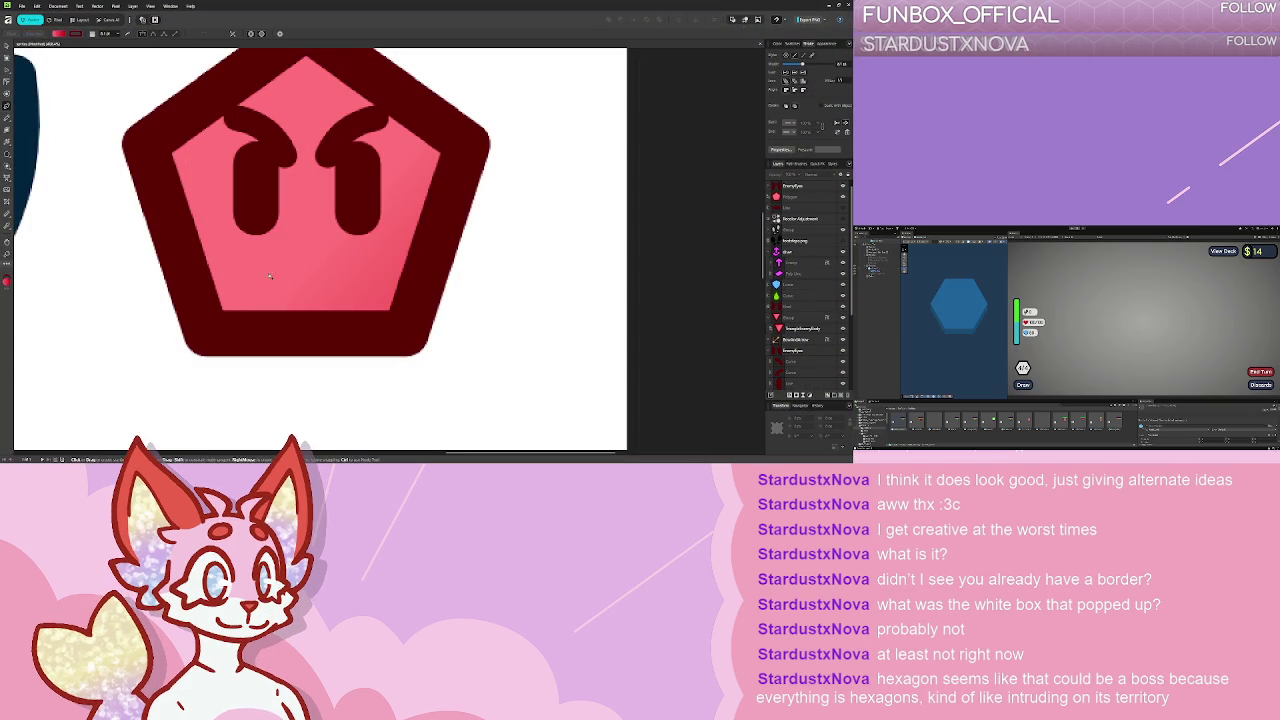
left_click(348, 273)
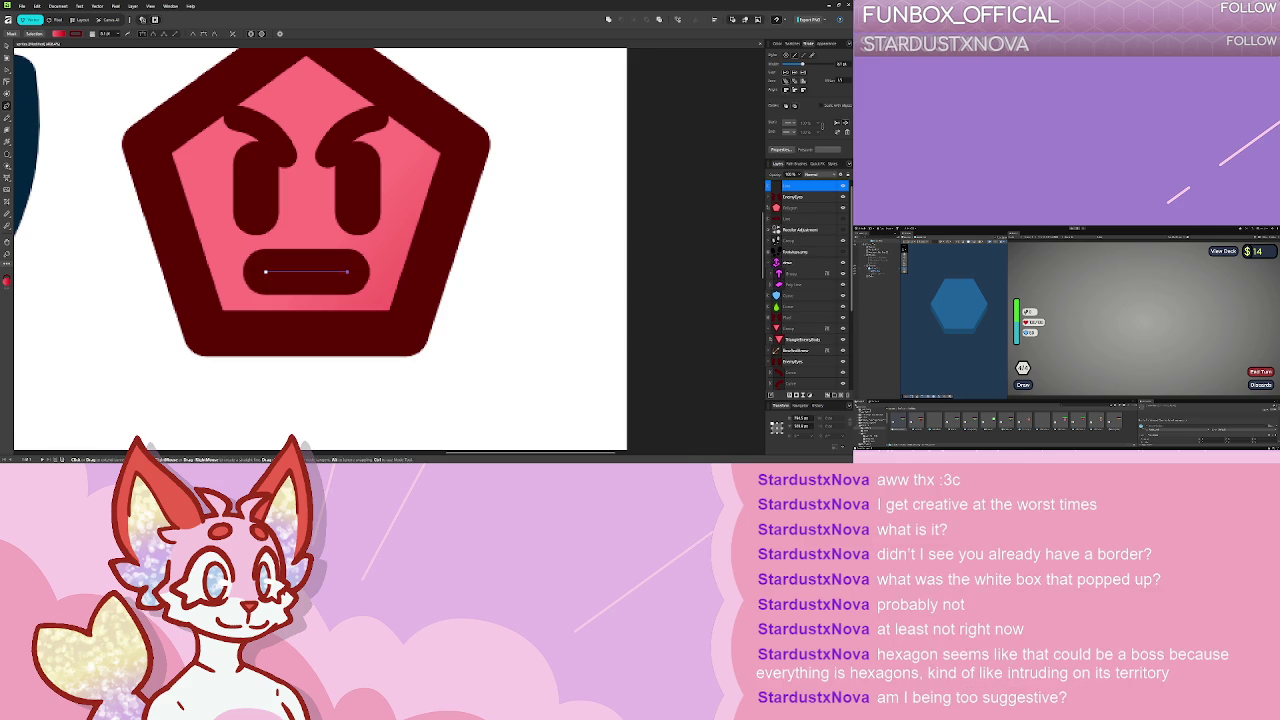
mouse_move(802, 64)
left_mouse_down()
mouse_move(787, 64)
mouse_move(798, 63)
left_mouse_up()
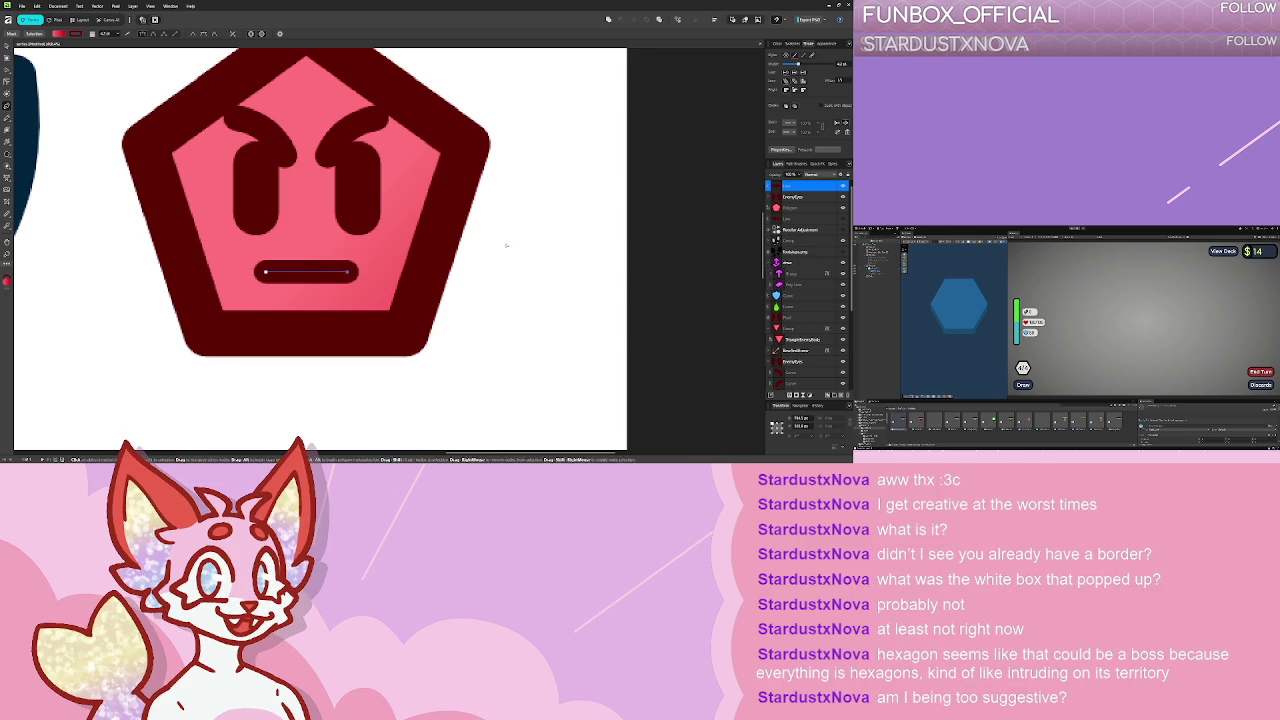
- Bend the new mouth line with the node tool, first into a smile, then into a frown
key("a")
mouse_move(311, 273)
left_mouse_down()
mouse_move(311, 285)
mouse_move(311, 261)
mouse_move(312, 282)
left_mouse_up()
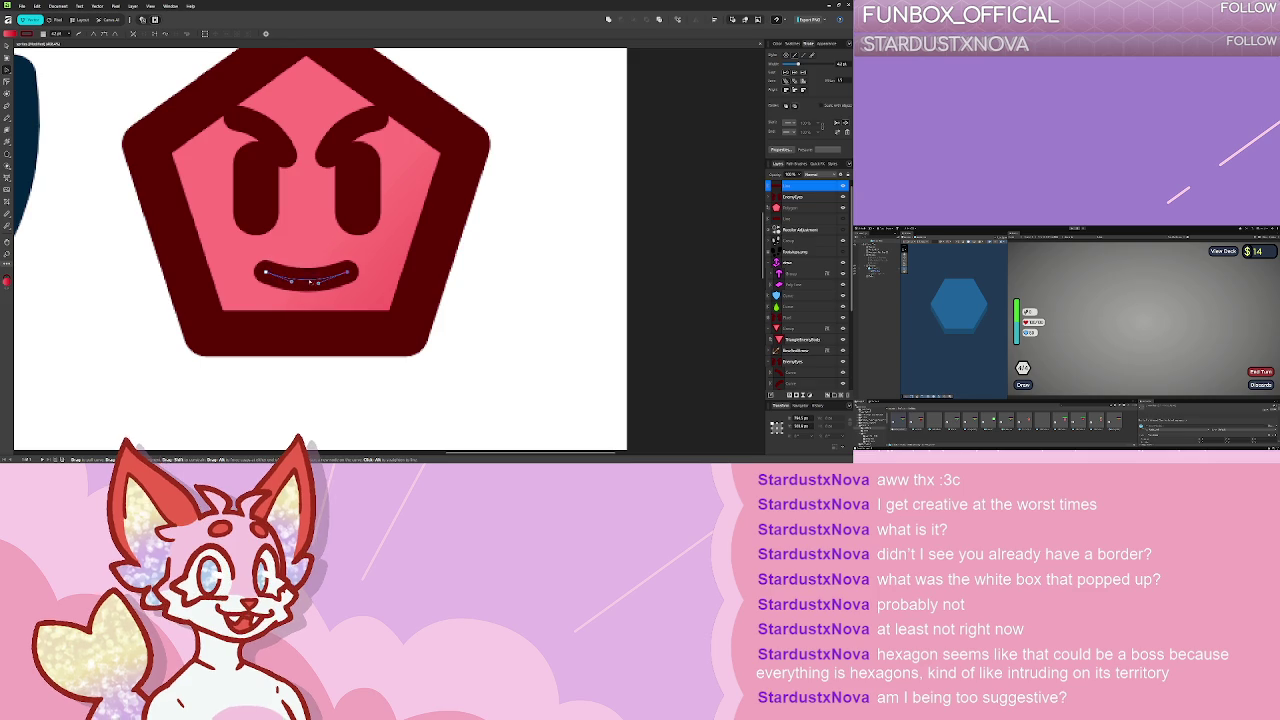
key("ctrl+d")
key("ctrl+0")
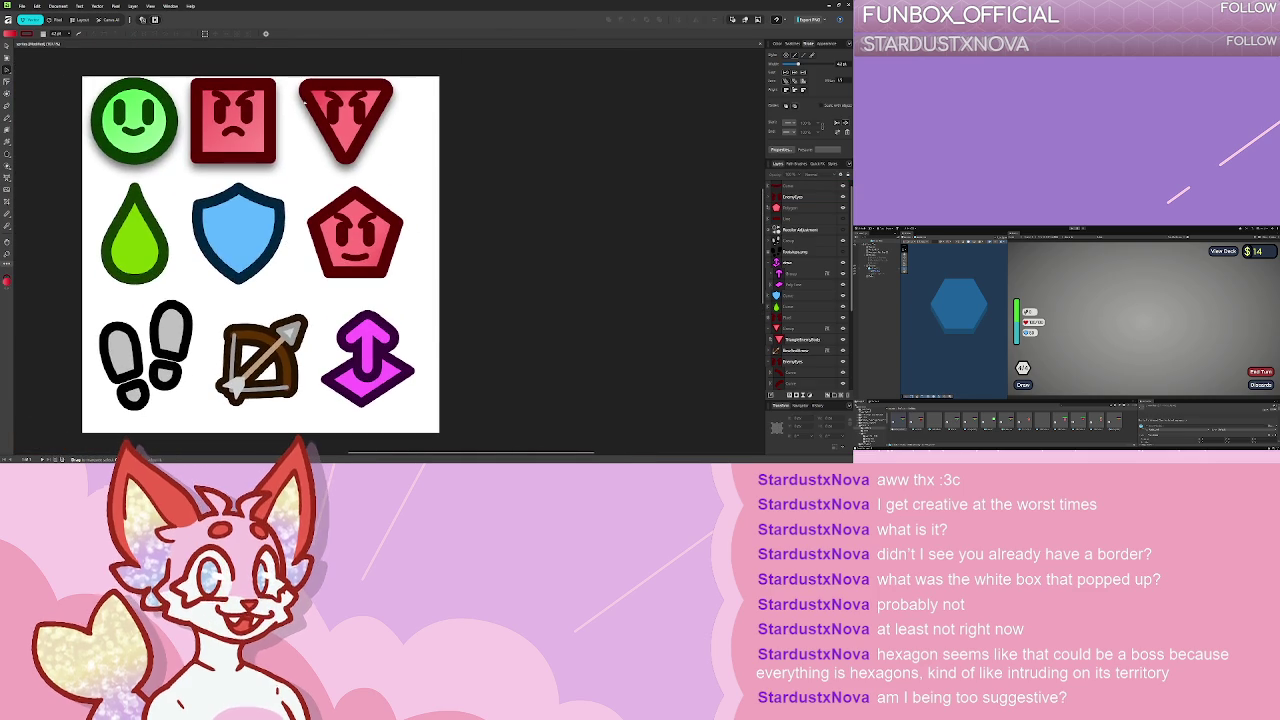
scroll(355, 250, "up", 8)
left_click(342, 228)
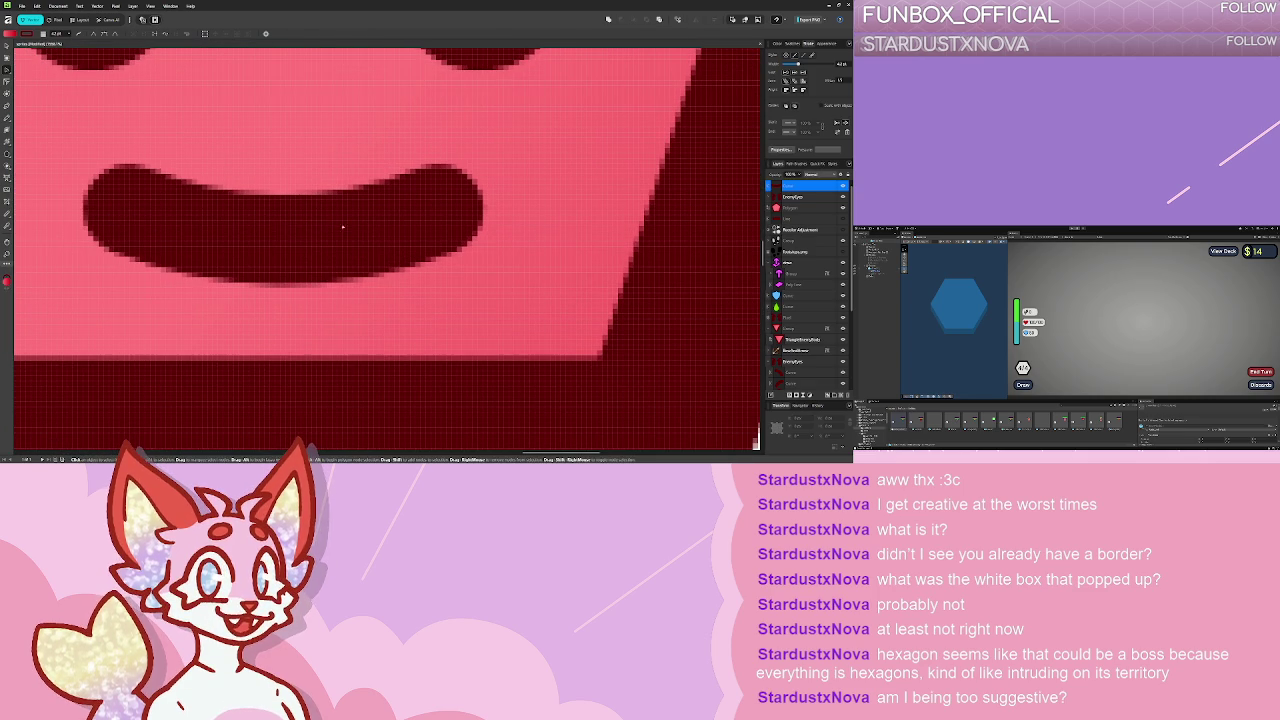
left_click(278, 243)
mouse_move(285, 246)
left_mouse_down()
mouse_move(305, 165)
mouse_move(325, 173)
left_mouse_up()
- Shift the frown's bend toward its left end so it hooks upward on the left
scroll(325, 173, "down", 6)
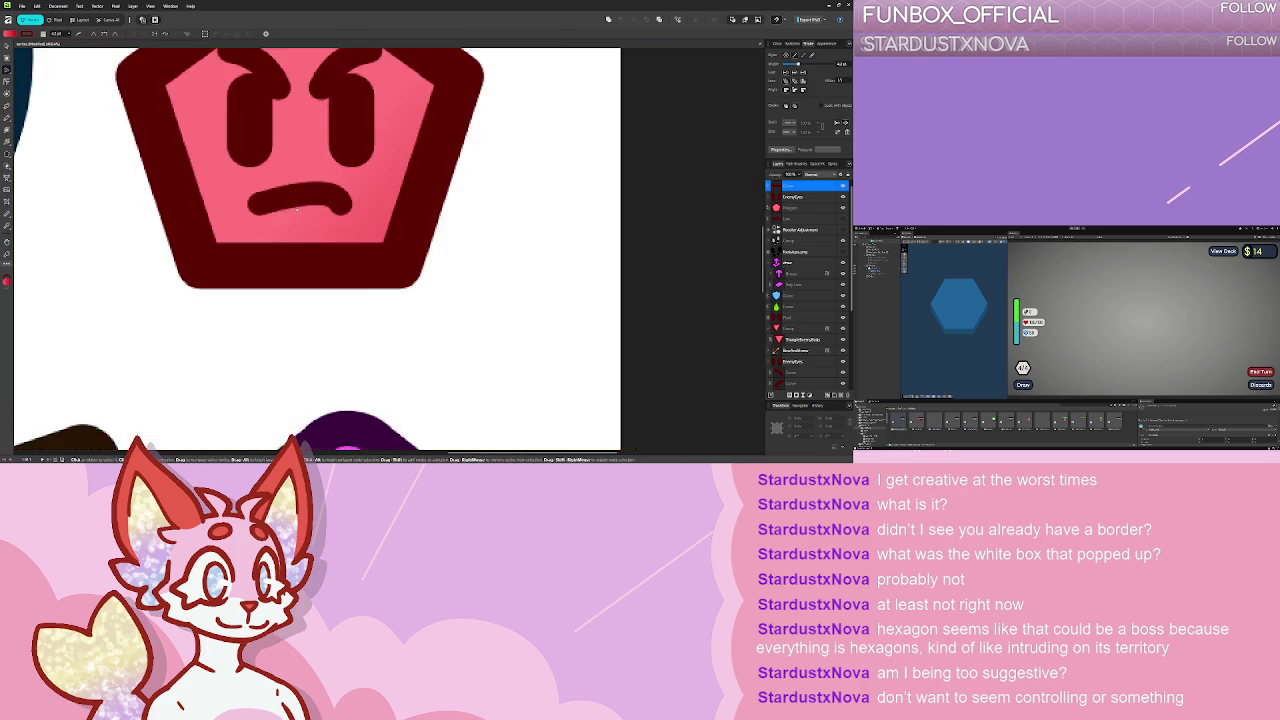
scroll(347, 312, "up", 2)
scroll(400, 260, "up", 2)
scroll(400, 260, "left", 2)
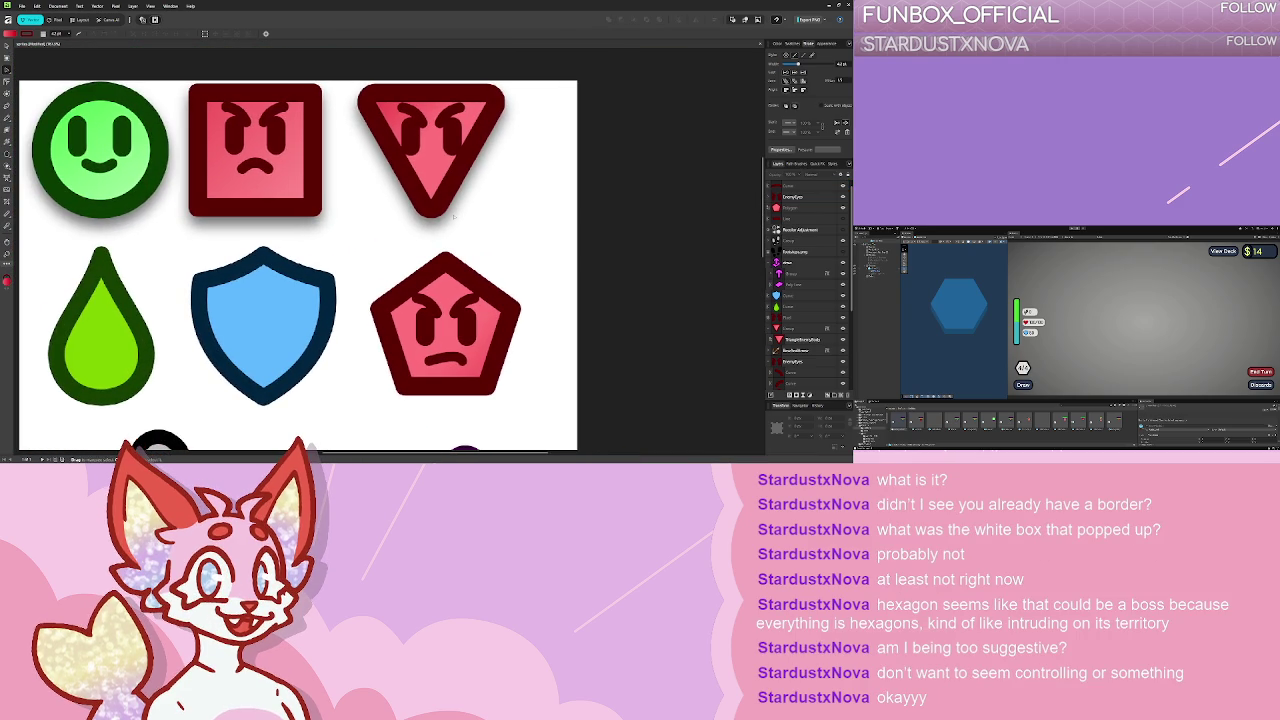
scroll(473, 340, "up", 5)
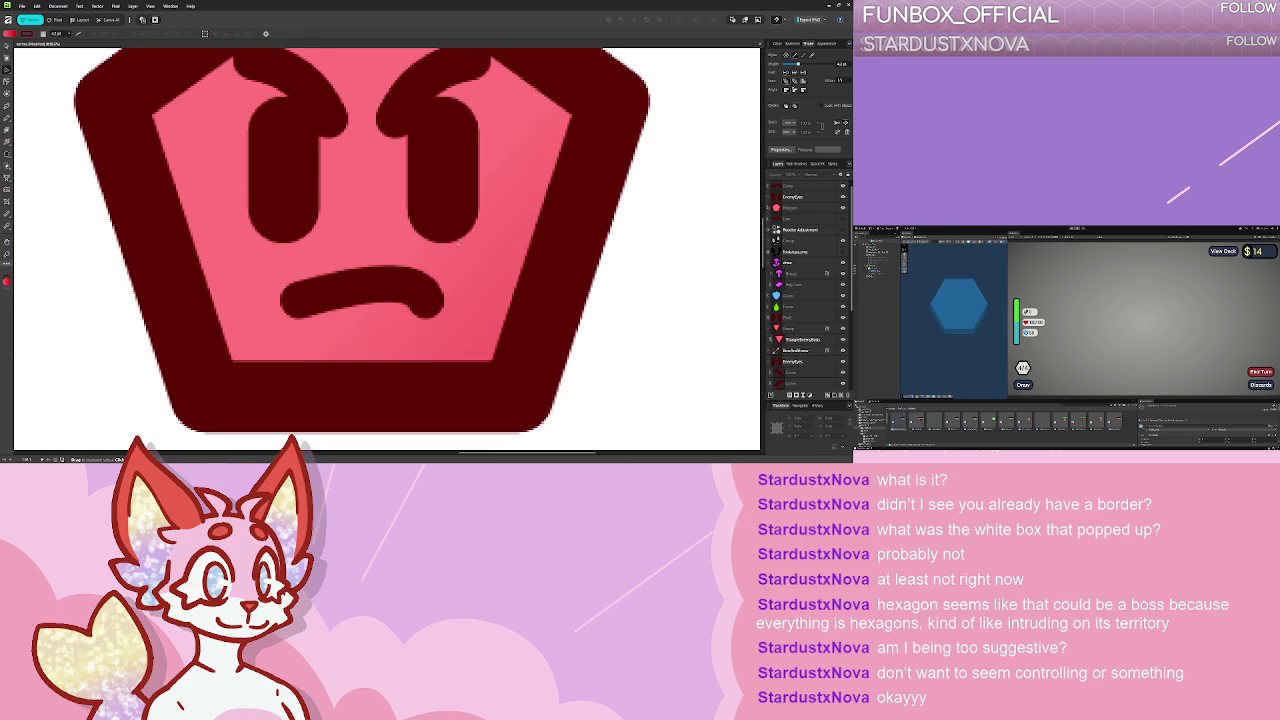
left_click(298, 299)
left_click(425, 299)
left_click_drag(407, 287, 354, 286)
key("v")
- Check the mouth curve's colour options, then deselect it and pan to see the whole icon sheet
left_click(616, 289)
scroll(616, 289, "down", 5)
scroll(474, 392, "up", 1)
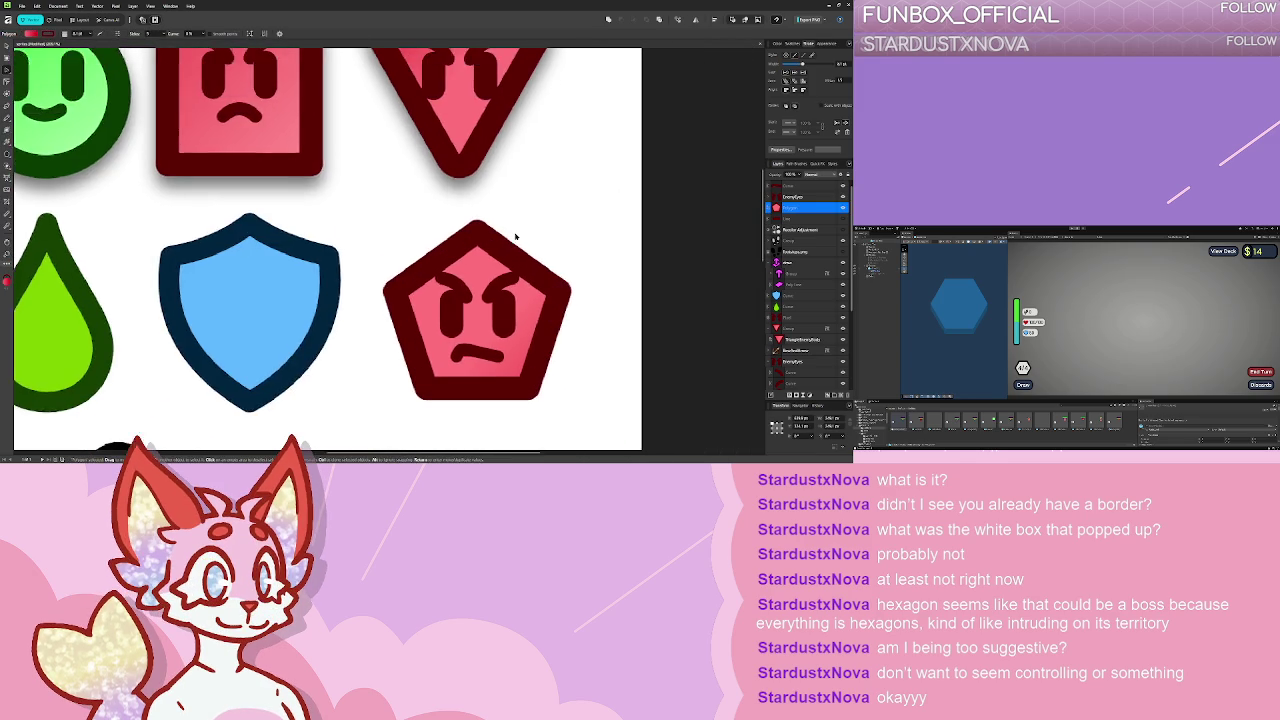
scroll(474, 392, "up", 2)
scroll(474, 392, "up", 4)
double_click(425, 332)
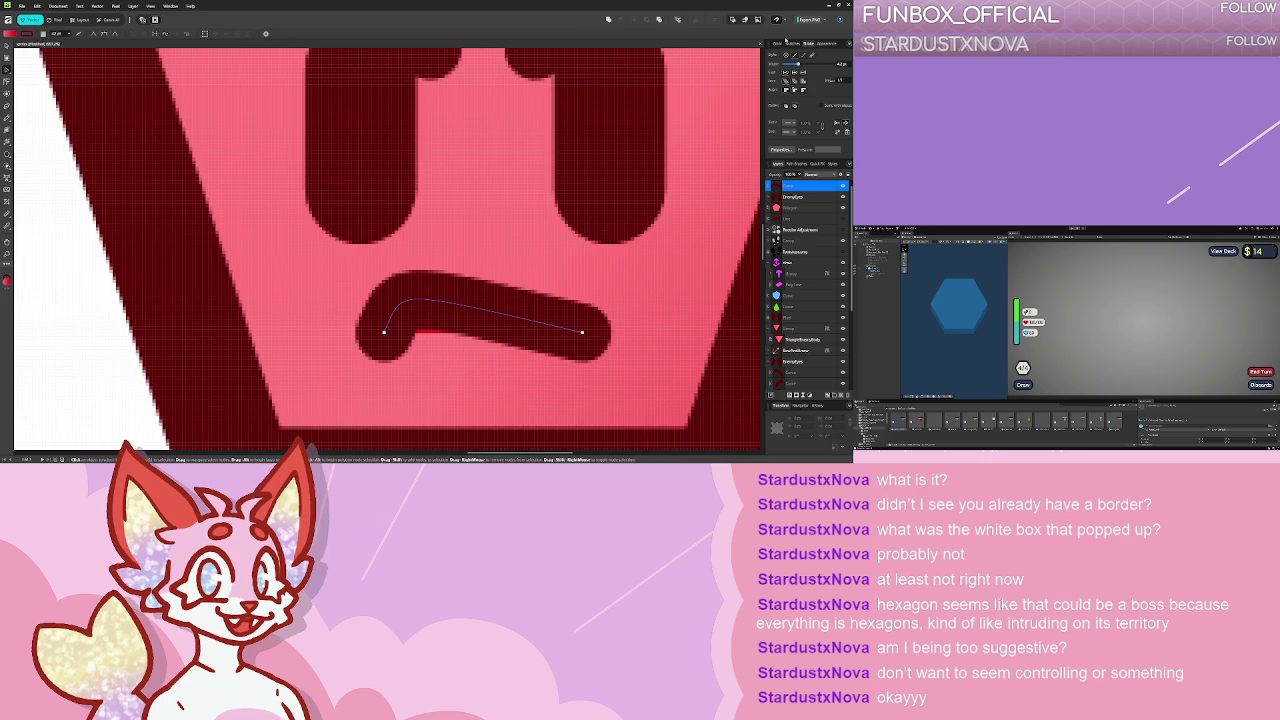
left_click(776, 43)
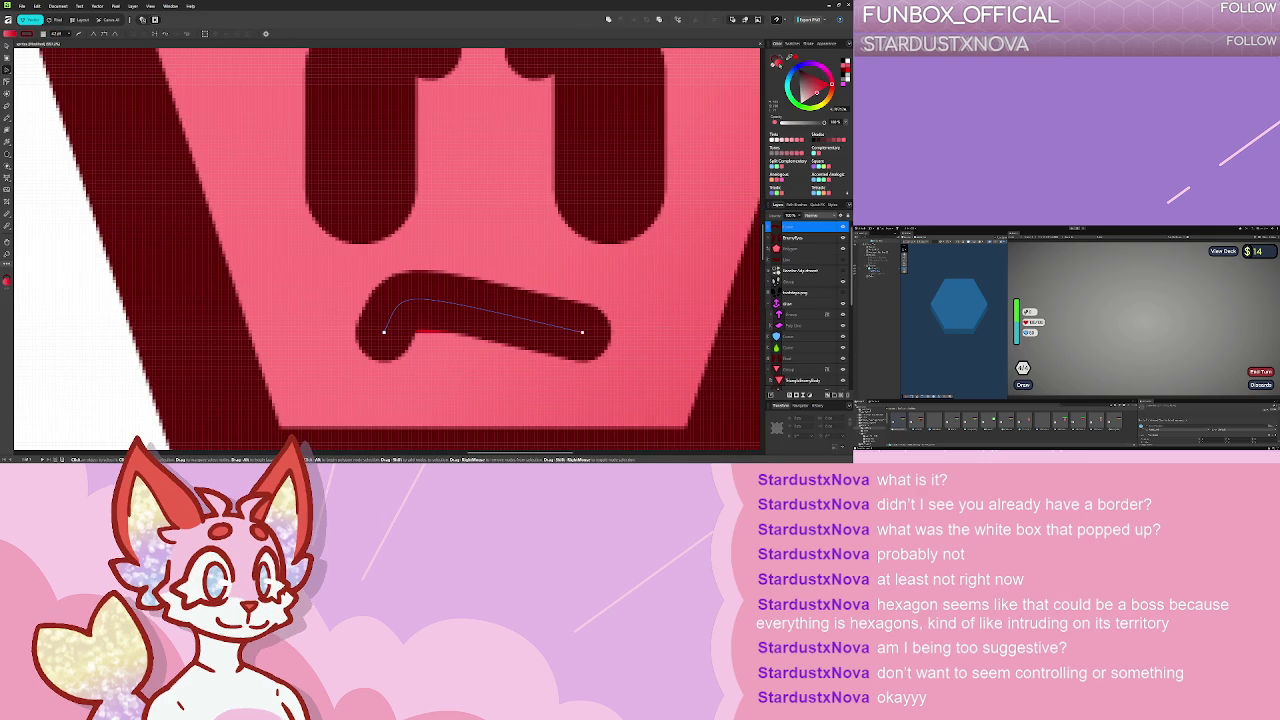
key("Escape")
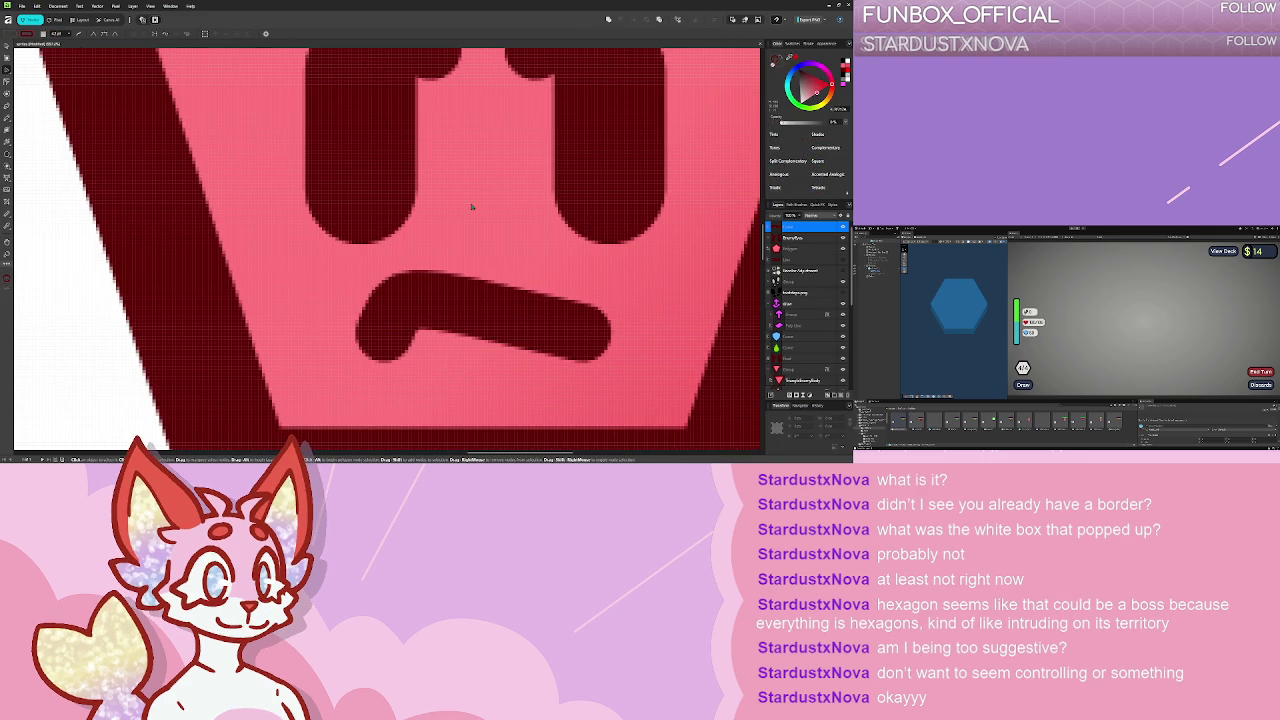
scroll(472, 207, "down", 5)
left_click_drag(587, 179, 523, 186)
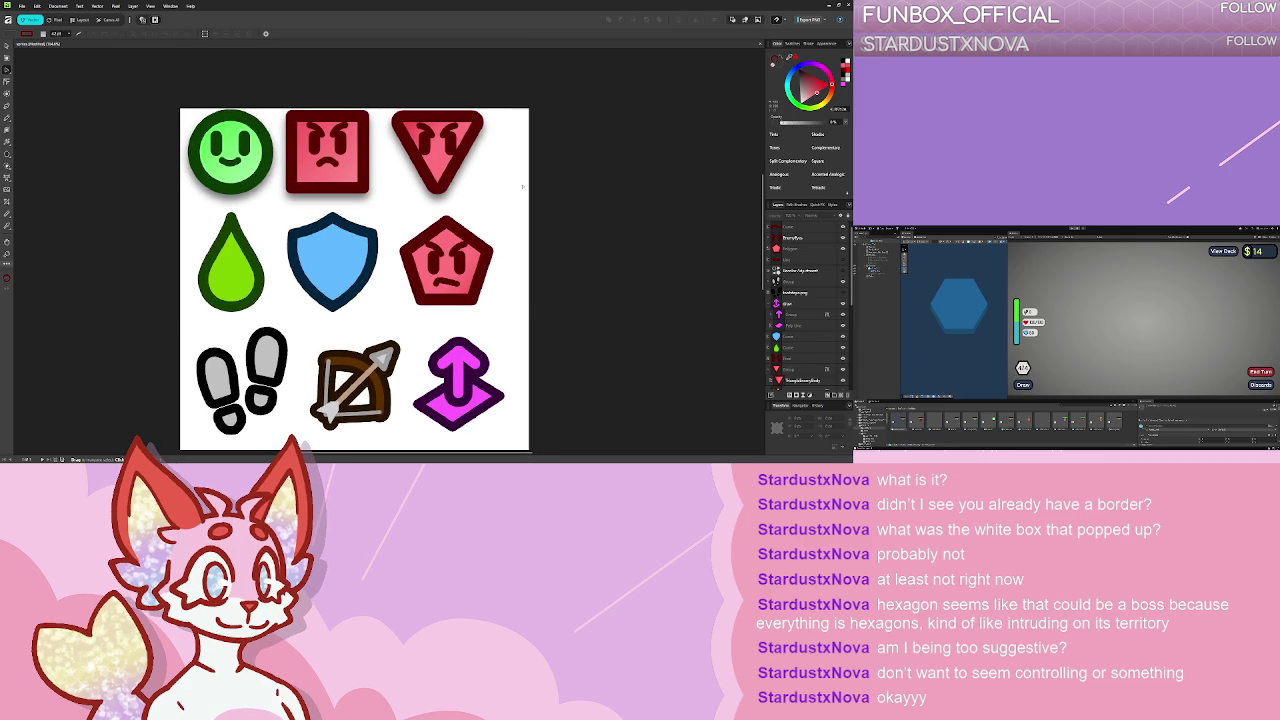
- Expand the pentagon enemy icon's group in the Layers panel and rename its layer
left_click(796, 229)
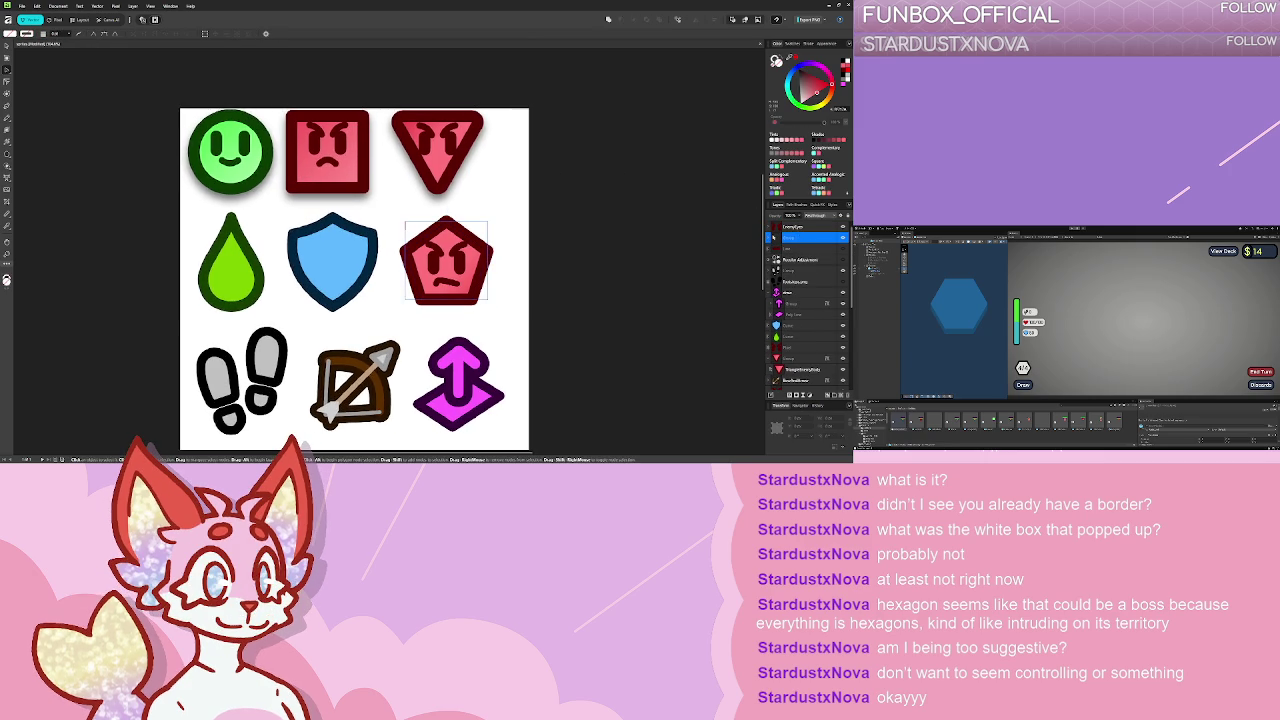
left_click(771, 237)
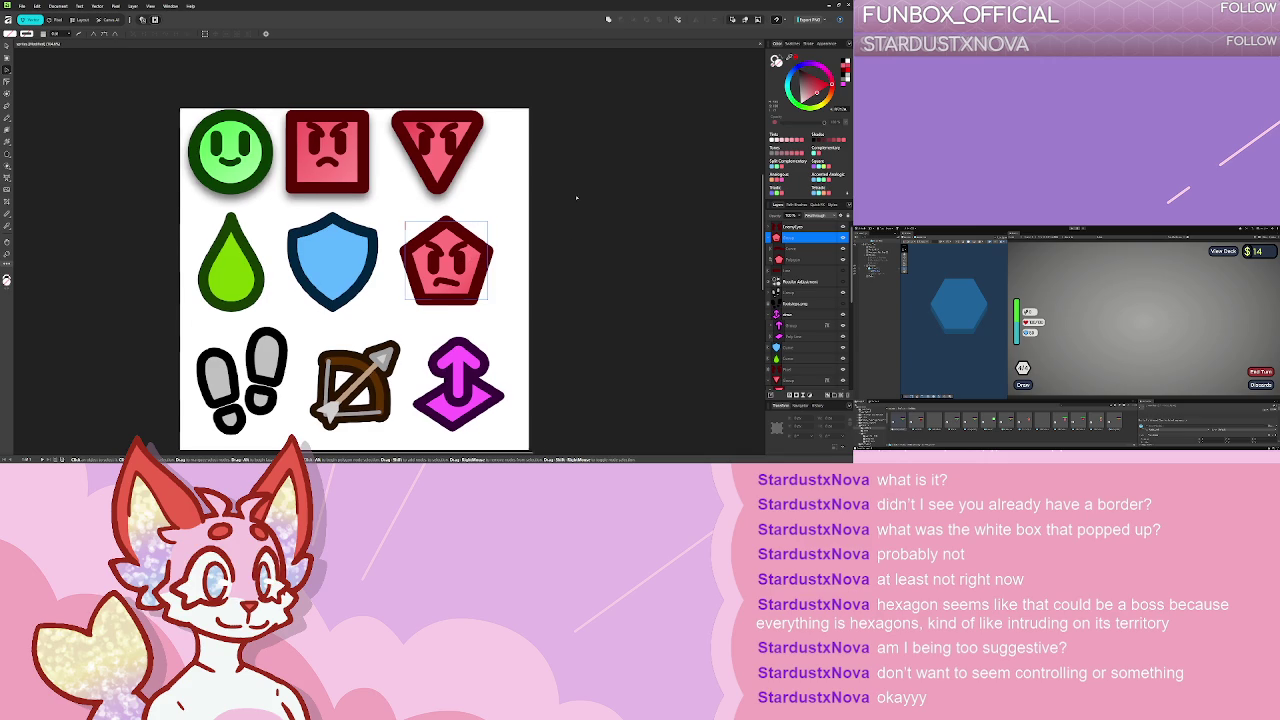
scroll(355, 280, "down", 1)
scroll(355, 280, "right", 1)
scroll(430, 220, "up", 2)
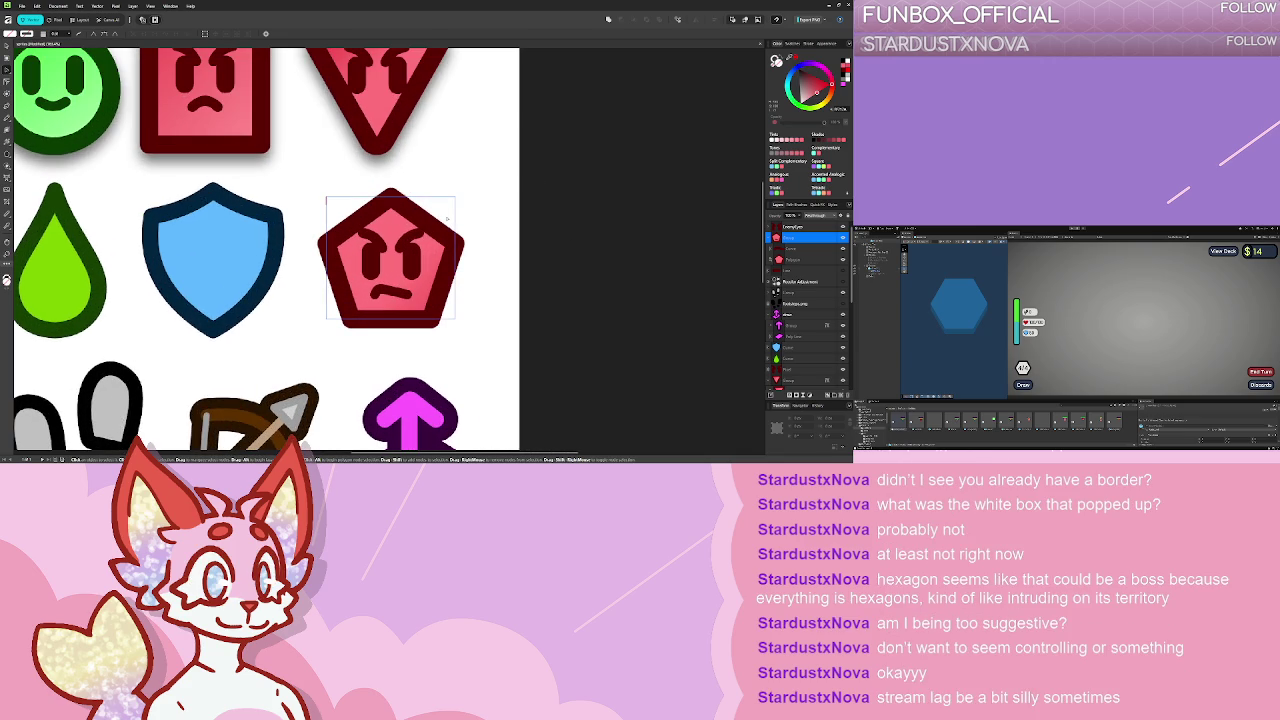
double_click(800, 238)
key("Return")
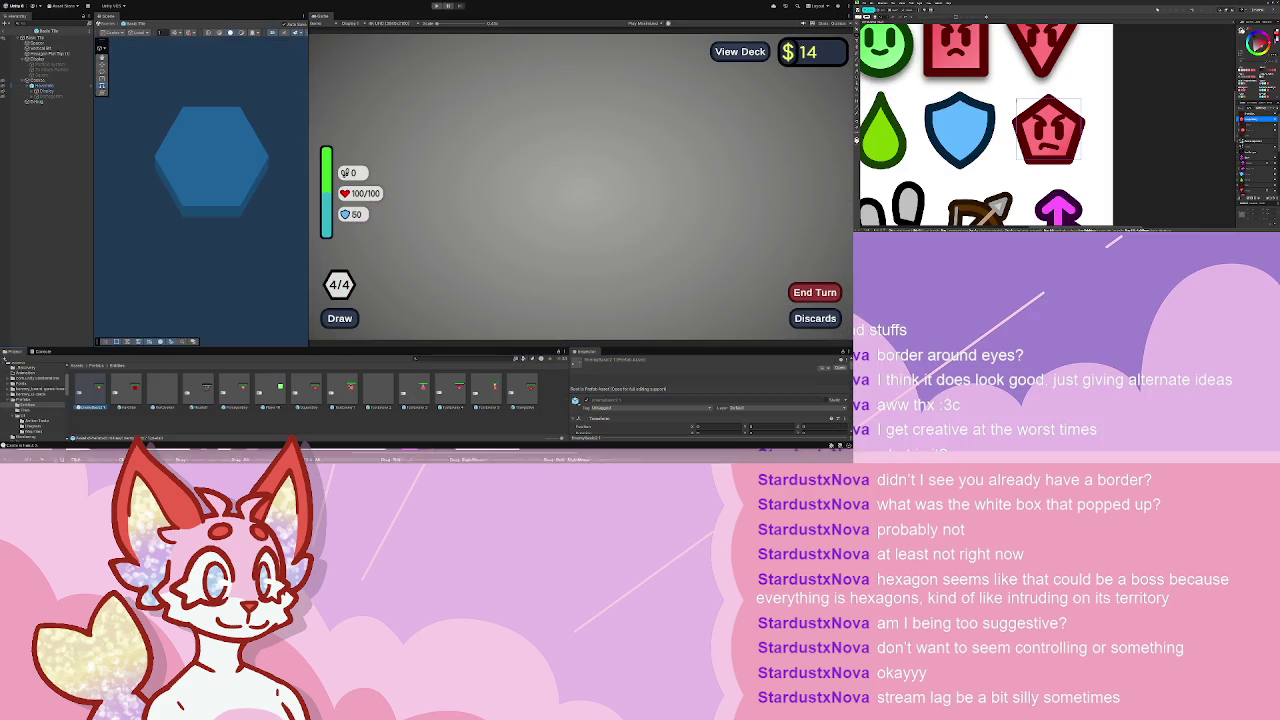
- In Assets/Sprites, set the red pentagon sprite to Sprite Mode Single and Mesh Type Full Rect
scroll(35, 405, "down", 3)
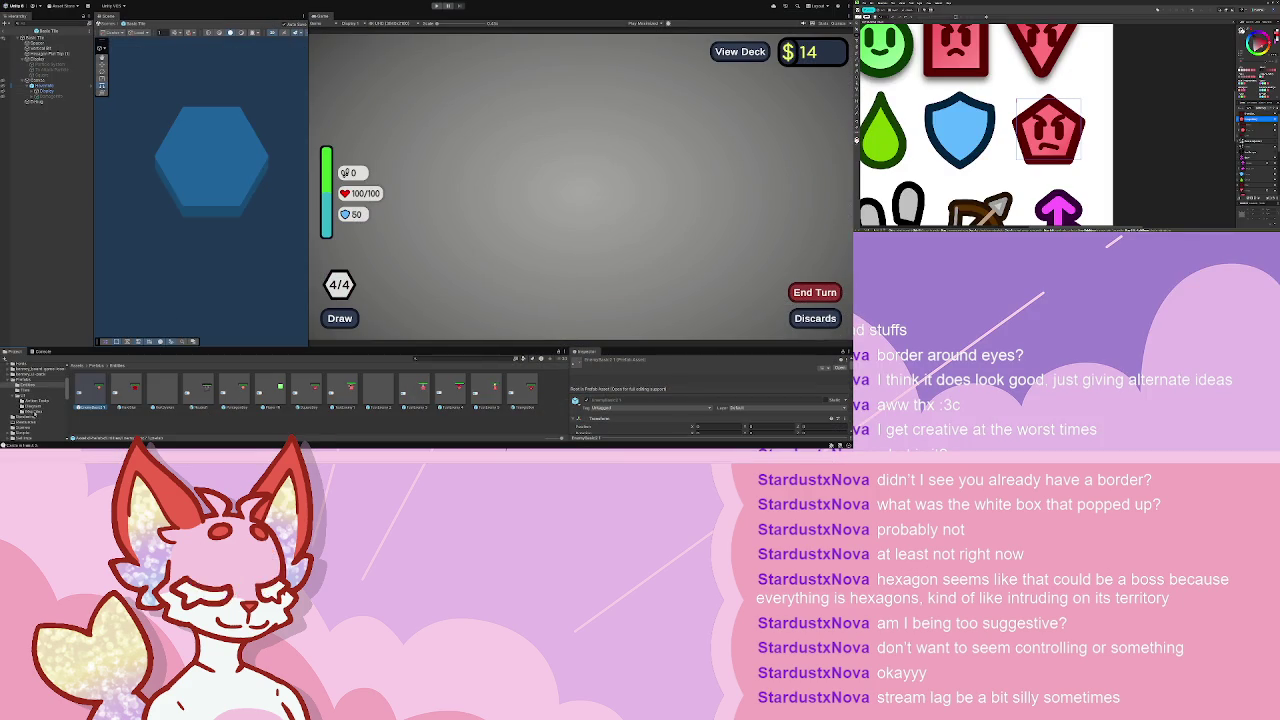
left_click(30, 423)
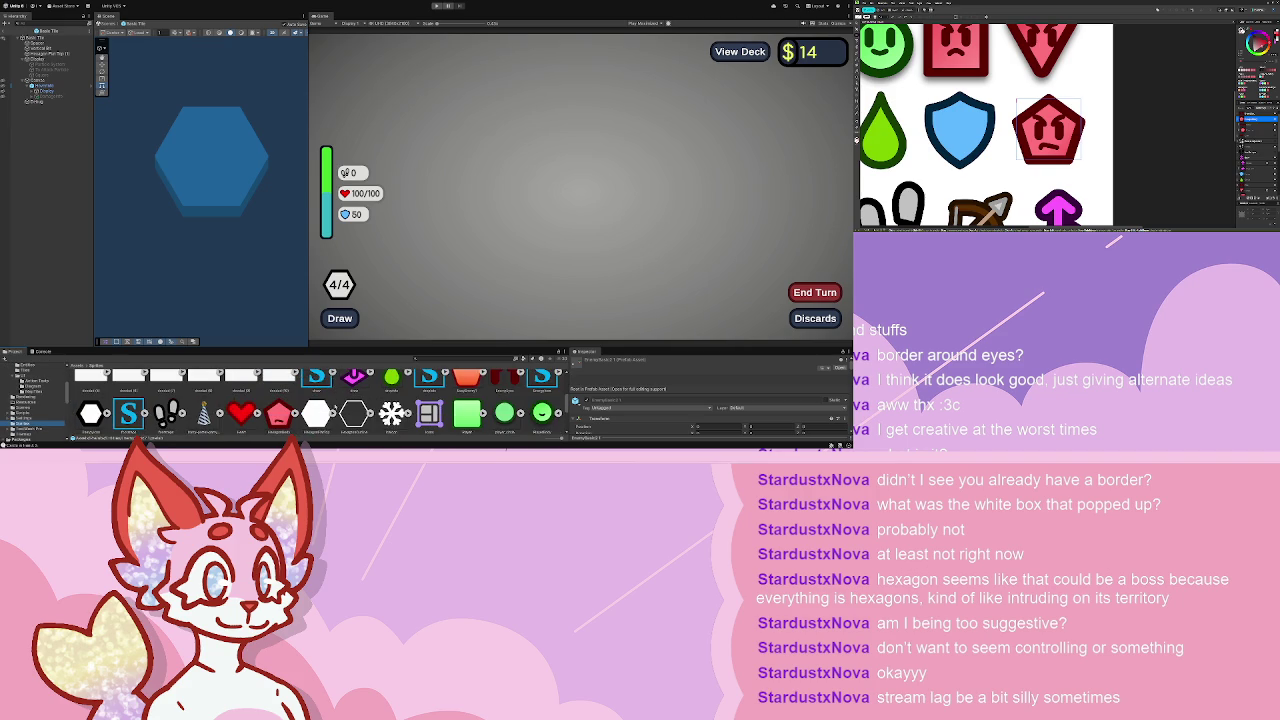
scroll(300, 400, "down", 1)
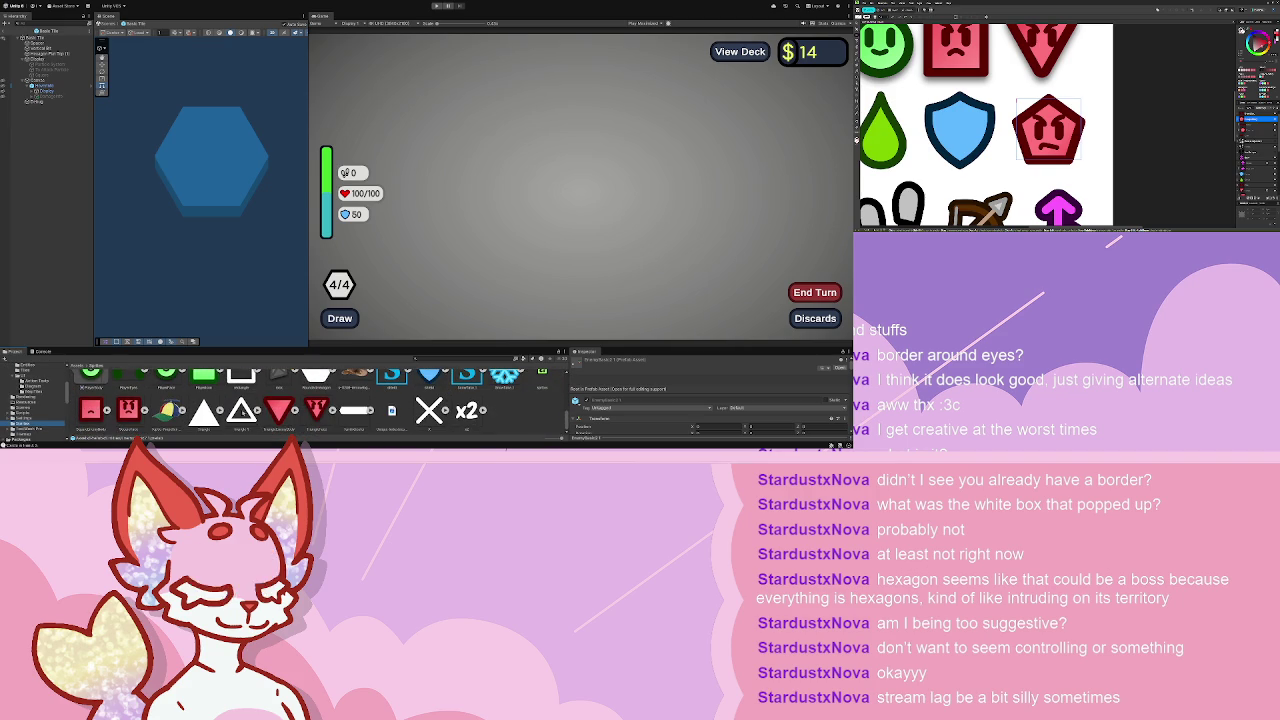
scroll(300, 400, "up", 2)
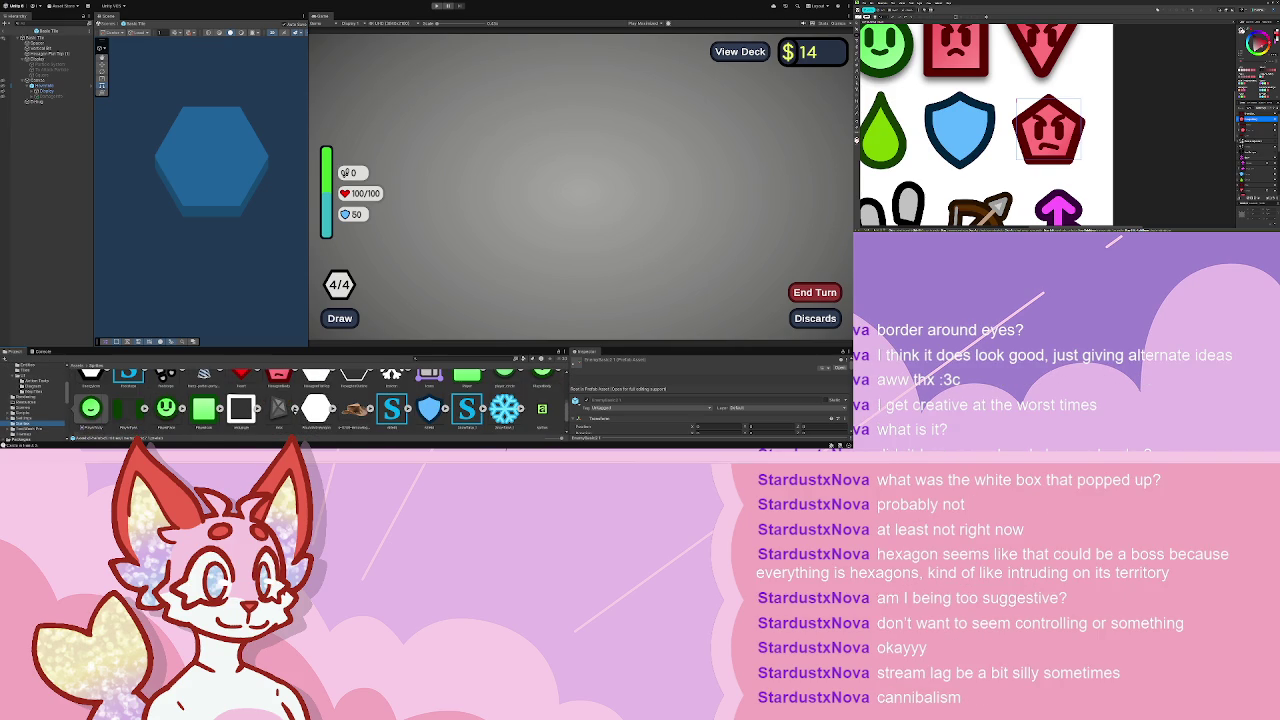
scroll(300, 405, "up", 1)
left_click(279, 406)
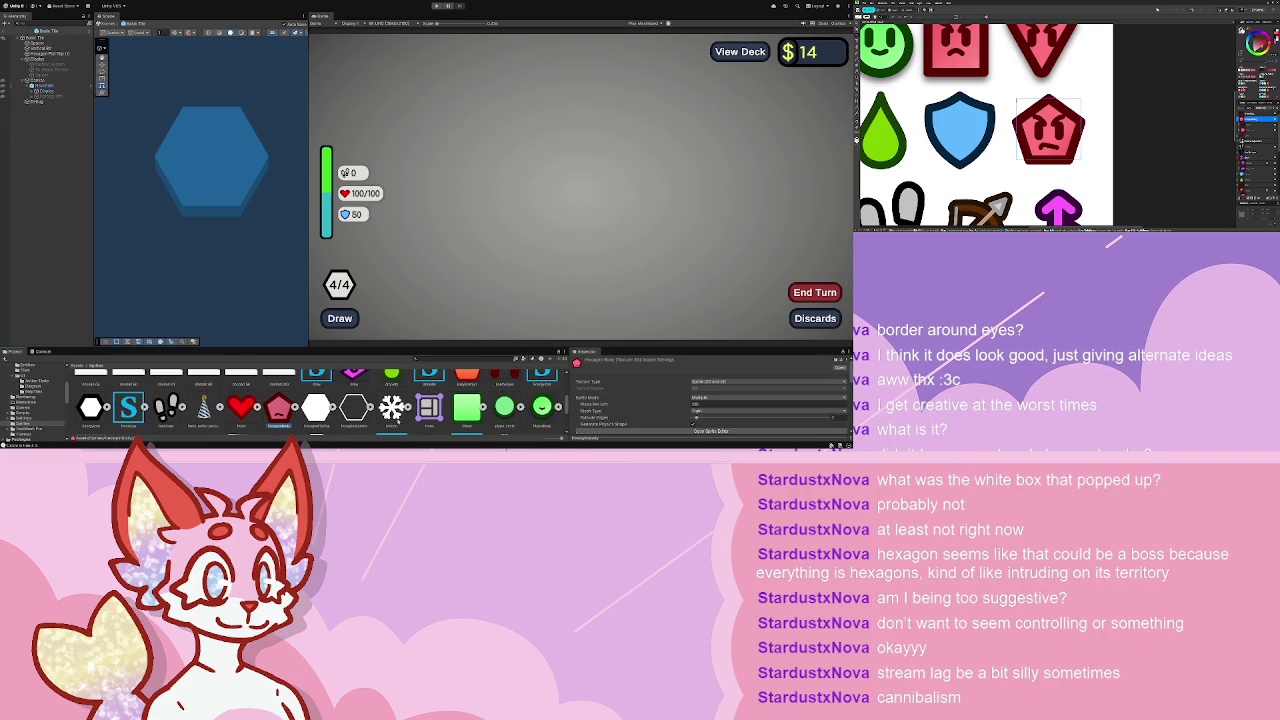
left_click(711, 411)
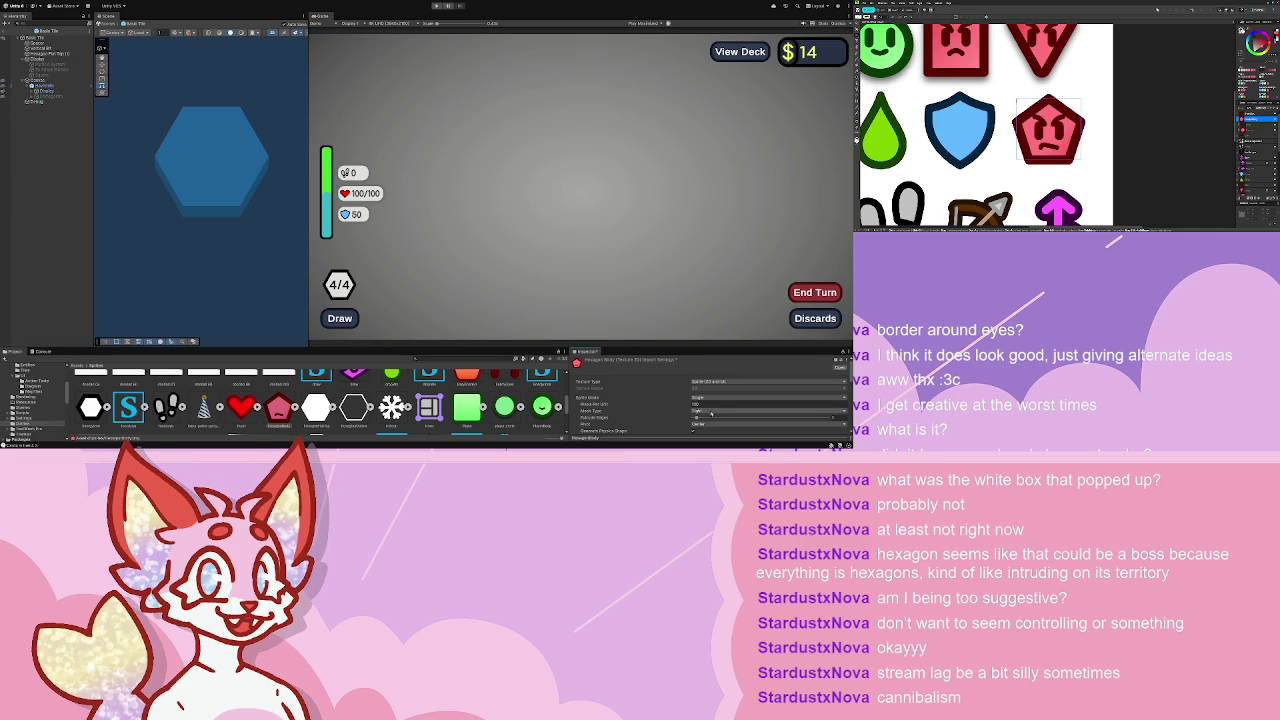
left_click(716, 424)
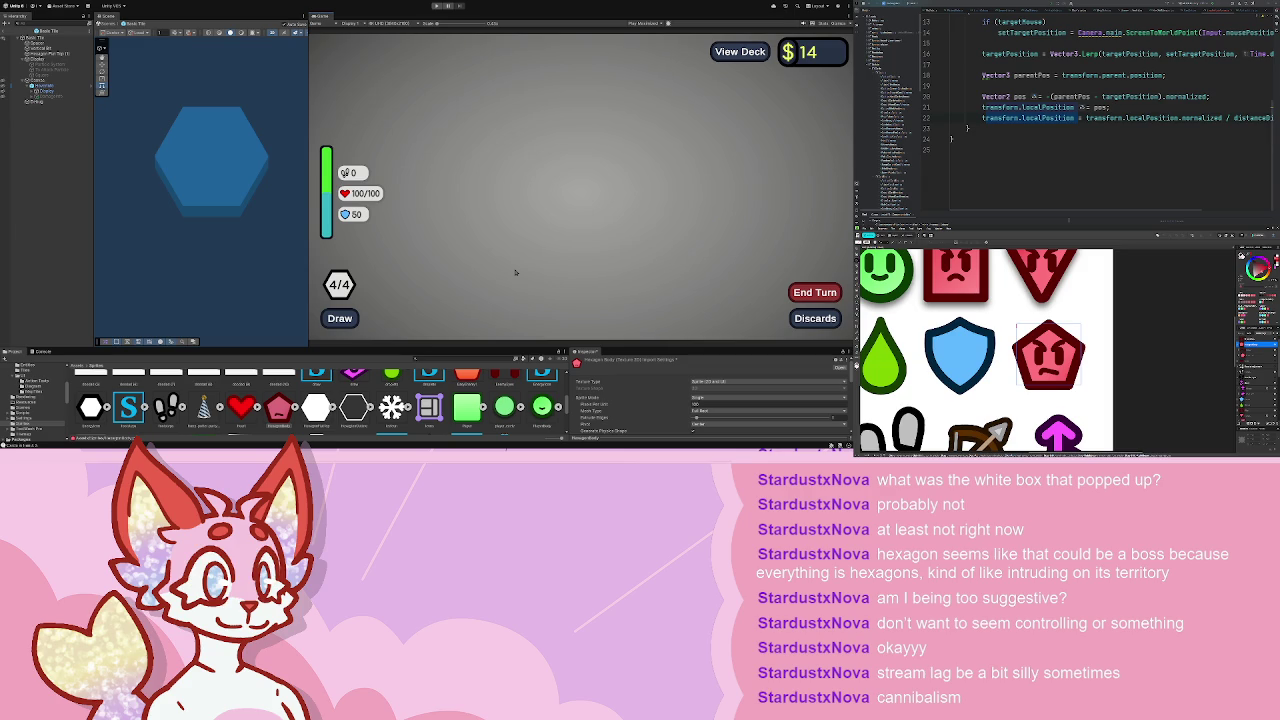
- Select the blue S sprite, then go to the Prefabs > Entities folder
scroll(316, 406, "down", 5)
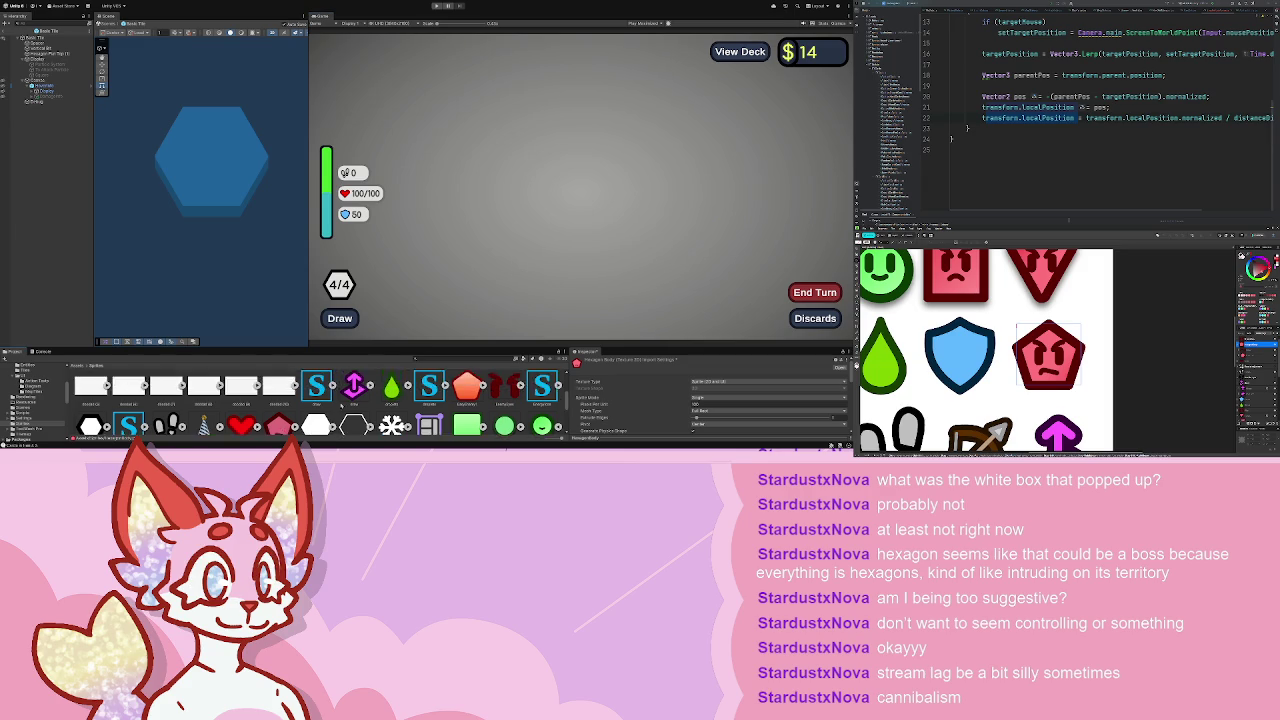
scroll(316, 406, "down", 3)
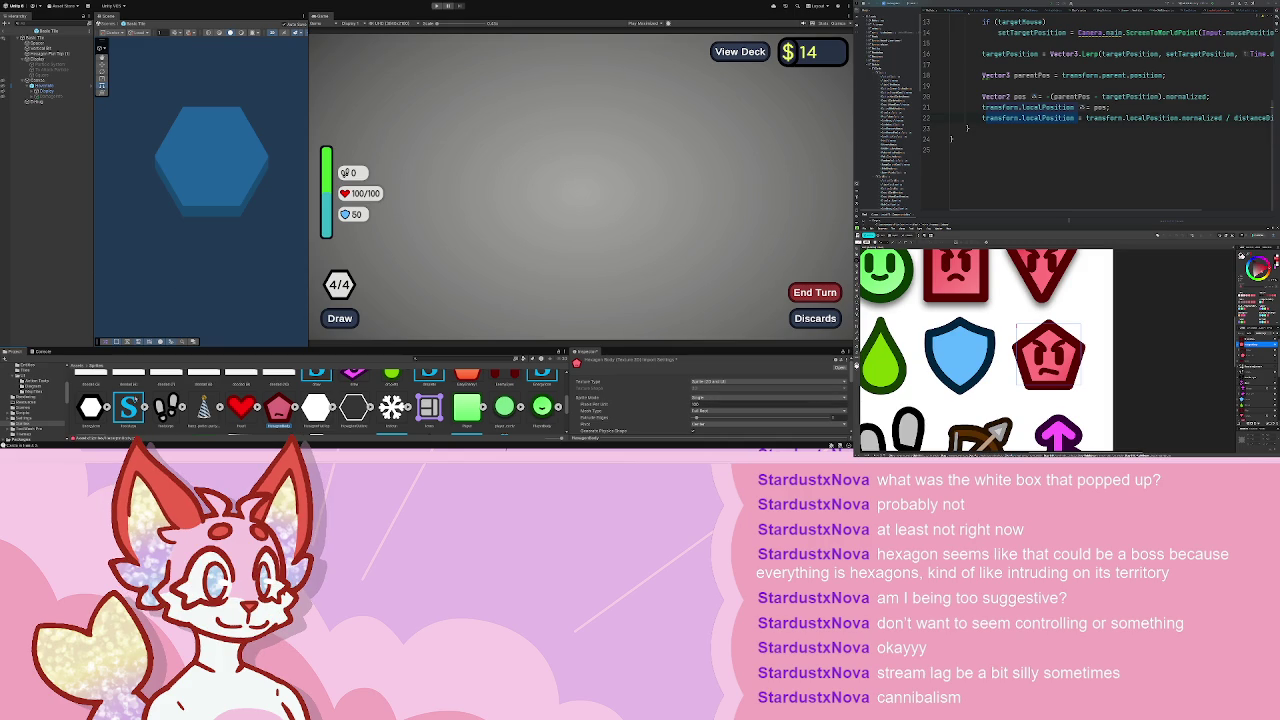
left_click(132, 405)
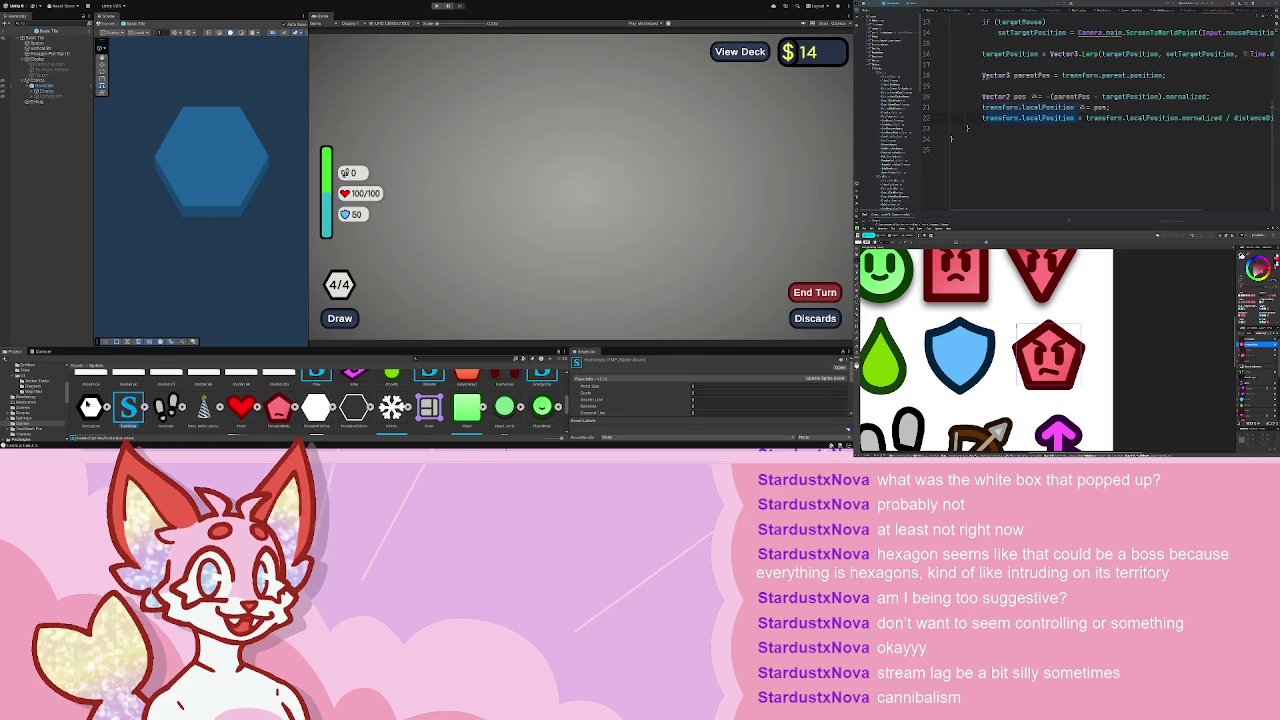
left_click(28, 370)
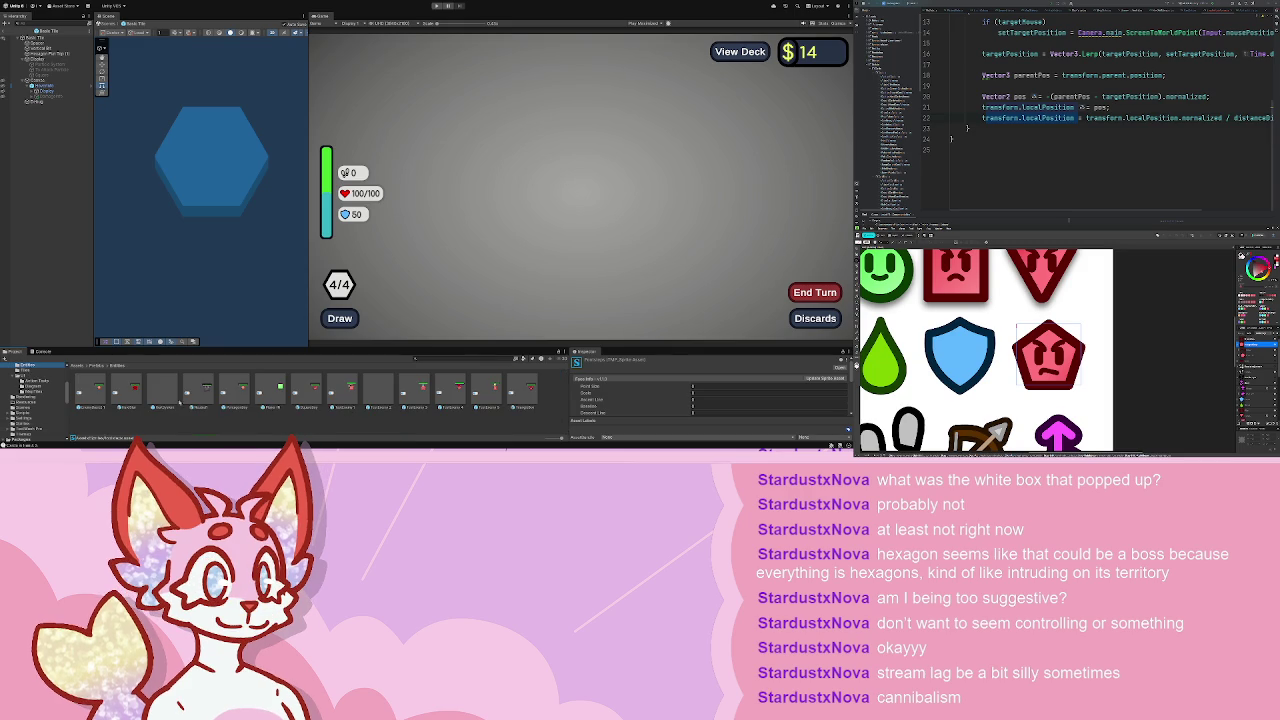
- Open the EnemyBasic1 prefab and select its Display object
double_click(100, 390)
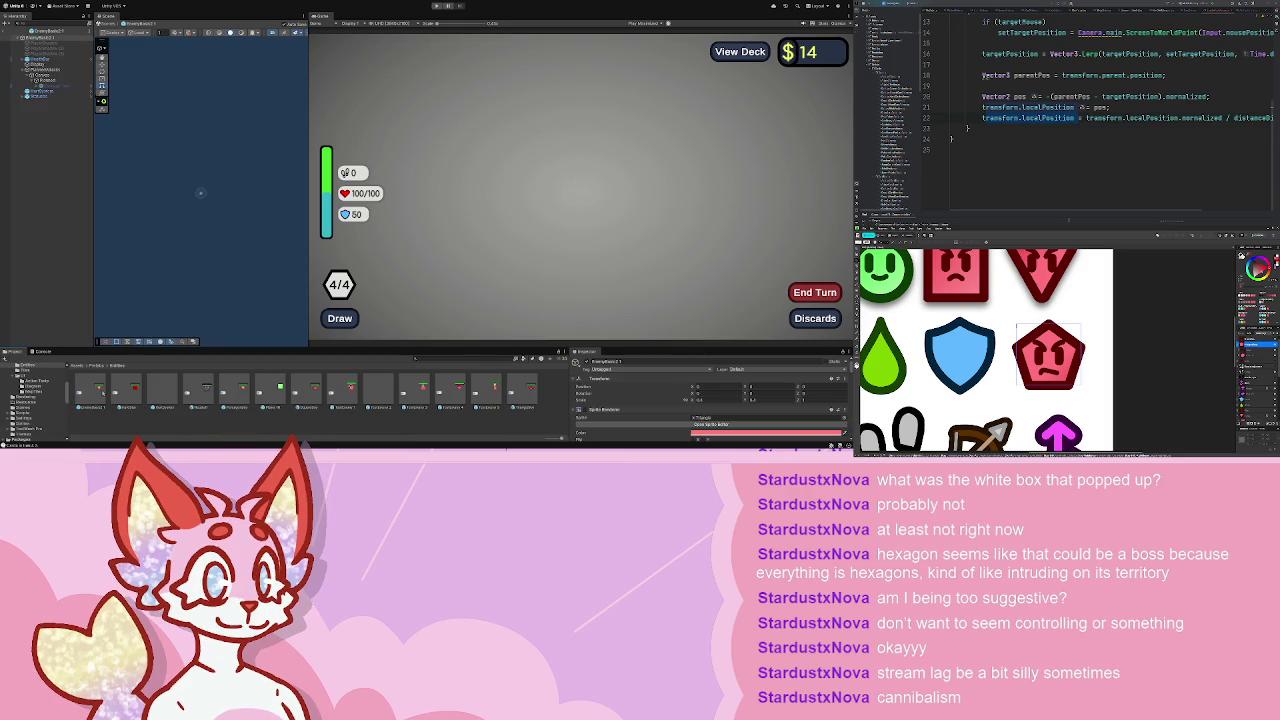
scroll(207, 197, "up", 5)
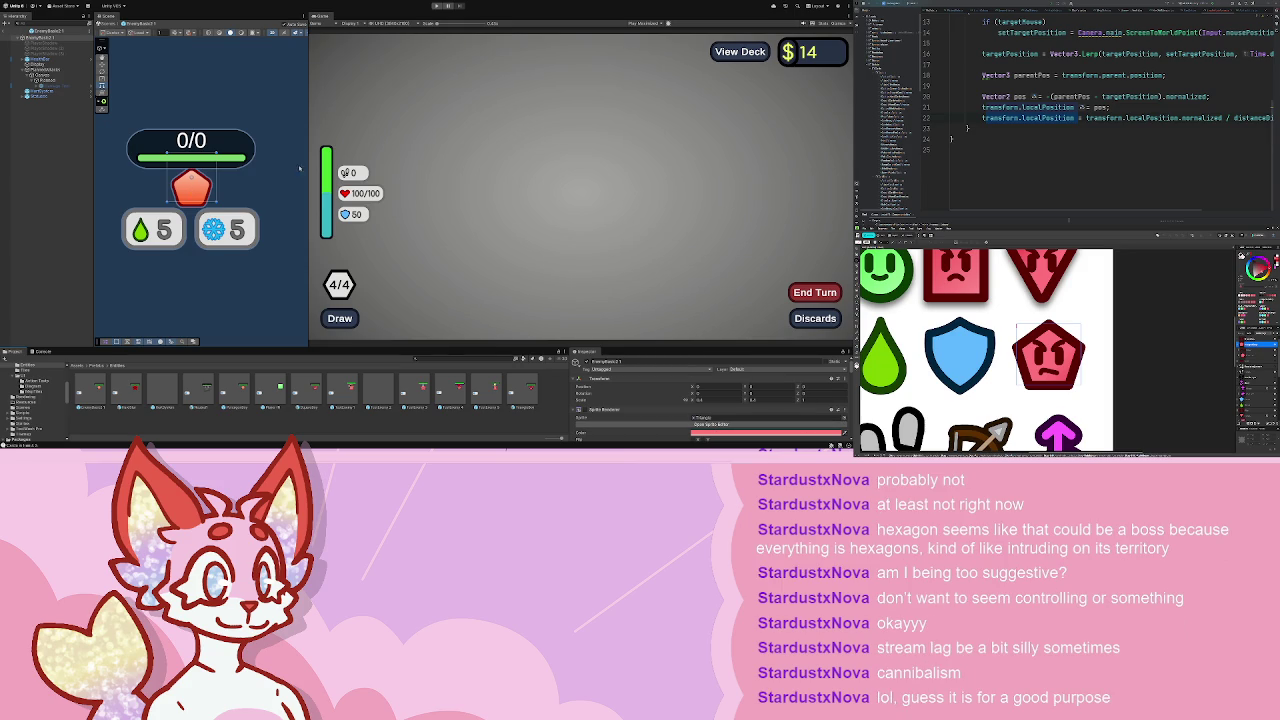
left_click(70, 64)
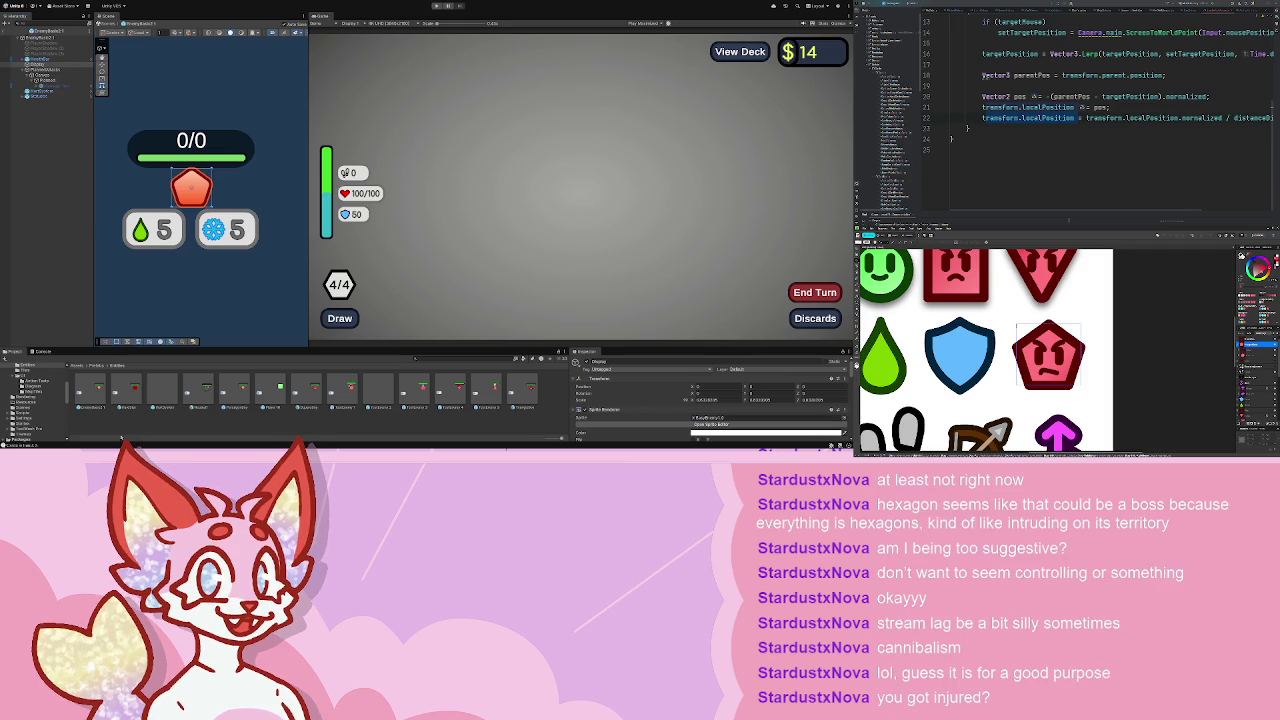
- Look through the Scripts folder, then return to Sprites and select the HexagonBody sprite
left_click(33, 412)
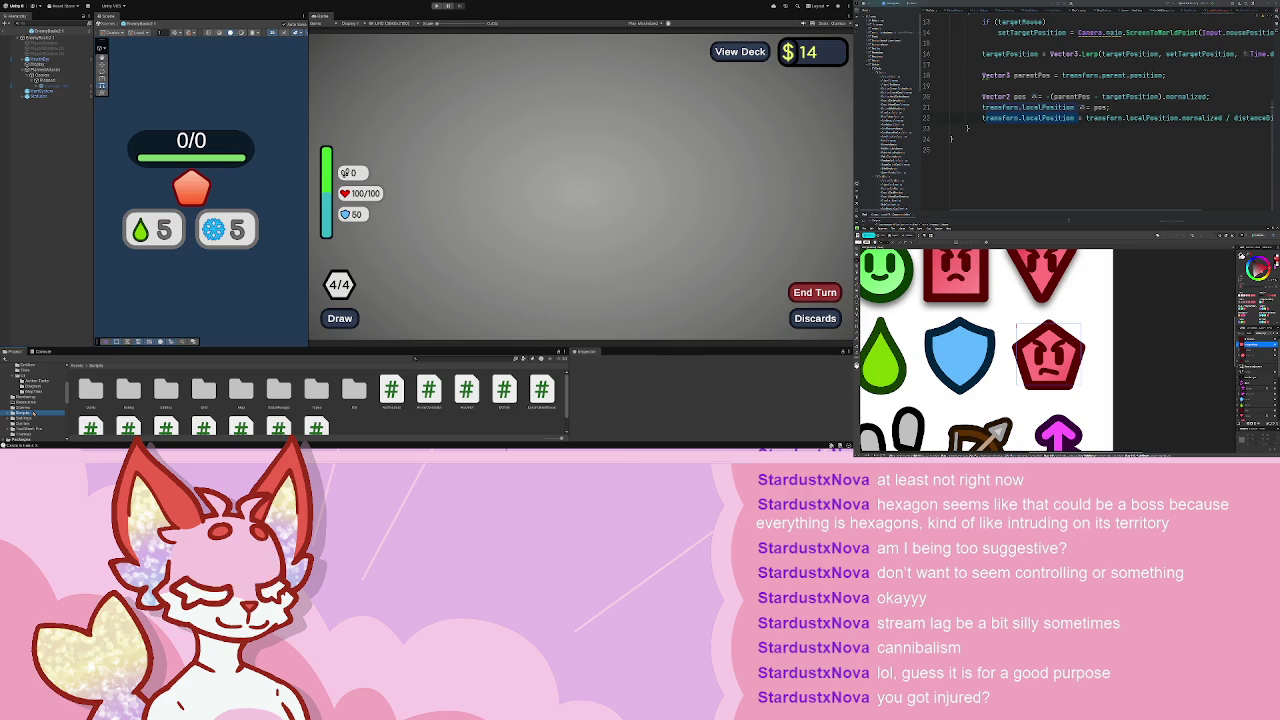
left_click(33, 425)
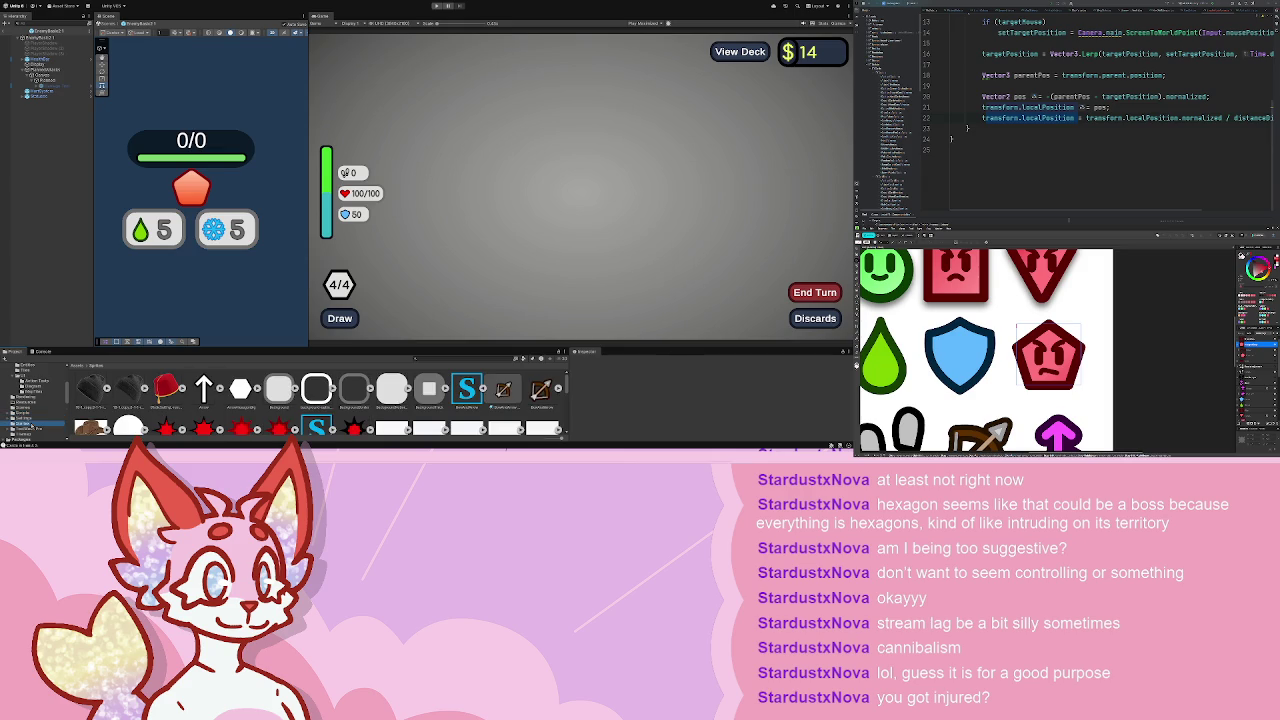
scroll(320, 405, "down", 2)
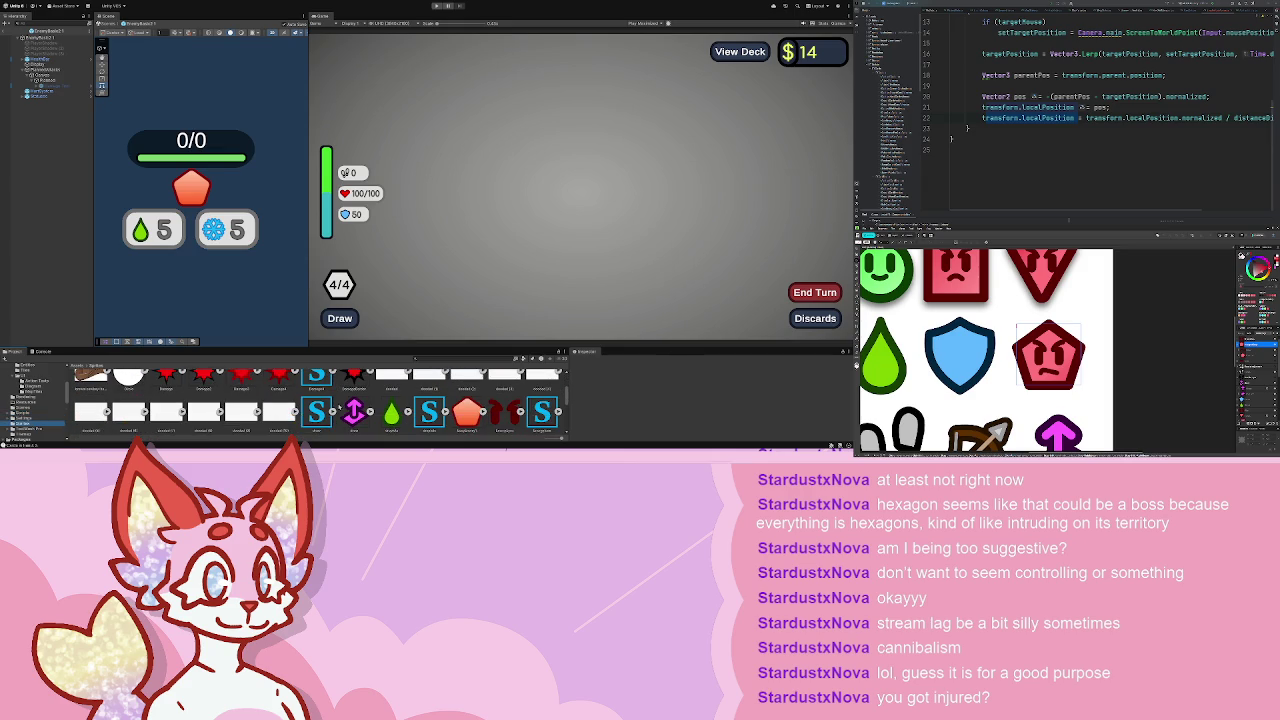
scroll(320, 405, "down", 3)
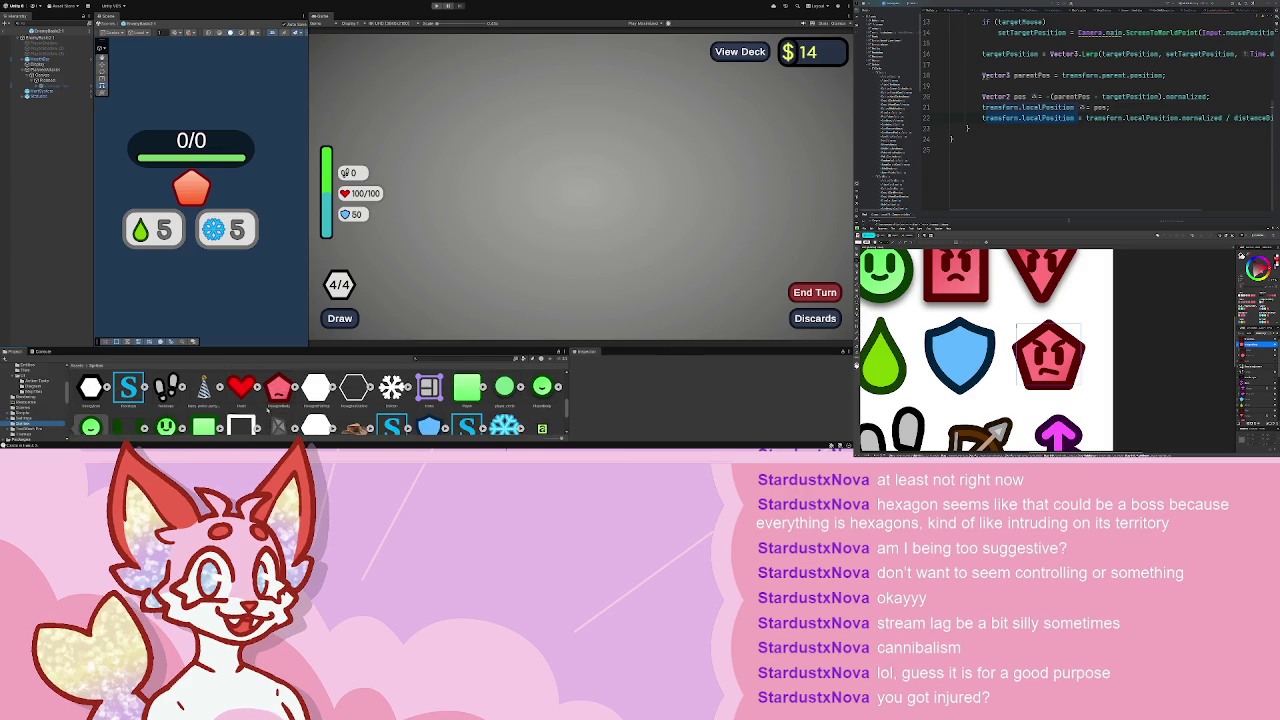
left_click(278, 390)
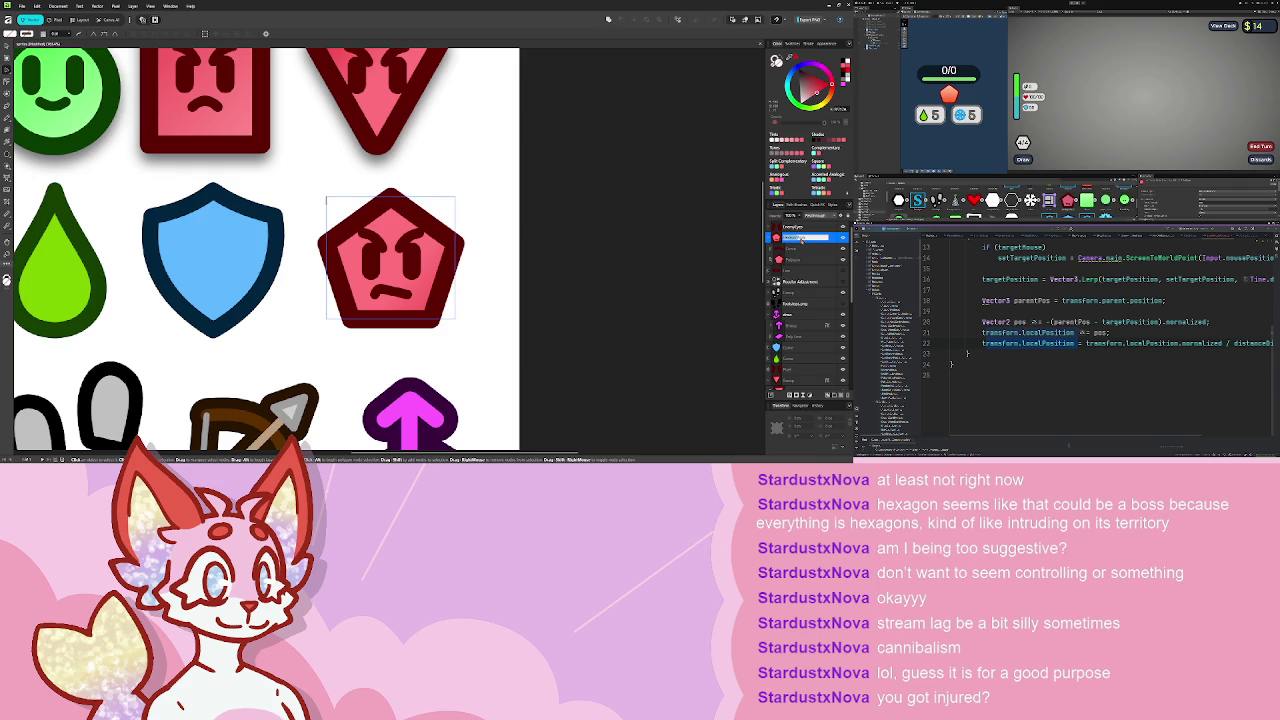
- Confirm the PentagonBody layer name, then drag the pentagon sprite into the enemy body's Sprite field
key("Return")
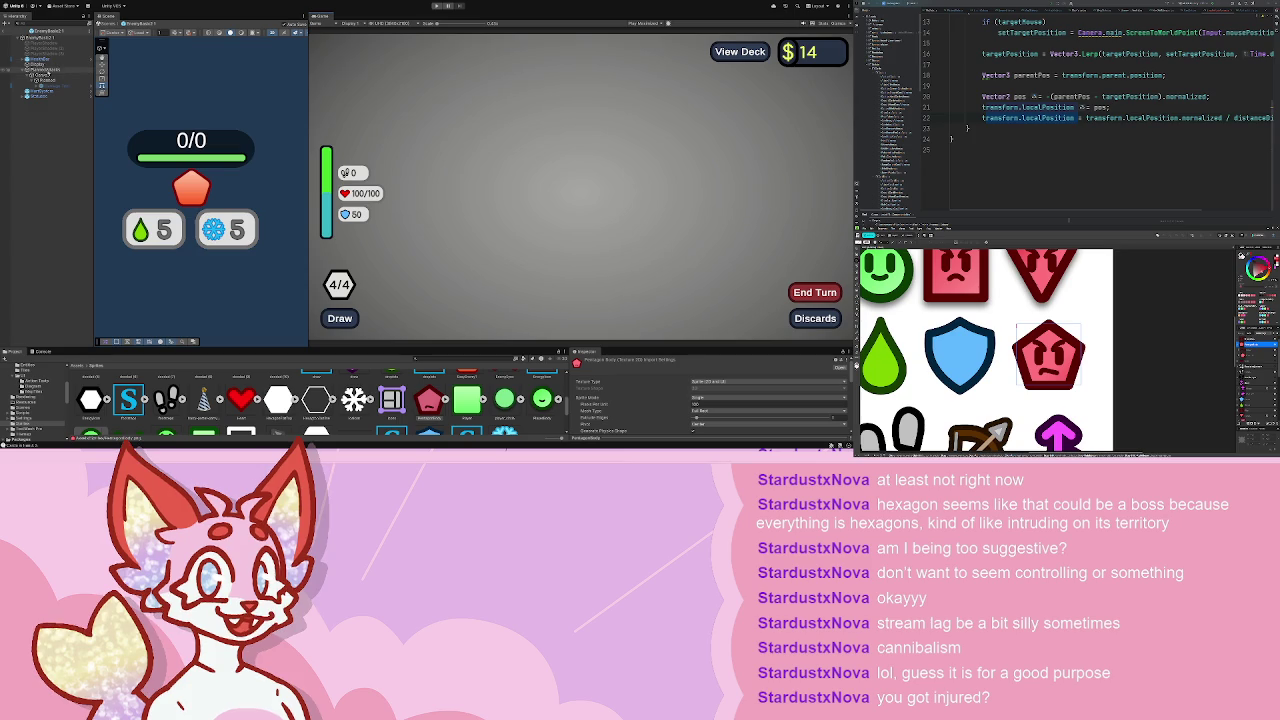
left_click(40, 64)
scroll(654, 440, "down", 2)
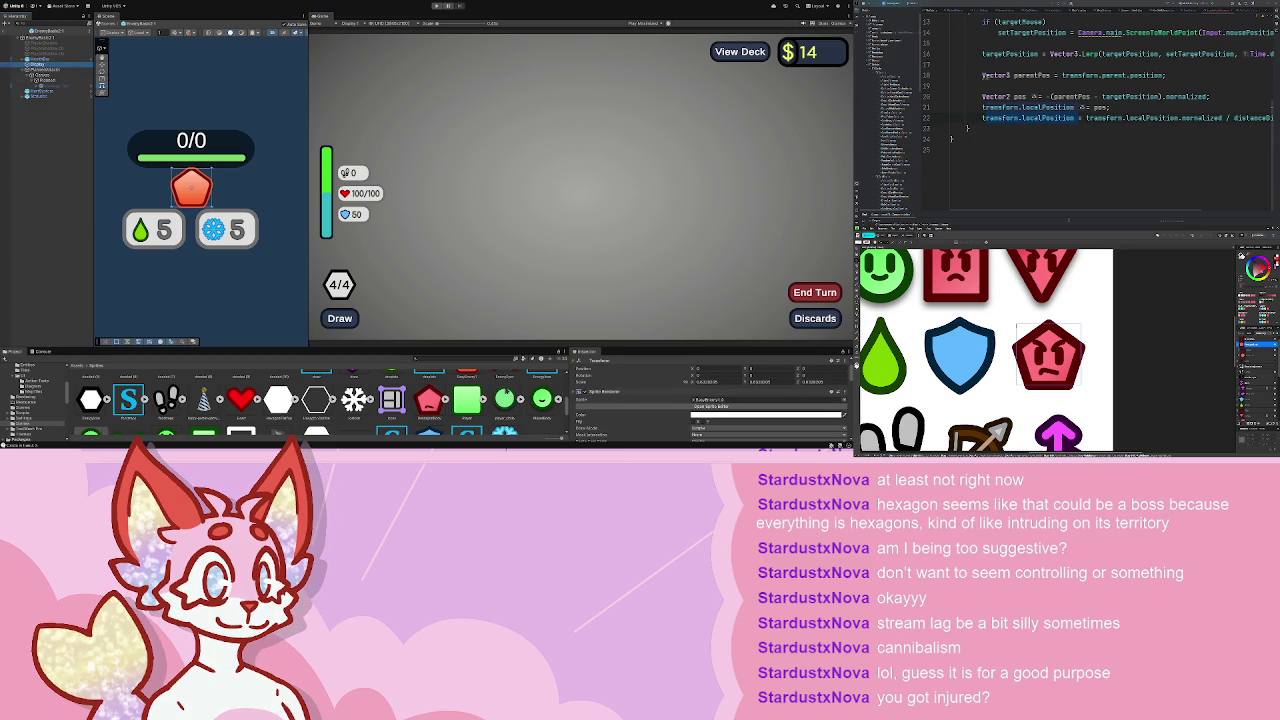
left_click_drag(429, 400, 760, 398)
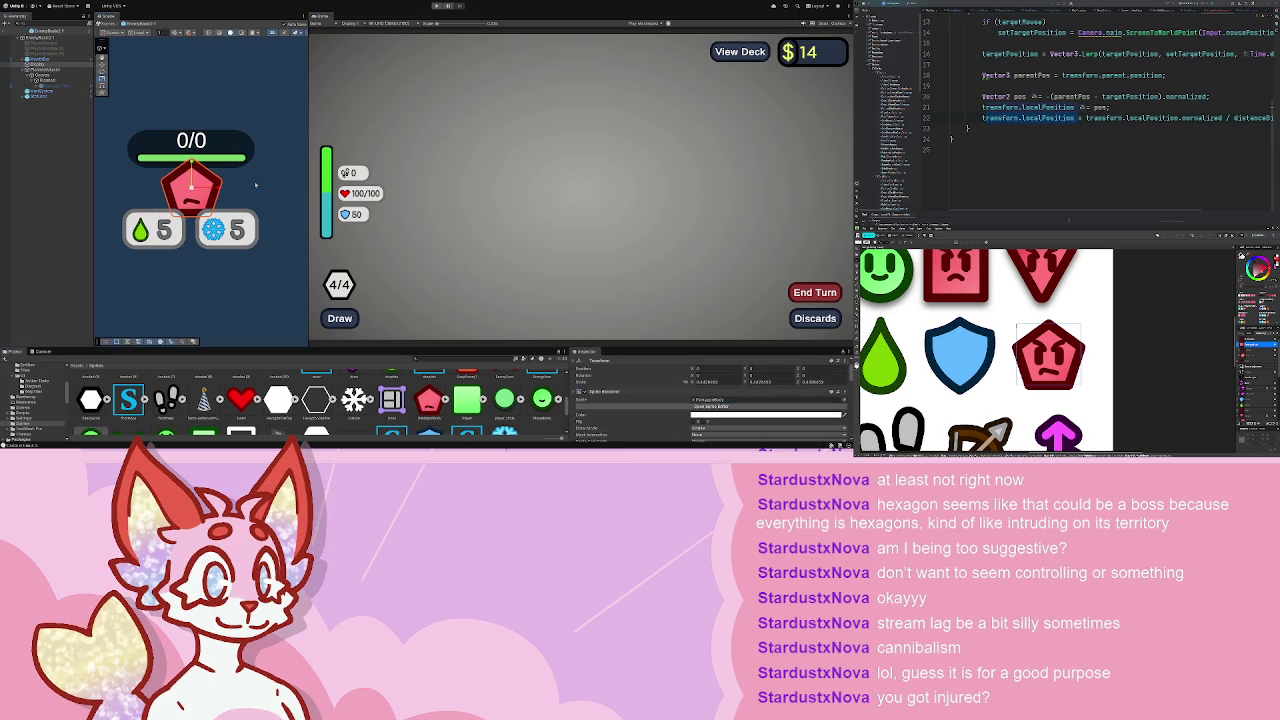
scroll(255, 184, "up", 3)
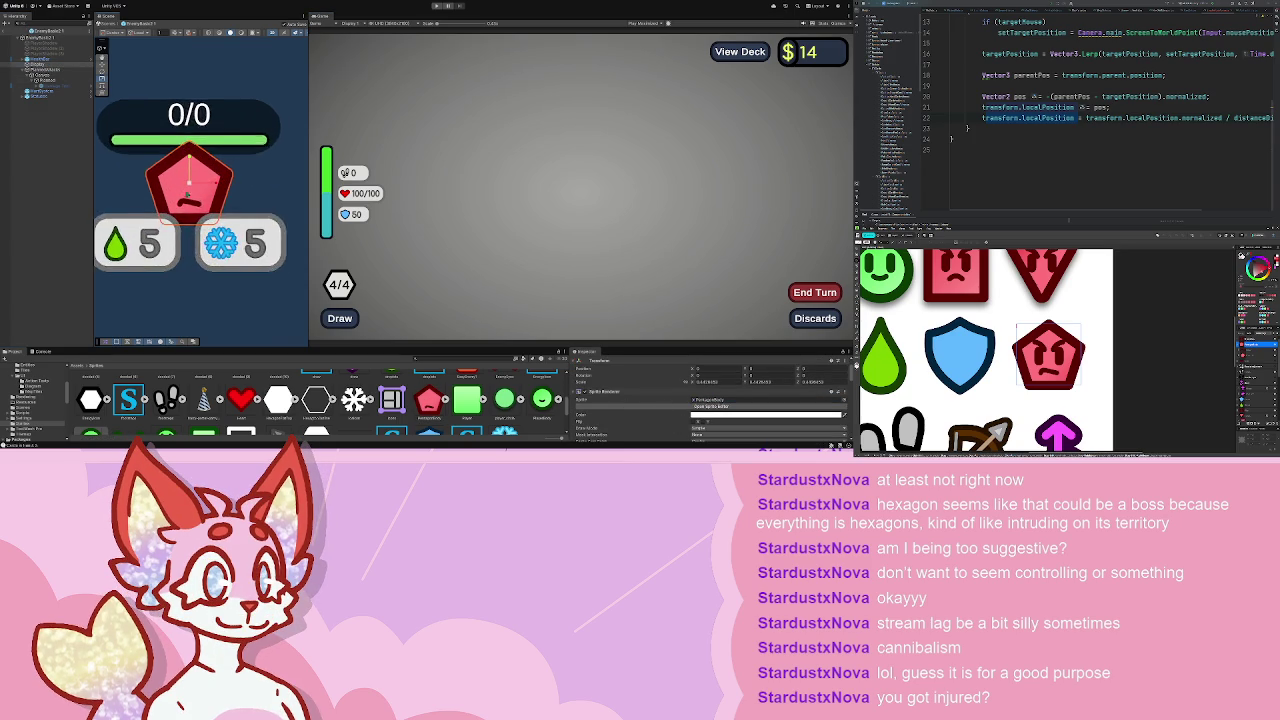
left_click(31, 409)
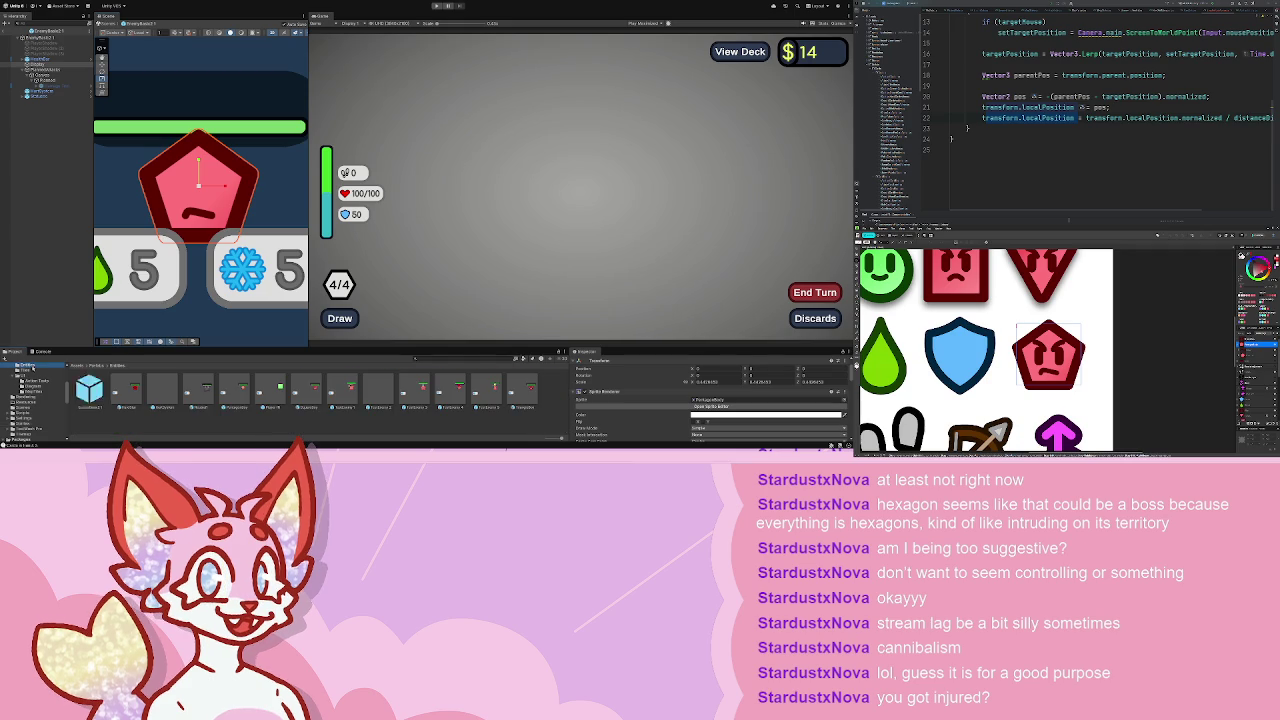
- Look through the SquareBoy and EnemyBattle1 prefabs, then select the pentagon enemy's Display object
double_click(303, 398)
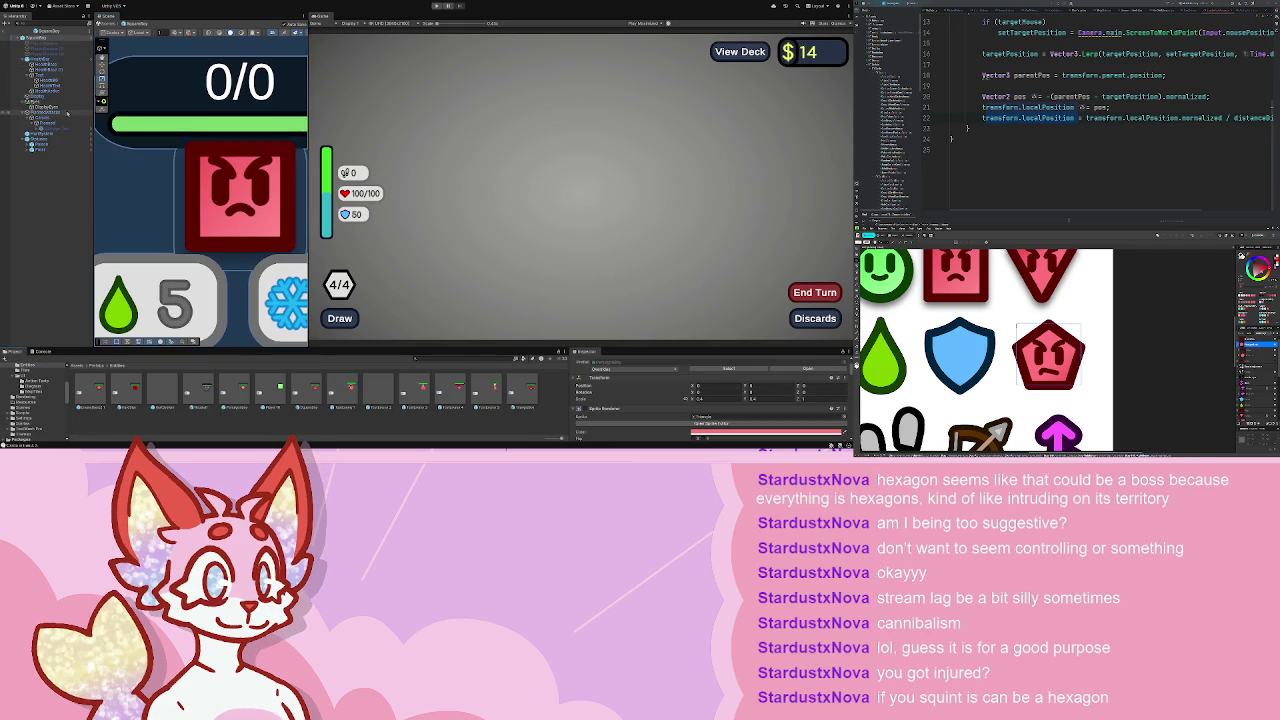
left_click(45, 104)
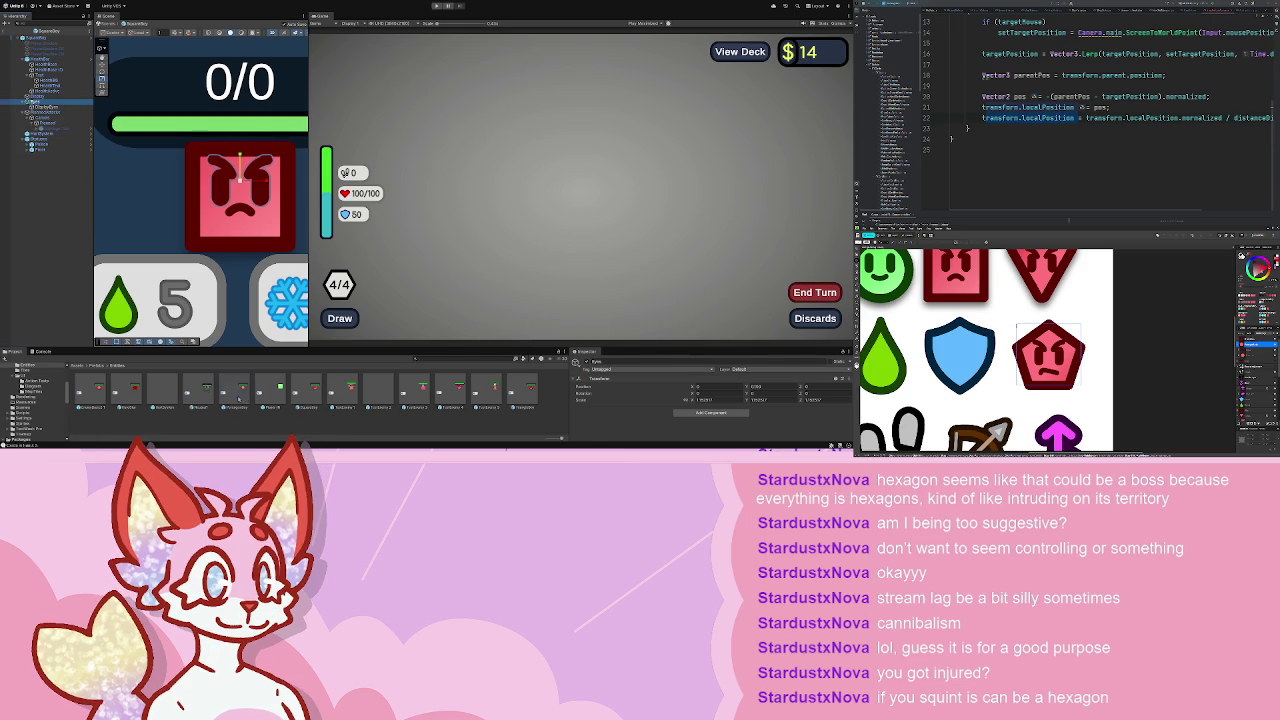
double_click(98, 392)
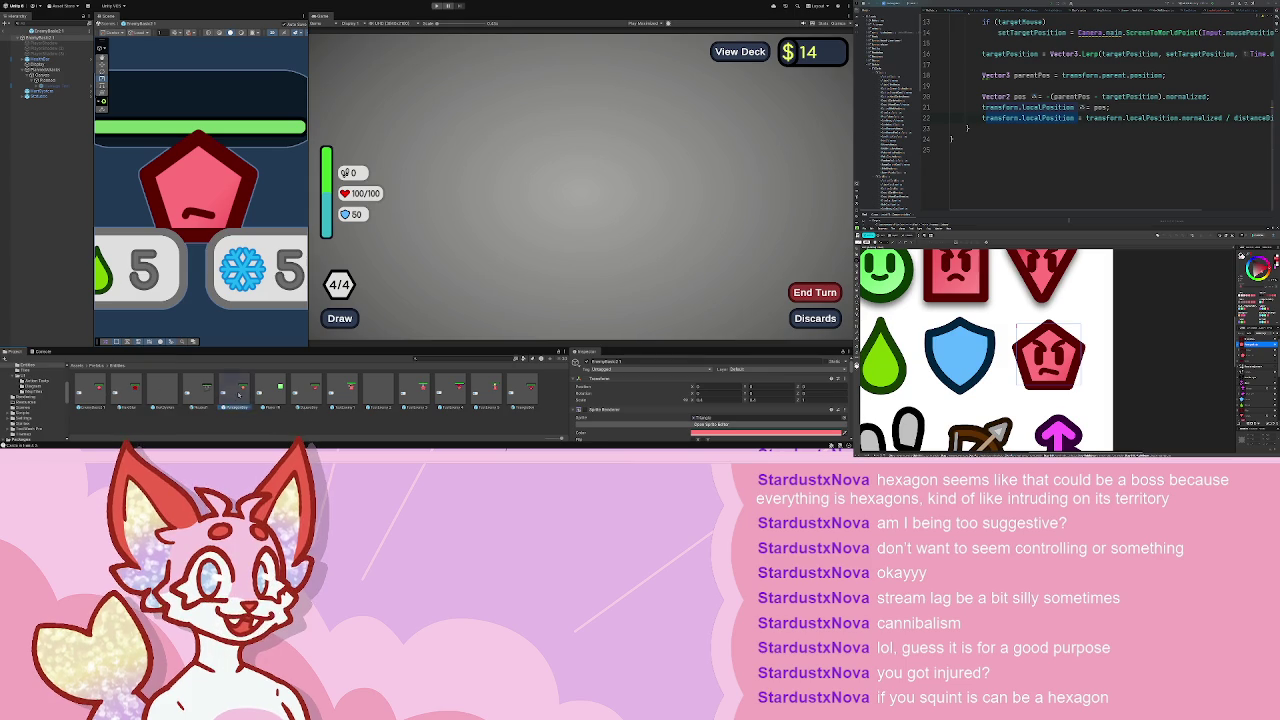
left_click(88, 86)
left_click(42, 64)
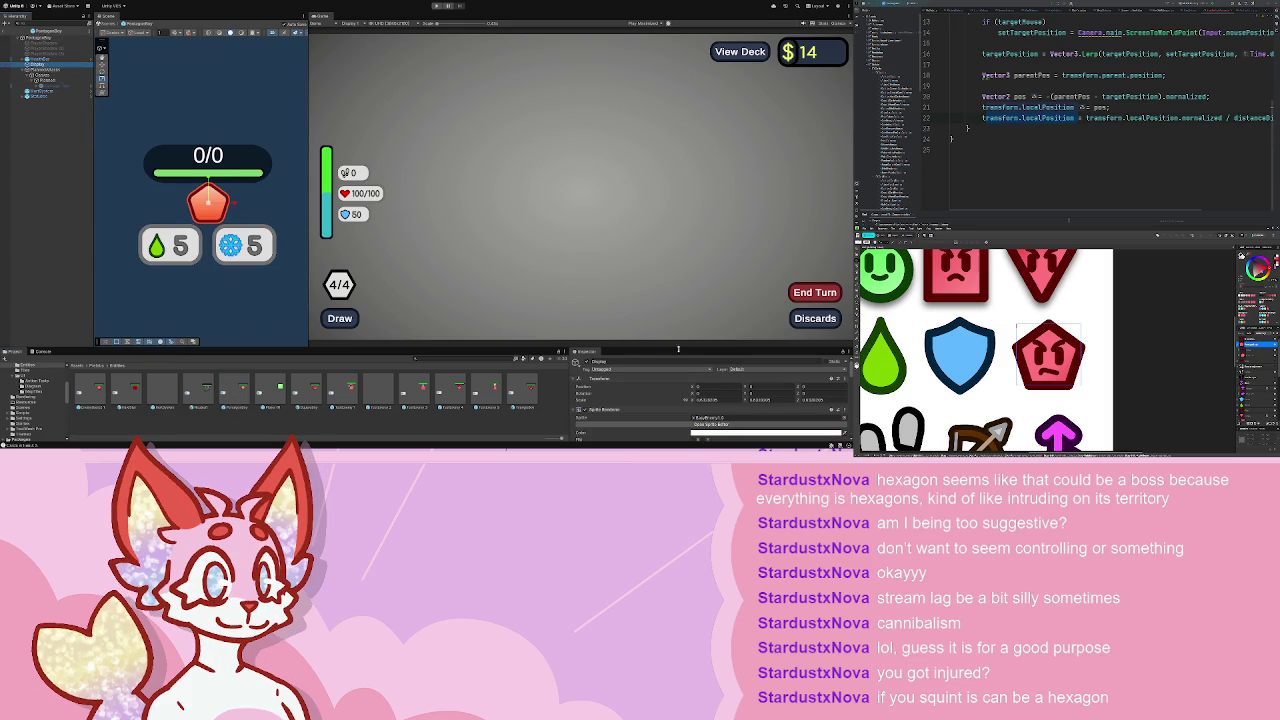
- Try shrinking the pentagon sprite, then undo back to its previous size
scroll(845, 381, "down", 3)
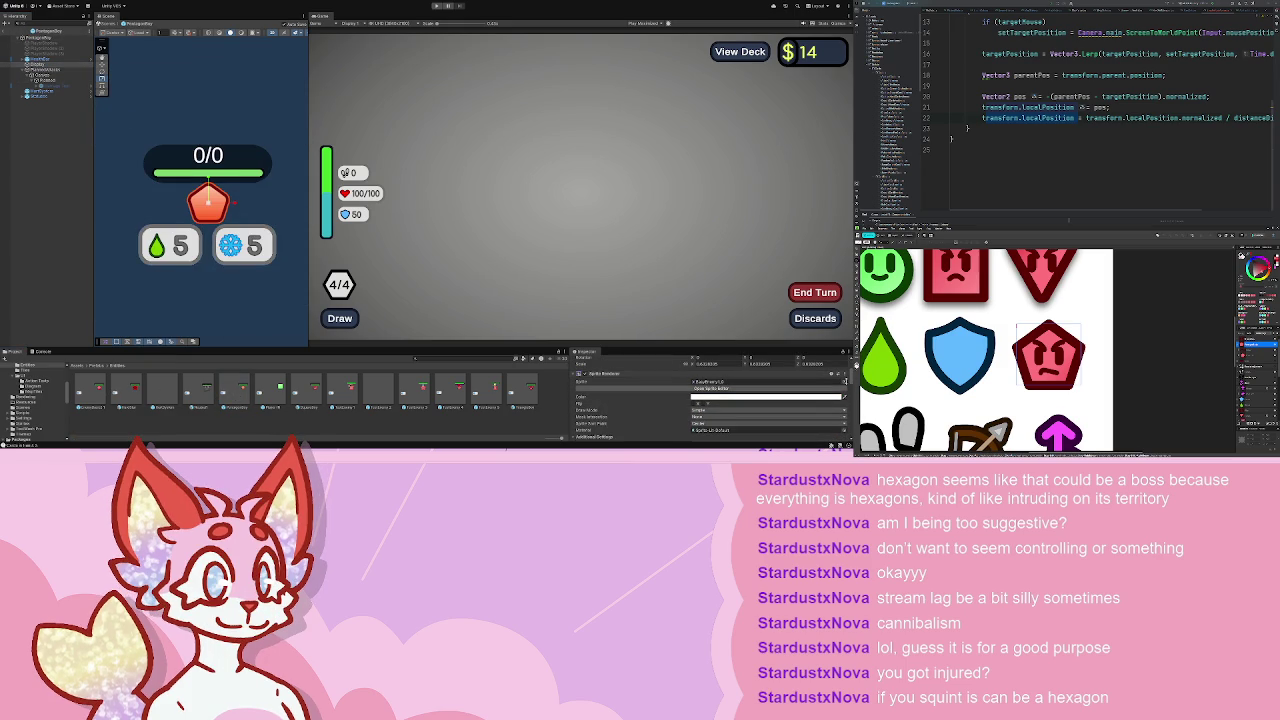
scroll(202, 201, "up", 1)
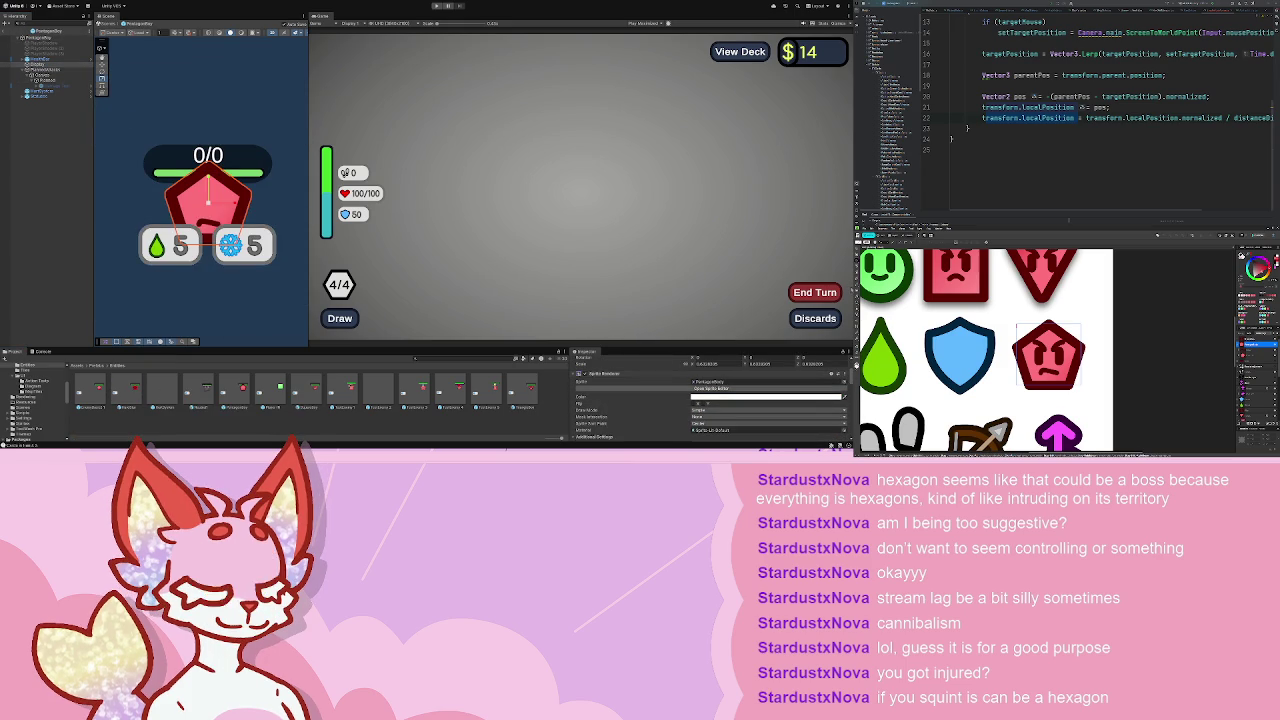
scroll(202, 201, "up", 2)
left_click_drag(202, 201, 200, 207)
key("ctrl+z")
key("ctrl+z")
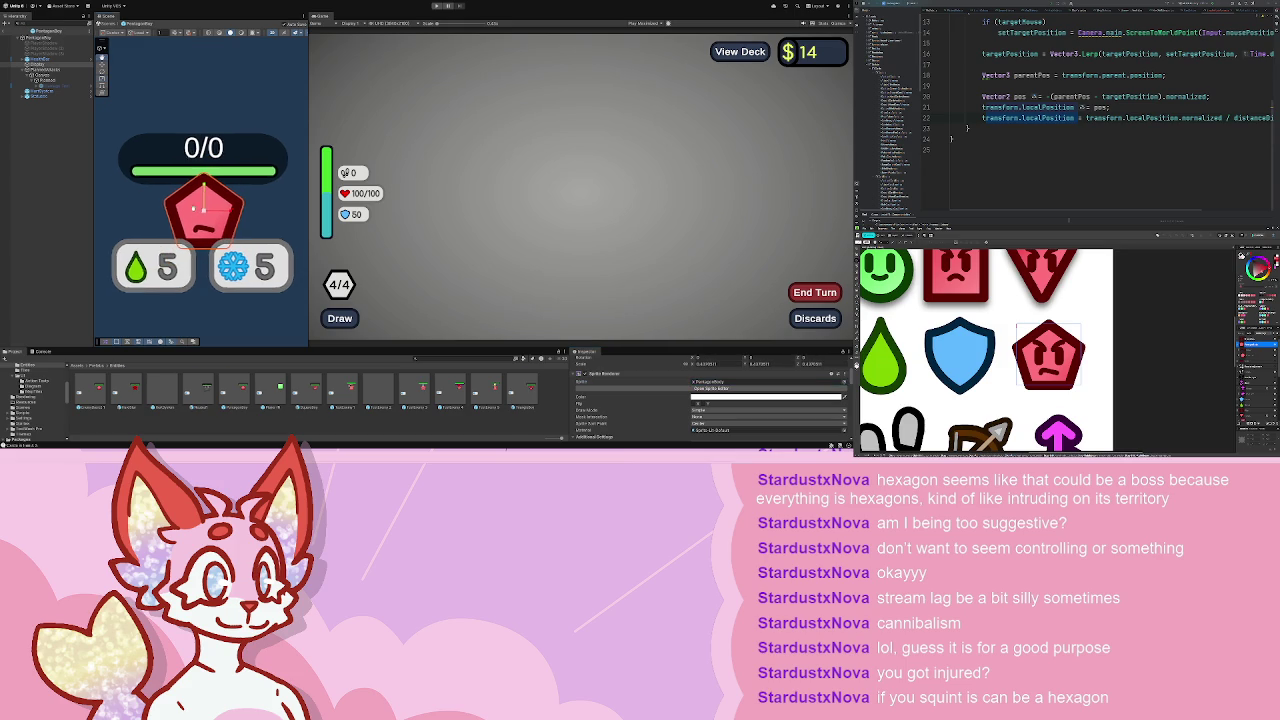
key("ctrl+z")
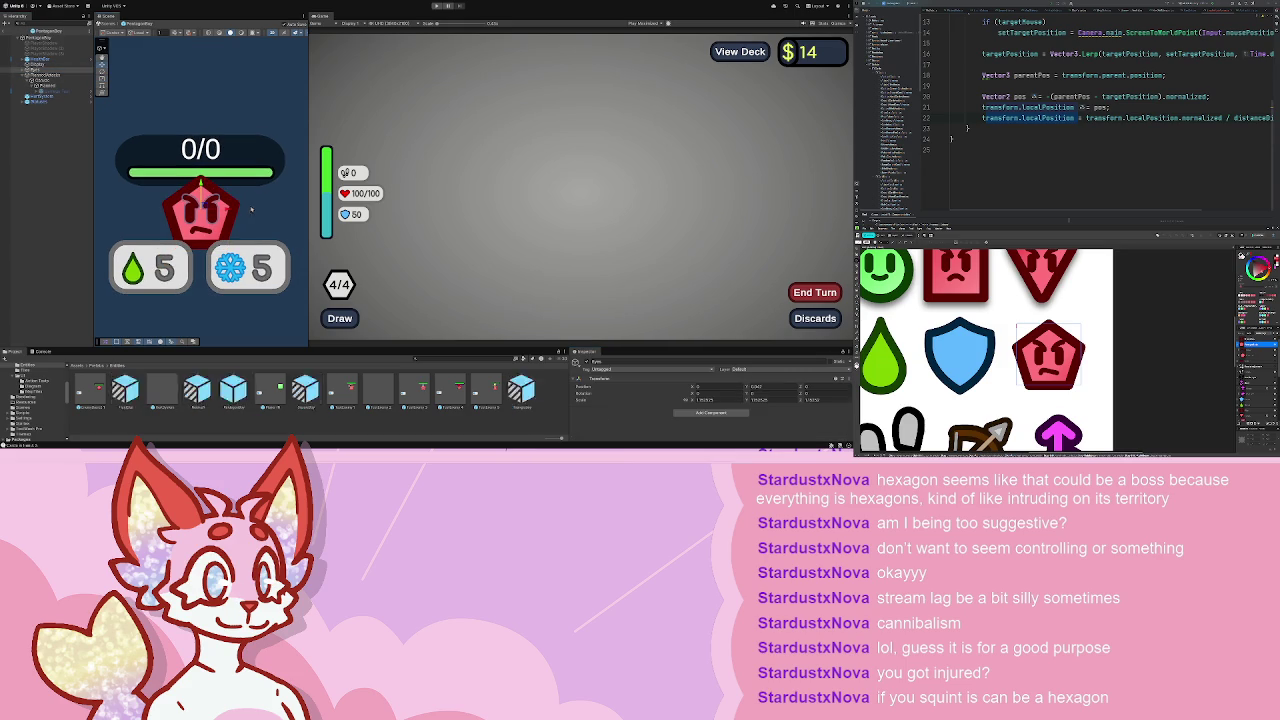
- Check another pentagon prefab object and the last enemy prefab asset, then return to the main scene
scroll(200, 195, "up", 3)
scroll(199, 208, "up", 2)
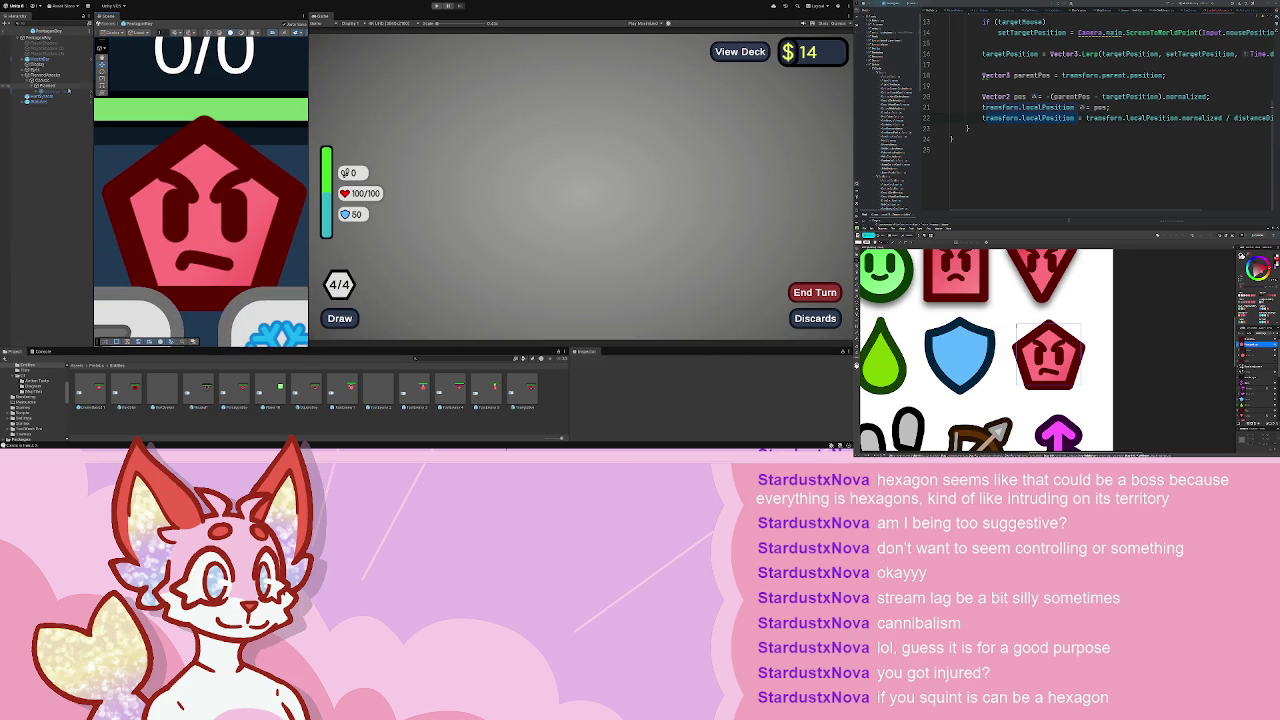
scroll(702, 397, "down", 3)
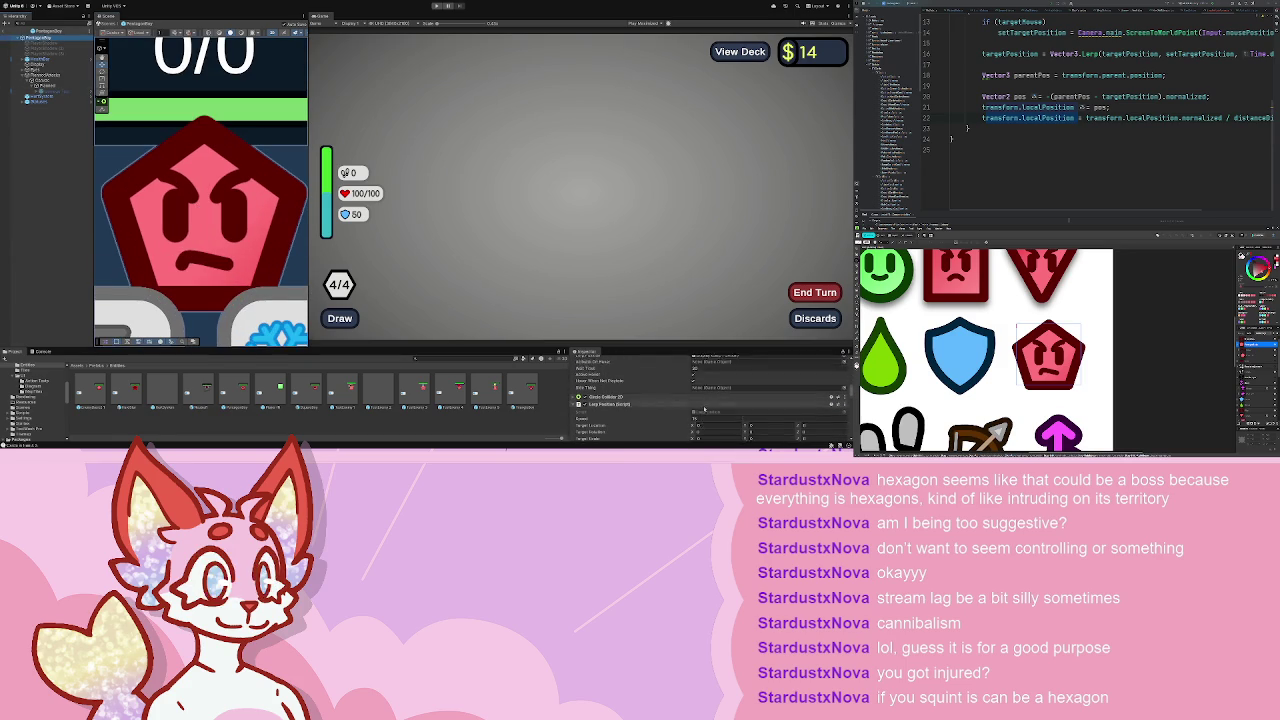
scroll(702, 400, "down", 5)
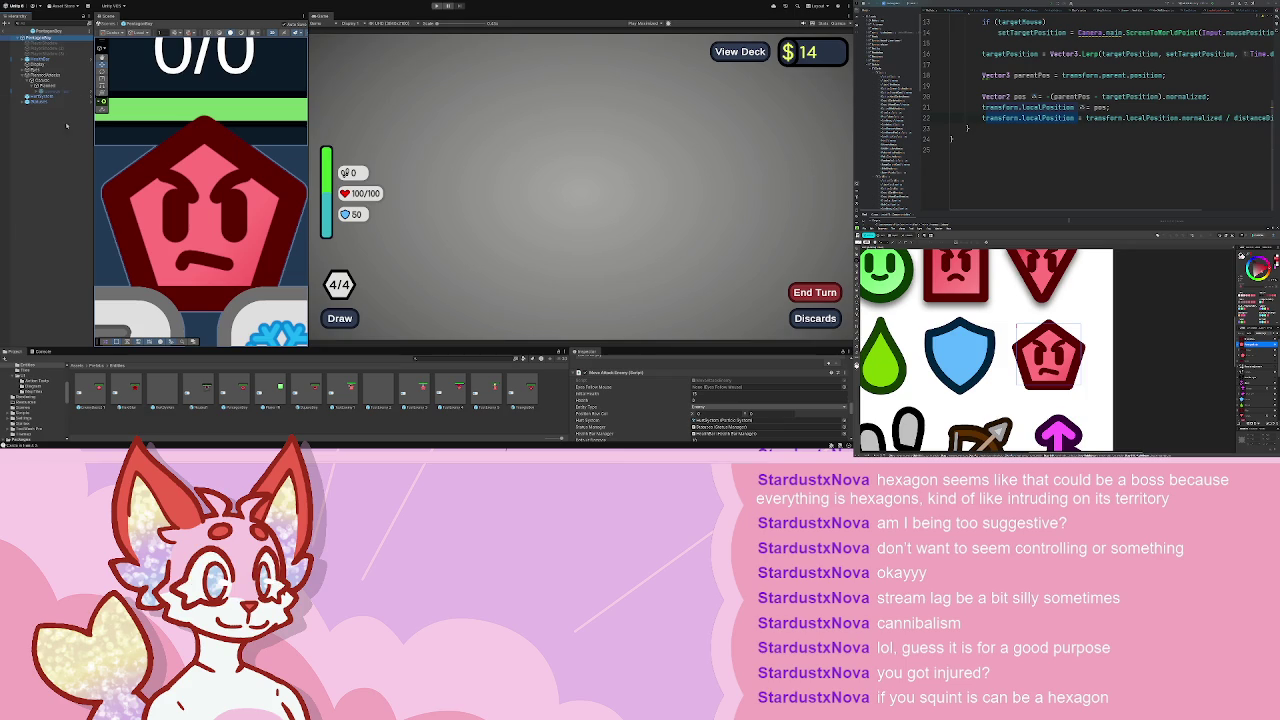
left_click(40, 75)
left_click(529, 405)
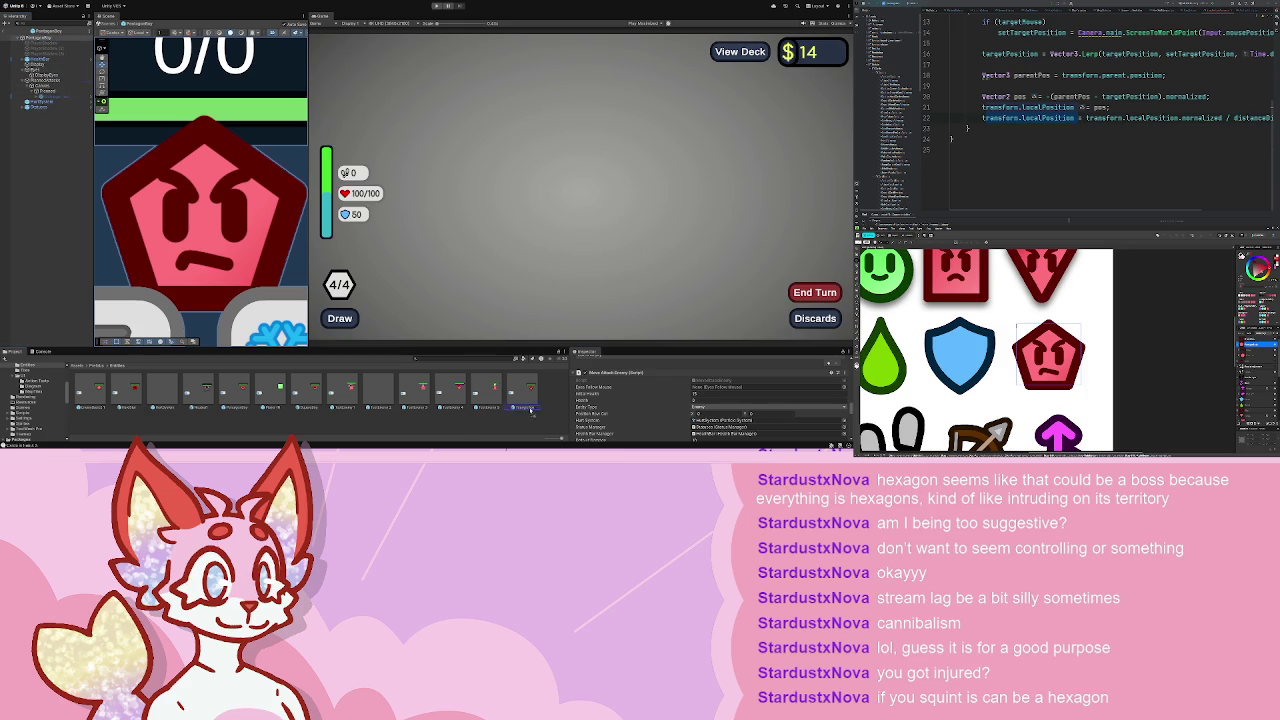
left_click(149, 353)
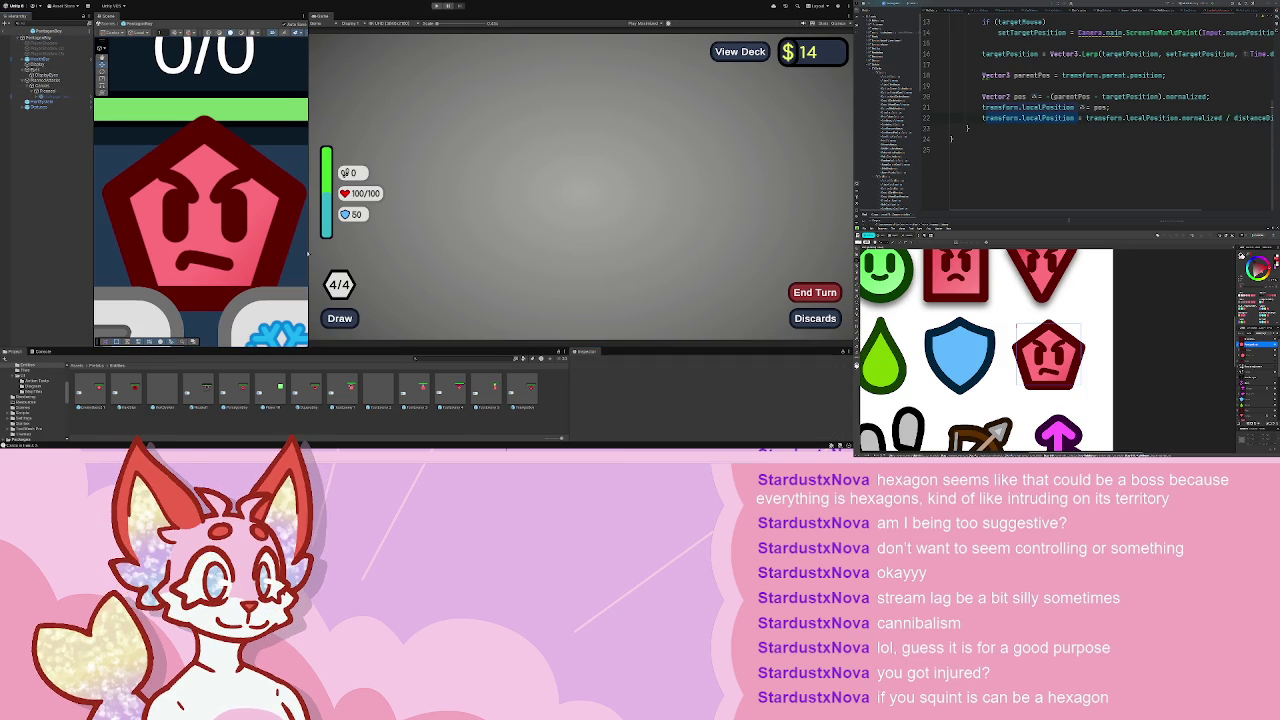
left_click(14, 37)
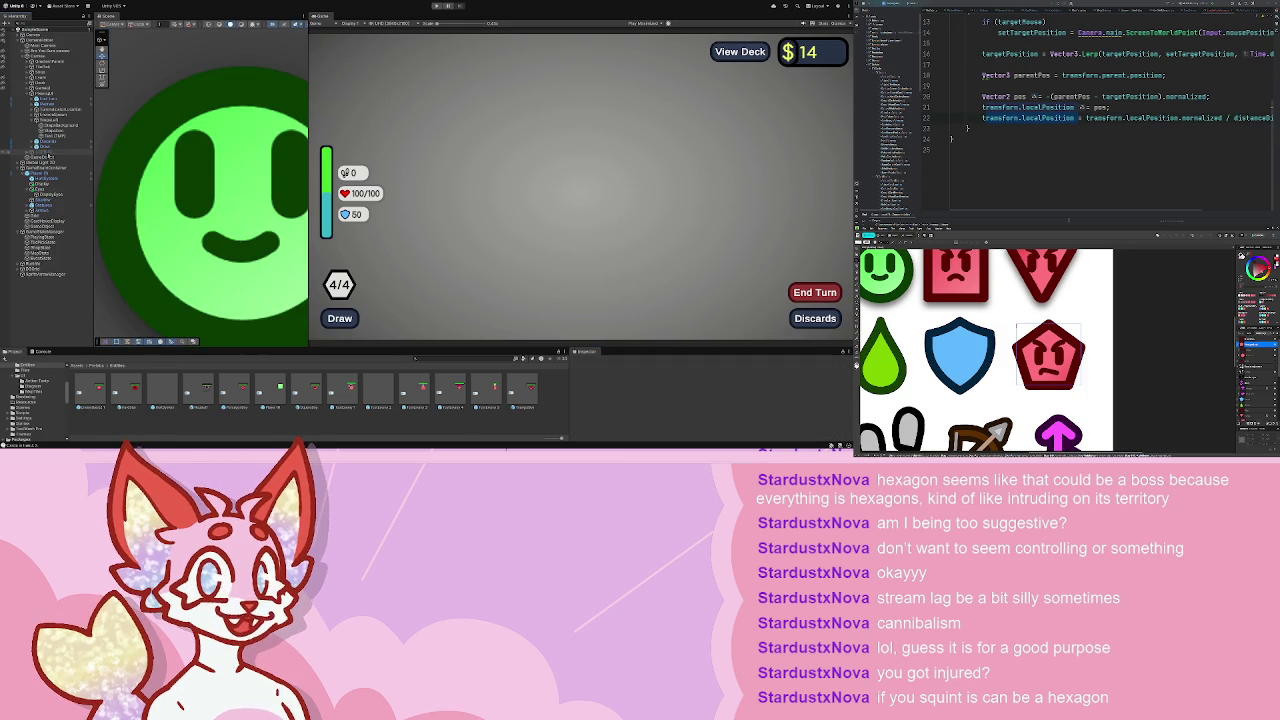
- Select the object holding the enemy encounter data and add a fourth entry to its encounter list
left_click(45, 236)
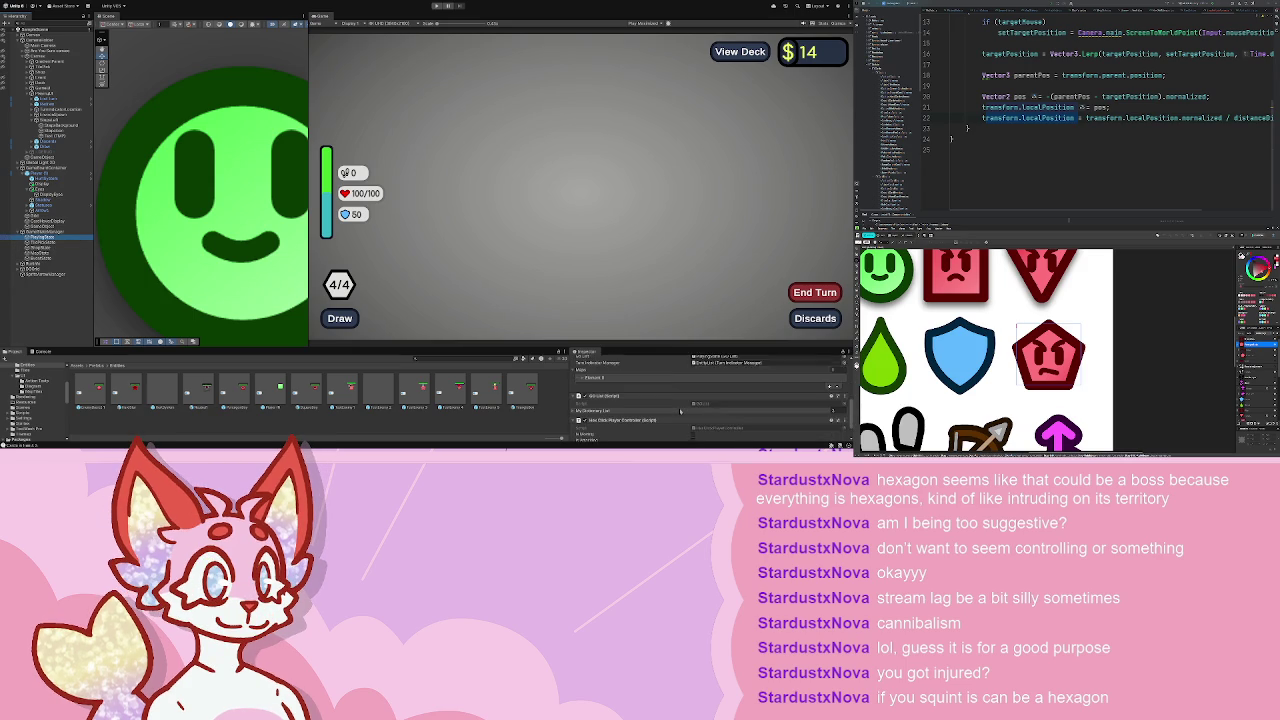
left_click(60, 247)
left_click(55, 253)
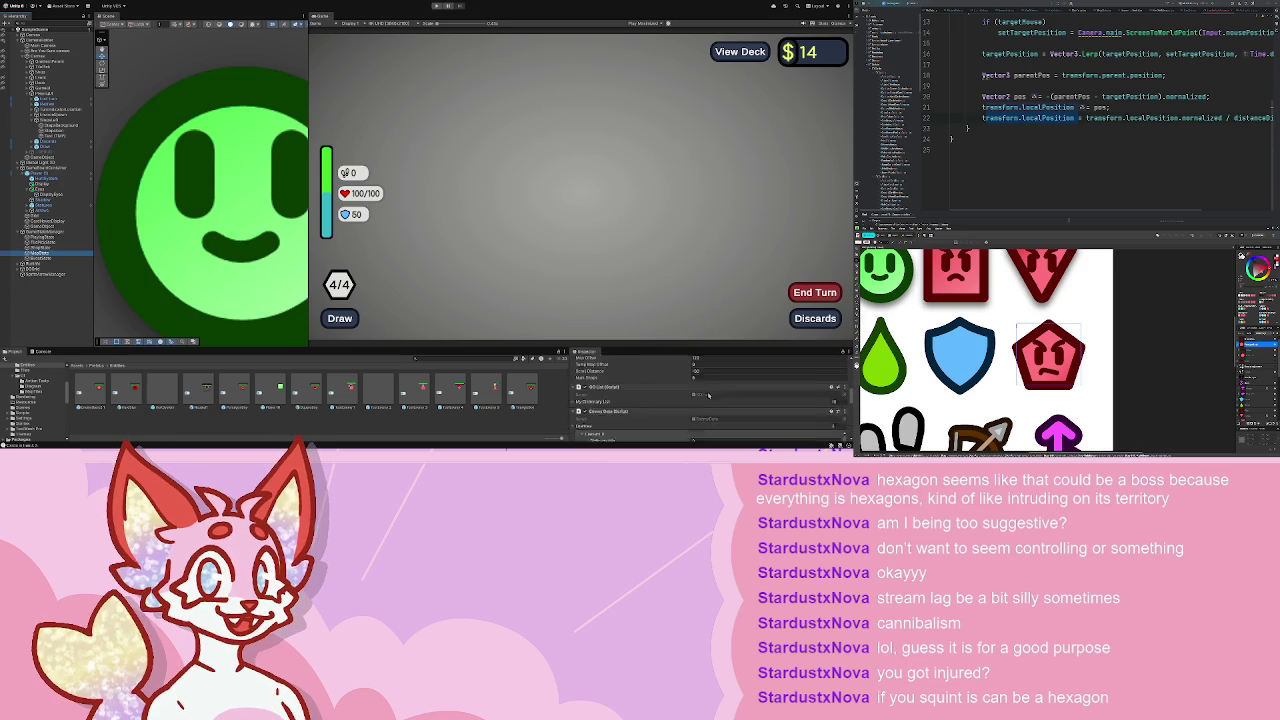
scroll(717, 390, "down", 10)
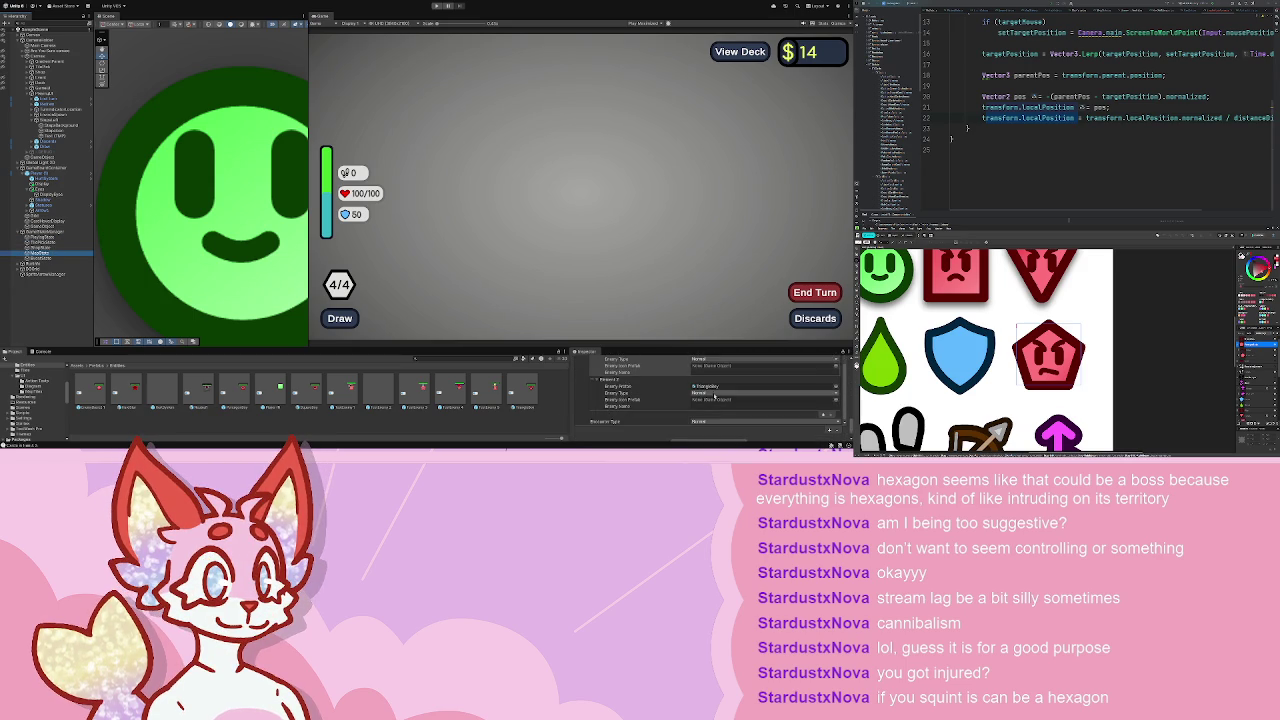
left_click(826, 405)
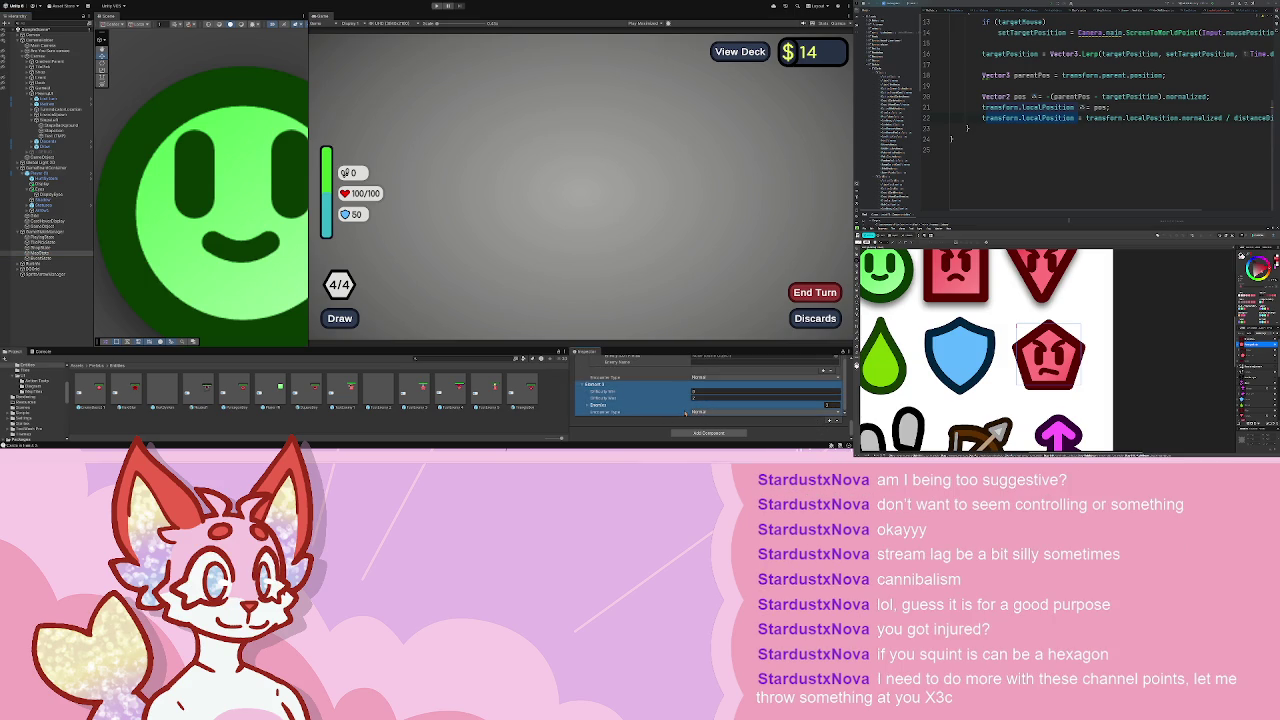
scroll(686, 412, "up", 3)
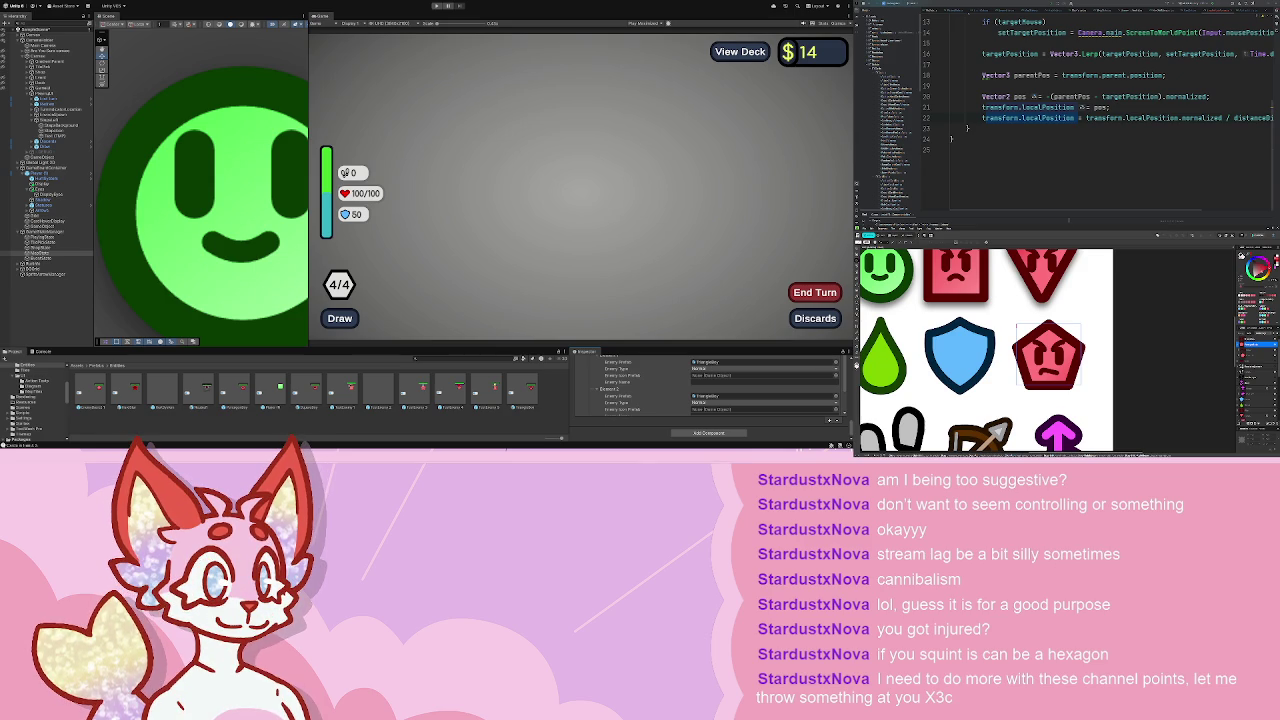
- Review encounter Elements 1 and 0 to see which enemies they hold
left_click(600, 386)
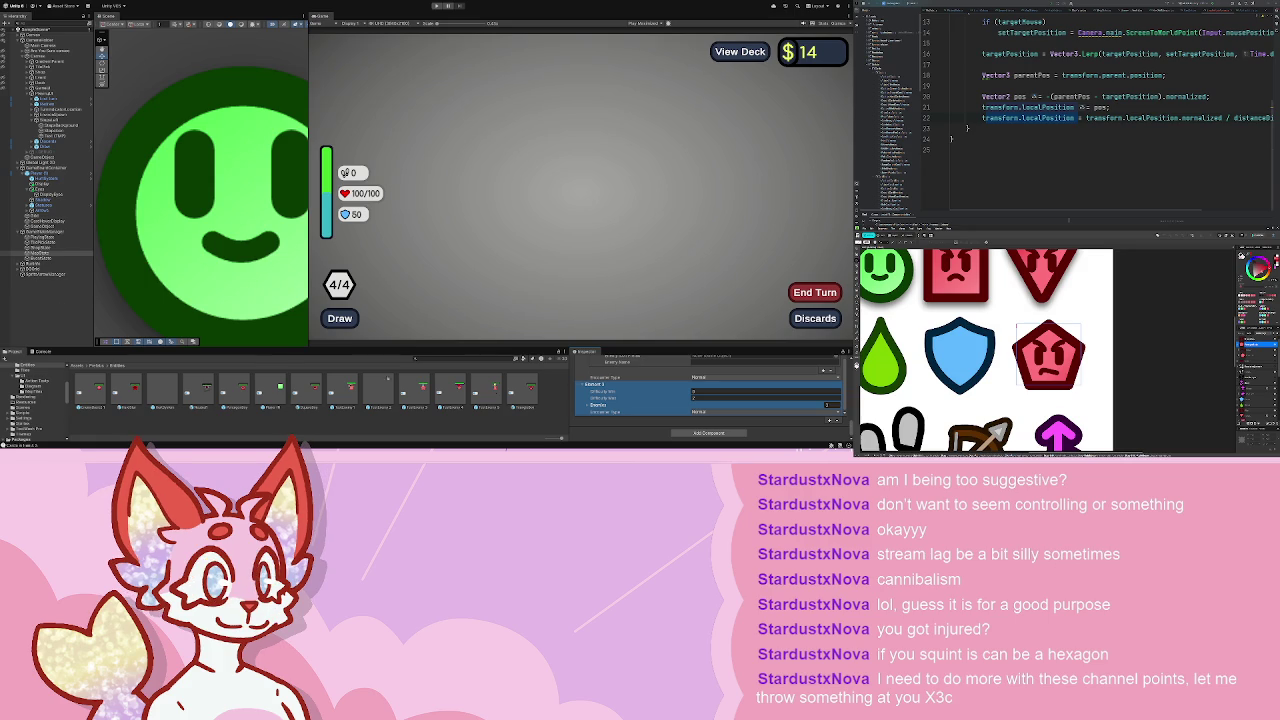
scroll(660, 408, "down", 3)
scroll(660, 408, "up", 3)
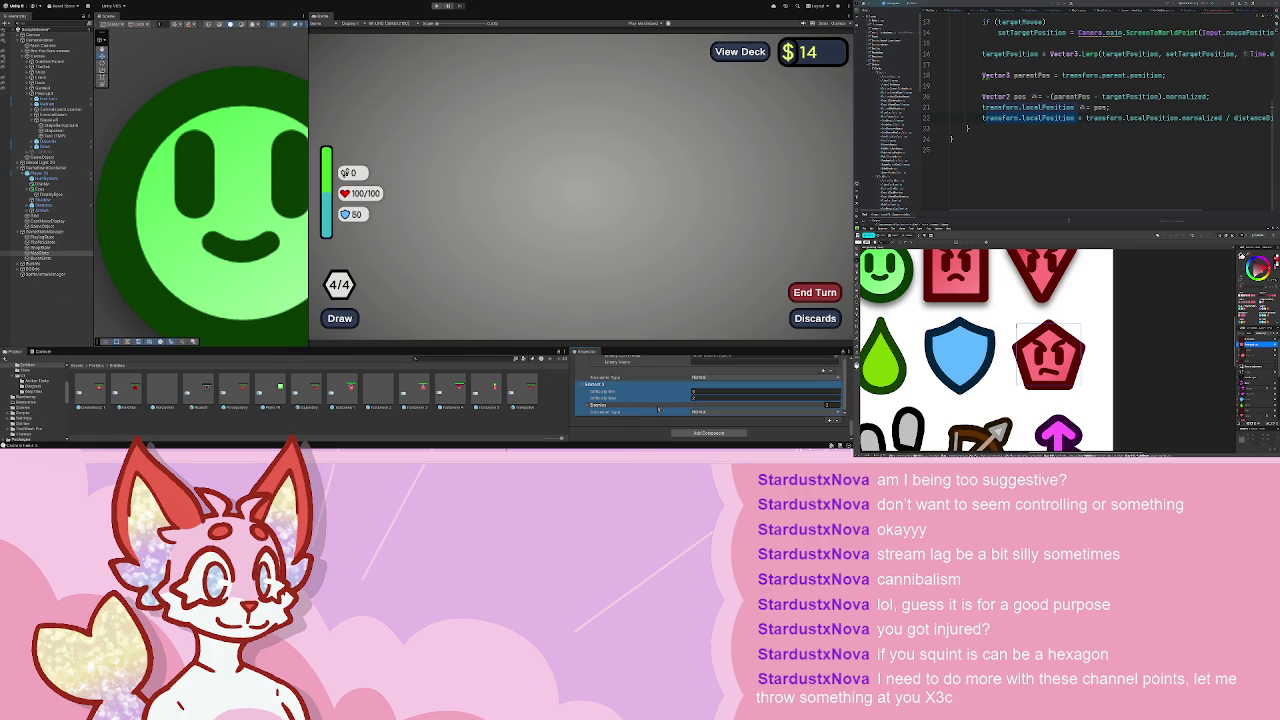
left_click(598, 404)
scroll(598, 380, "down", 1)
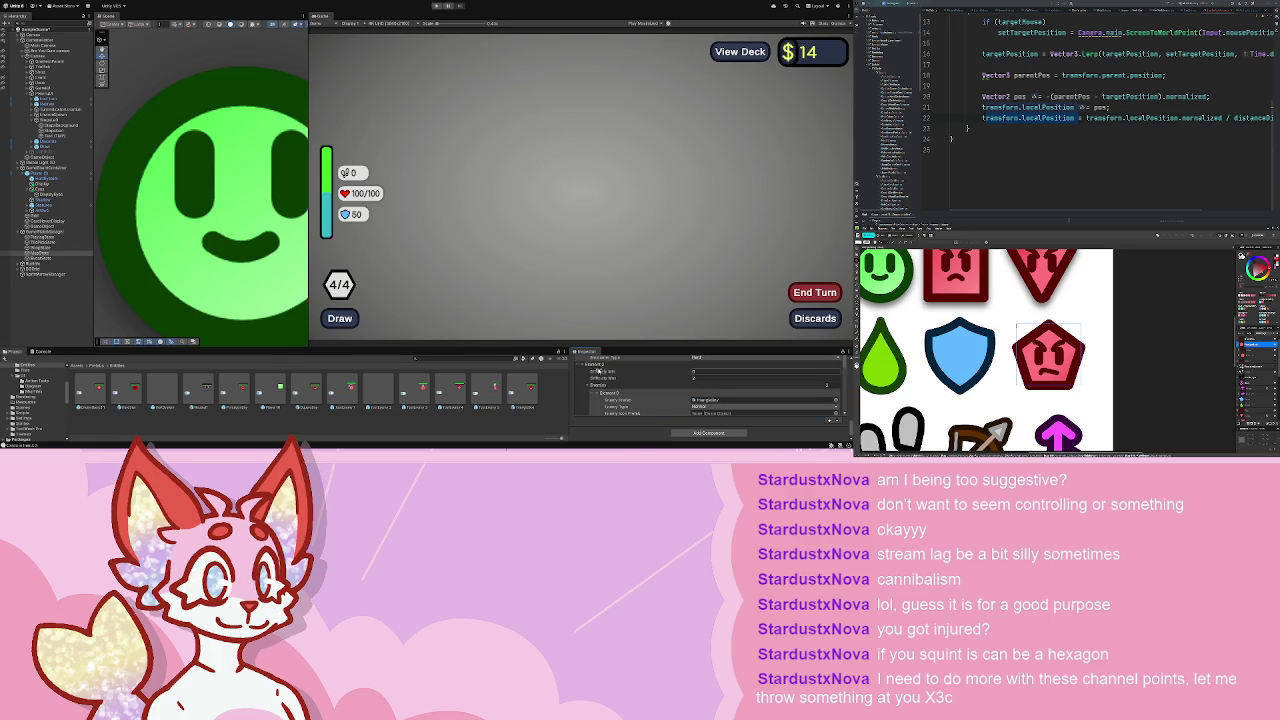
scroll(600, 375, "down", 3)
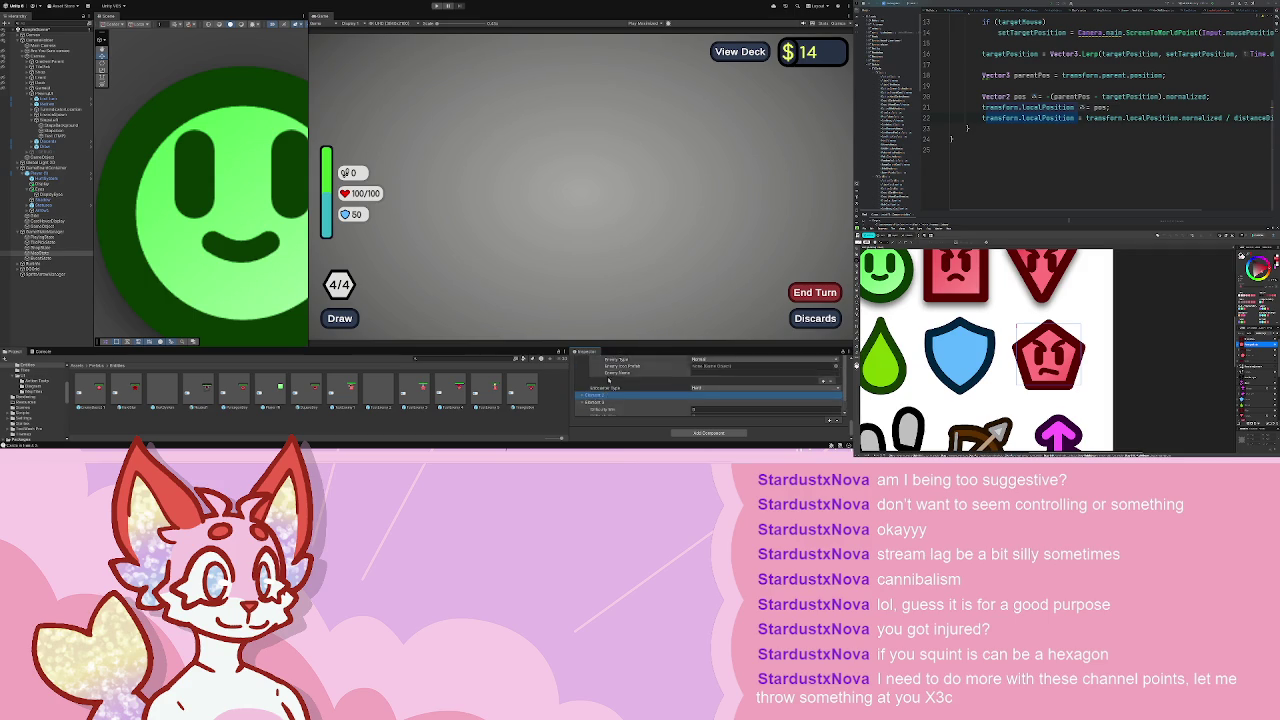
scroll(605, 381, "up", 5)
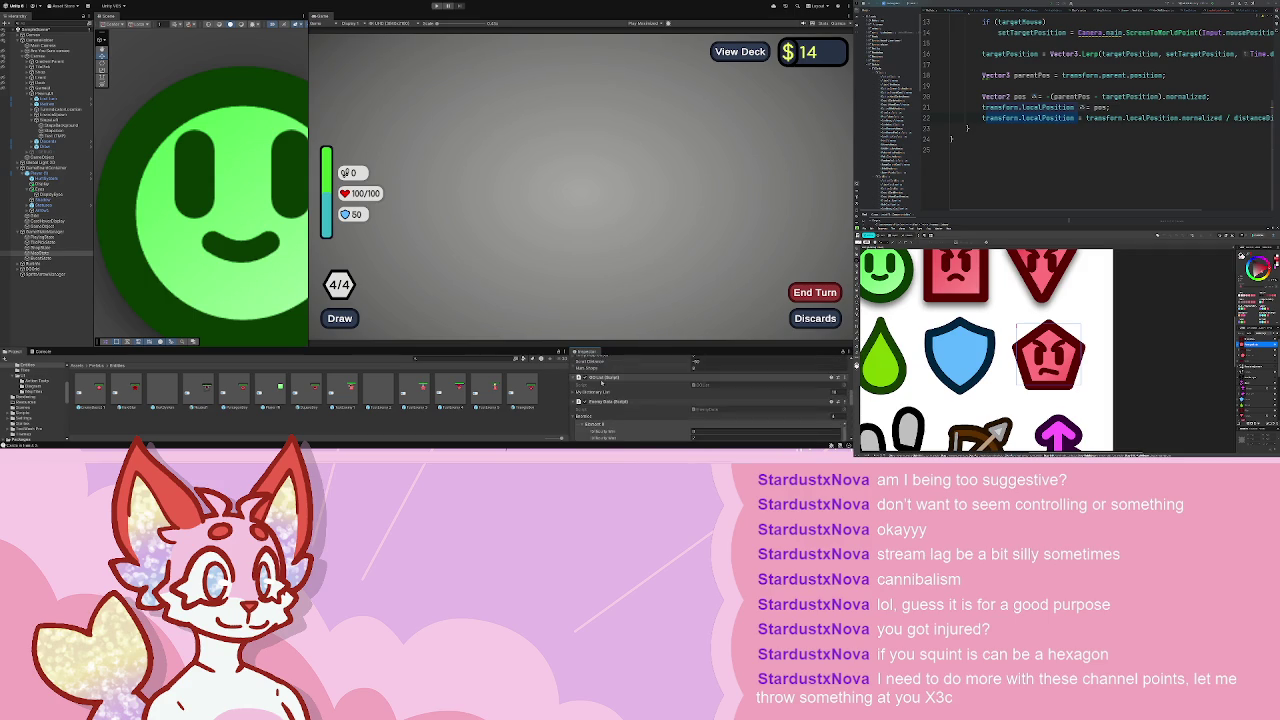
scroll(601, 383, "down", 1)
left_click(600, 408)
- Expand Element 2's Enemies list fields, then delete the first prefab in the project folder
left_click(601, 421)
left_click(597, 421)
scroll(603, 420, "down", 1)
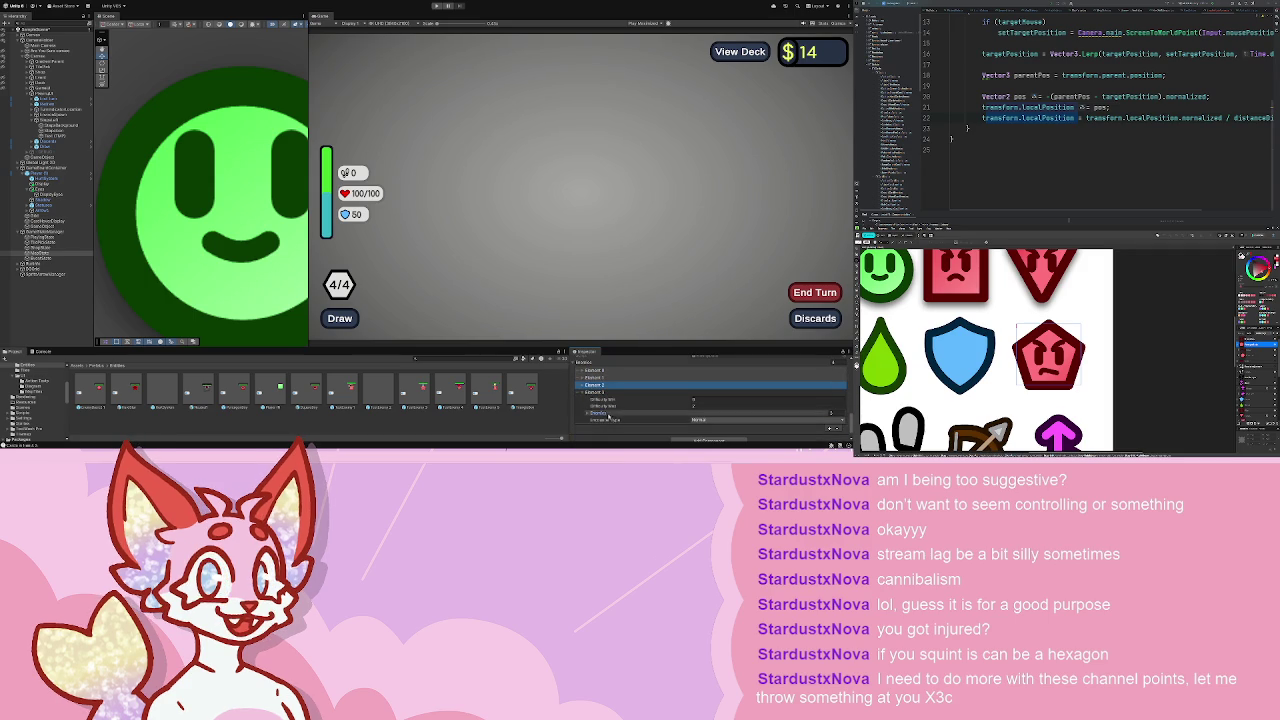
left_click(608, 413)
scroll(608, 413, "down", 1)
left_click(635, 384)
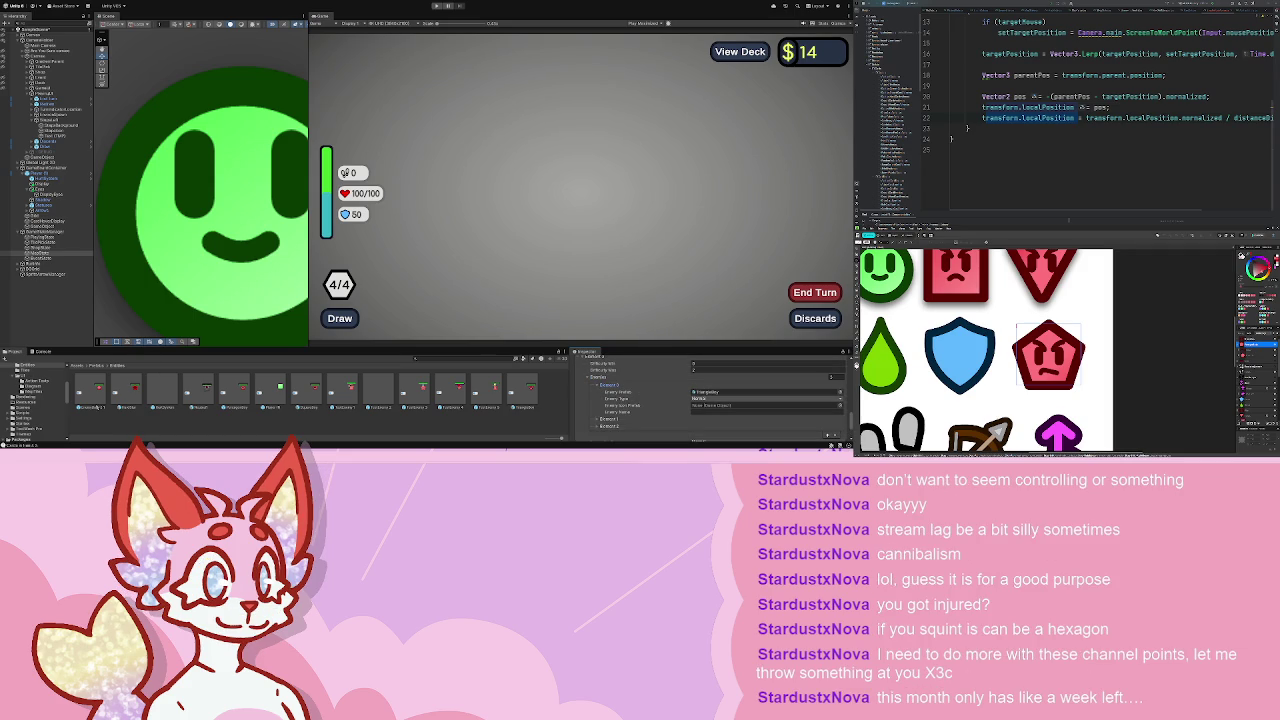
left_click(92, 392)
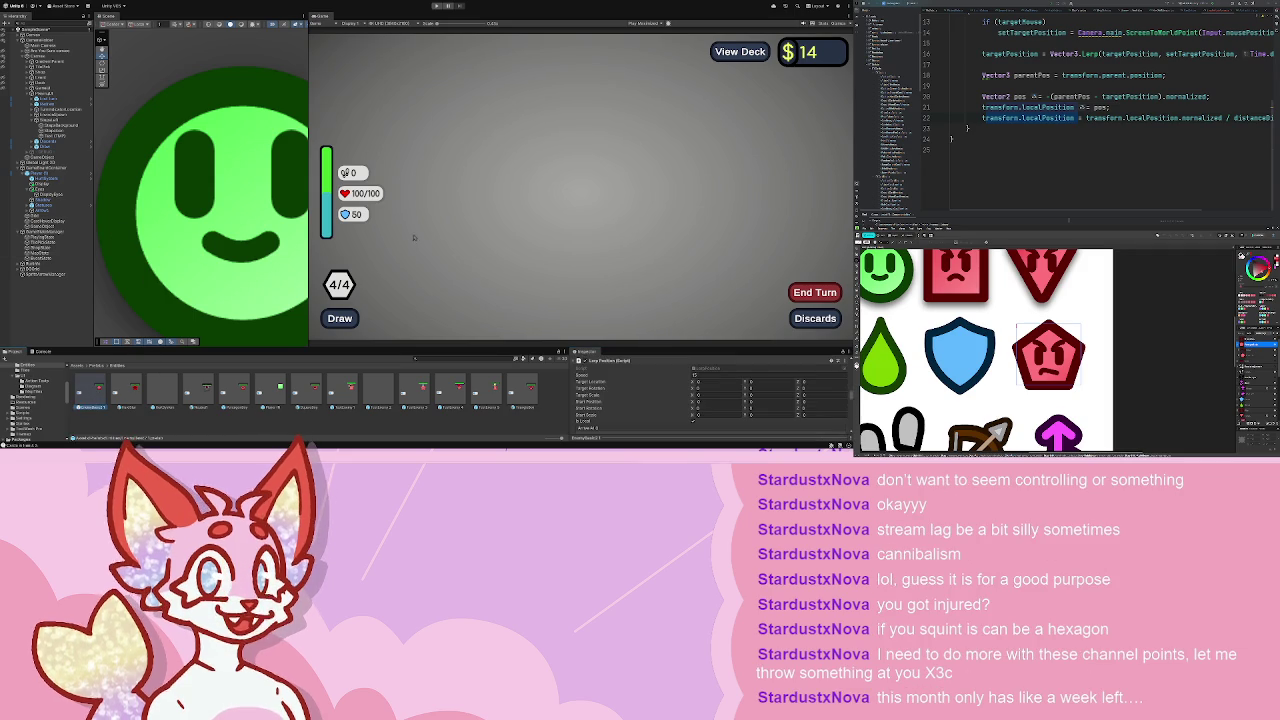
key("Delete")
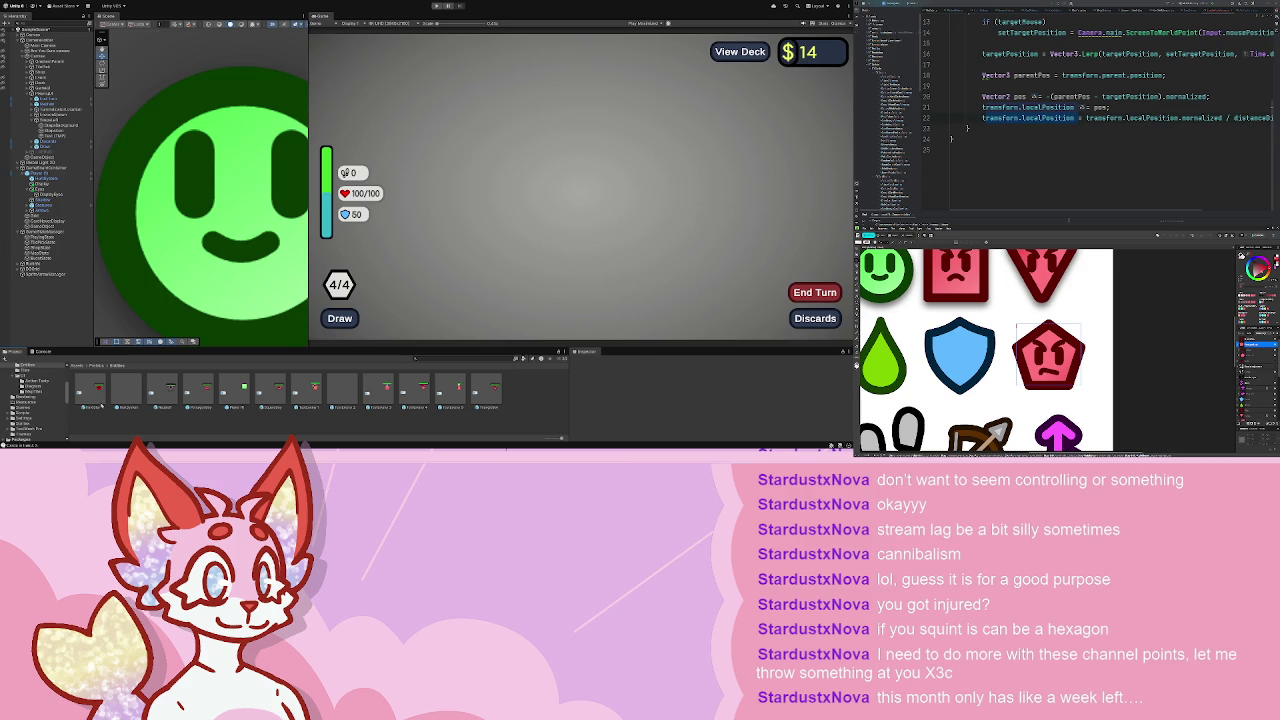
double_click(101, 400)
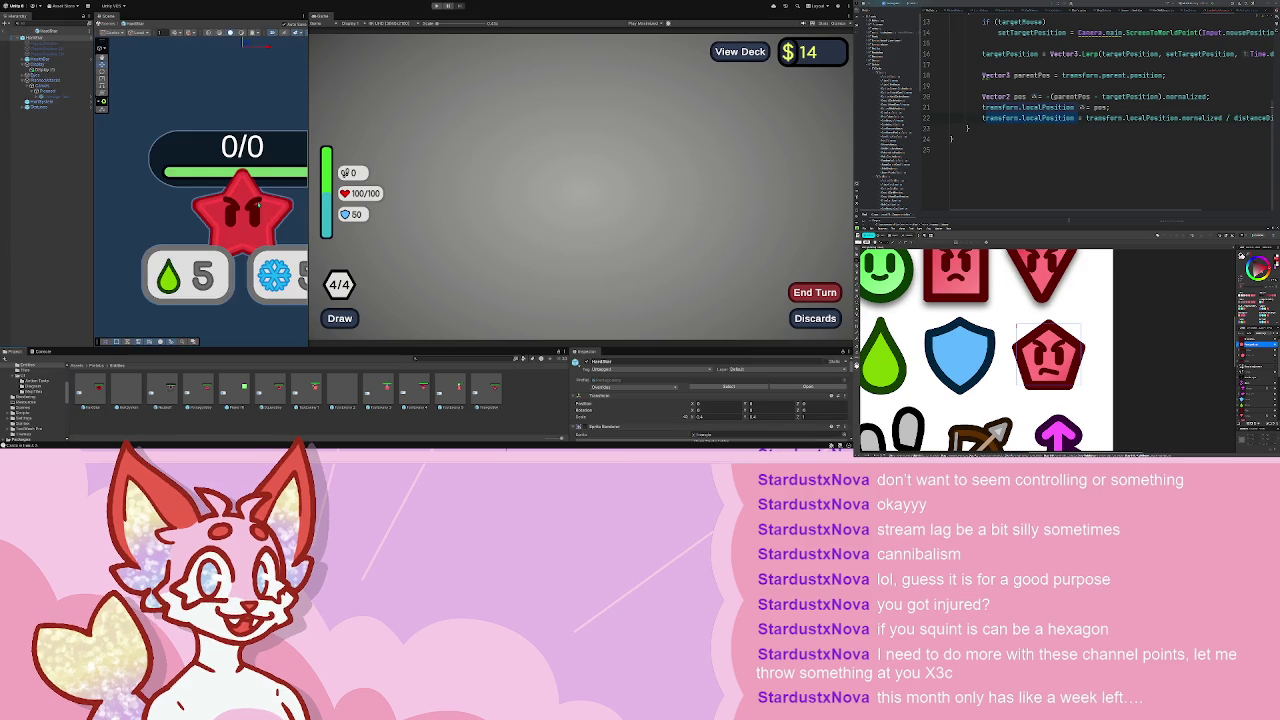
scroll(237, 226, "up", 2)
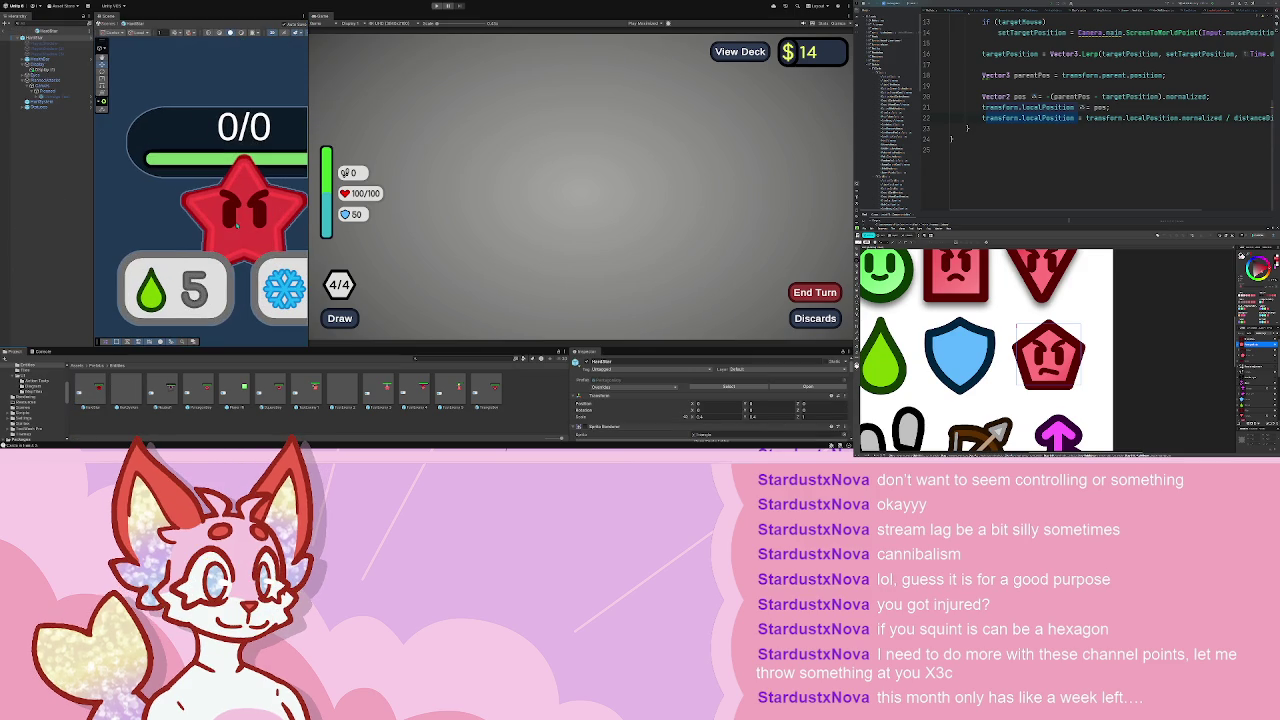
double_click(240, 218)
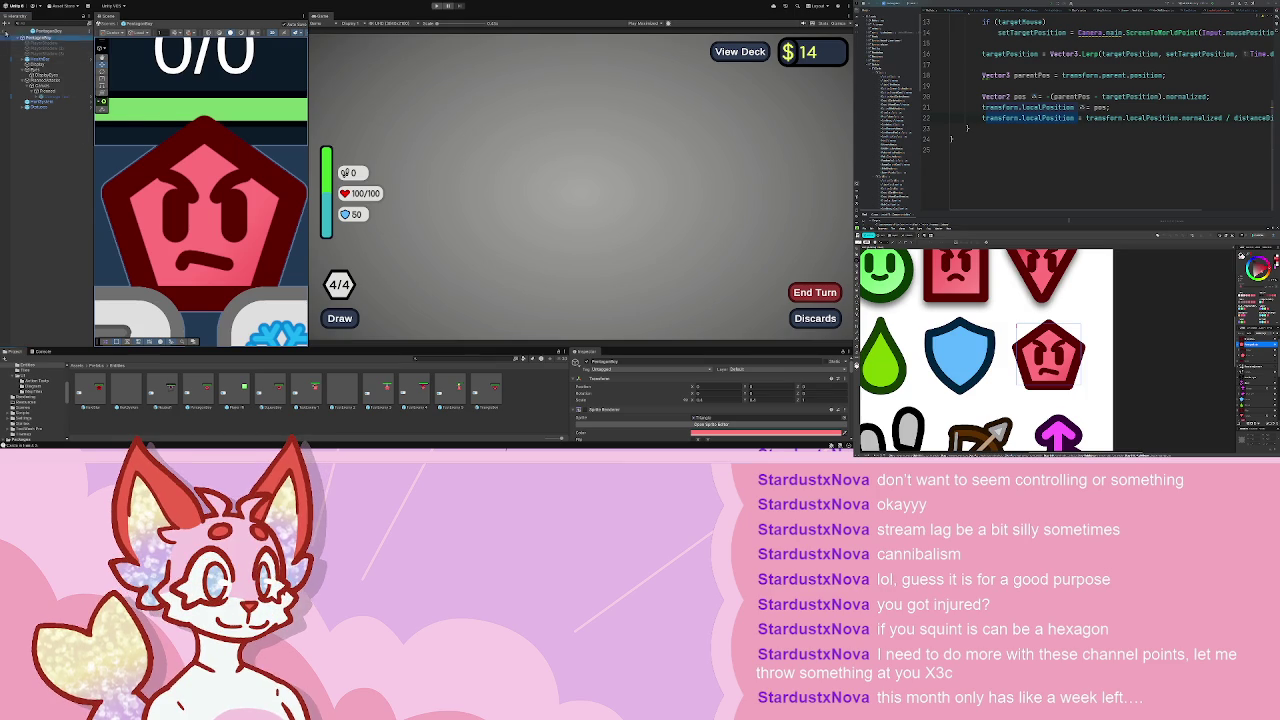
left_click(6, 36)
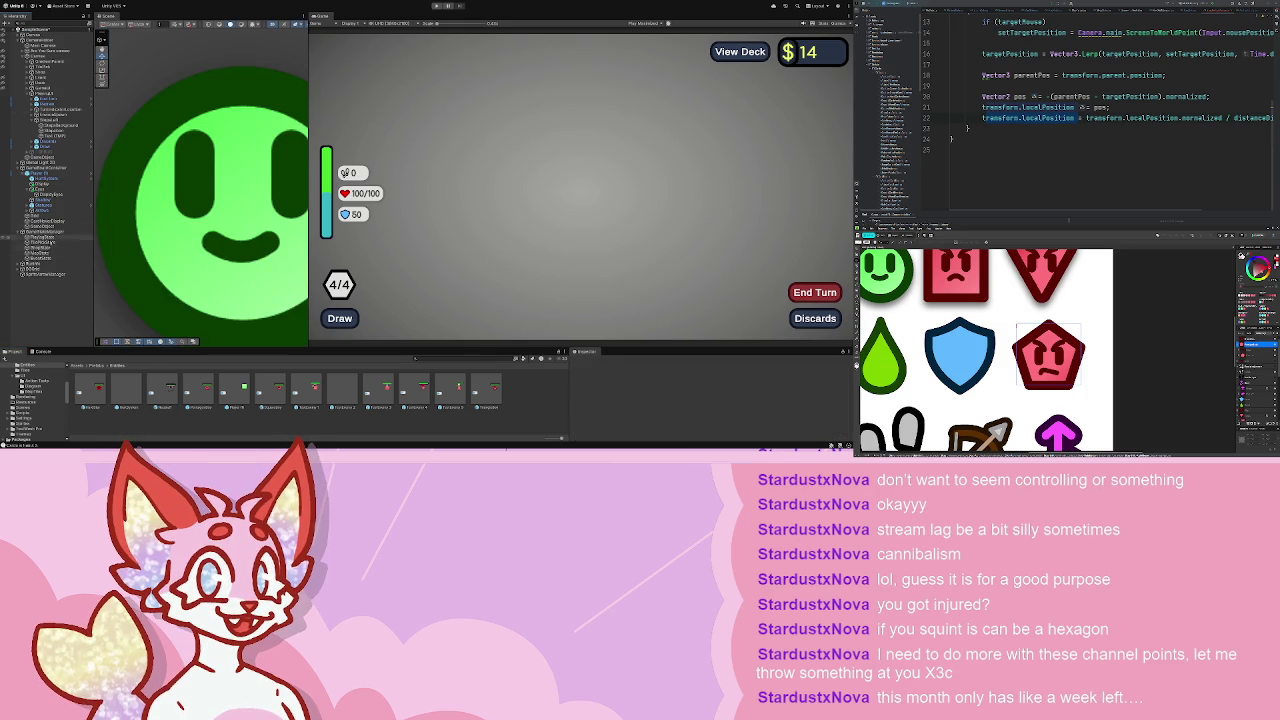
- On MapState, expand the enemy encounter list and assign Pentagonboy to the first Enemy Prefab slot
left_click(52, 253)
left_click(610, 420)
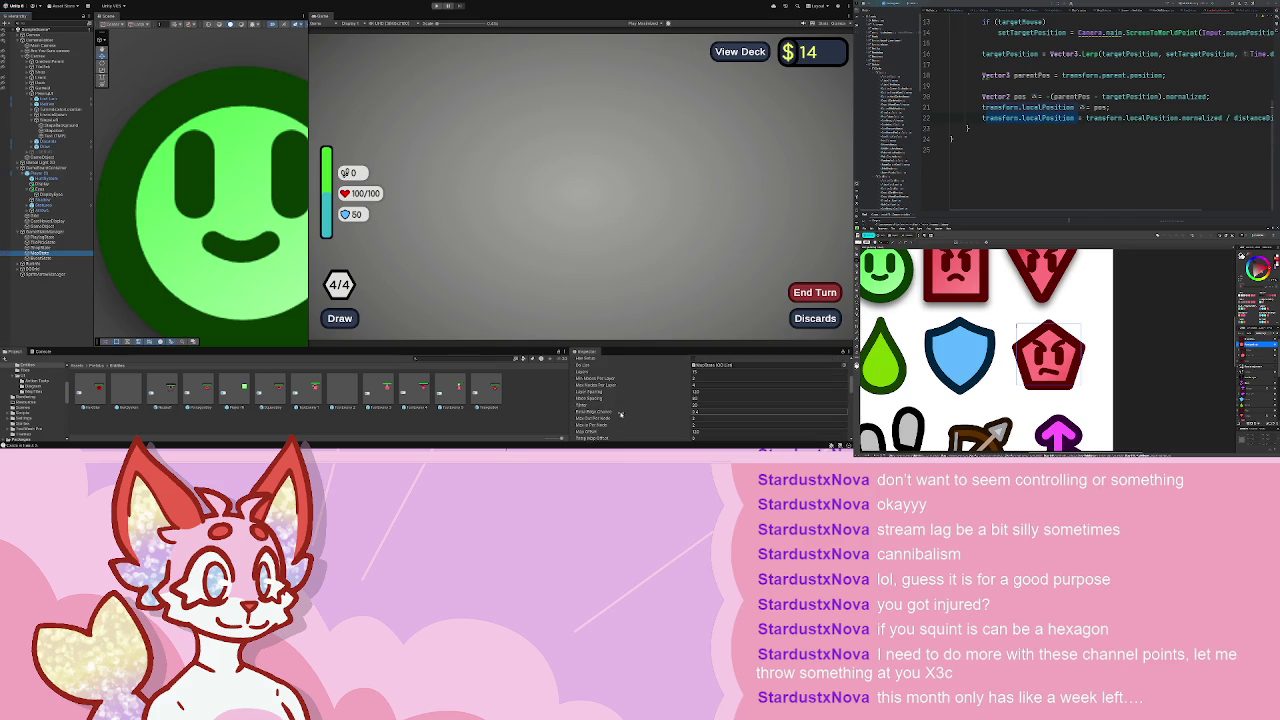
scroll(615, 415, "down", 5)
scroll(710, 413, "up", 1)
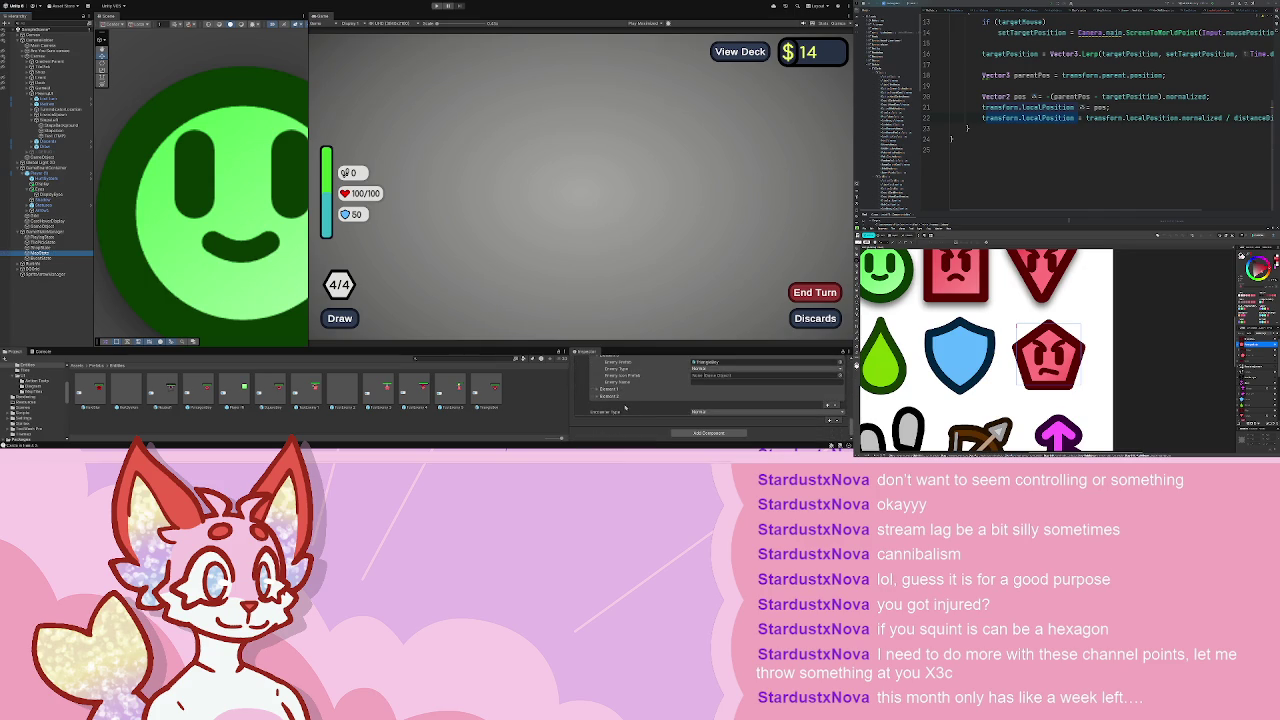
left_click(706, 398)
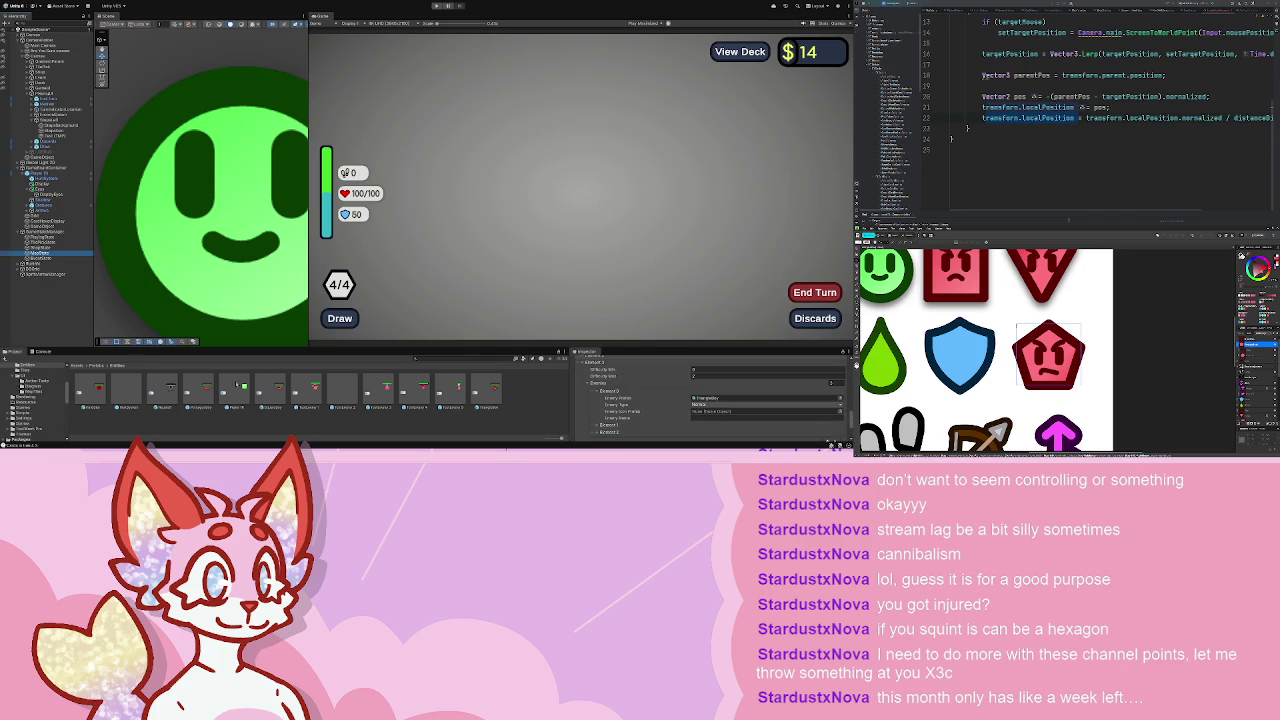
left_click(718, 399)
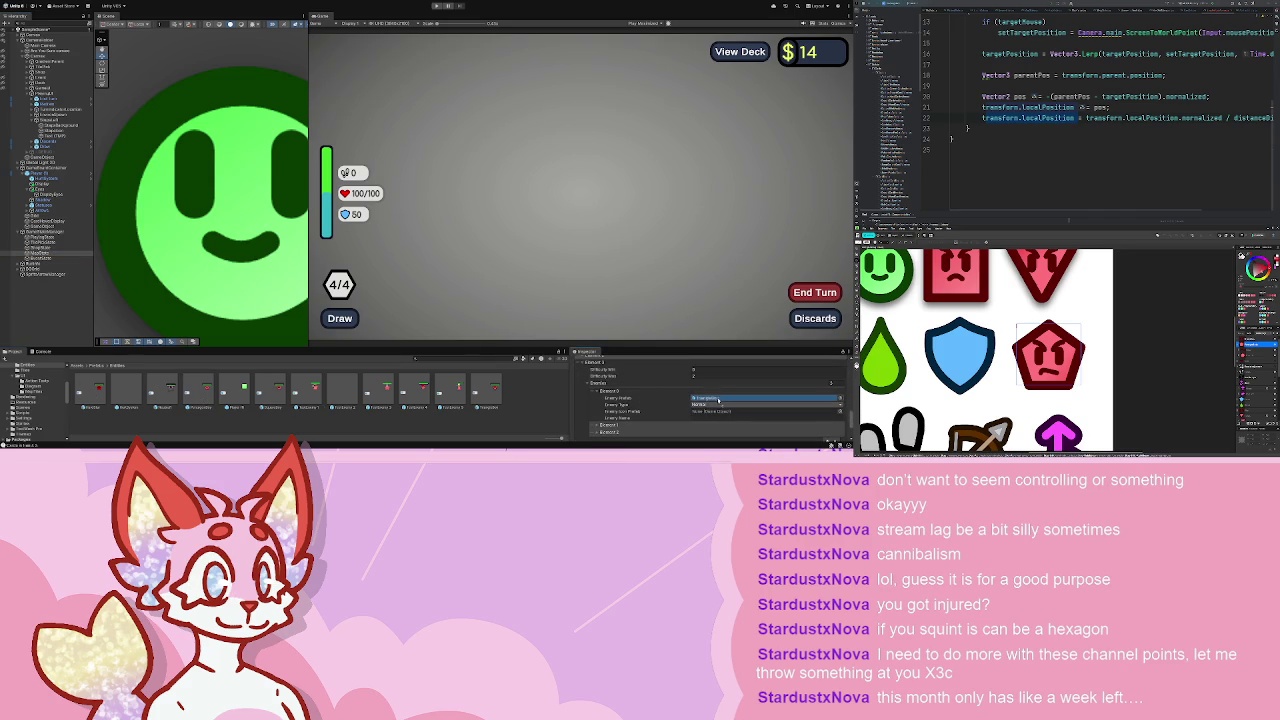
- Assign Triangleboy to the Element 1 Enemy Prefab slot, then clear the selection
scroll(718, 399, "down", 2)
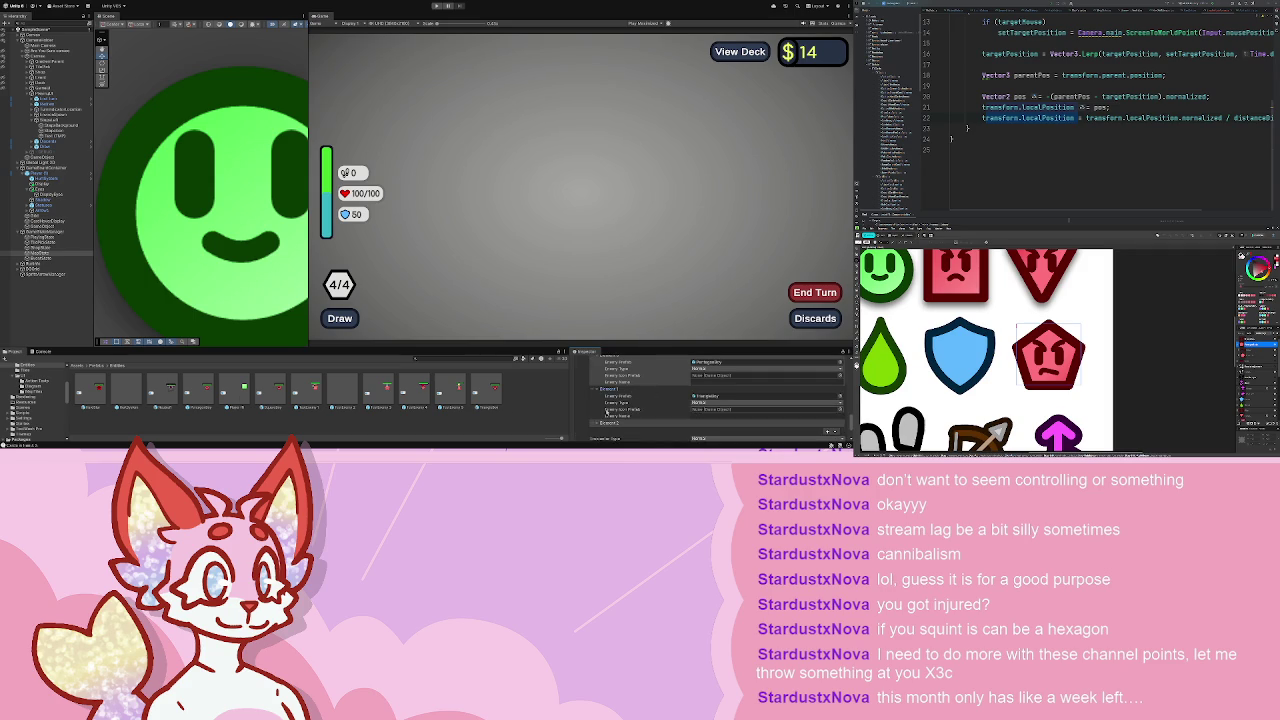
left_click(747, 398)
scroll(659, 412, "down", 2)
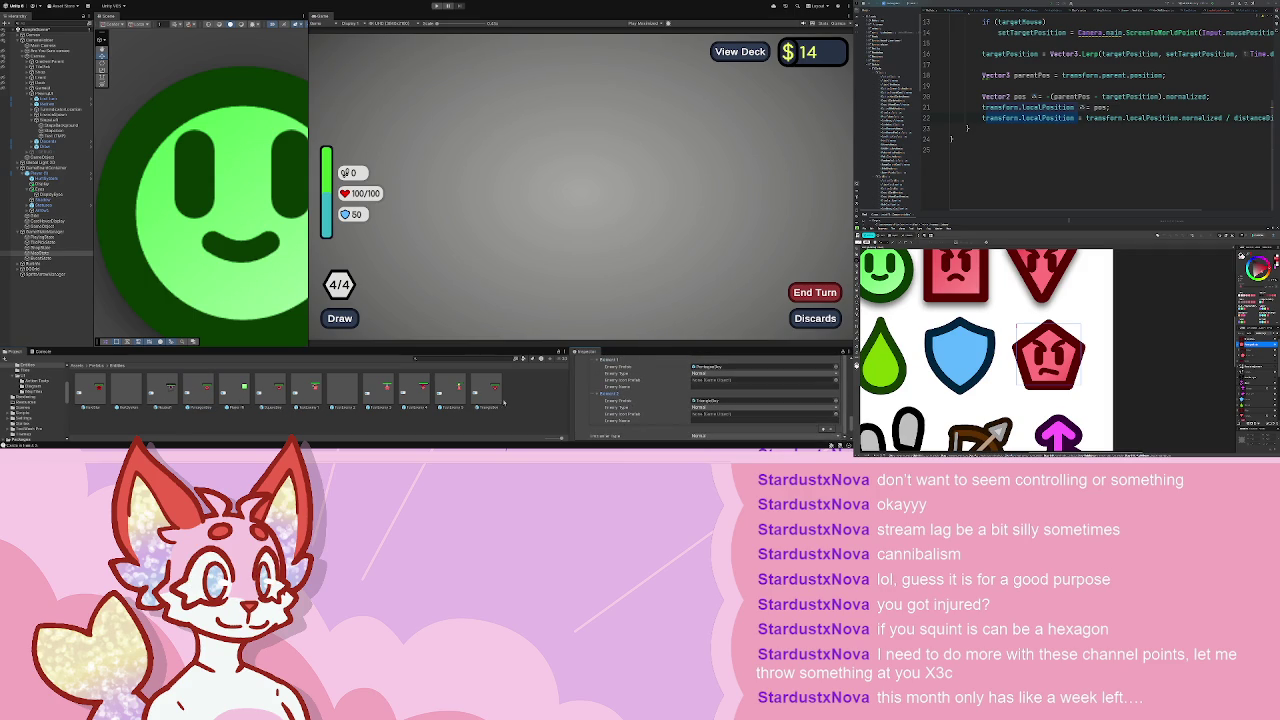
left_click(713, 401)
scroll(715, 400, "up", 1)
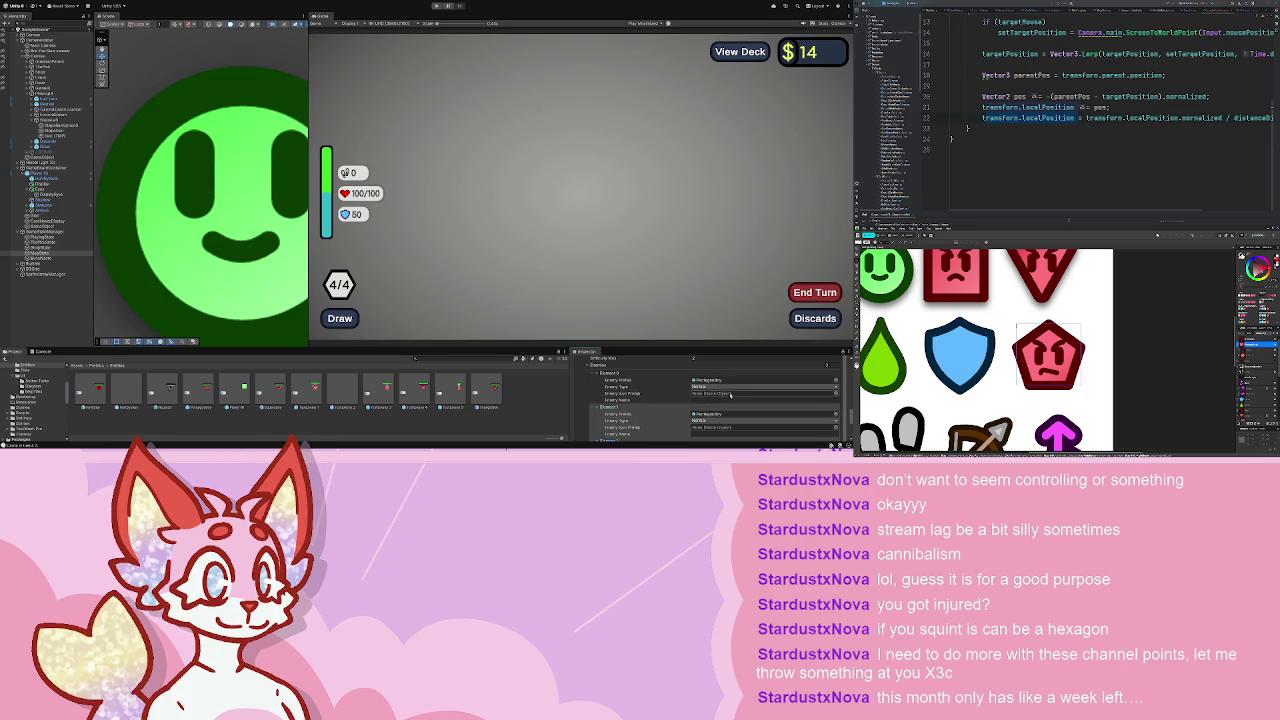
scroll(726, 380, "down", 1)
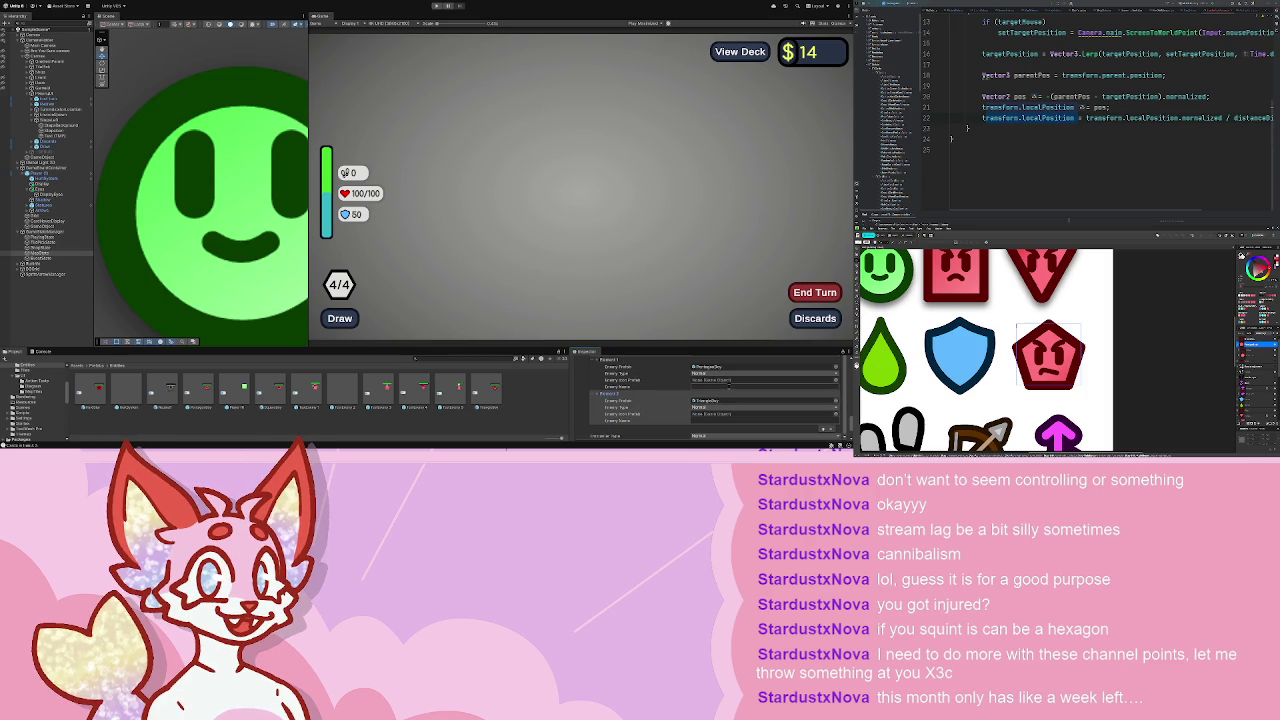
scroll(729, 386, "down", 1)
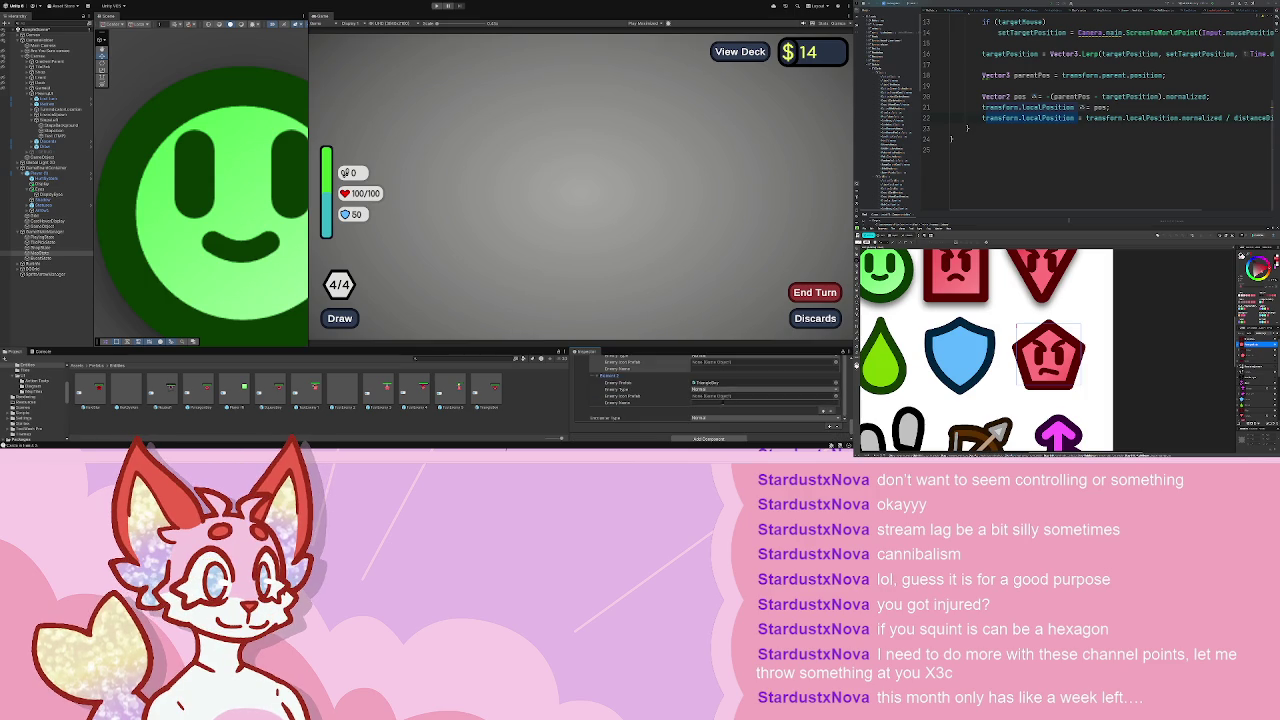
left_click(540, 420)
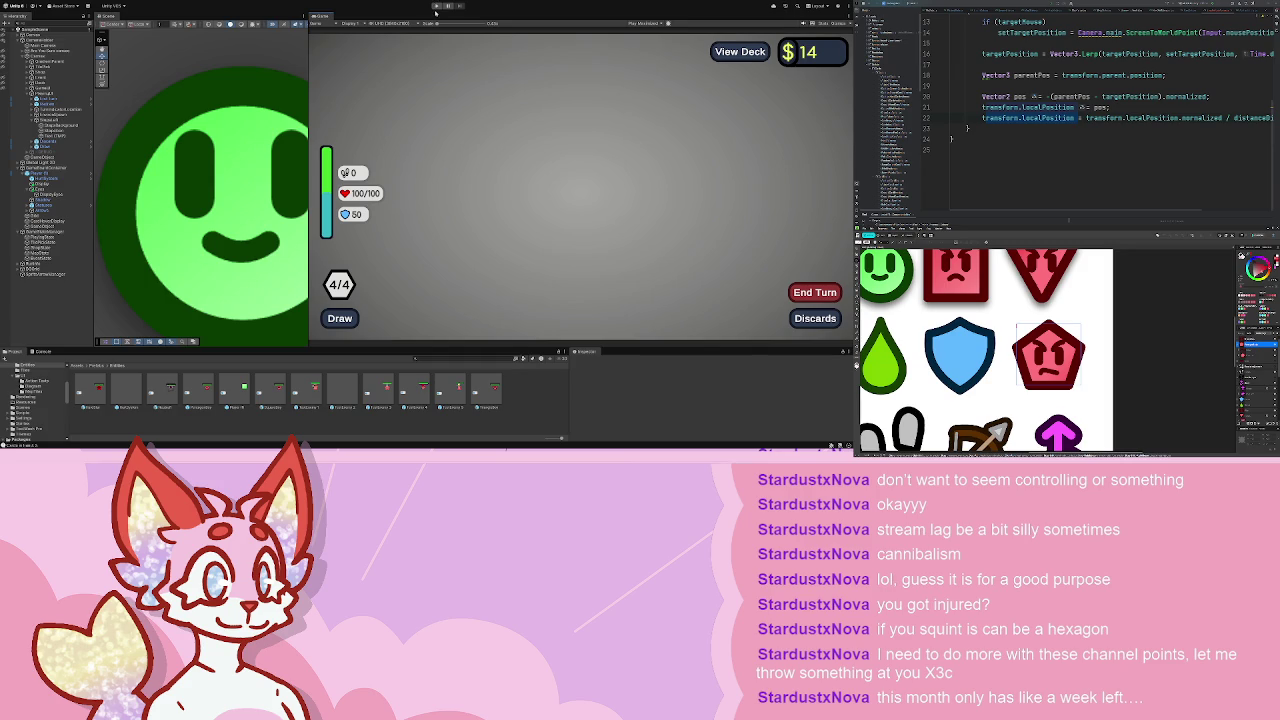
- Start play mode, close the shop, and enter a battle from the map
left_click(436, 6)
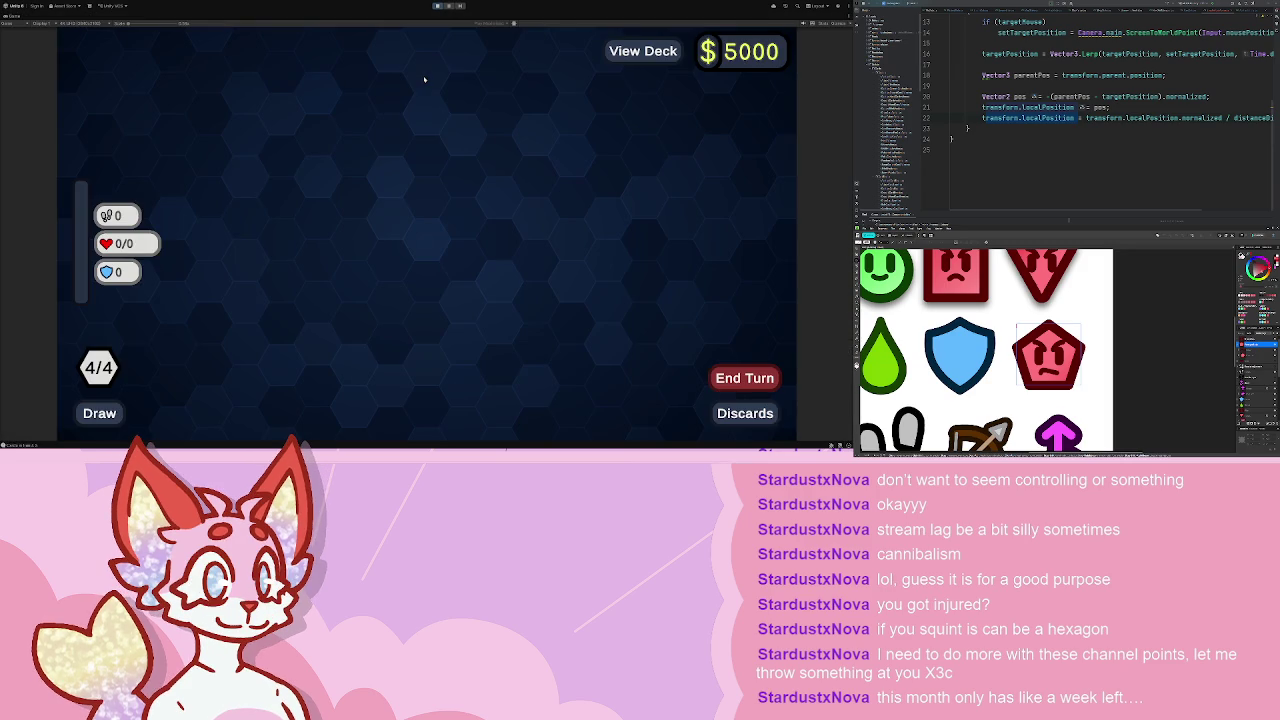
left_click(426, 305)
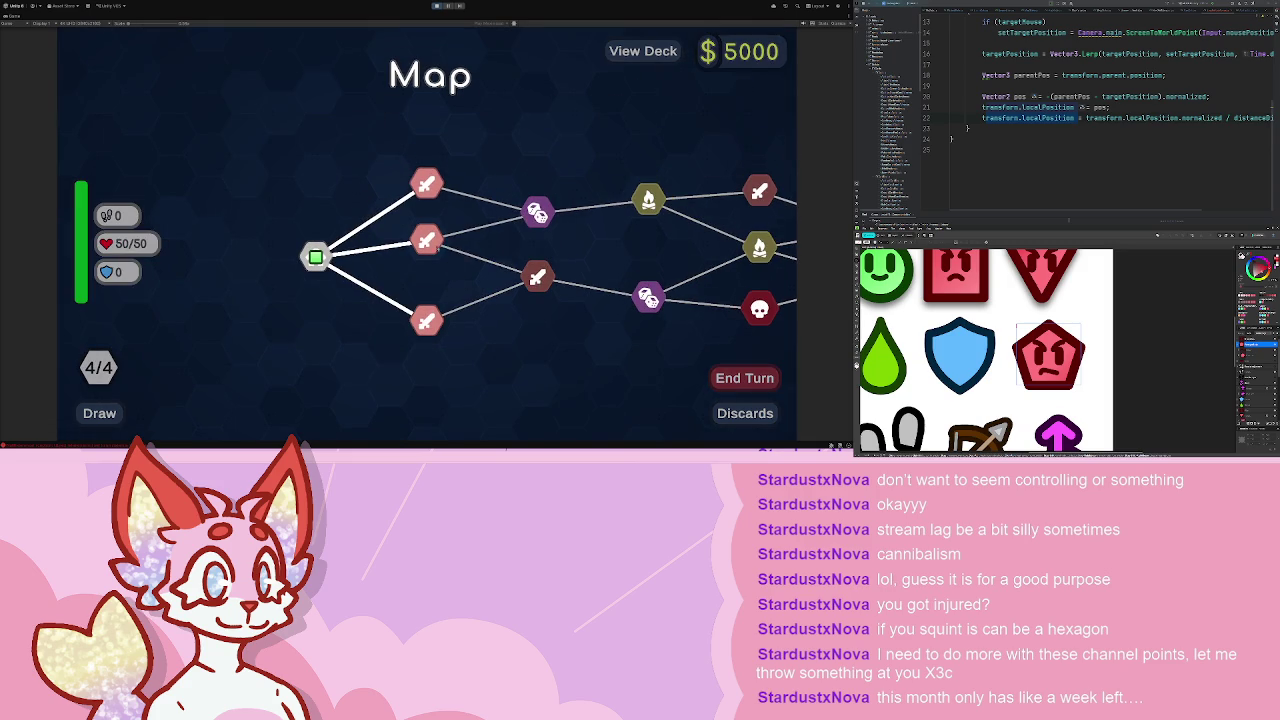
left_click(428, 240)
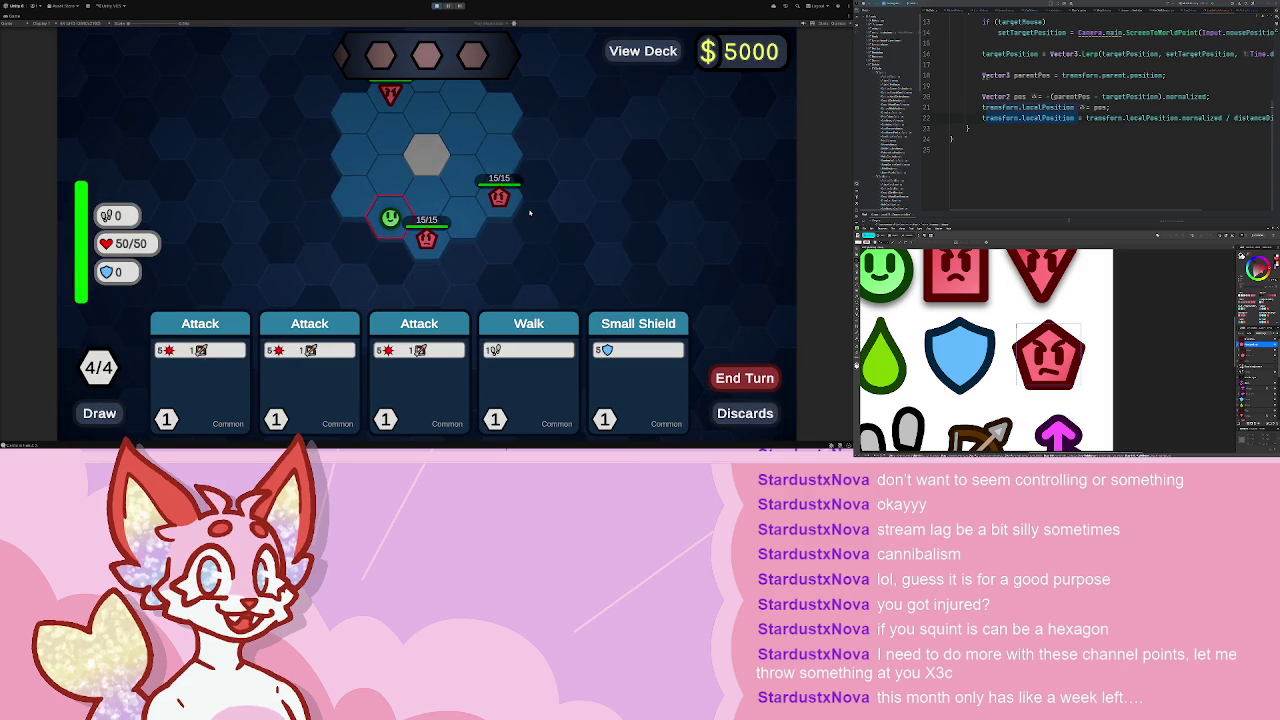
- Use Walk cards to move one hex, then two hexes up-right, and end the turn
left_click(529, 375)
left_click(420, 200)
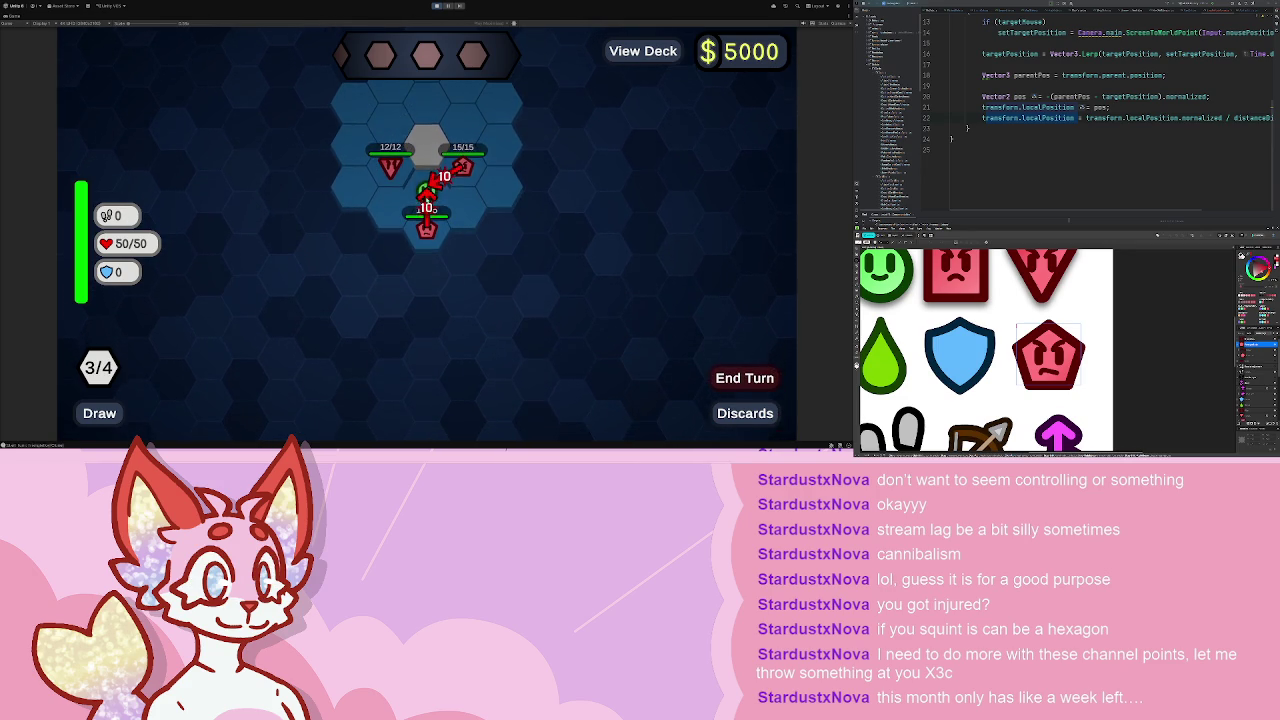
left_click(635, 375)
left_click(472, 375)
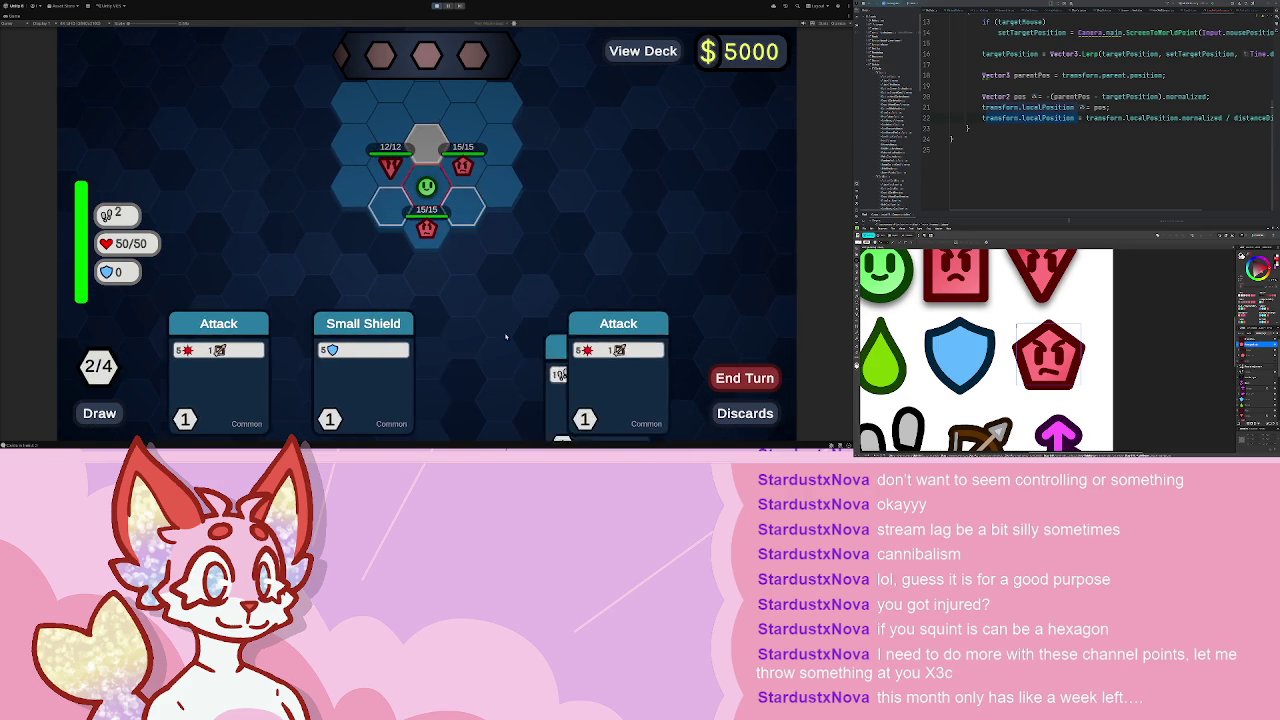
left_click(474, 122)
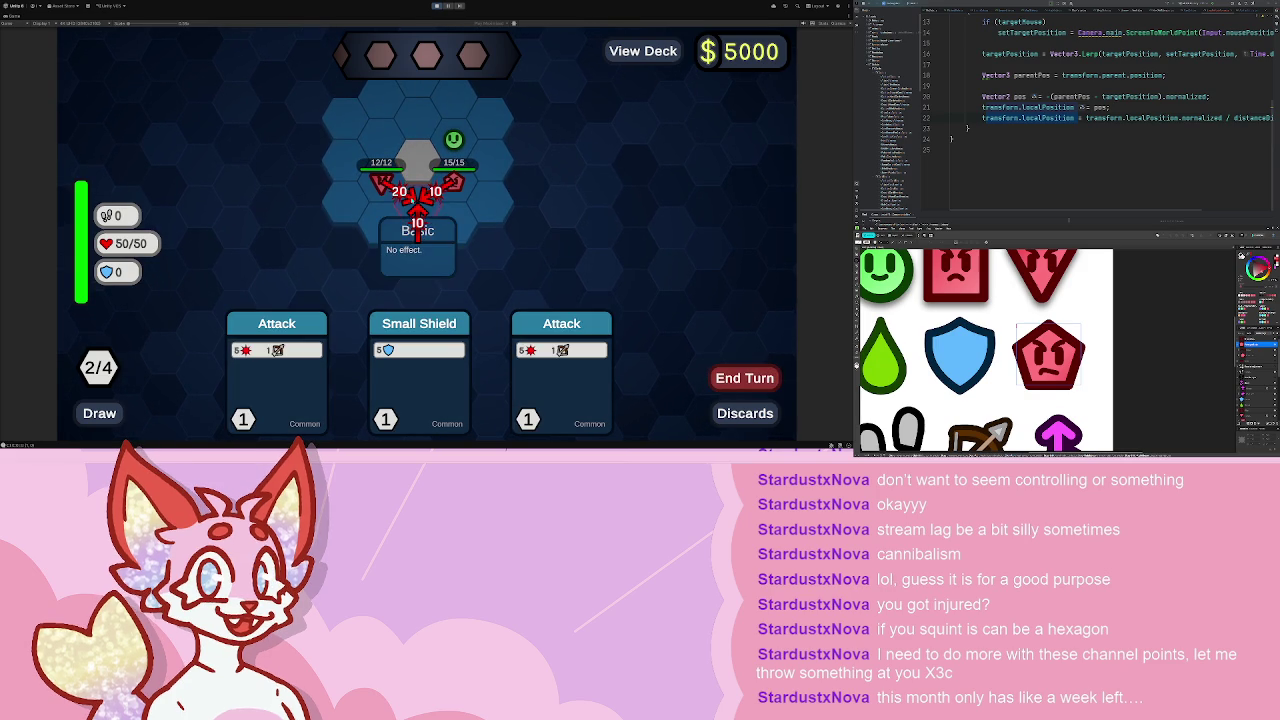
left_click(745, 377)
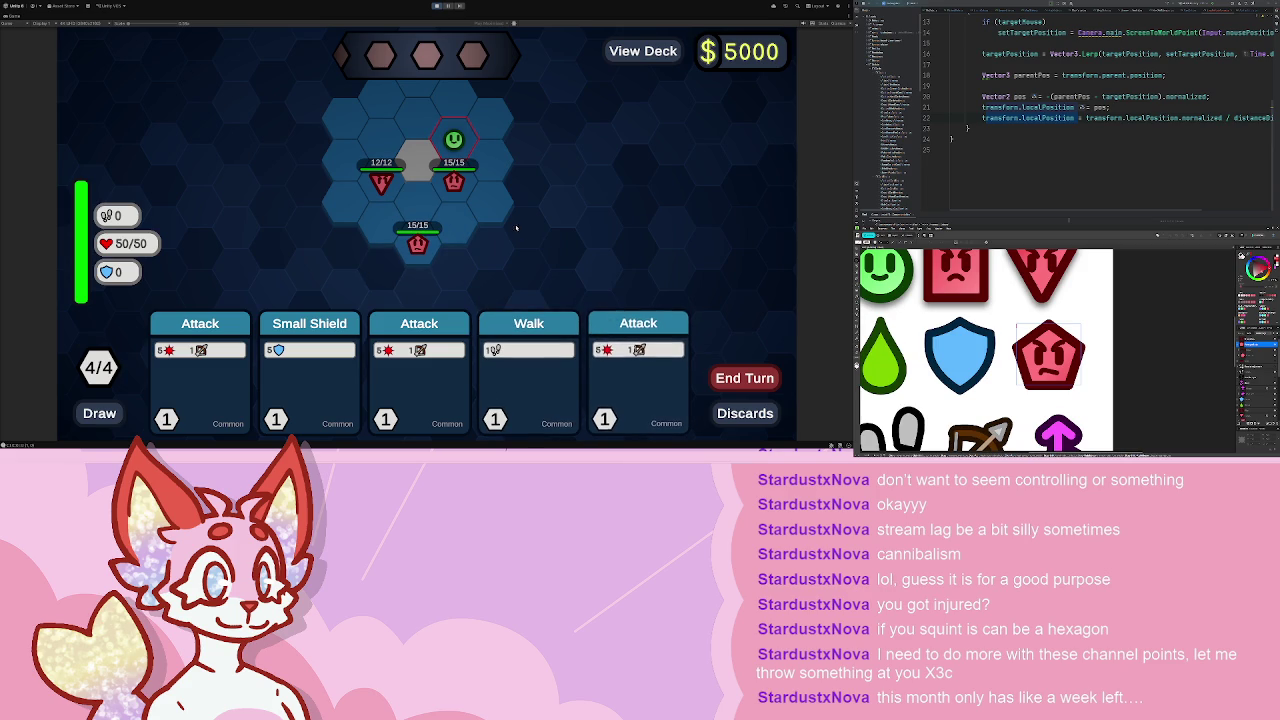
- Walk one more hex, gain 5 shield with Small Shield, end the turn, then stop play mode
left_click(529, 375)
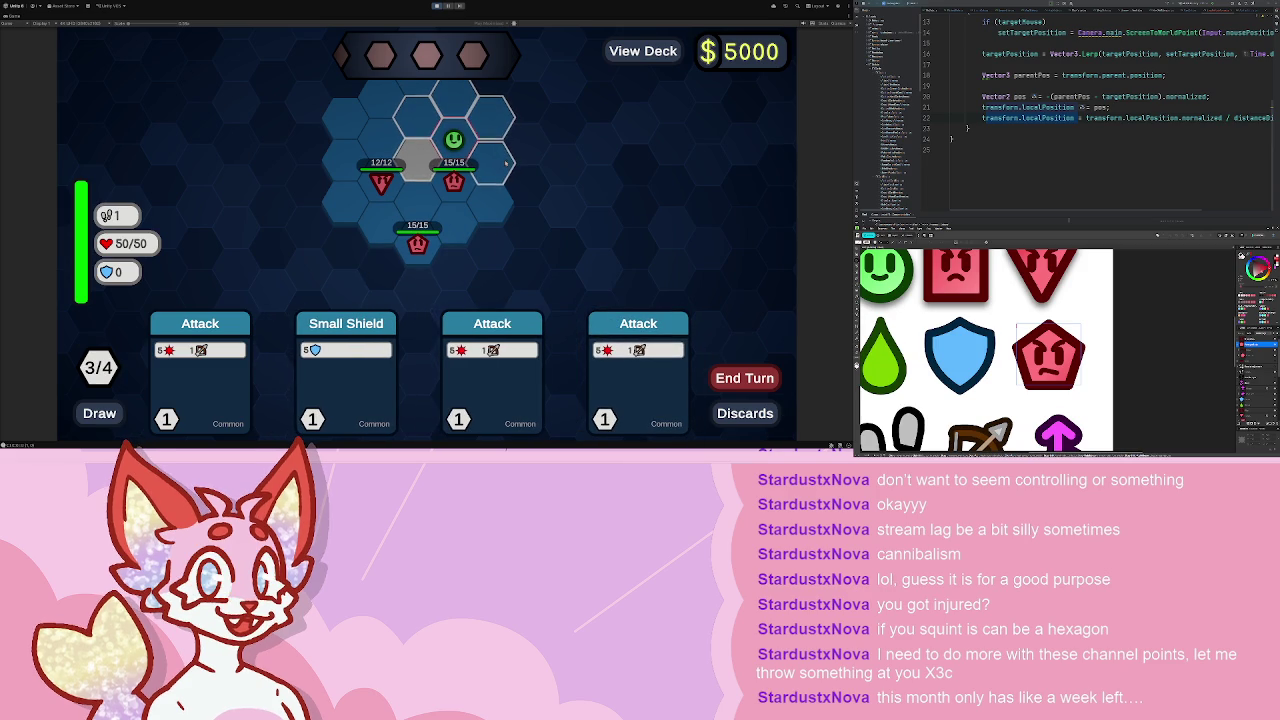
left_click(425, 115)
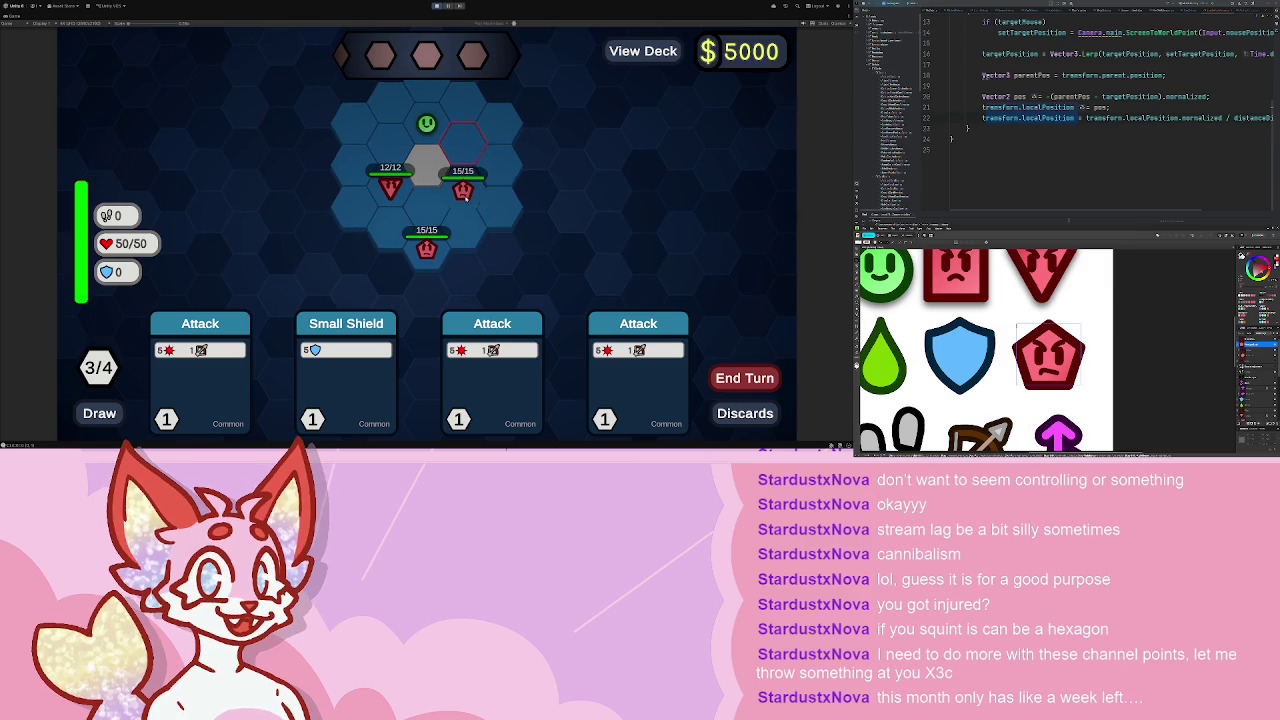
mouse_move(460, 98)
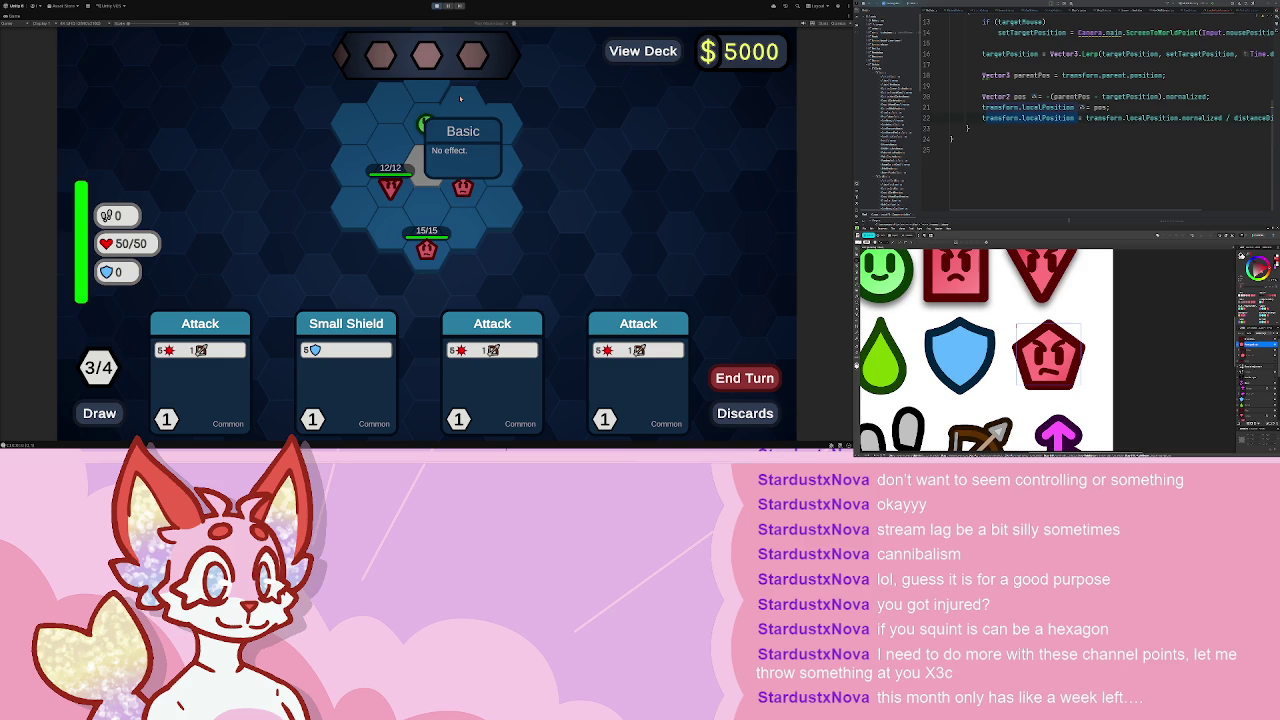
key("2")
left_click(715, 368)
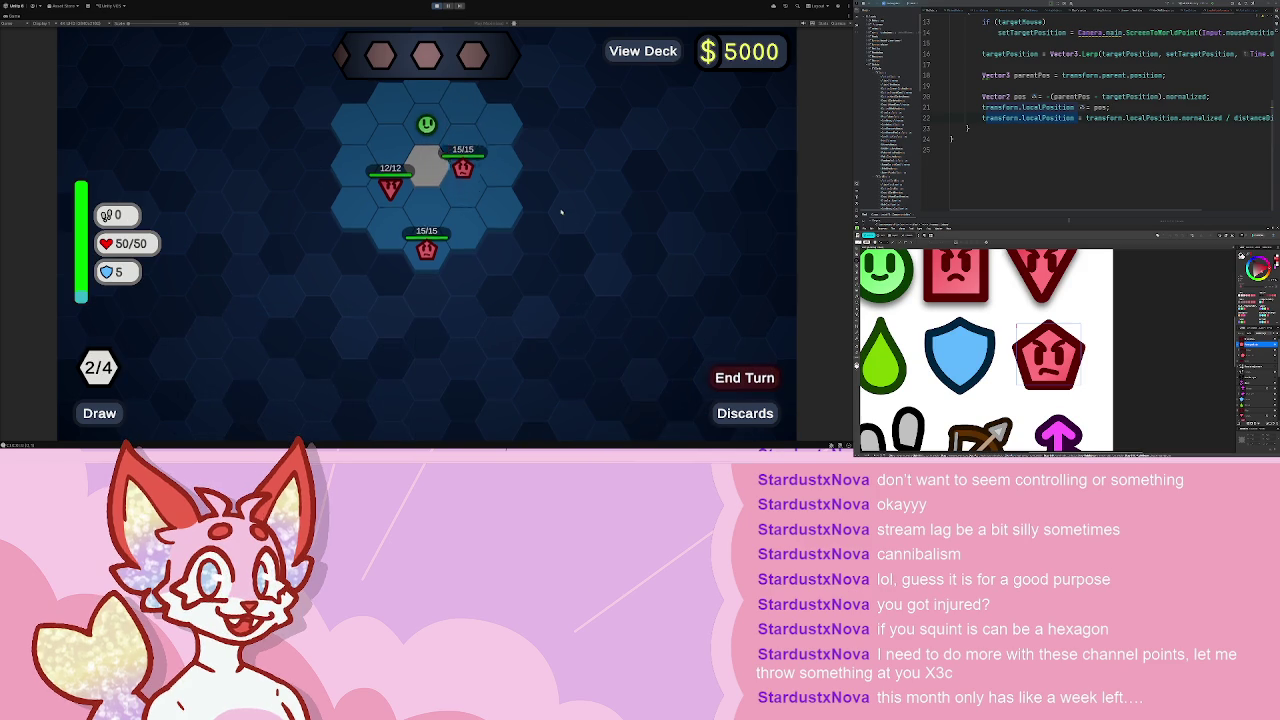
left_click(435, 7)
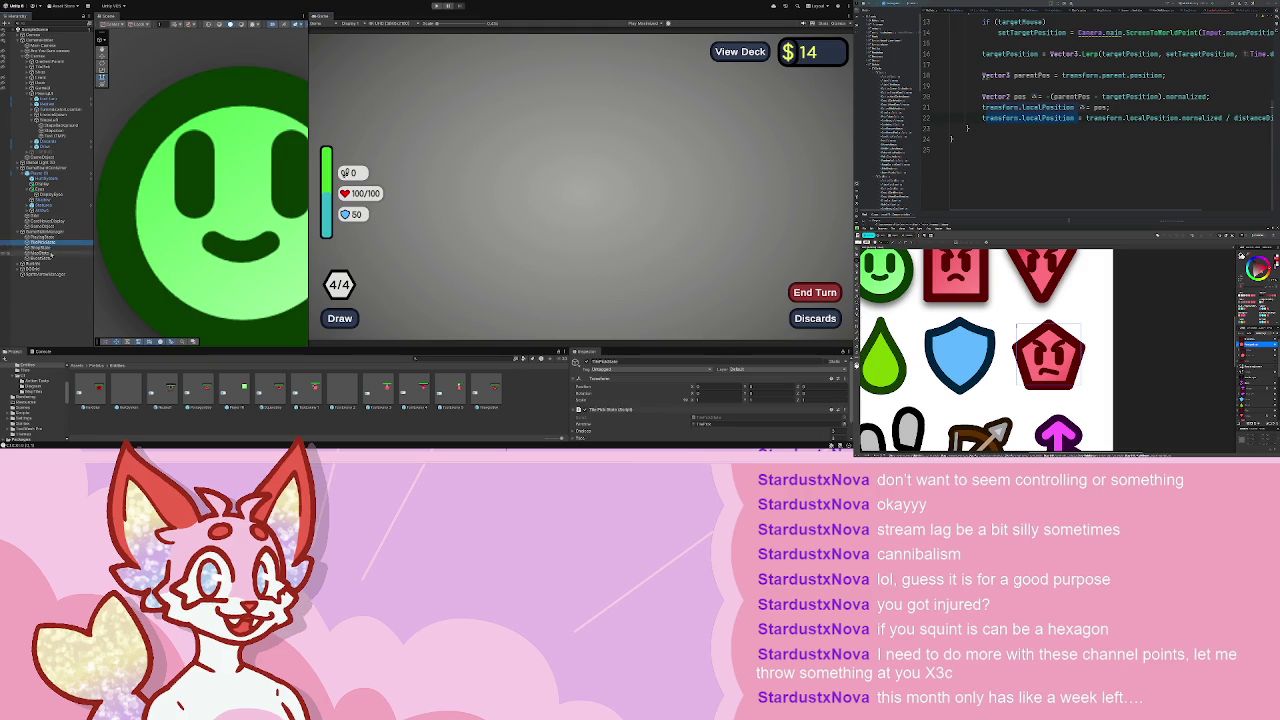
scroll(661, 412, "down", 5)
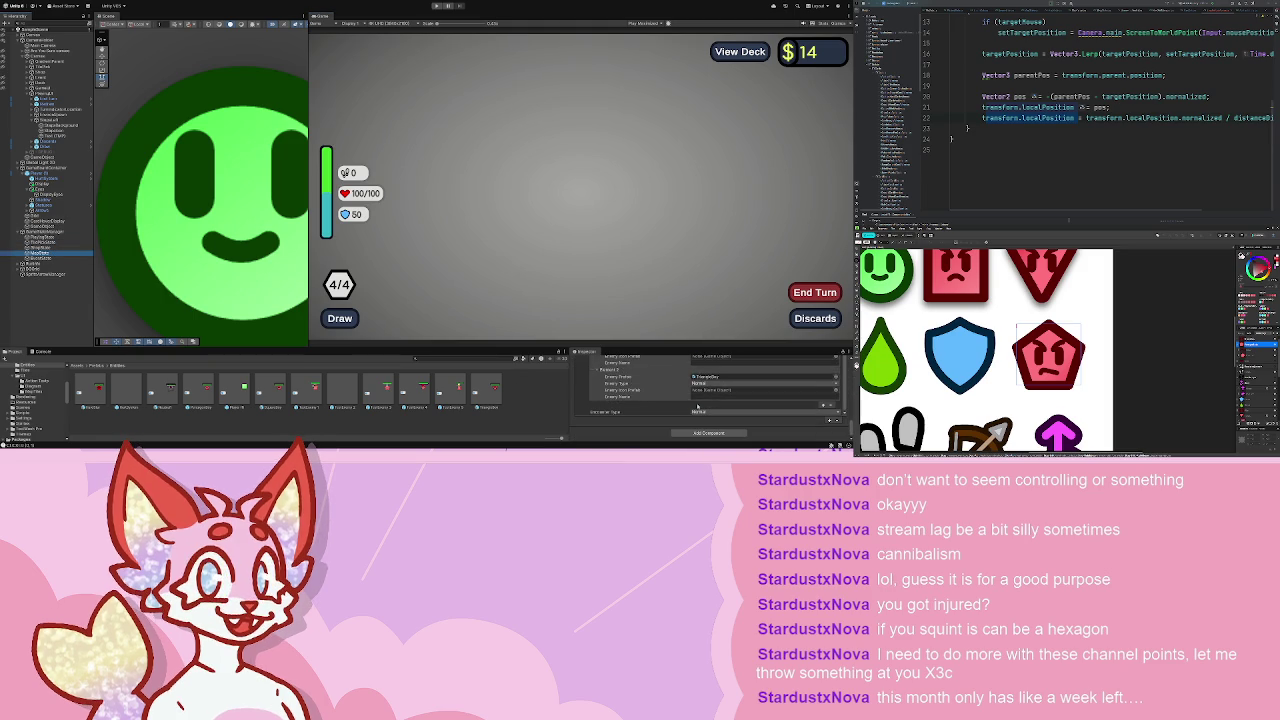
- Inspect an element of the Inspector's enemy list, clear the Hierarchy selection, and run the game again
scroll(690, 400, "up", 2)
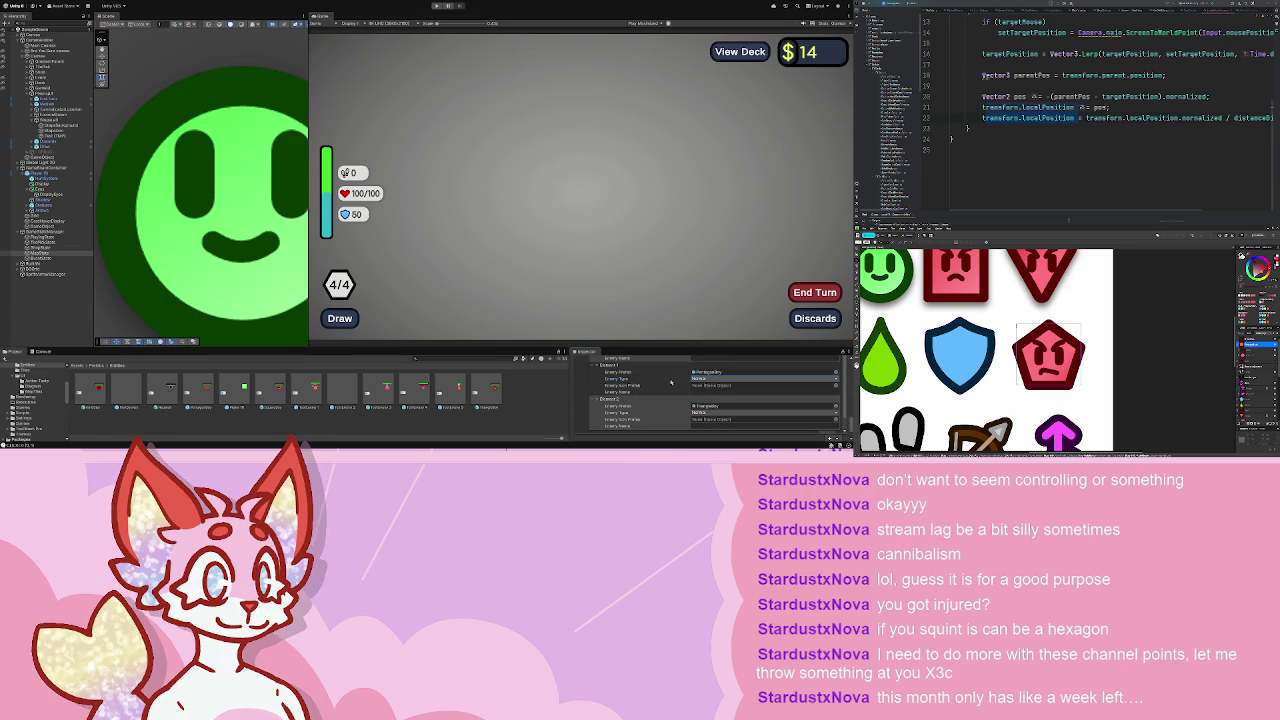
left_click(600, 371)
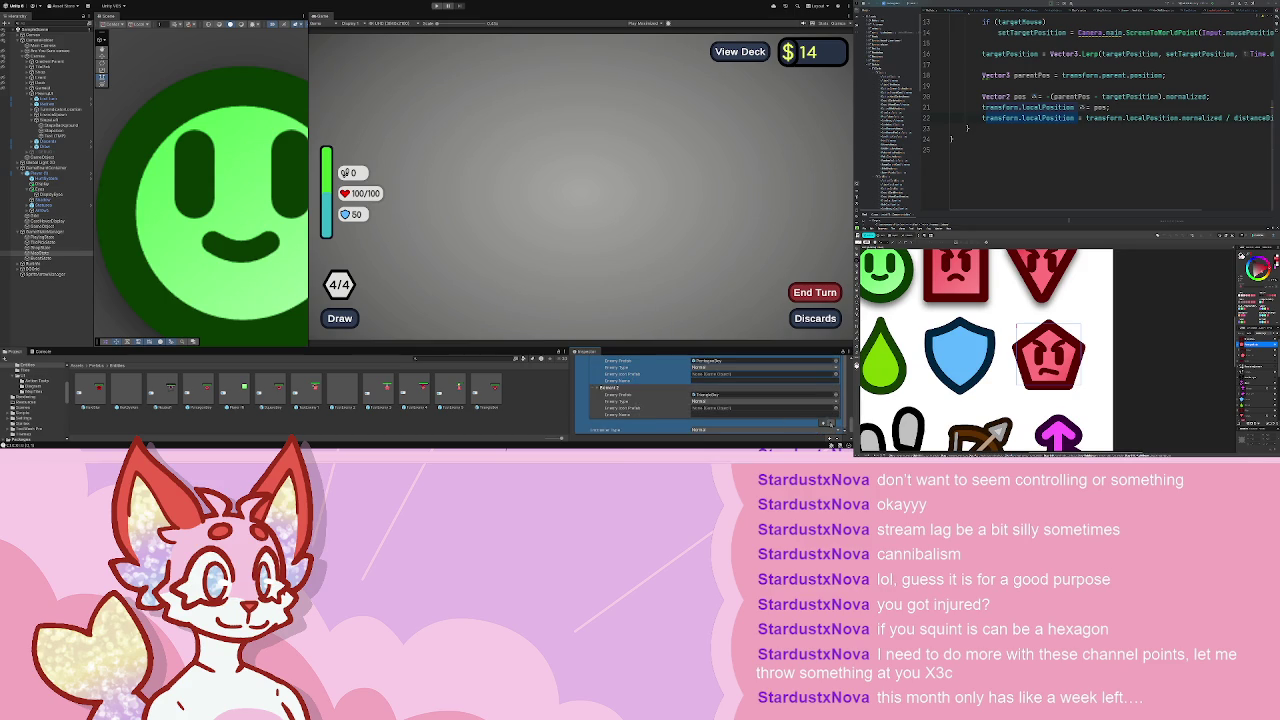
scroll(717, 419, "up", 4)
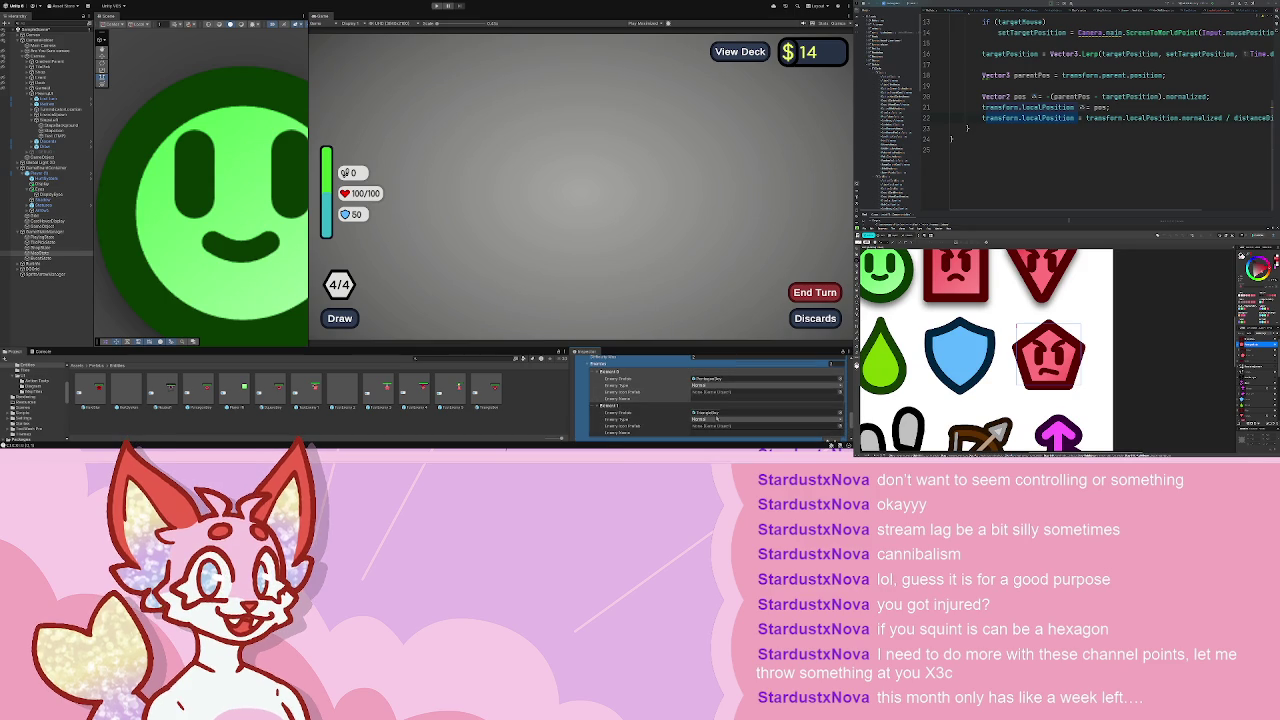
left_click(79, 297)
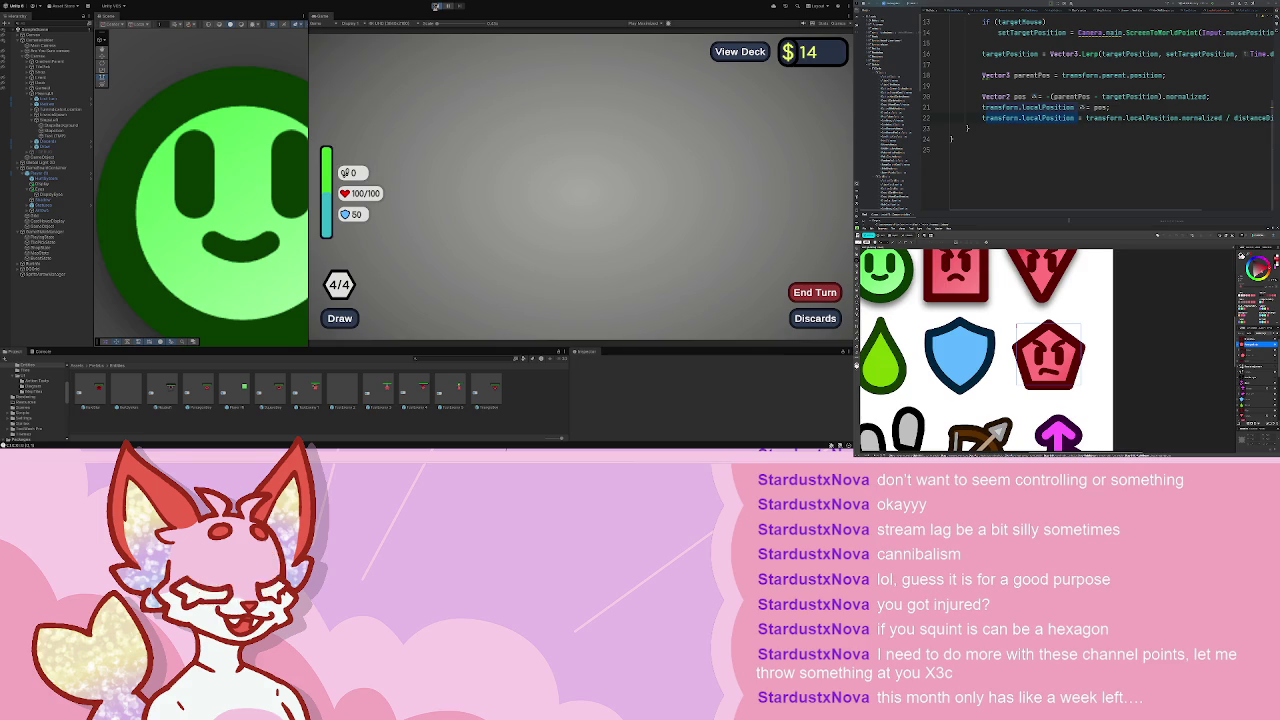
left_click(436, 7)
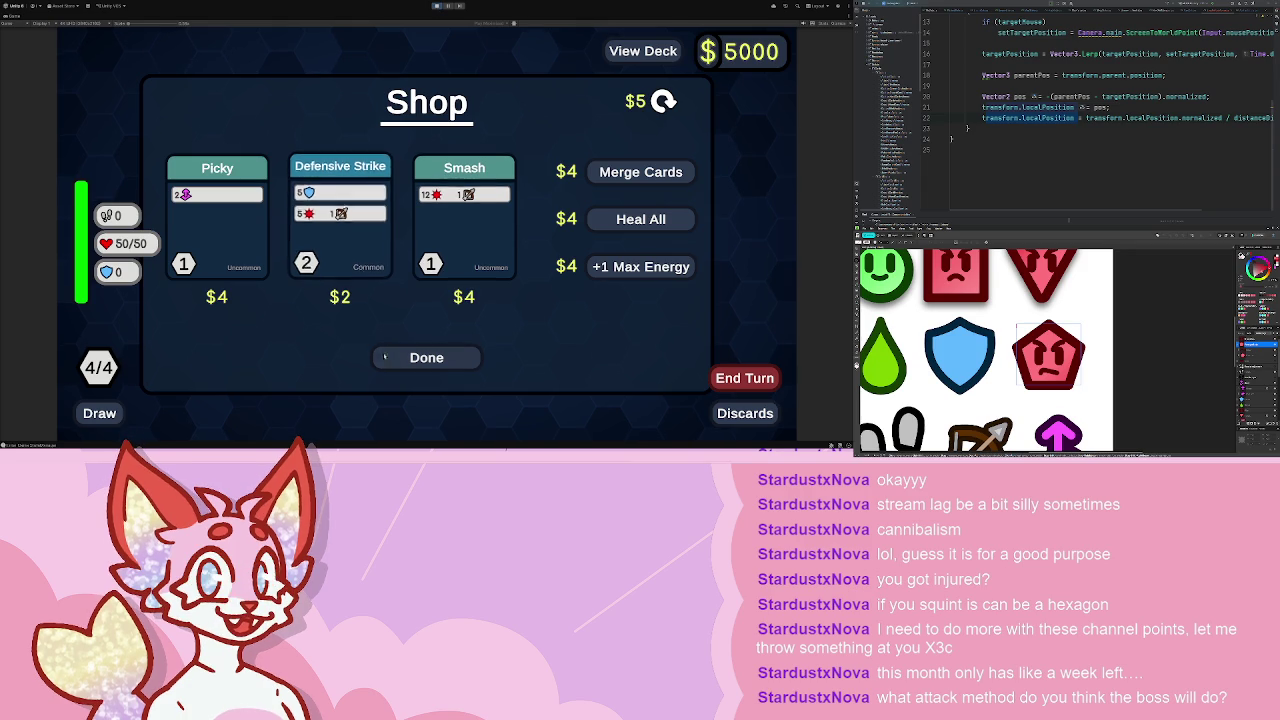
- Leave the shop with Done to reach the map, then stop play mode
left_click(421, 356)
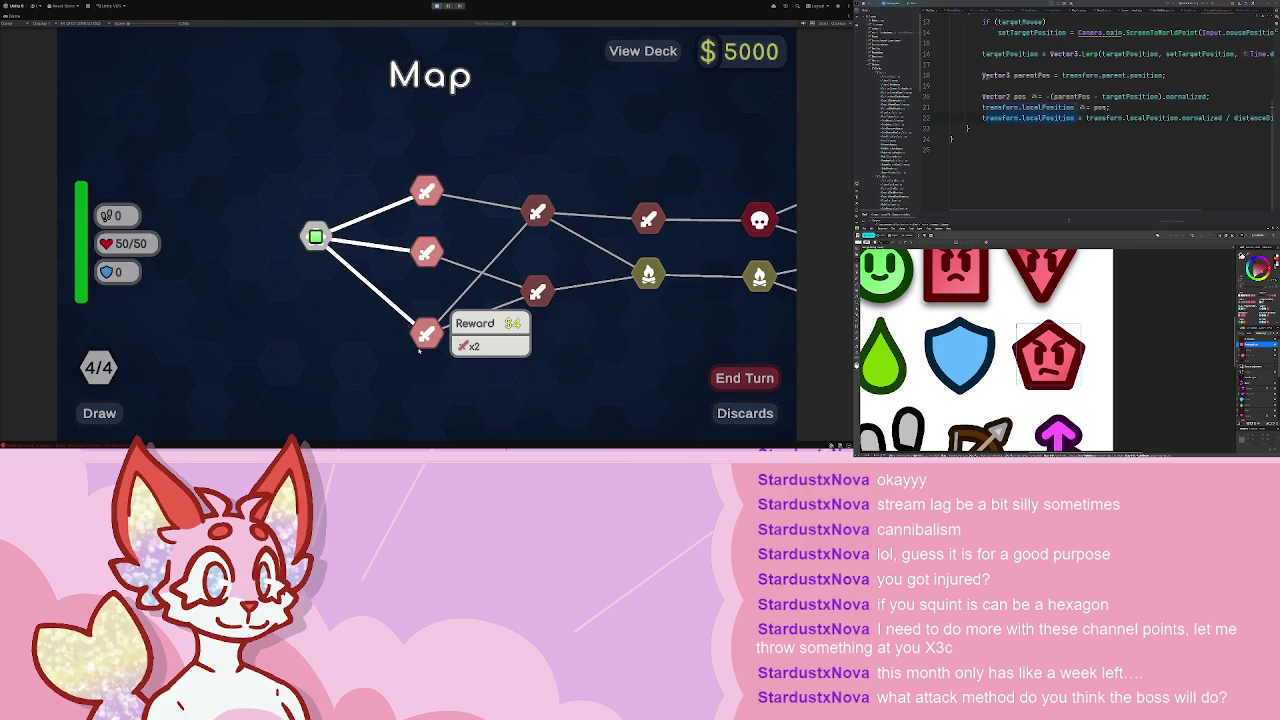
scroll(316, 288, "up", 2)
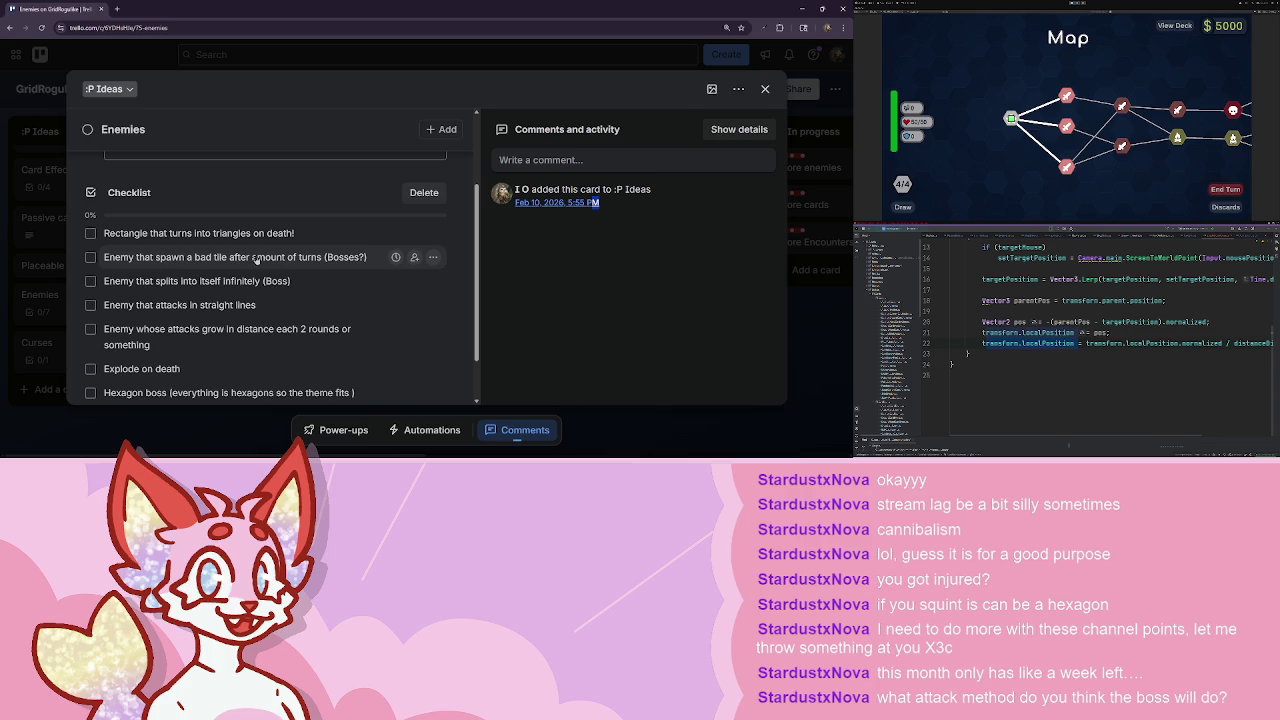
scroll(260, 300, "down", 1)
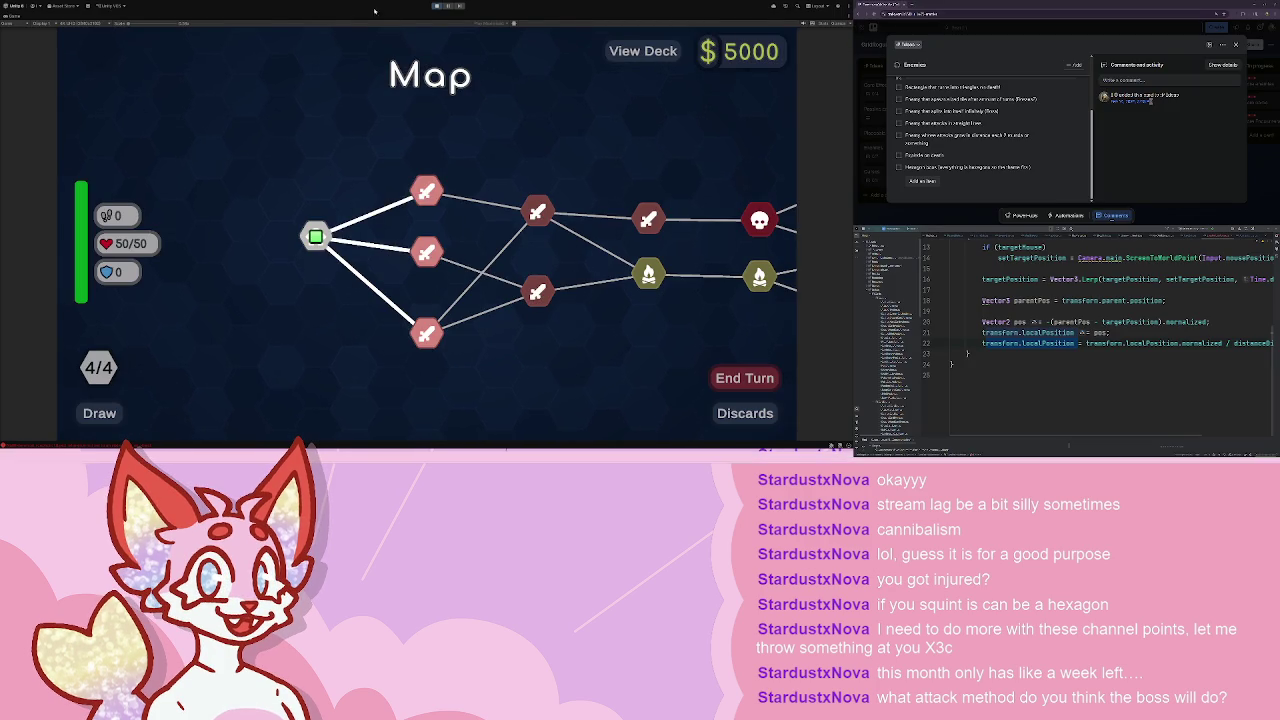
left_click(436, 6)
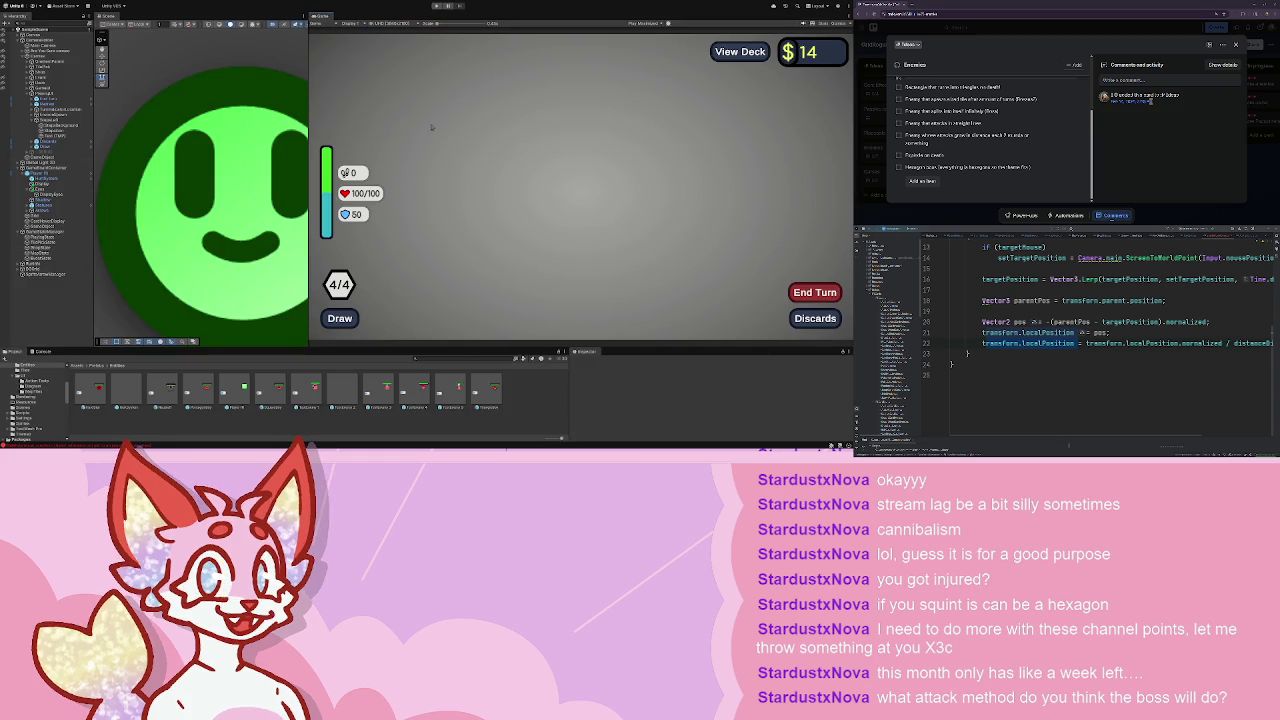
- Restart play mode, enter the map battle, and hit the first enemy with two Attacks plus a Walk
left_click(441, 7)
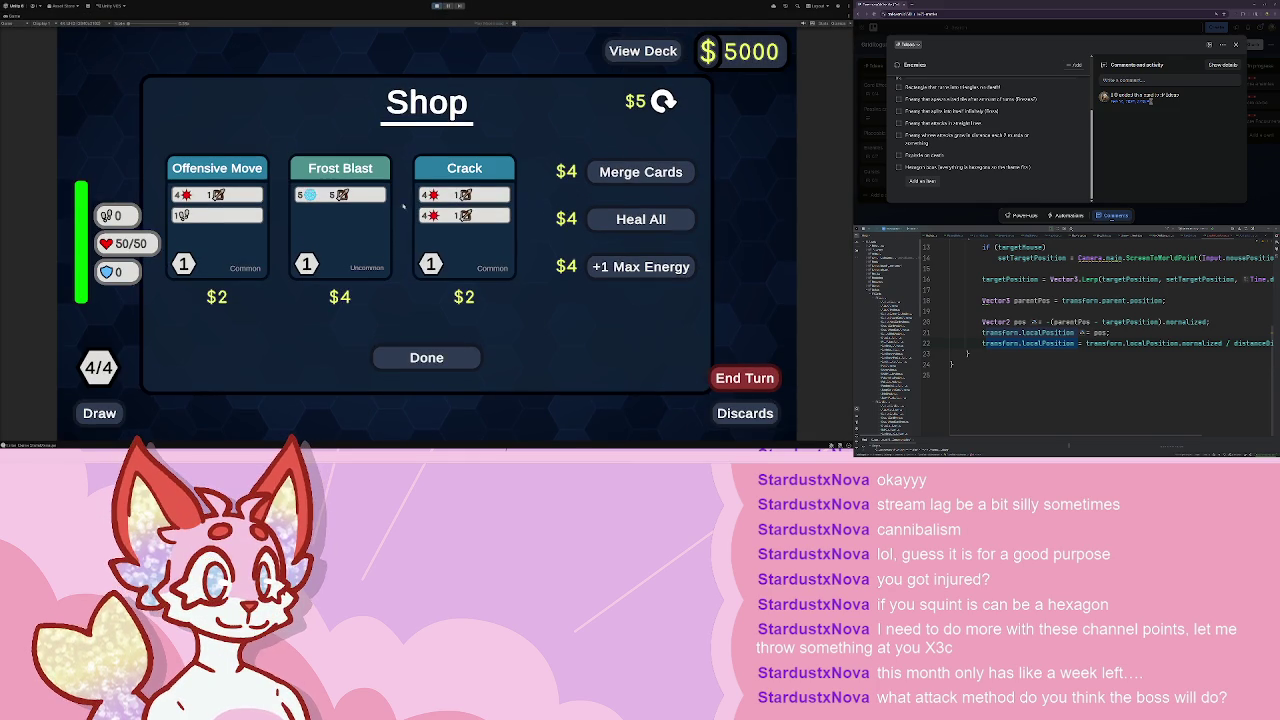
left_click(426, 357)
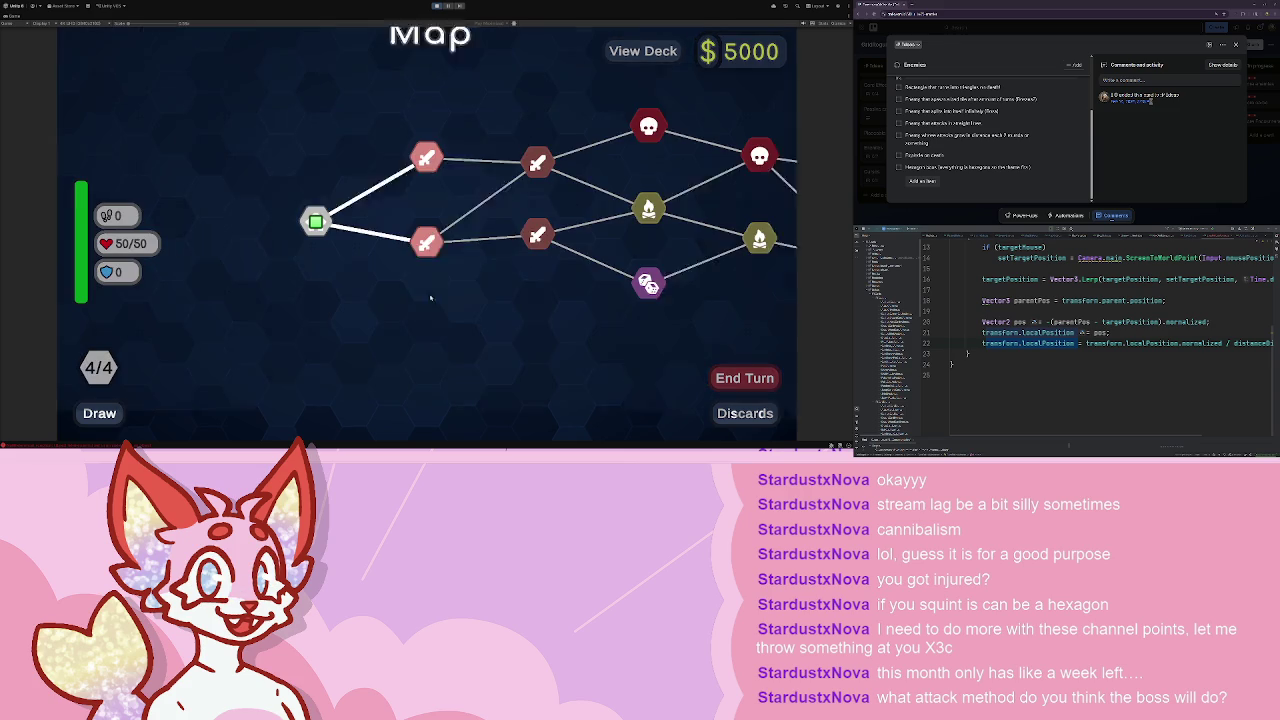
left_click(426, 200)
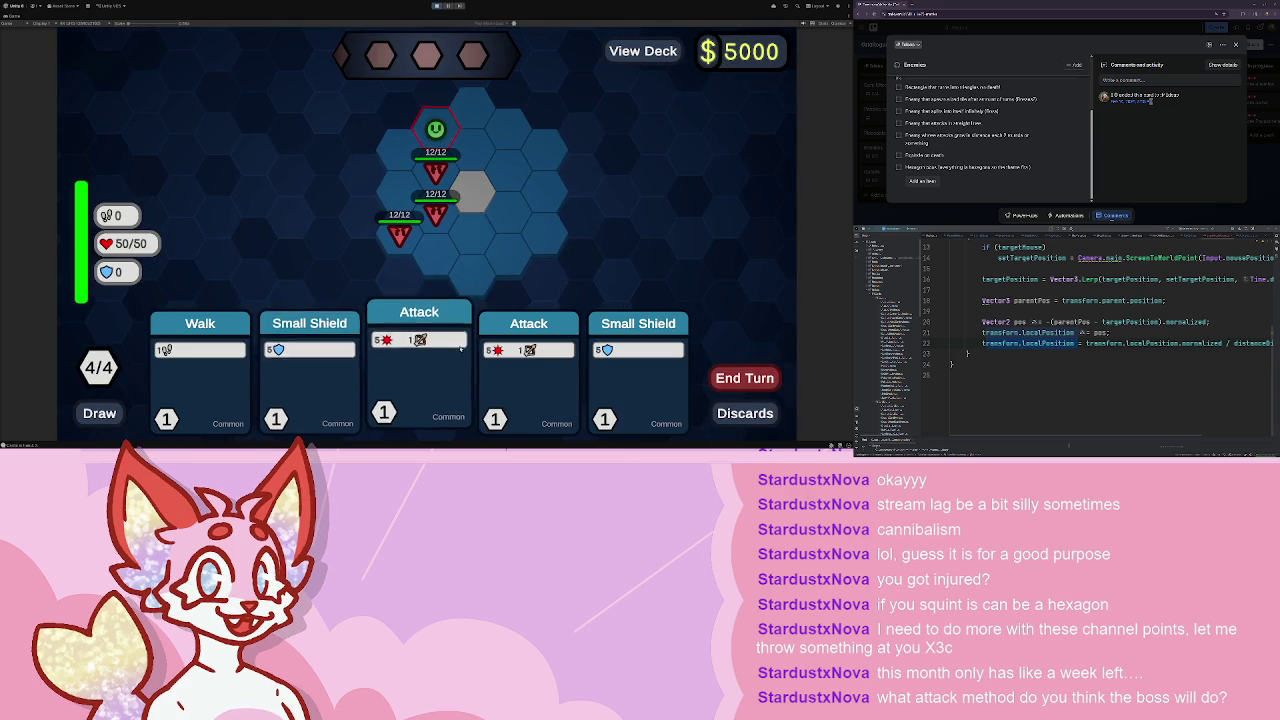
left_click_drag(414, 330, 435, 175)
left_click_drag(528, 330, 422, 158)
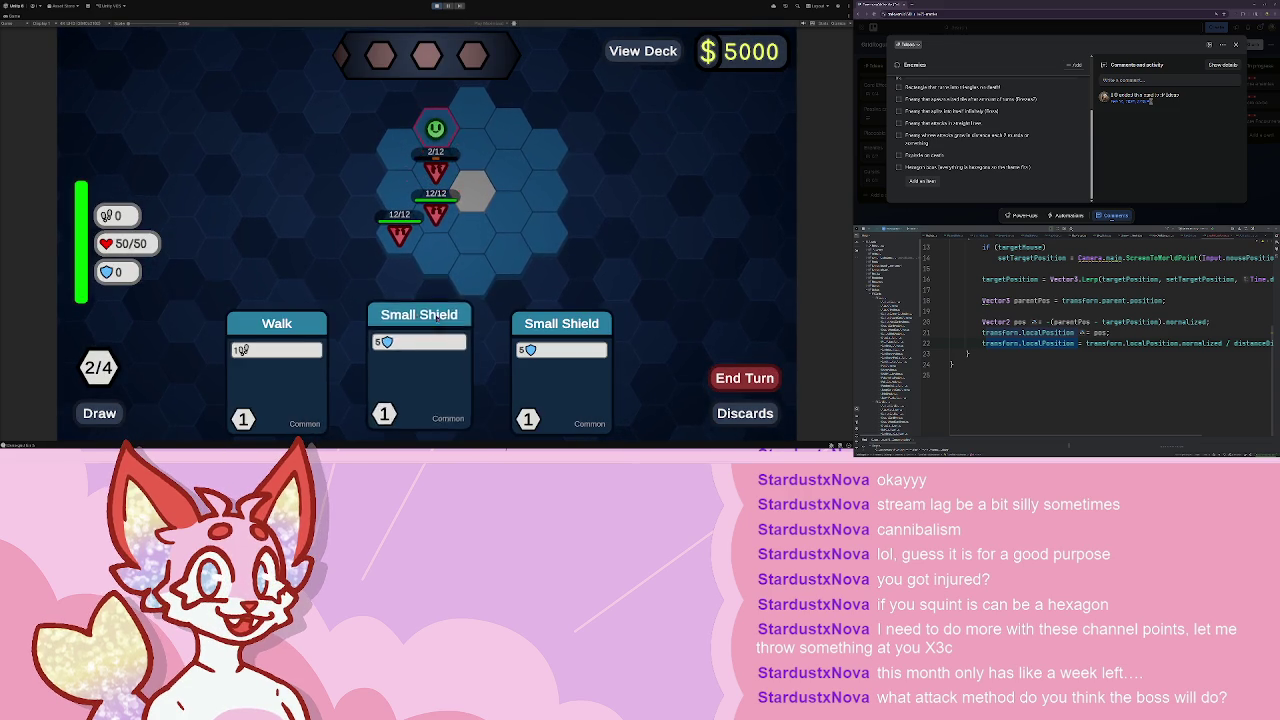
left_click_drag(274, 370, 463, 145)
left_click(752, 376)
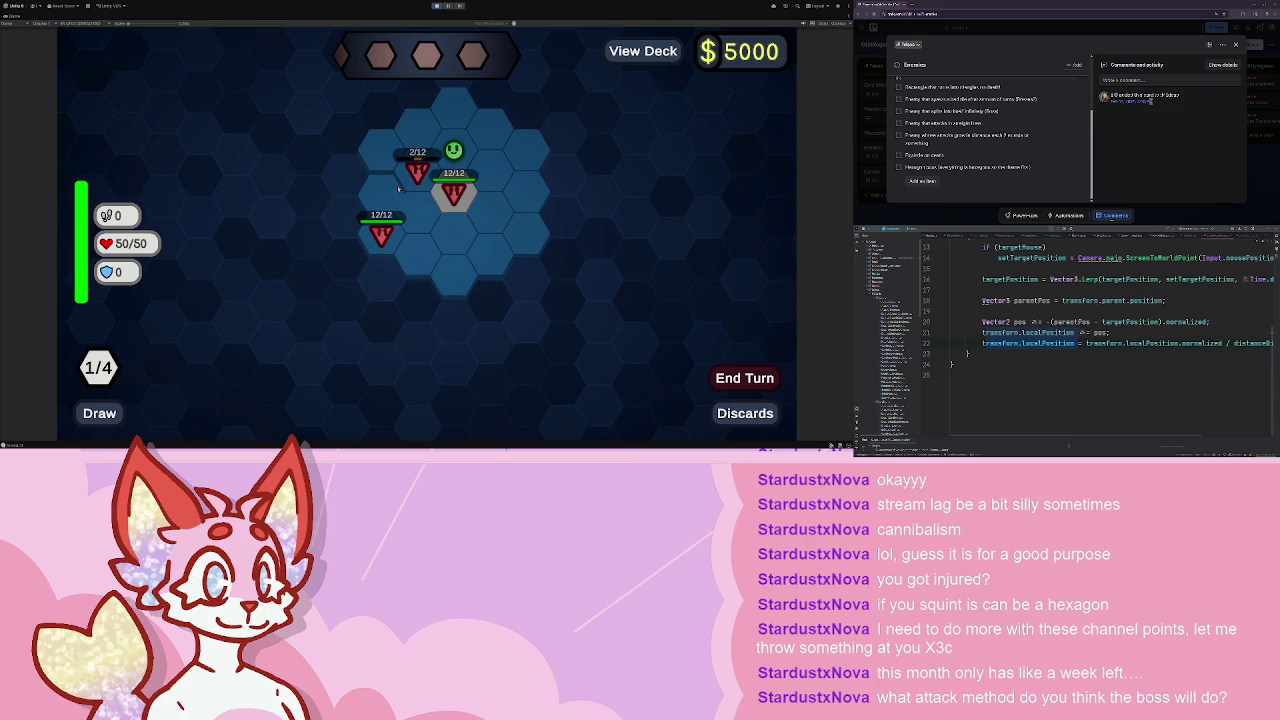
- Over two turns, defeat the middle and center triangle enemies with paired Attack cards
mouse_move(308, 380)
left_mouse_down()
mouse_move(400, 260)
mouse_move(420, 260)
left_mouse_up()
left_click_drag(419, 390, 457, 290)
left_click_drag(561, 370, 476, 195)
left_click(742, 378)
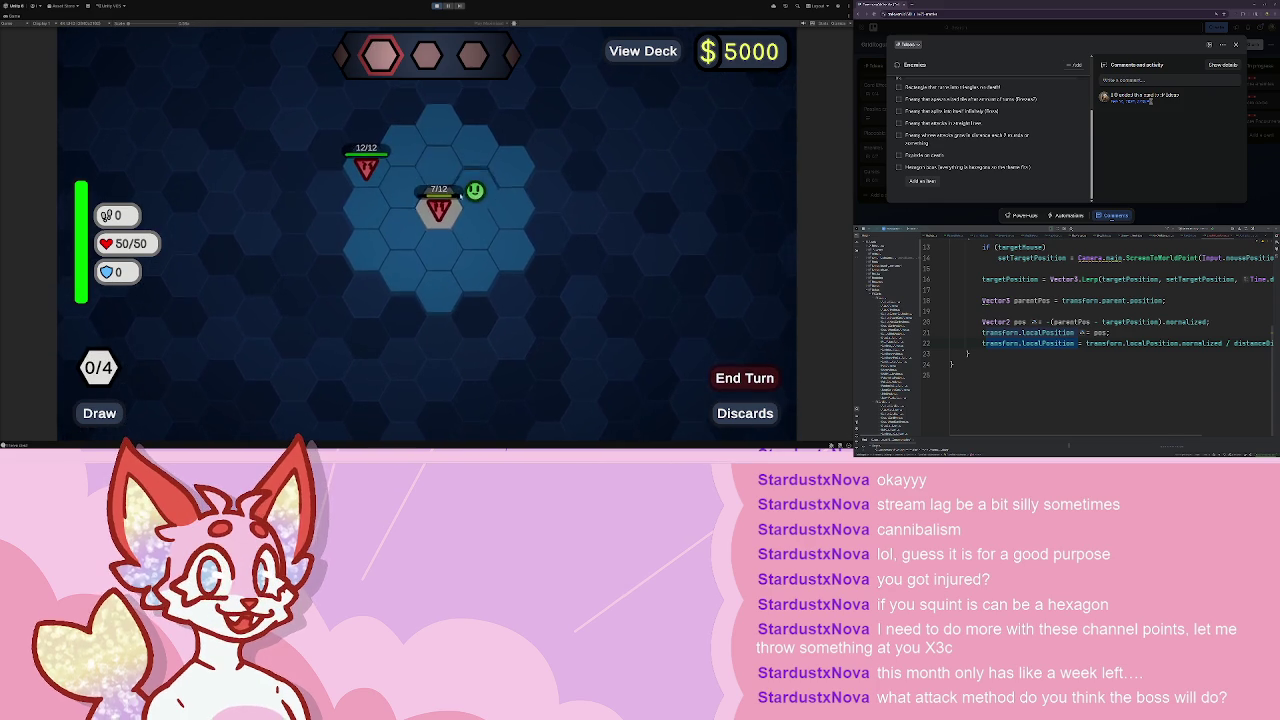
left_click_drag(300, 380, 428, 212)
left_click_drag(628, 380, 428, 212)
left_click(744, 378)
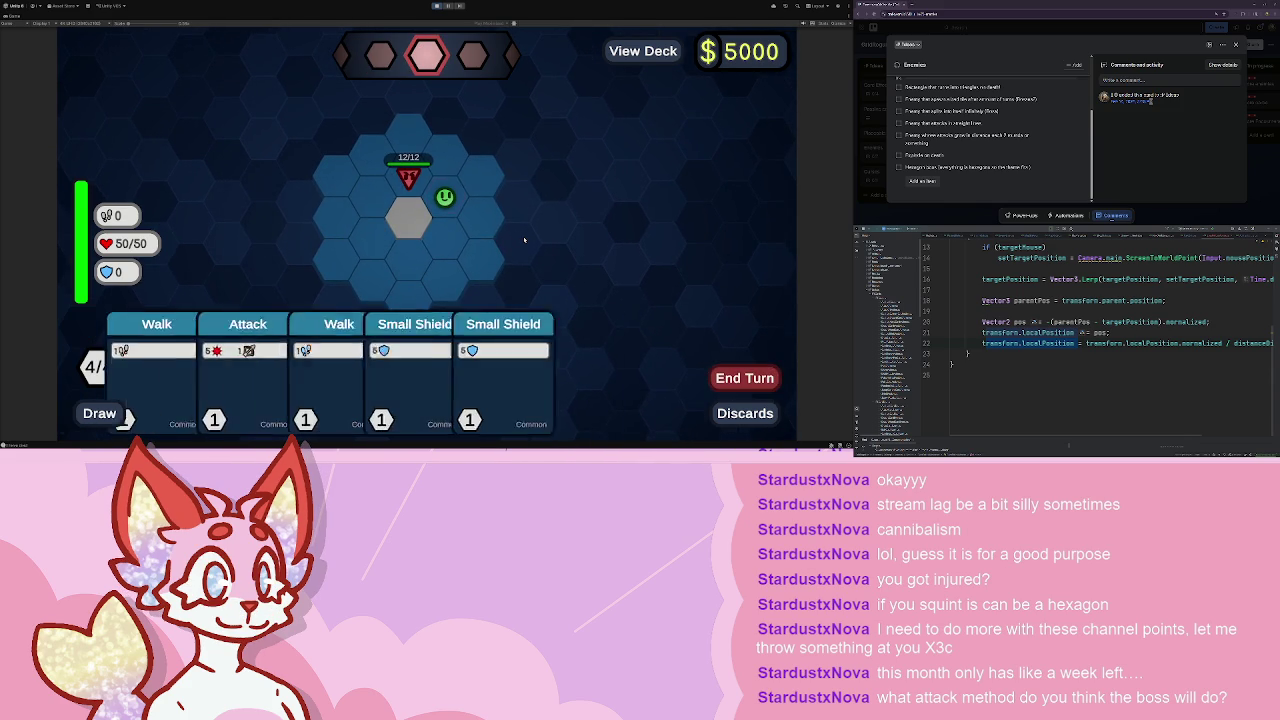
- Attack the last enemy, step onto the grey hex, and finish it off to win $12
left_click_drag(314, 380, 409, 190)
left_click_drag(200, 380, 430, 212)
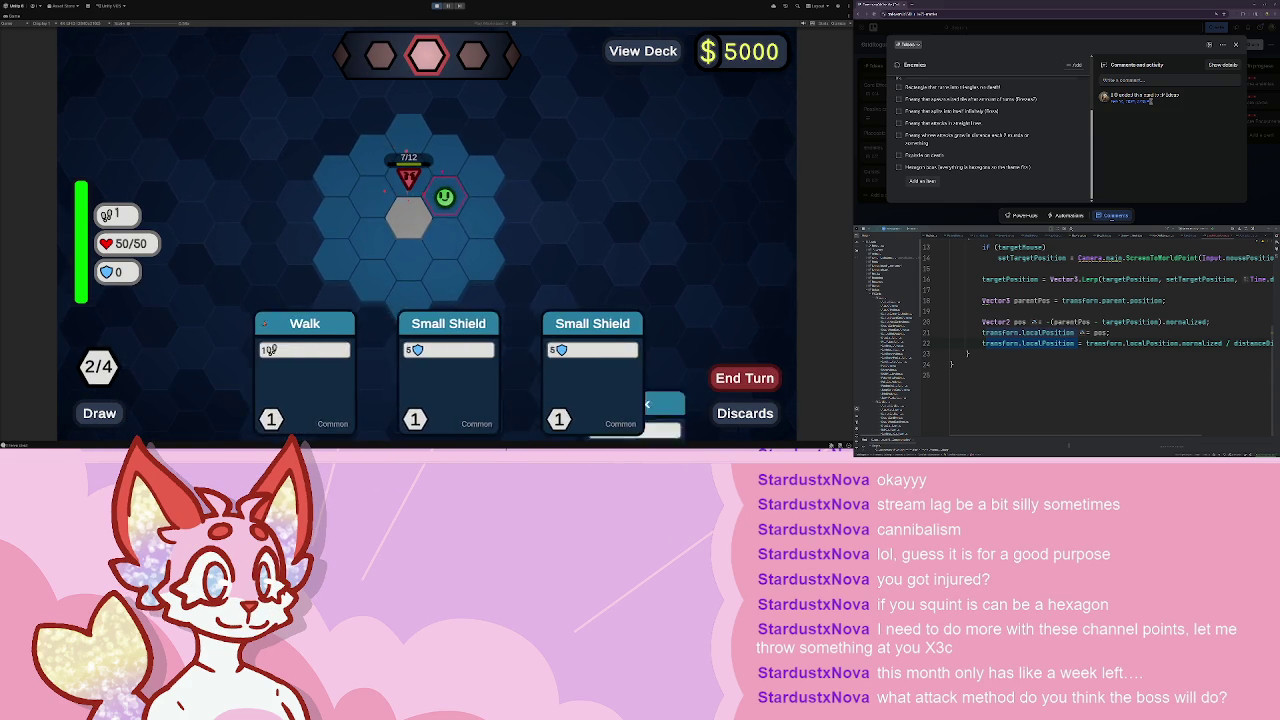
left_click(410, 219)
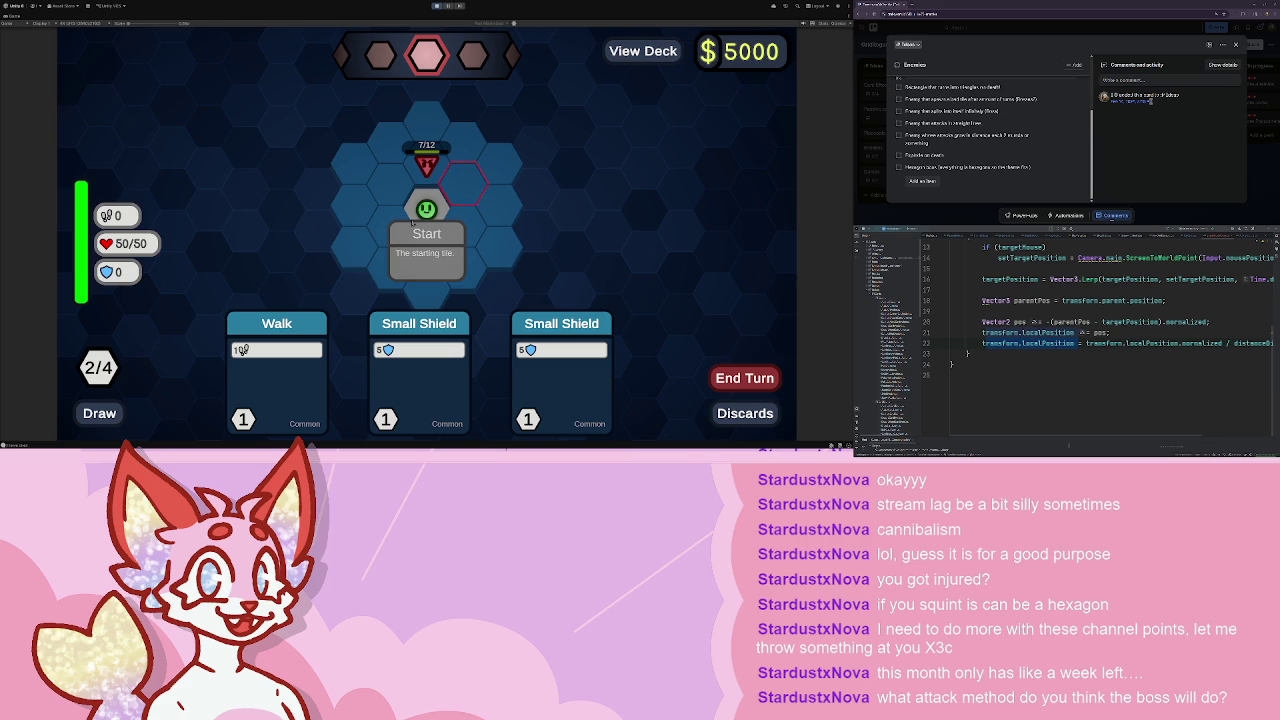
left_click(737, 375)
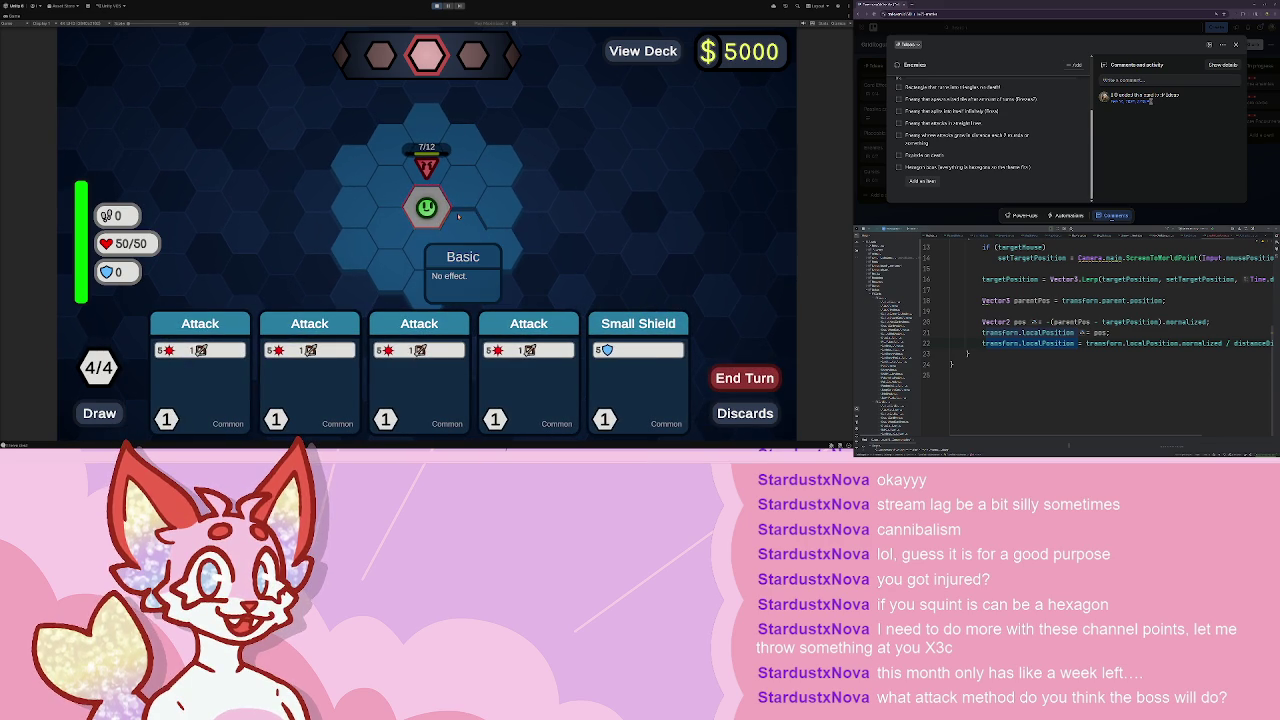
left_click(419, 360)
left_click(495, 330)
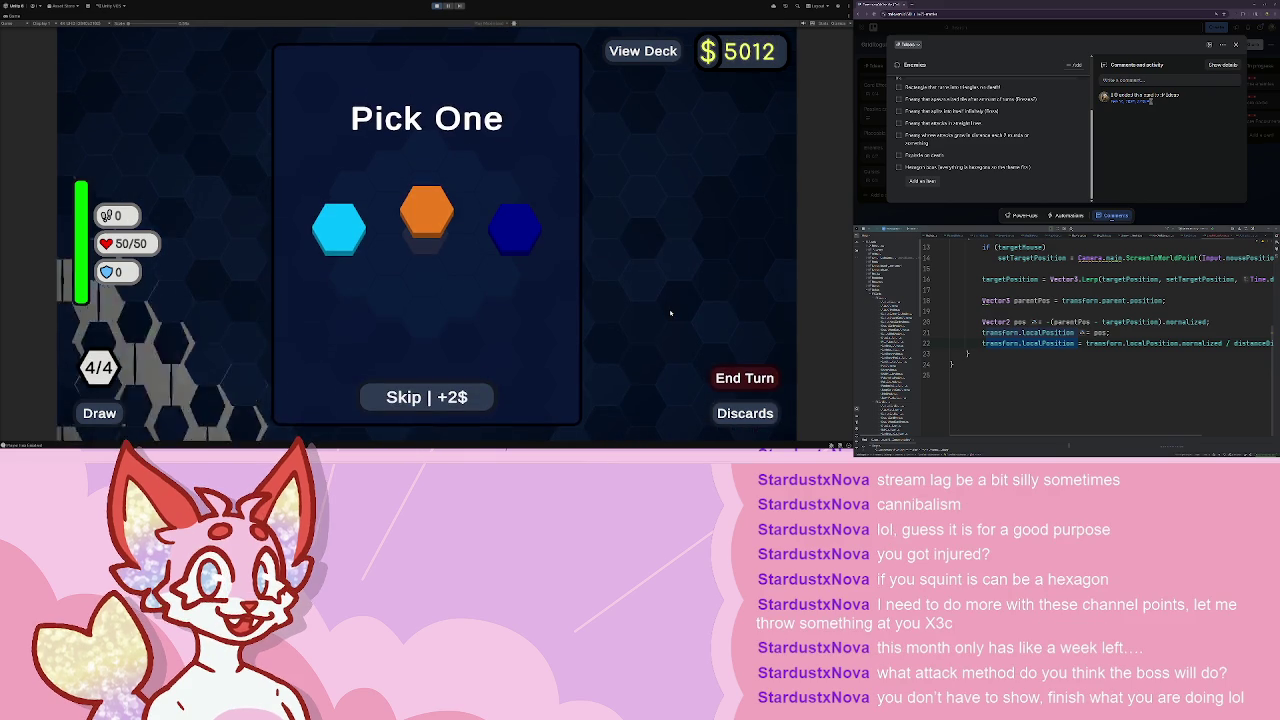
- Take the cyan Agile hex reward and place it on the board
mouse_move(336, 237)
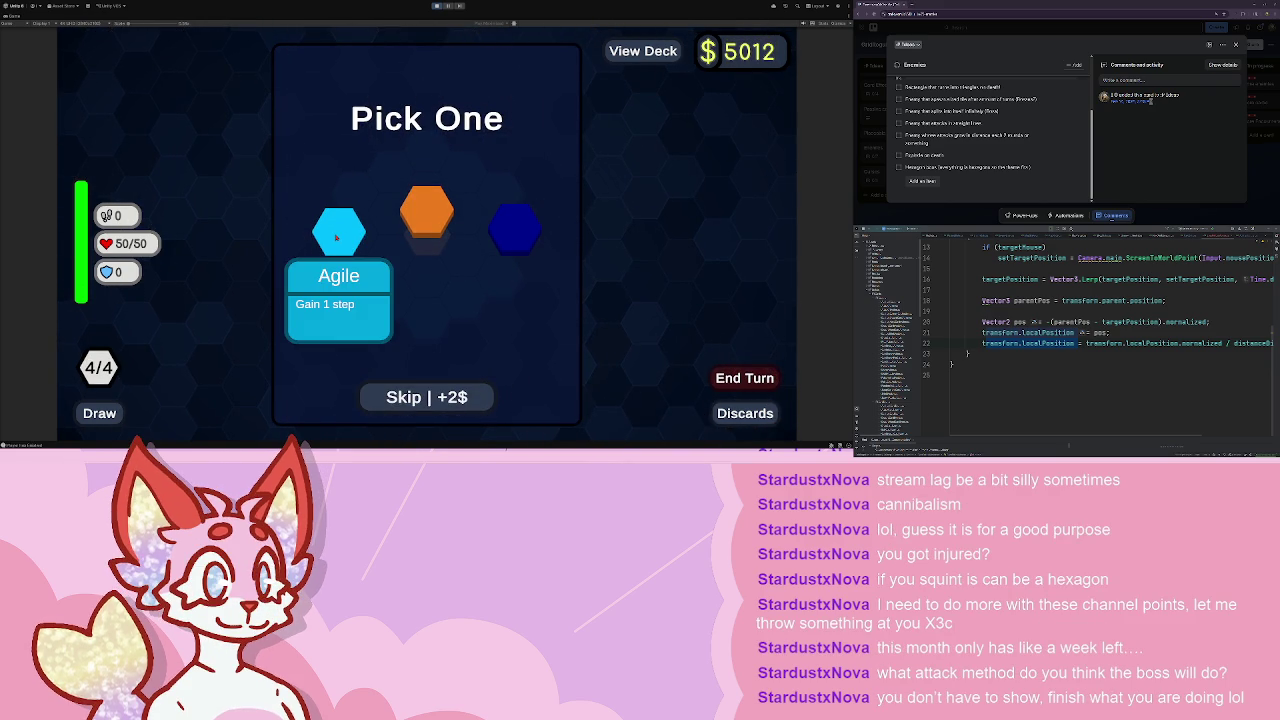
left_click(336, 237)
left_click(354, 186)
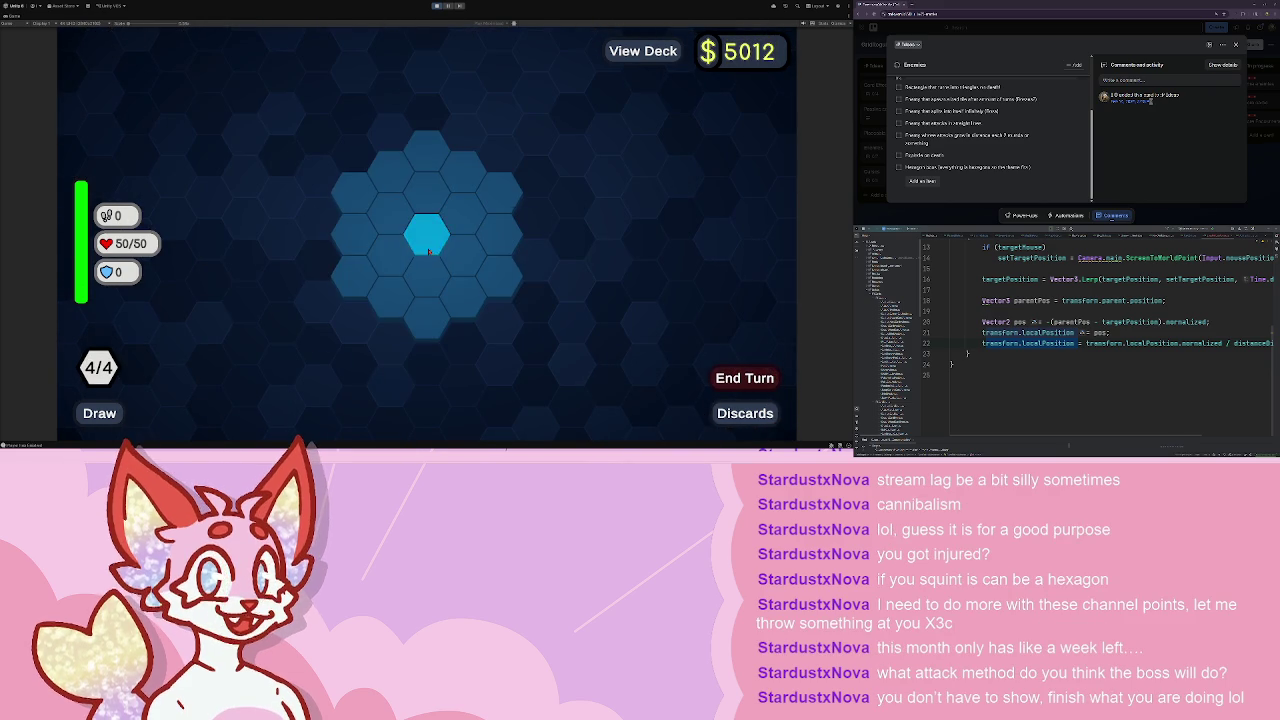
left_click(429, 251)
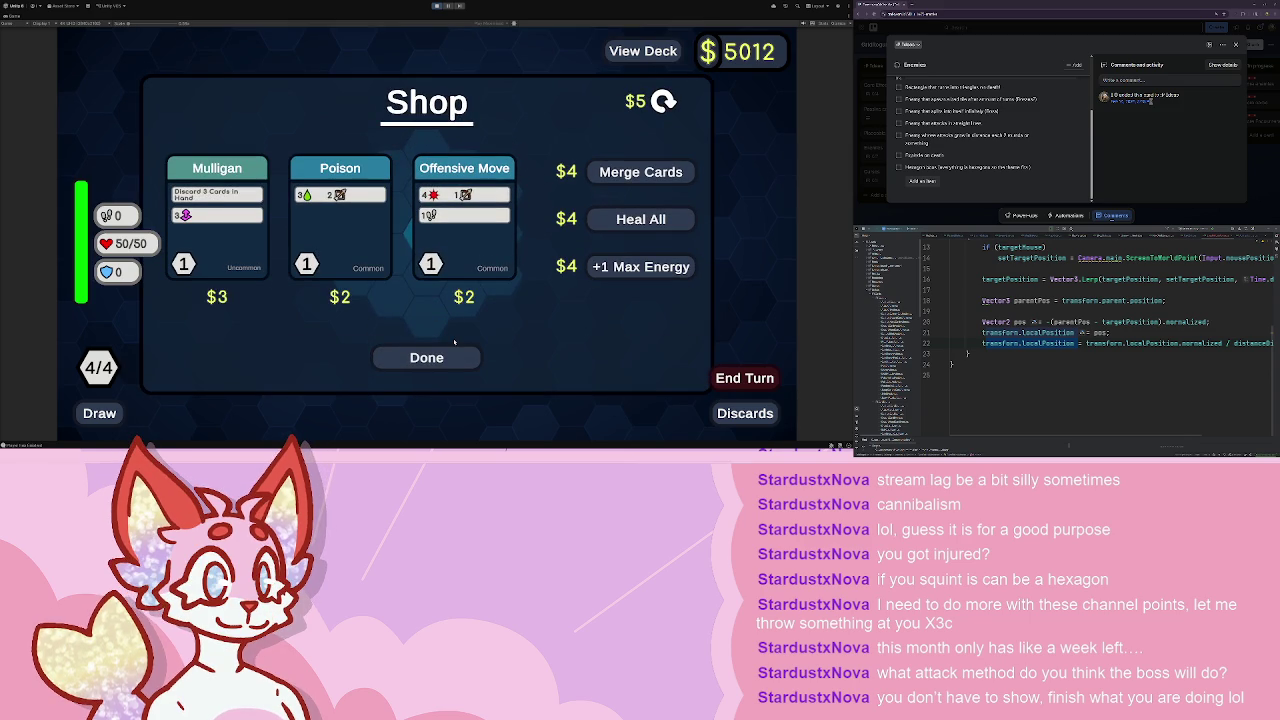
- Buy the Poison and Offensive Move cards, then leave the shop
left_click(345, 246)
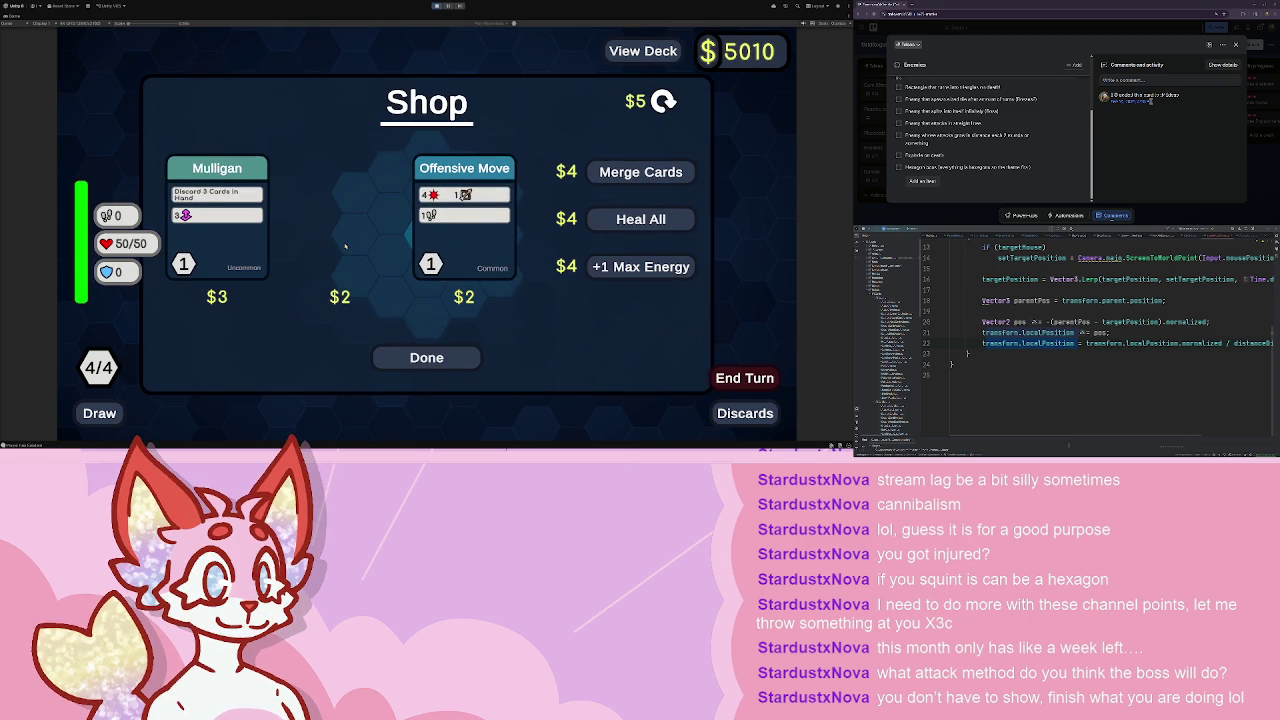
left_click(464, 220)
left_click(426, 357)
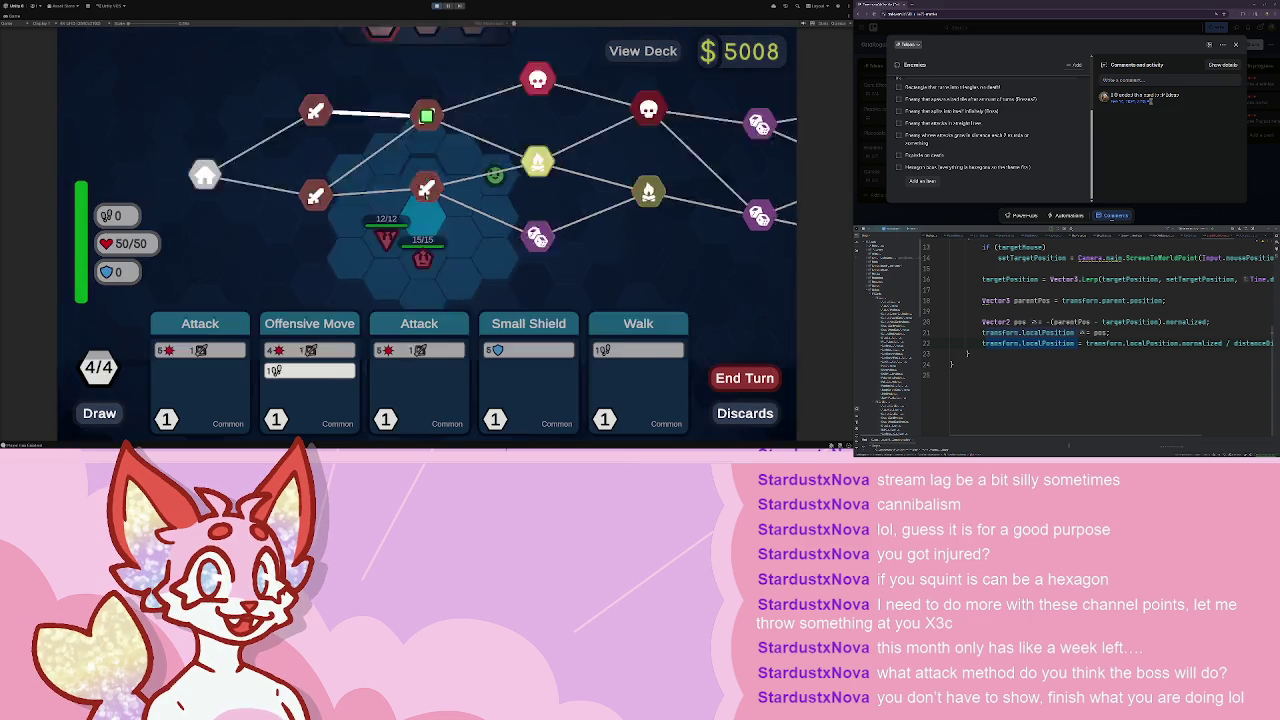
- Walk with Offensive Move, hit the pentagon enemy with two Attacks, move one hex, and end the turn
left_click(614, 317)
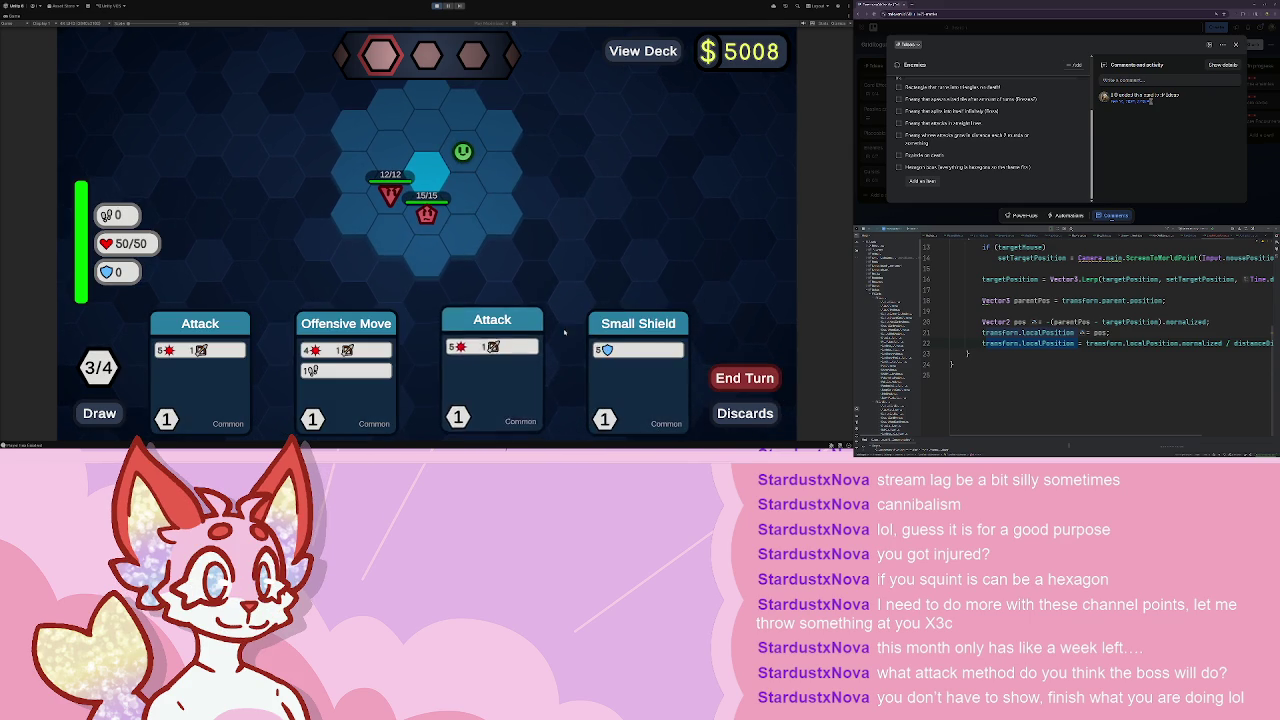
left_click(346, 345)
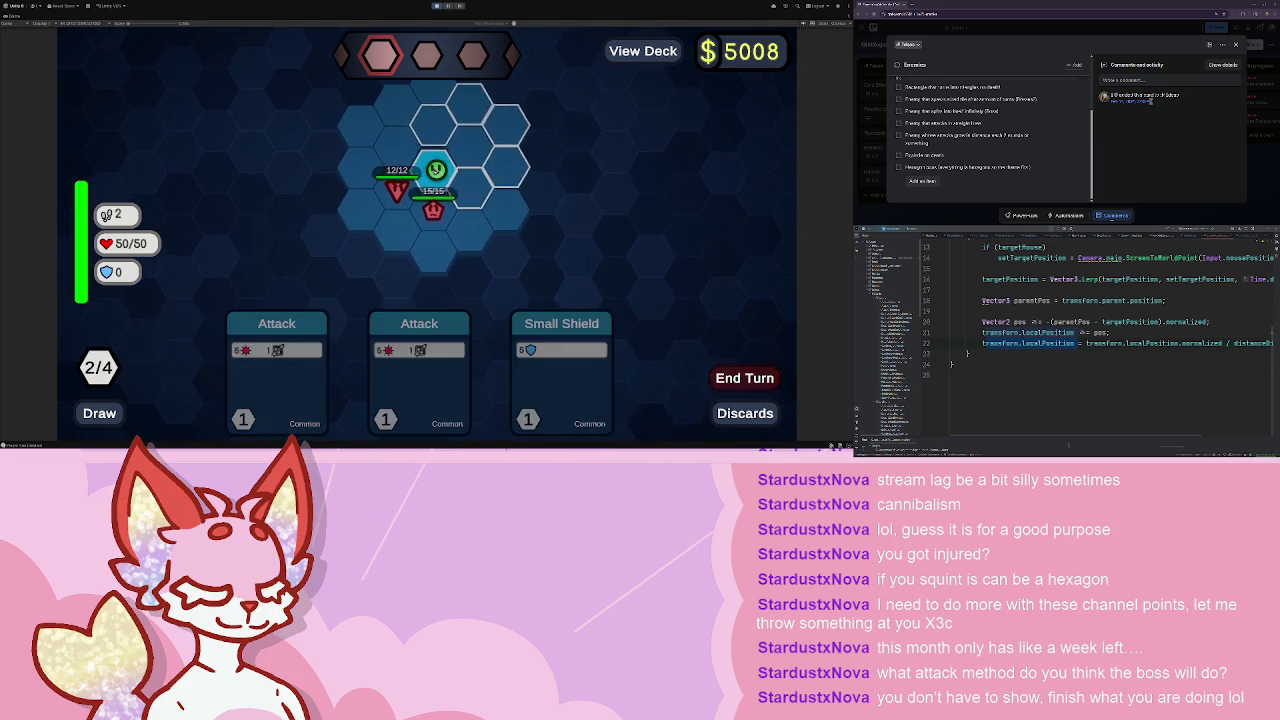
left_click(419, 370)
left_click(277, 370)
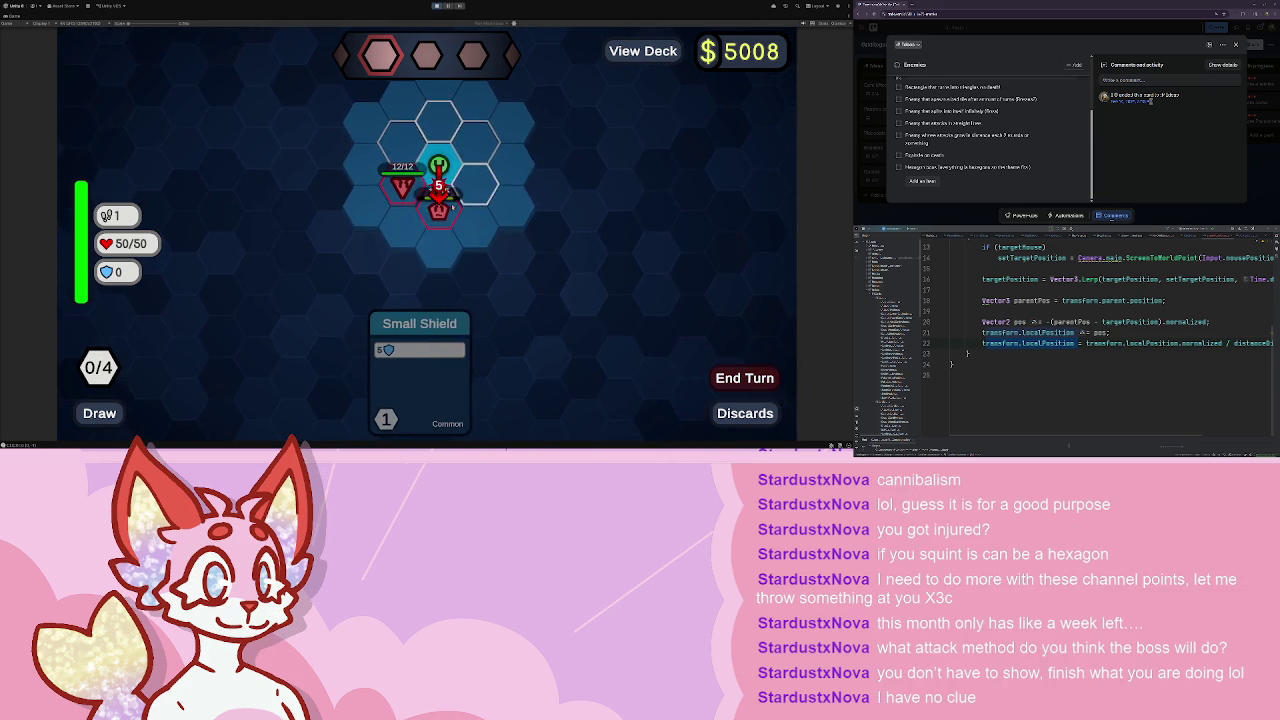
left_click(412, 151)
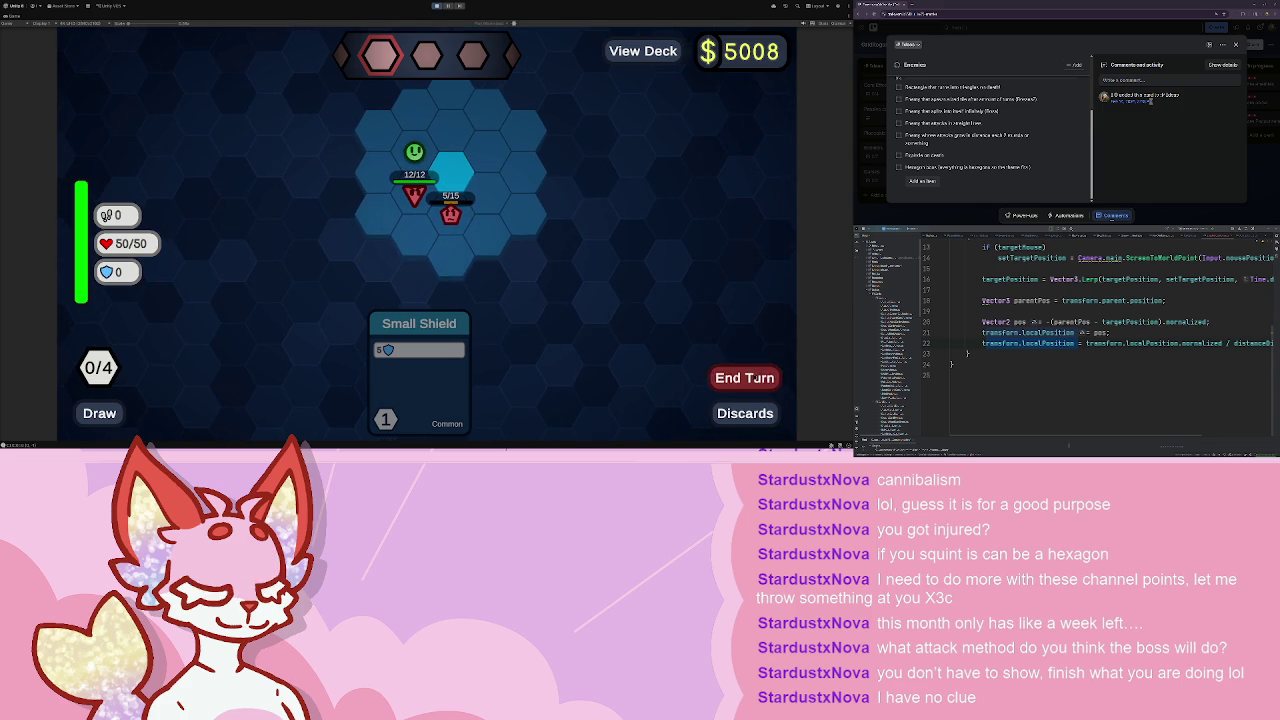
left_click(419, 370)
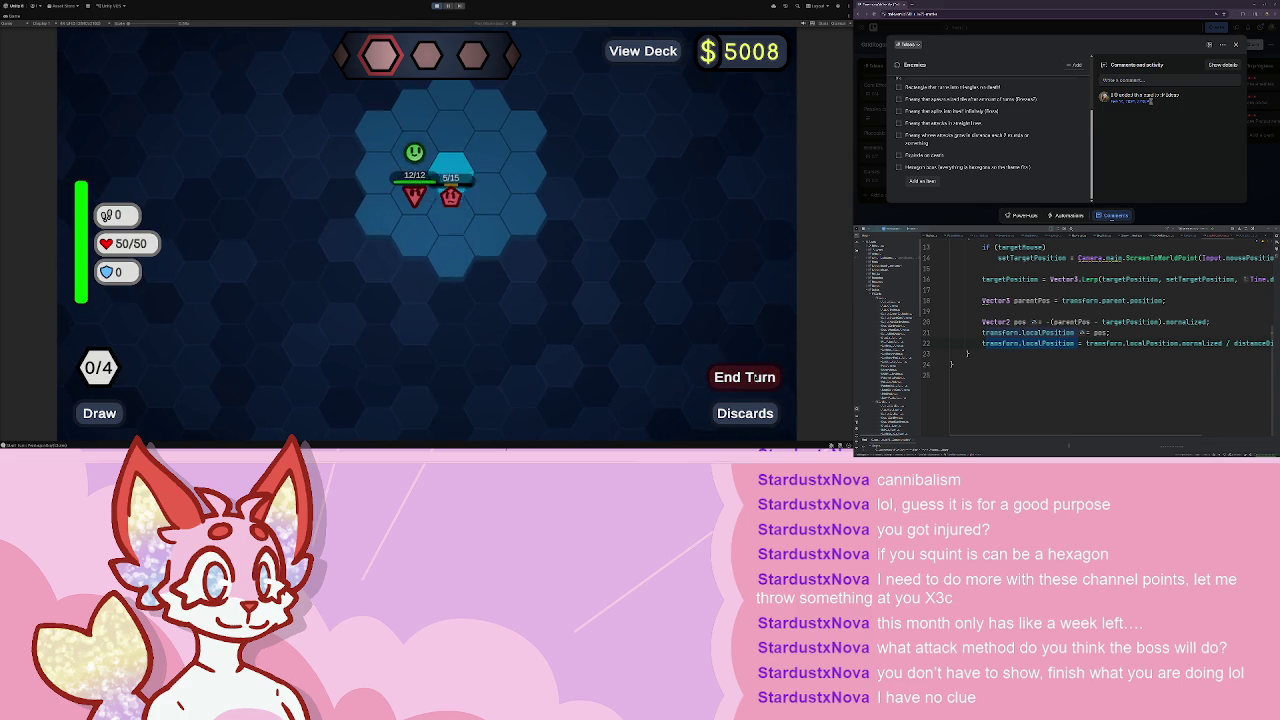
left_click(442, 221)
- Attack the triangle enemy, gain 5 shield, finish it with more Attacks, and end the turn
left_click(286, 370)
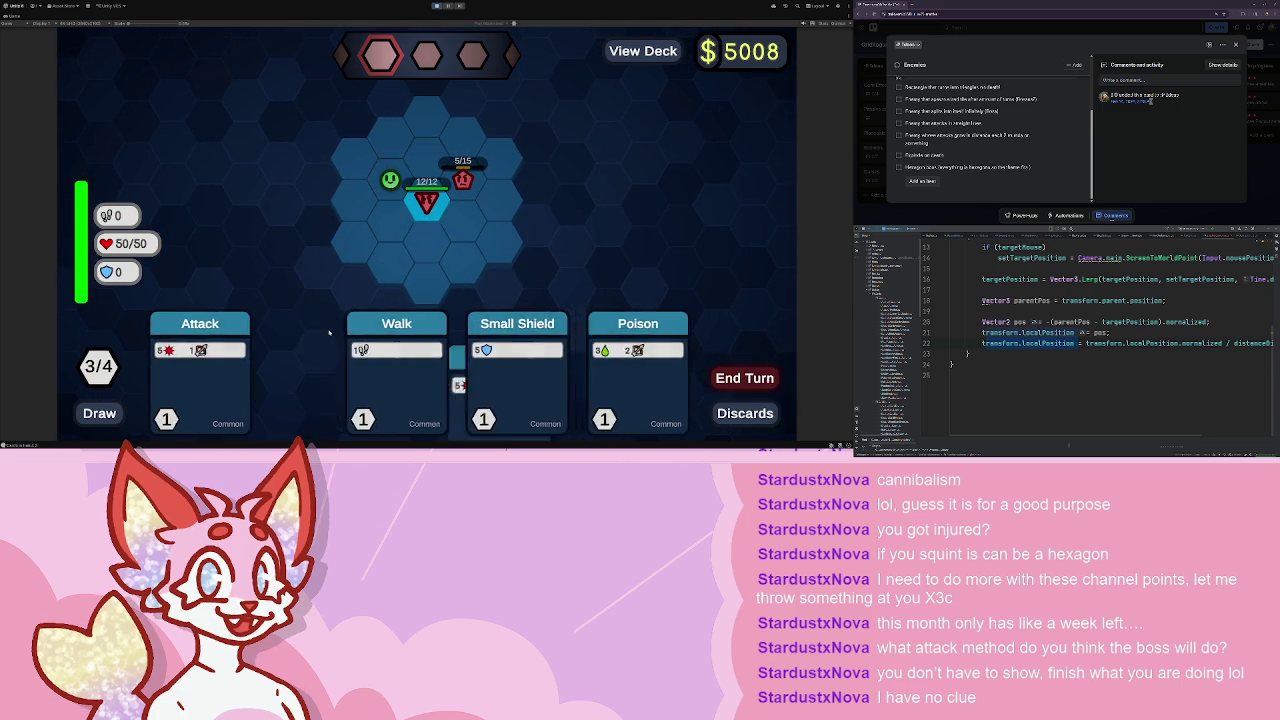
left_click(186, 370)
left_click(281, 370)
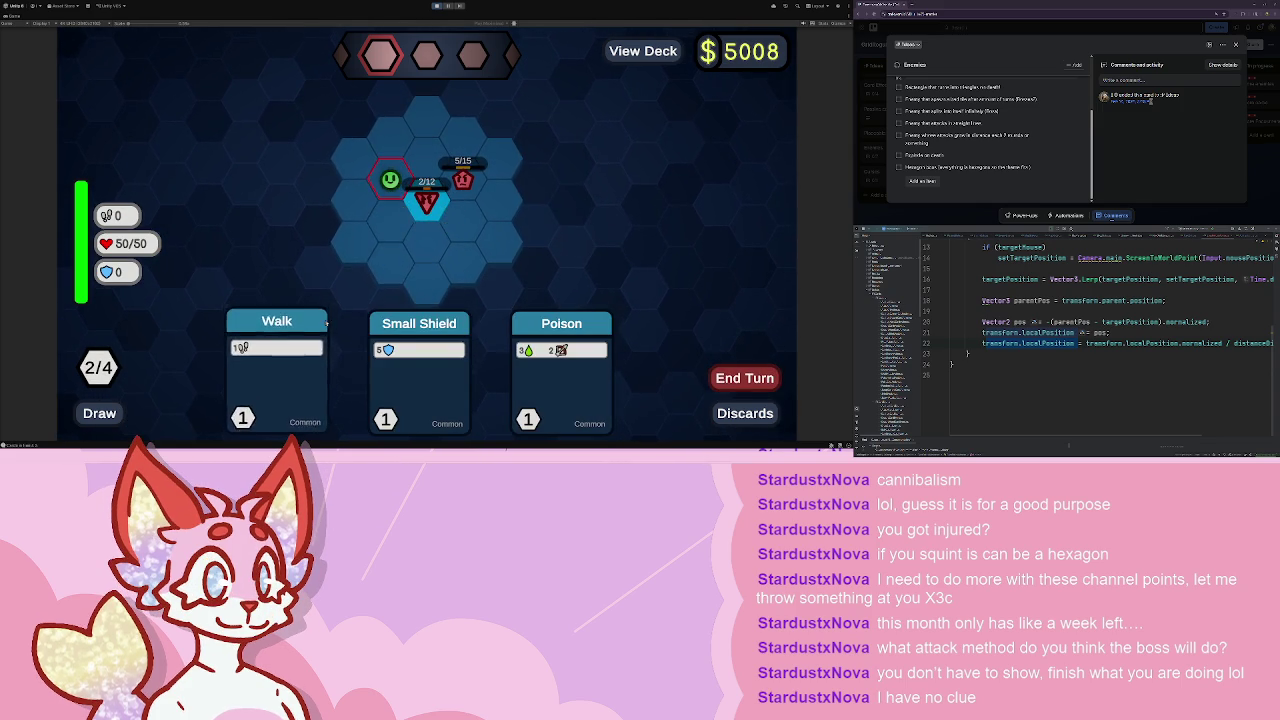
left_click(276, 370)
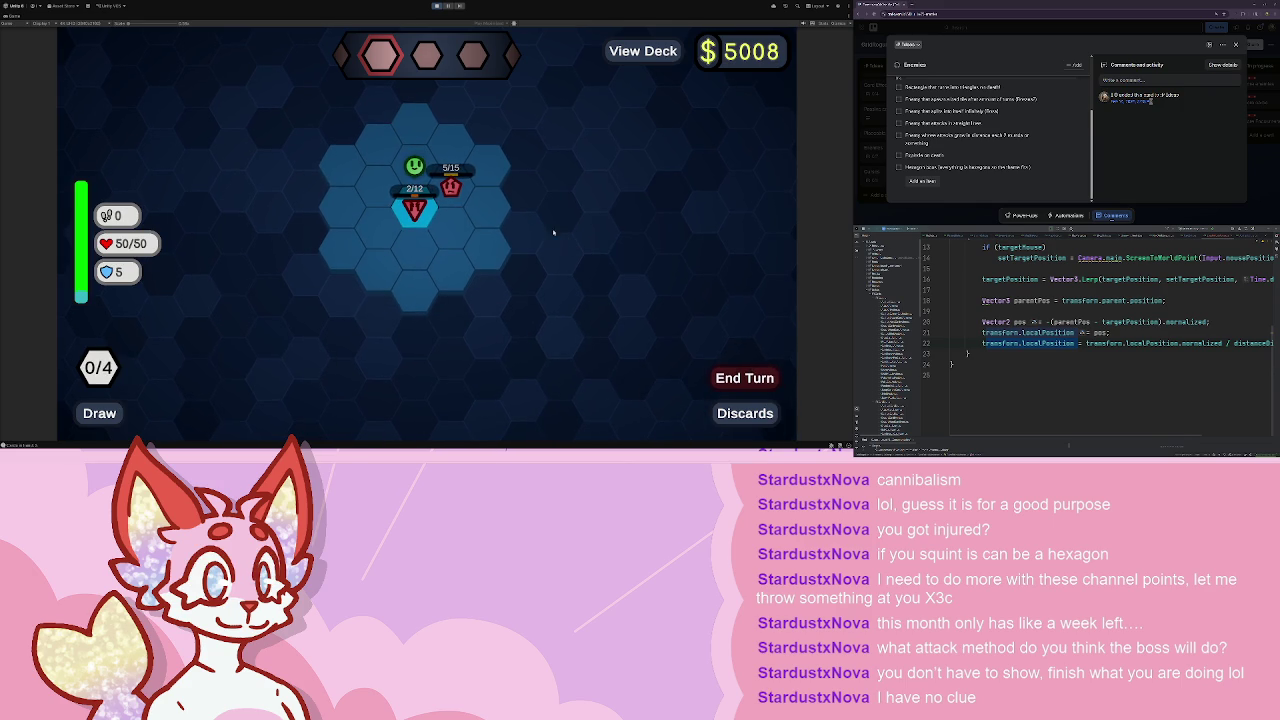
left_click(601, 320)
left_click(601, 320)
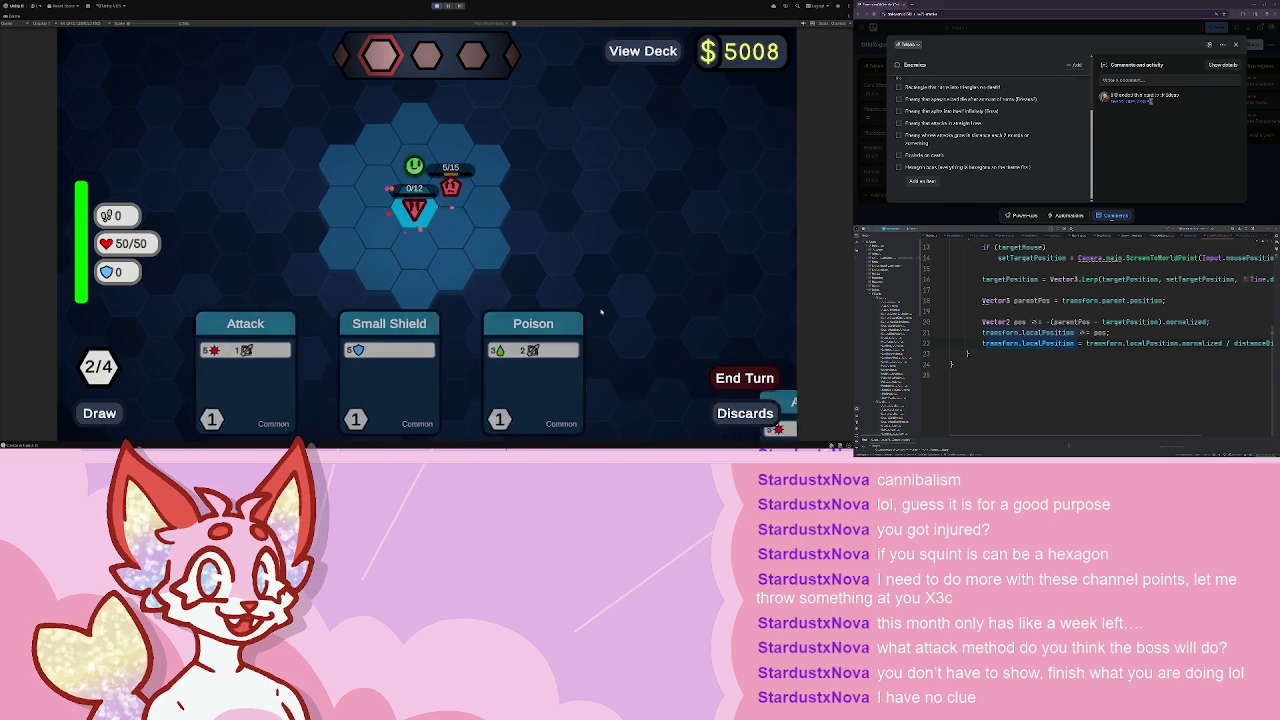
left_click(760, 382)
- Take the magenta hex reward, place it on the board, and buy the Mulligan card
left_click(340, 223)
left_click(357, 234)
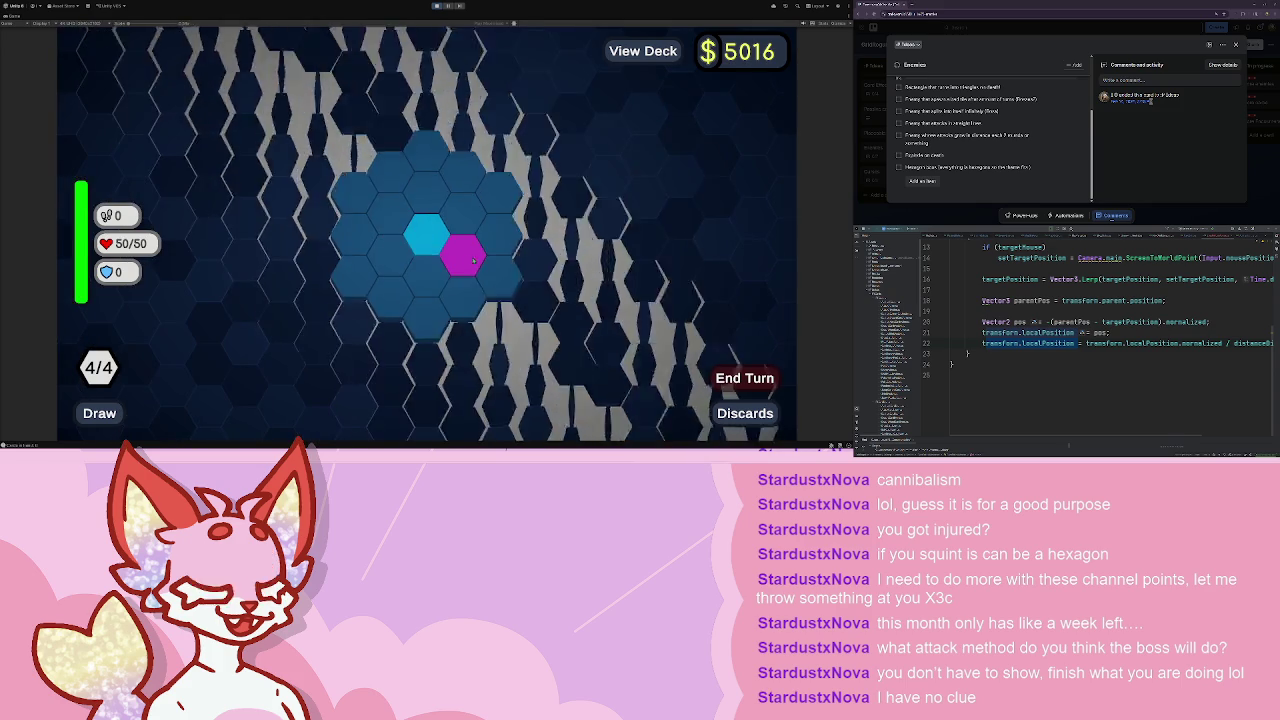
left_click(473, 261)
left_click(217, 220)
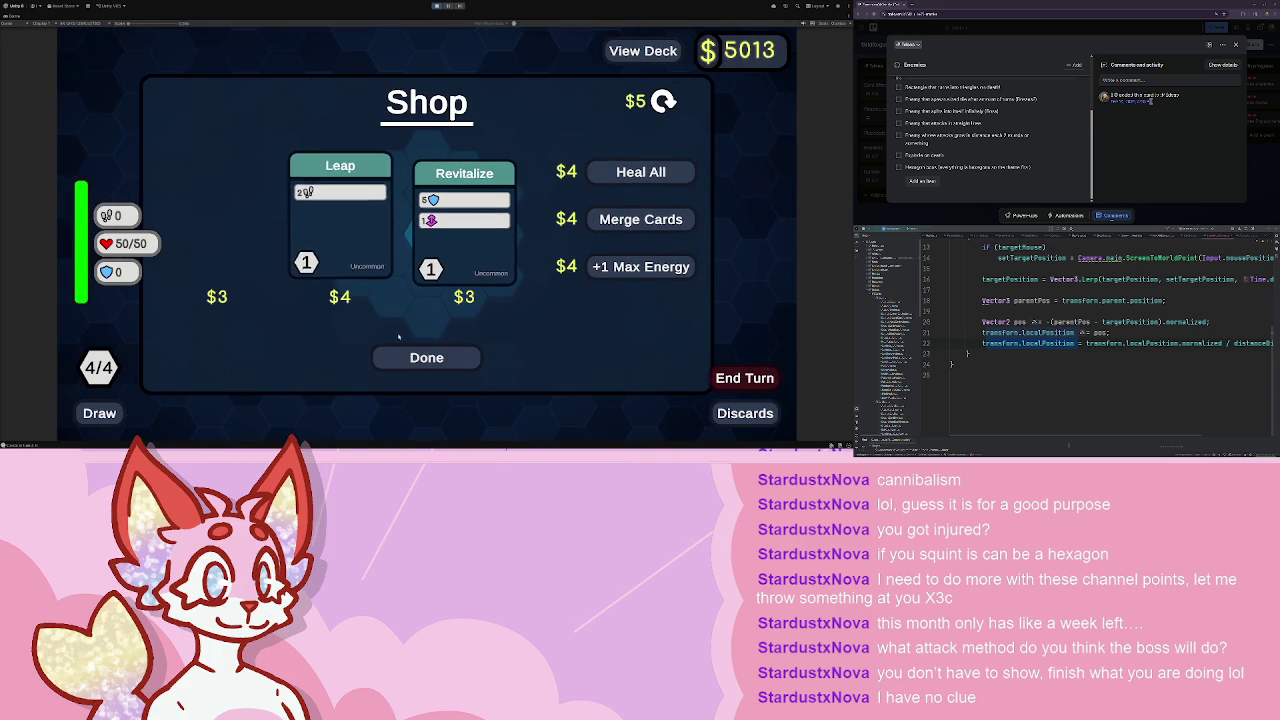
- Start the next battle, walk beside the pink pentagon, hit it with Offensive Move, and end the turn
left_click(426, 357)
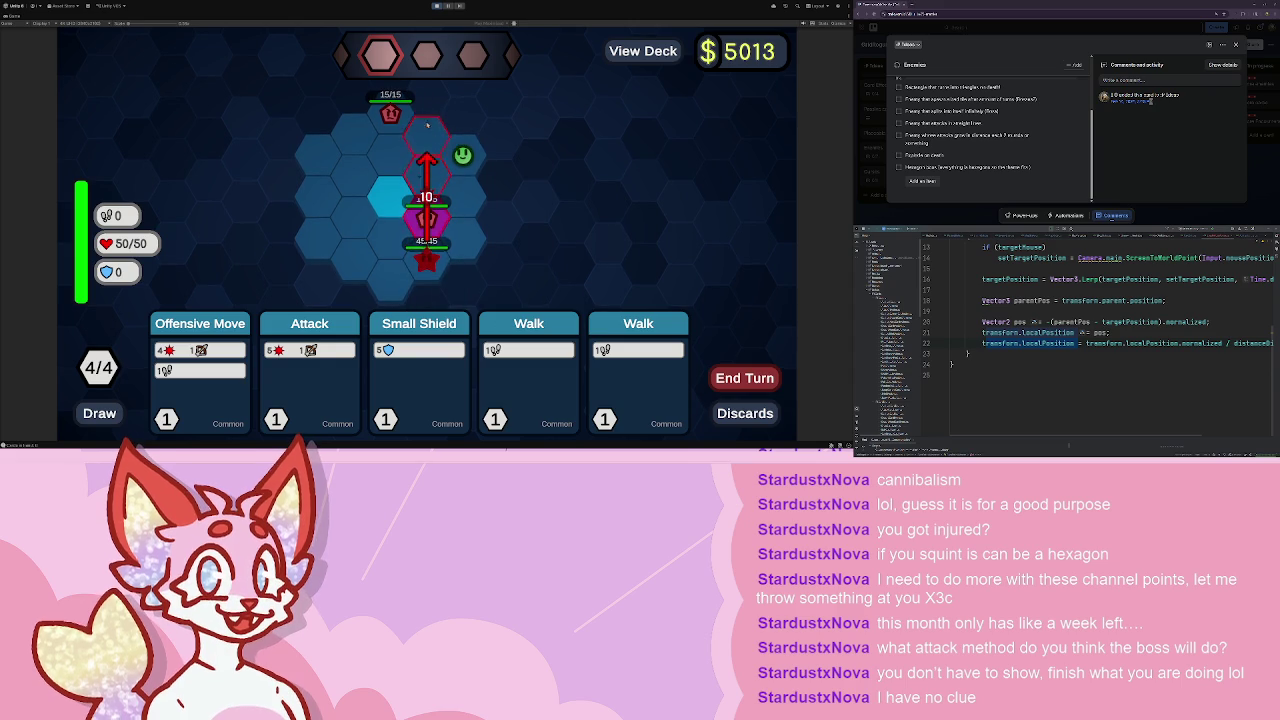
left_click(529, 370)
left_click(638, 370)
left_click(388, 197)
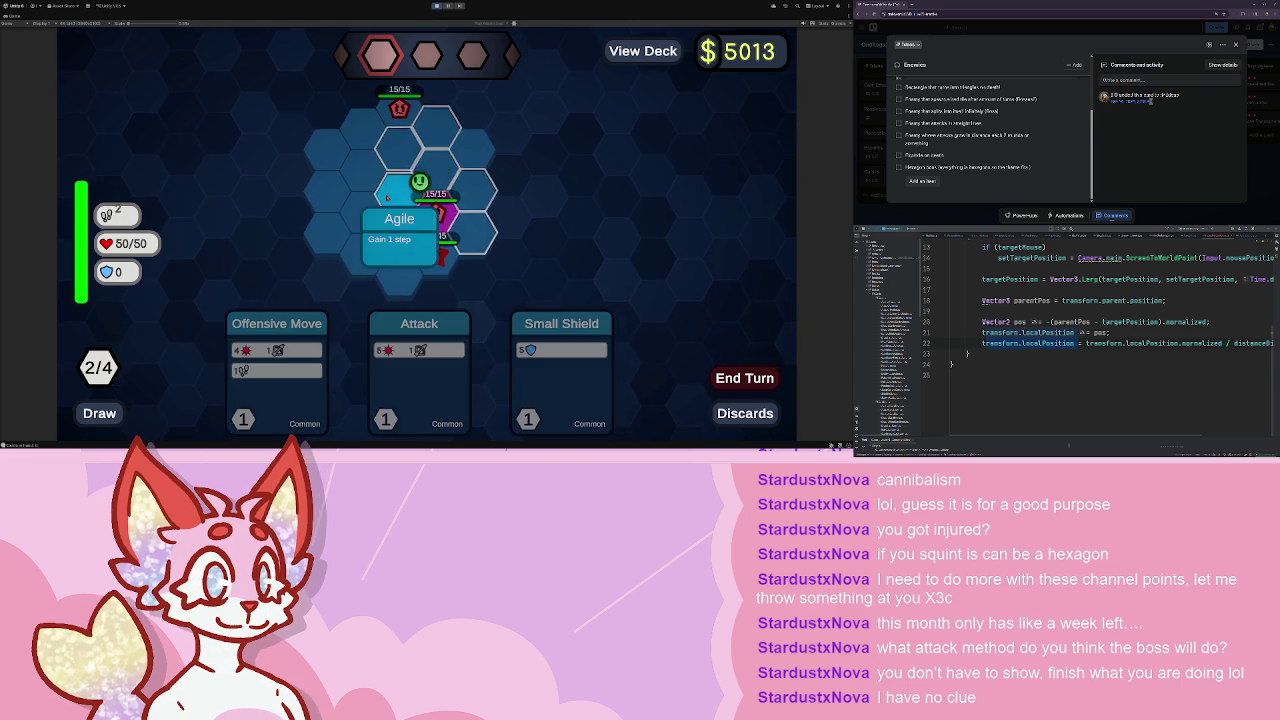
left_click(289, 317)
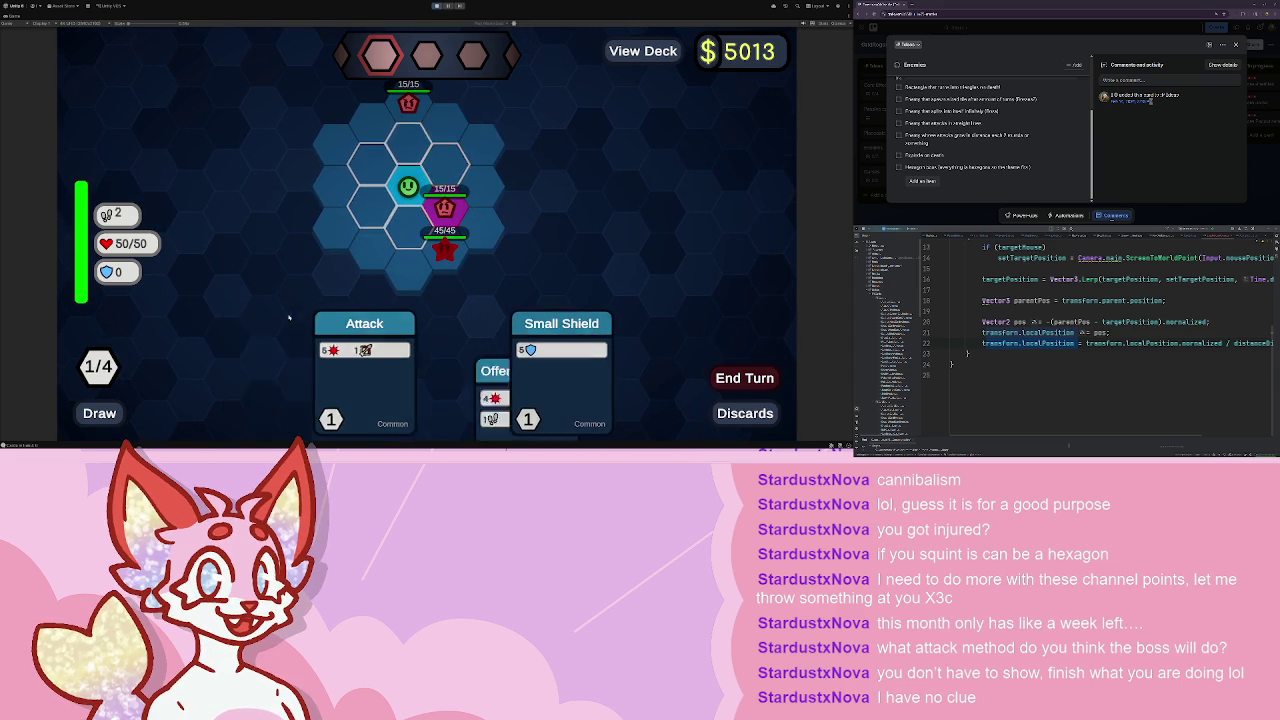
left_click(372, 207)
left_click(452, 205)
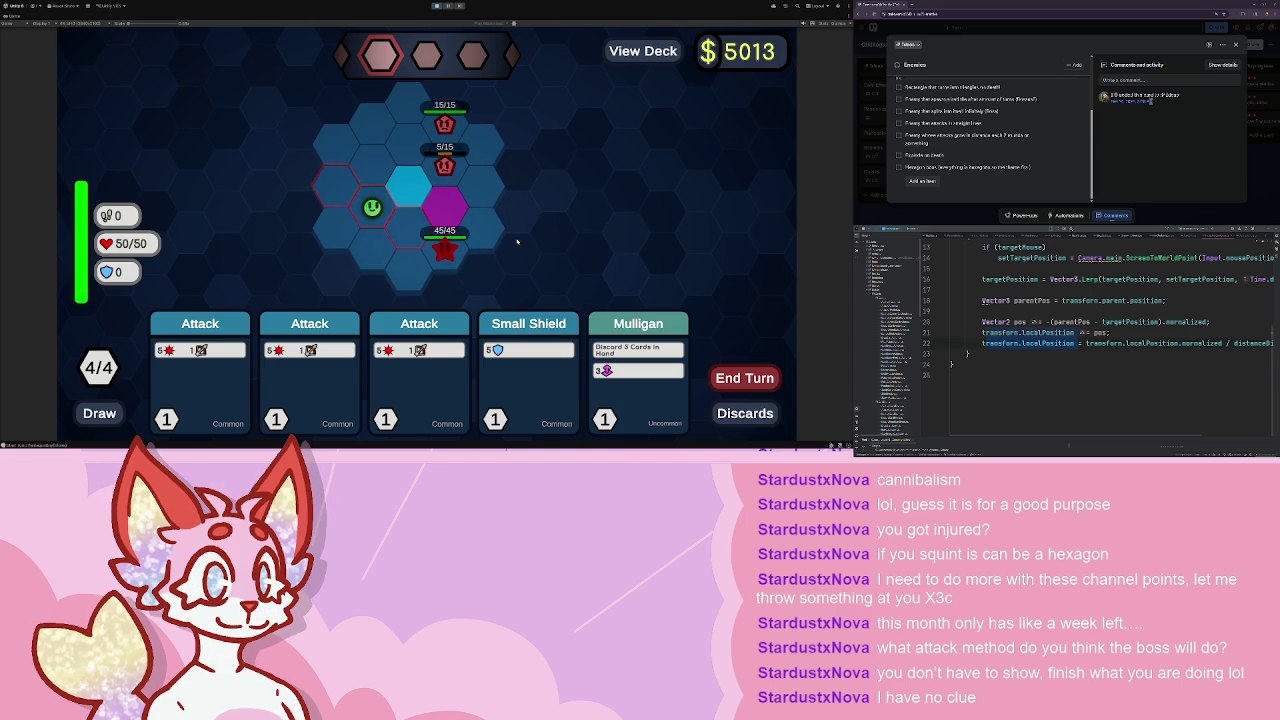
- Shield for 5, Mulligan, walk onto the cyan tile, and poison the middle pentagon to 1/15
left_click(528, 370)
left_click(638, 370)
left_click(419, 330)
left_click(410, 184)
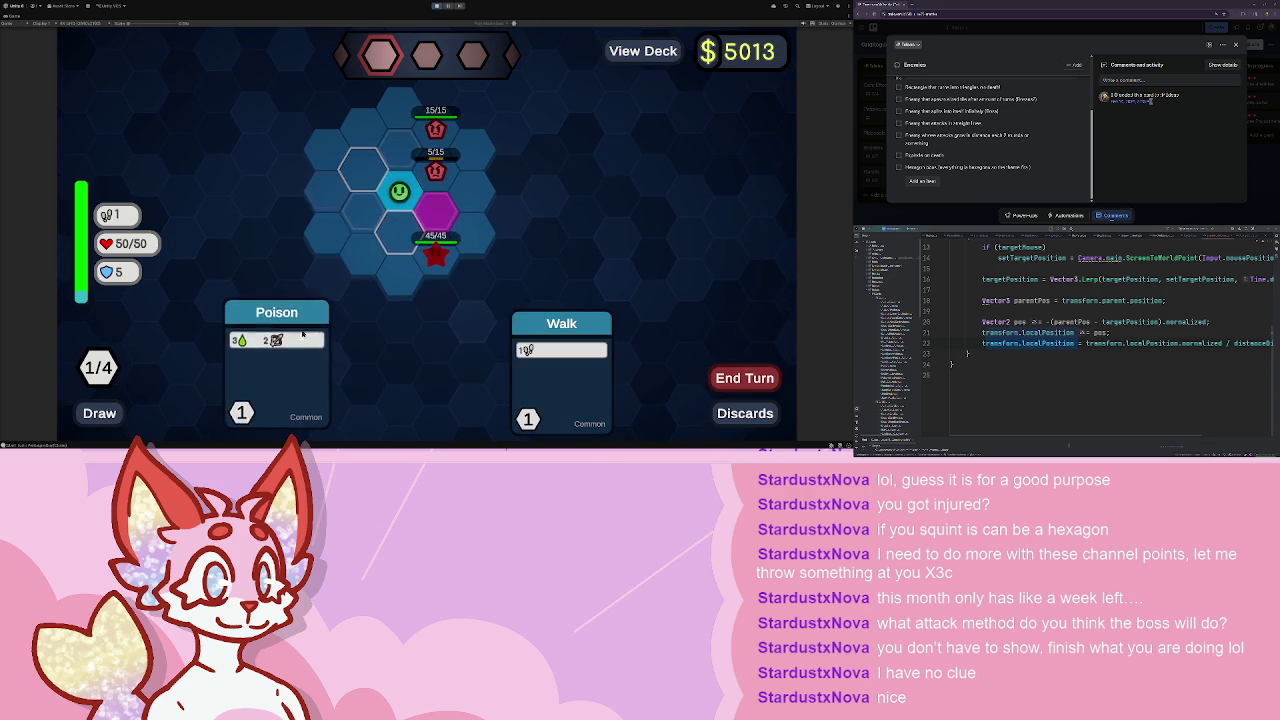
left_click_drag(277, 370, 437, 246)
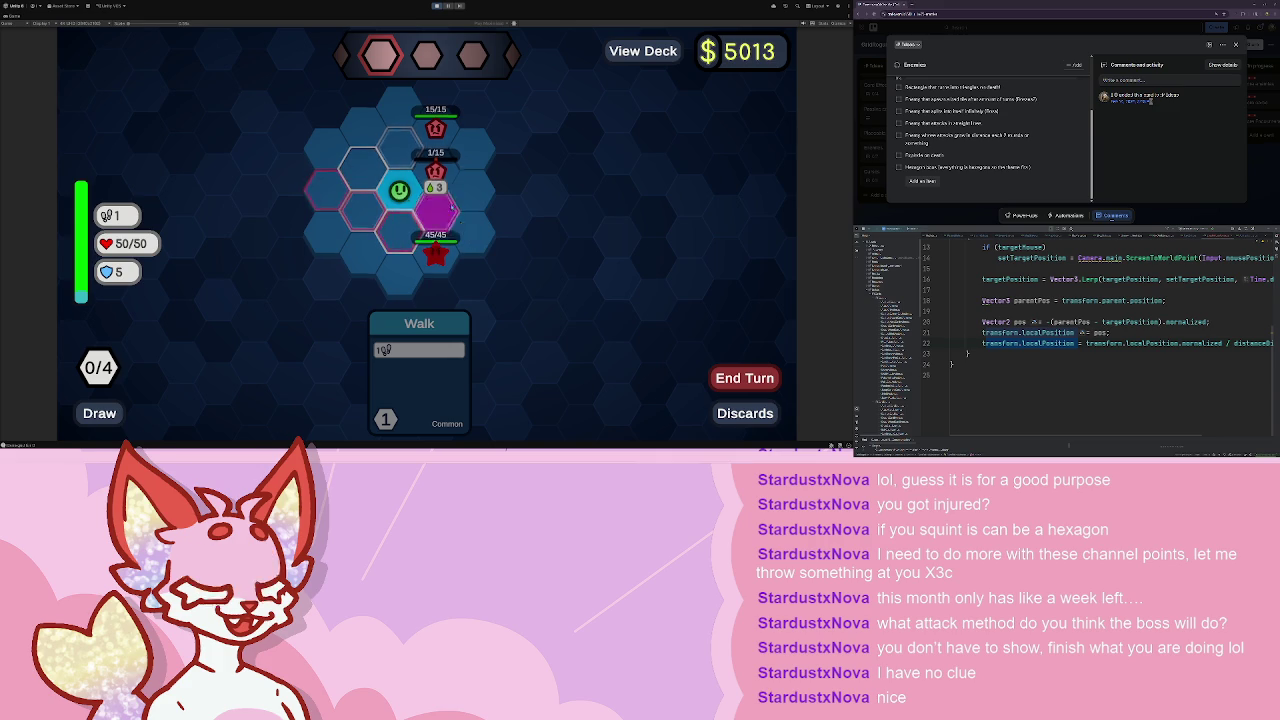
key("space")
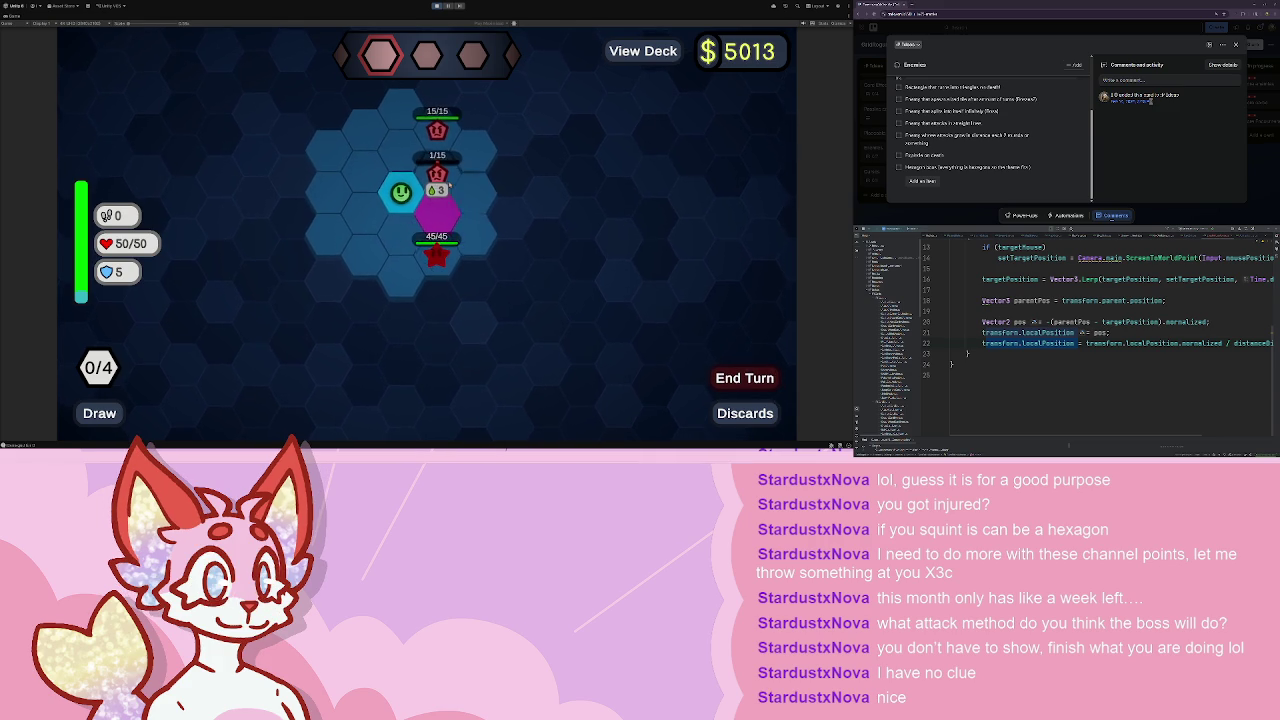